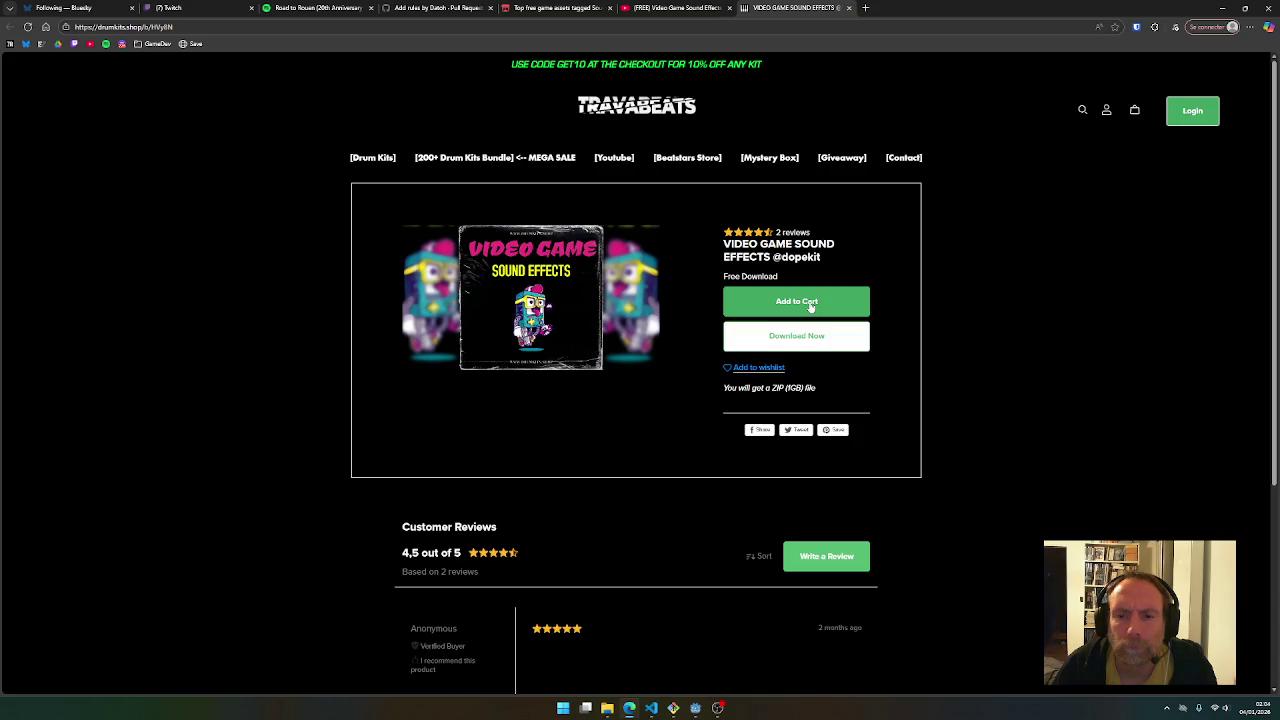
# Try the Video Game Sound Effects download, dismiss the e-mail popup, and close the Travabeats page
pyautogui.click(801, 337)
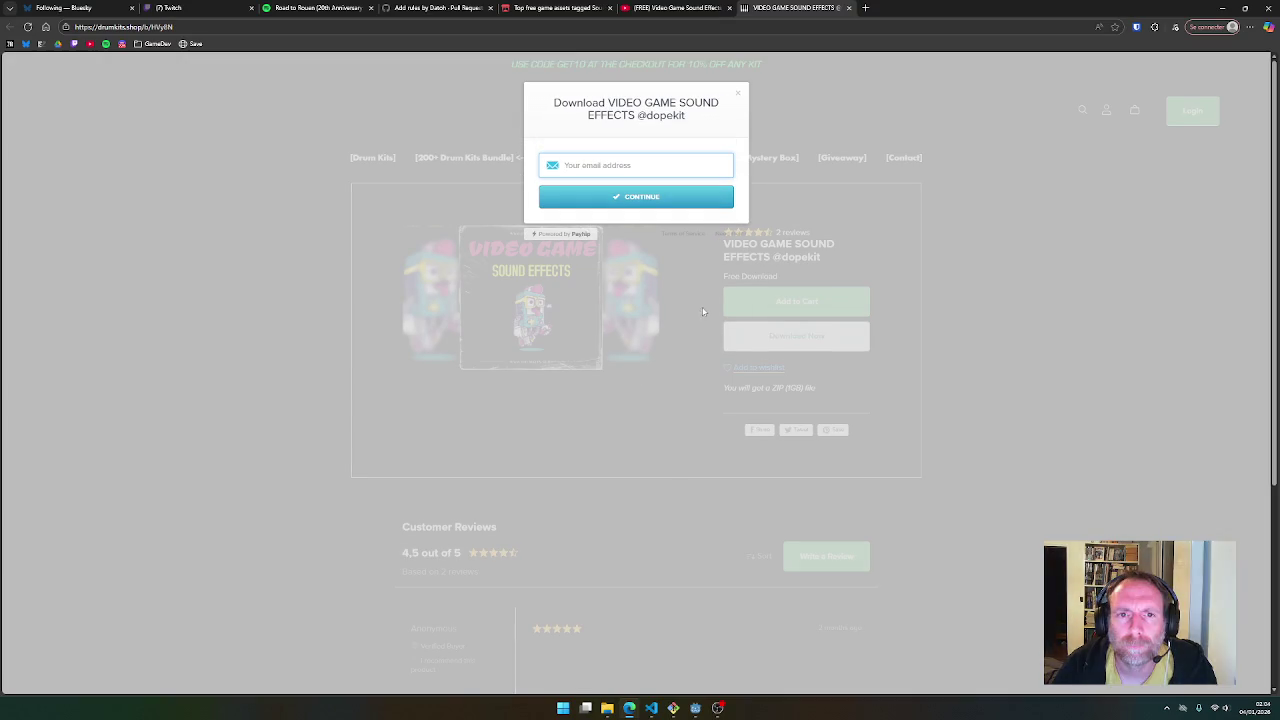
pyautogui.click(738, 93)
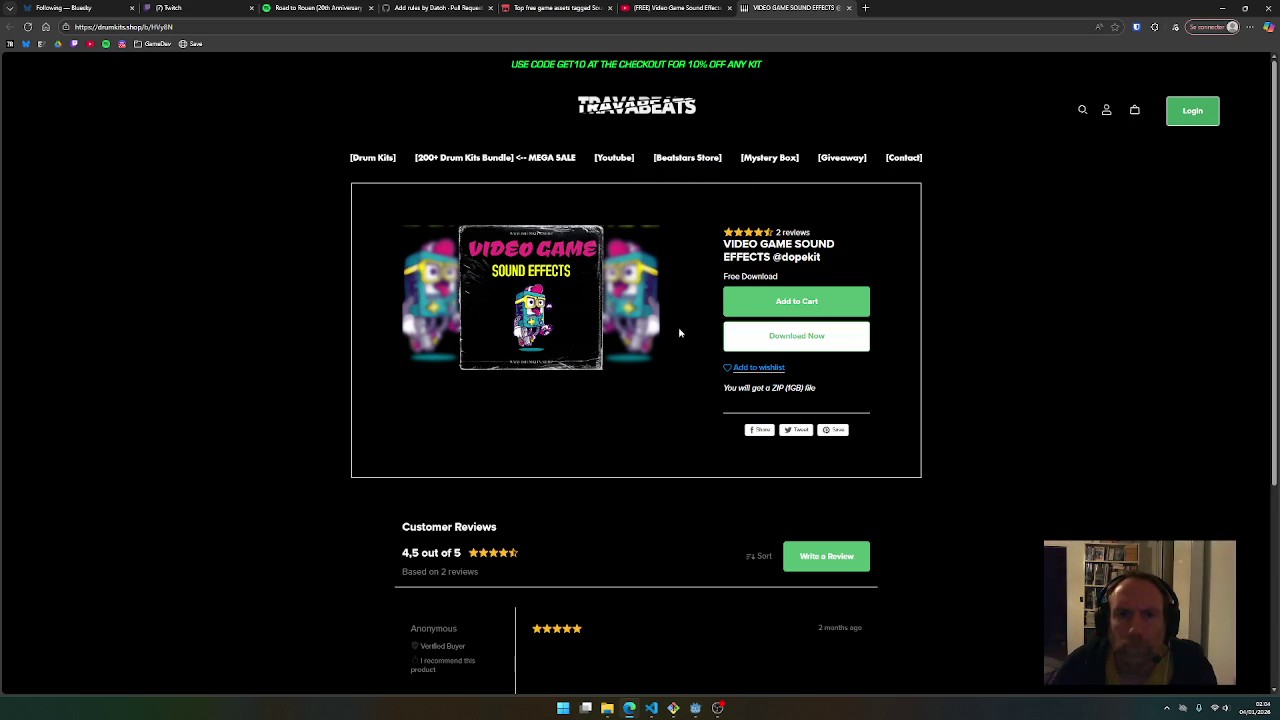
pyautogui.scroll(-2, 530, 365)
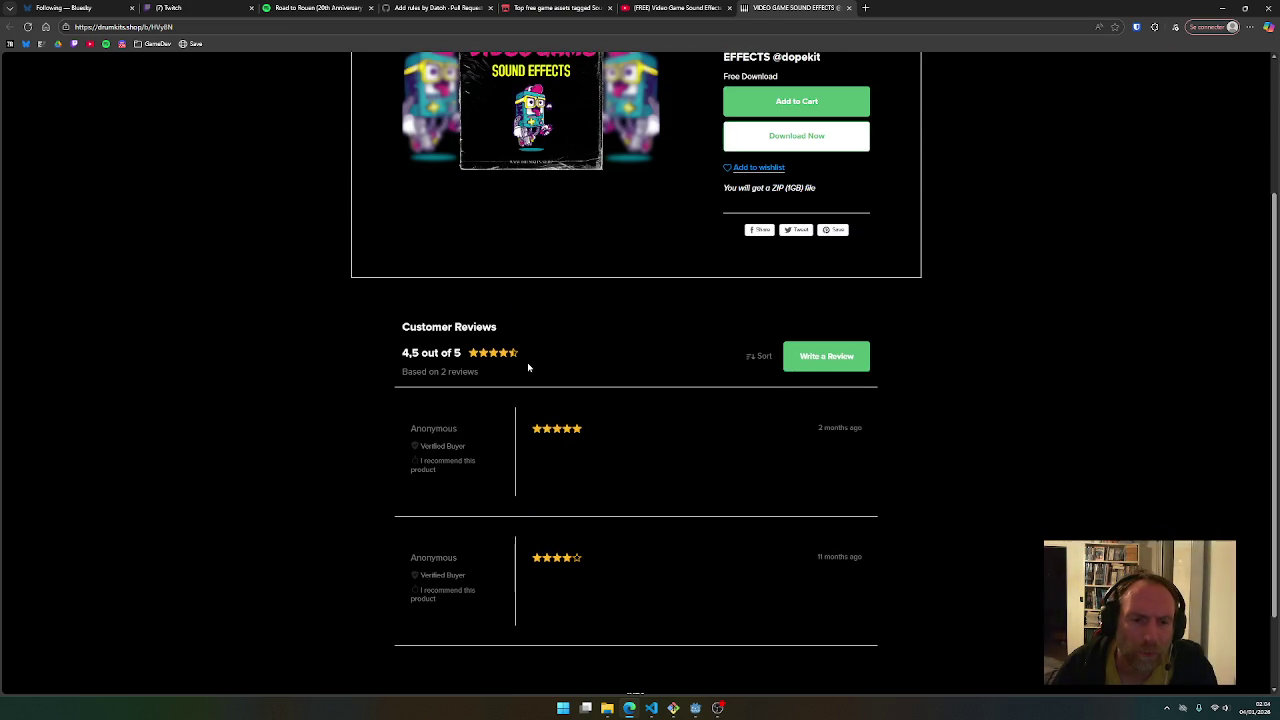
pyautogui.scroll(2, 528, 367)
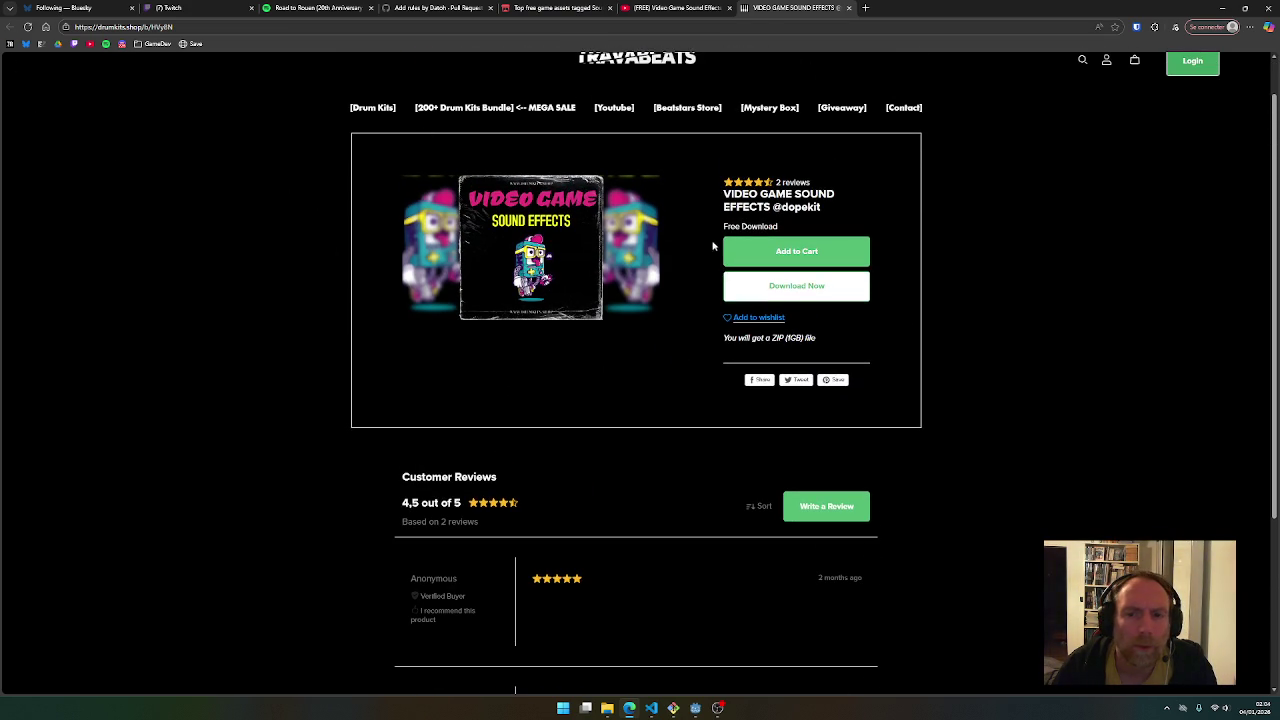
pyautogui.middleClick(838, 8)
# From the free sound-effects listing, open the 400 Sounds Pack page and start its download
pyautogui.click(555, 7)
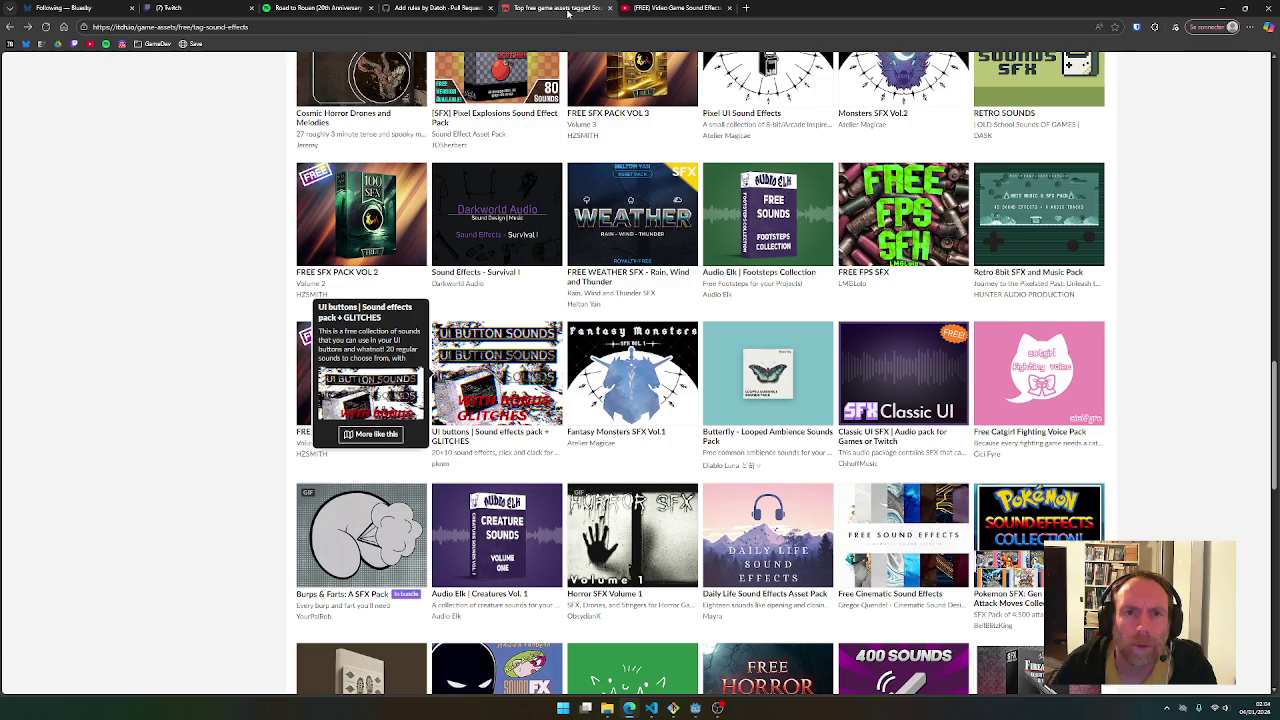
pyautogui.scroll(-3, 543, 420)
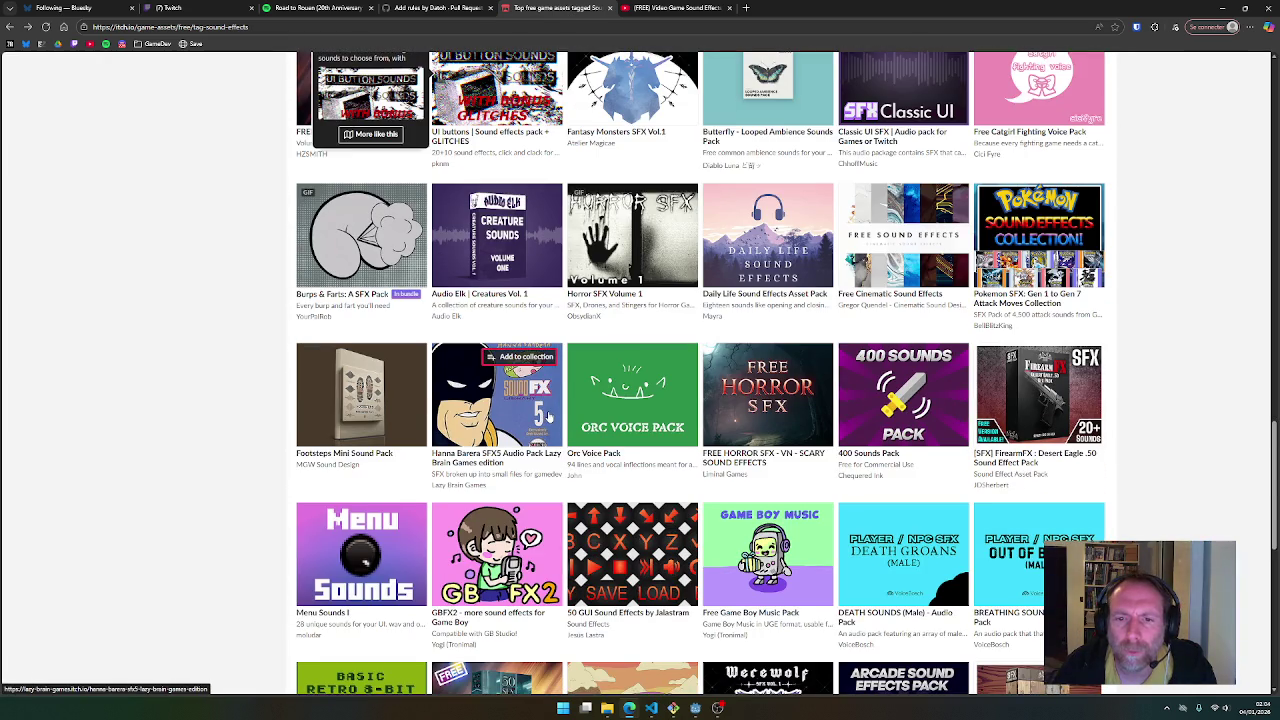
pyautogui.scroll(-1, 553, 410)
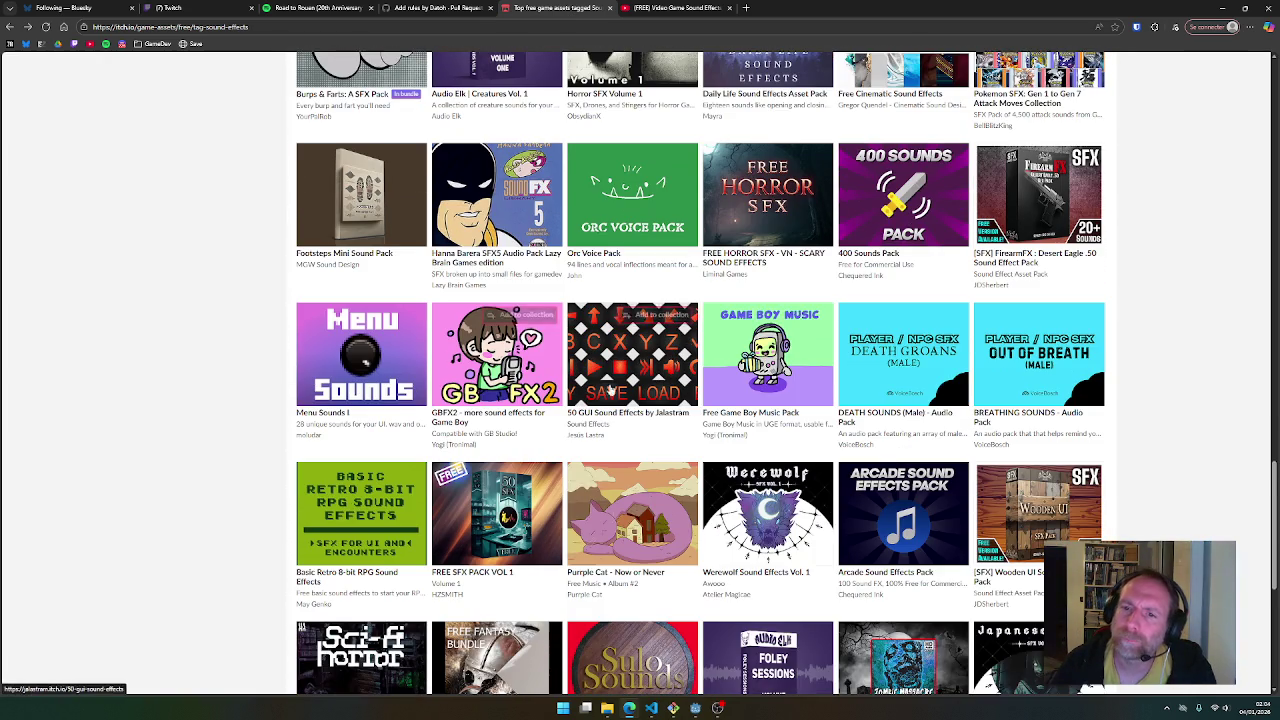
pyautogui.click(849, 258)
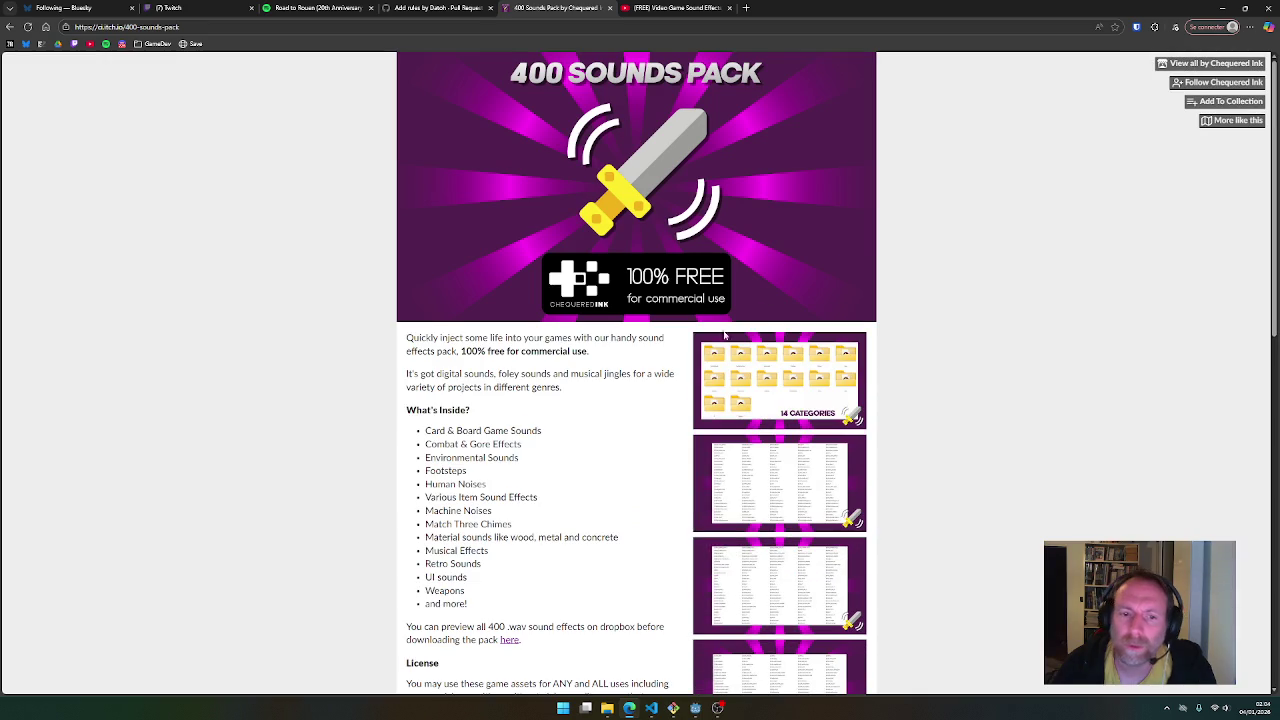
pyautogui.scroll(-2, 648, 343)
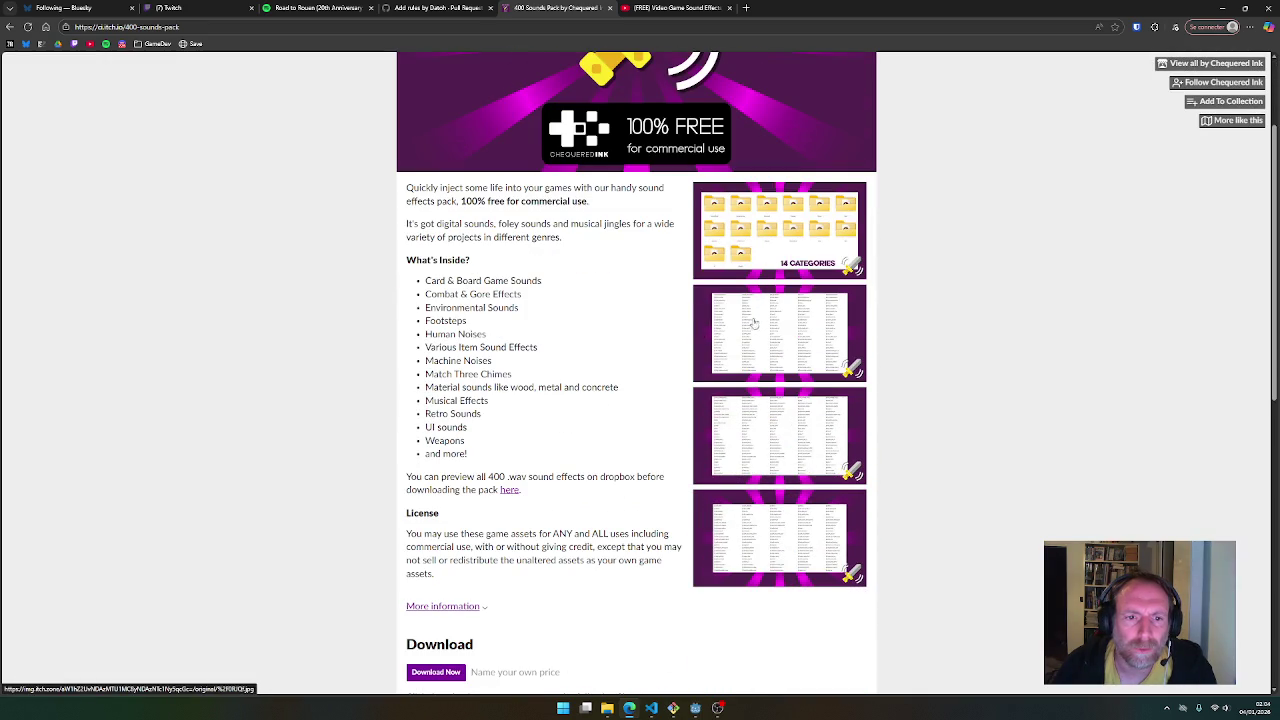
pyautogui.scroll(-1, 624, 421)
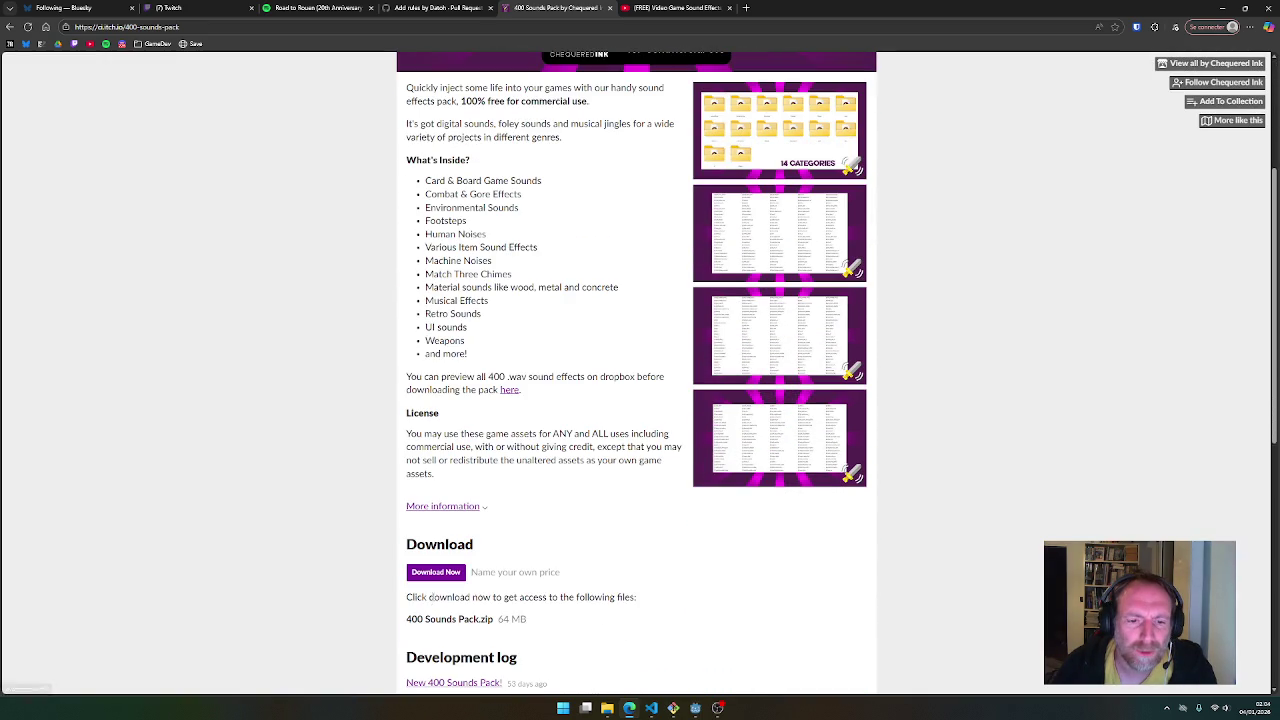
pyautogui.click(439, 581)
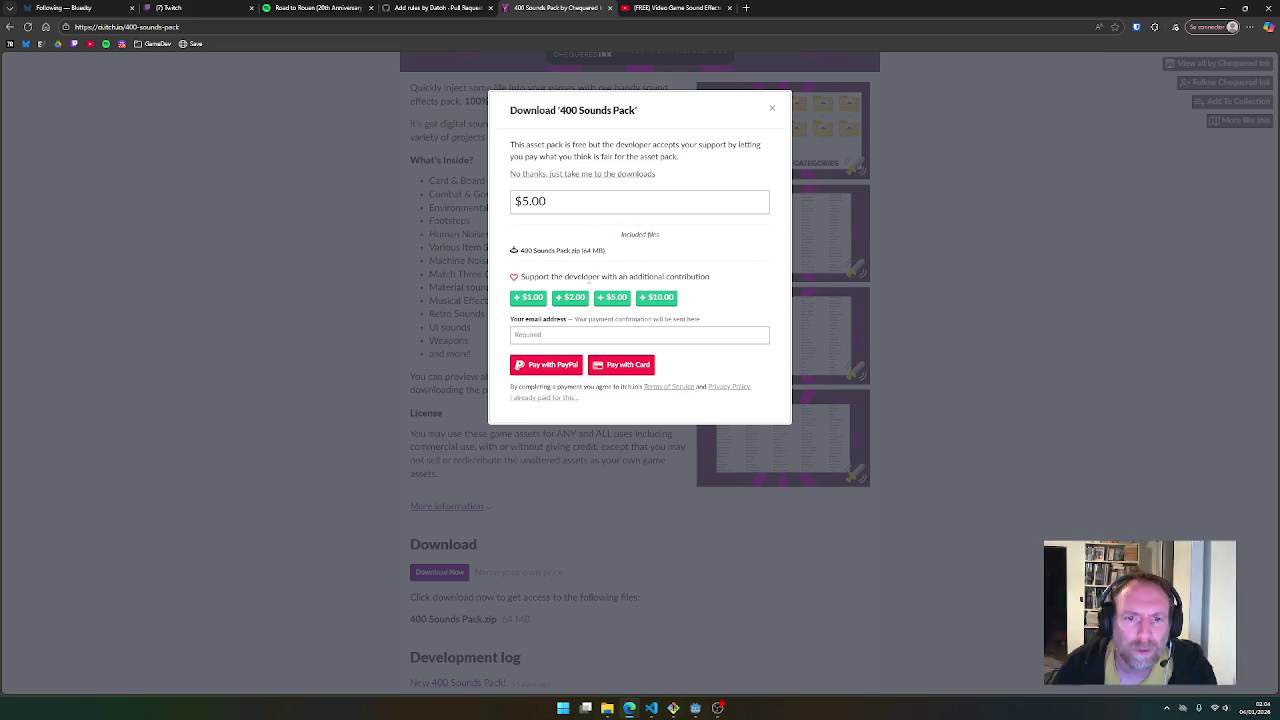
# Choose 'No thanks, just take me to the downloads', download 400 Sounds Pack.zip, and reveal it in its folder
pyautogui.click(581, 175)
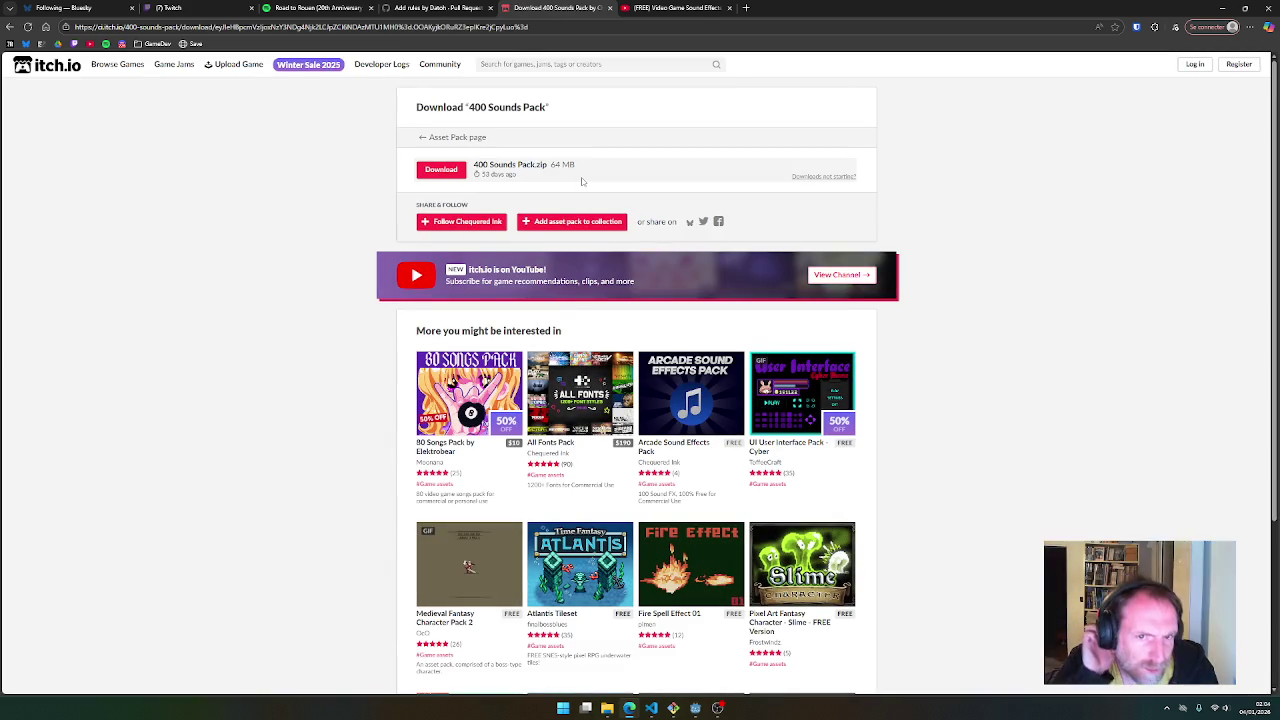
pyautogui.click(450, 171)
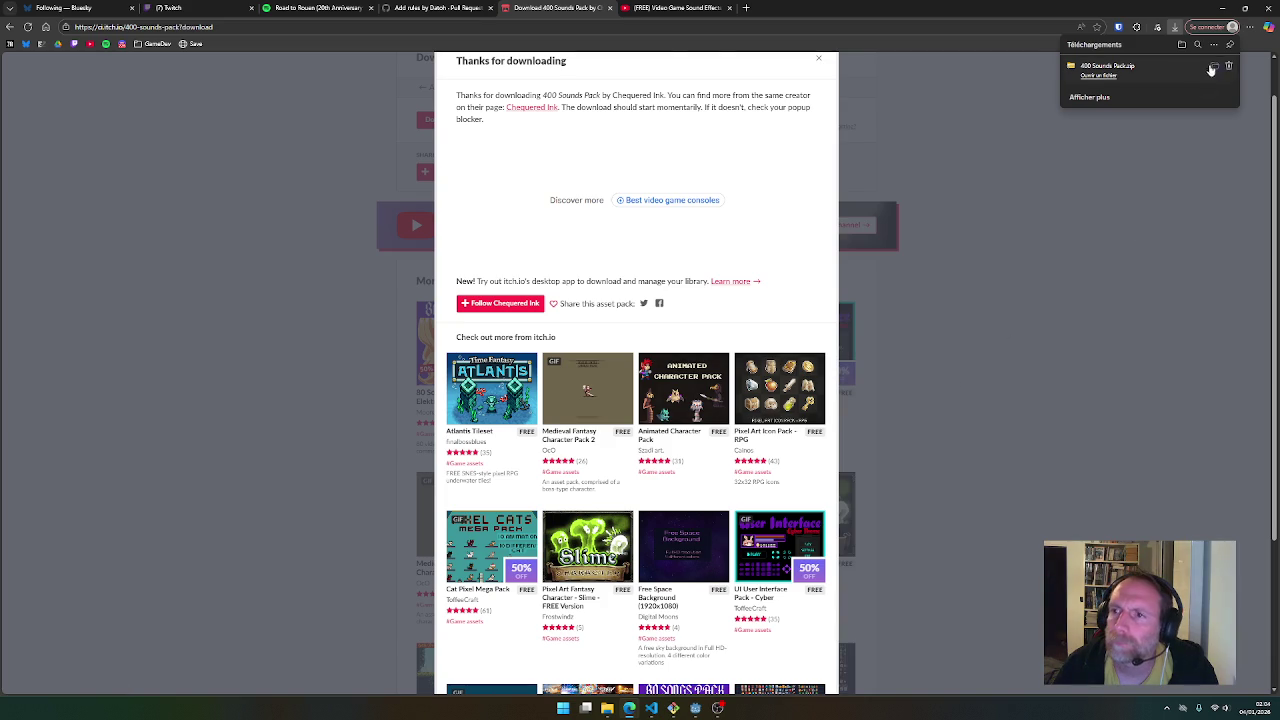
pyautogui.click(1212, 70)
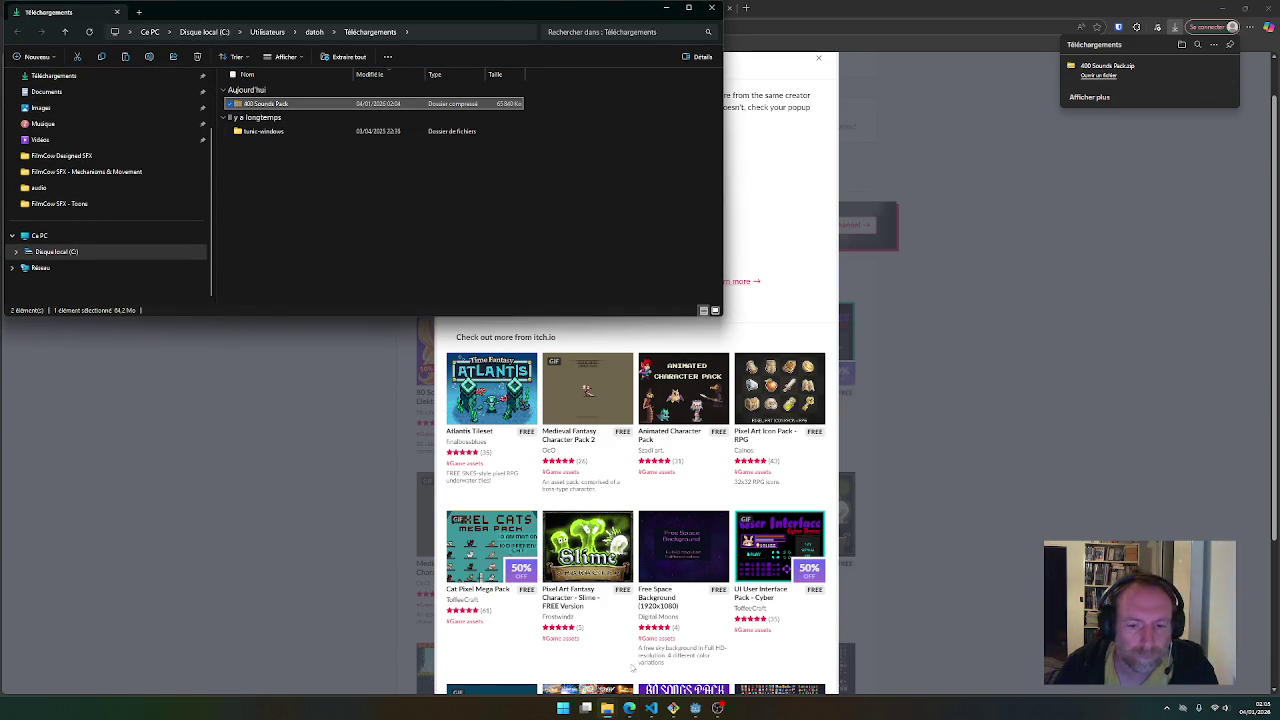
# Paste 400 Sounds Pack.zip into the game's sounds folder and look inside the archive
pyautogui.moveTo(608, 708)
pyautogui.click(700, 655)
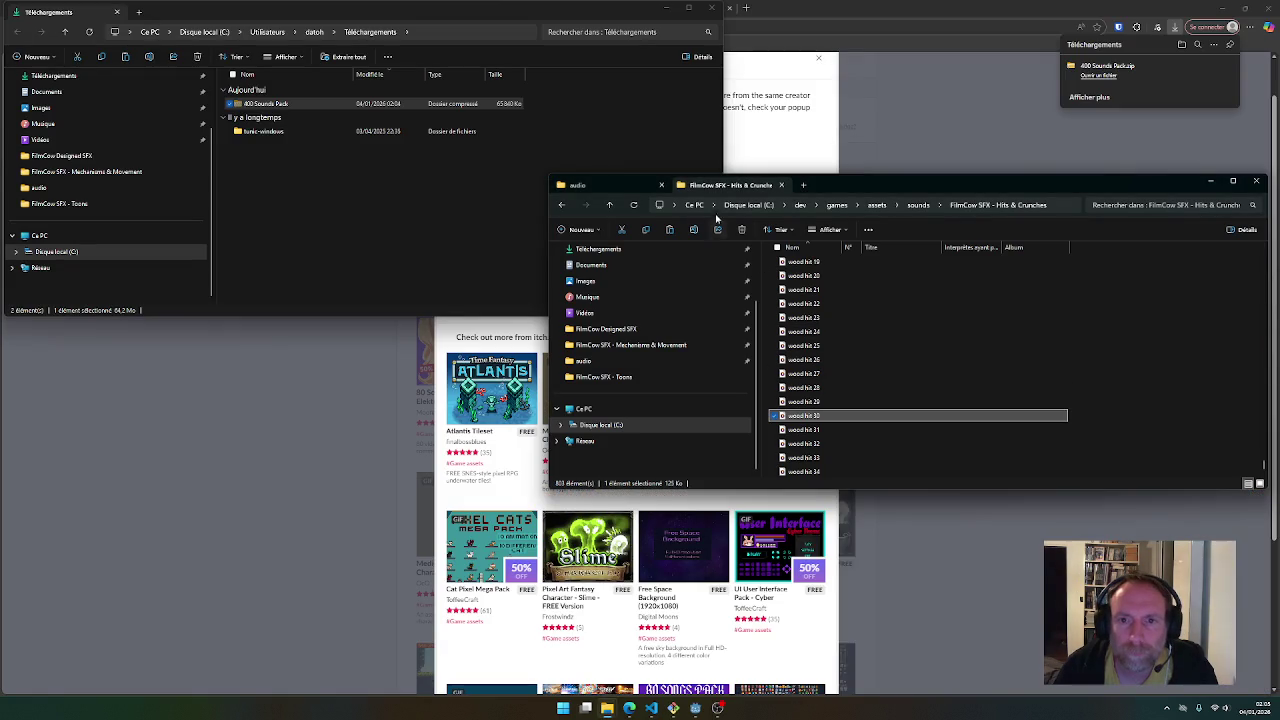
pyautogui.click(918, 205)
pyautogui.hotkey('ctrl', 'v')
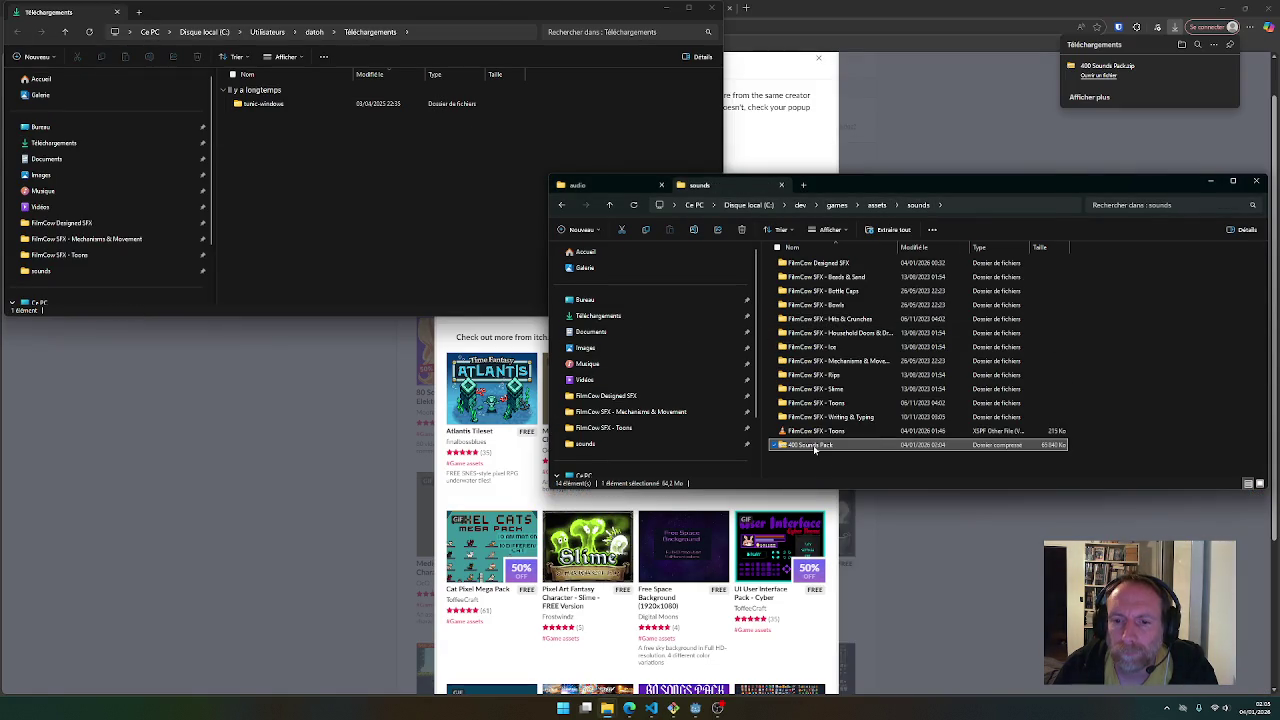
pyautogui.doubleClick(813, 445)
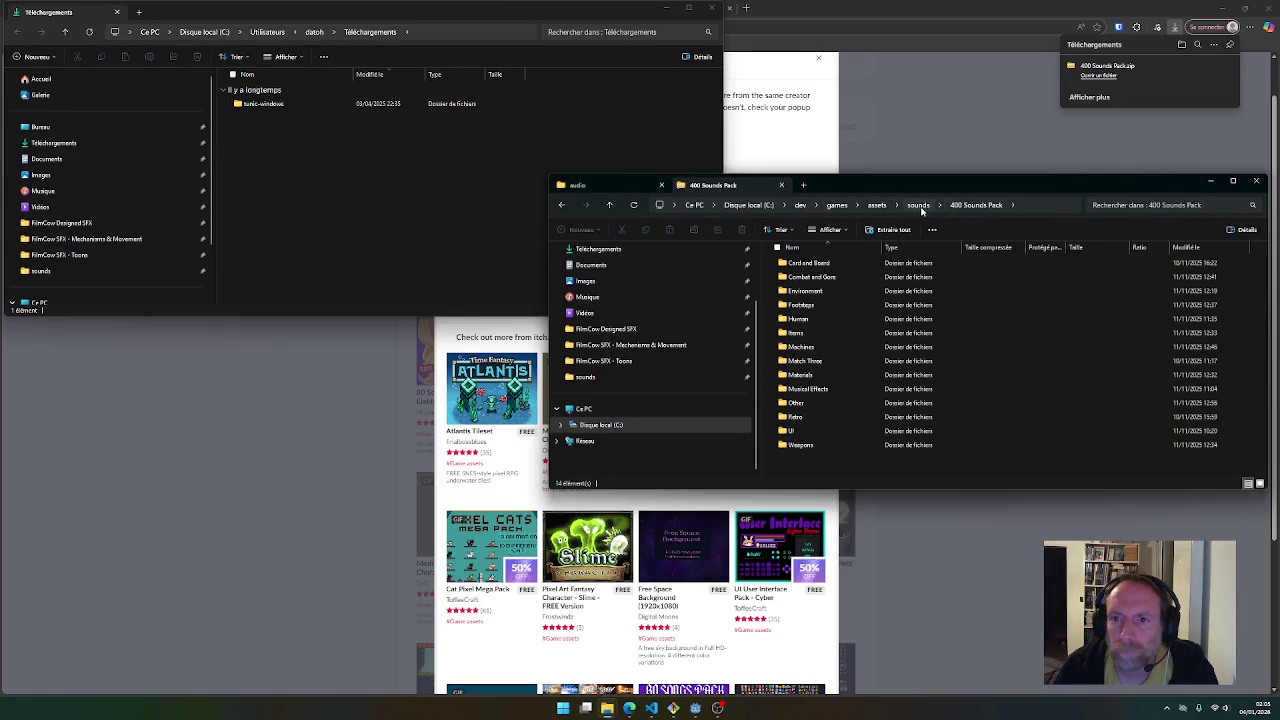
# Extract the archive into a 400 Sounds Pack folder, delete the zip, and open the extracted folder
pyautogui.click(918, 205)
pyautogui.rightClick(792, 431)
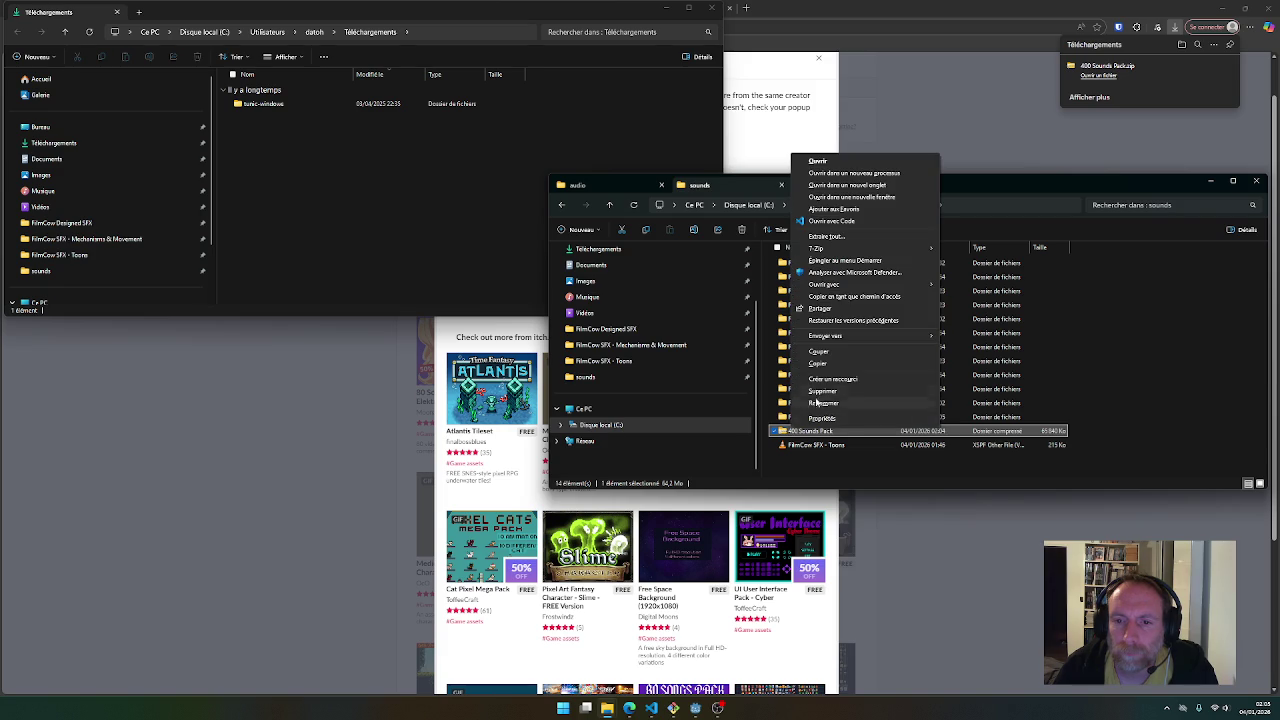
pyautogui.moveTo(840, 251)
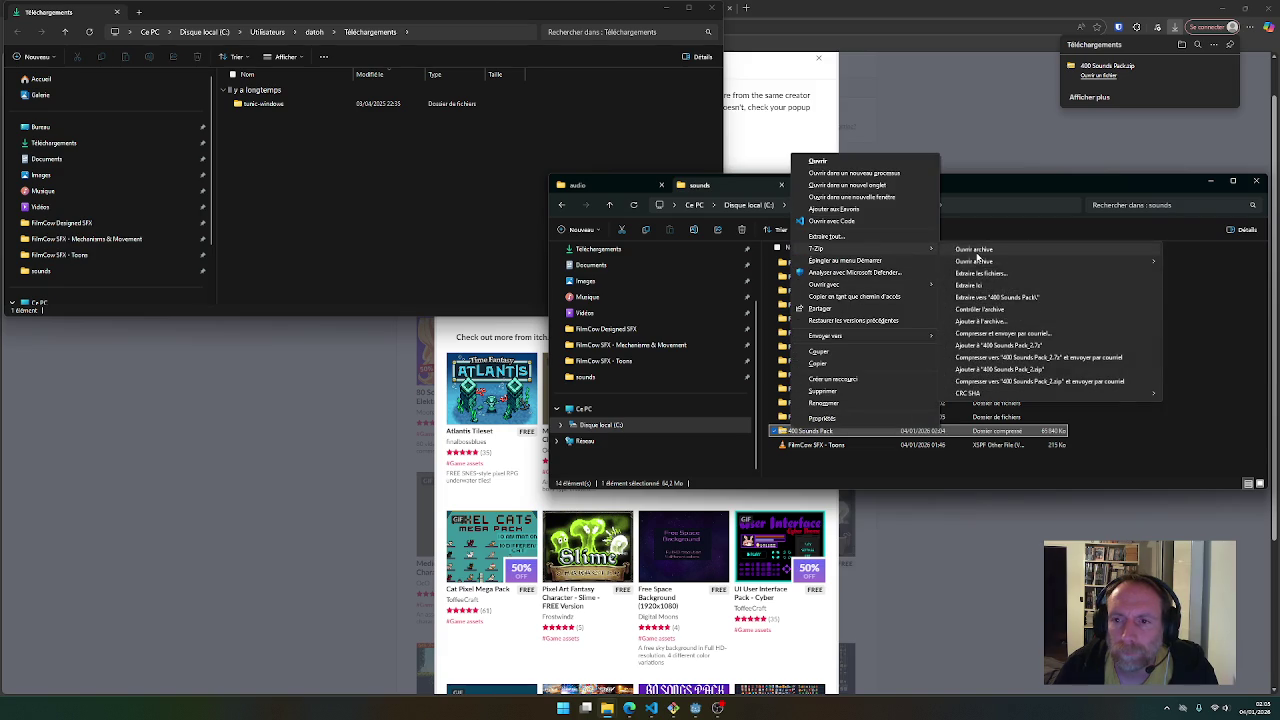
pyautogui.click(982, 298)
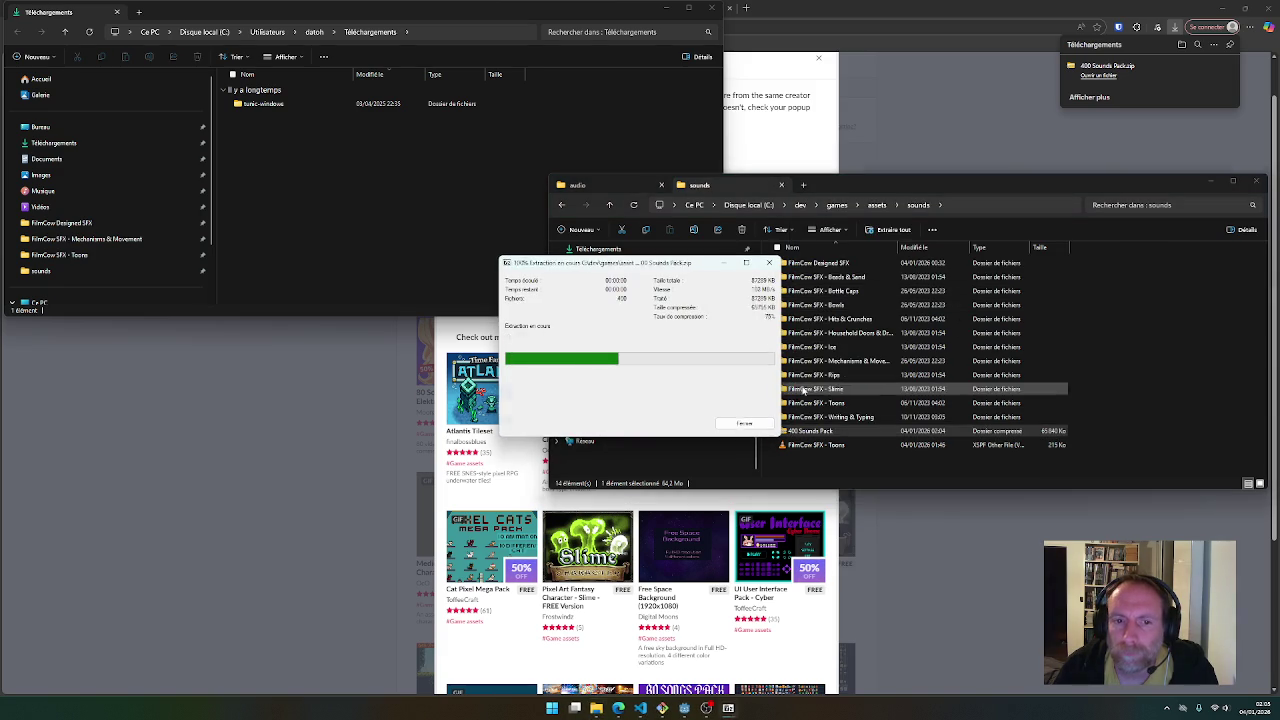
pyautogui.moveTo(1116, 432); pyautogui.dragTo(1045, 434)
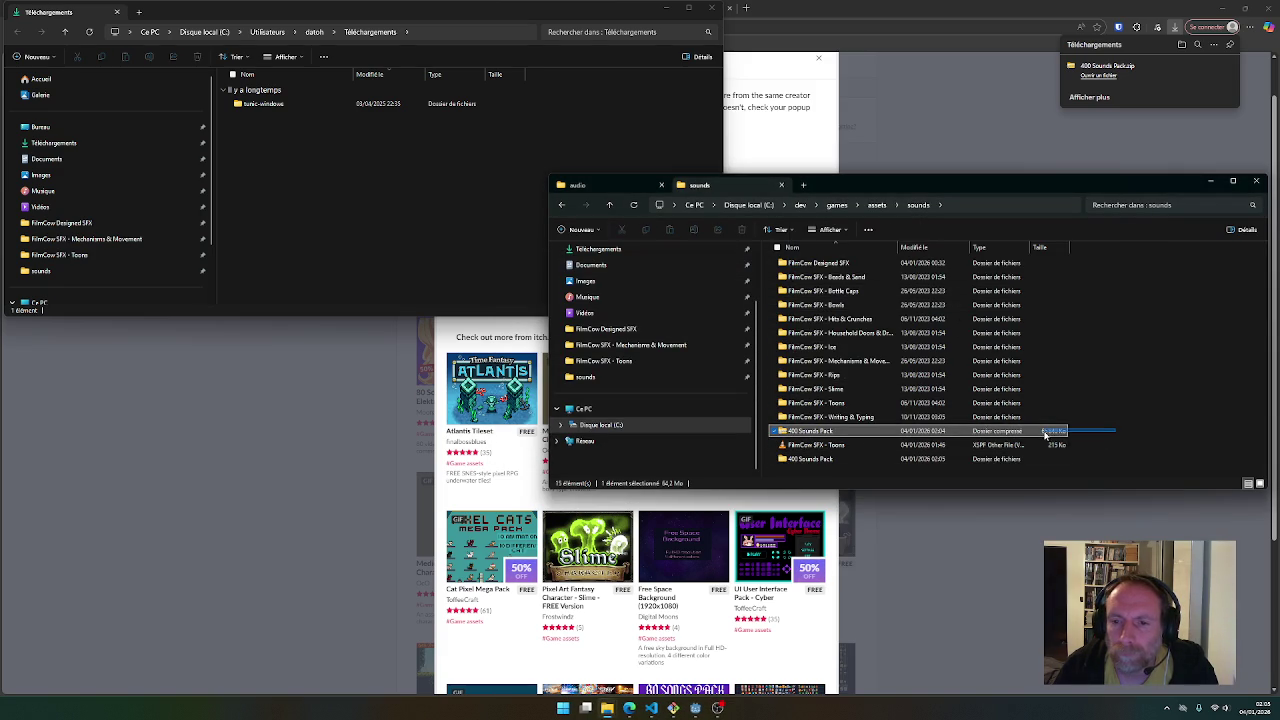
pyautogui.press('Delete')
pyautogui.press('Return')
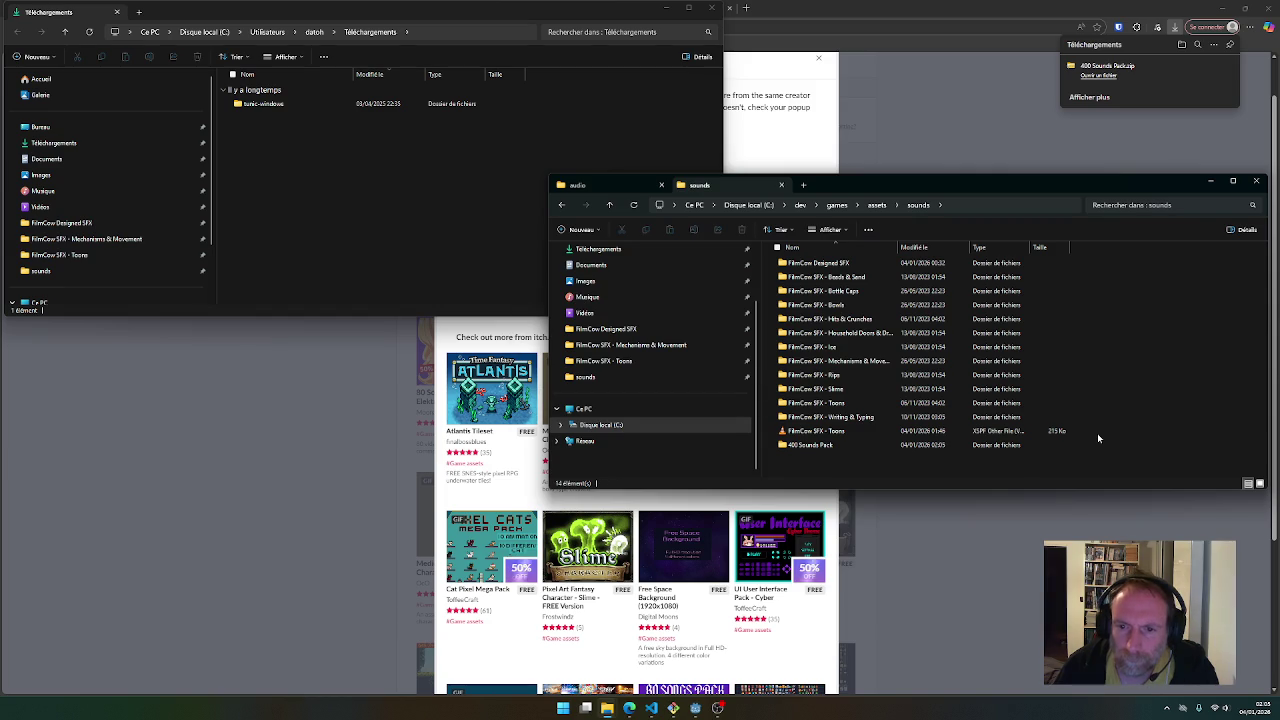
pyautogui.click(858, 446)
pyautogui.doubleClick(858, 449)
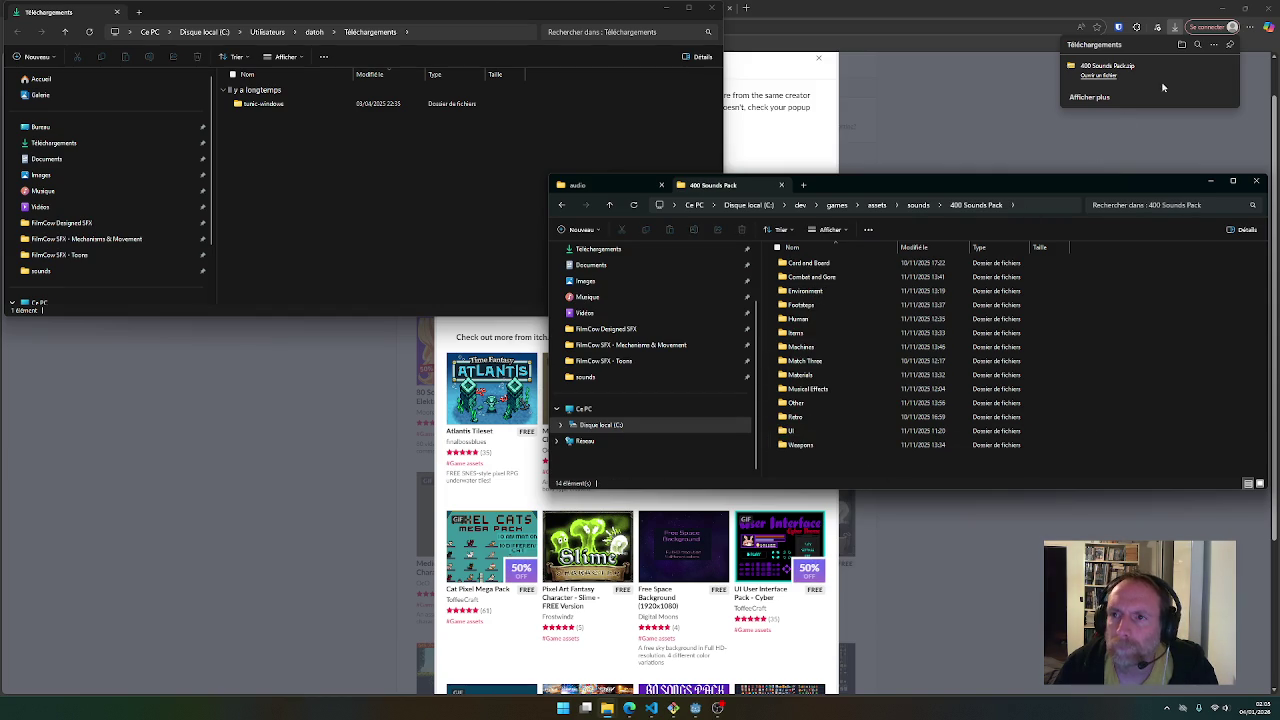
# Clear all of the browser's download history
pyautogui.click(1217, 68)
pyautogui.click(1212, 48)
pyautogui.click(1122, 90)
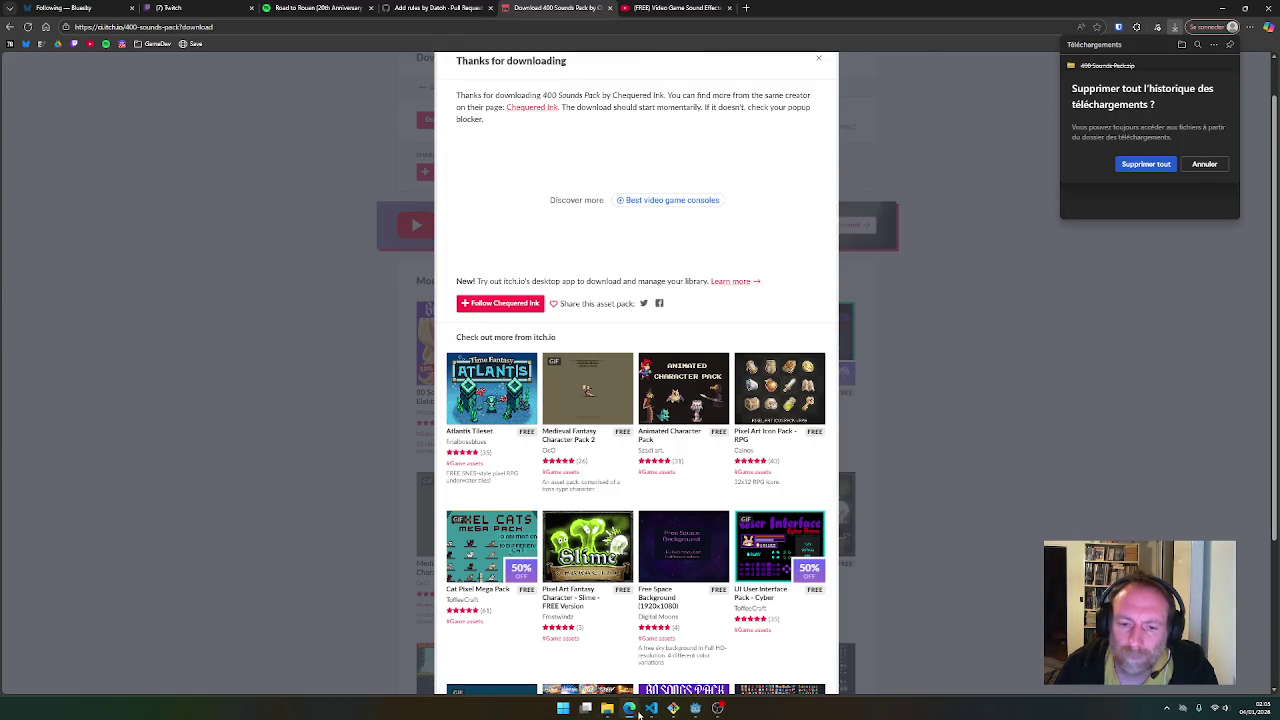
pyautogui.moveTo(608, 710)
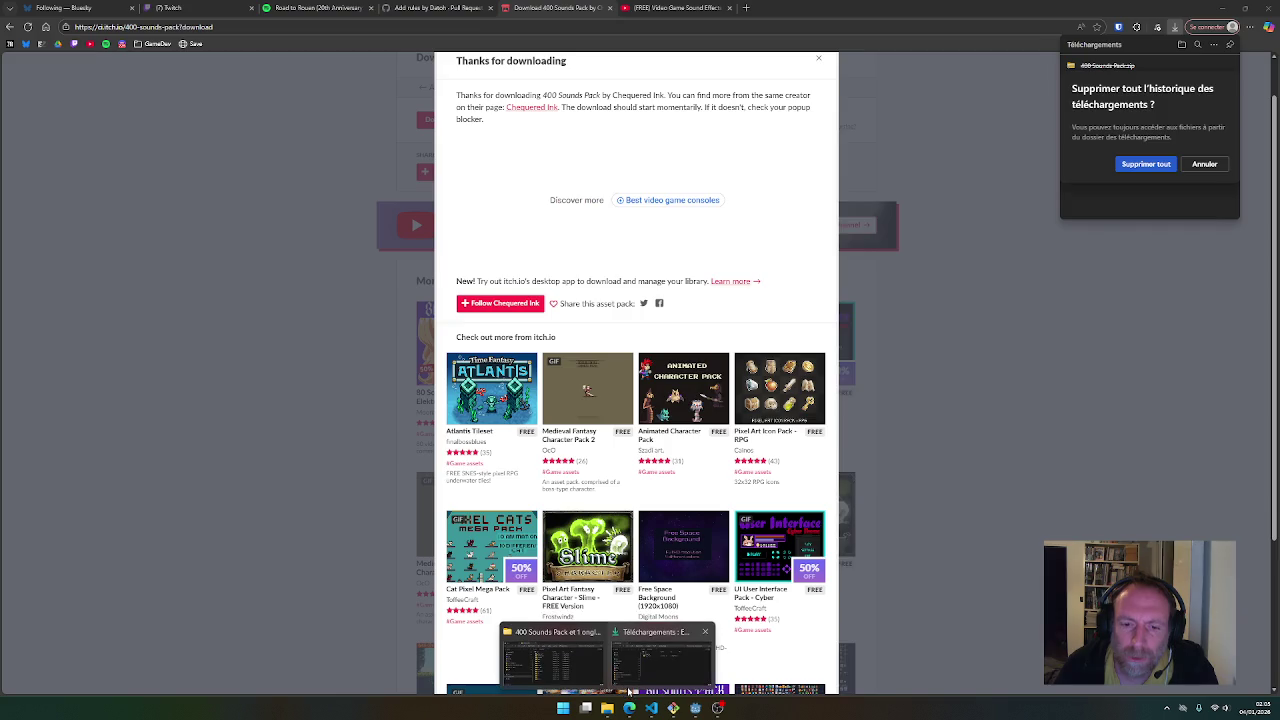
pyautogui.click(655, 672)
pyautogui.moveTo(600, 707)
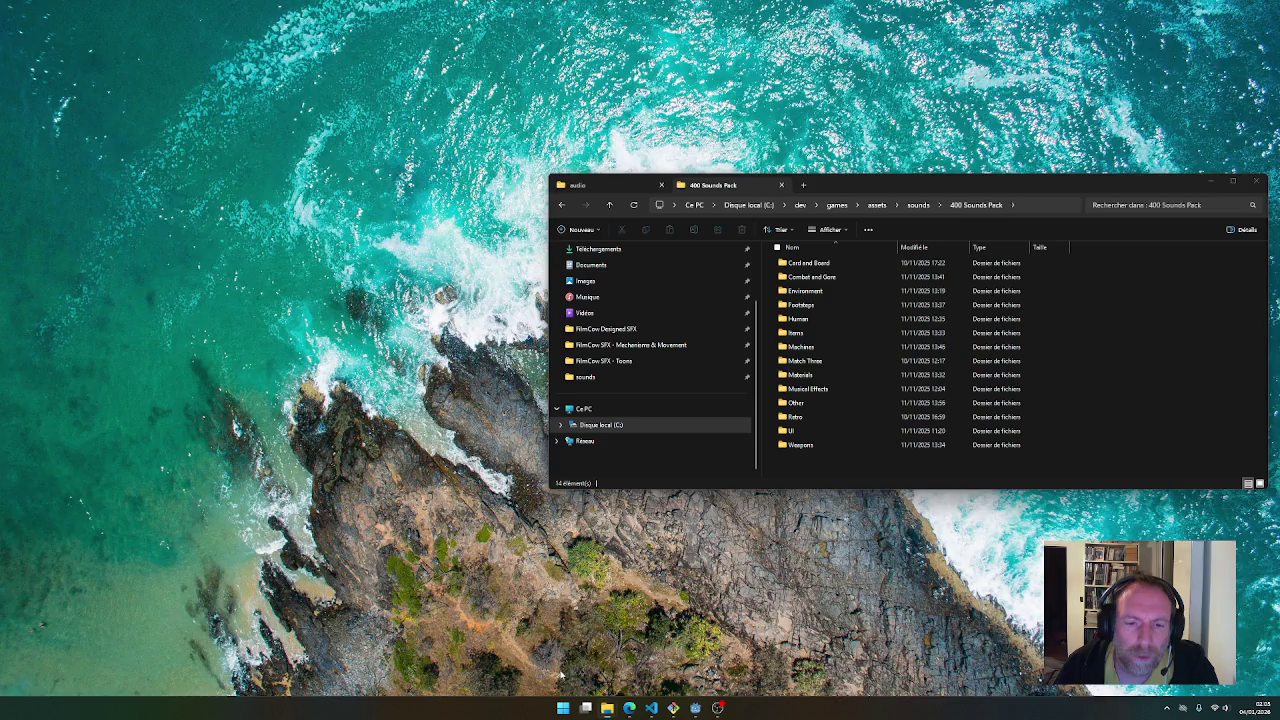
pyautogui.click(555, 660)
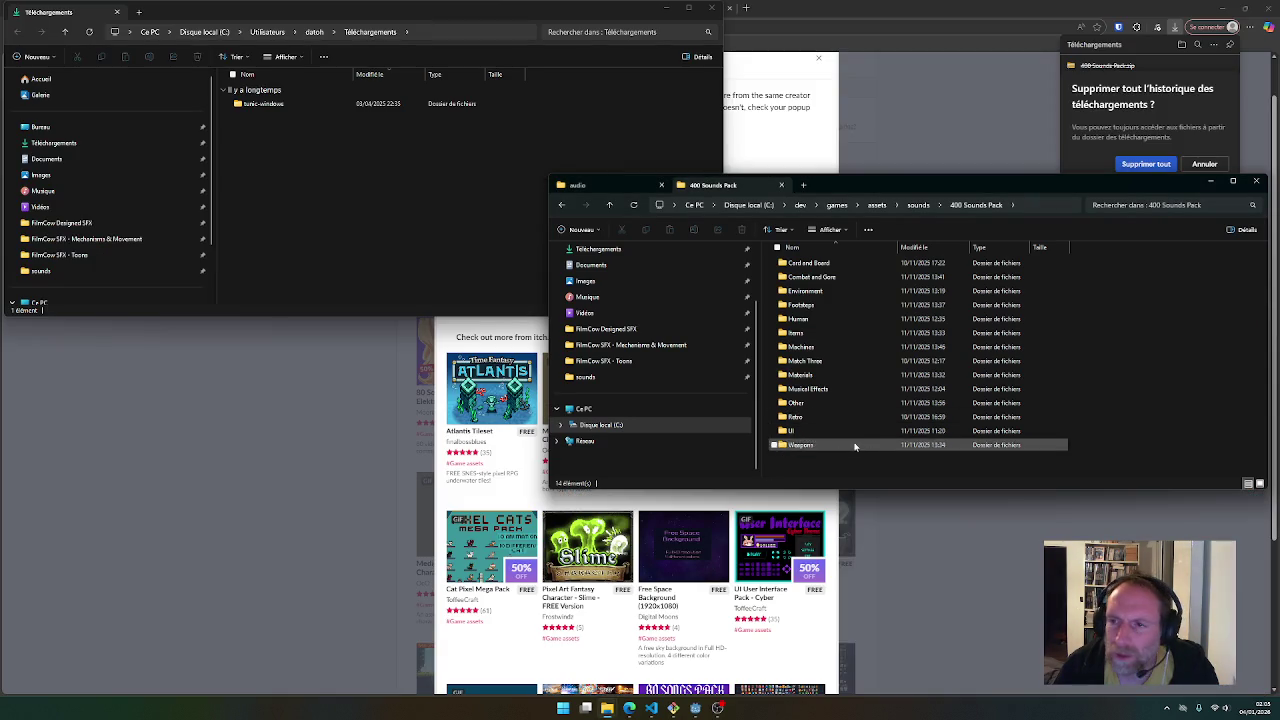
pyautogui.click(1146, 164)
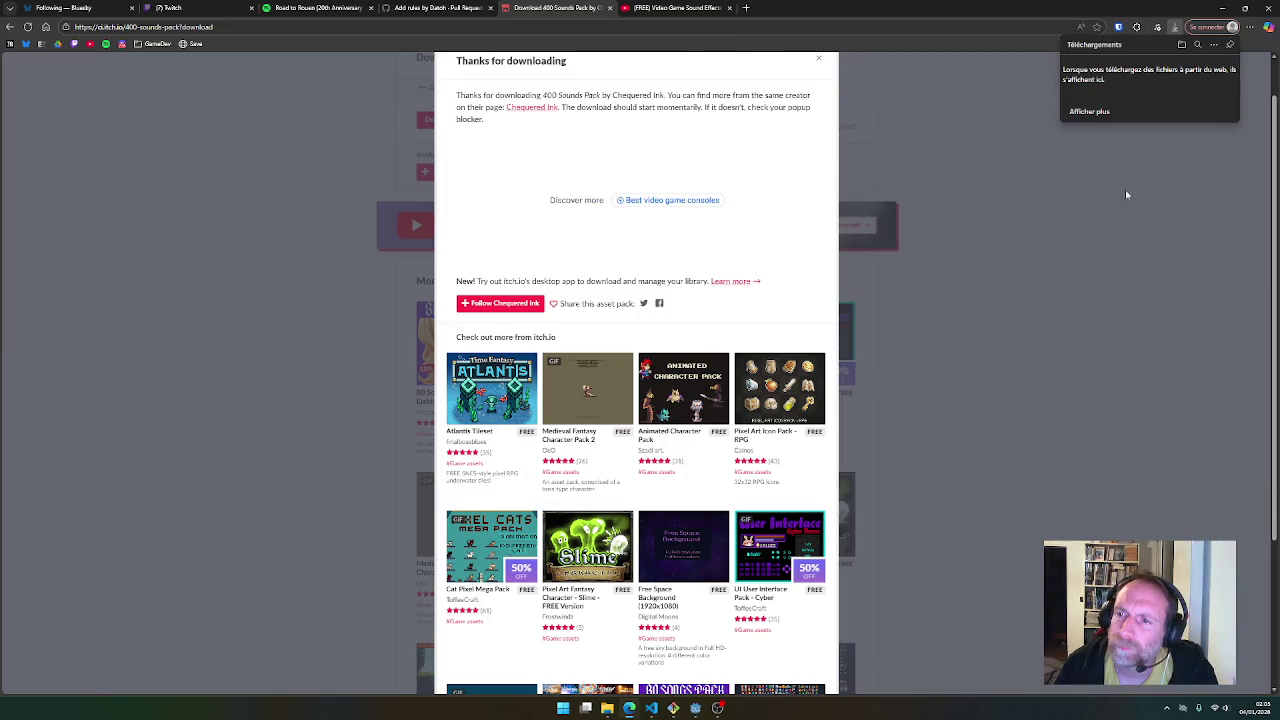
# Return to the 400 Sounds Pack window and open its Machines folder
pyautogui.moveTo(608, 710)
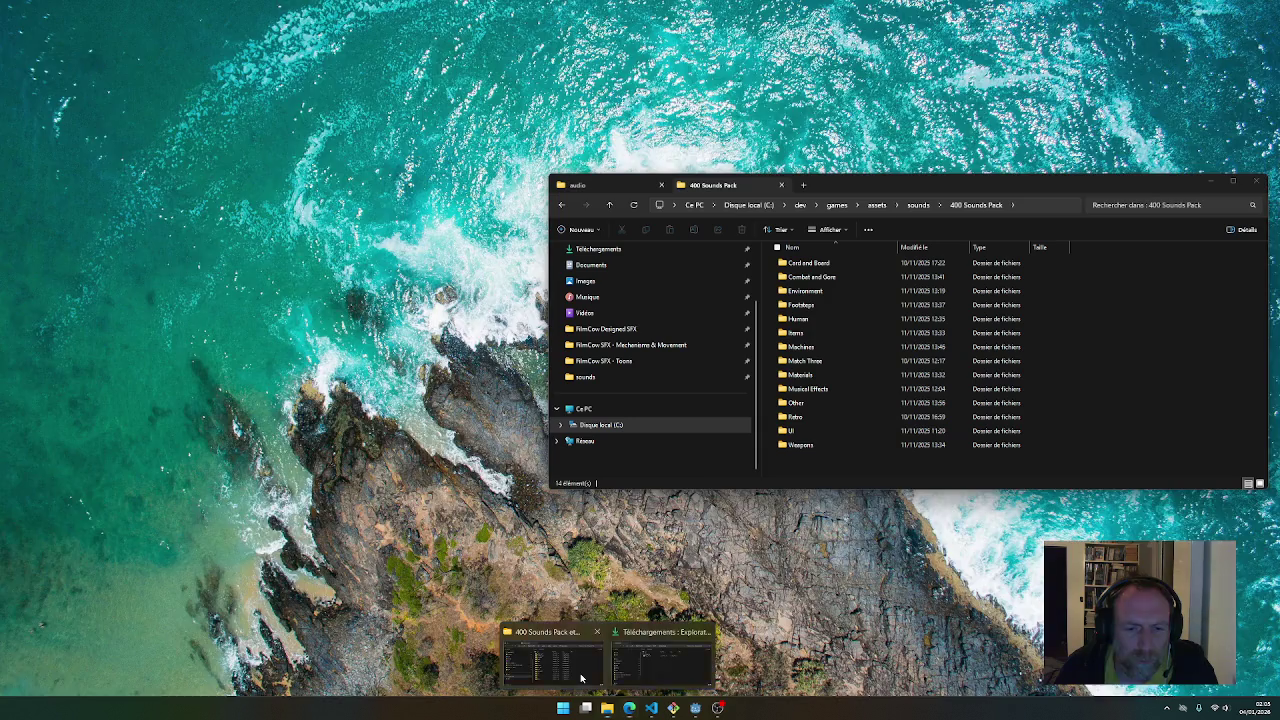
pyautogui.click(560, 660)
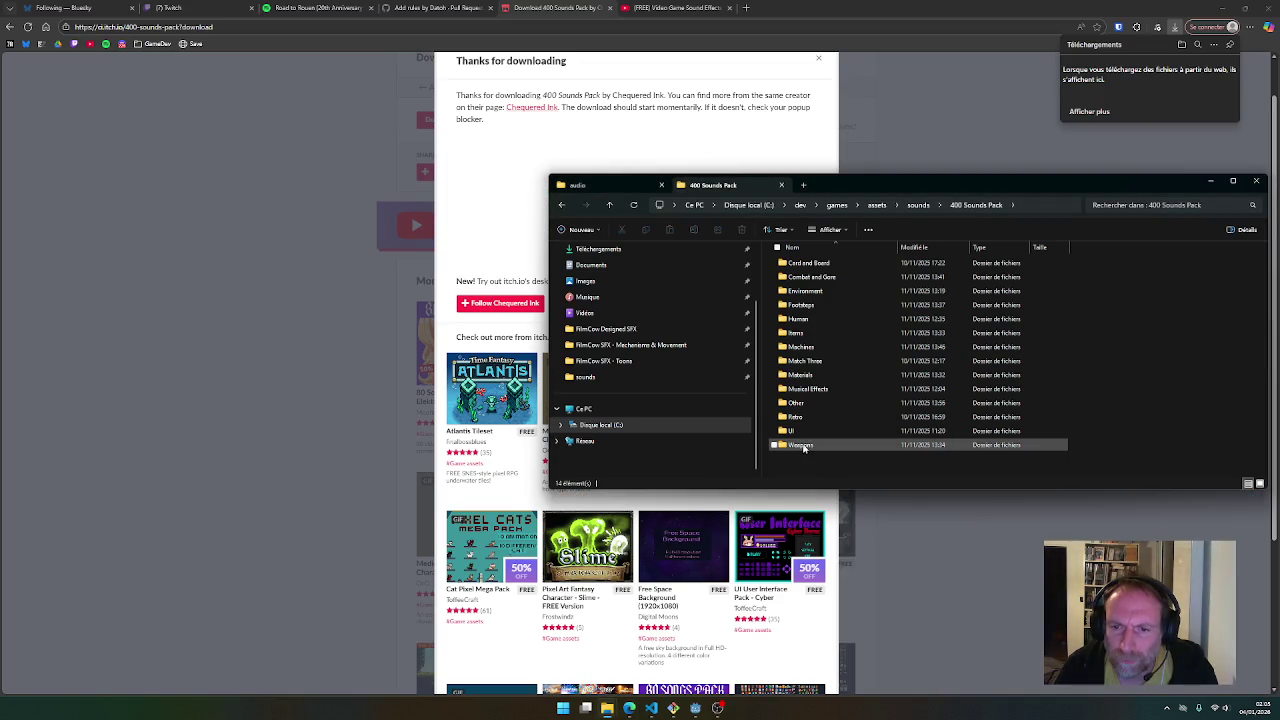
pyautogui.click(800, 350)
pyautogui.doubleClick(800, 350)
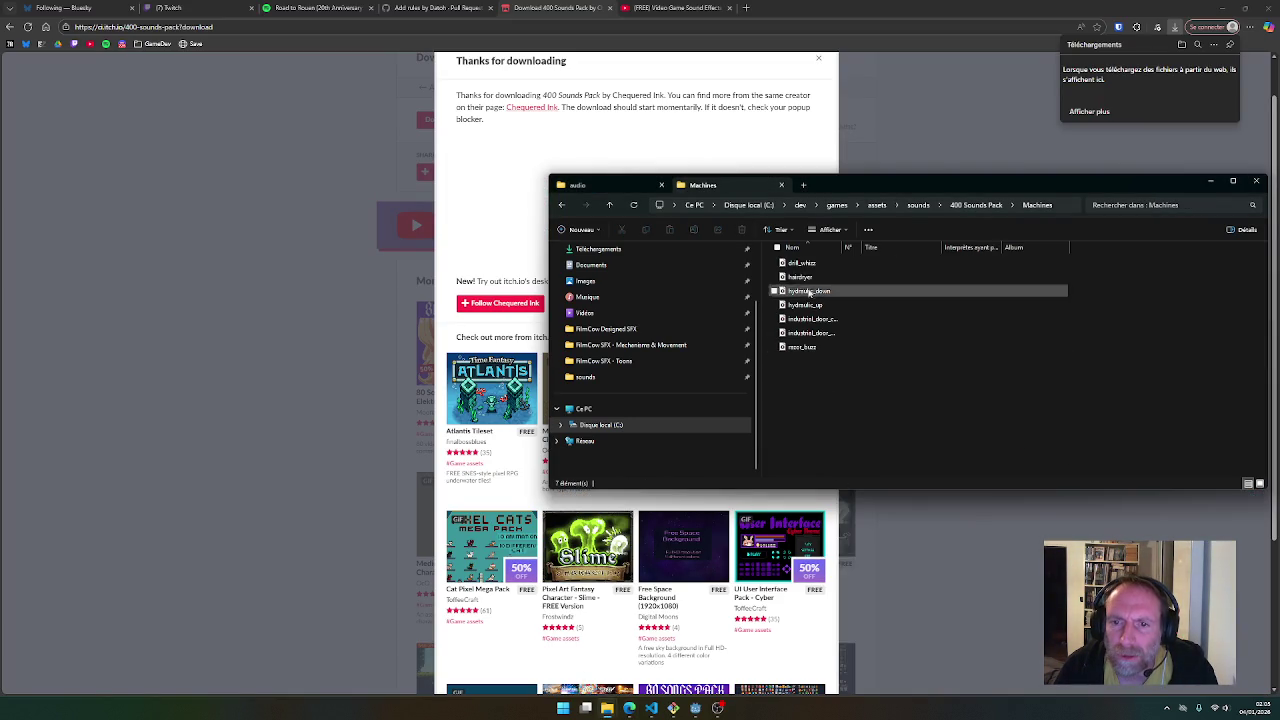
# Preview drill_whizz, razor_buzz, both industrial door sounds, hydraulic_up, hydraulic_down and hairdryer in Media Player
pyautogui.doubleClick(800, 263)
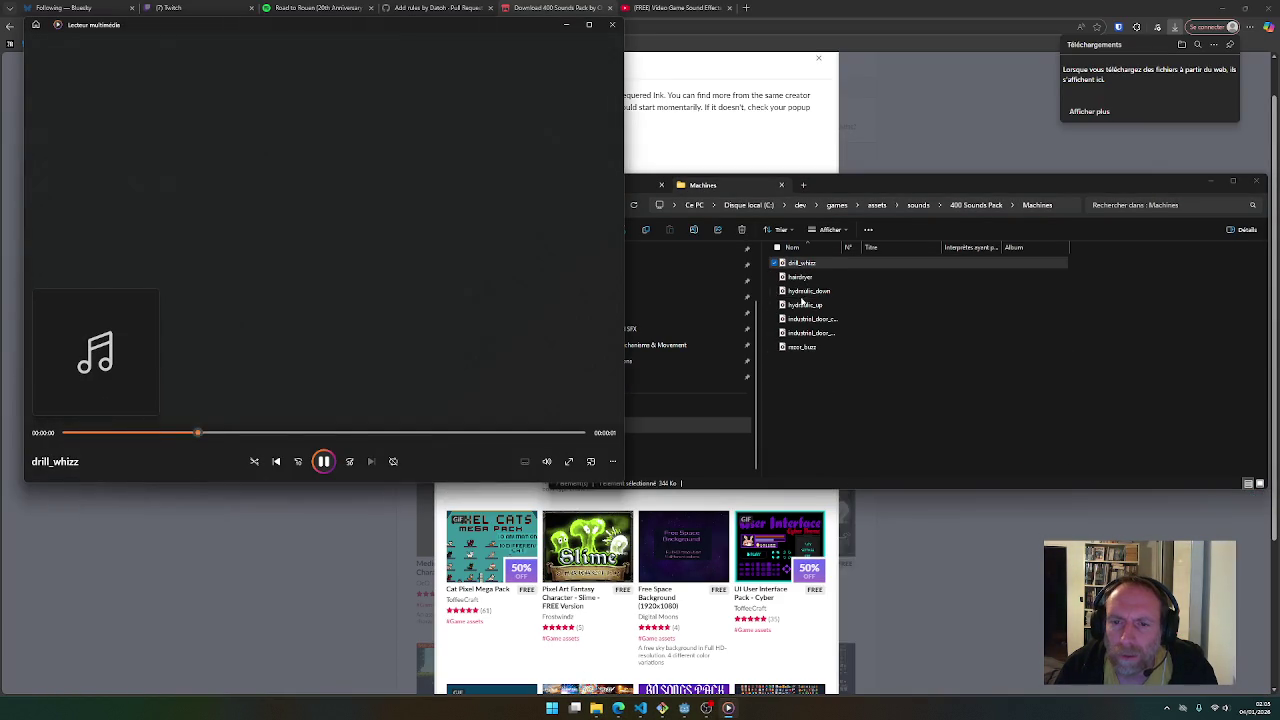
pyautogui.doubleClick(793, 347)
pyautogui.doubleClick(793, 334)
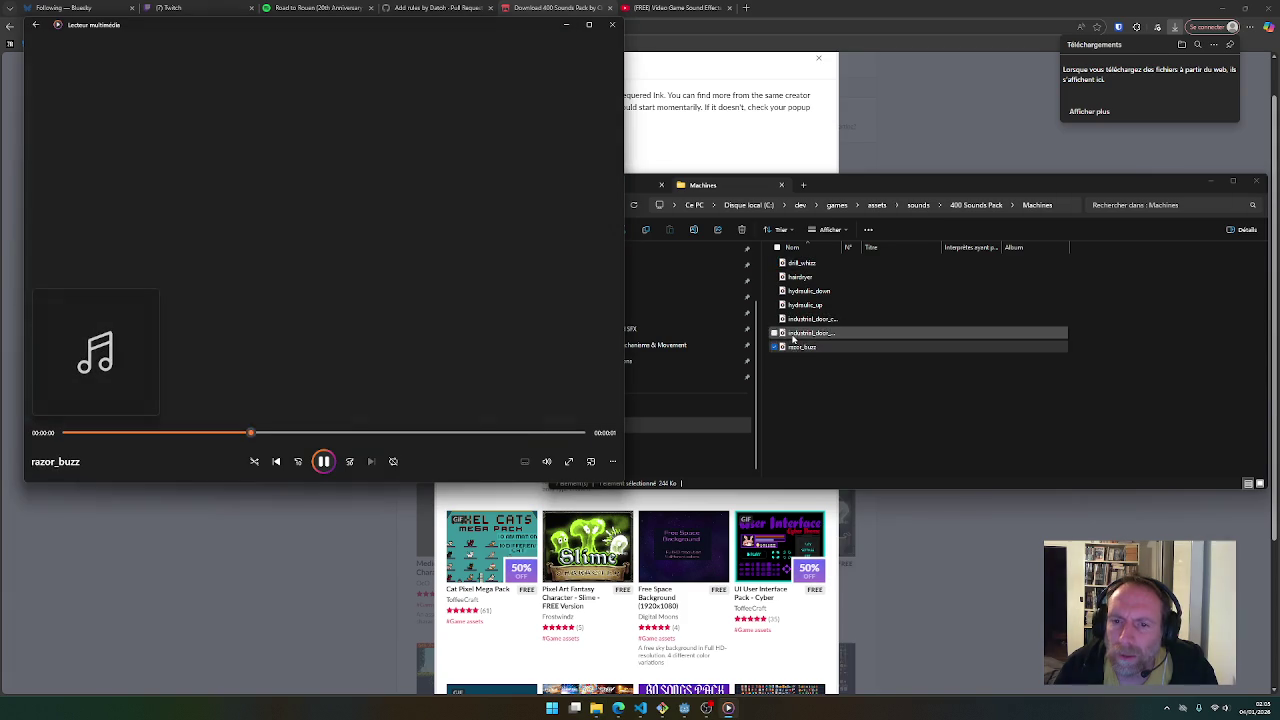
pyautogui.doubleClick(793, 321)
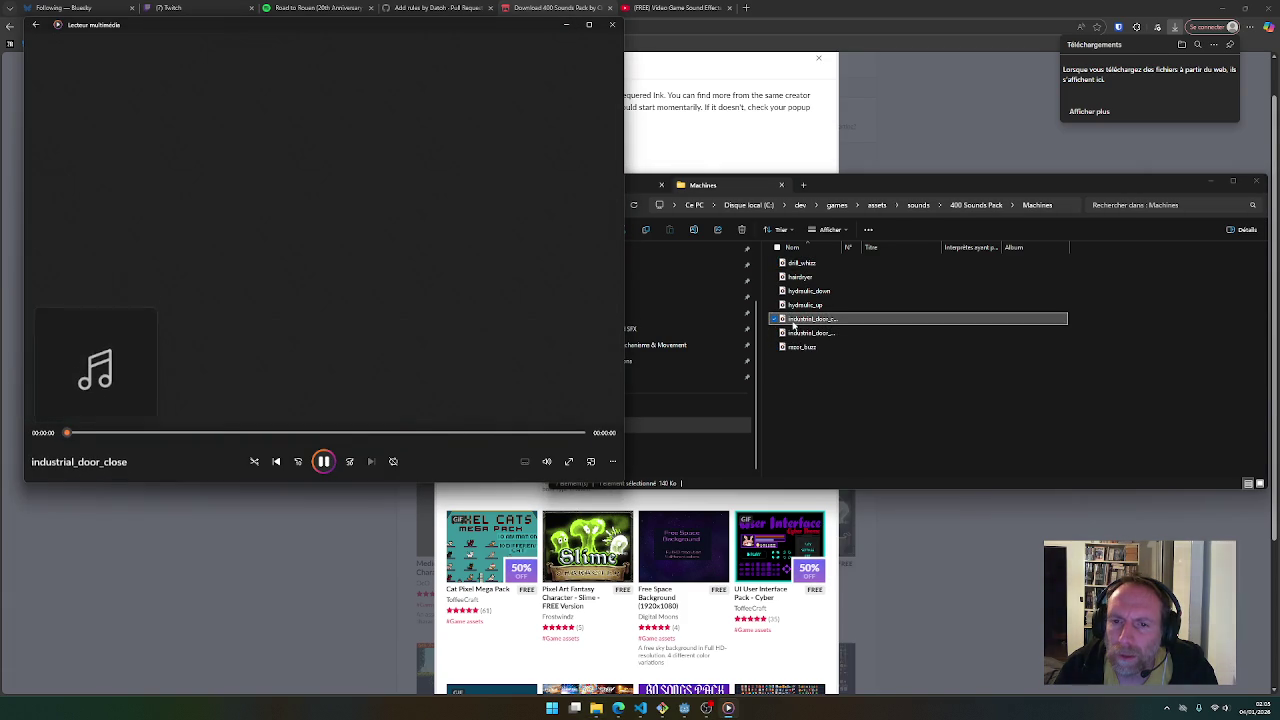
pyautogui.moveTo(843, 248); pyautogui.dragTo(887, 248)
pyautogui.doubleClick(820, 304)
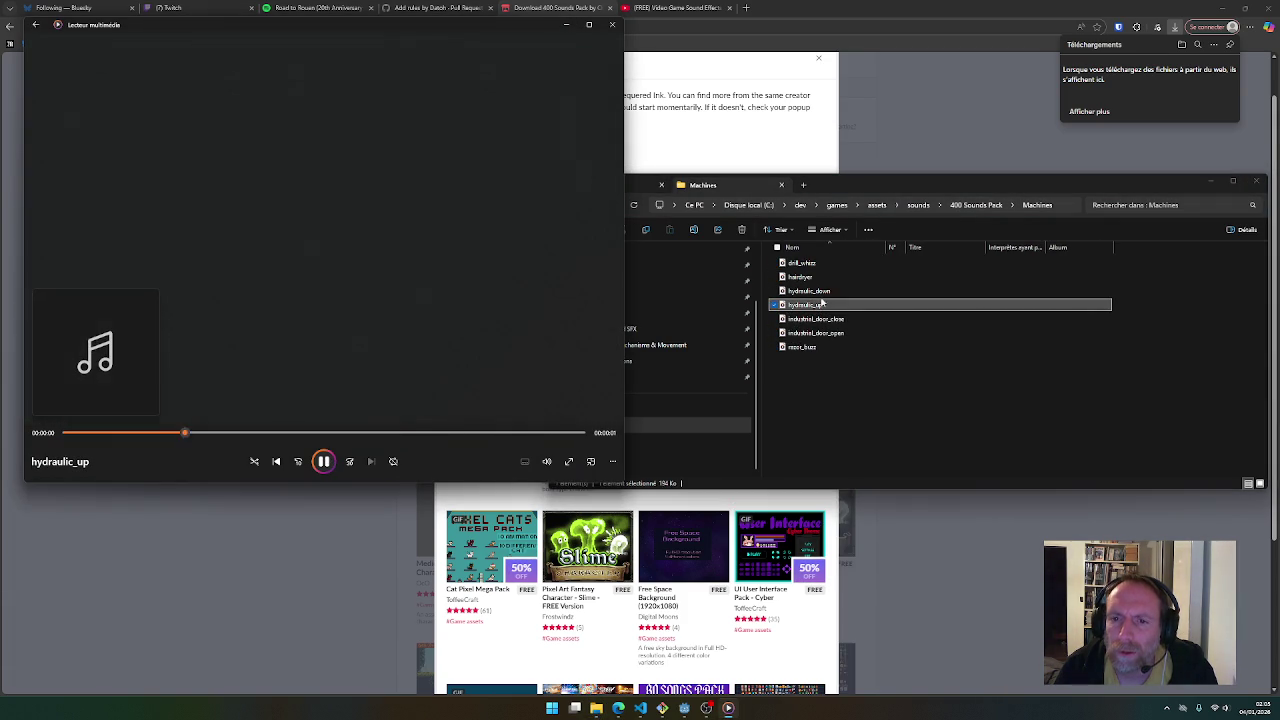
pyautogui.doubleClick(825, 292)
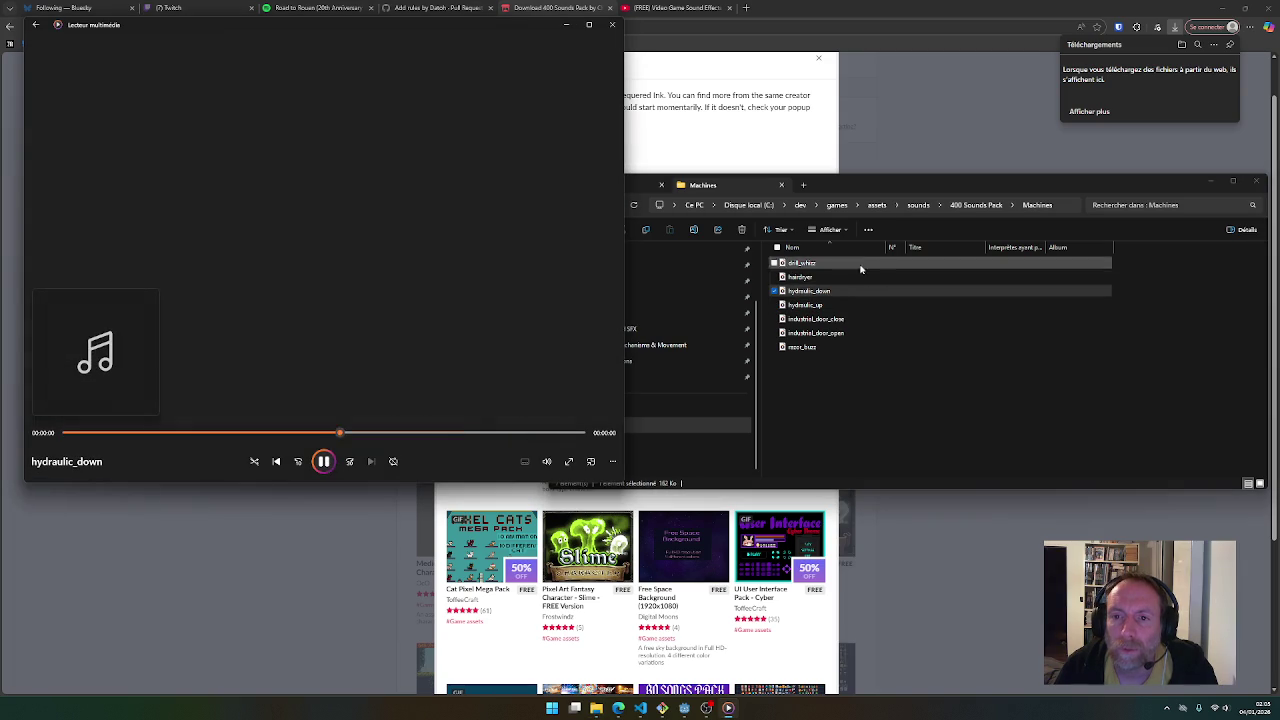
pyautogui.doubleClick(818, 305)
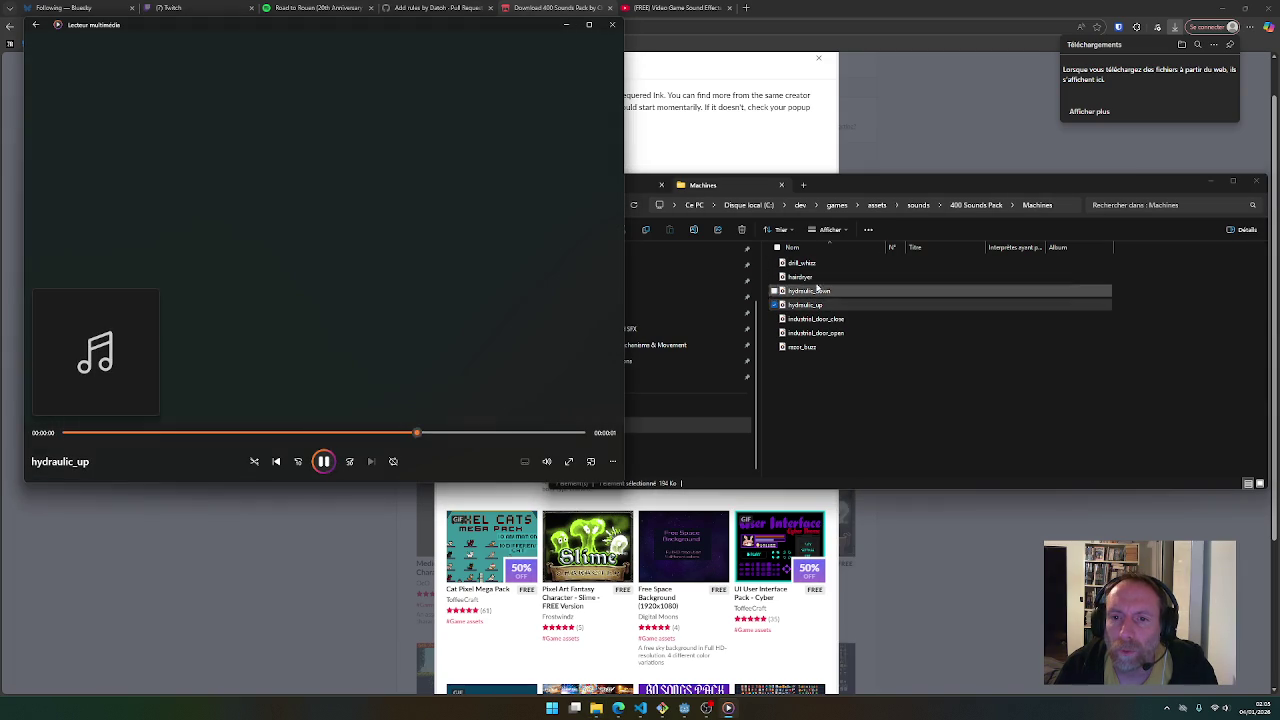
pyautogui.doubleClick(815, 277)
pyautogui.doubleClick(824, 264)
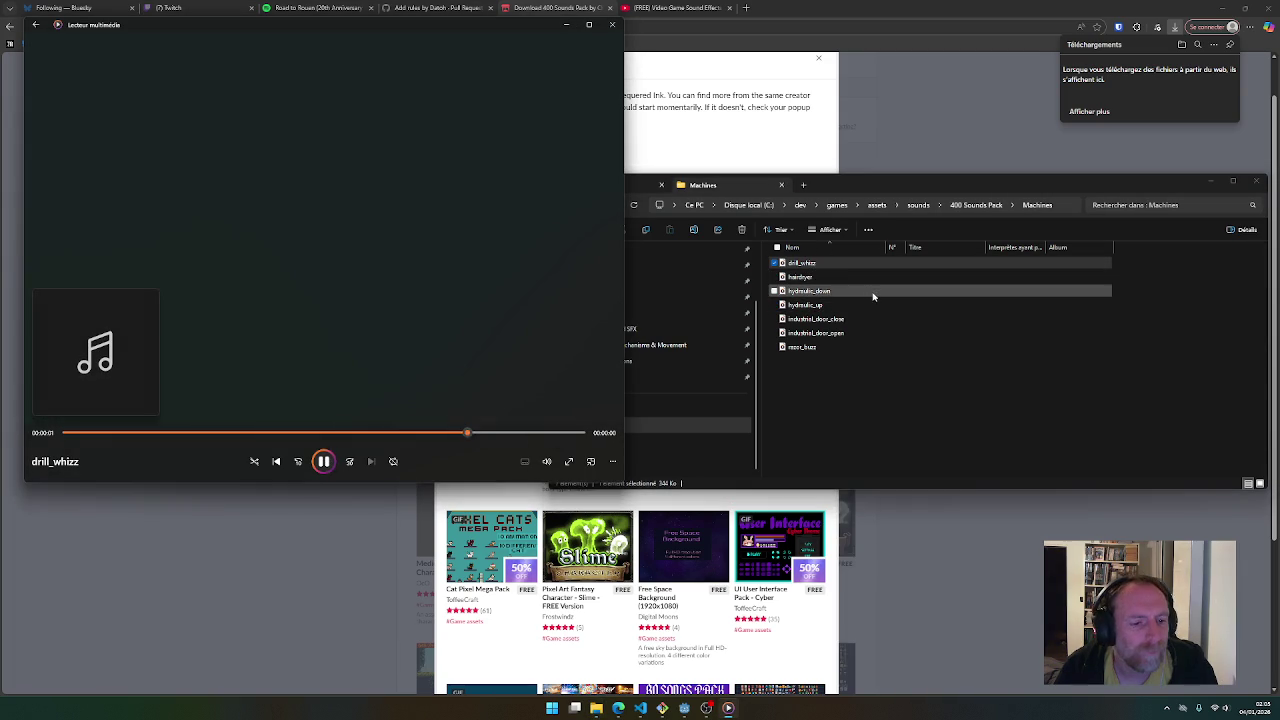
pyautogui.doubleClick(832, 277)
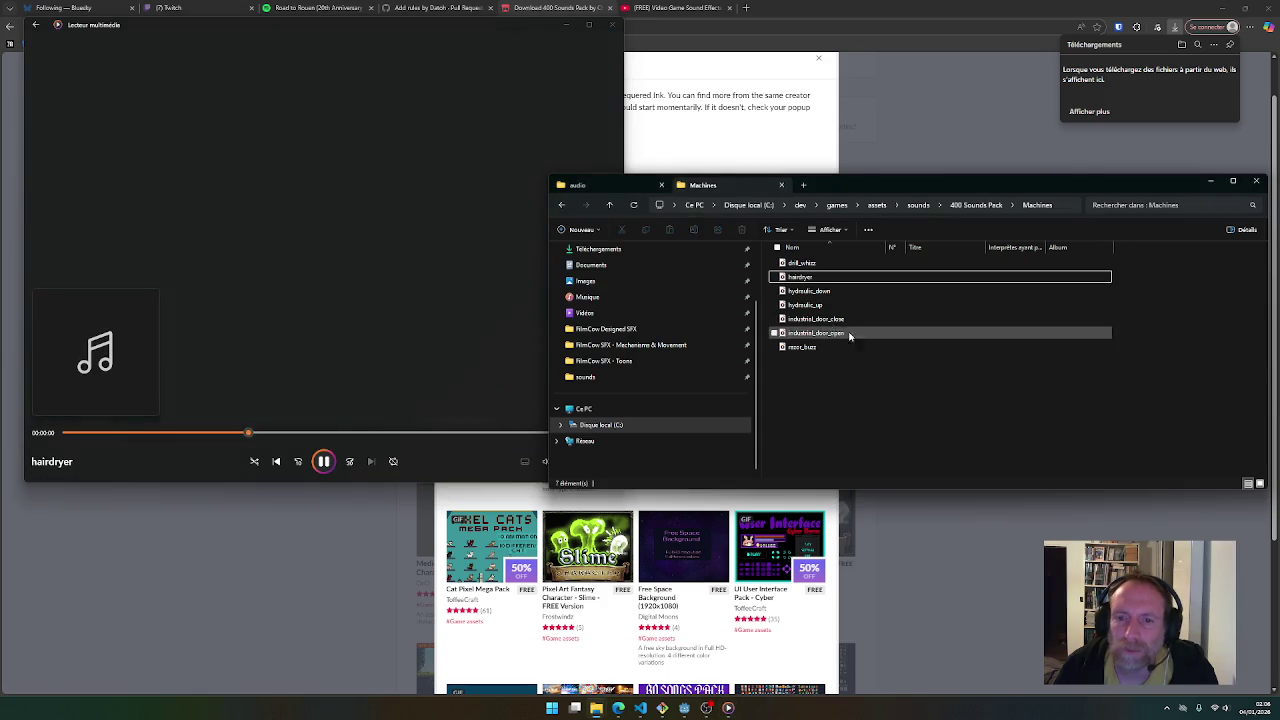
pyautogui.click(611, 24)
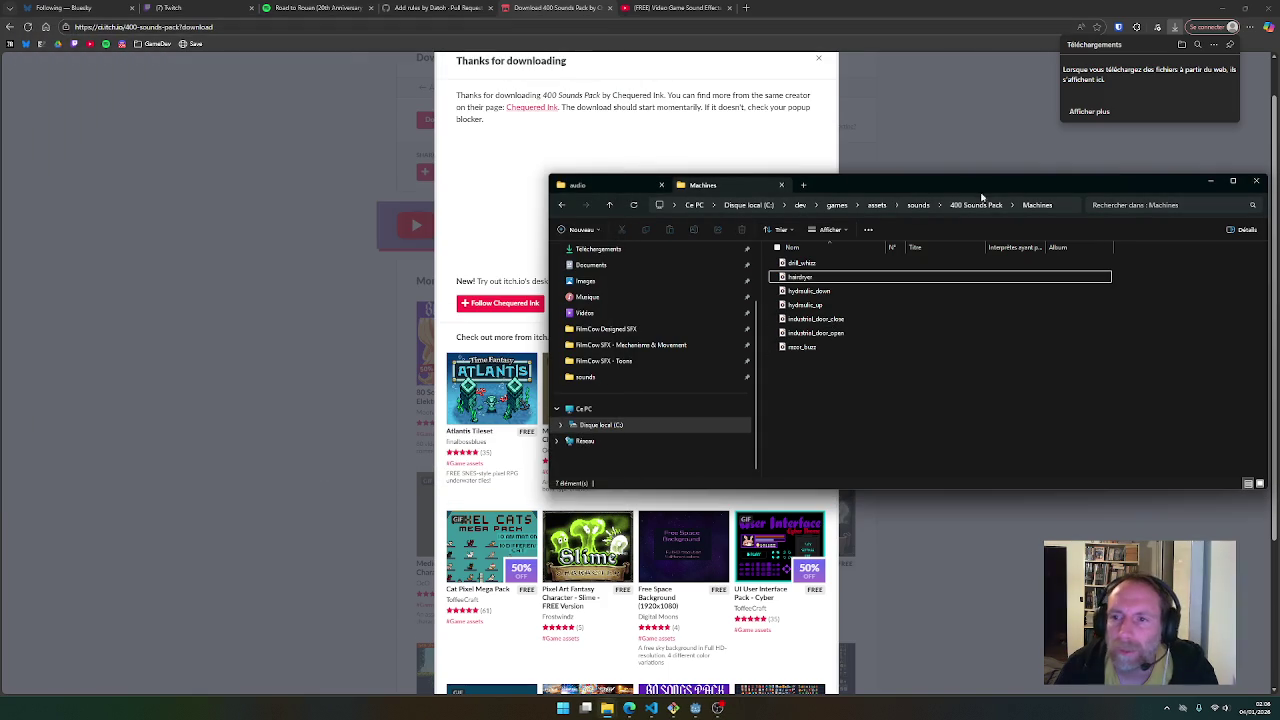
# Replay hydraulic_down and hydraulic_up to compare them
pyautogui.click(831, 333)
pyautogui.keyDown('shift'); pyautogui.click(822, 319); pyautogui.keyUp('shift')
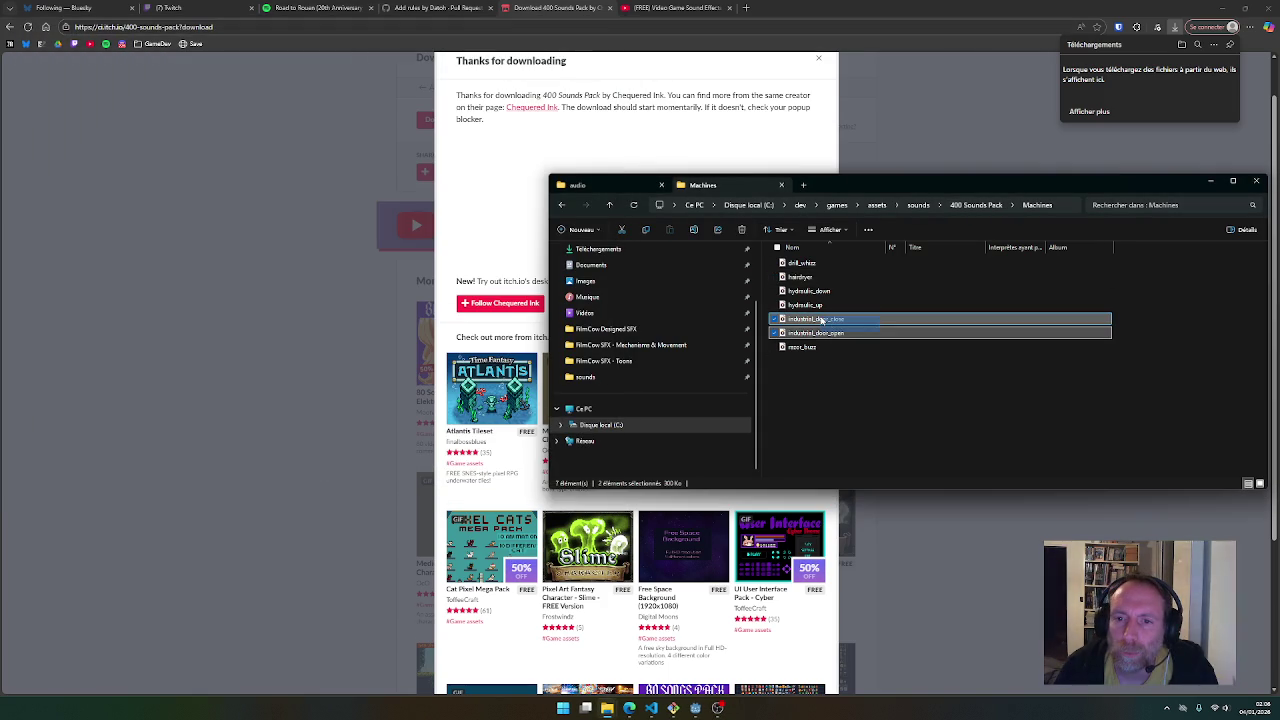
pyautogui.doubleClick(815, 291)
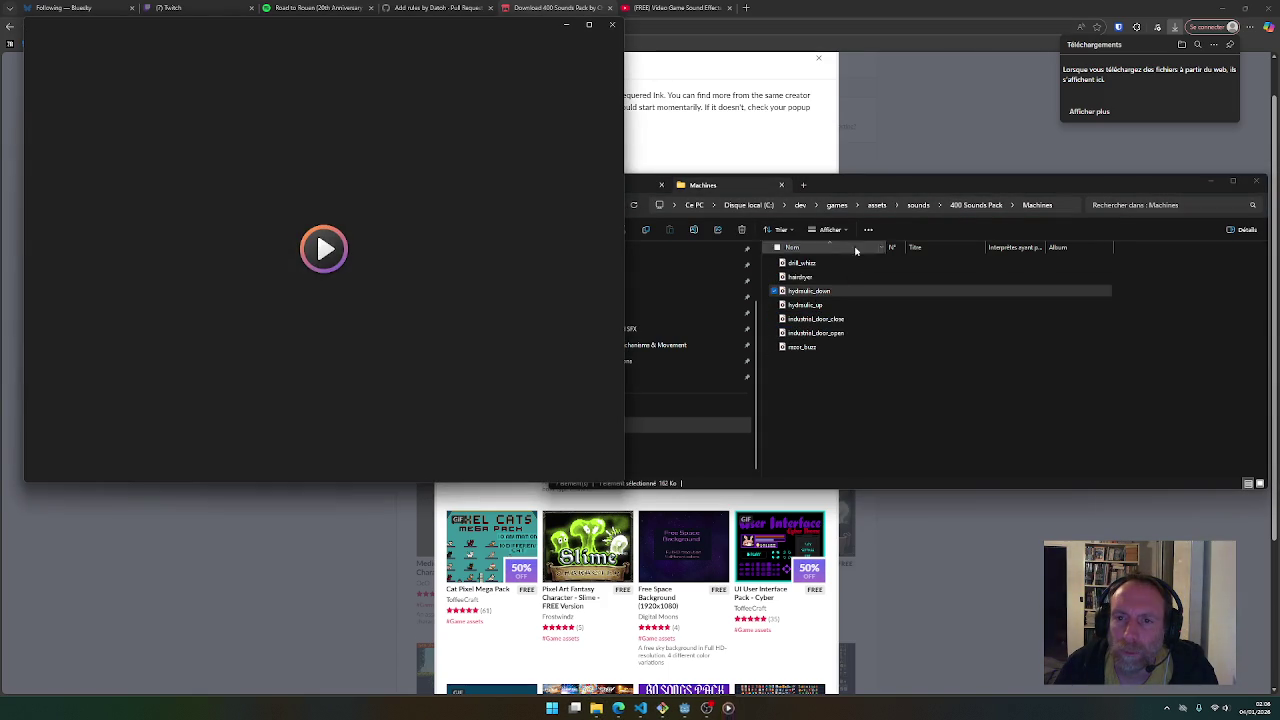
pyautogui.click(613, 26)
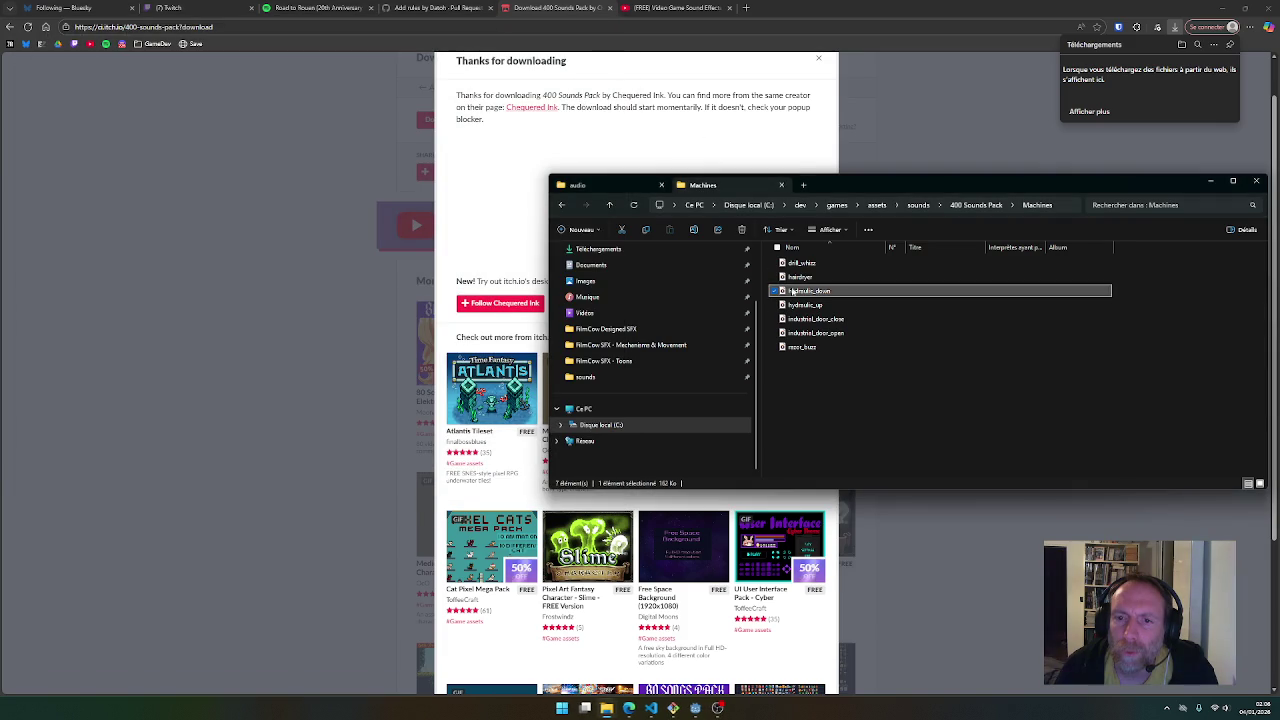
pyautogui.doubleClick(805, 305)
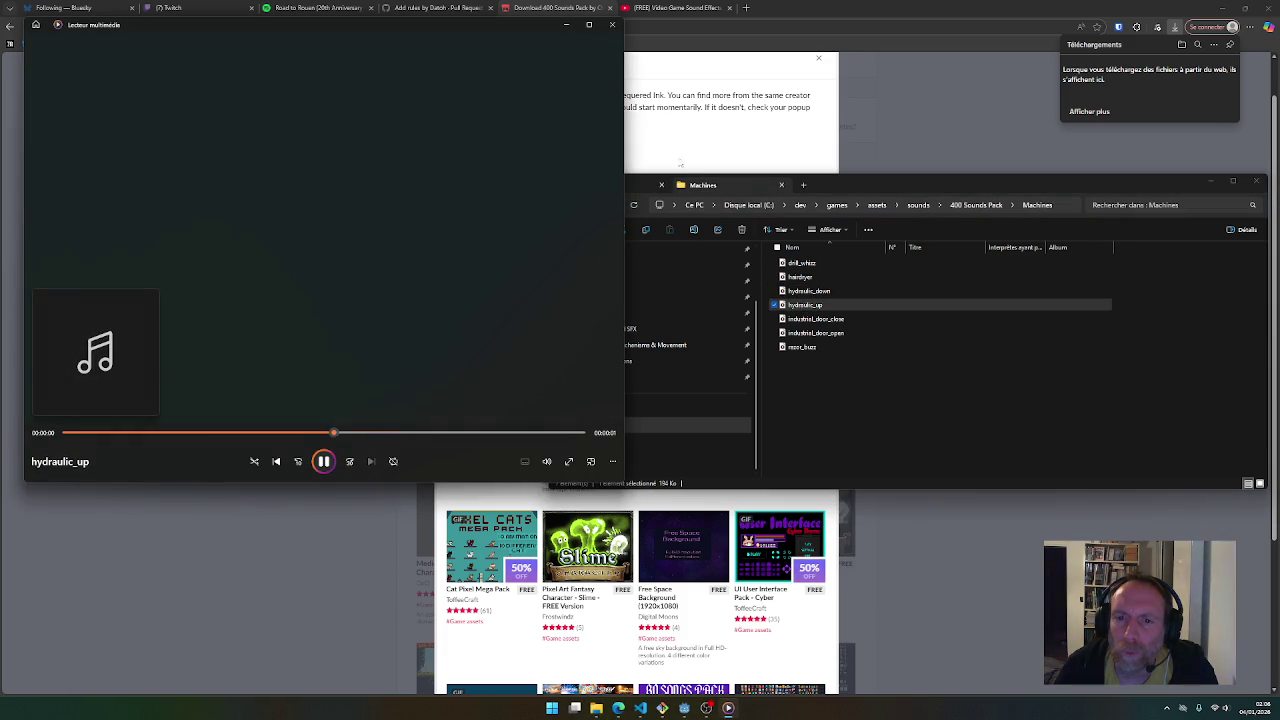
pyautogui.click(612, 25)
# Copy industrial_door_open, industrial_door_close and hydraulic_up into the game's audio folder
pyautogui.click(884, 333)
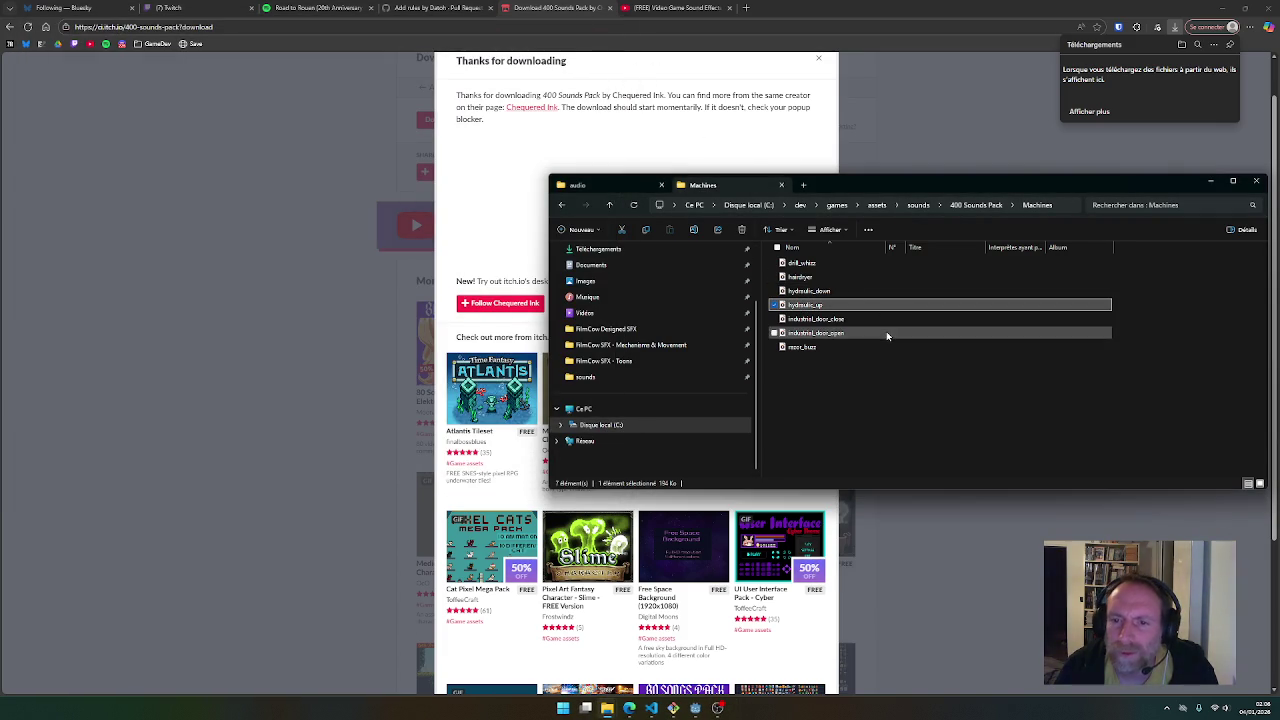
pyautogui.keyDown('ctrl'); pyautogui.click(827, 320); pyautogui.keyUp('ctrl')
pyautogui.keyDown('ctrl'); pyautogui.click(806, 305); pyautogui.keyUp('ctrl')
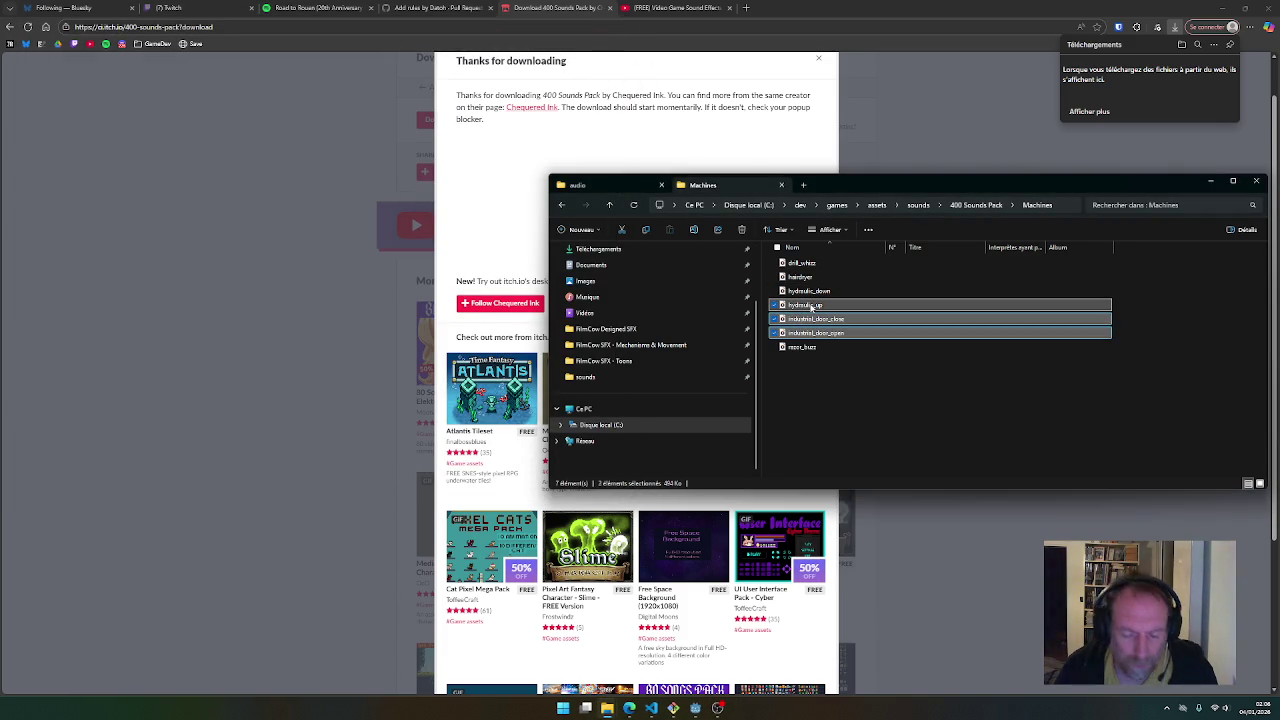
pyautogui.hotkey('ctrl', 'c')
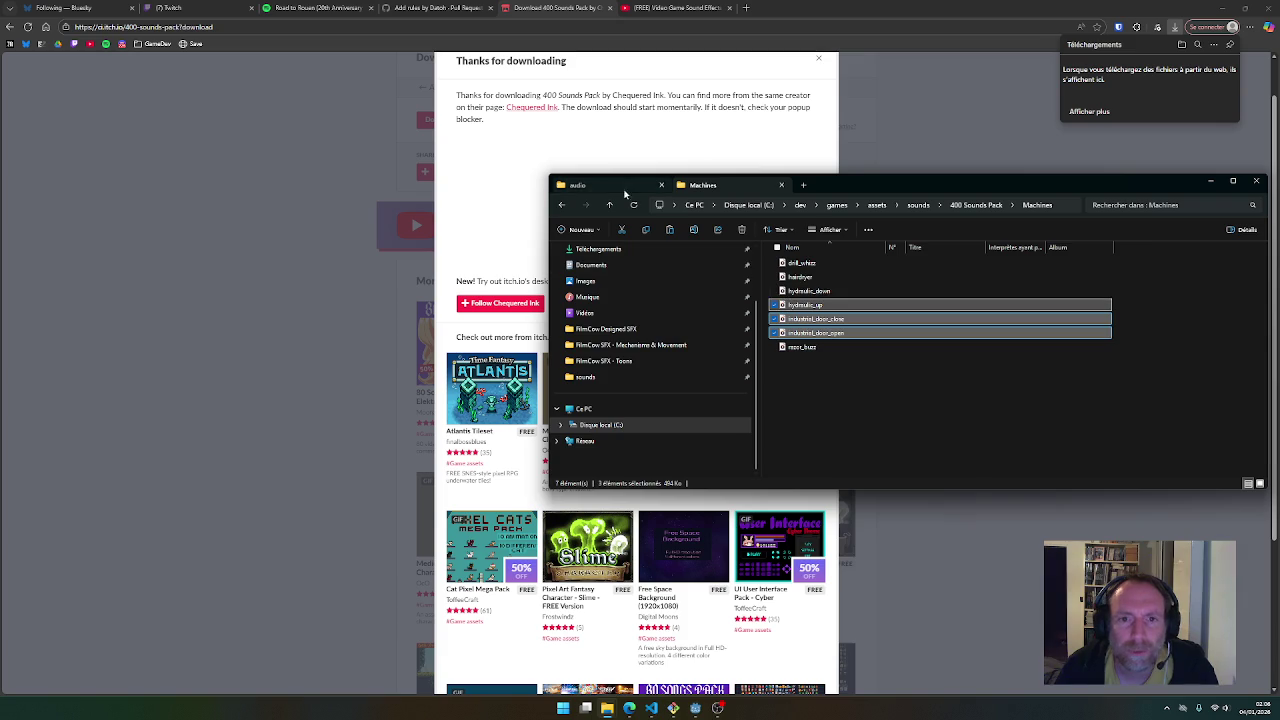
pyautogui.click(580, 185)
pyautogui.hotkey('ctrl', 'v')
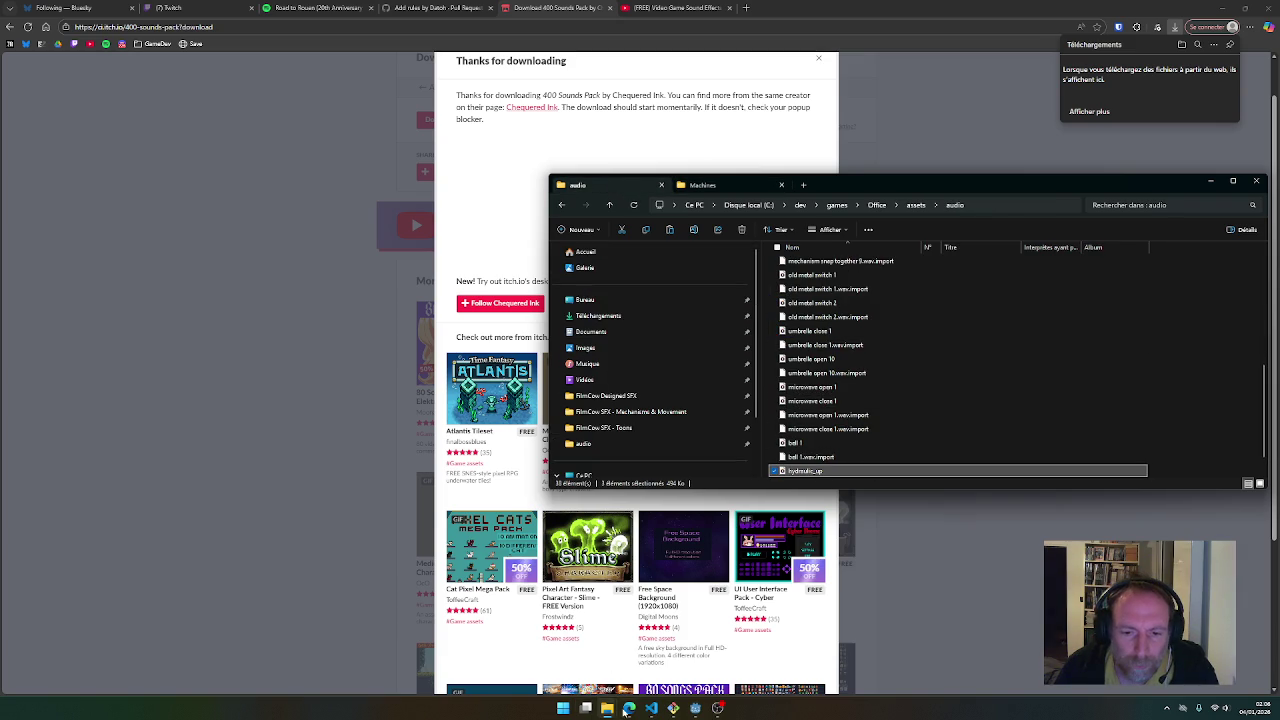
pyautogui.hotkey('alt', 'Tab')
pyautogui.scroll(-2, 608, 280)
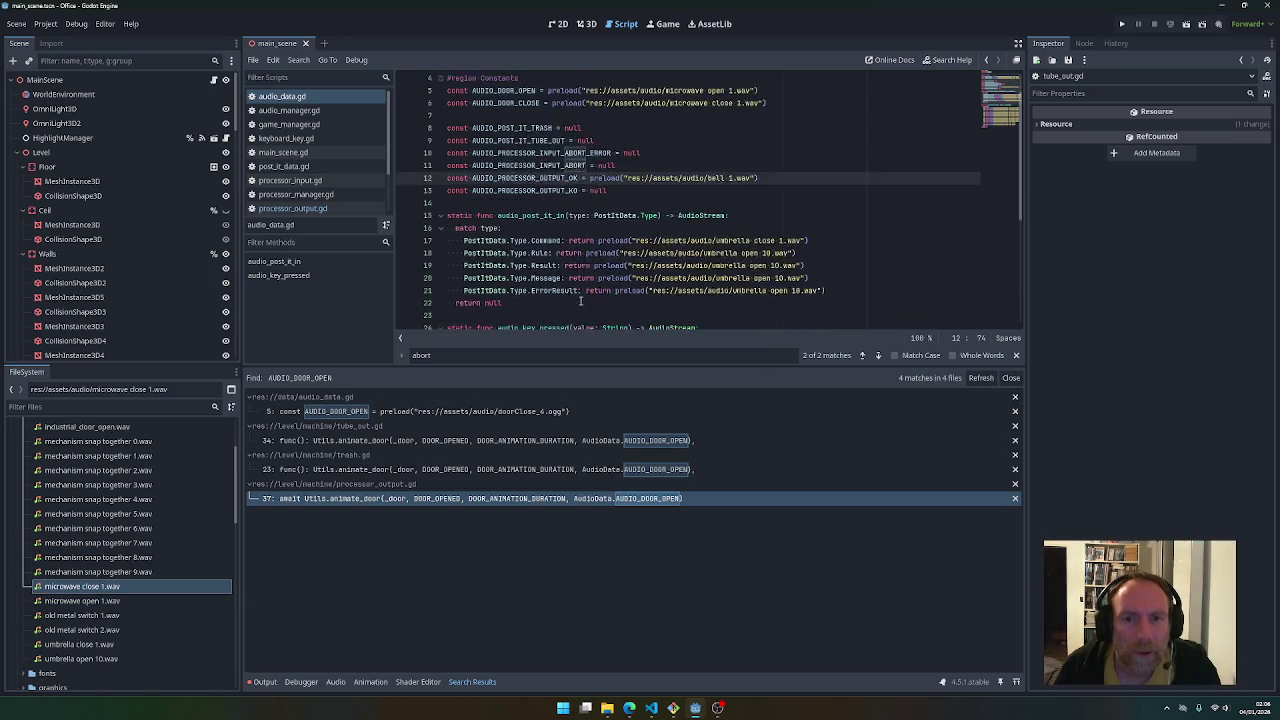
# Delete the microwave sound files from the Godot project's FileSystem
pyautogui.scroll(2, 608, 280)
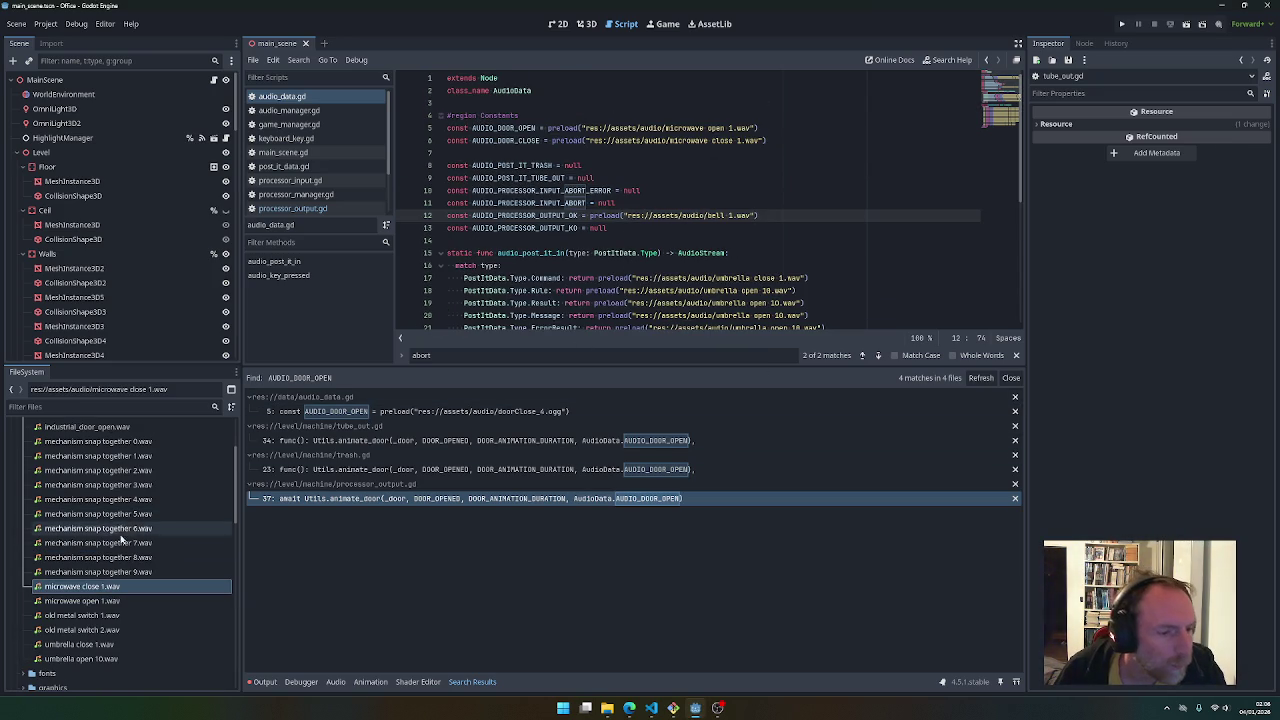
pyautogui.keyDown('shift'); pyautogui.click(87, 601); pyautogui.keyUp('shift')
pyautogui.rightClick(87, 601)
pyautogui.click(110, 573)
pyautogui.press('Return')
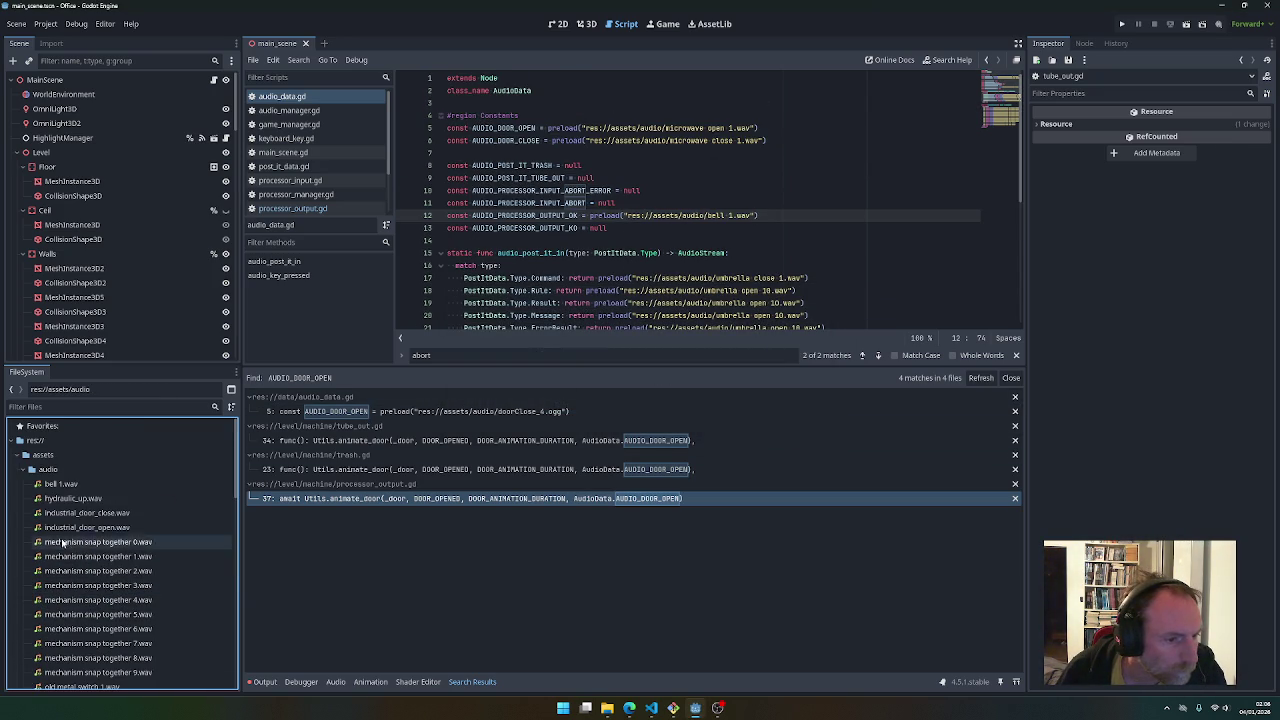
# Replace the microwave paths in audio_data.gd with industrial_door_close.wav and industrial_door_open.wav
pyautogui.click(67, 514)
pyautogui.moveTo(67, 514)
pyautogui.mouseDown()
pyautogui.moveTo(613, 134)
pyautogui.moveTo(588, 119)
pyautogui.mouseUp()
pyautogui.hotkey('shift', 'End')
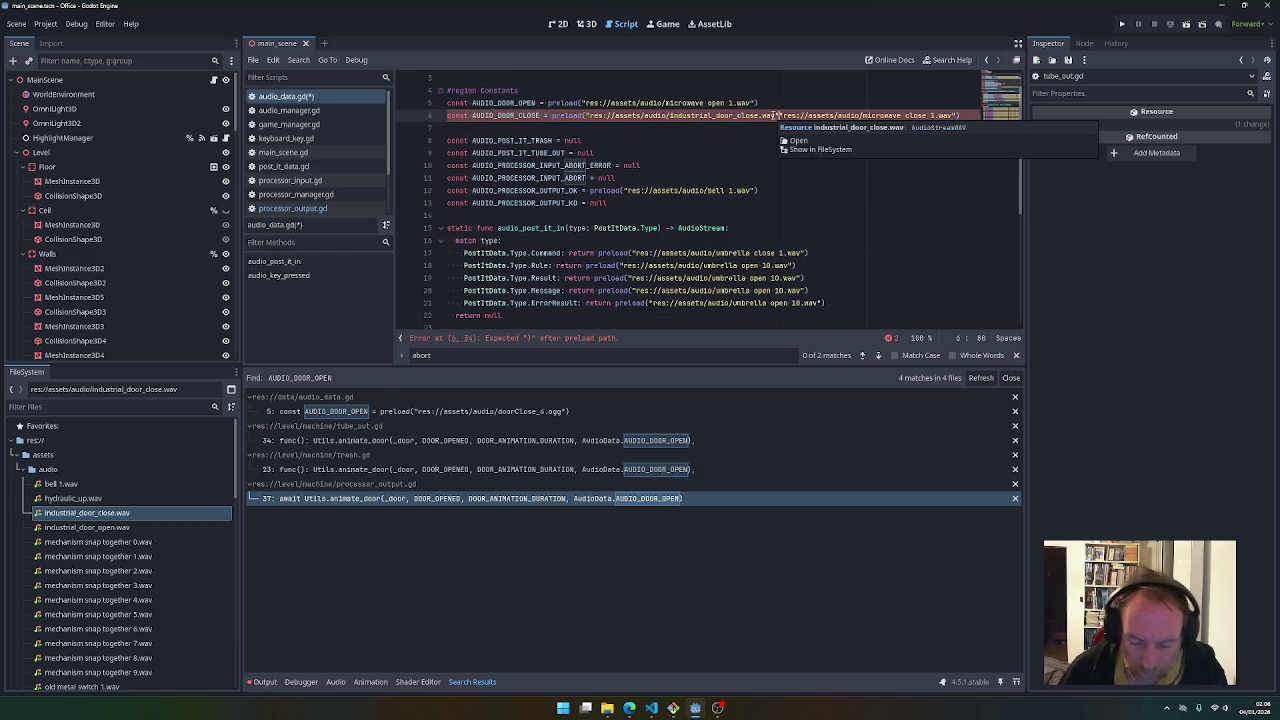
pyautogui.press('Delete')
pyautogui.press('Down')
pyautogui.doubleClick(715, 115)
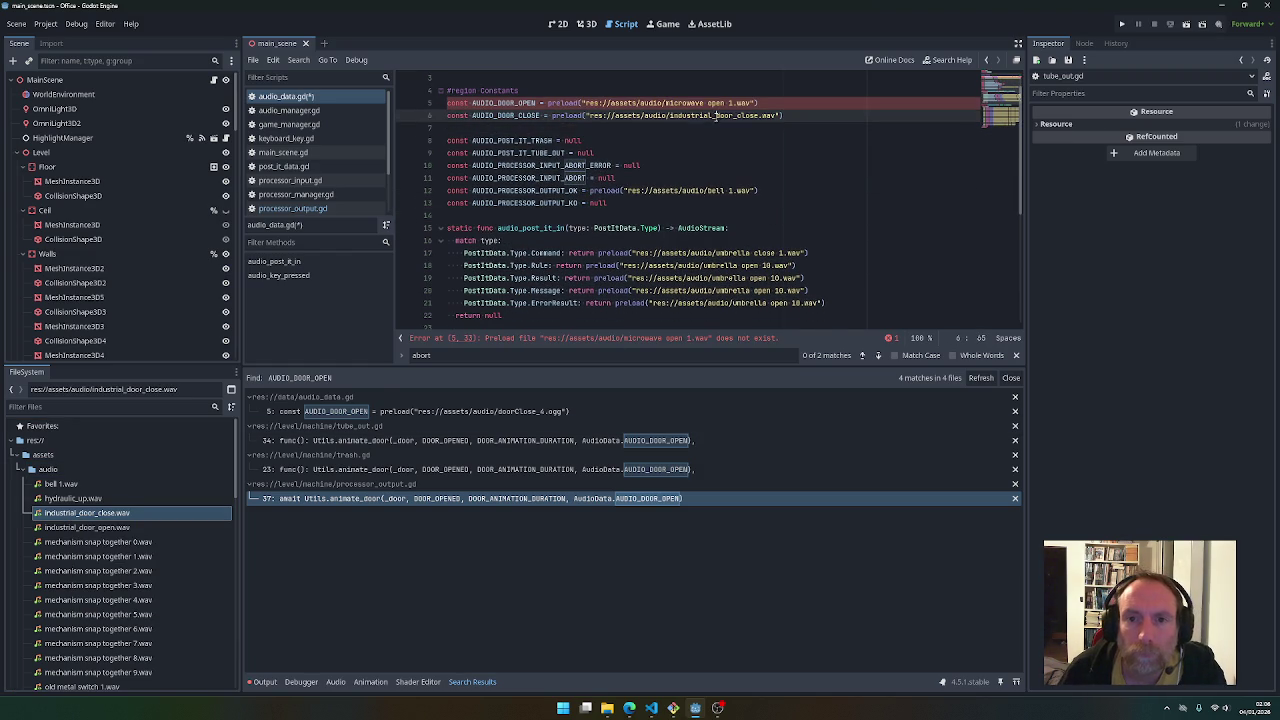
pyautogui.doubleClick(686, 103)
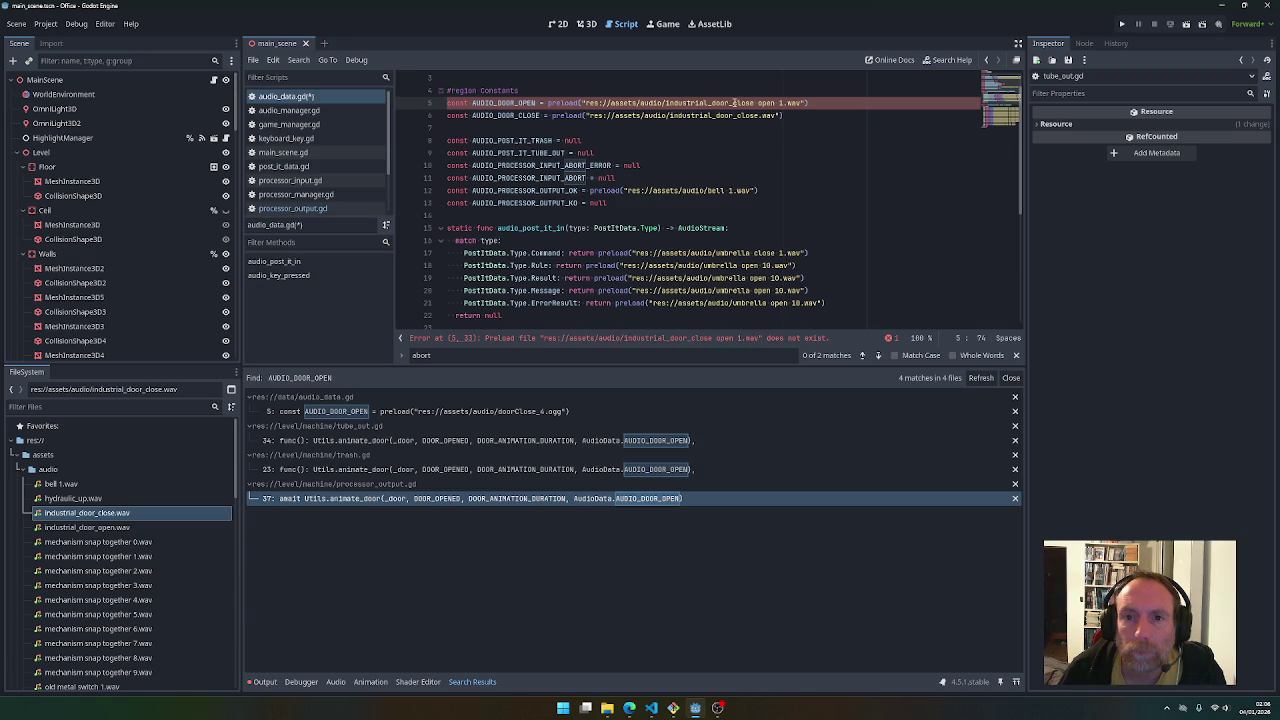
pyautogui.write('op')
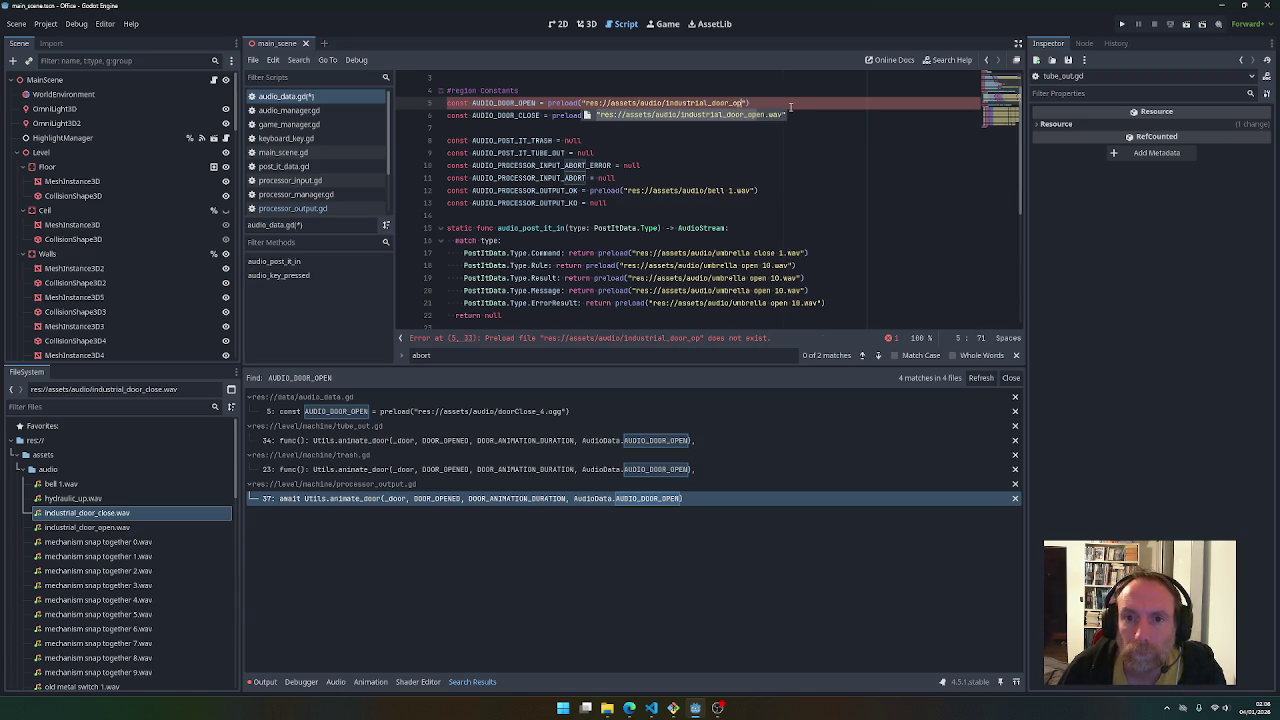
pyautogui.press('Return')
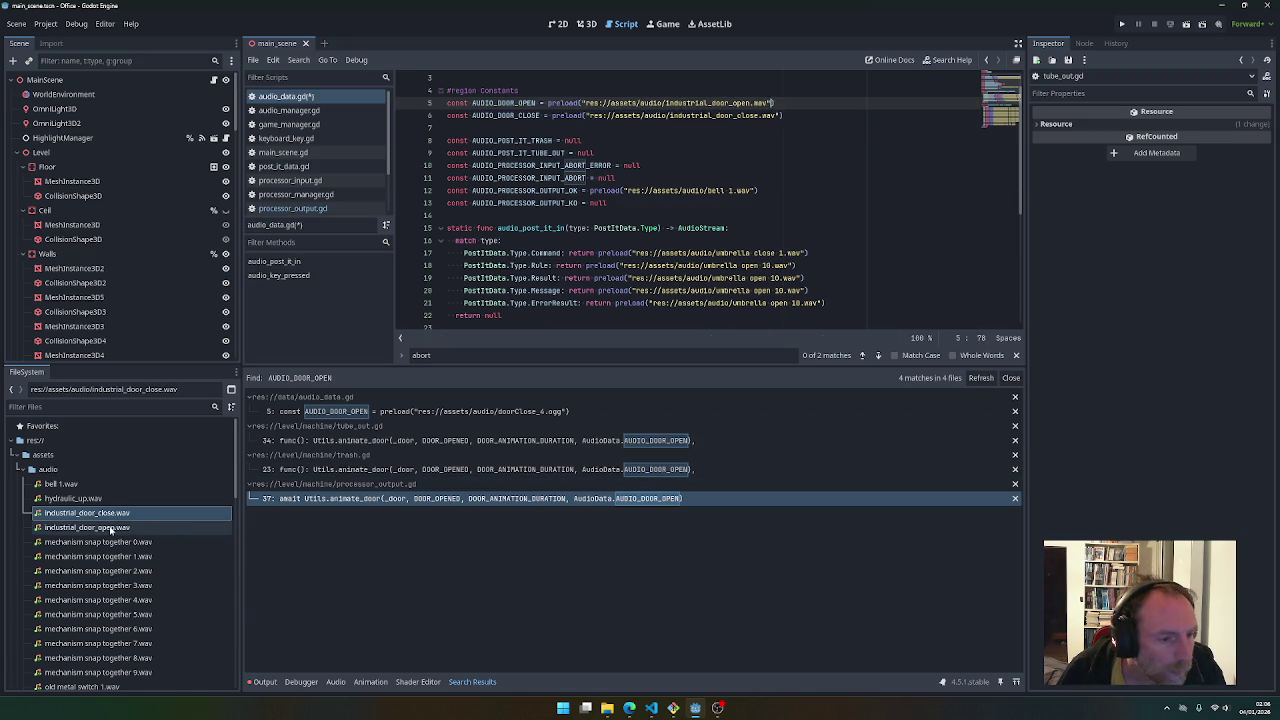
# Preview hydraulic_up.wav and bell 1.wav in the FileSystem panel
pyautogui.click(115, 527)
pyautogui.click(86, 500)
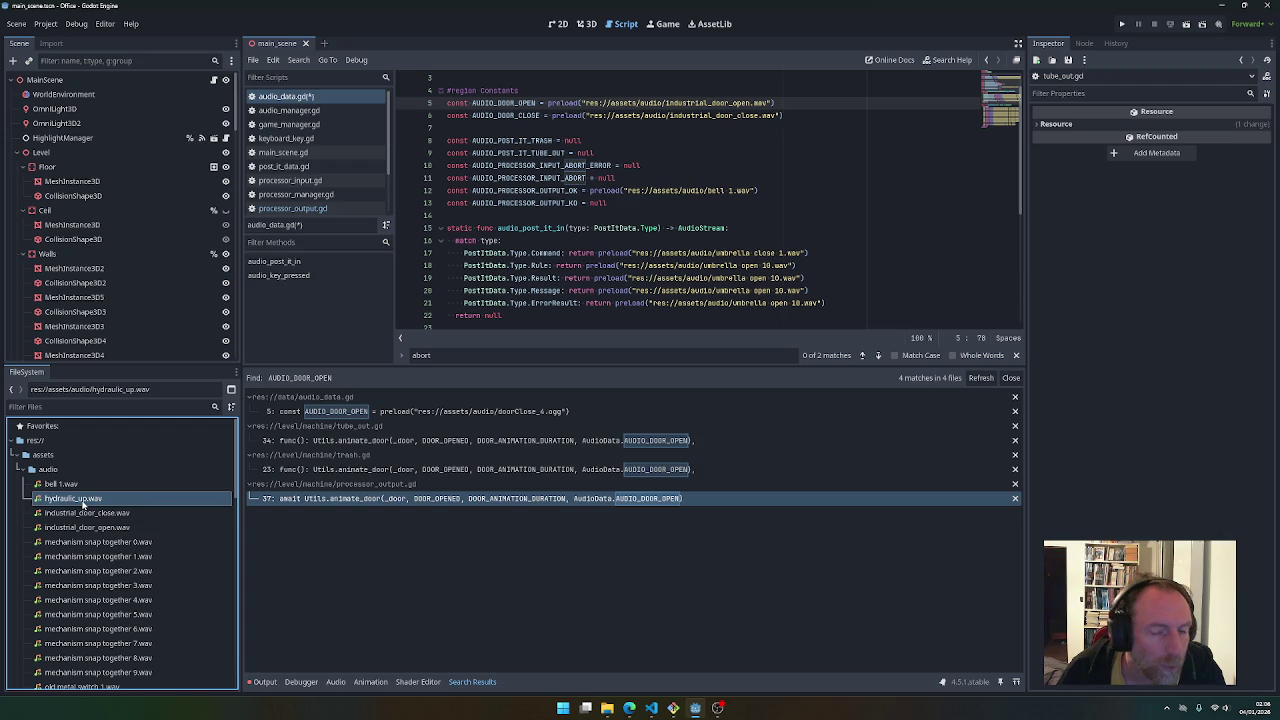
pyautogui.moveTo(83, 505)
pyautogui.click(68, 485)
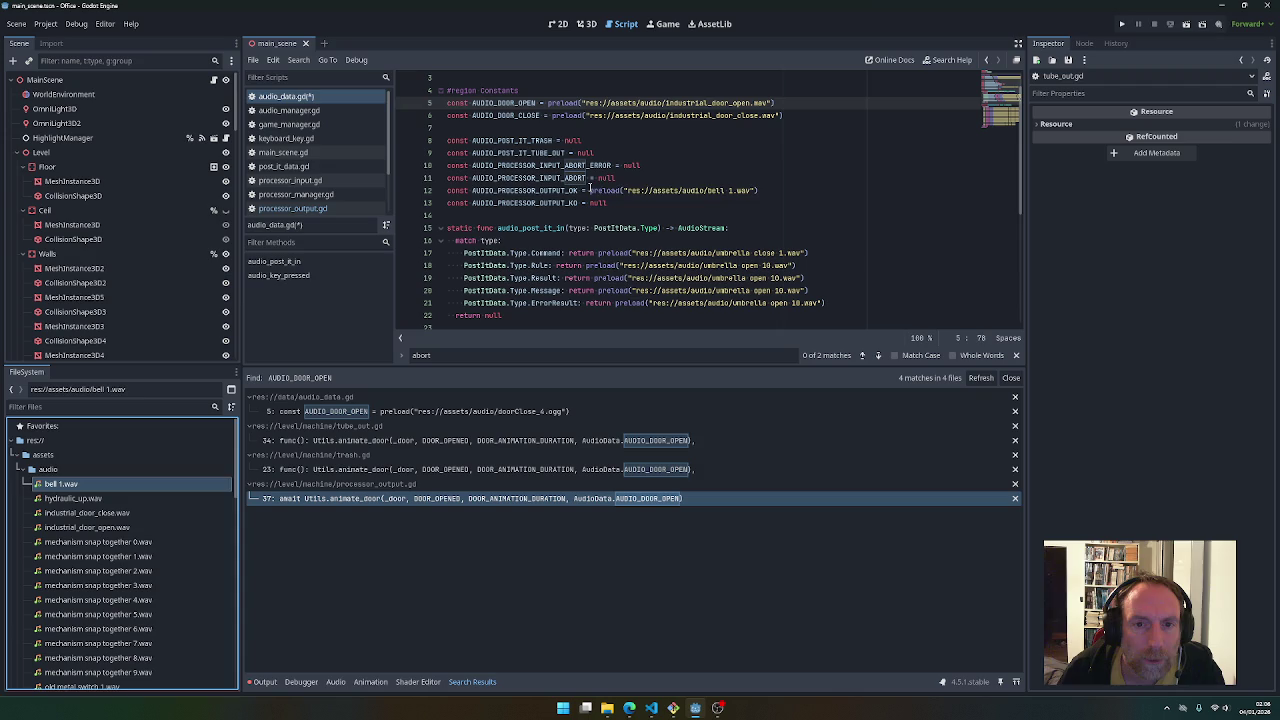
# Replace null on line 9 with preload of hydraulic_up.wav and save audio_data.gd
pyautogui.moveTo(590, 190); pyautogui.dragTo(624, 190)
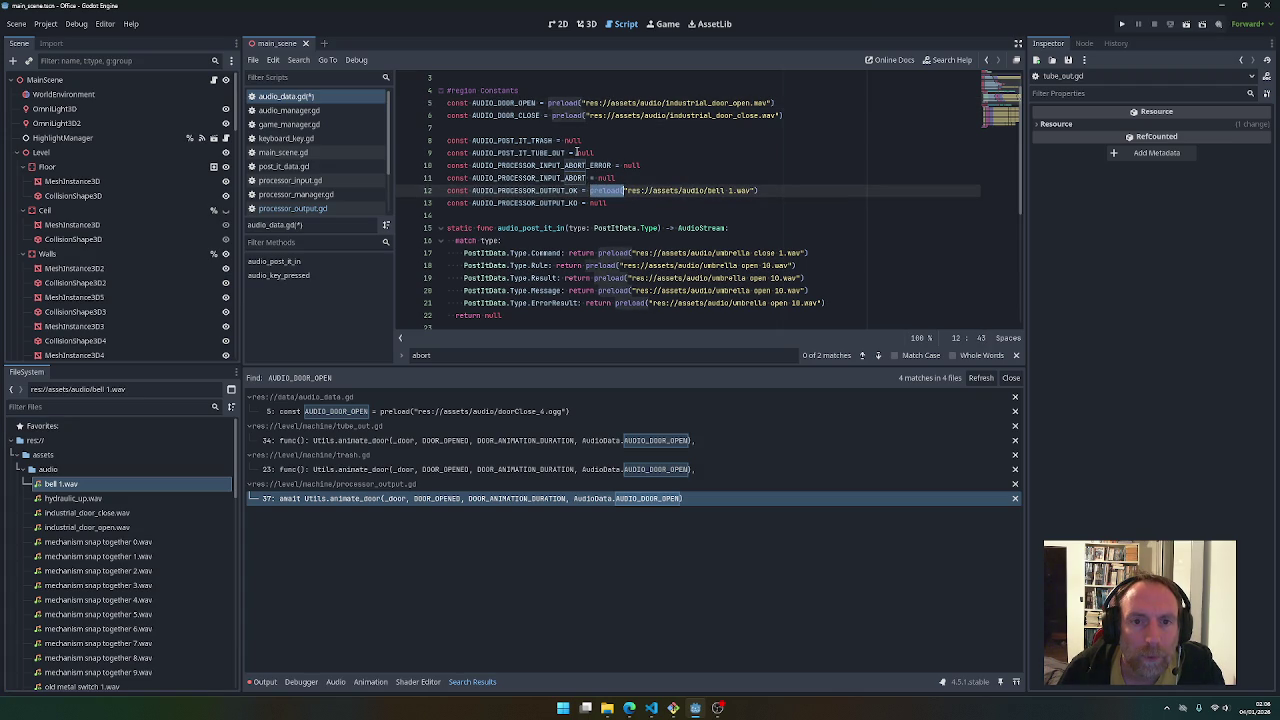
pyautogui.moveTo(577, 152); pyautogui.dragTo(604, 152)
pyautogui.moveTo(72, 498); pyautogui.dragTo(613, 152)
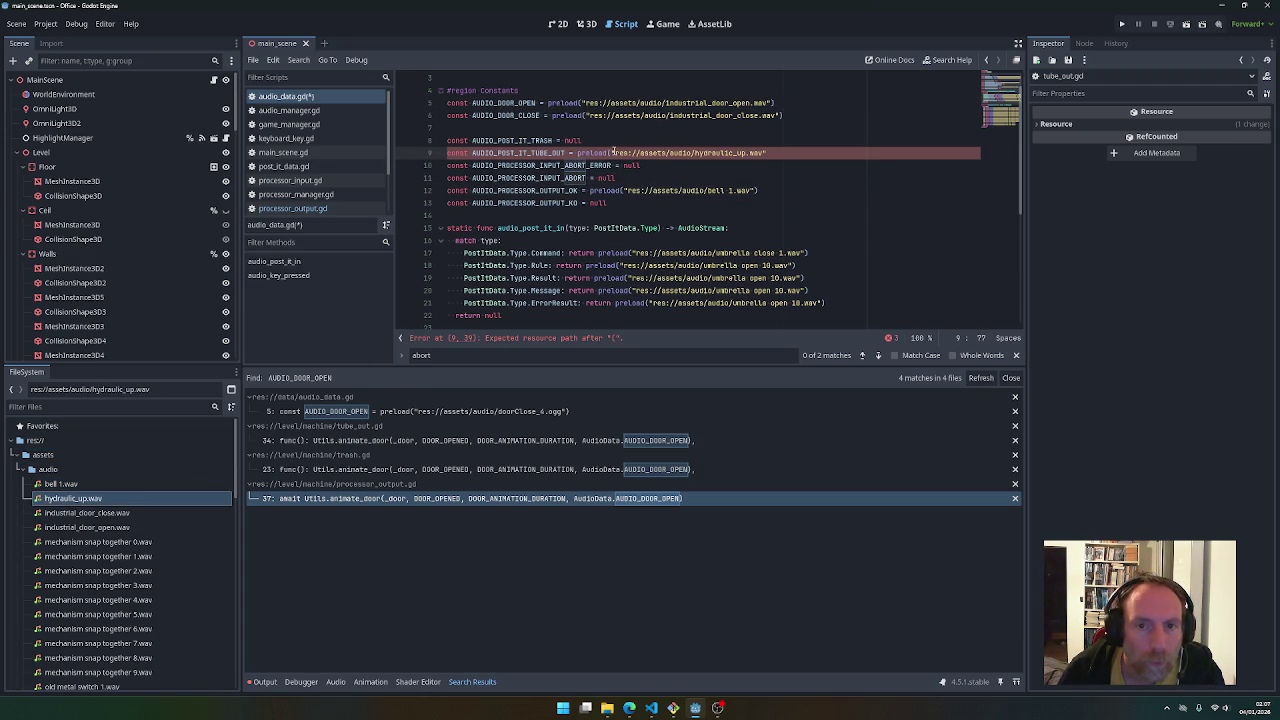
pyautogui.write(')')
pyautogui.hotkey('ctrl', 's')
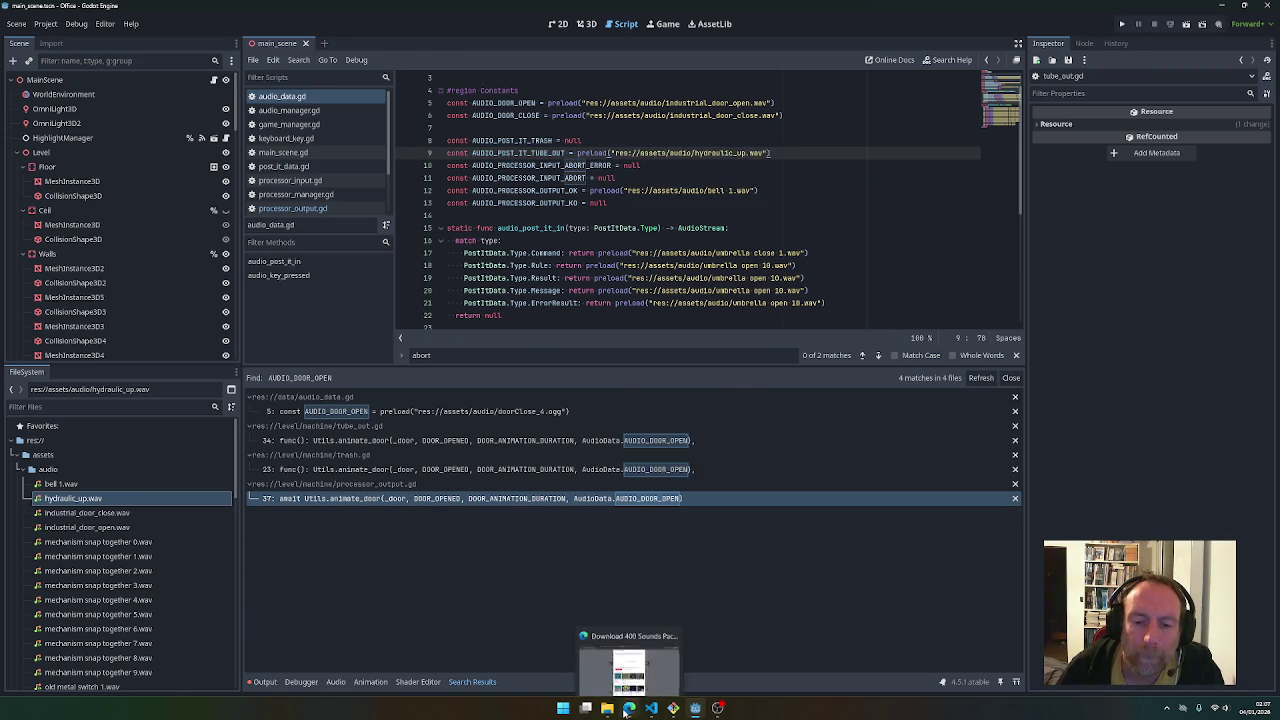
pyautogui.click(655, 660)
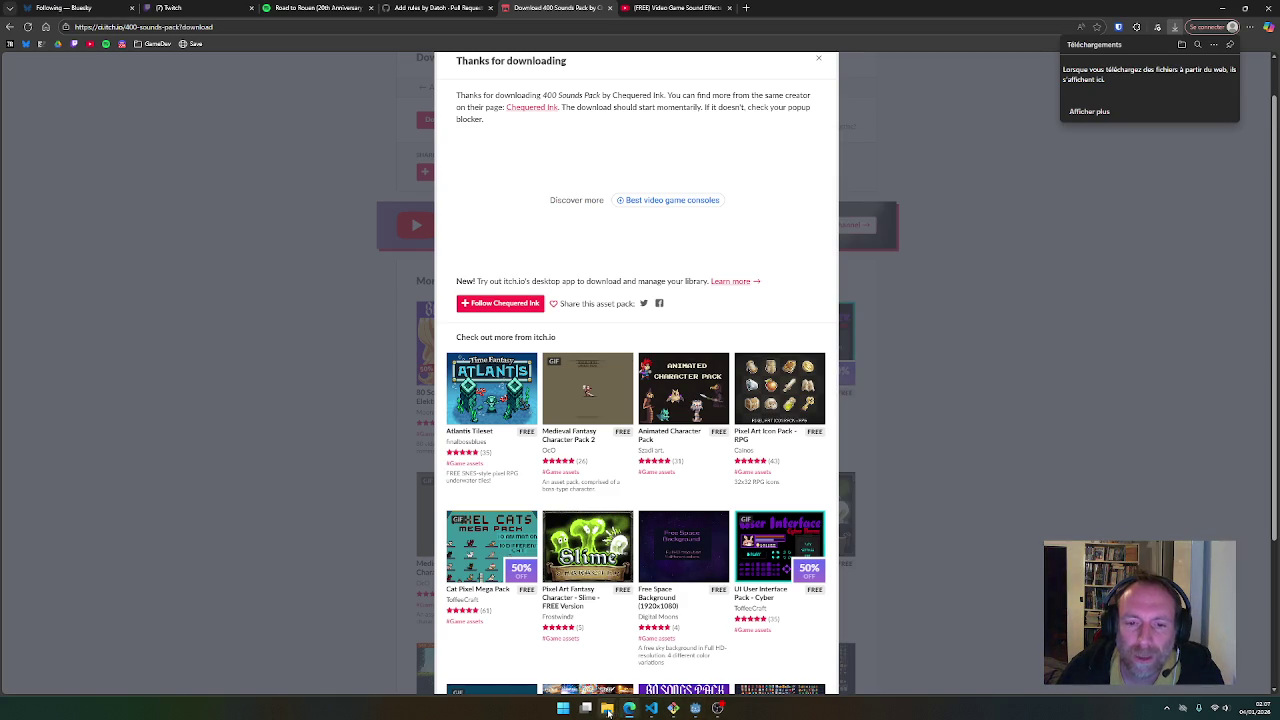
# Close the Téléchargements File Explorer window
pyautogui.moveTo(607, 710)
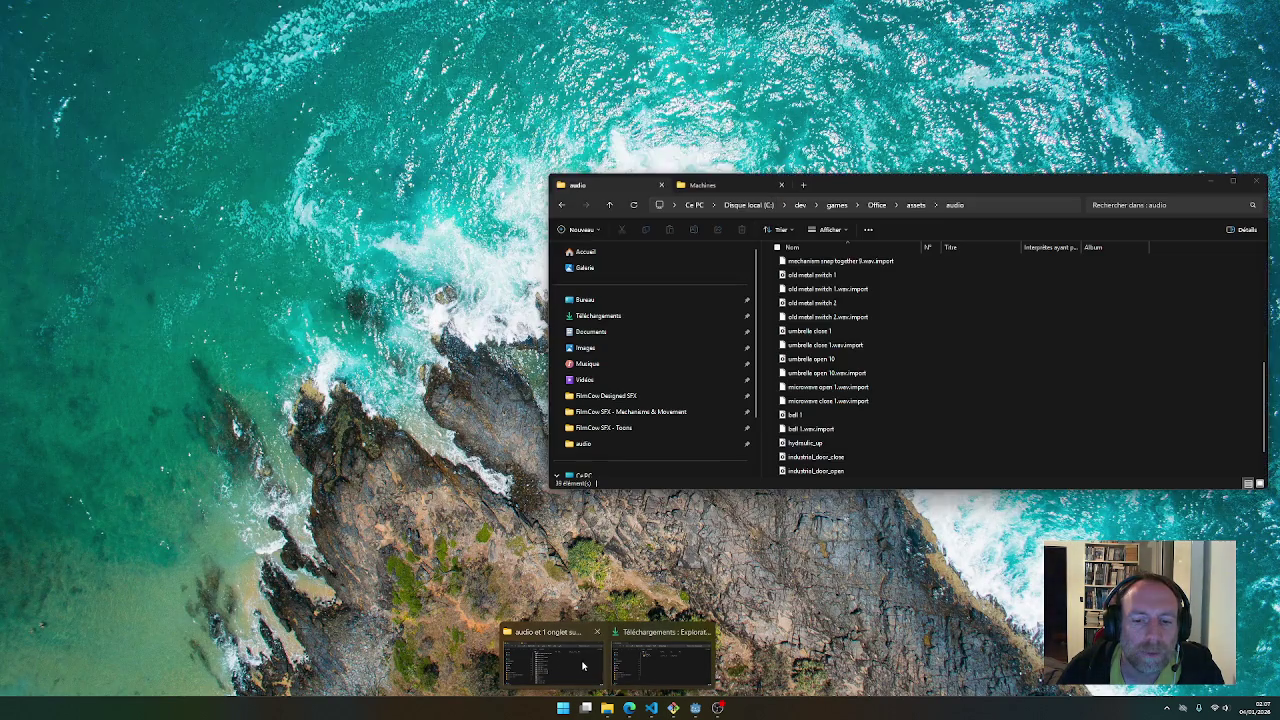
pyautogui.click(603, 664)
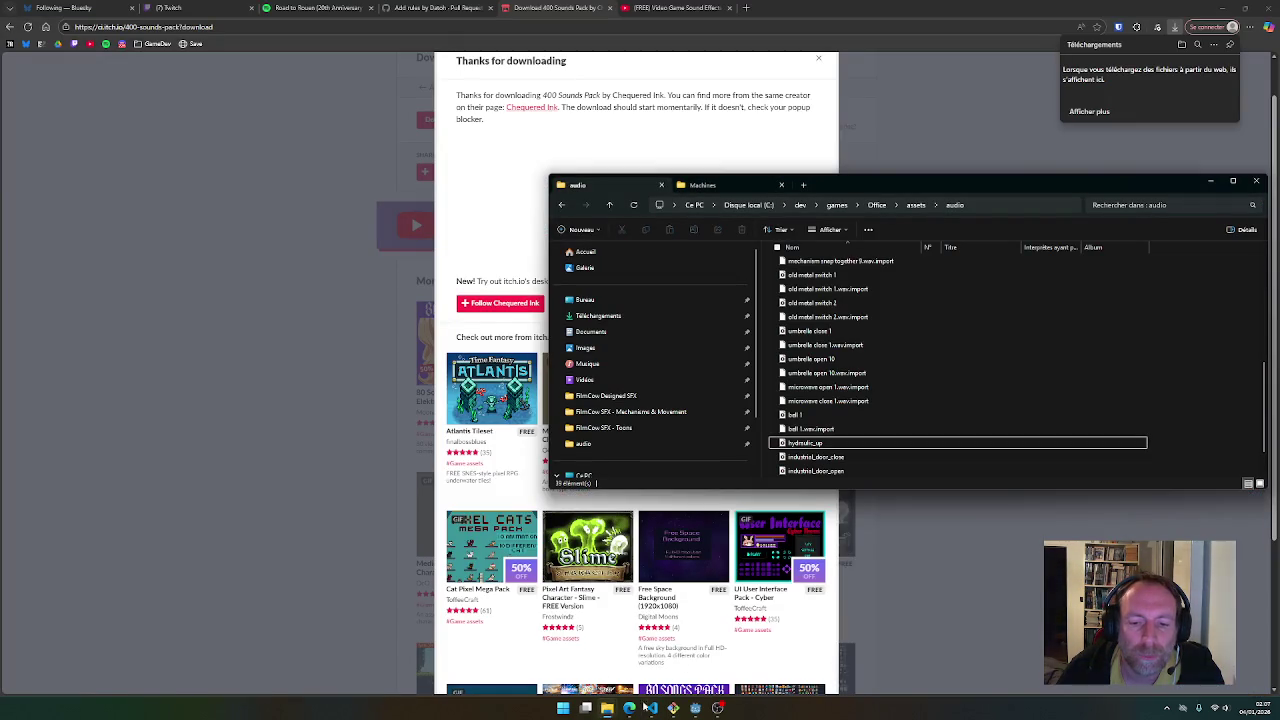
pyautogui.moveTo(607, 710)
pyautogui.click(660, 660)
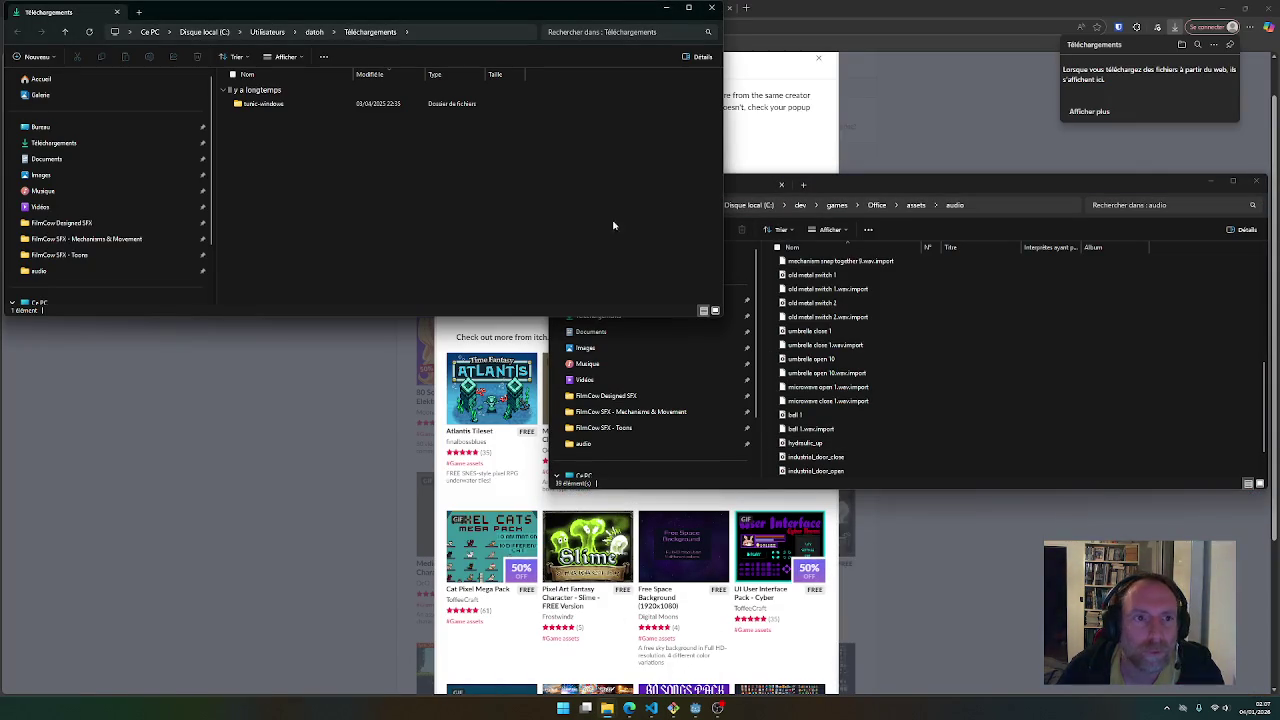
pyautogui.click(712, 8)
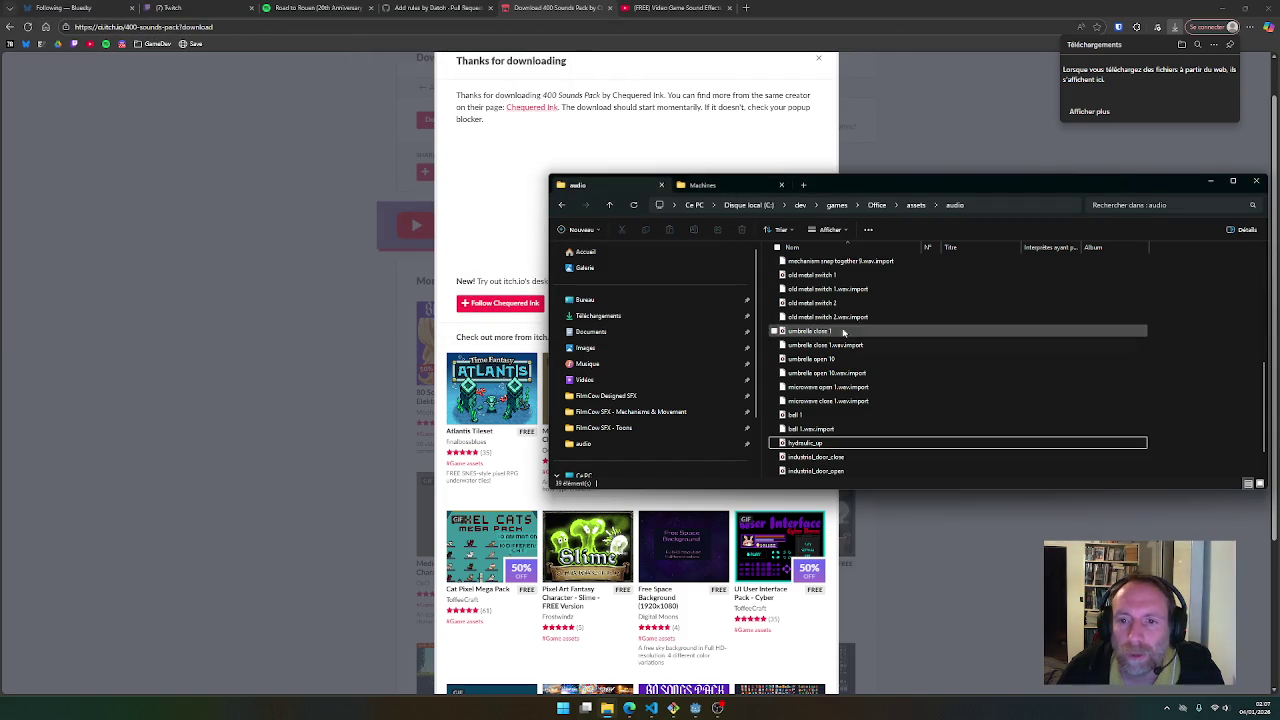
# In the Machines folder, play drill_whizz, hairdryer and hydraulic_down (twice) in Media Player
pyautogui.click(702, 185)
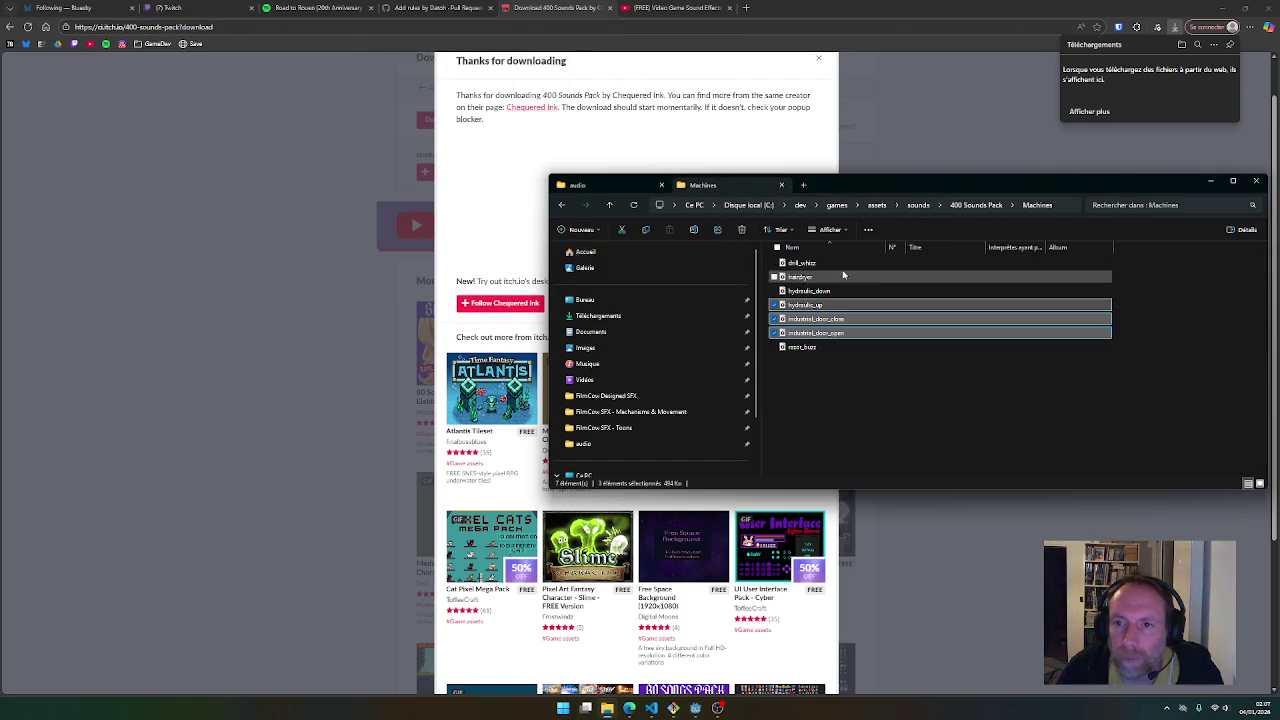
pyautogui.doubleClick(797, 263)
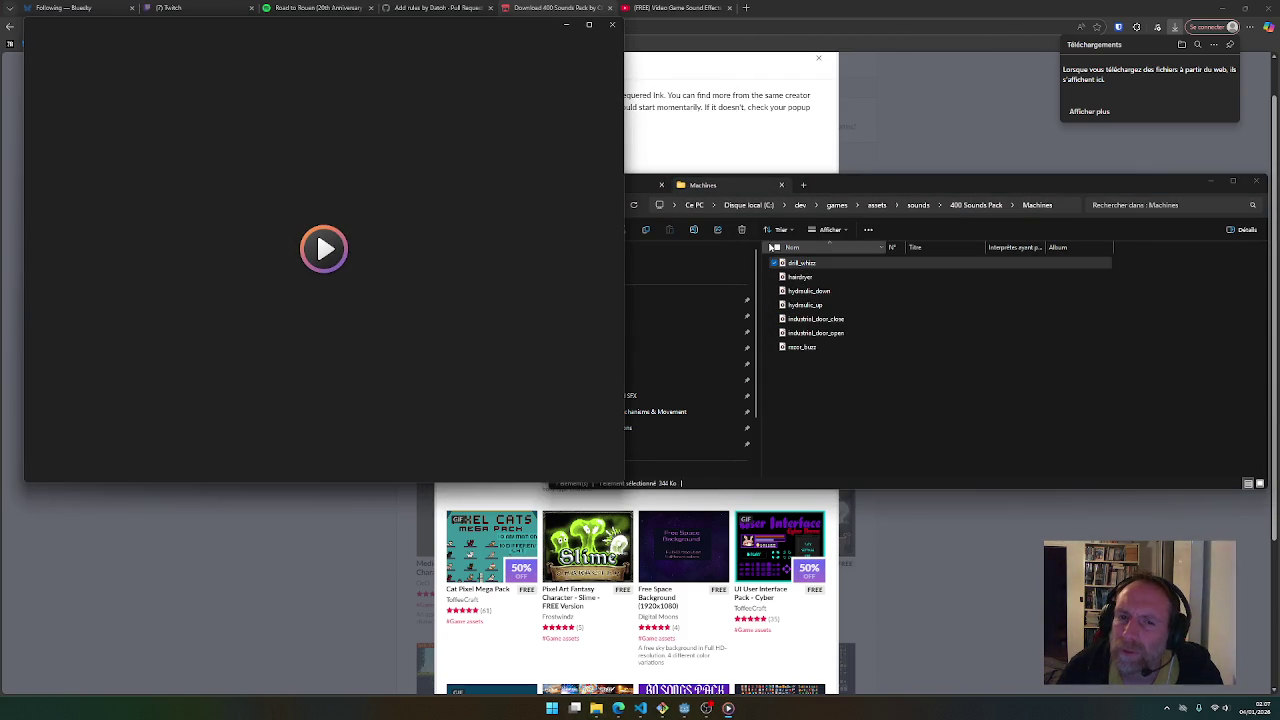
pyautogui.press('Down')
pyautogui.press('Return')
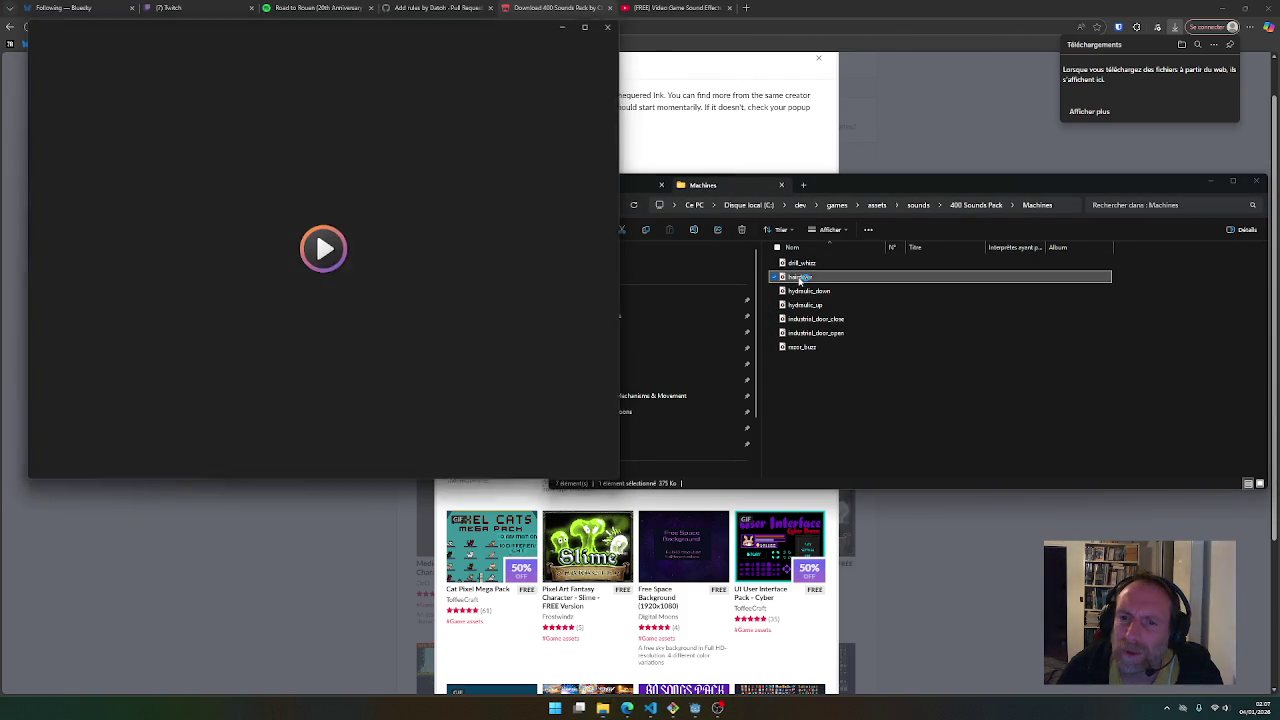
pyautogui.click(605, 30)
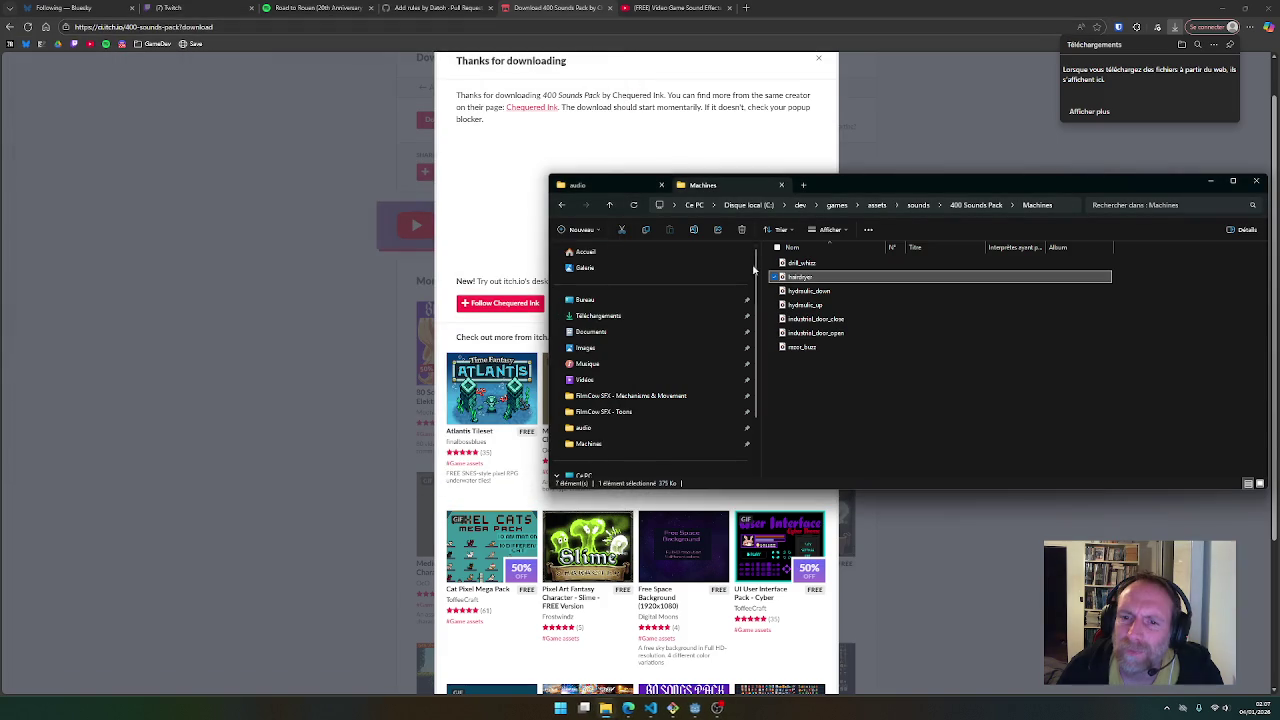
pyautogui.press('Down')
pyautogui.press('Return')
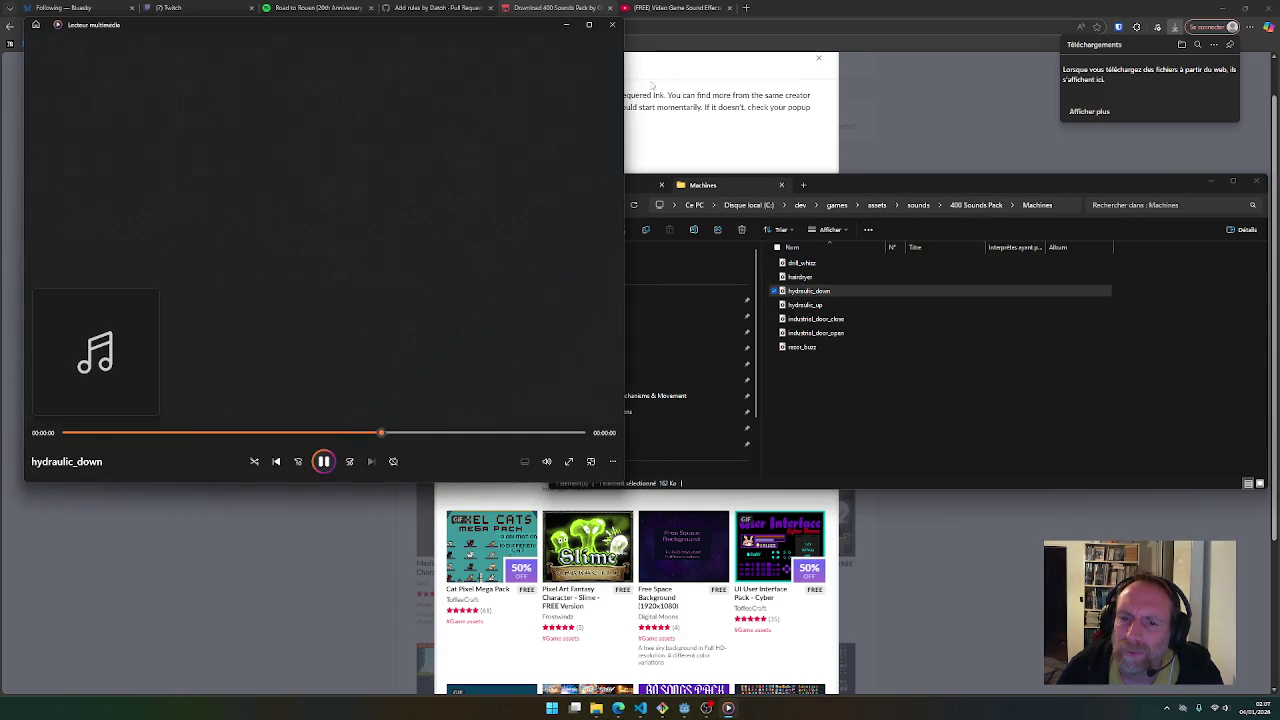
pyautogui.click(610, 25)
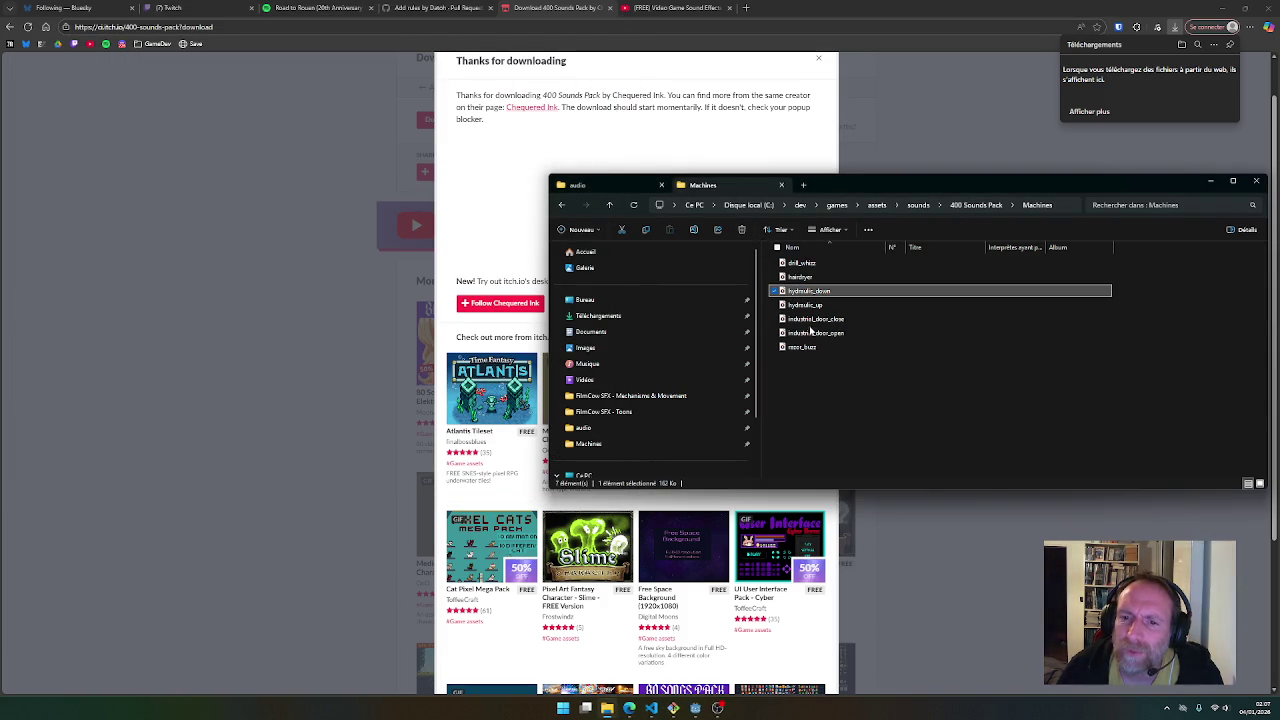
pyautogui.press('Return')
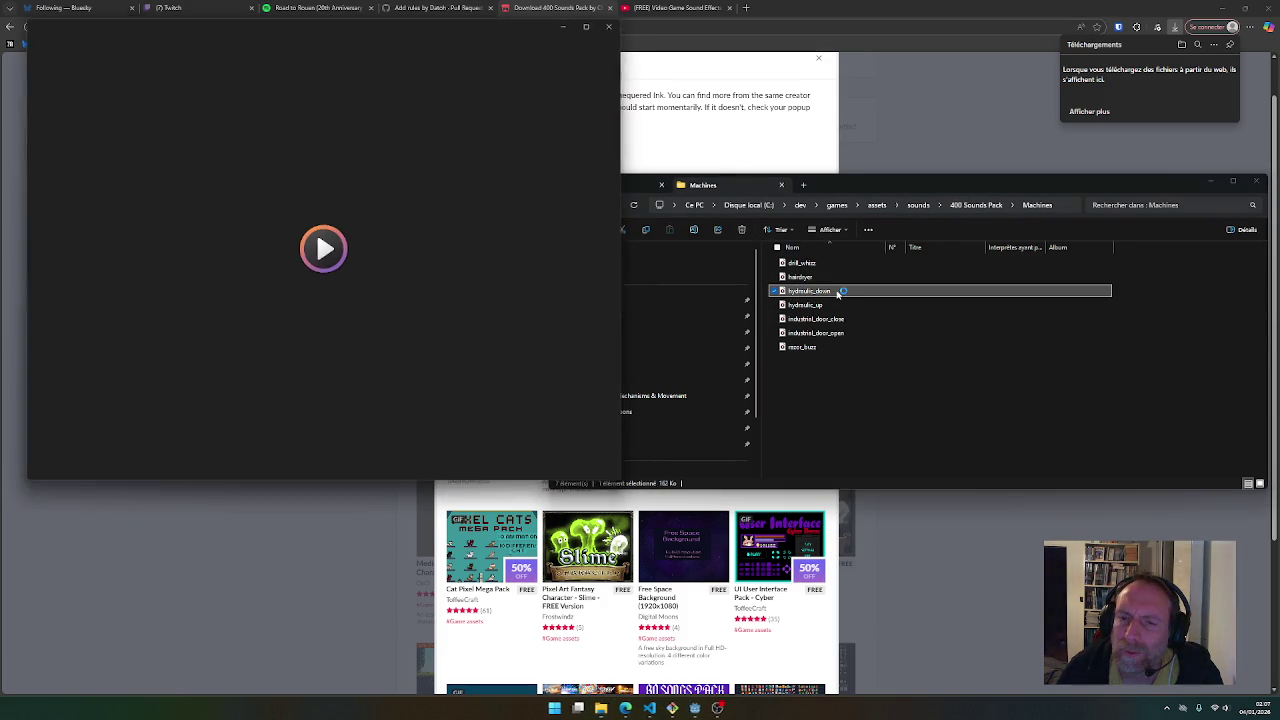
pyautogui.click(613, 25)
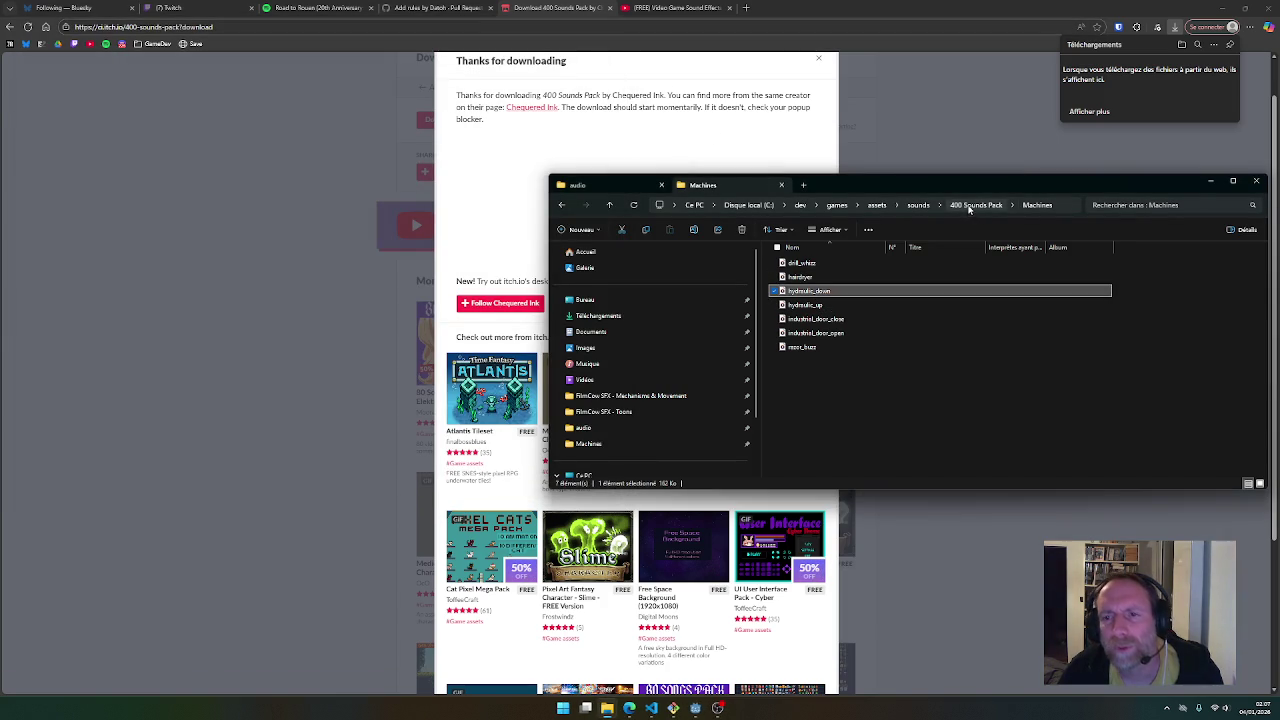
pyautogui.click(968, 206)
# Preview match_synth_1 from Match Three and 8_bit_chime_positive from Musical Effects
pyautogui.doubleClick(848, 362)
pyautogui.doubleClick(800, 263)
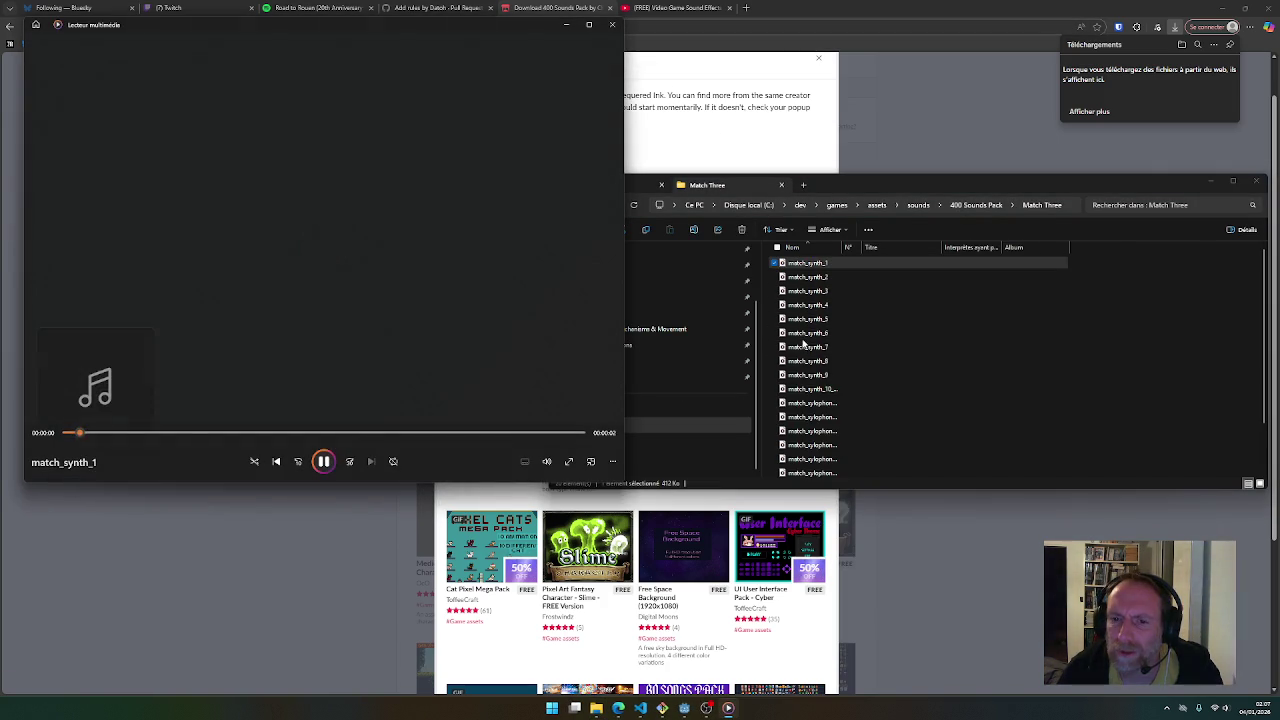
pyautogui.hotkey('alt', 'F4')
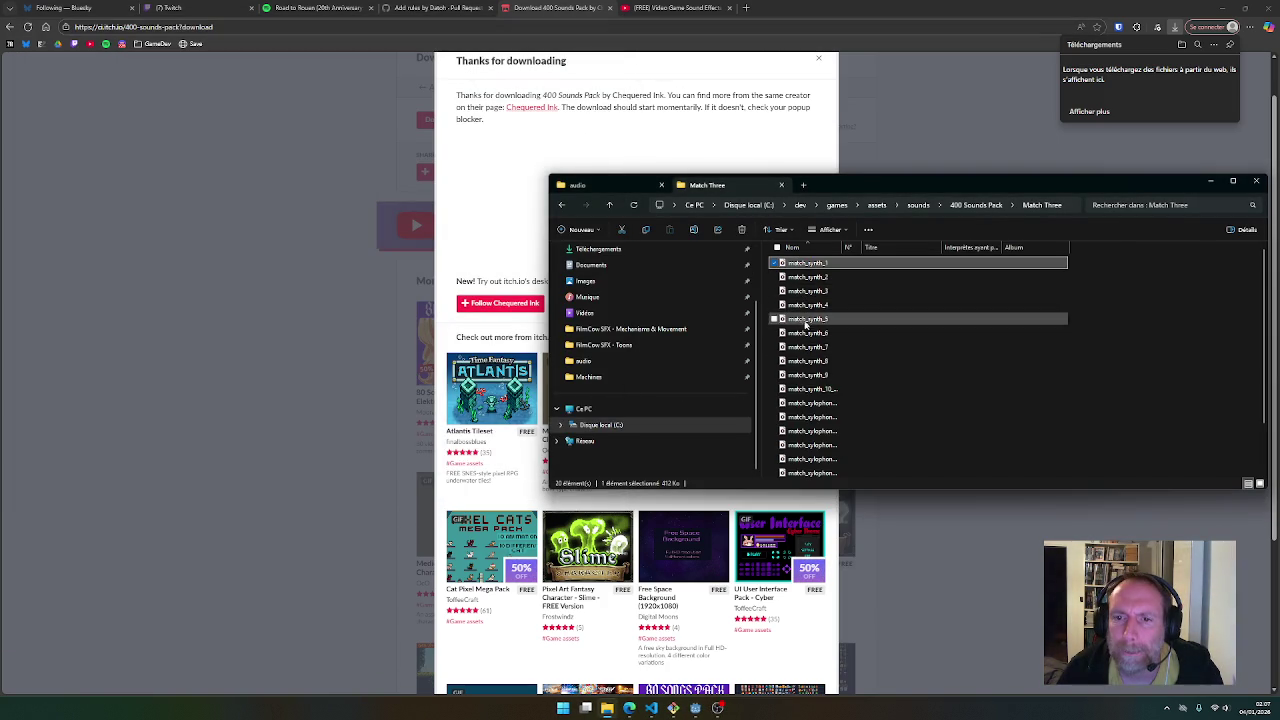
pyautogui.click(978, 205)
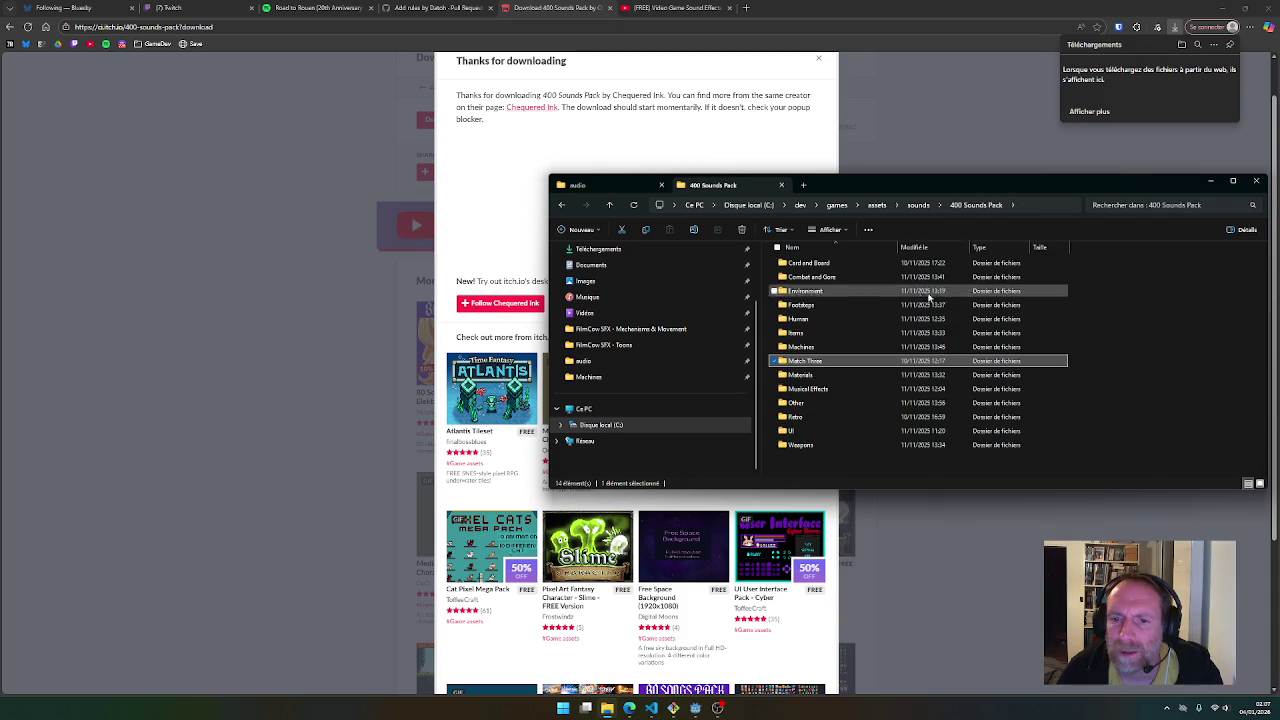
pyautogui.doubleClick(843, 389)
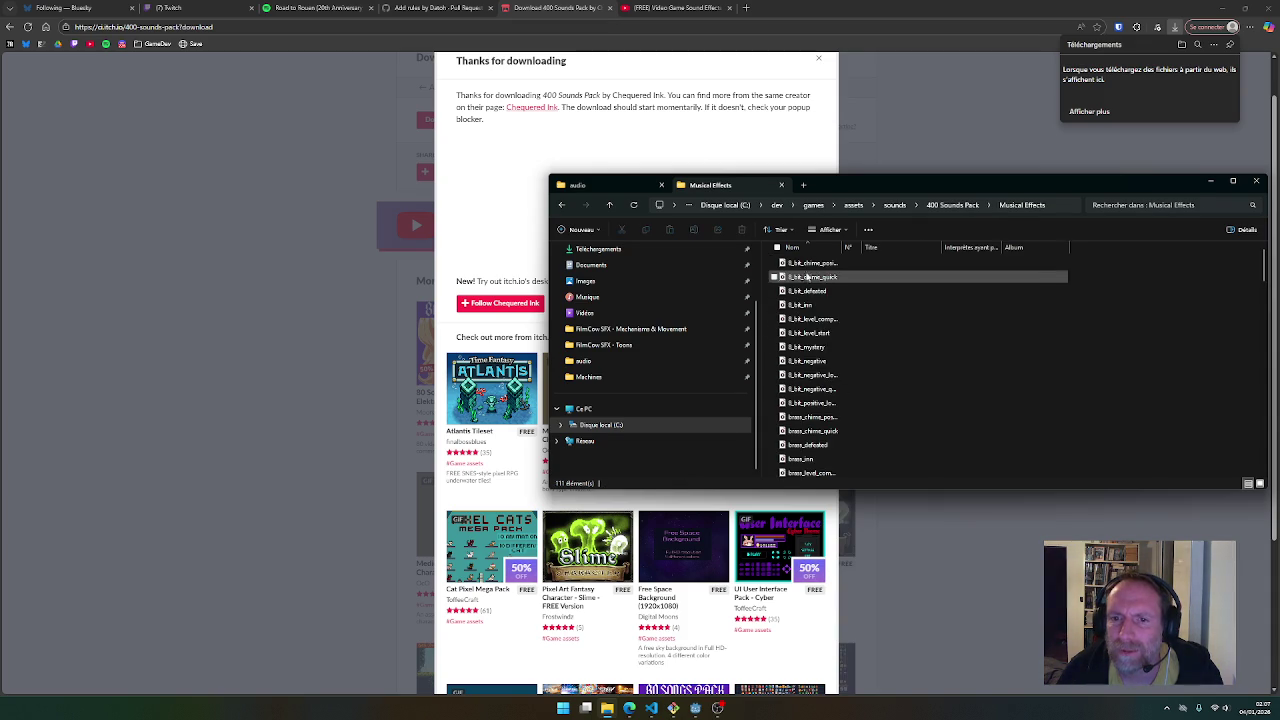
pyautogui.doubleClick(806, 265)
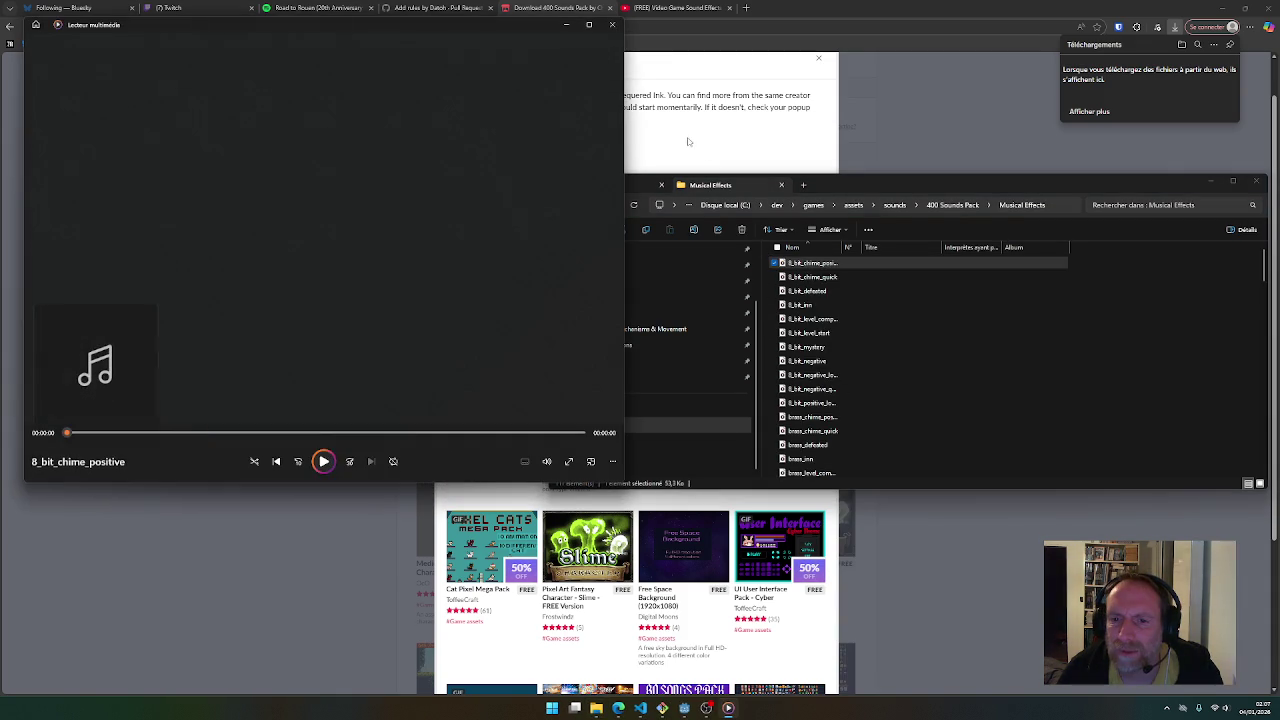
pyautogui.click(613, 27)
pyautogui.click(966, 205)
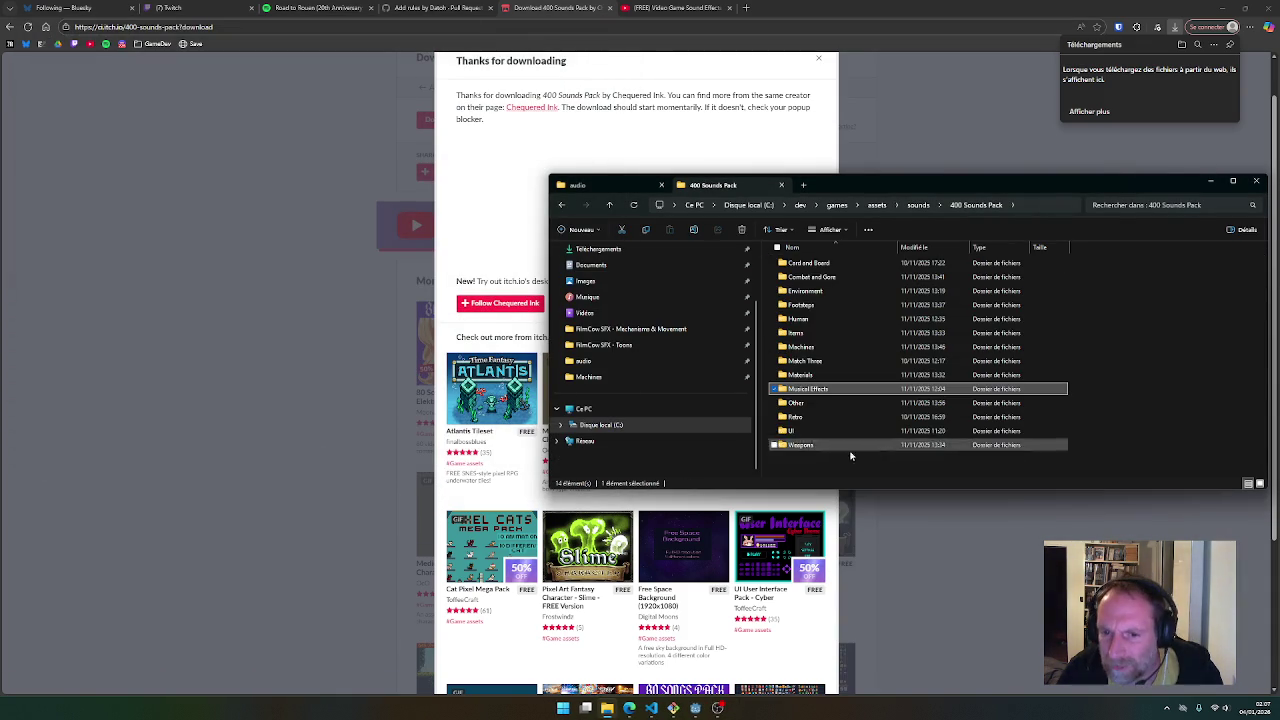
# Open the Other sounds folder and preview whoosh_1 and whoosh_2
pyautogui.doubleClick(800, 403)
pyautogui.moveTo(843, 247); pyautogui.dragTo(951, 249)
pyautogui.scroll(-2, 900, 400)
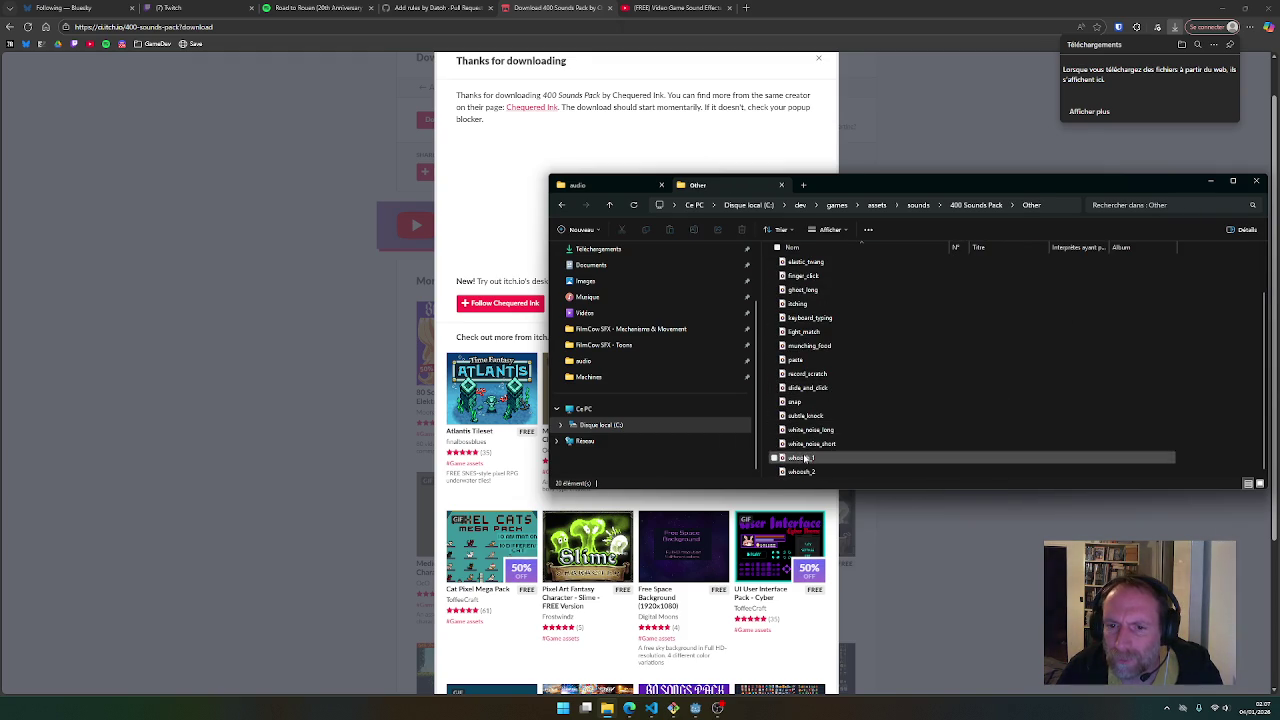
pyautogui.doubleClick(805, 459)
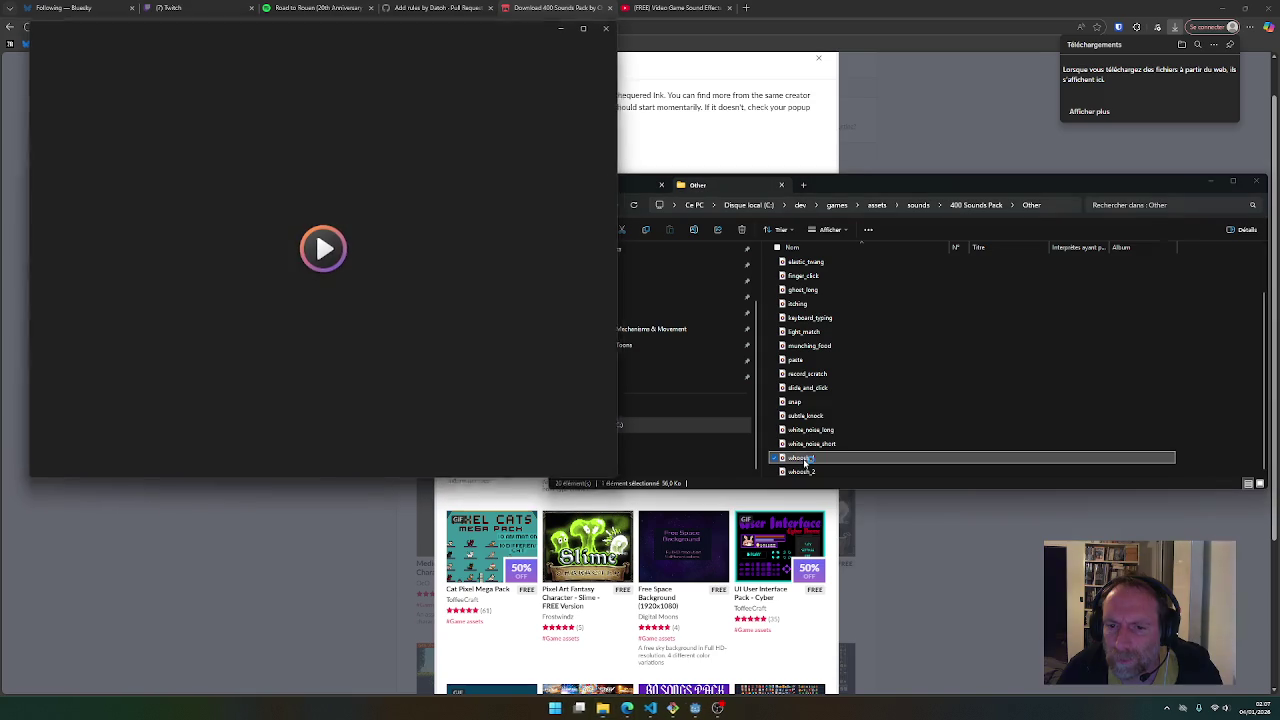
pyautogui.click(610, 31)
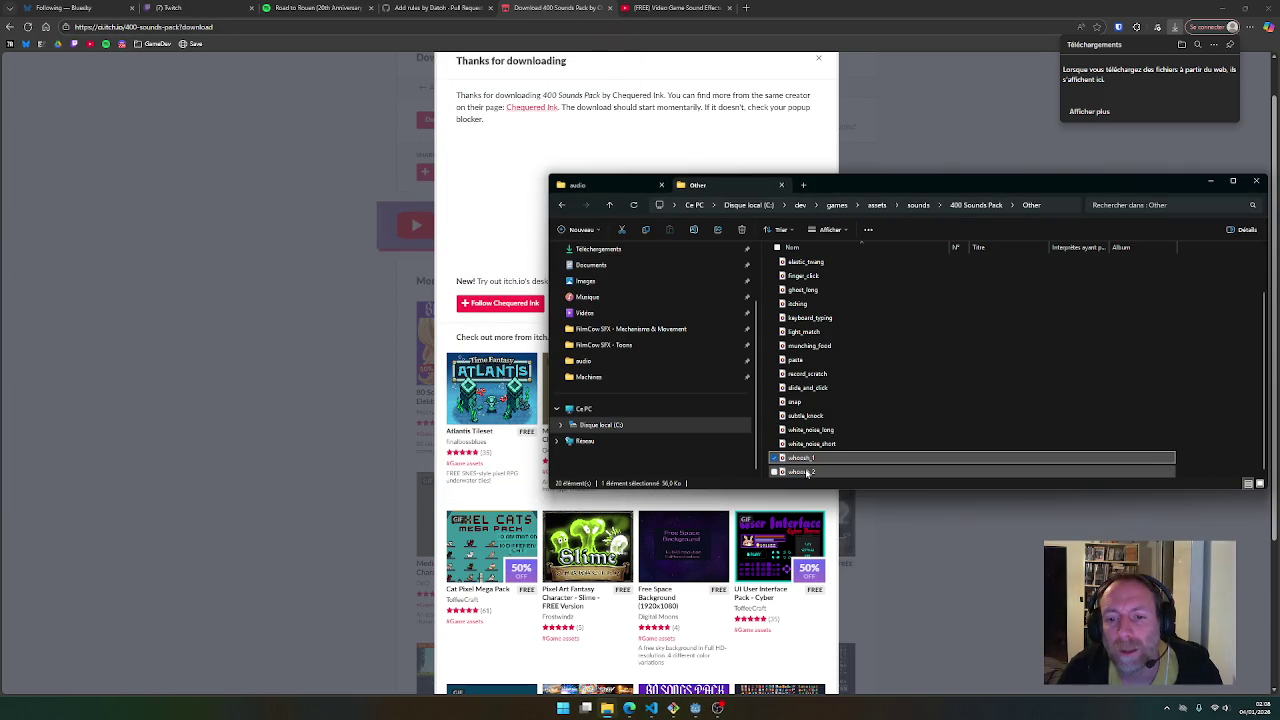
pyautogui.doubleClick(801, 472)
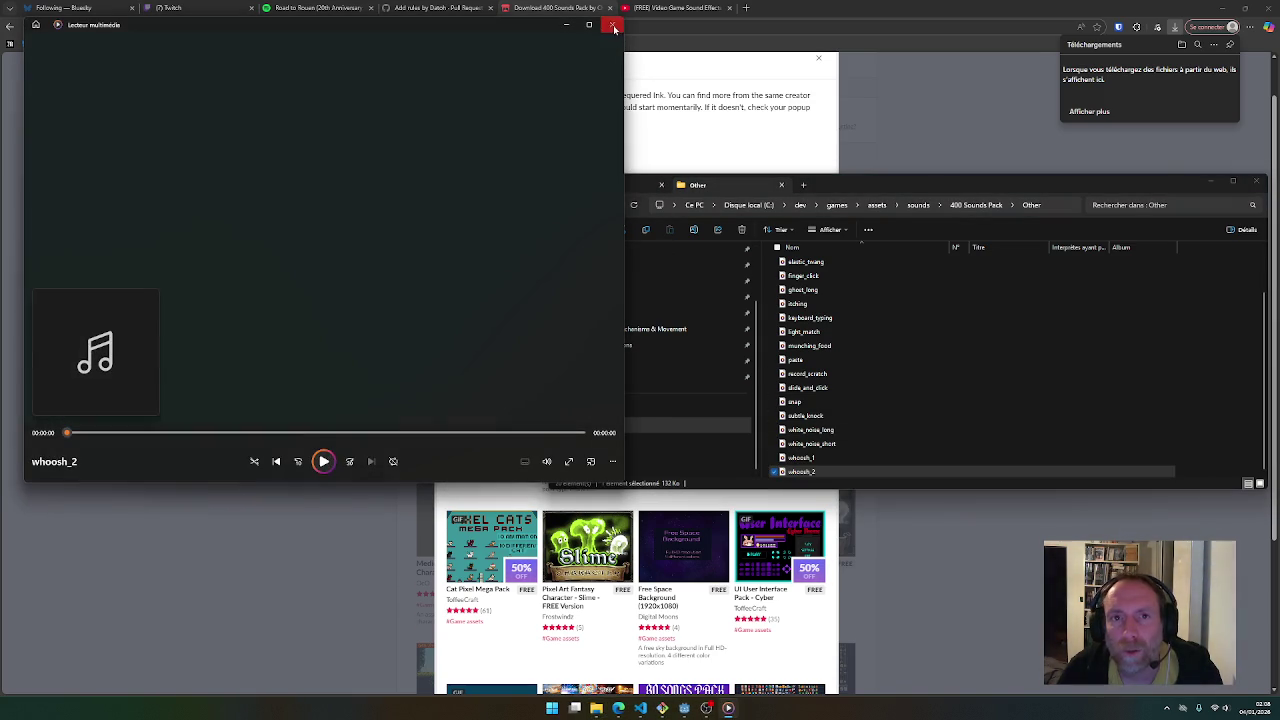
pyautogui.click(613, 27)
# Audition the Other sounds from applause through munching_food, settling on light_match
pyautogui.scroll(2, 801, 300)
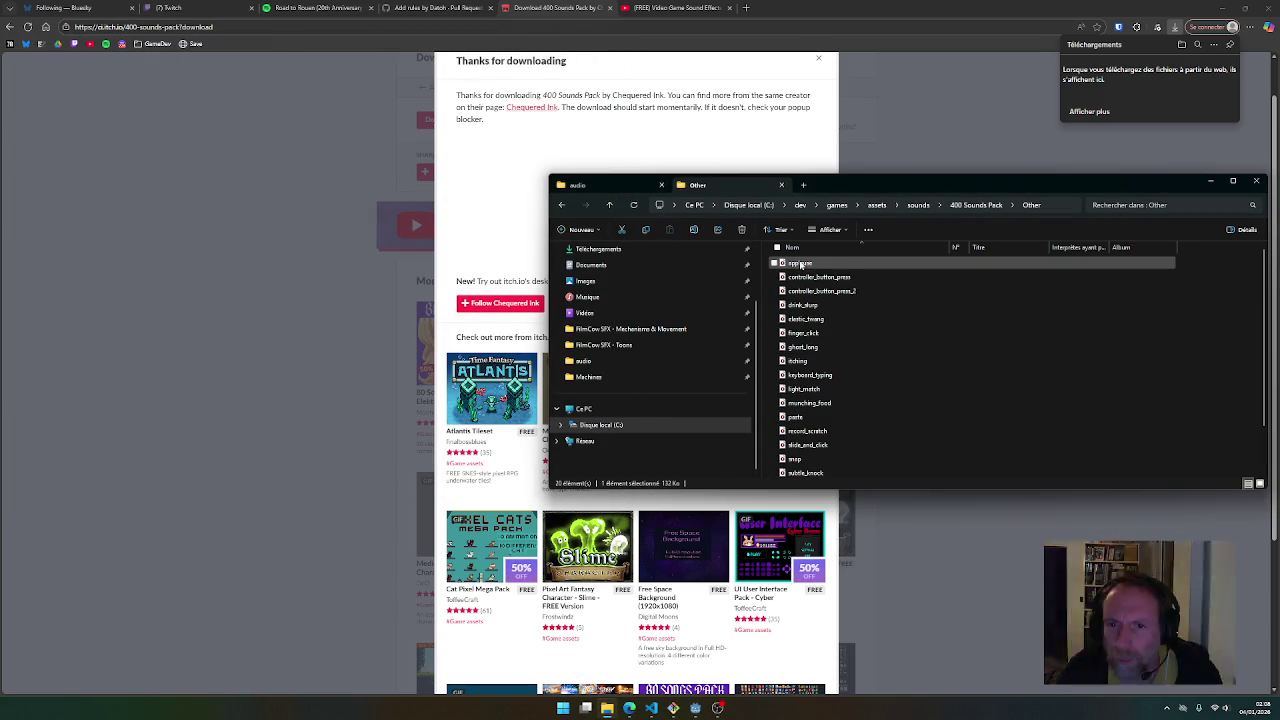
pyautogui.doubleClick(795, 262)
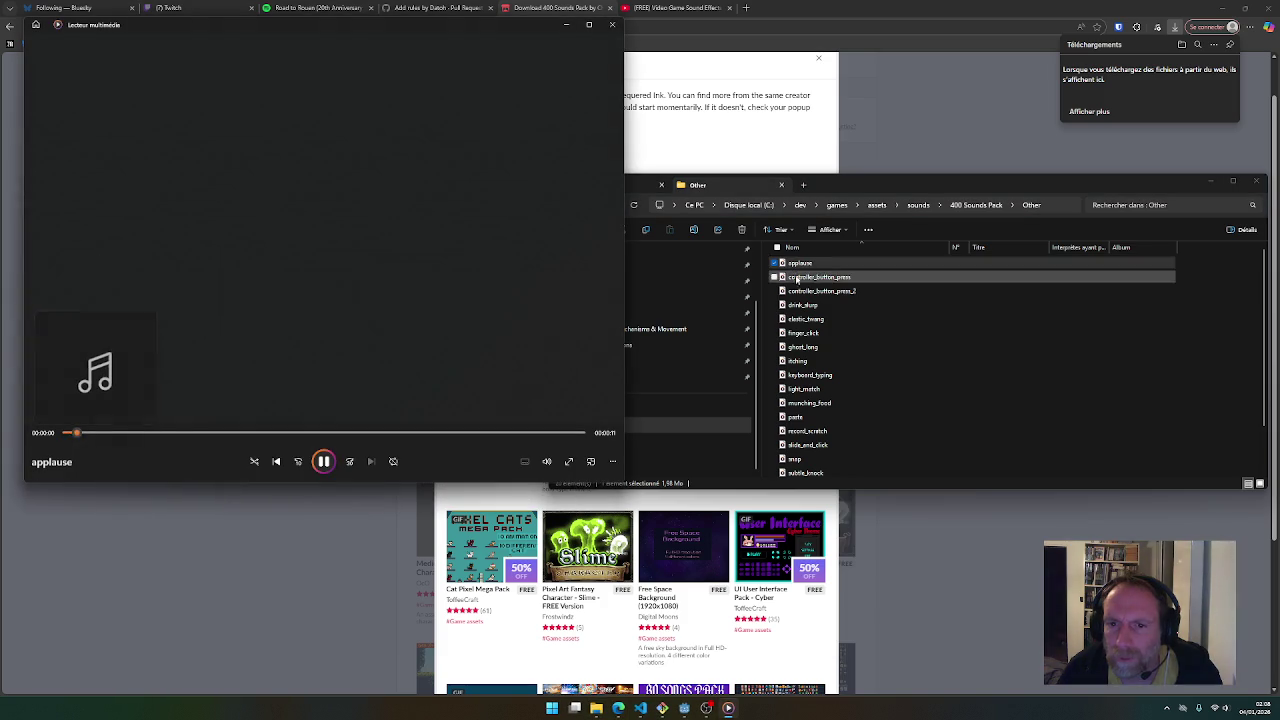
pyautogui.click(803, 321)
pyautogui.doubleClick(803, 320)
pyautogui.doubleClick(800, 277)
pyautogui.click(799, 291)
pyautogui.doubleClick(799, 291)
pyautogui.doubleClick(803, 319)
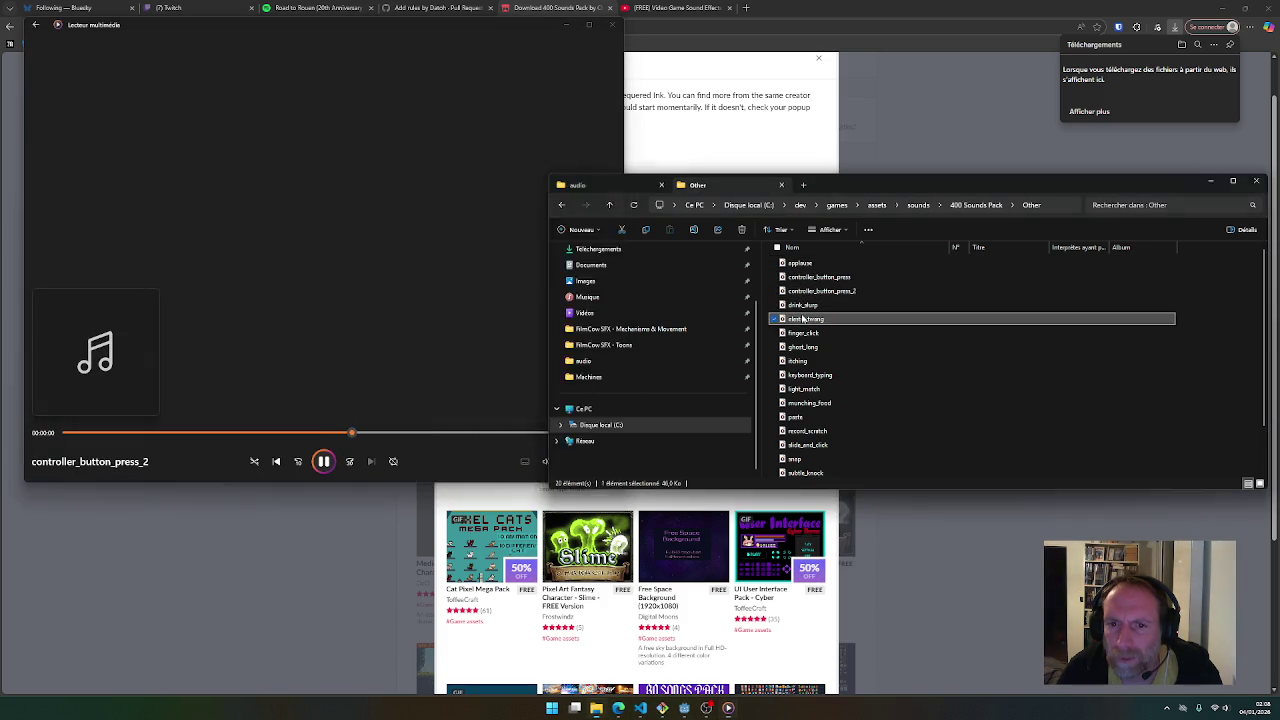
pyautogui.doubleClick(803, 333)
pyautogui.doubleClick(803, 347)
pyautogui.doubleClick(807, 375)
pyautogui.doubleClick(806, 389)
pyautogui.doubleClick(806, 403)
pyautogui.doubleClick(805, 390)
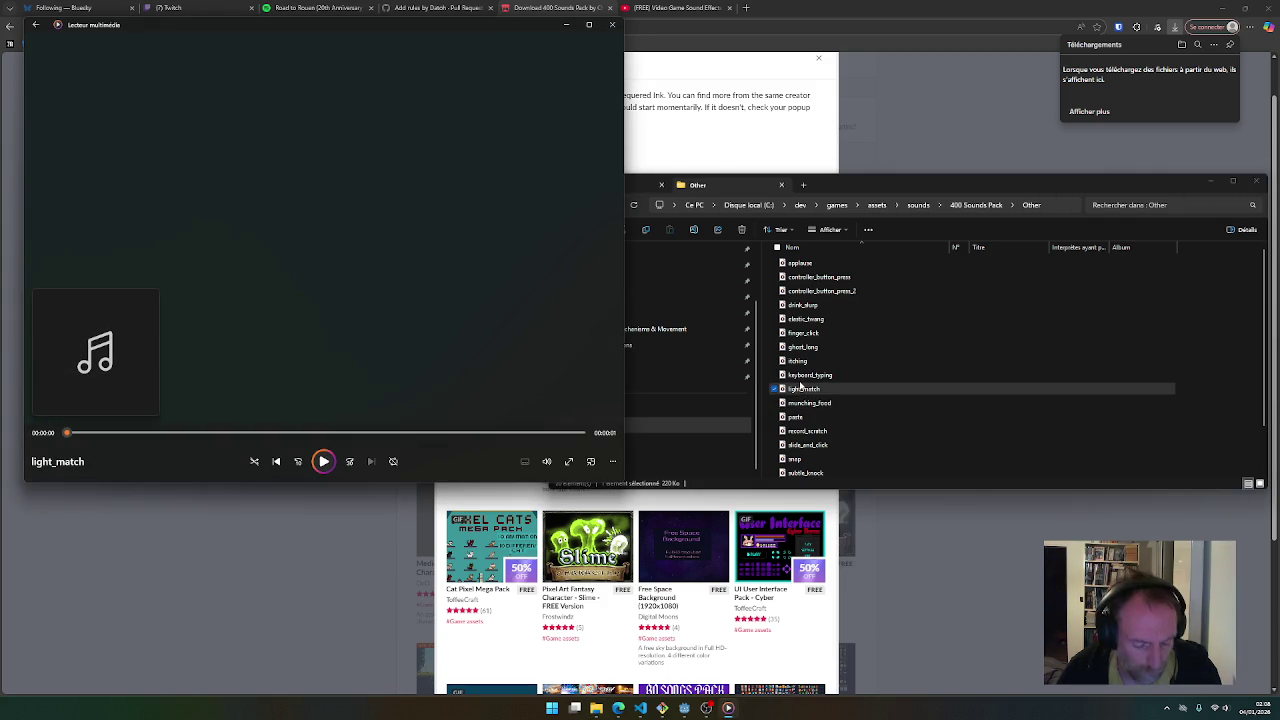
# Paste light_match into the project's assets audio folder
pyautogui.click(715, 191)
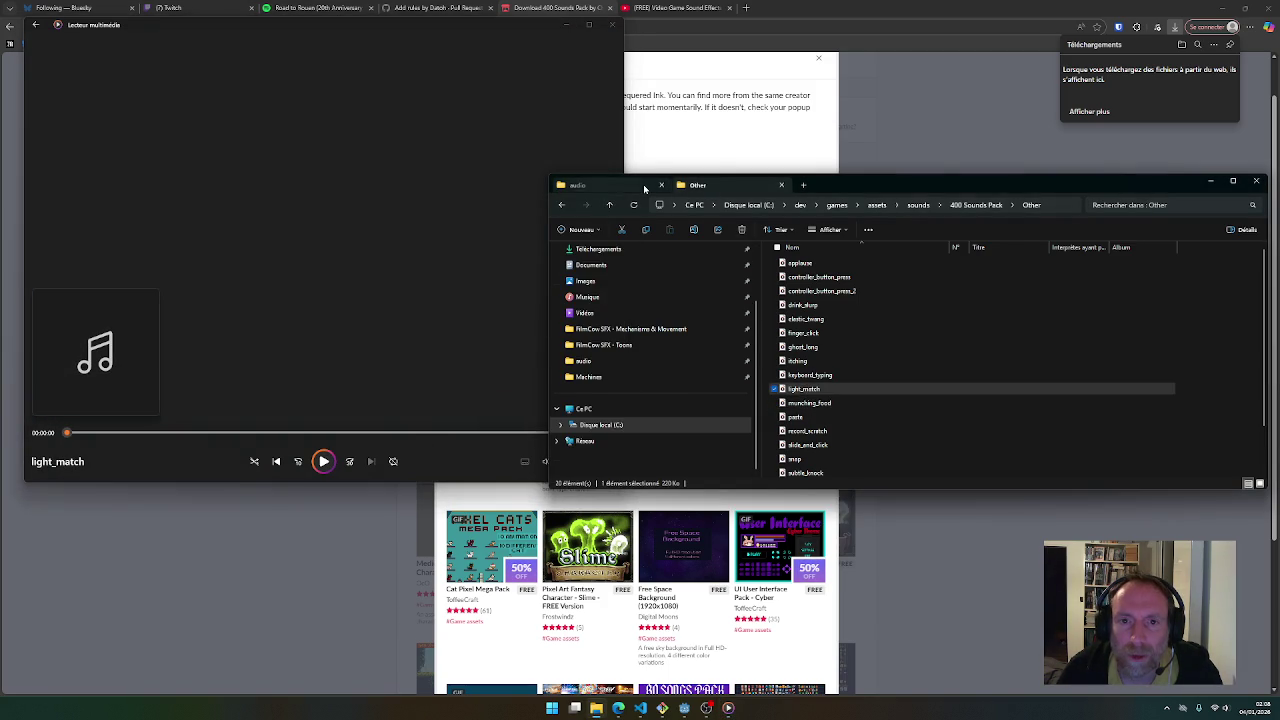
pyautogui.click(580, 185)
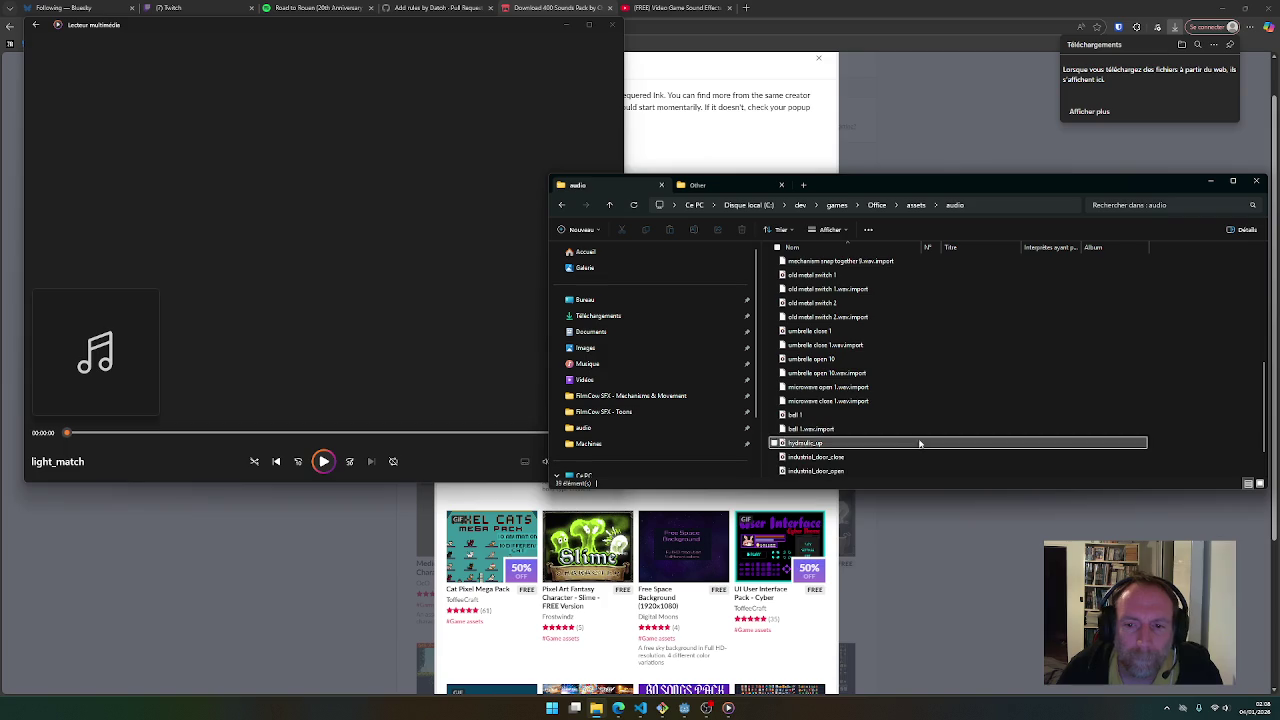
pyautogui.click(716, 191)
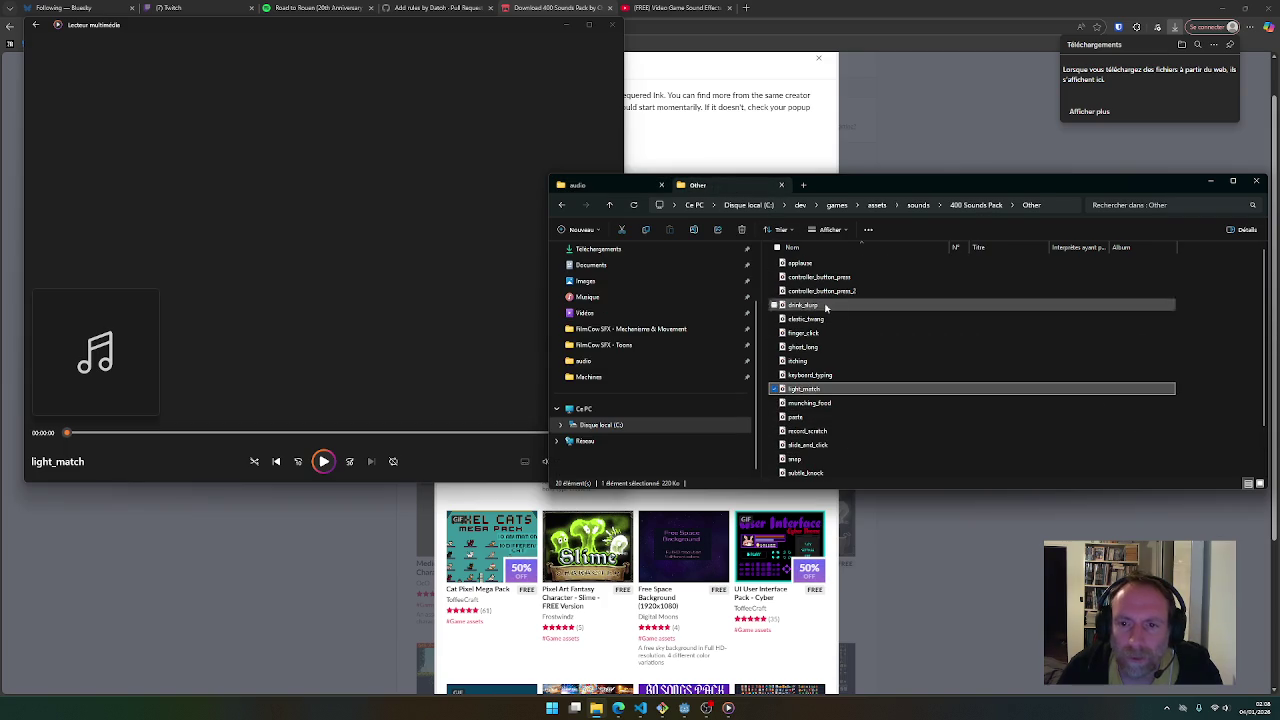
pyautogui.click(613, 187)
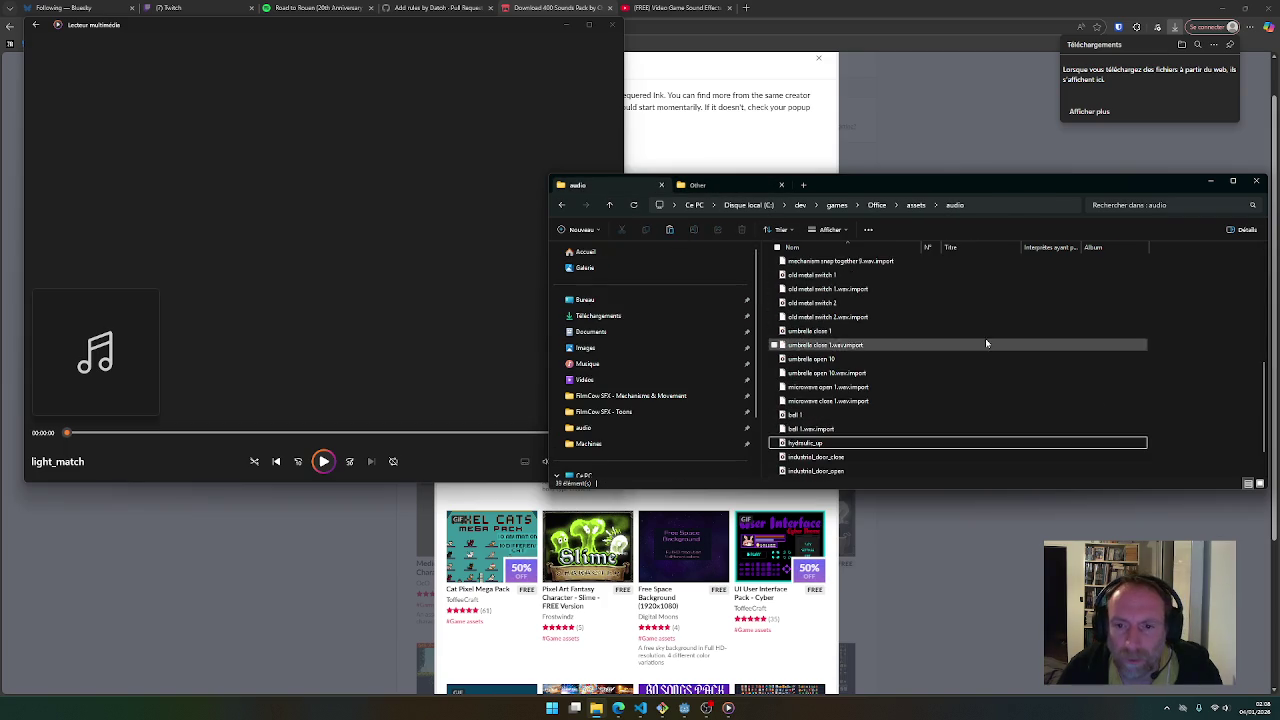
pyautogui.hotkey('ctrl', 'v')
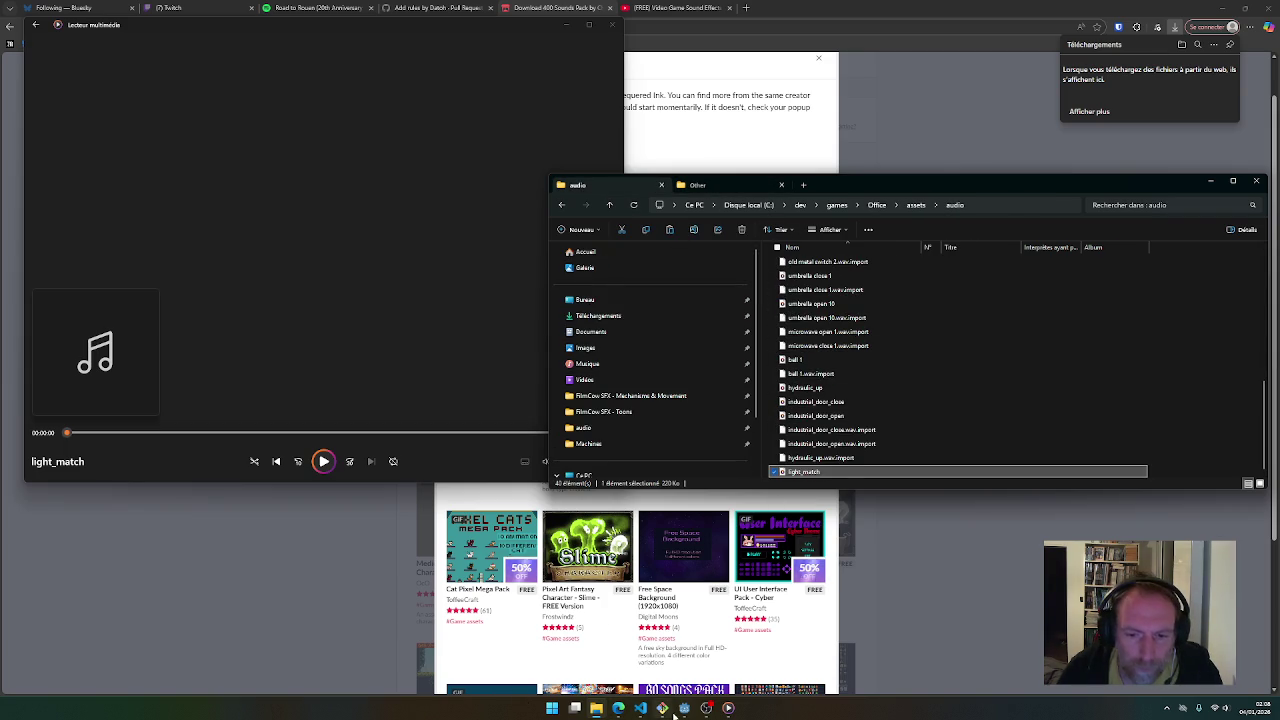
pyautogui.click(665, 709)
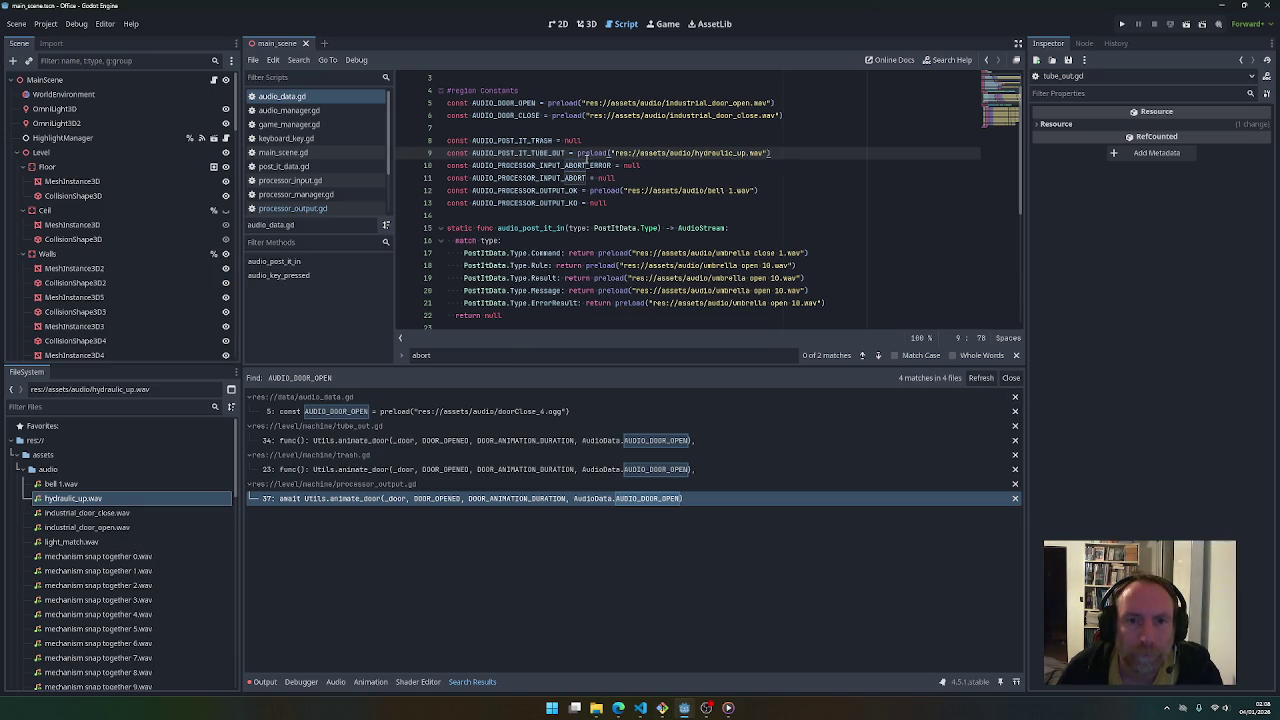
# Replace null on line 8 with preload of light_match.wav dragged from FileSystem
pyautogui.moveTo(577, 155); pyautogui.dragTo(610, 153)
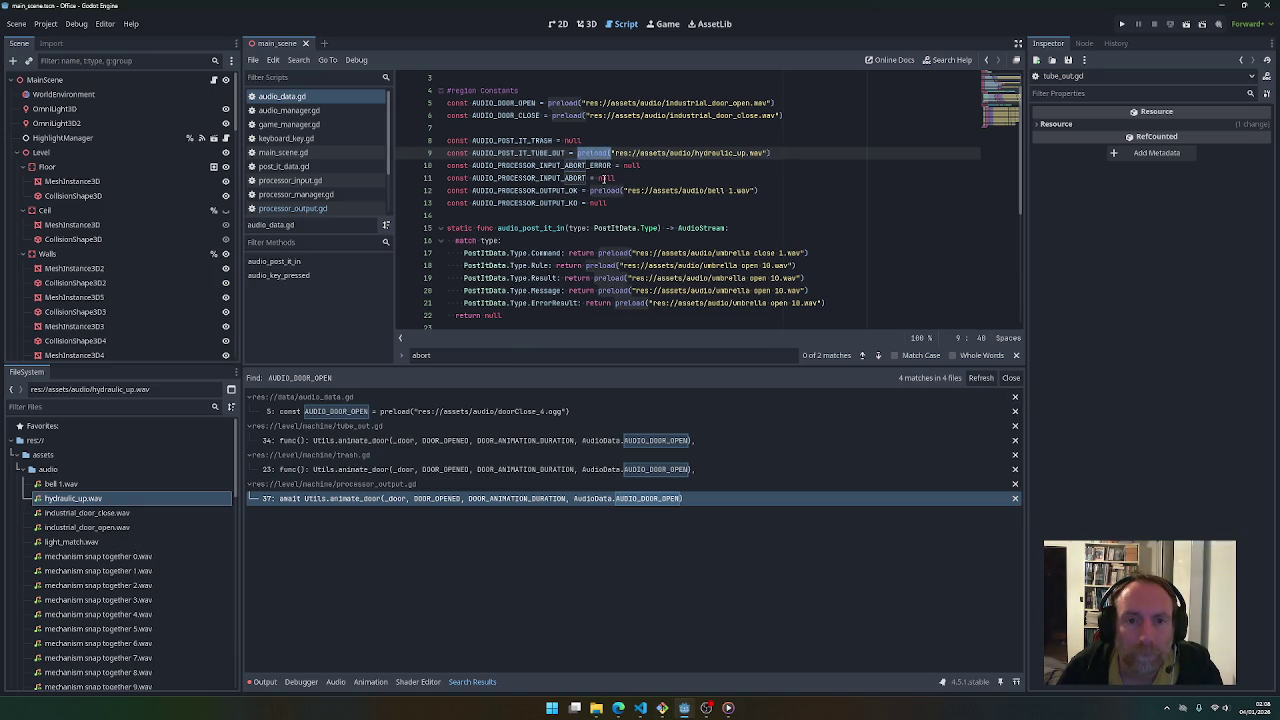
pyautogui.click(569, 141)
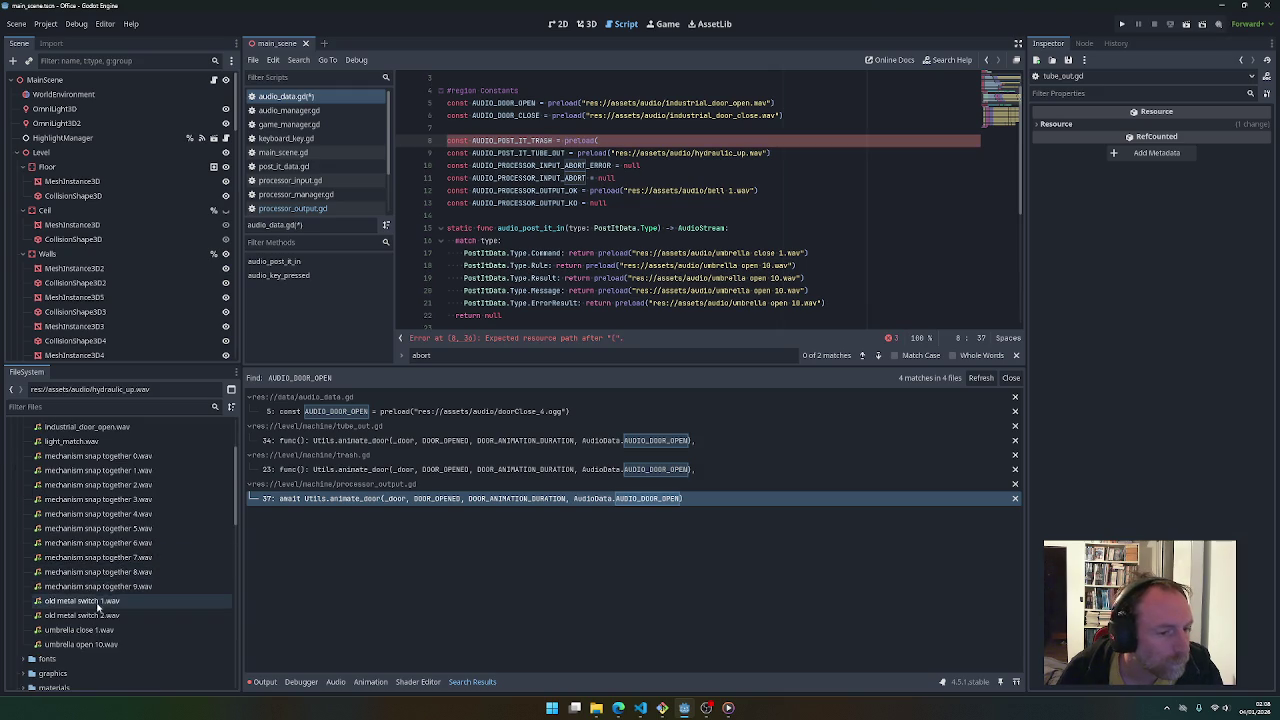
pyautogui.scroll(-1, 96, 574)
pyautogui.moveTo(71, 508)
pyautogui.mouseDown()
pyautogui.moveTo(70, 478)
pyautogui.moveTo(570, 230)
pyautogui.moveTo(612, 130)
pyautogui.mouseUp()
pyautogui.write(')')
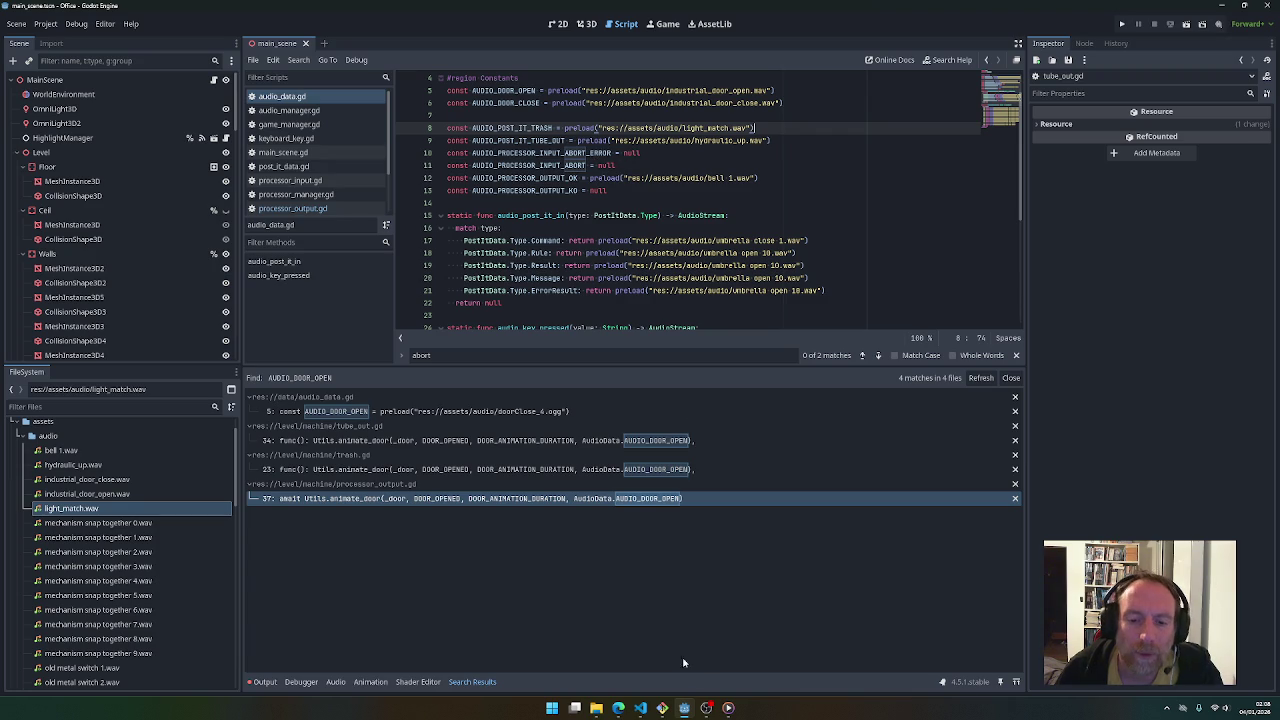
pyautogui.click(619, 710)
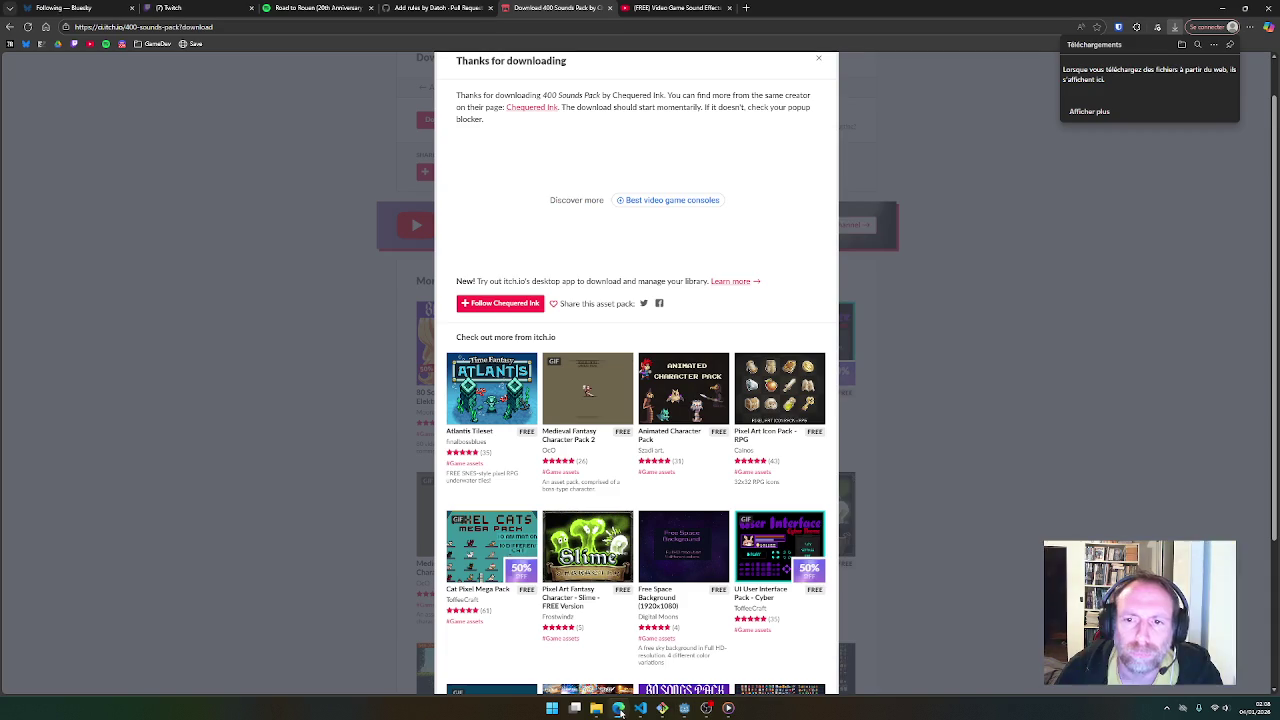
# Return to the Other folder and preview controller_button_press_2 through munching_food
pyautogui.click(728, 710)
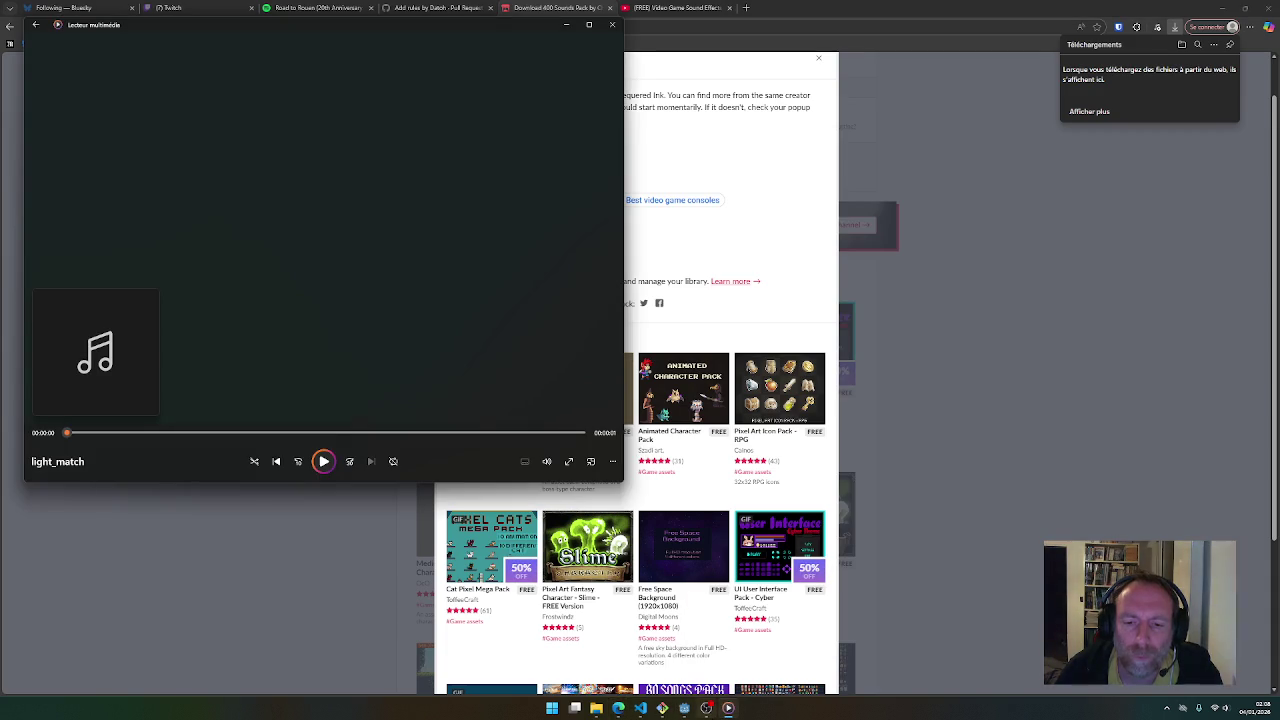
pyautogui.moveTo(683, 712)
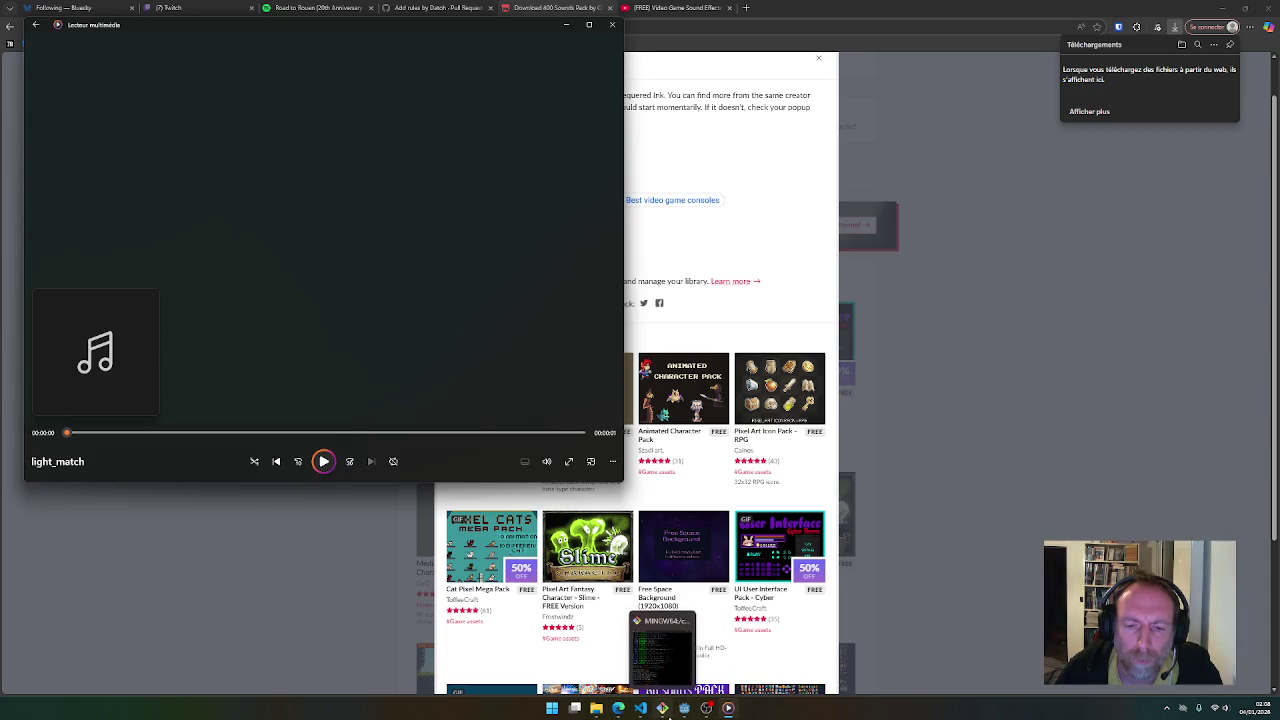
pyautogui.click(596, 710)
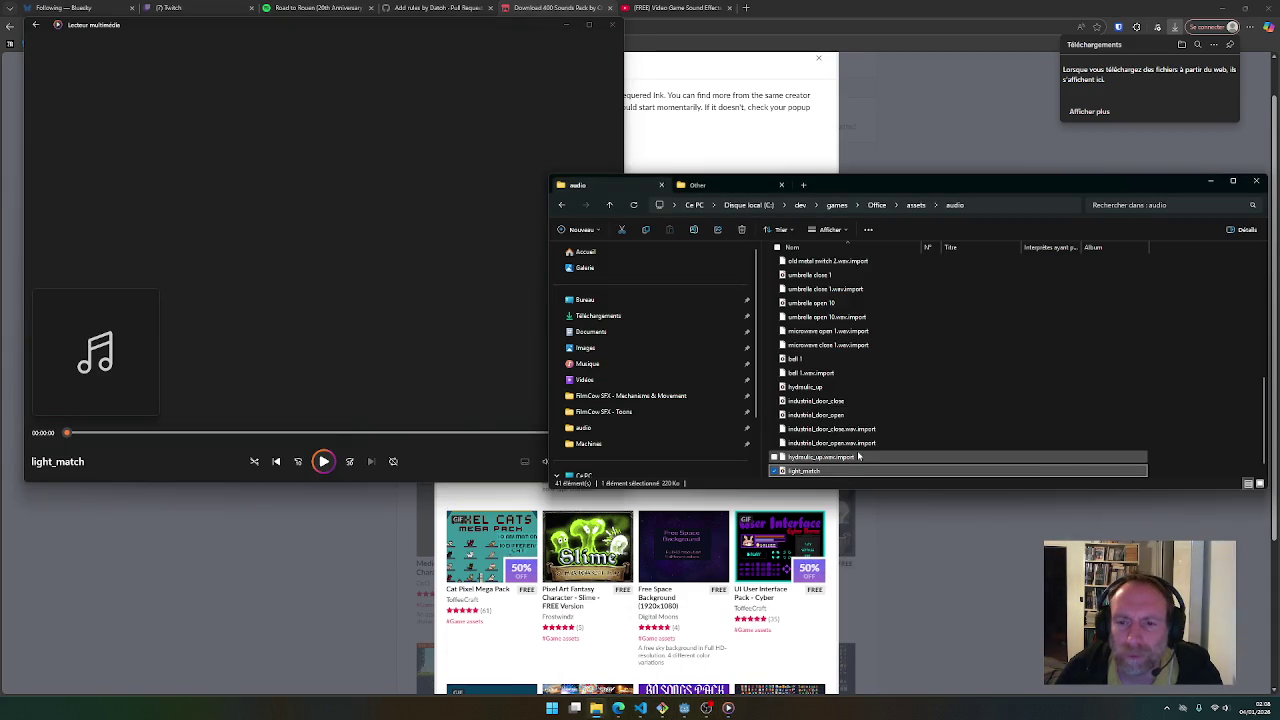
pyautogui.scroll(-1, 858, 456)
pyautogui.click(697, 185)
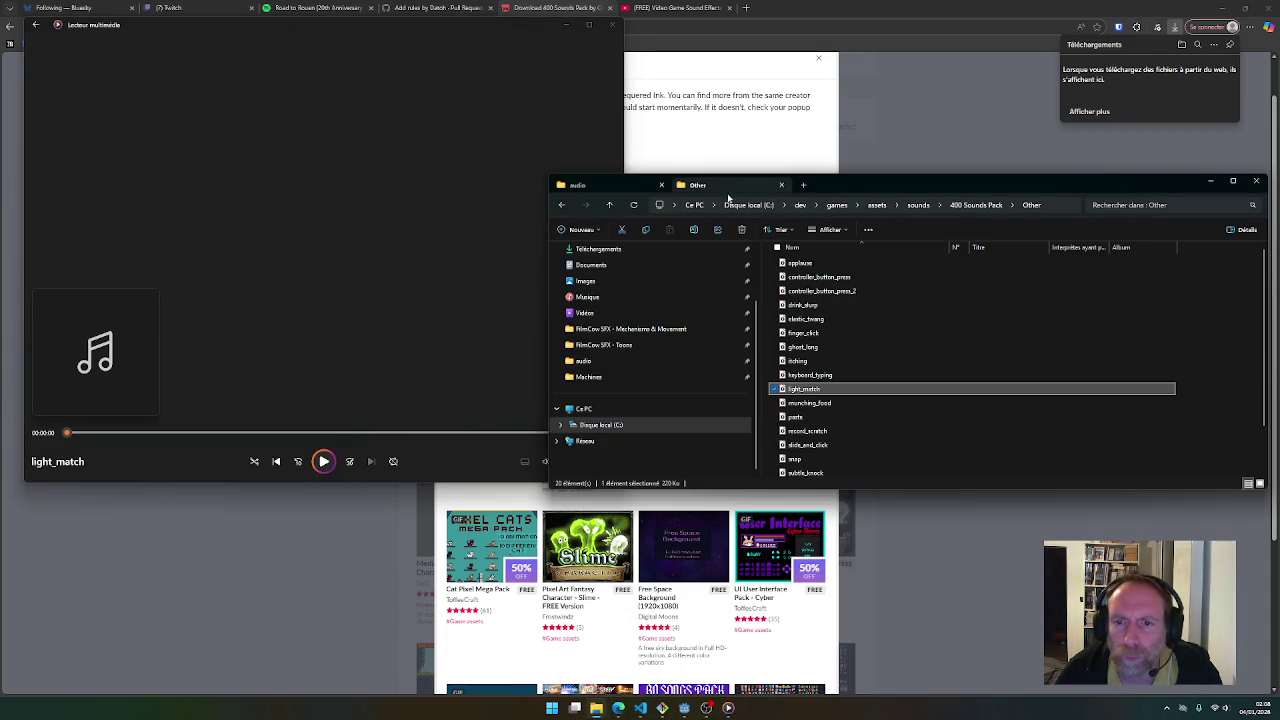
pyautogui.click(812, 294)
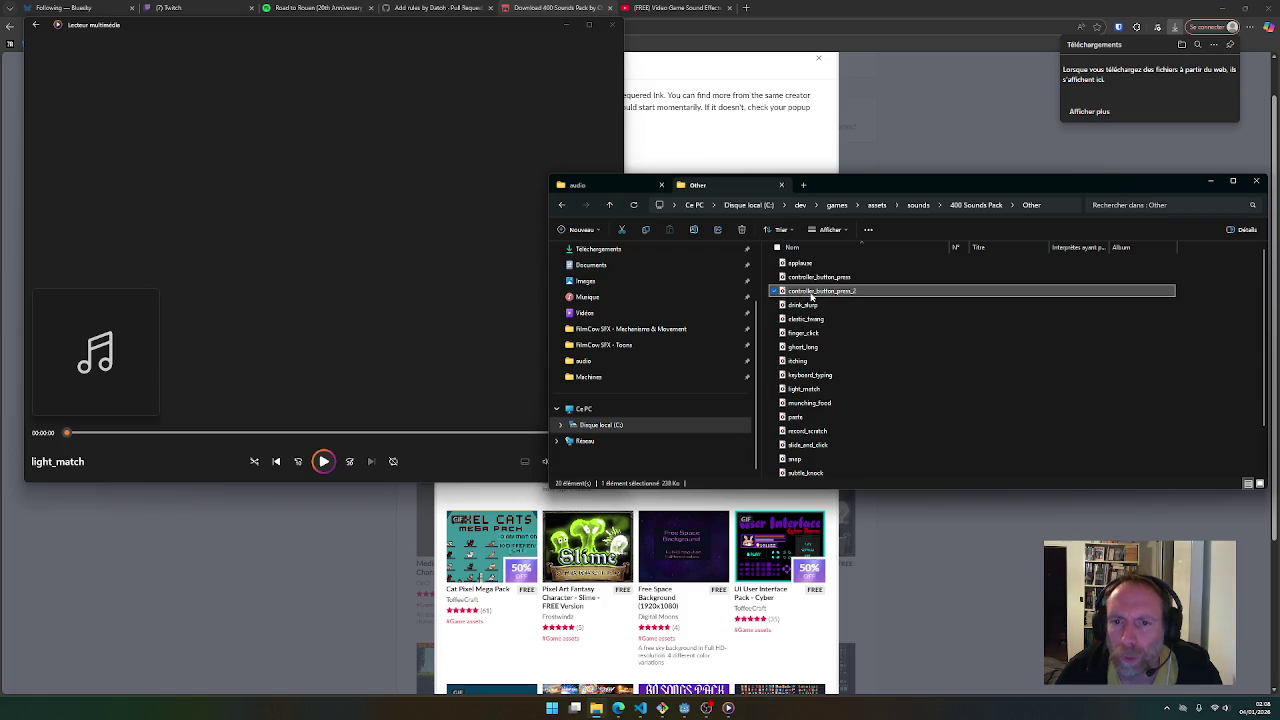
pyautogui.doubleClick(816, 294)
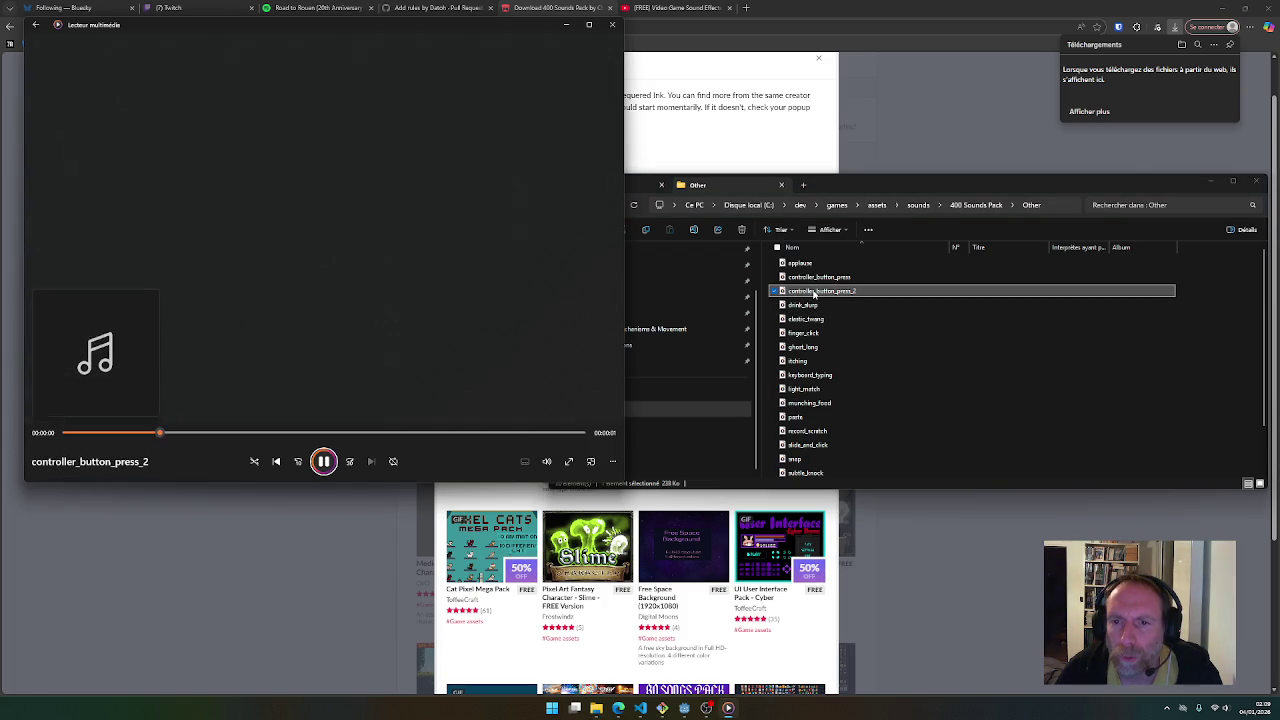
pyautogui.doubleClick(801, 347)
pyautogui.doubleClick(801, 362)
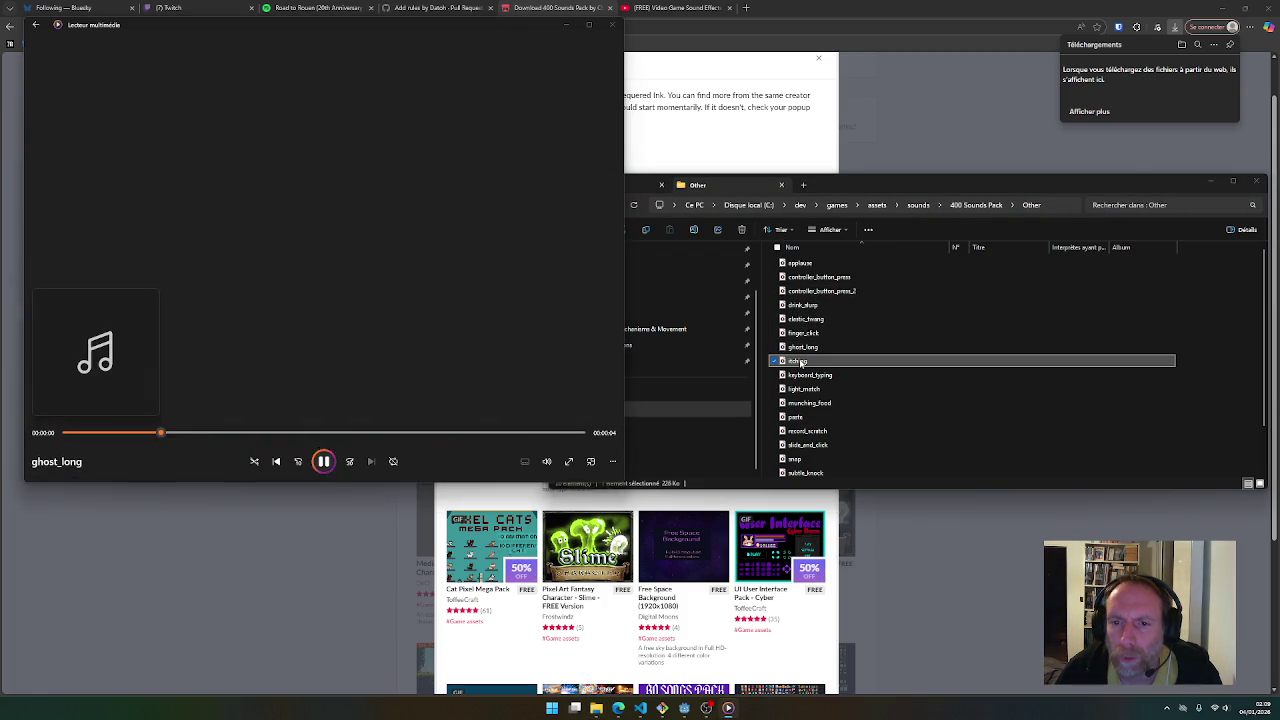
pyautogui.doubleClick(801, 375)
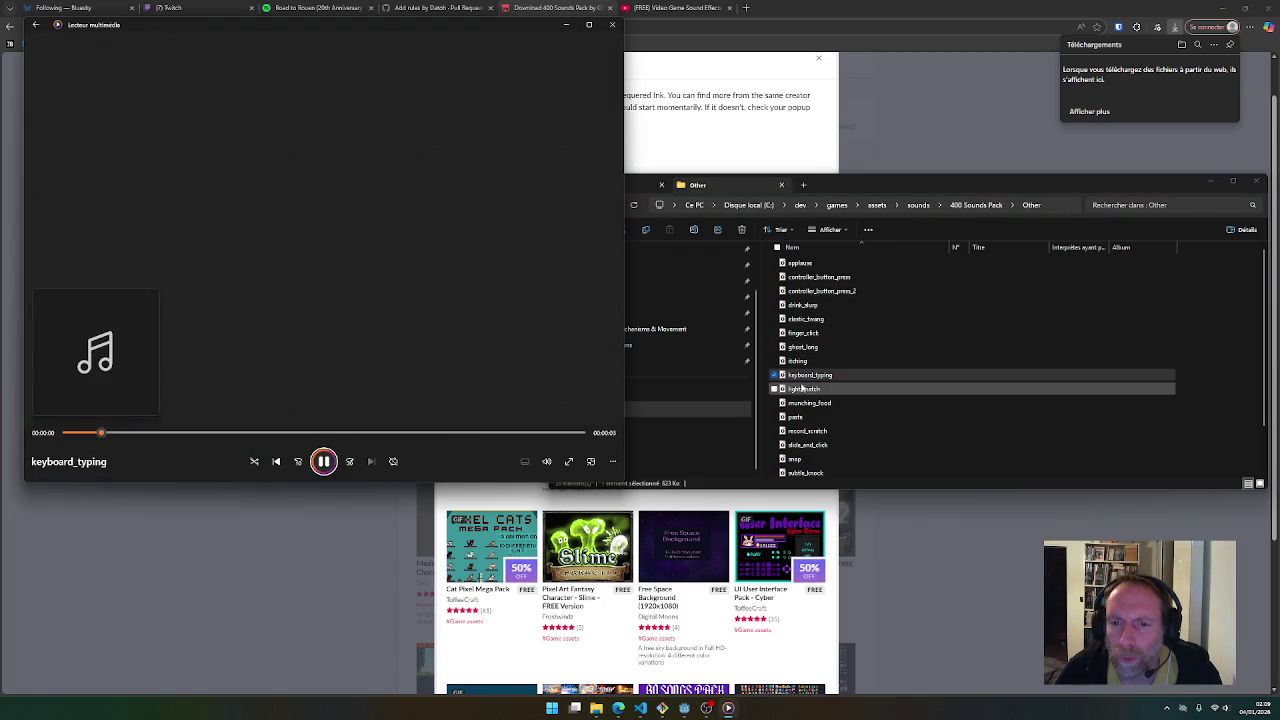
pyautogui.doubleClick(801, 389)
pyautogui.doubleClick(801, 403)
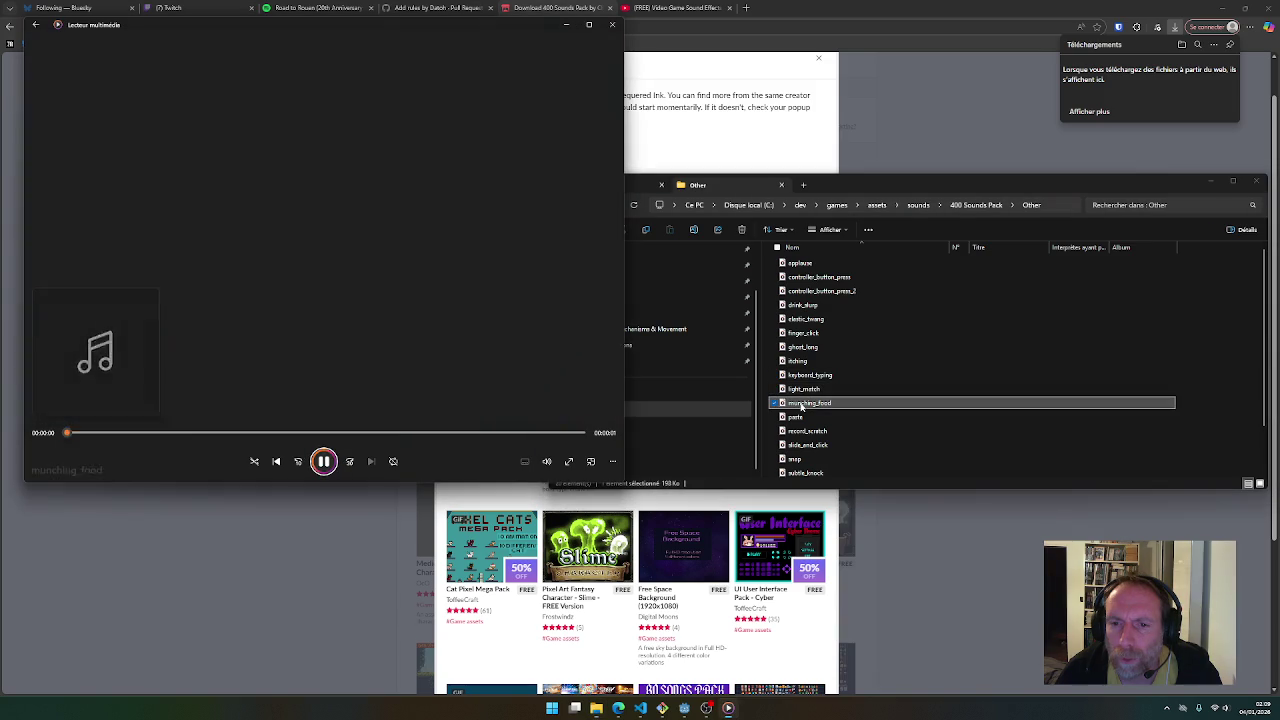
# Preview record_scratch through whoosh_1, then replay light_match to compare
pyautogui.doubleClick(800, 417)
pyautogui.doubleClick(800, 431)
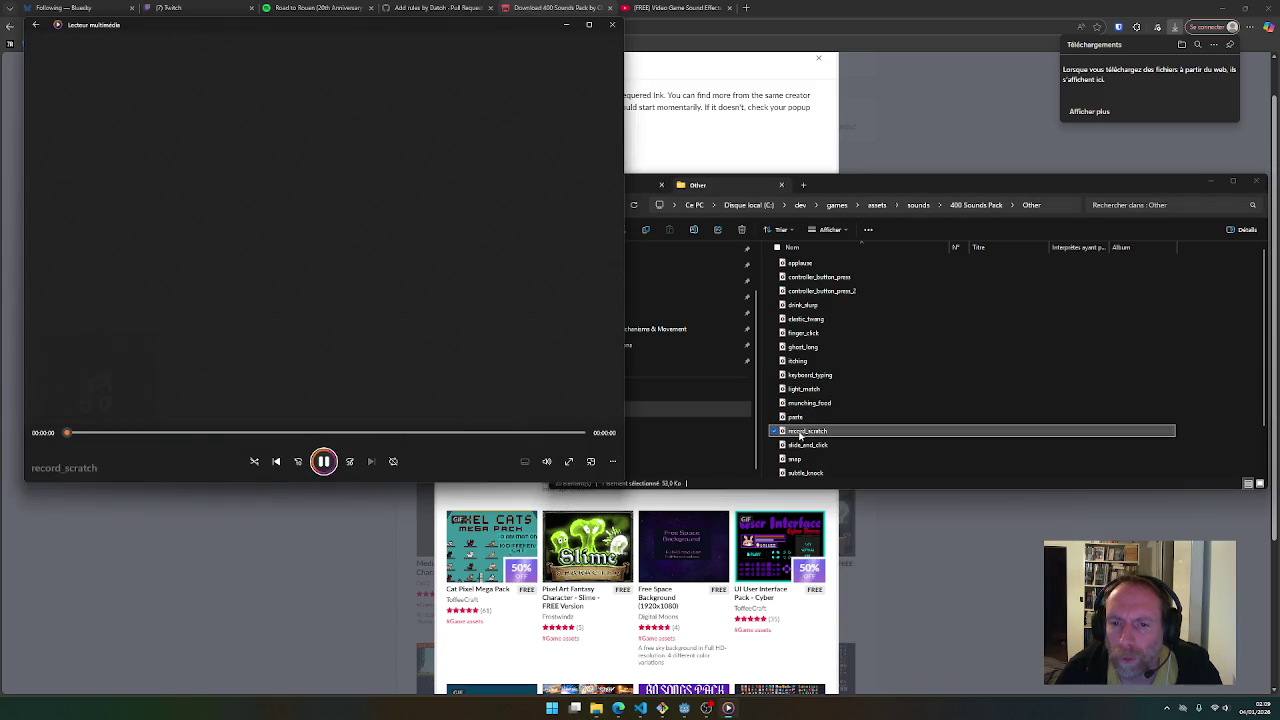
pyautogui.doubleClick(800, 445)
pyautogui.doubleClick(796, 459)
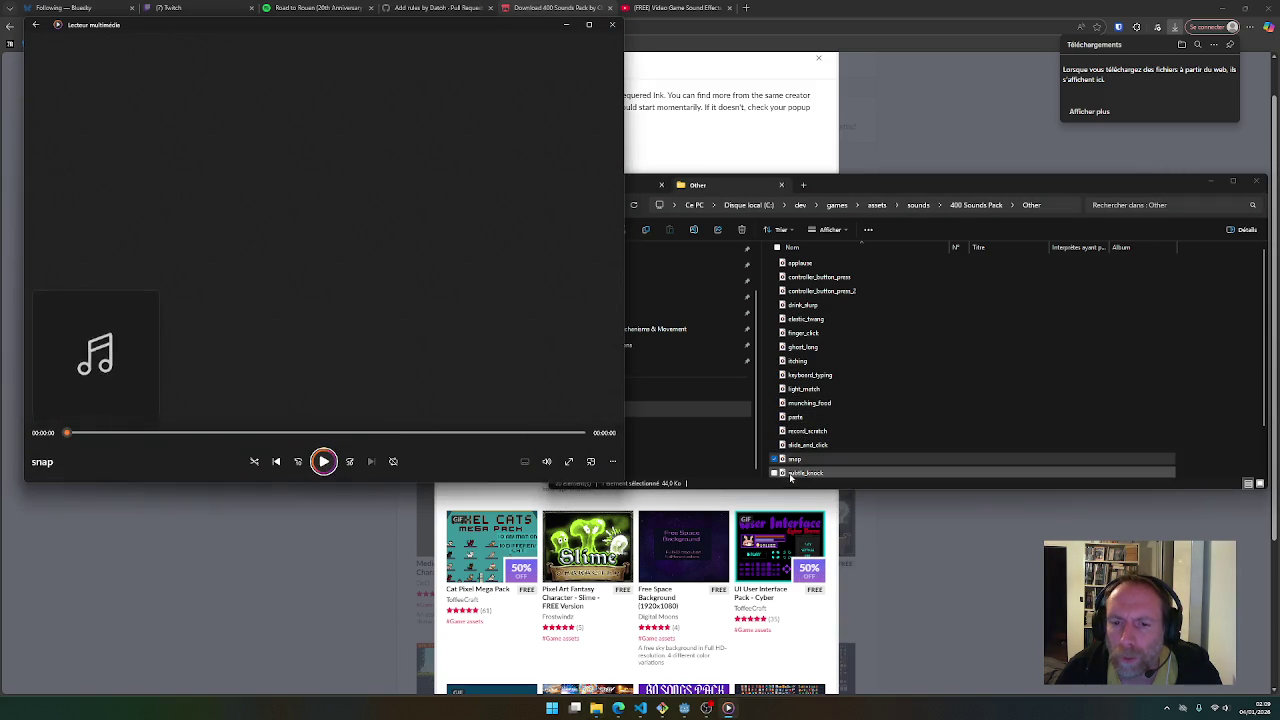
pyautogui.doubleClick(791, 474)
pyautogui.scroll(-2, 795, 465)
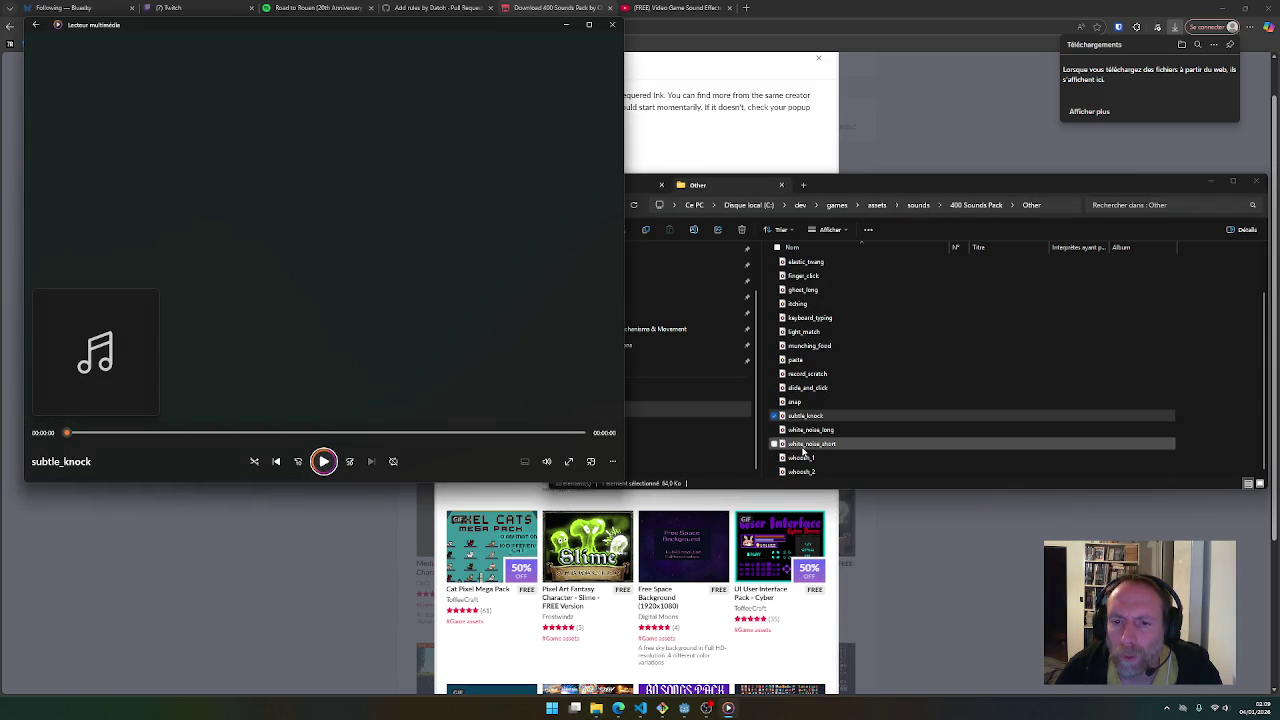
pyautogui.doubleClick(802, 445)
pyautogui.doubleClick(800, 430)
pyautogui.doubleClick(797, 458)
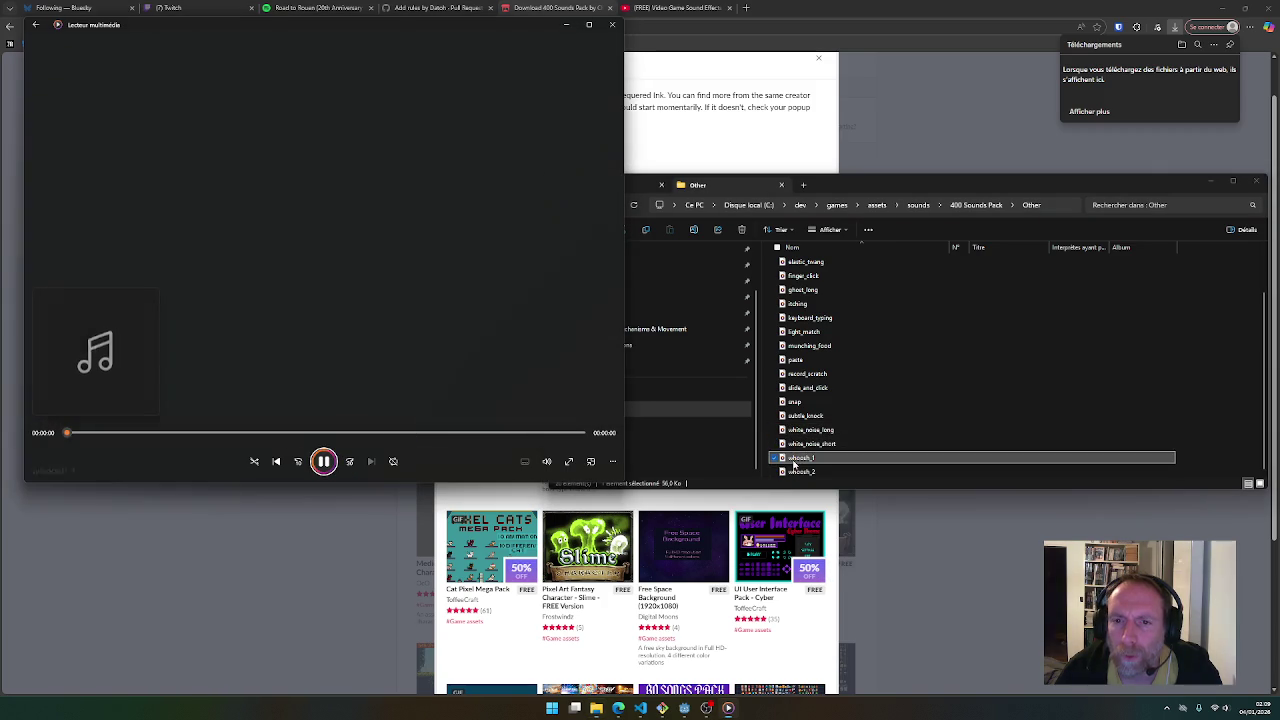
pyautogui.scroll(2, 806, 390)
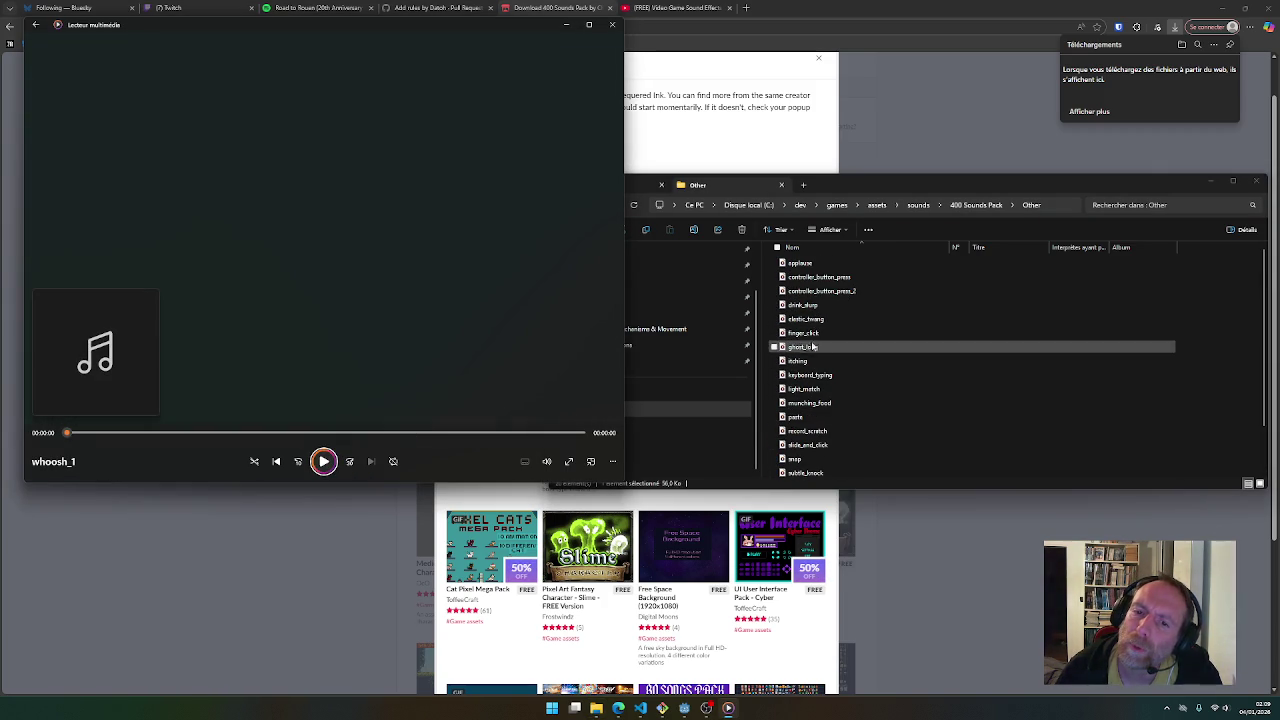
pyautogui.scroll(-2, 808, 385)
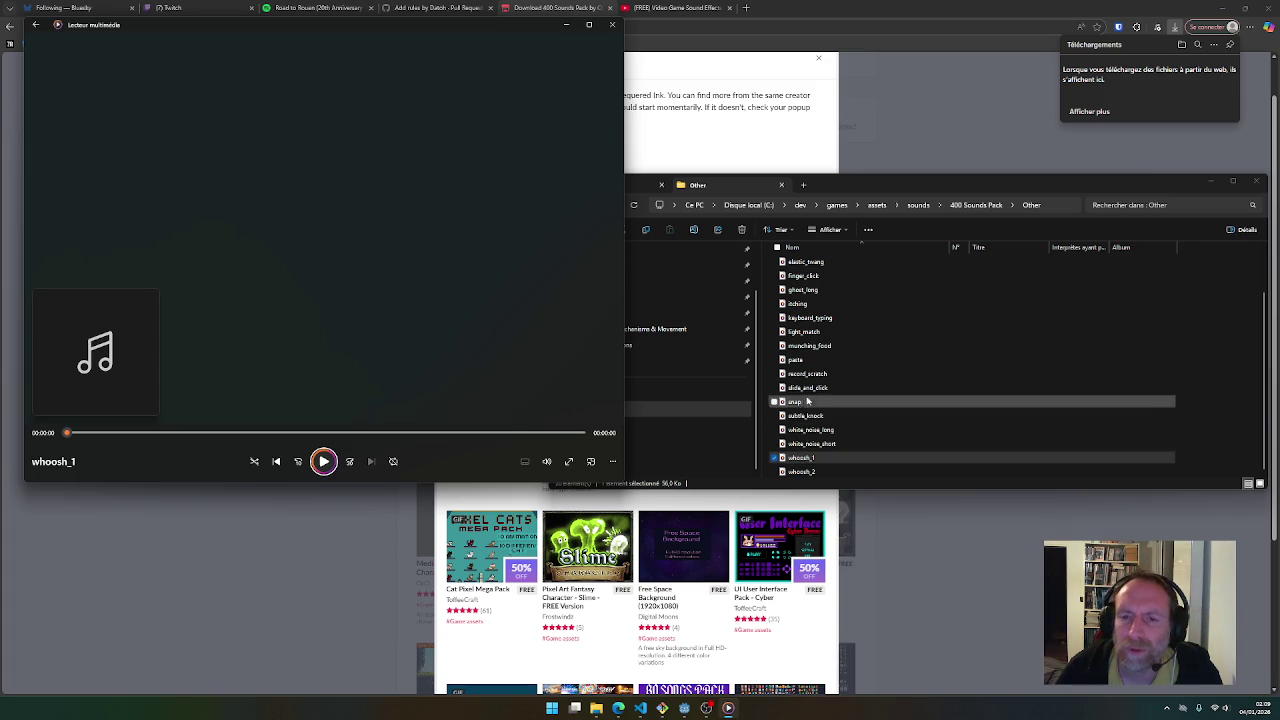
pyautogui.click(802, 462)
pyautogui.scroll(2, 803, 440)
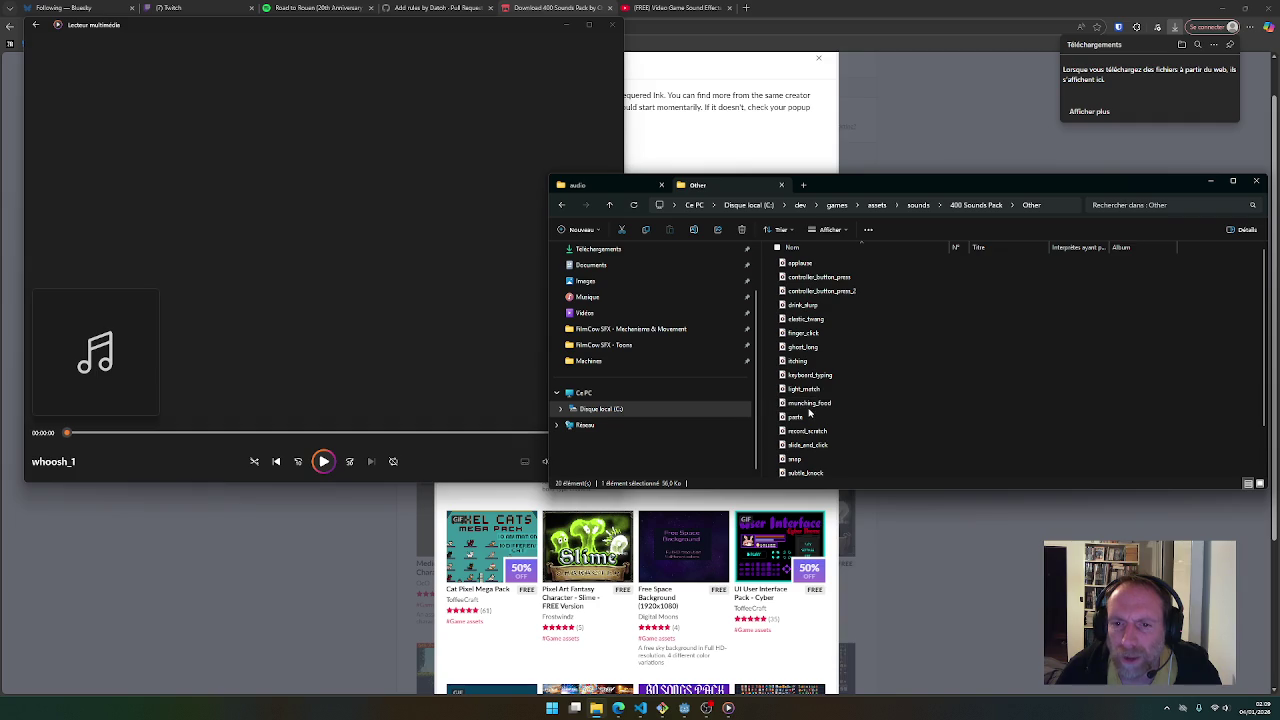
pyautogui.doubleClick(805, 389)
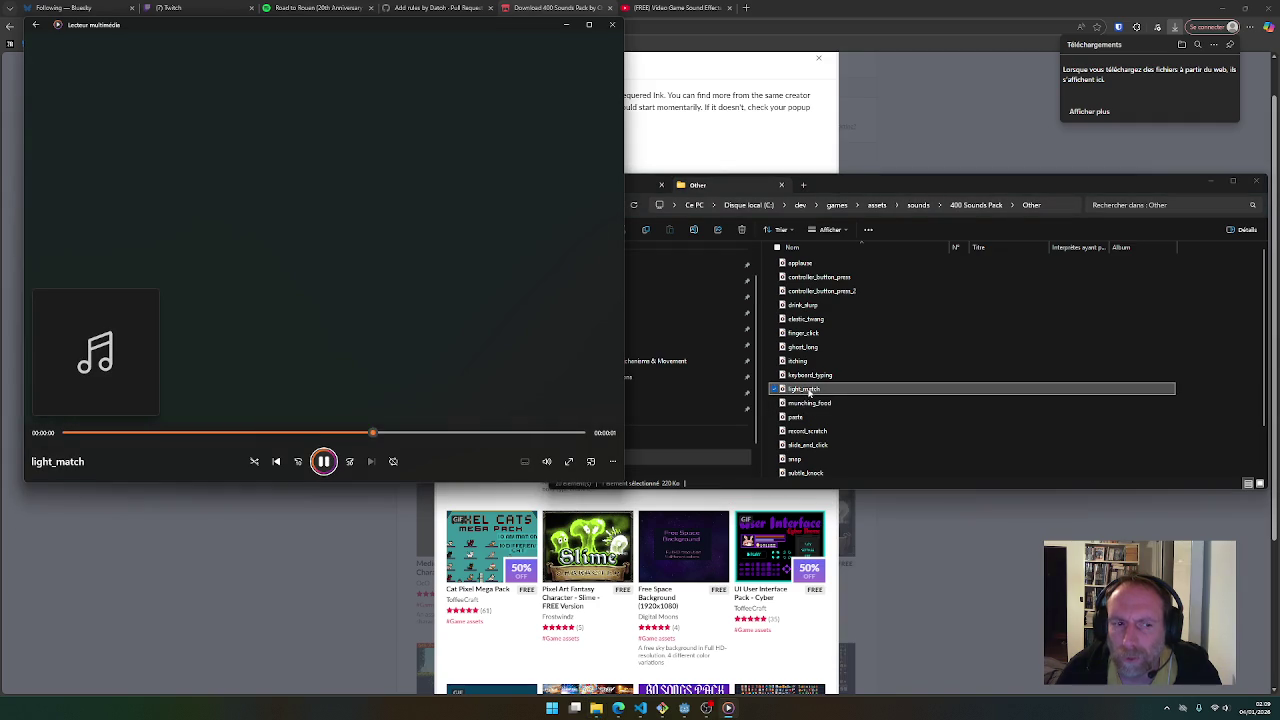
pyautogui.scroll(-1, 809, 393)
pyautogui.click(792, 458)
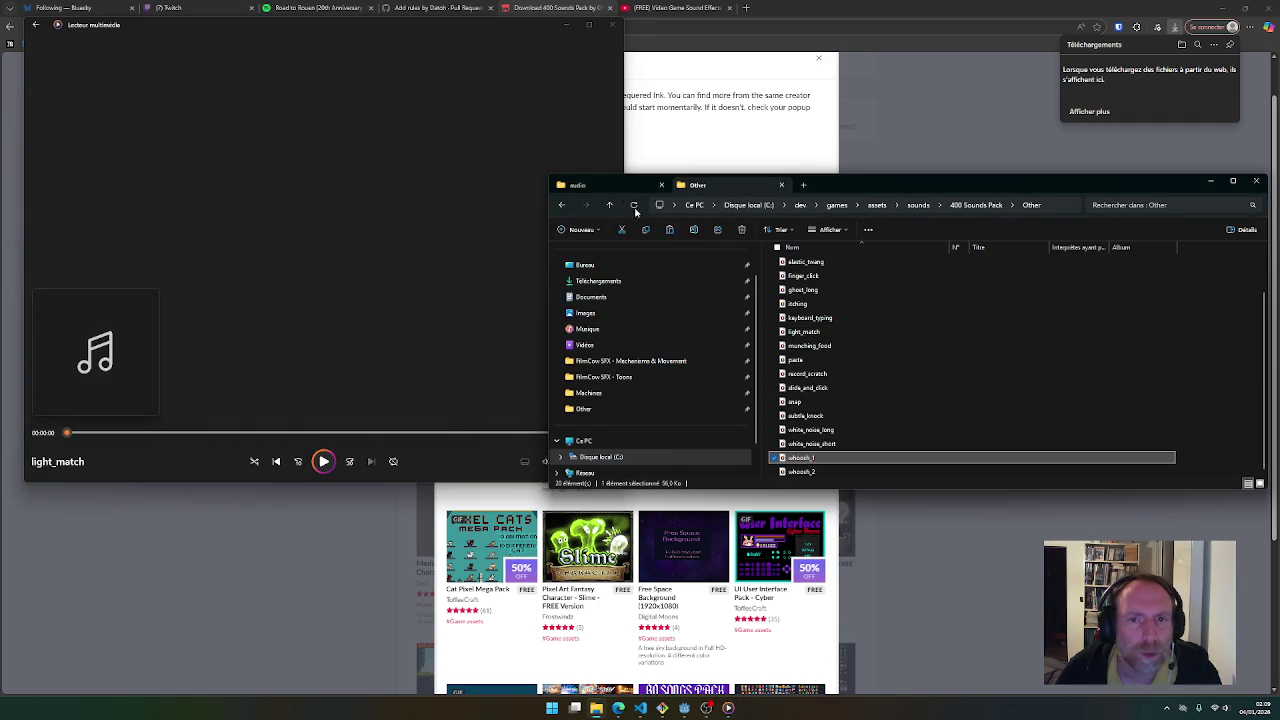
# Delete light_match and its .import file from the project's audio folder
pyautogui.click(600, 186)
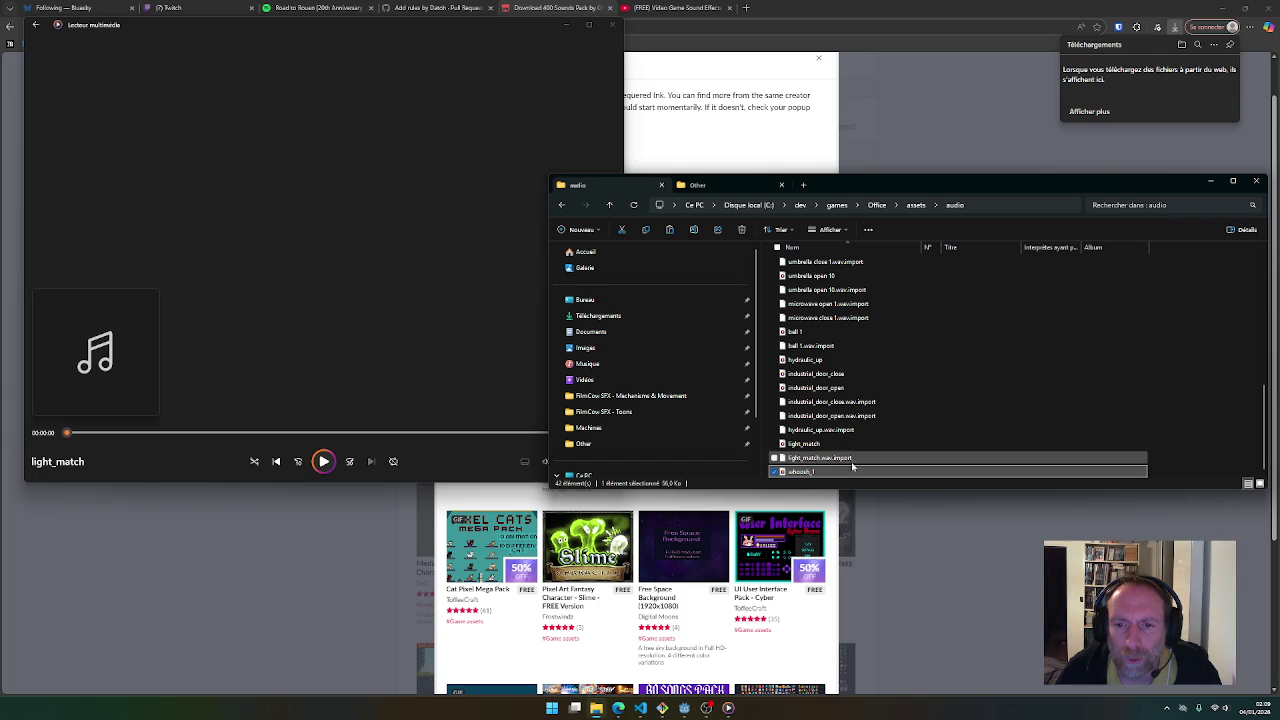
pyautogui.click(848, 459)
pyautogui.press('Delete')
pyautogui.press('Return')
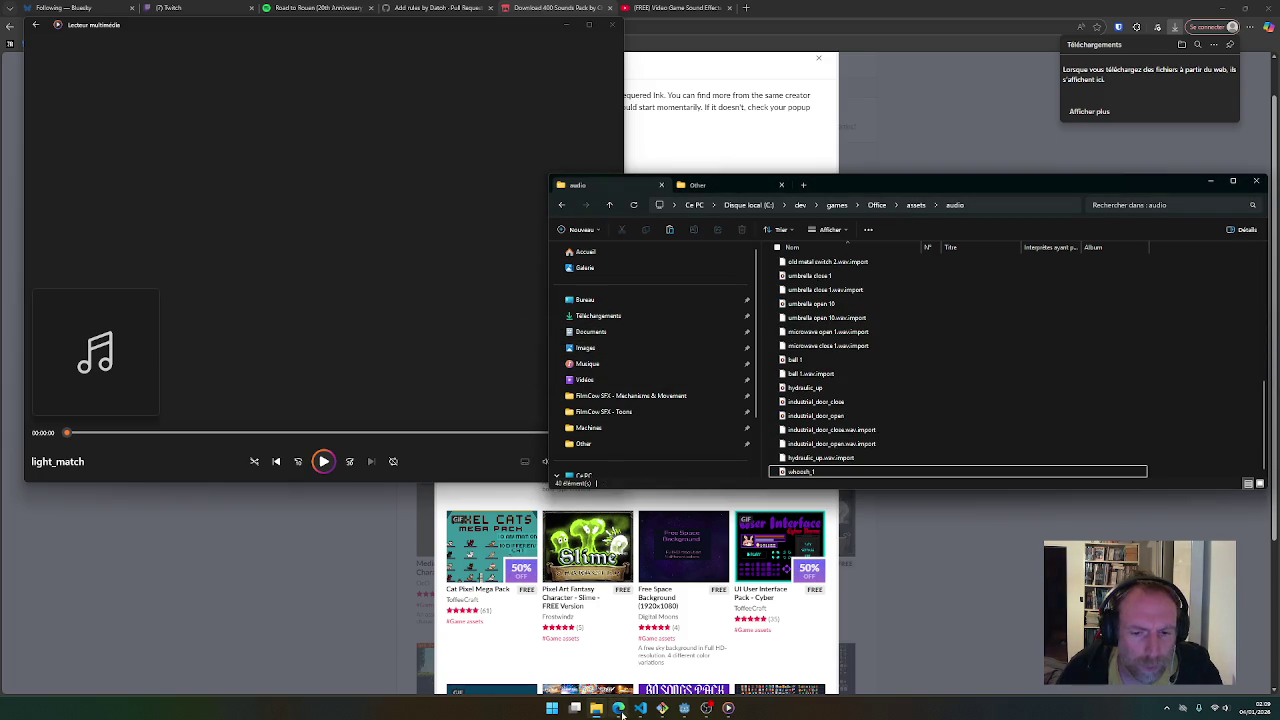
pyautogui.click(663, 709)
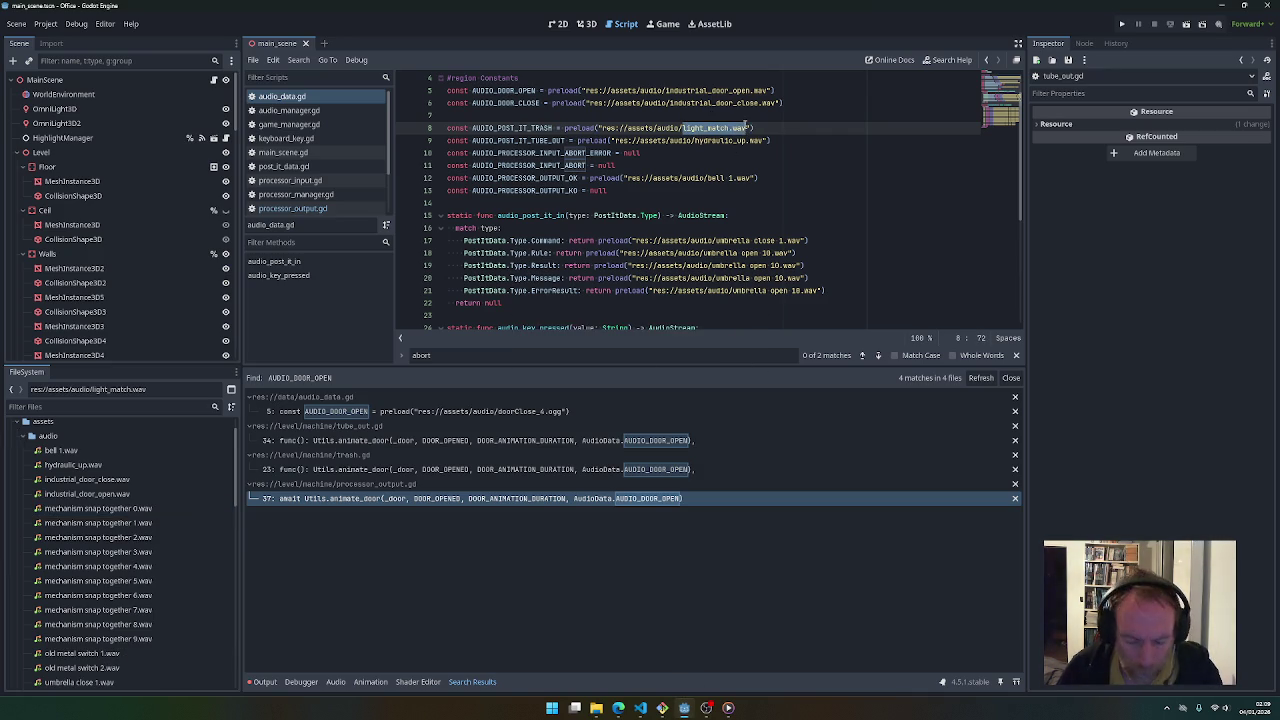
# Accept the whoosh_1.wav completion so AUDIO_POST_IT_TRASH preloads whoosh_1.wav
pyautogui.press('Return')
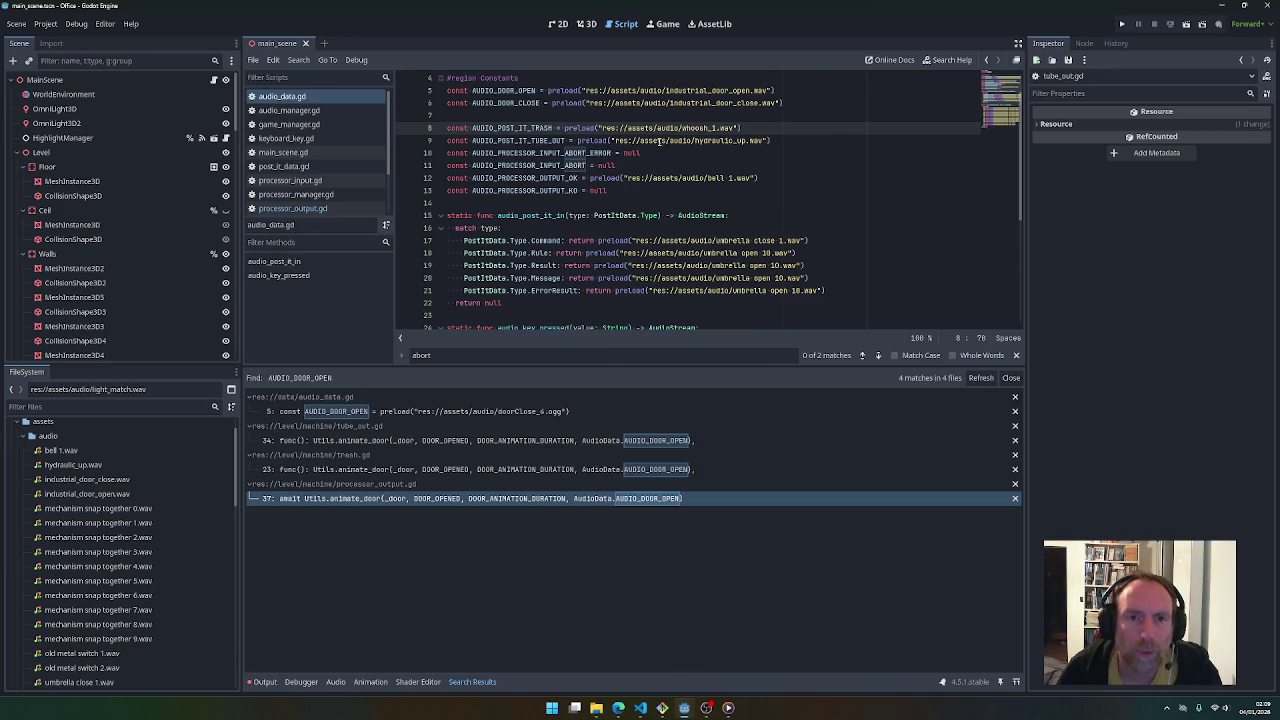
pyautogui.moveTo(658, 146)
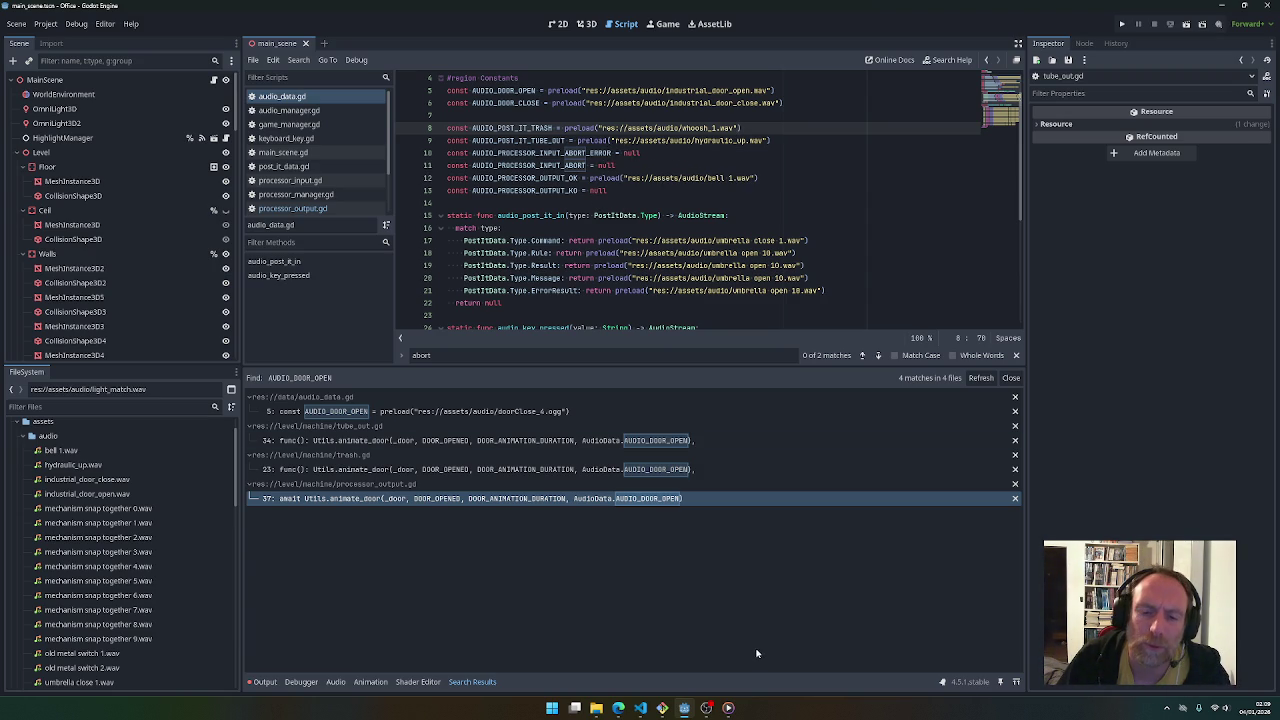
pyautogui.click(619, 709)
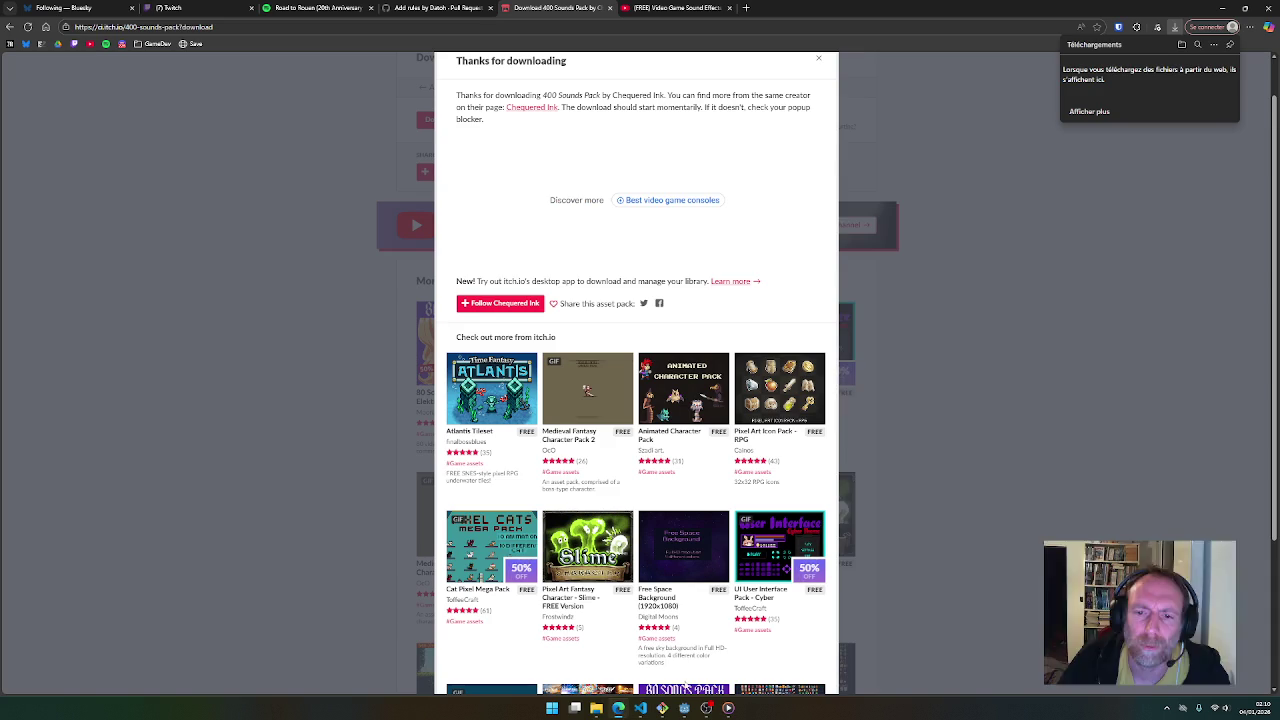
pyautogui.click(688, 710)
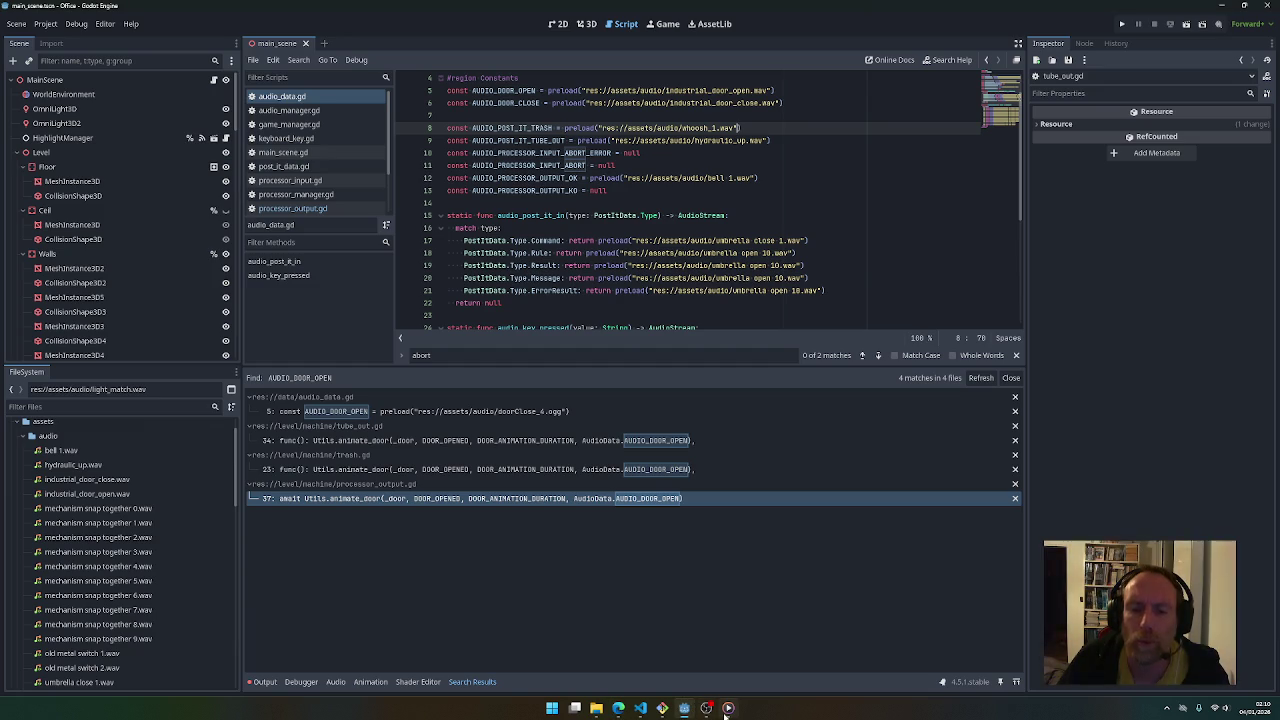
# Navigate from the Other folder up to the 400 Sounds Pack and open Environment
pyautogui.click(728, 708)
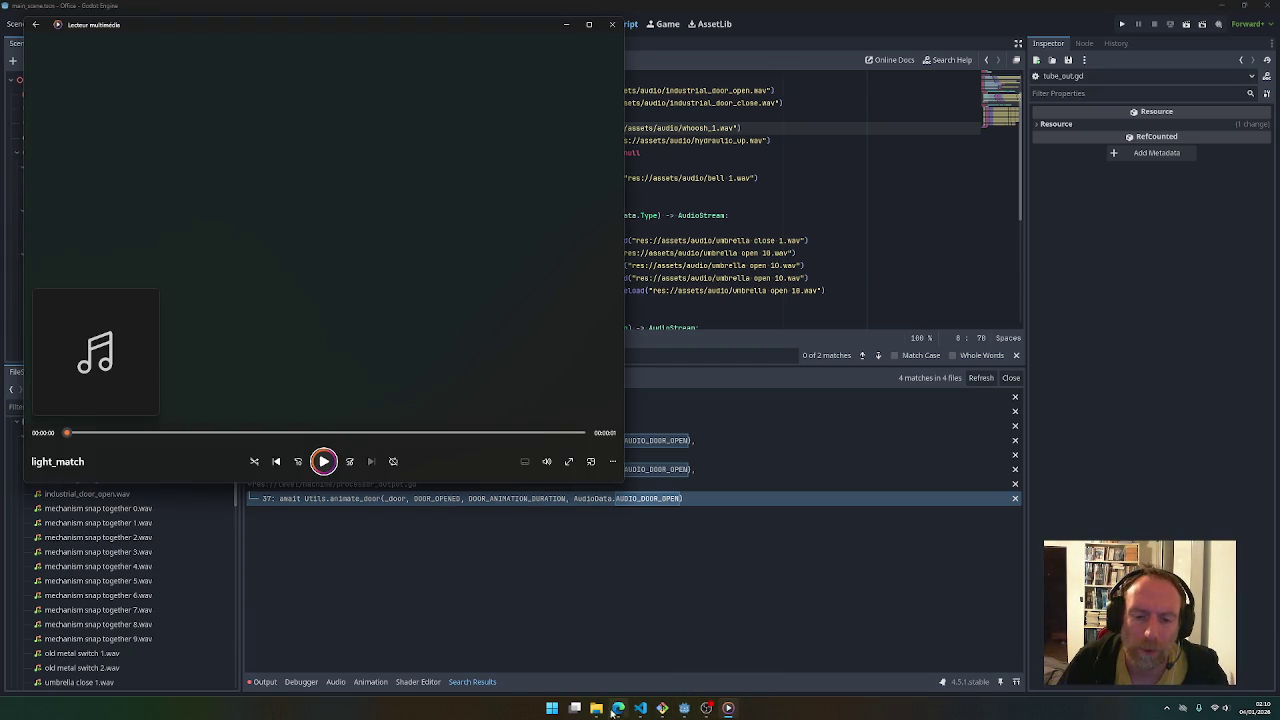
pyautogui.click(596, 708)
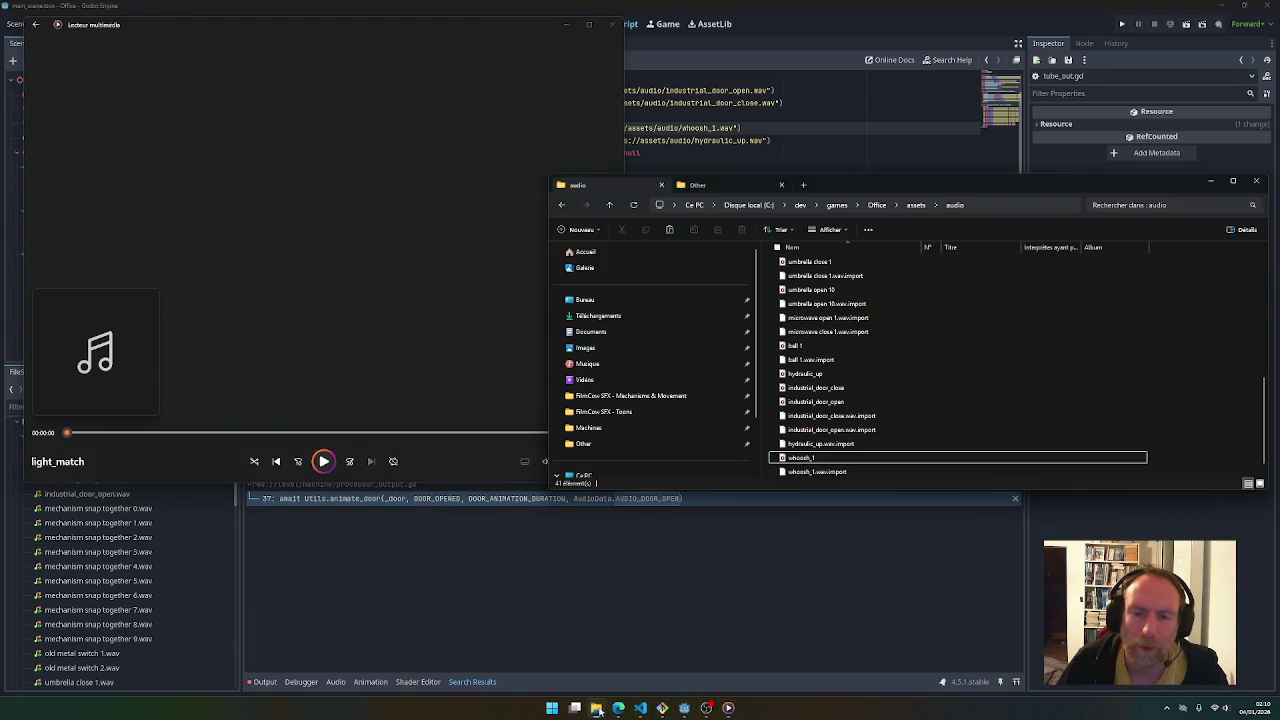
pyautogui.click(914, 205)
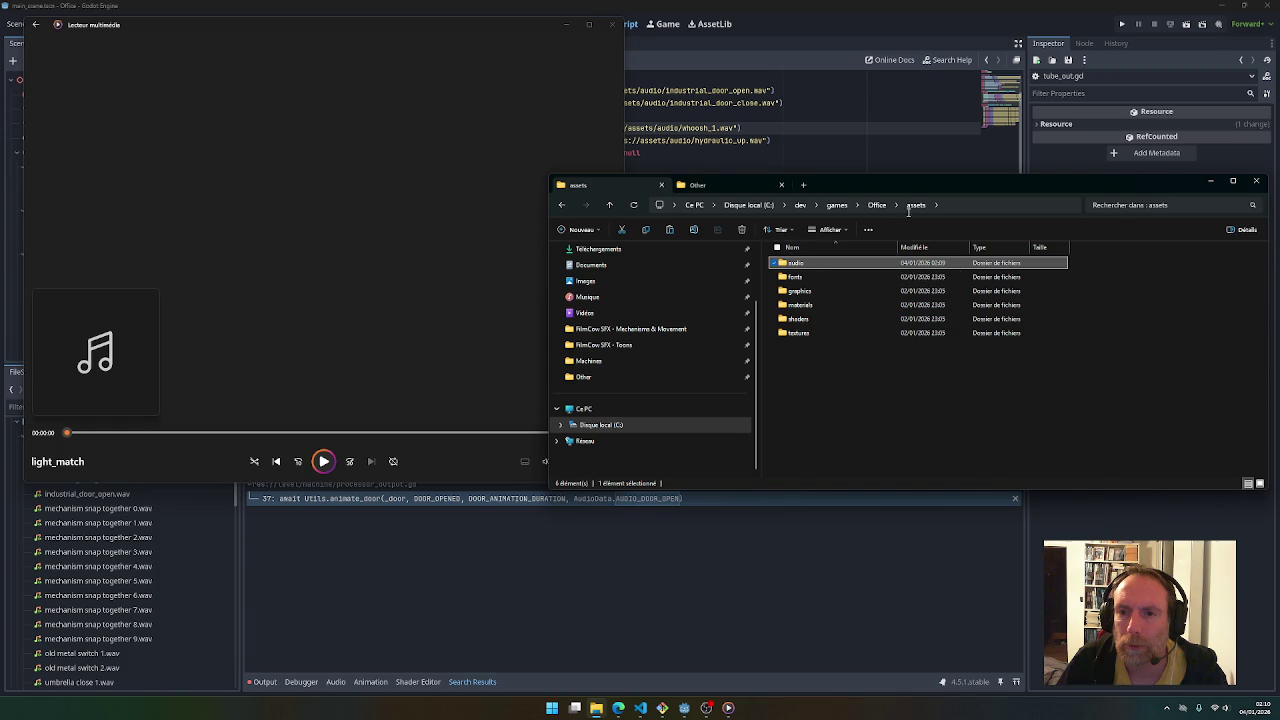
pyautogui.doubleClick(818, 263)
pyautogui.click(721, 185)
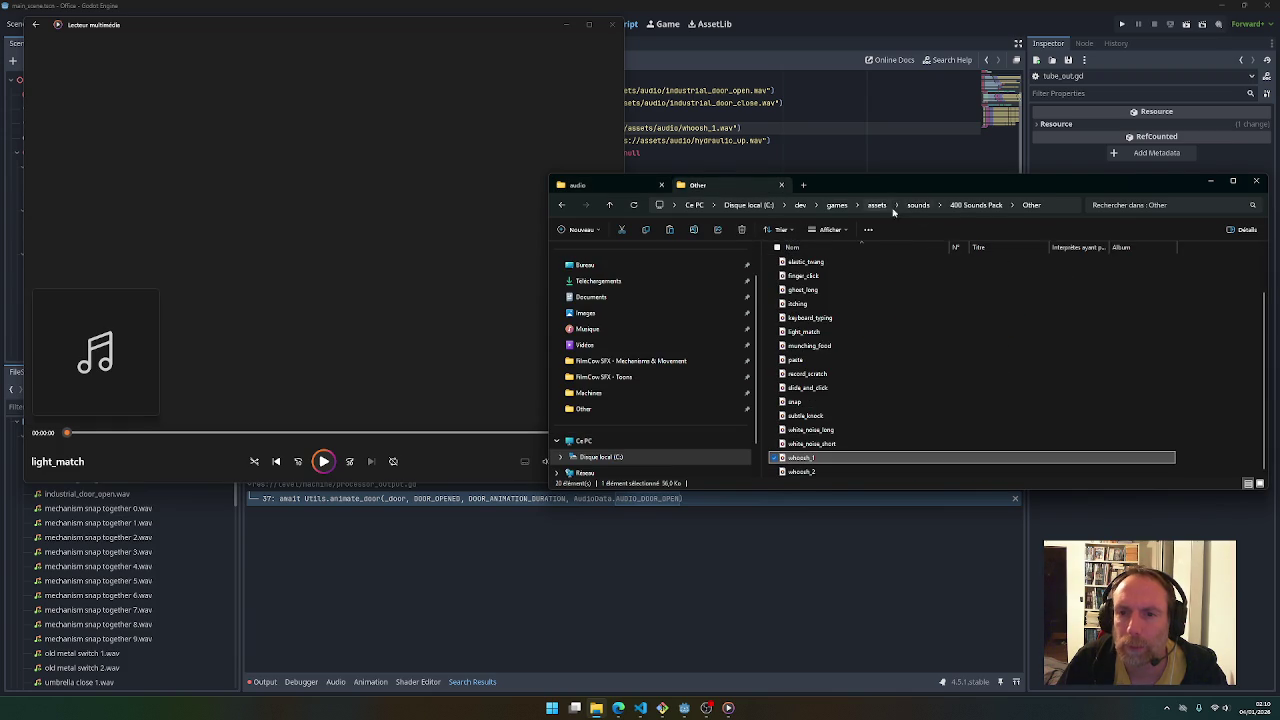
pyautogui.click(978, 205)
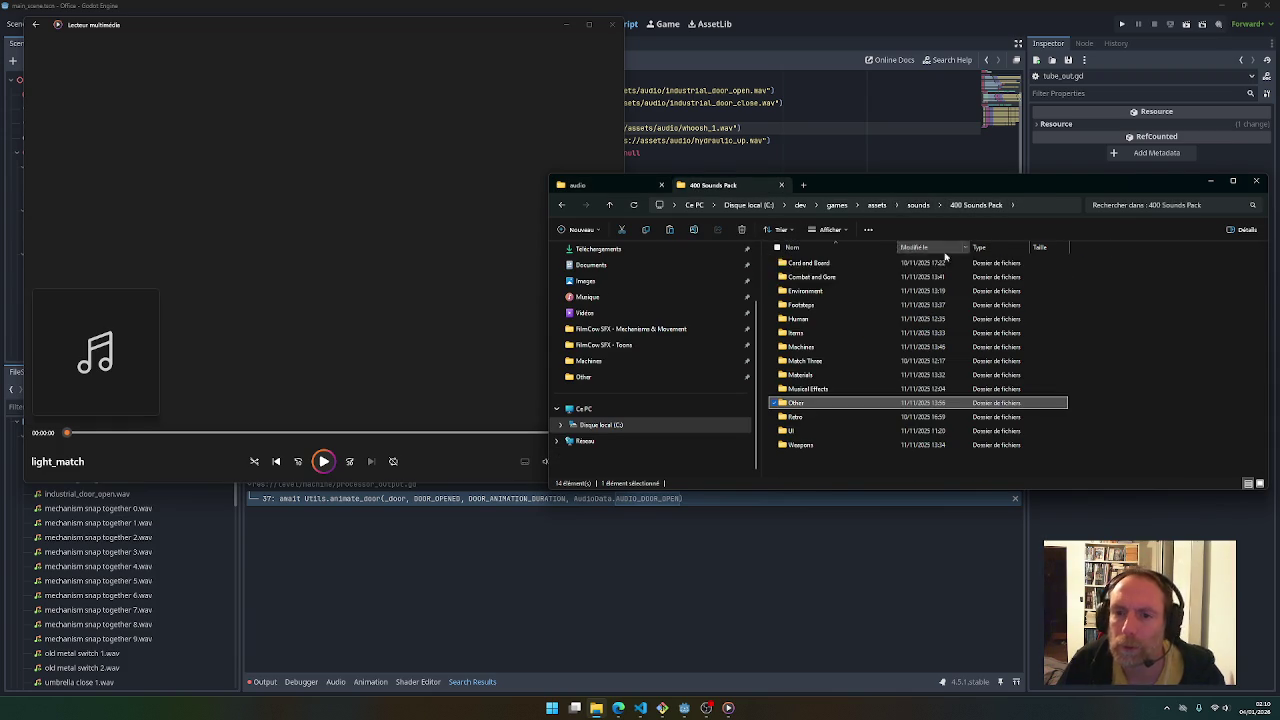
pyautogui.doubleClick(806, 291)
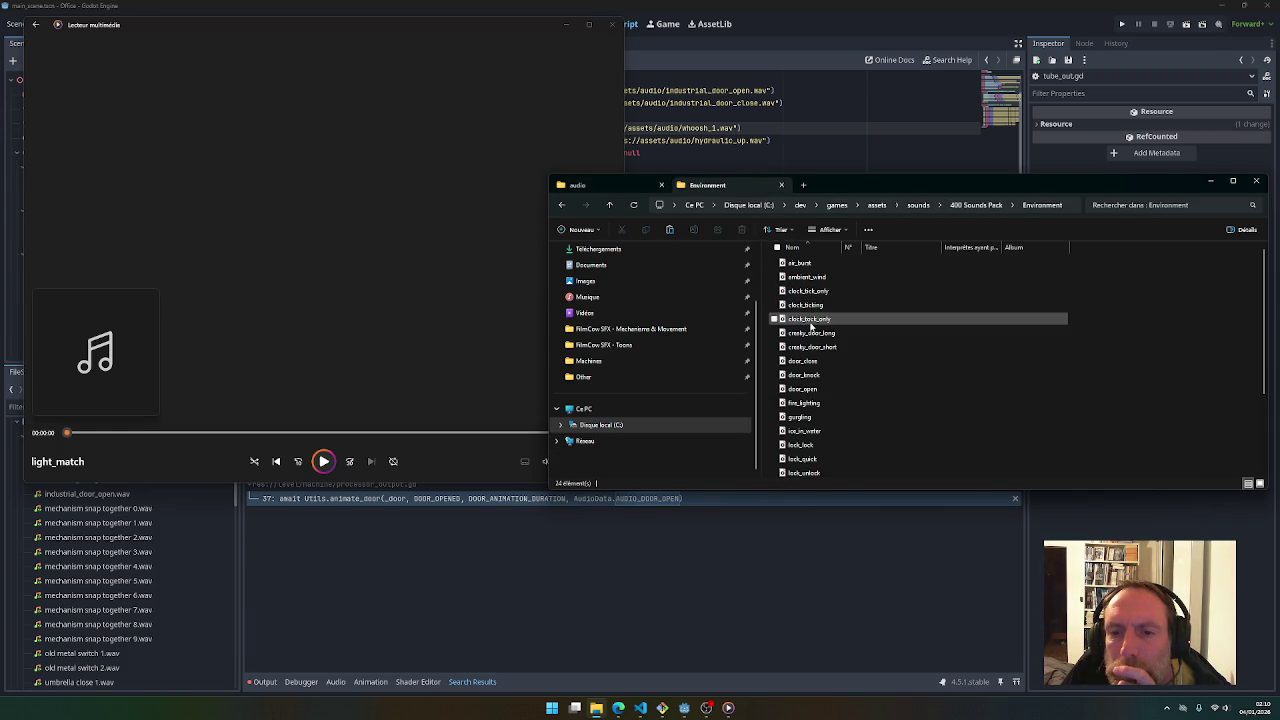
# Preview clock_ticking and clock_tock_only from the Environment folder
pyautogui.doubleClick(809, 306)
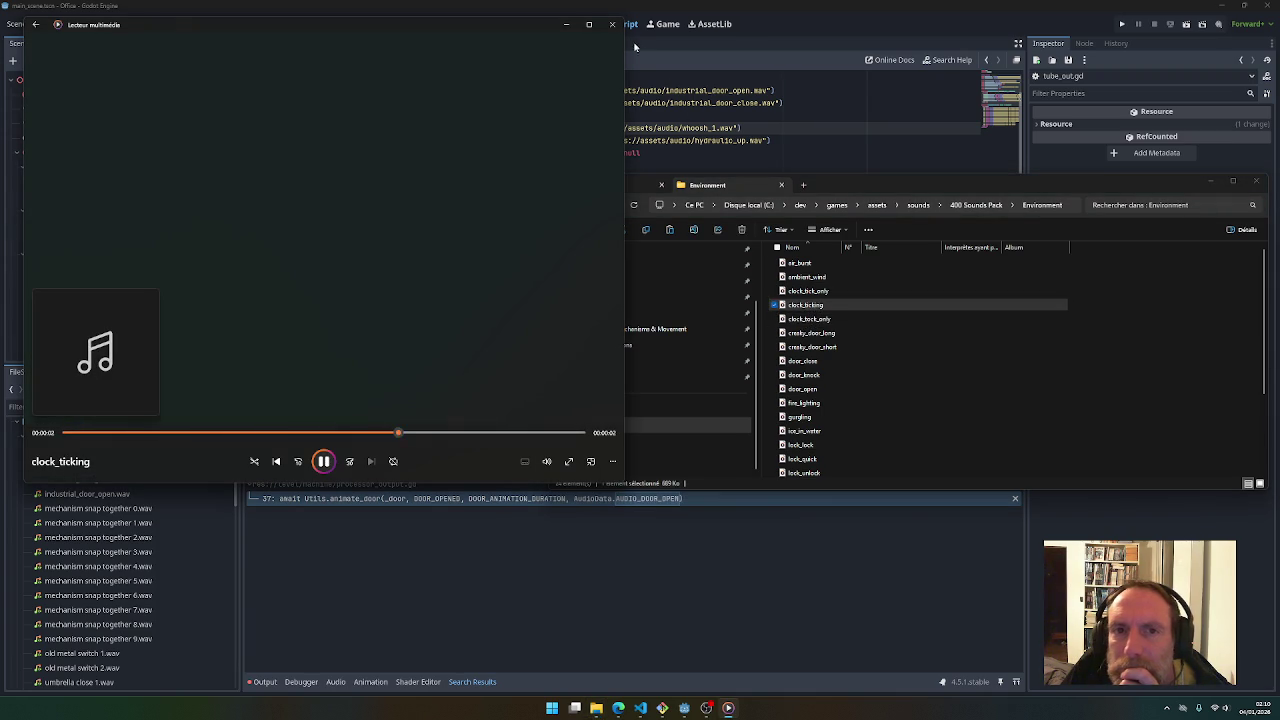
pyautogui.click(612, 24)
pyautogui.doubleClick(800, 319)
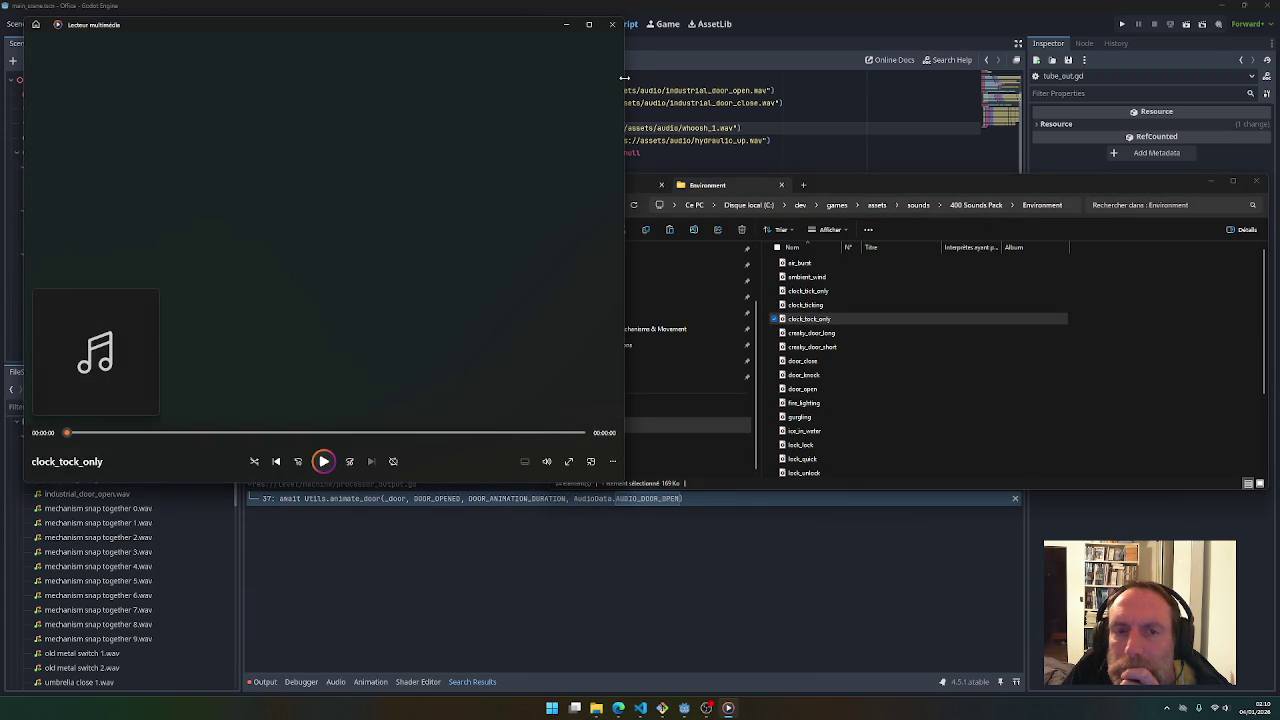
pyautogui.click(612, 24)
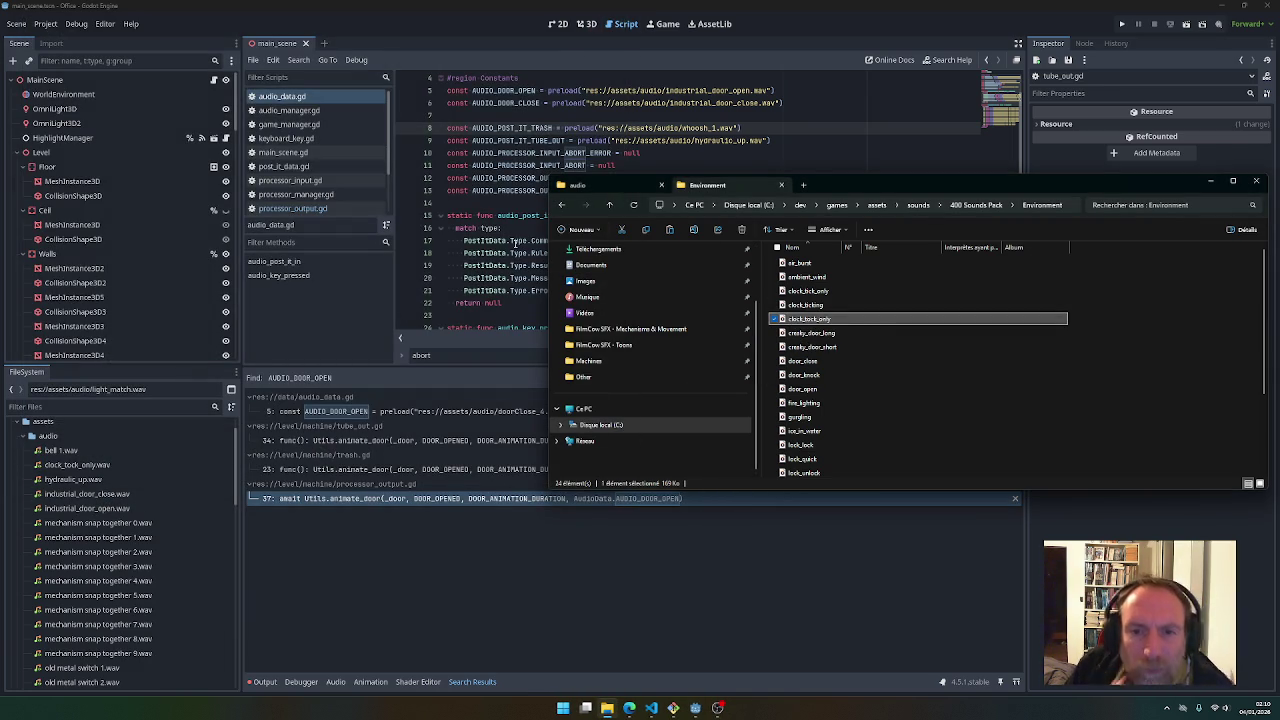
# Duplicate the AUDIO_DOOR_CLOSE line as AUDIO_CLOCK, save audio_data.gd, and open main_scene.gd
pyautogui.click(512, 241)
pyautogui.click(509, 103)
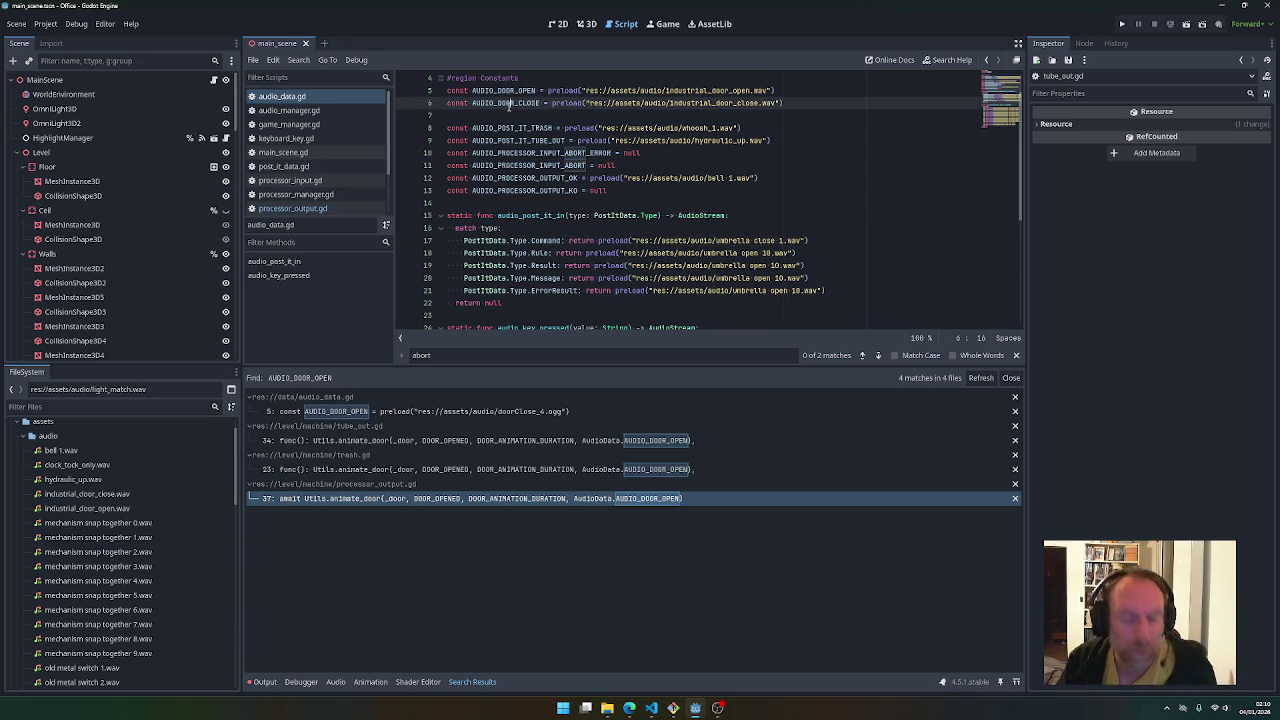
pyautogui.hotkey('ctrl', 'shift', 'd')
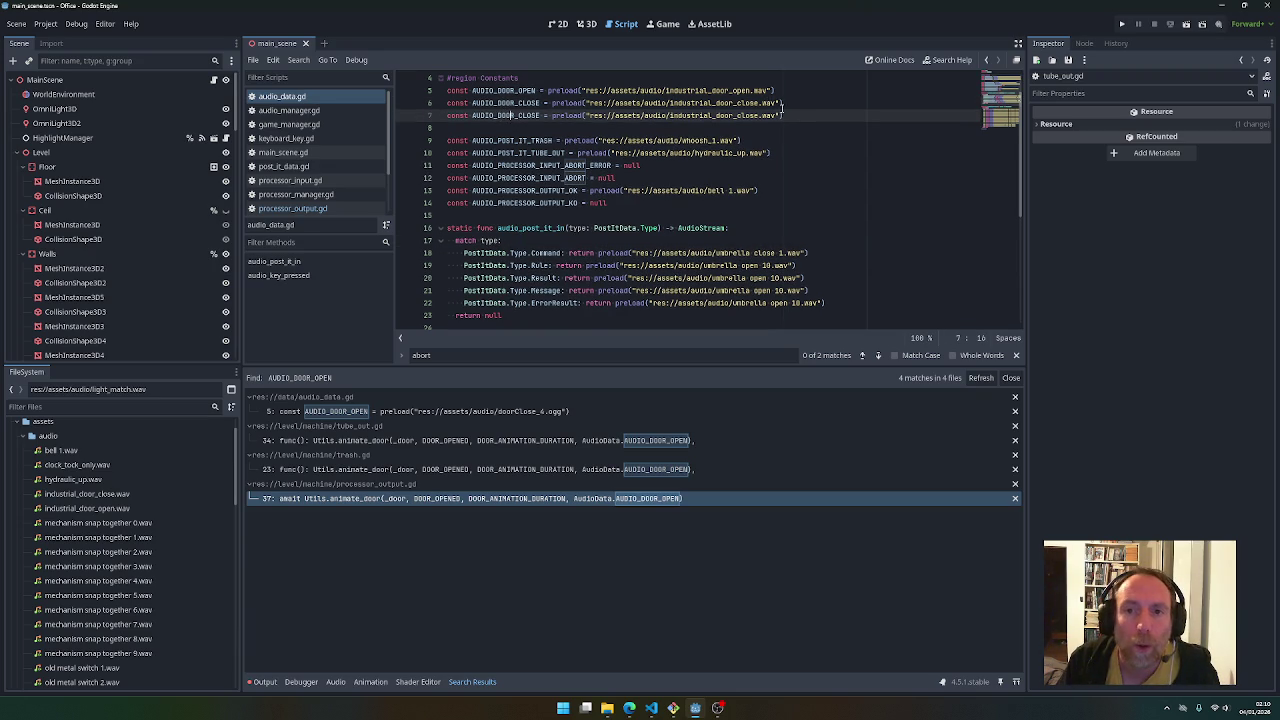
pyautogui.hotkey('ctrl', 'shift', 'Return')
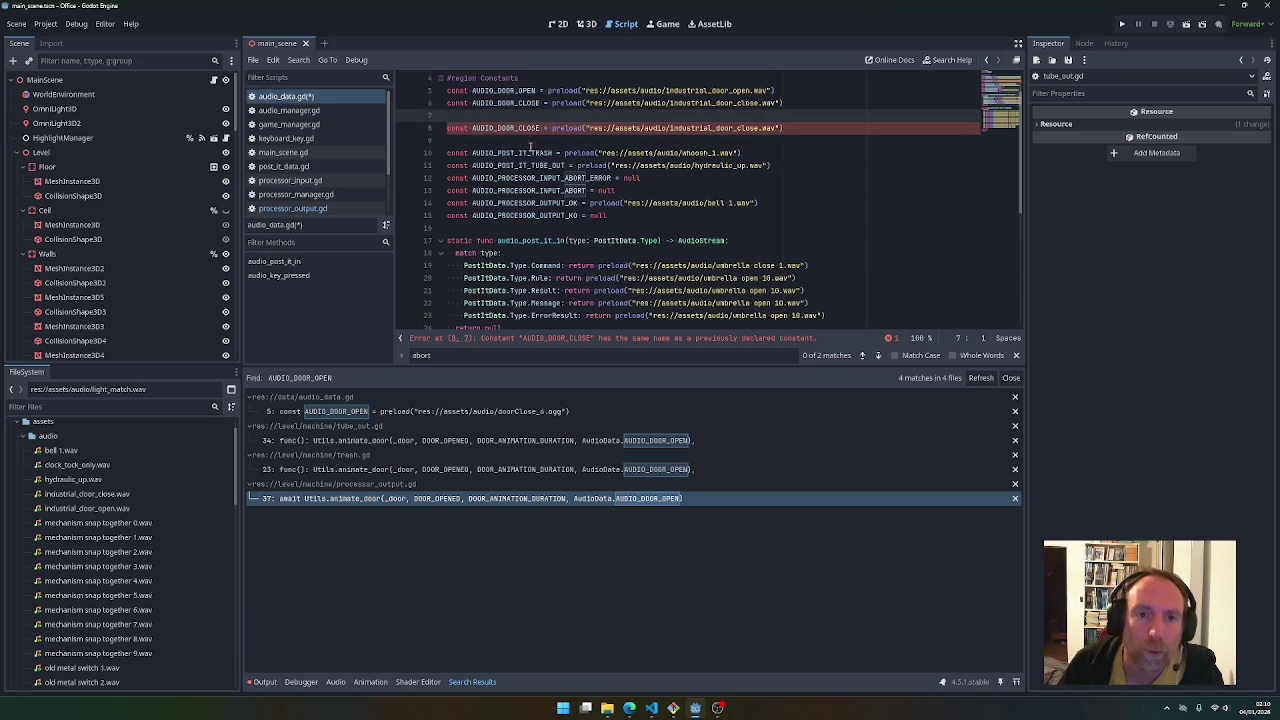
pyautogui.moveTo(497, 128); pyautogui.dragTo(541, 128)
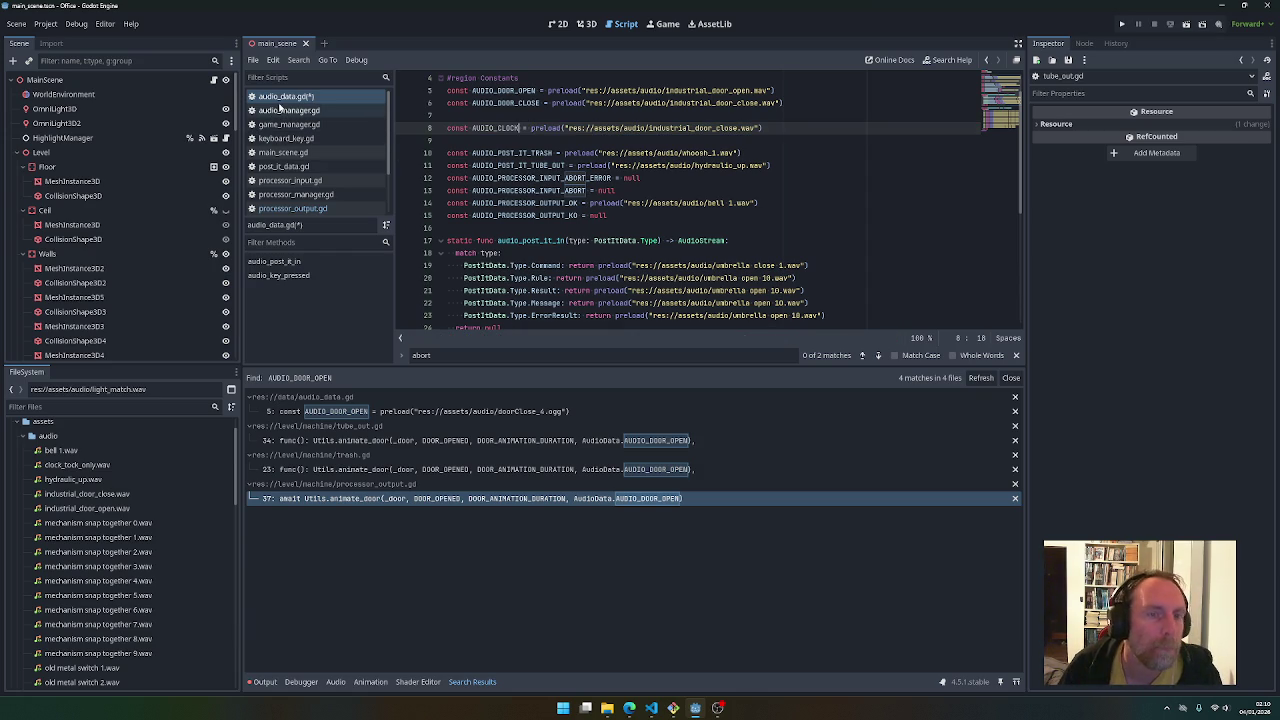
pyautogui.hotkey('ctrl', 's')
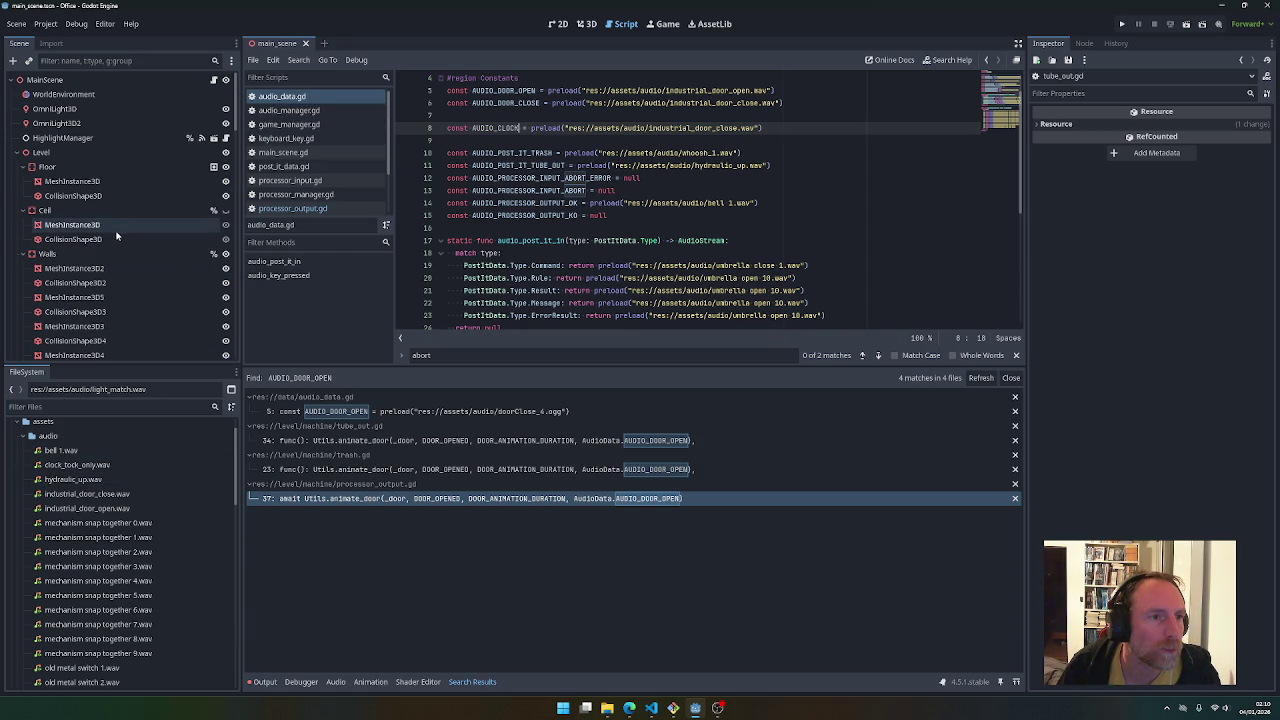
pyautogui.click(286, 153)
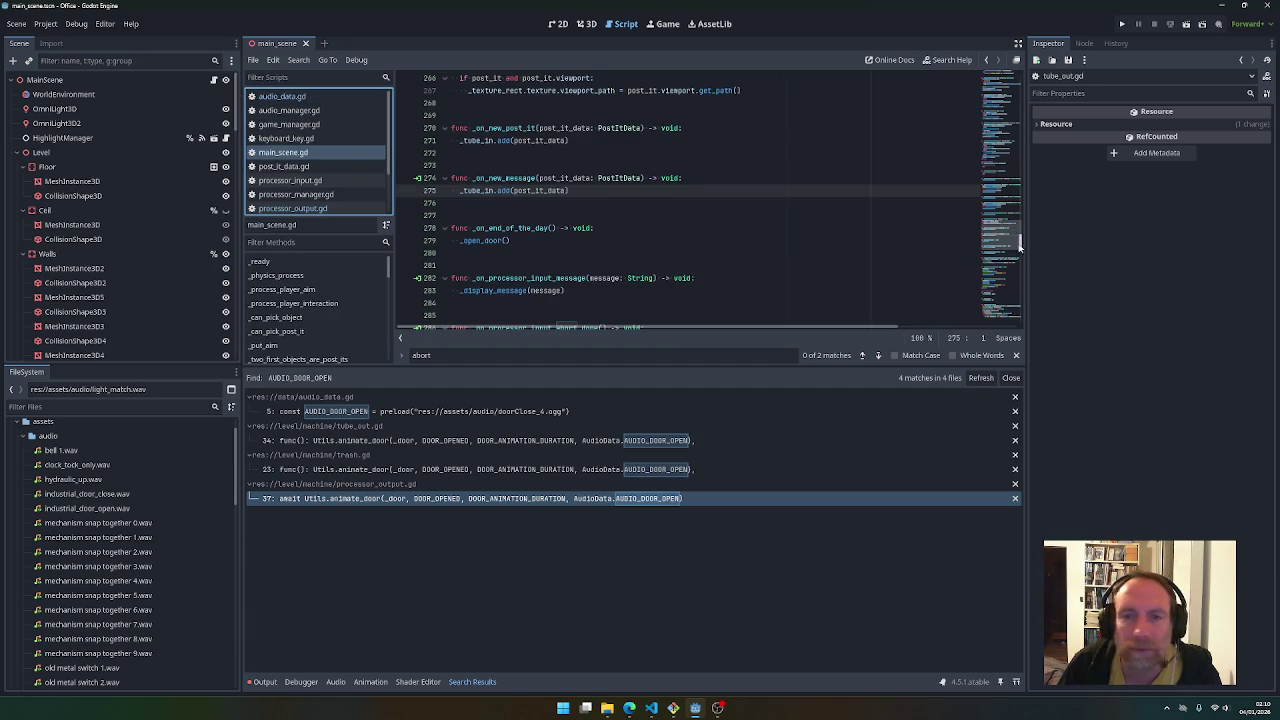
# Enlarge the code area and scroll through main_scene.gd around line 284
pyautogui.moveTo(313, 366); pyautogui.dragTo(320, 456)
pyautogui.scroll(-6, 347, 390)
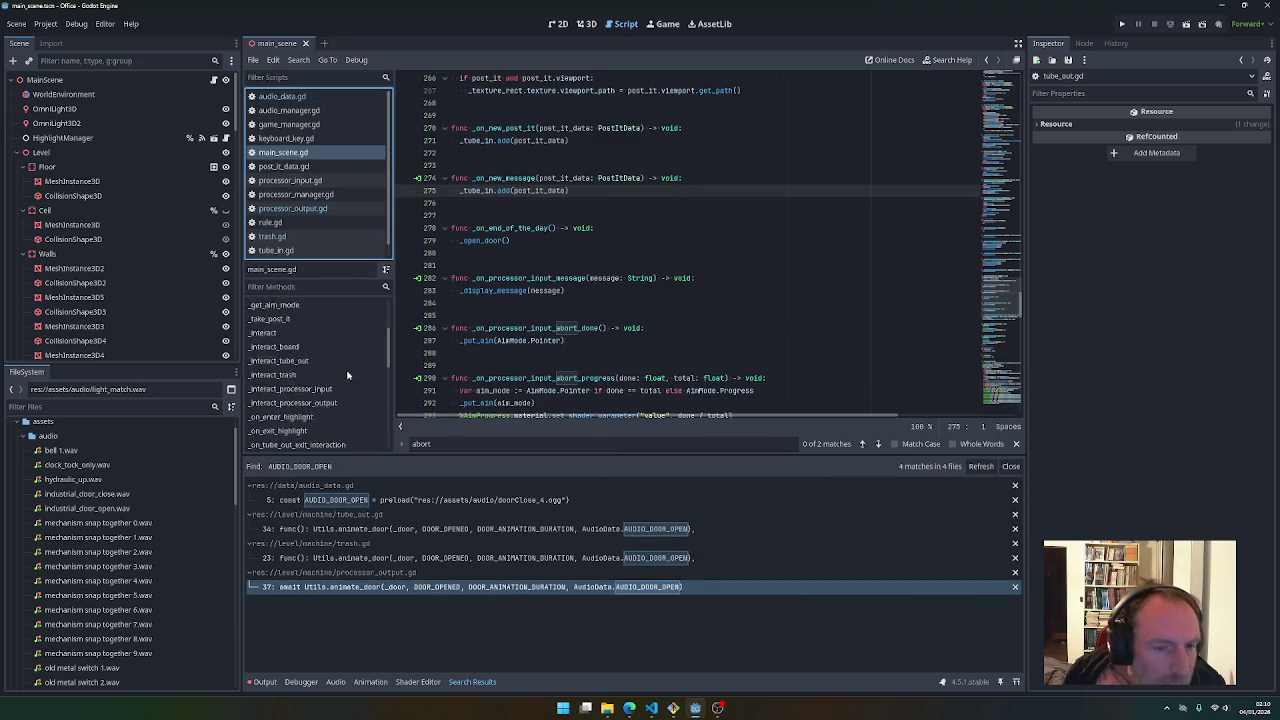
pyautogui.scroll(-1, 345, 420)
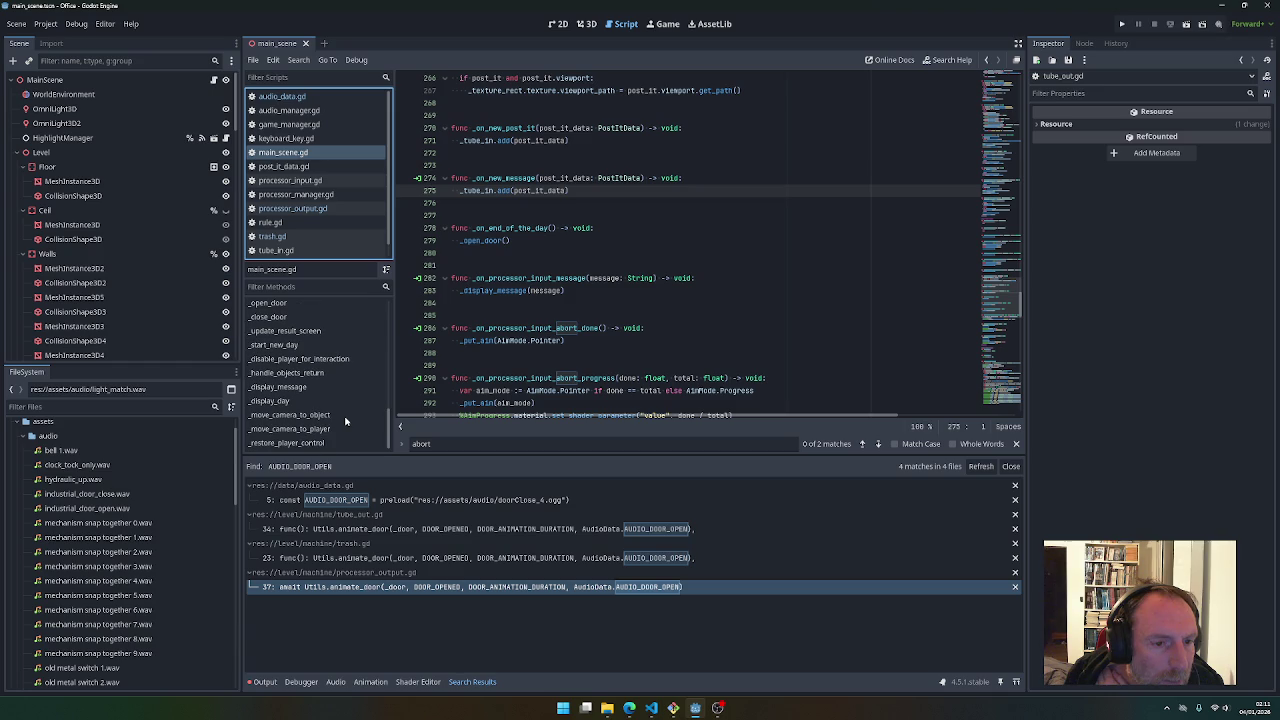
pyautogui.scroll(8, 310, 420)
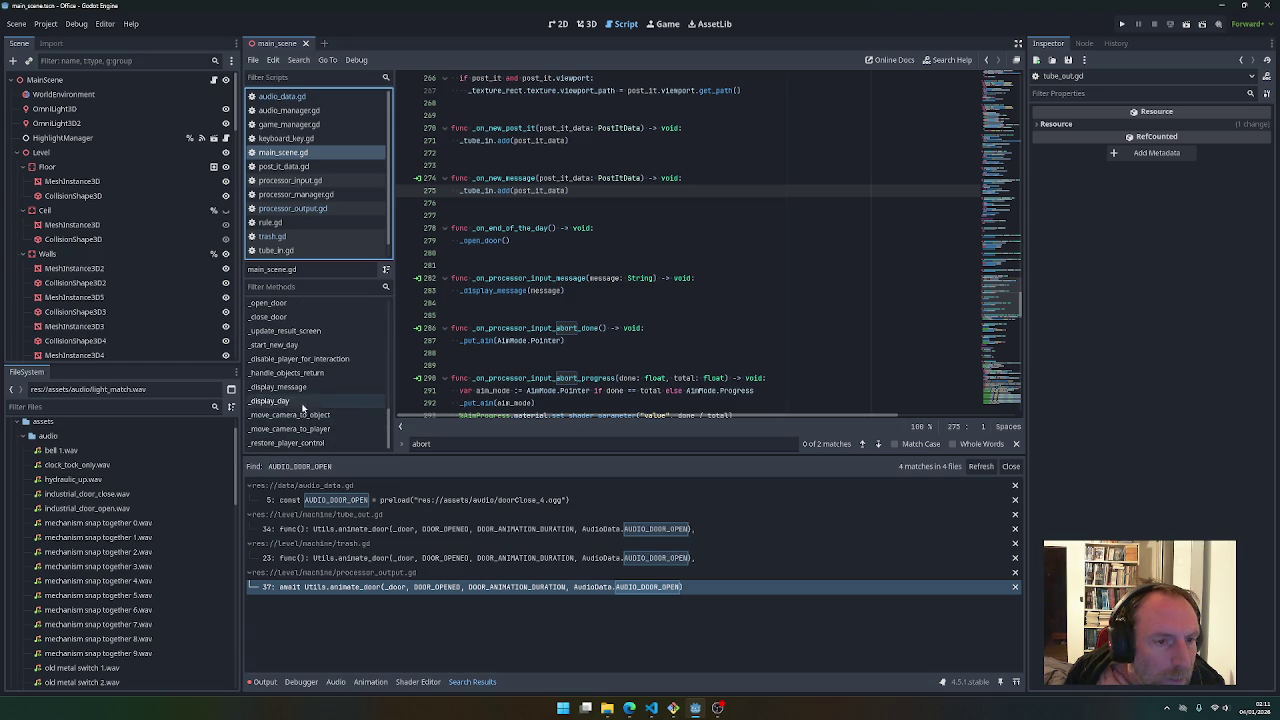
pyautogui.click(487, 305)
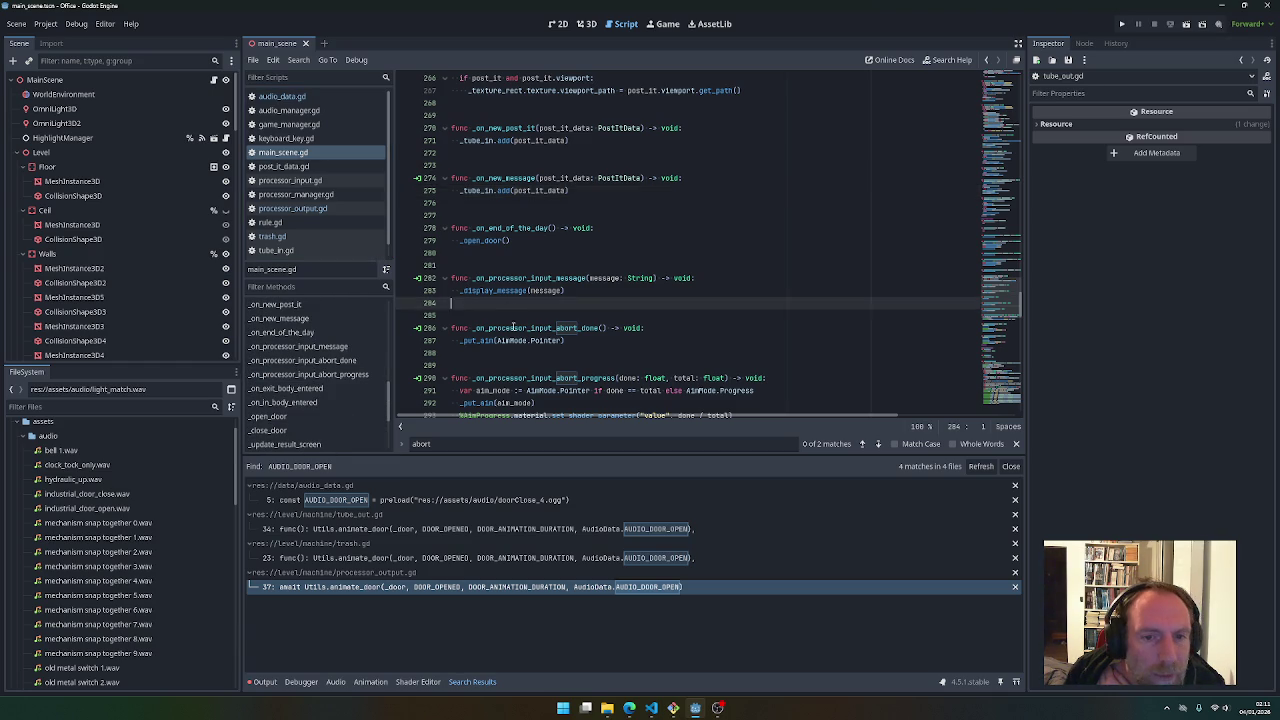
pyautogui.scroll(-12, 510, 335)
pyautogui.scroll(-20, 515, 340)
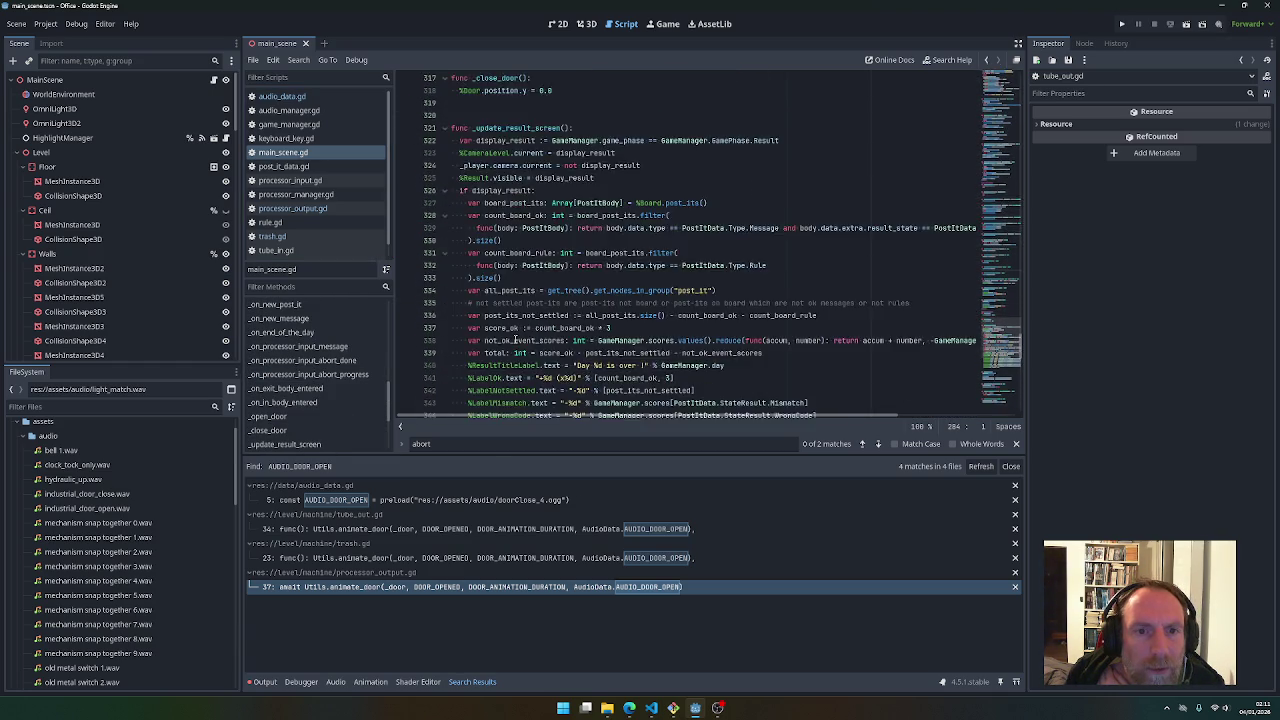
pyautogui.scroll(6, 518, 340)
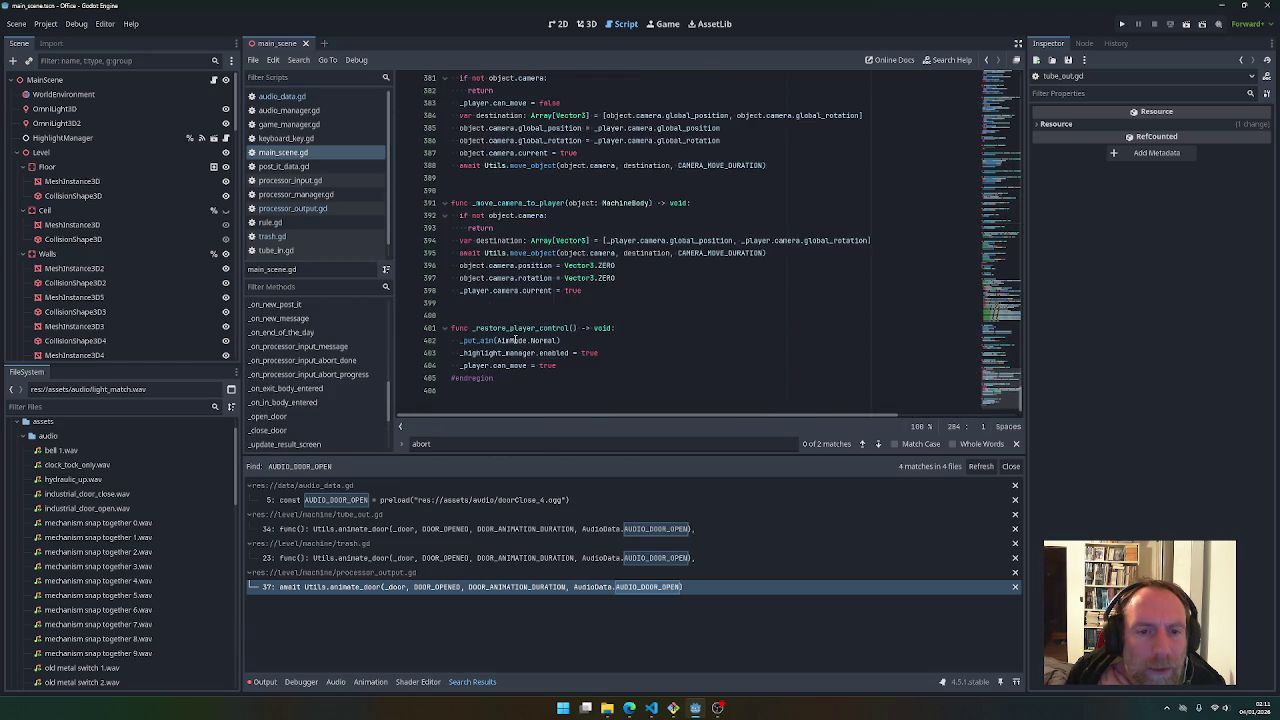
pyautogui.scroll(16, 521, 340)
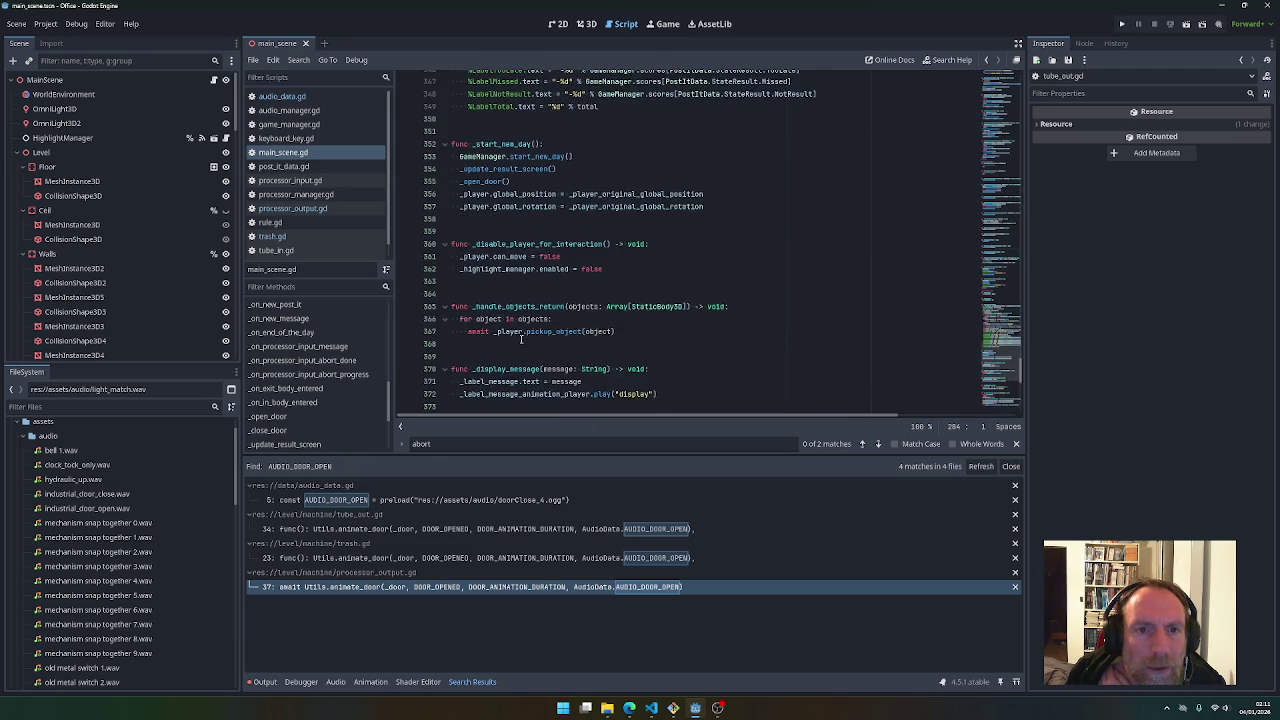
pyautogui.scroll(4, 521, 340)
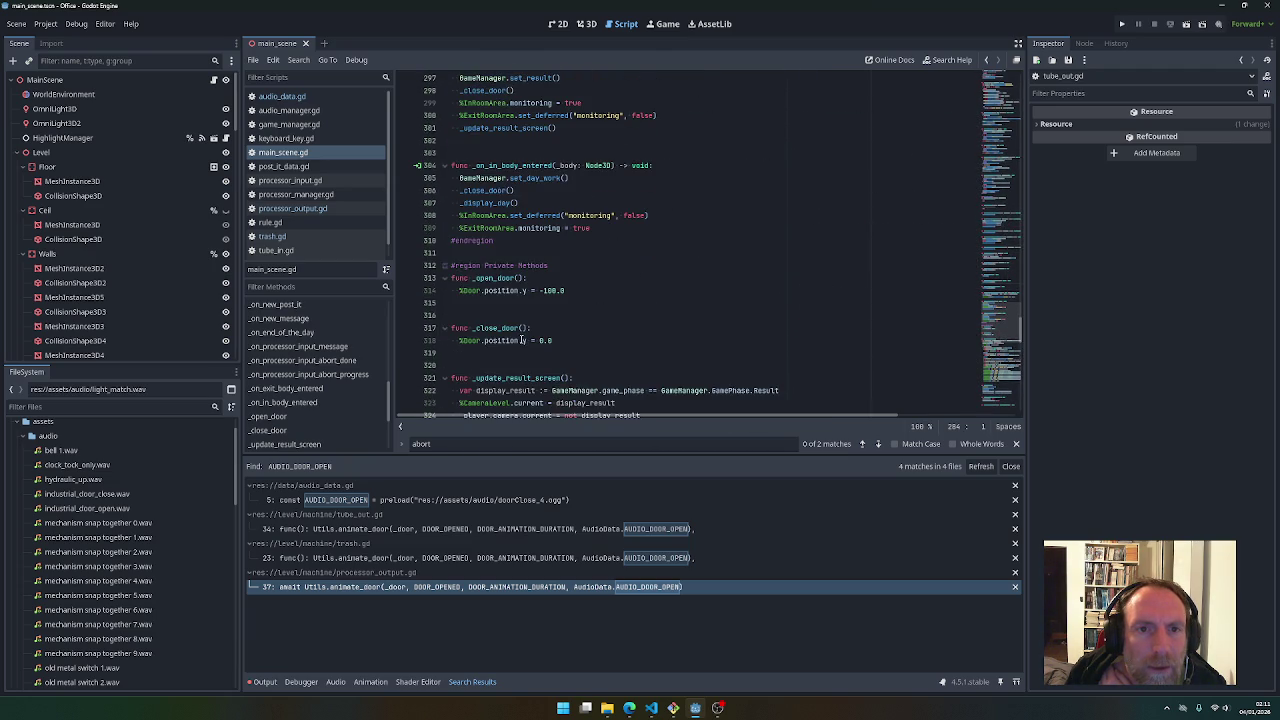
pyautogui.scroll(4, 521, 340)
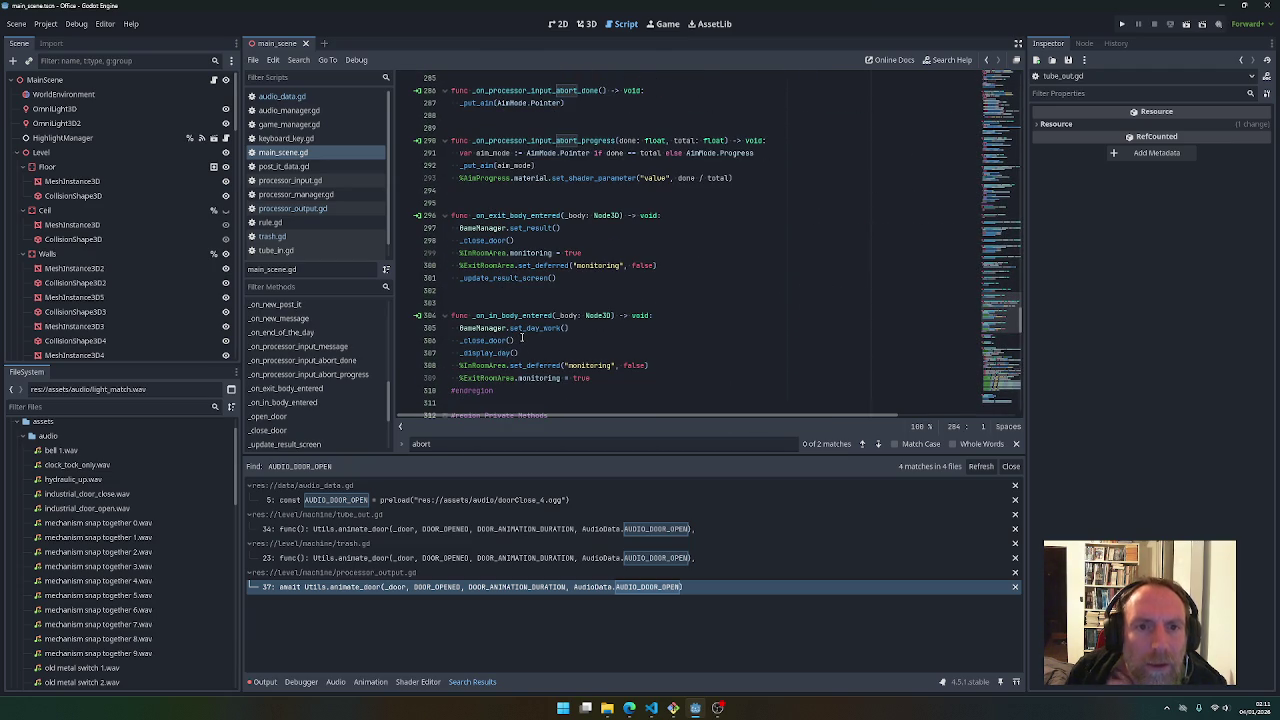
pyautogui.scroll(3, 521, 337)
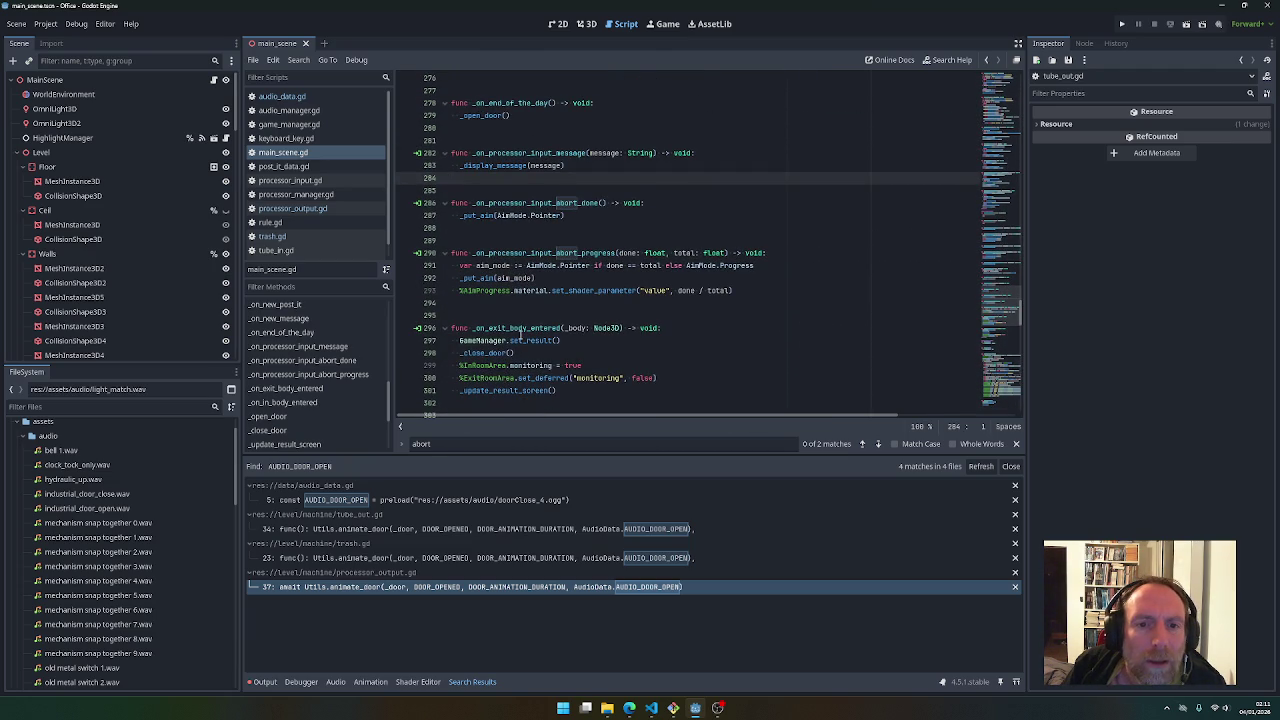
pyautogui.scroll(2, 519, 335)
pyautogui.scroll(8, 518, 336)
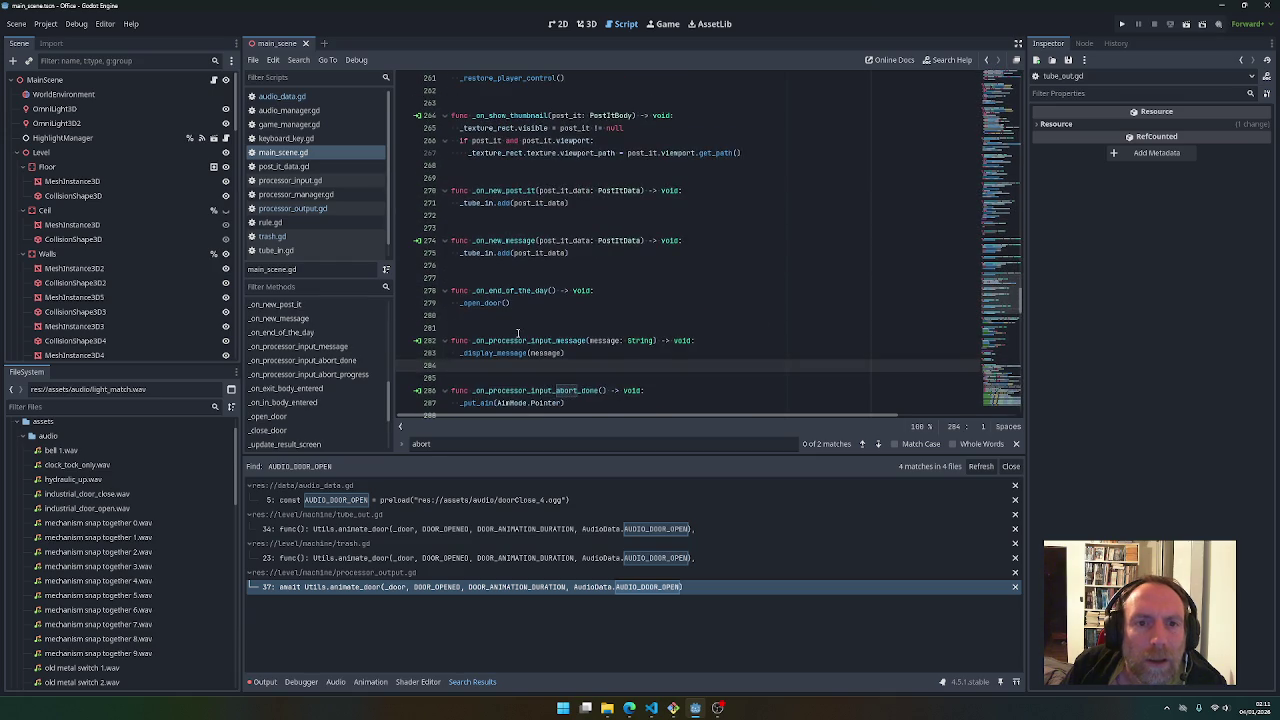
pyautogui.scroll(6, 518, 334)
pyautogui.scroll(3, 518, 334)
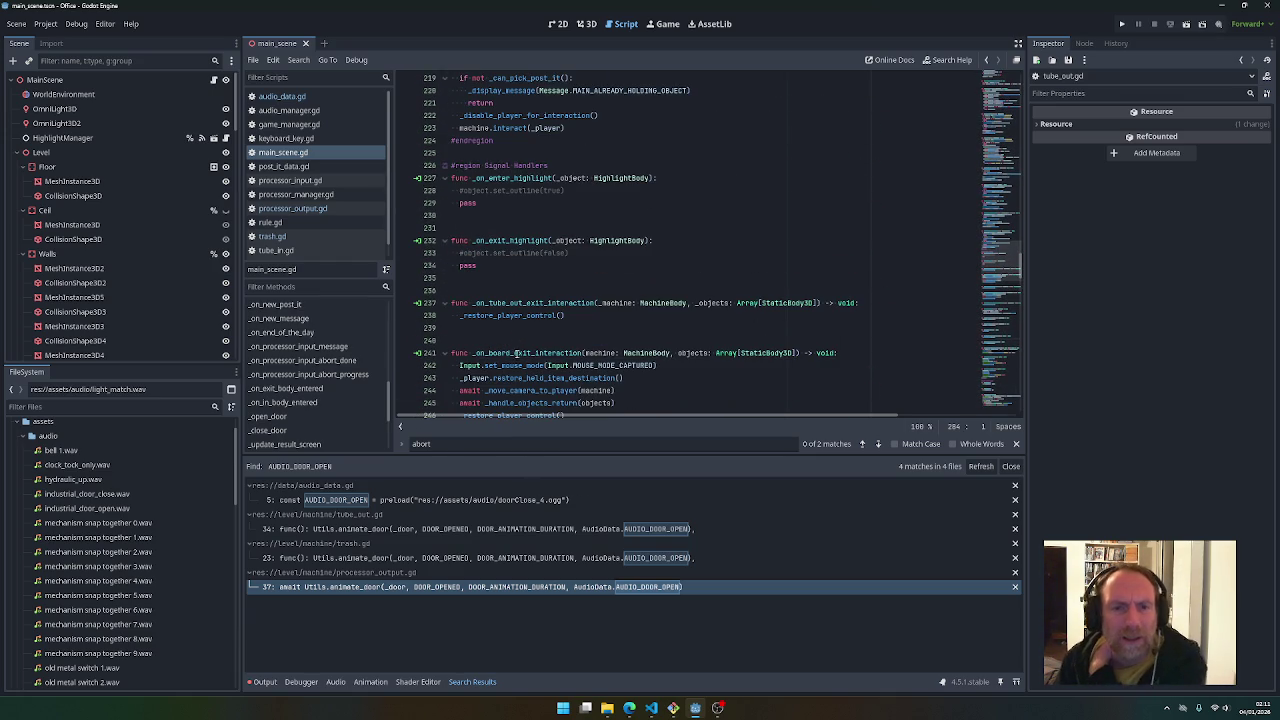
pyautogui.scroll(-2, 517, 333)
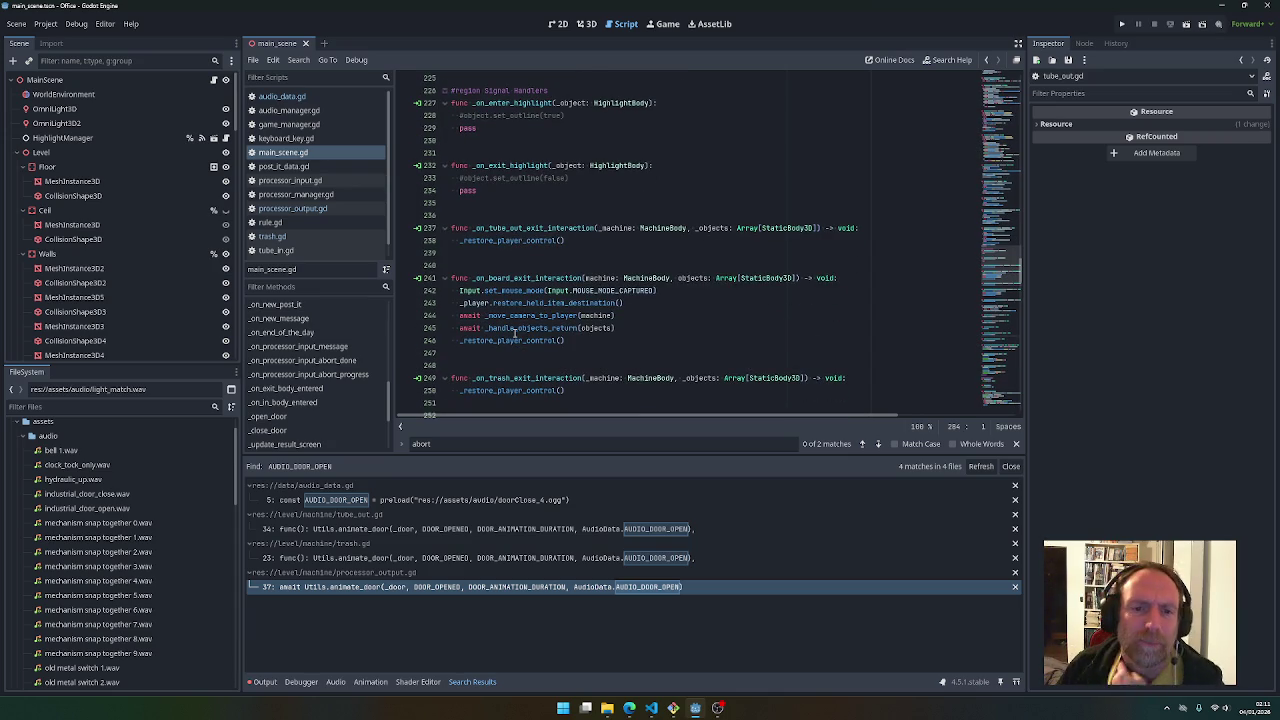
pyautogui.scroll(-6, 514, 330)
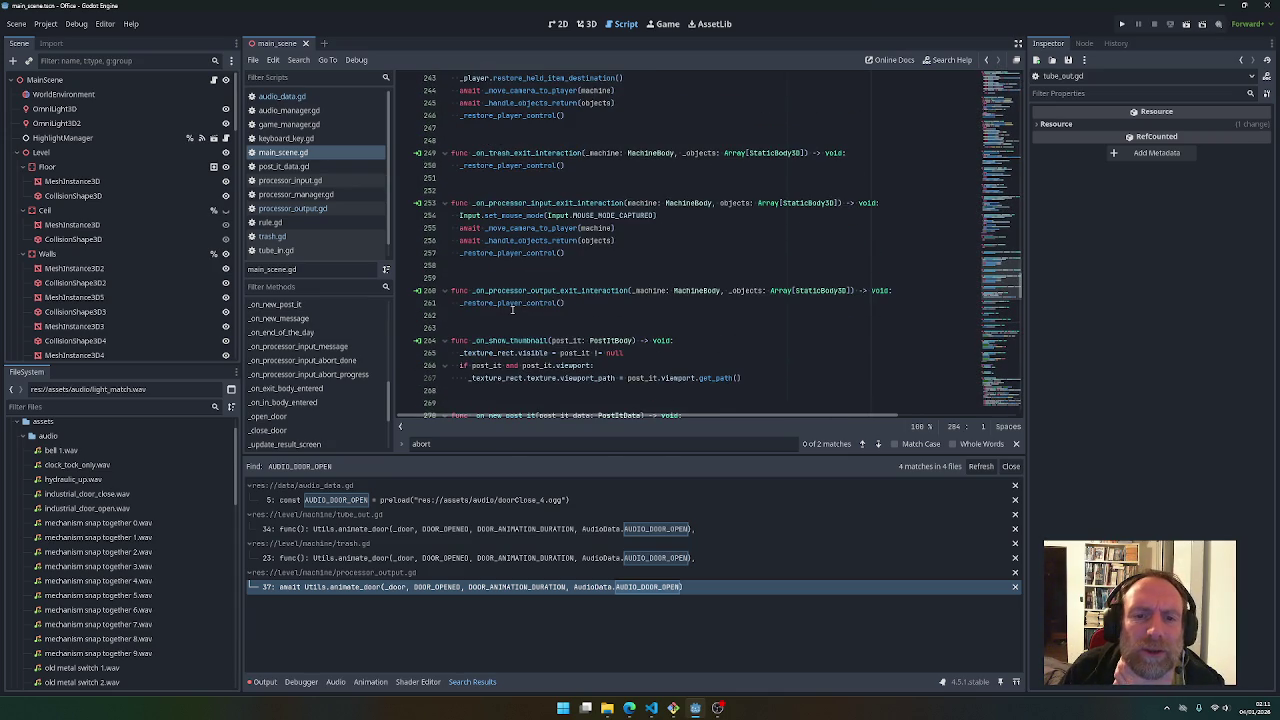
pyautogui.scroll(-3, 512, 310)
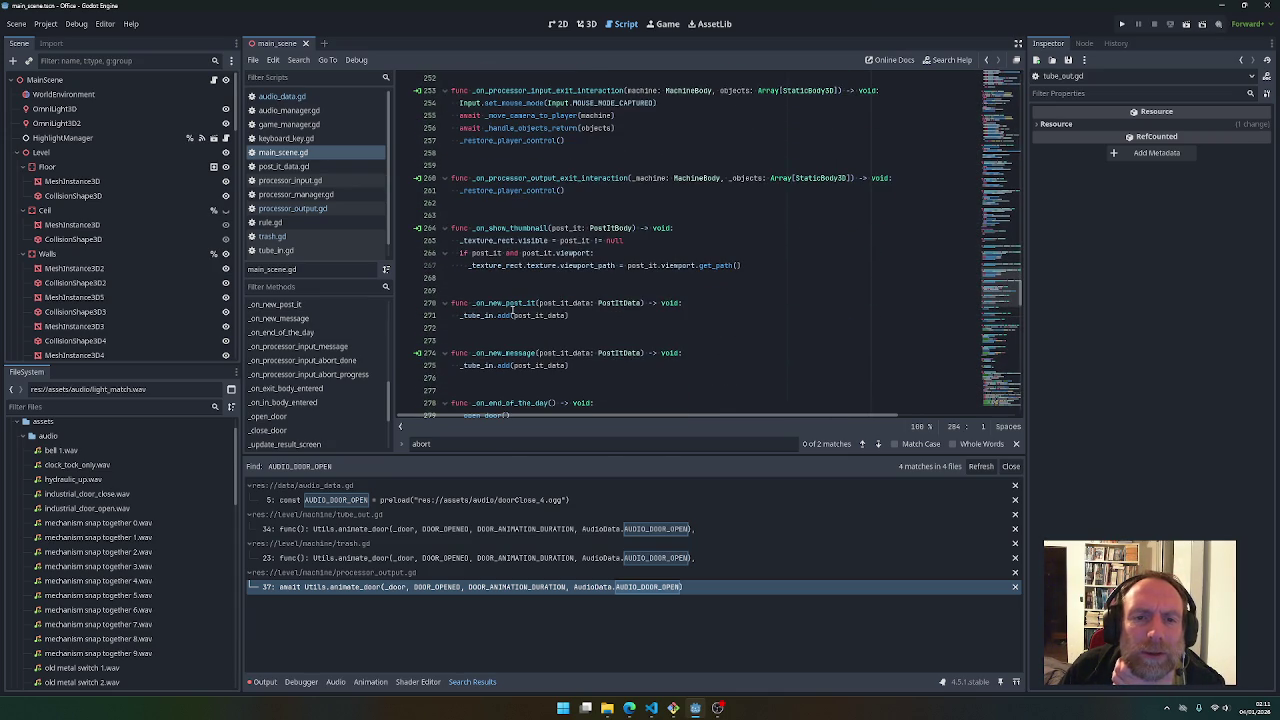
pyautogui.scroll(-3, 512, 310)
pyautogui.scroll(-3, 512, 310)
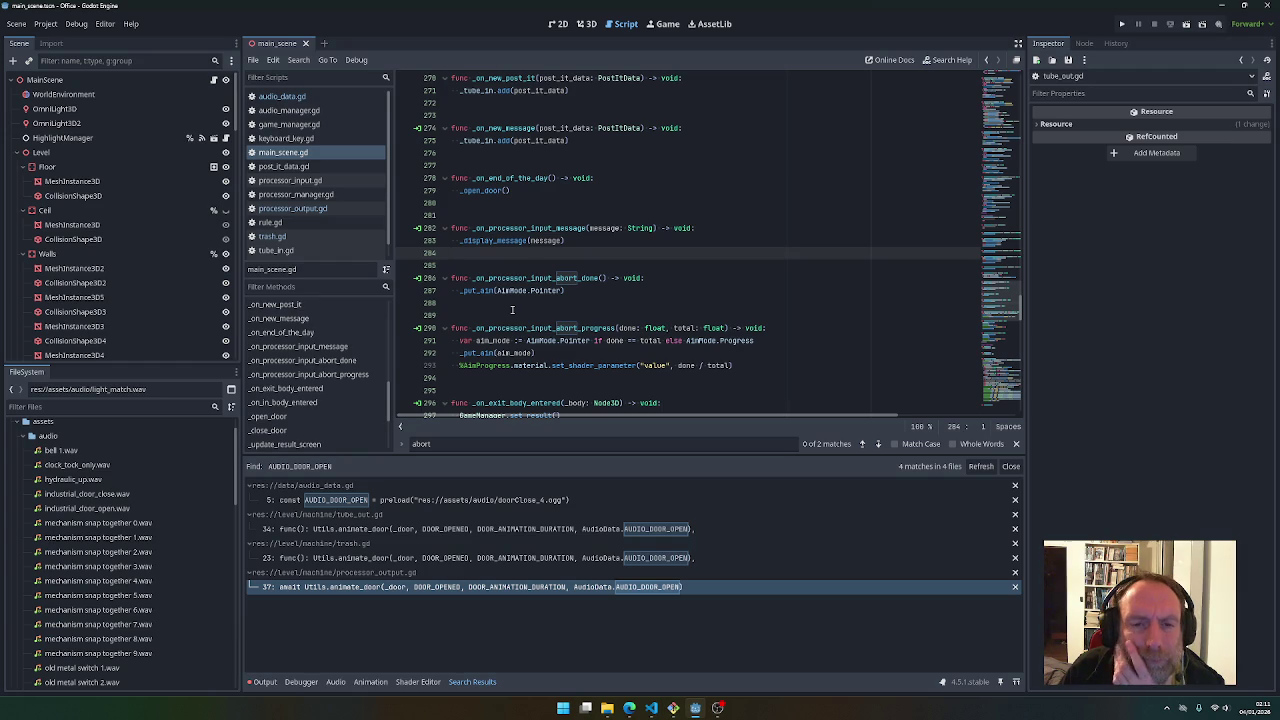
pyautogui.scroll(-1, 512, 310)
pyautogui.scroll(-8, 512, 310)
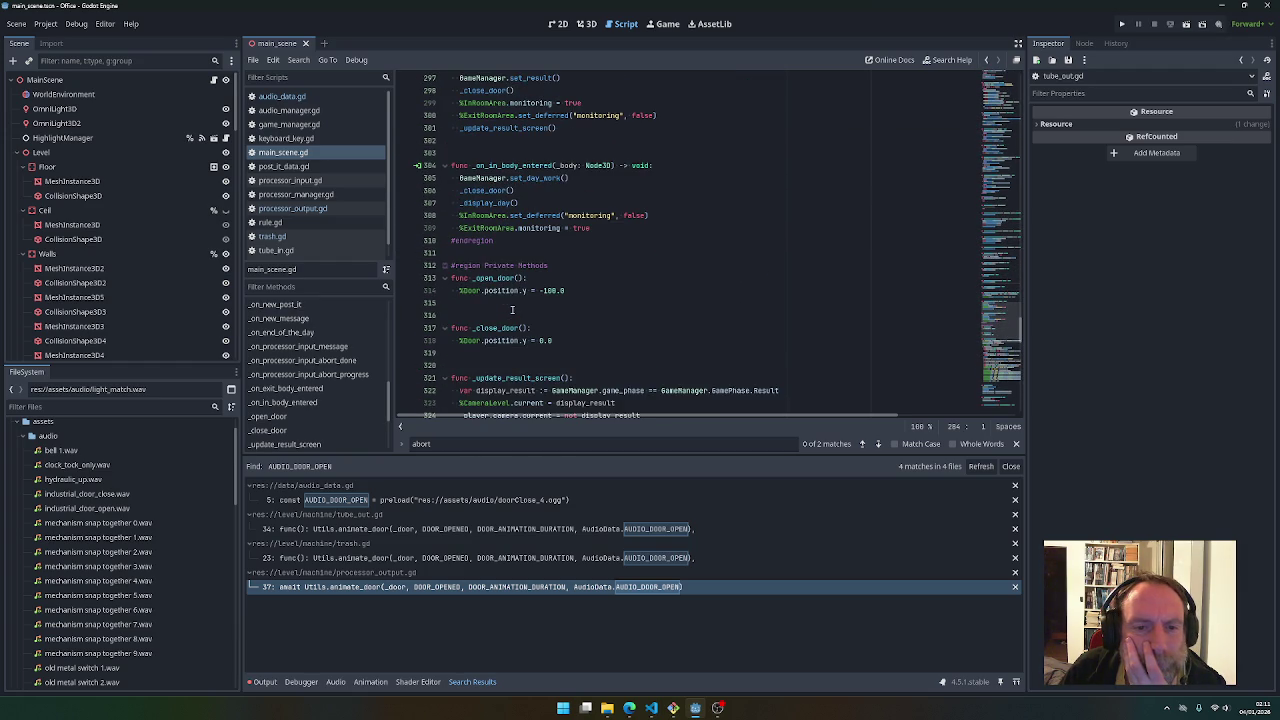
pyautogui.scroll(3, 512, 310)
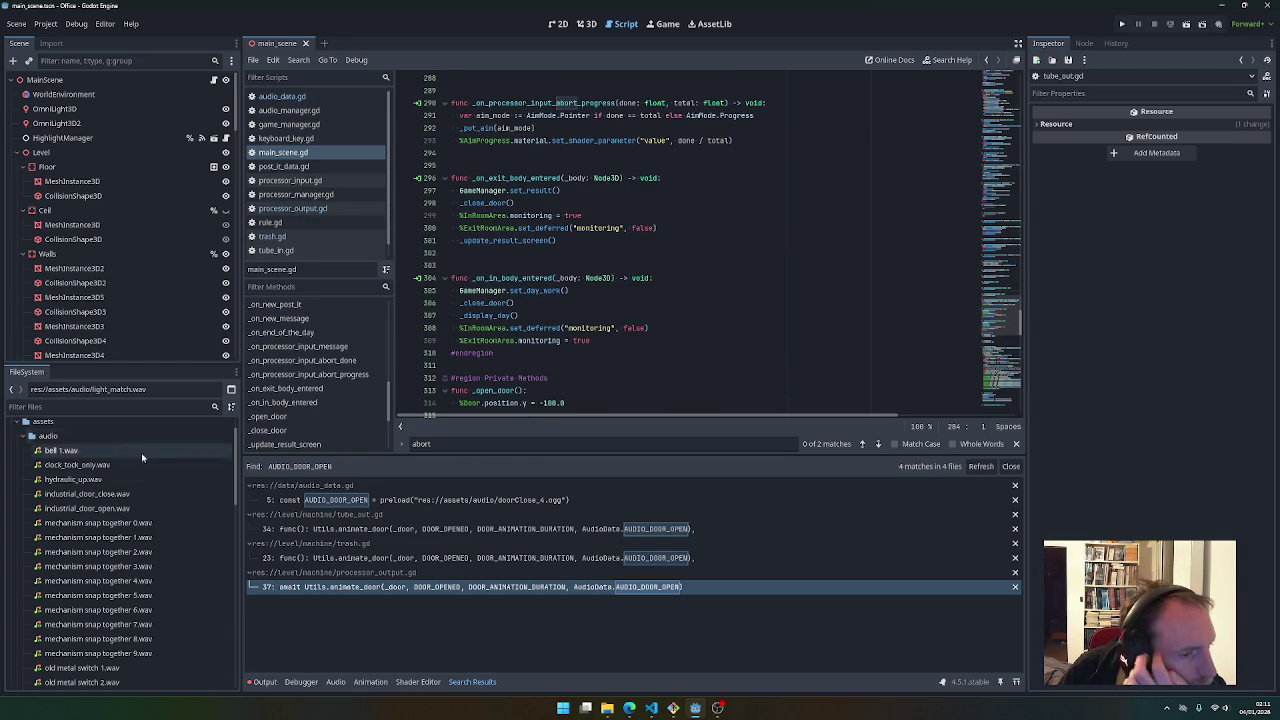
# Collapse the audio and machine folders in FileSystem to reveal clock.gd
pyautogui.click(20, 424)
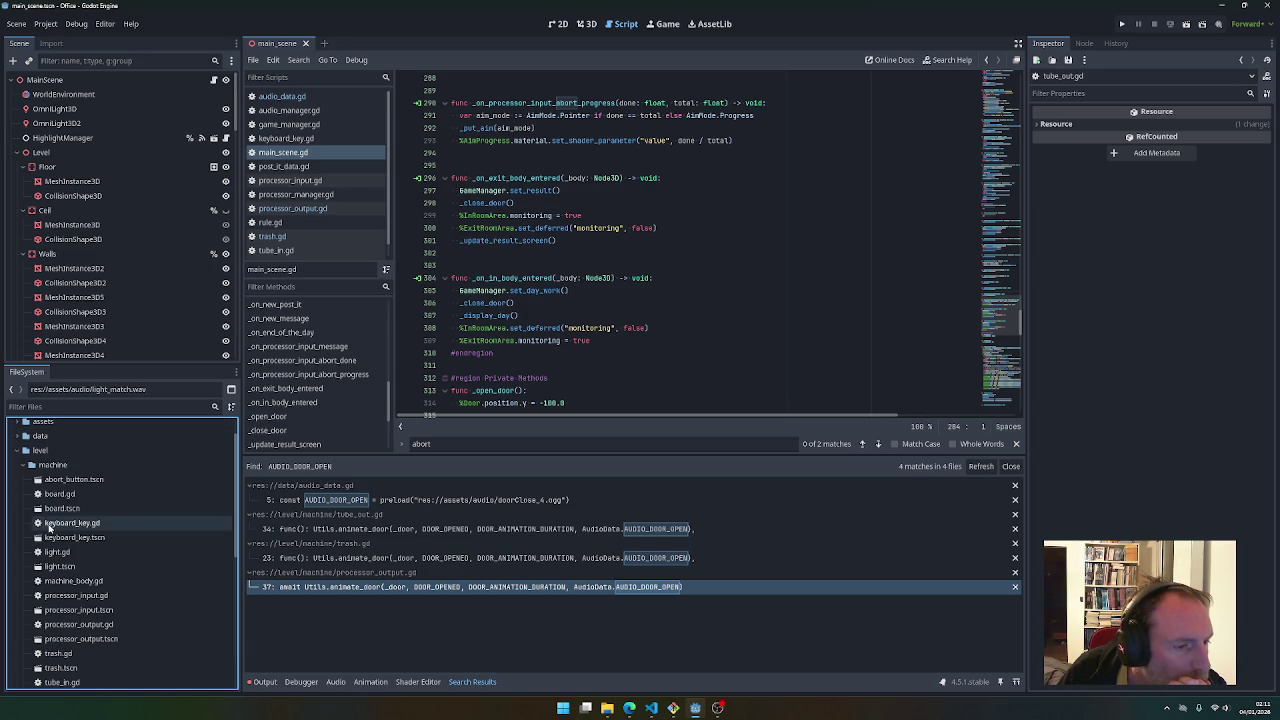
pyautogui.scroll(-2, 62, 532)
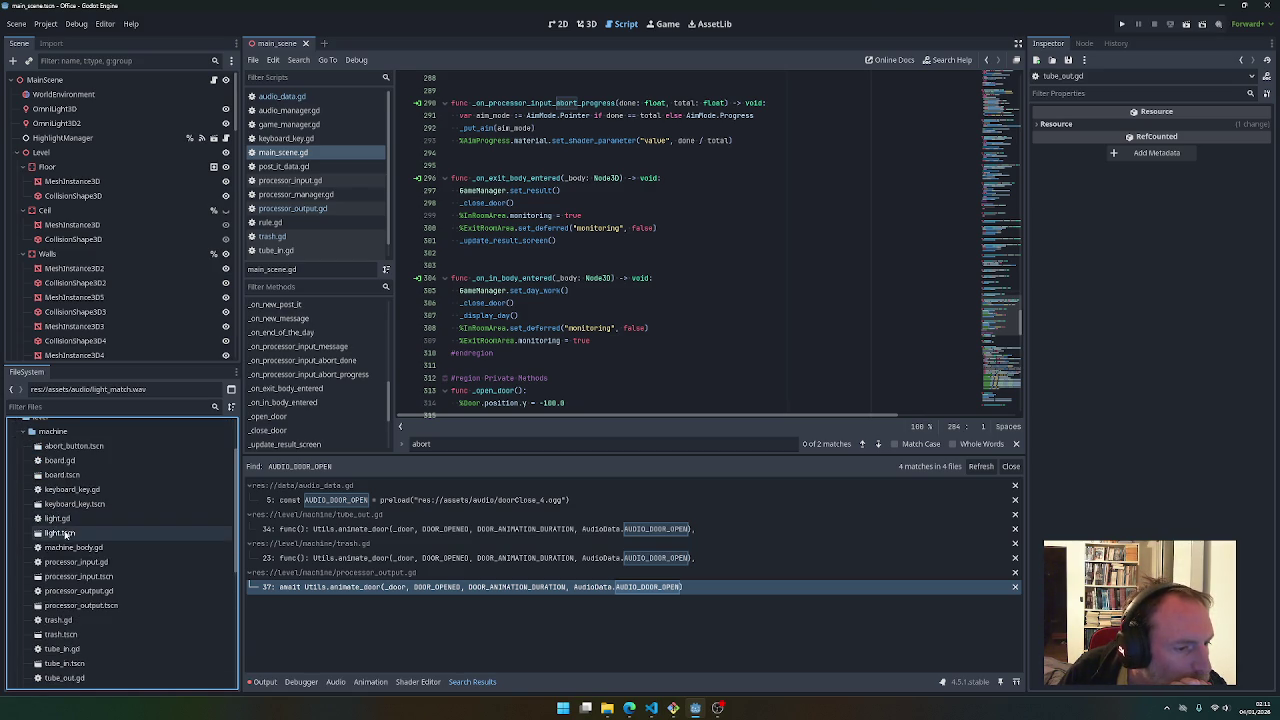
pyautogui.scroll(3, 70, 545)
pyautogui.click(23, 499)
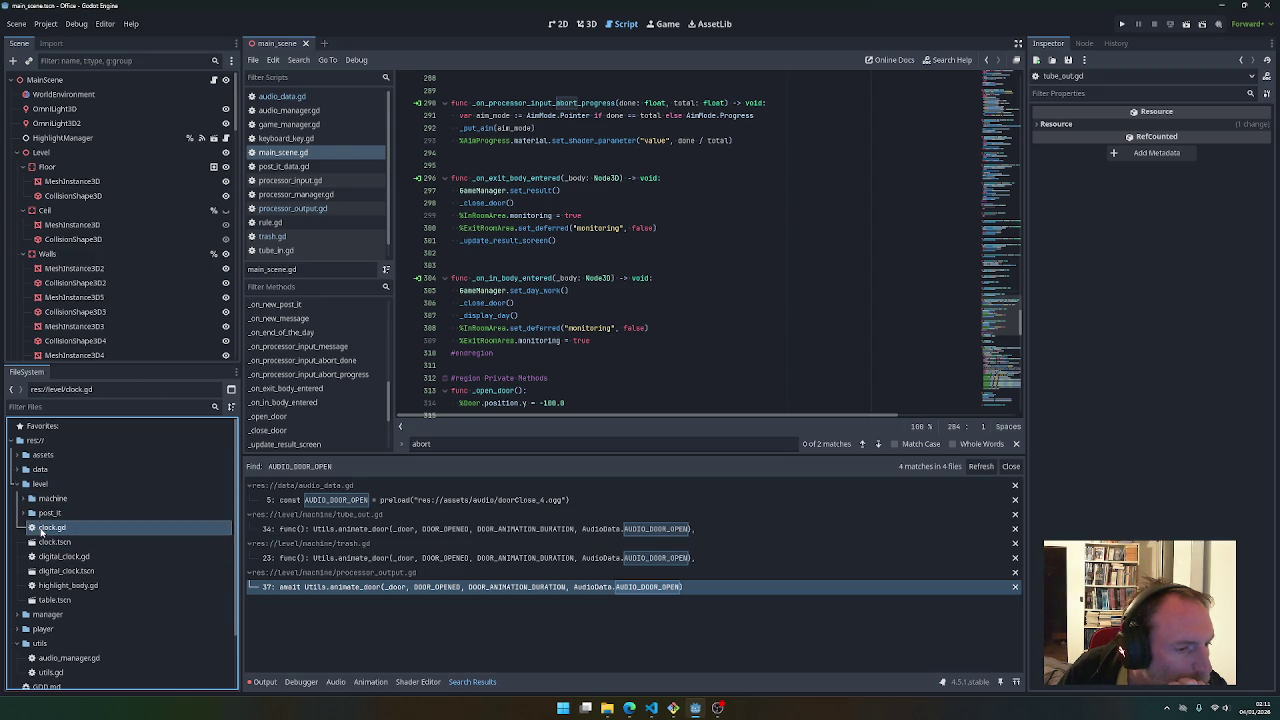
# Open clock.gd and inspect how _physics_process uses GameManager.reel_time
pyautogui.doubleClick(45, 527)
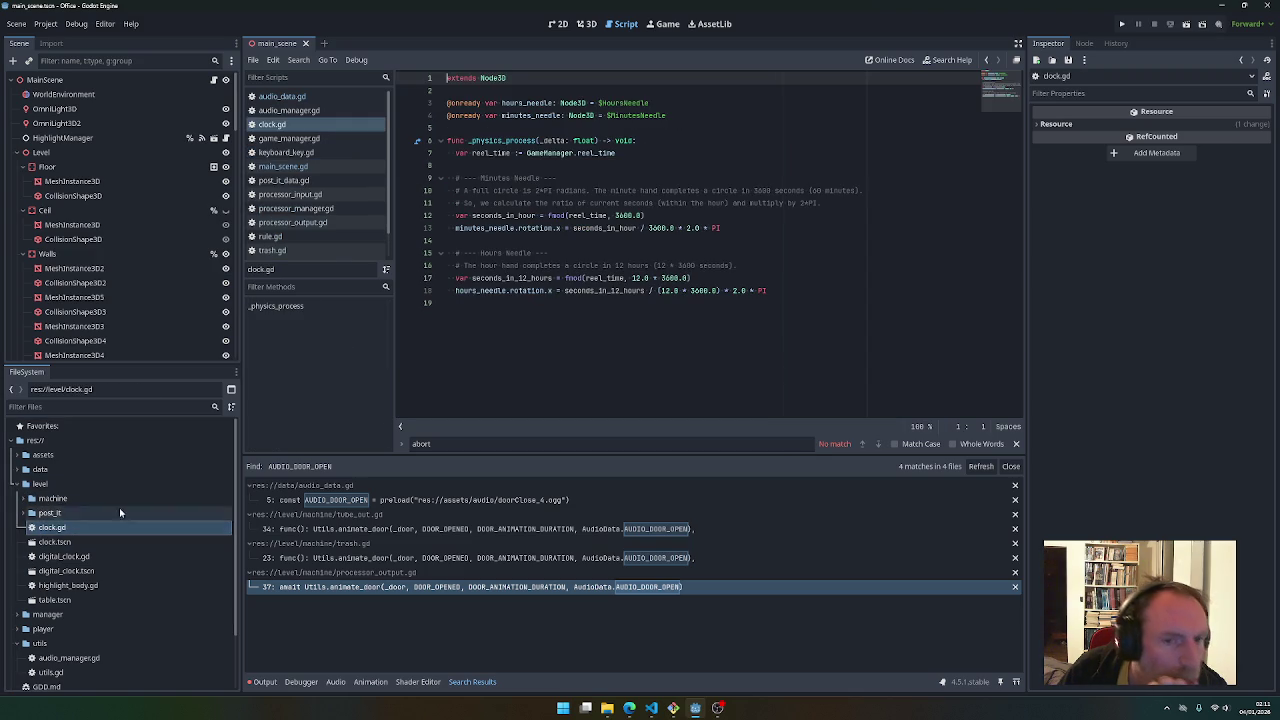
pyautogui.doubleClick(505, 143)
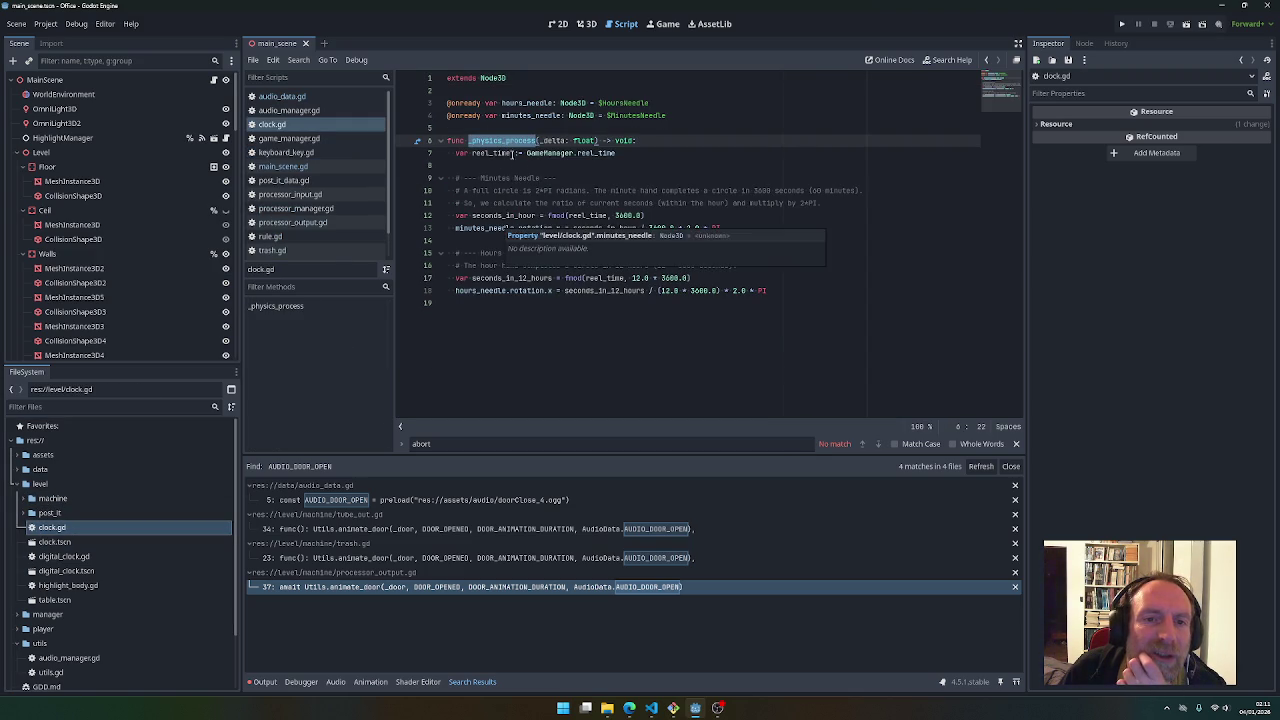
pyautogui.moveTo(527, 153); pyautogui.dragTo(625, 154)
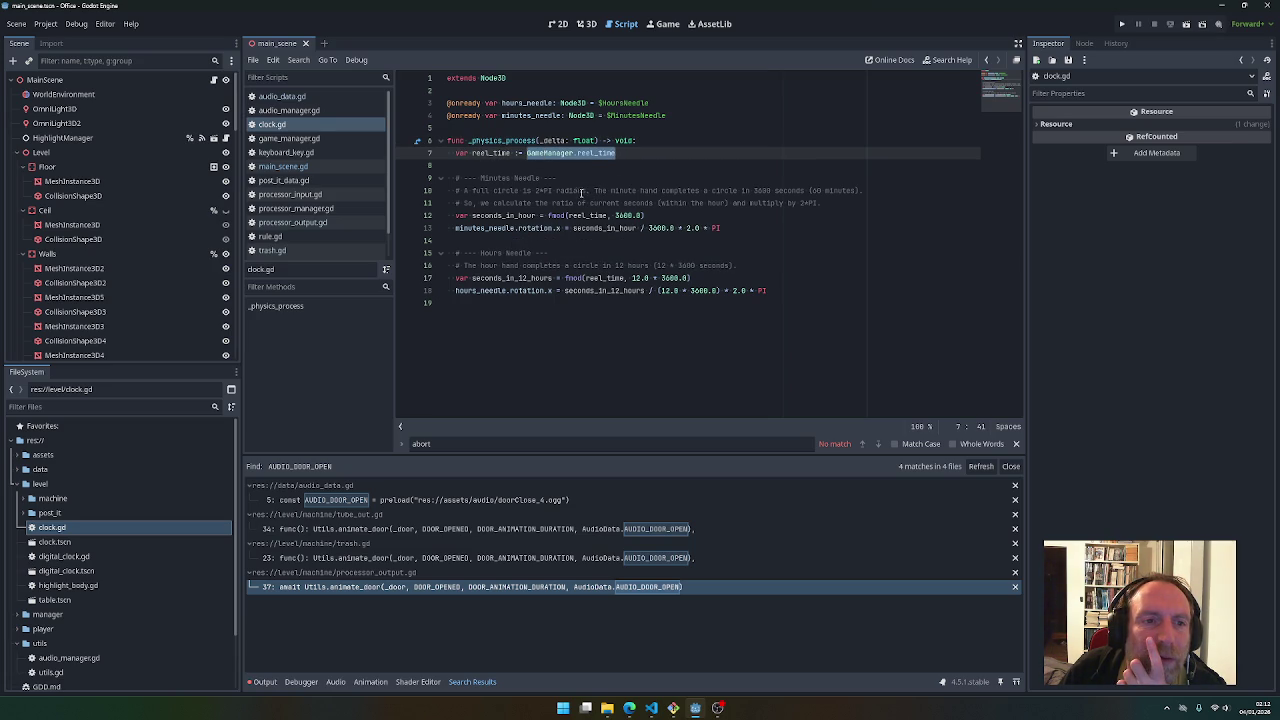
# Scroll game_manager.gd to its top to find reel_time, then reopen clock.gd
pyautogui.click(290, 138)
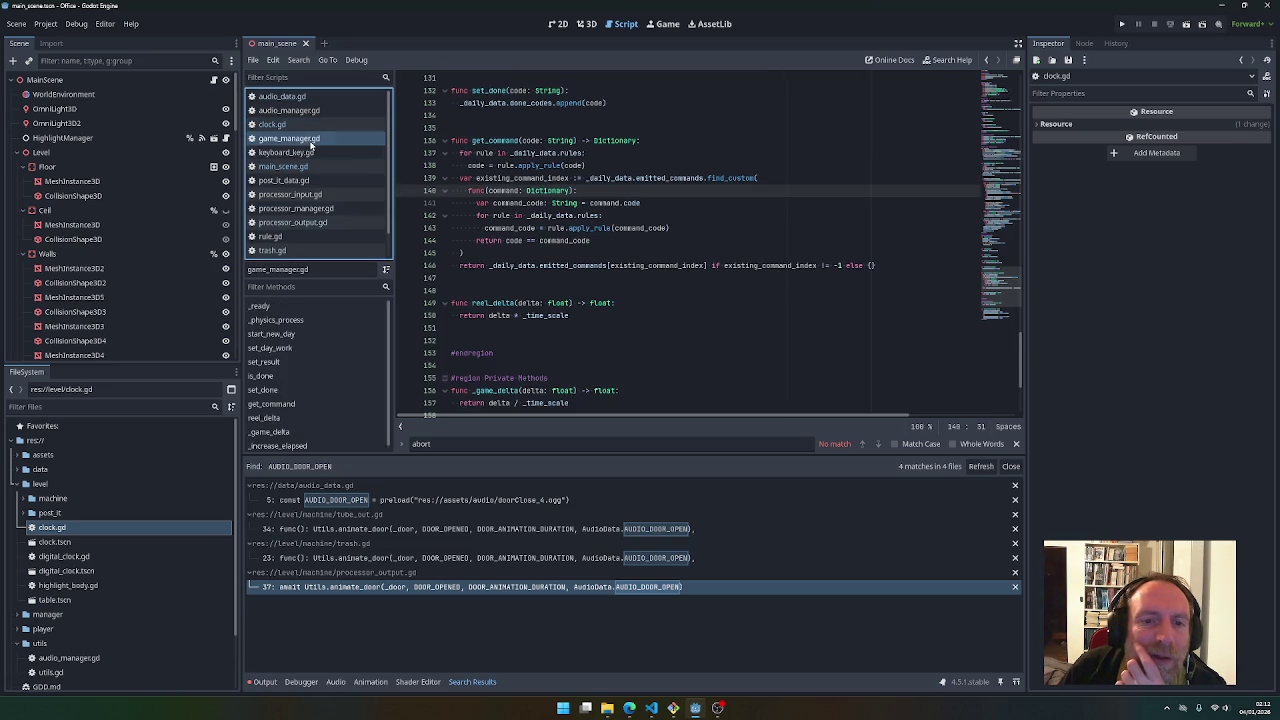
pyautogui.moveTo(1021, 340); pyautogui.dragTo(1022, 372)
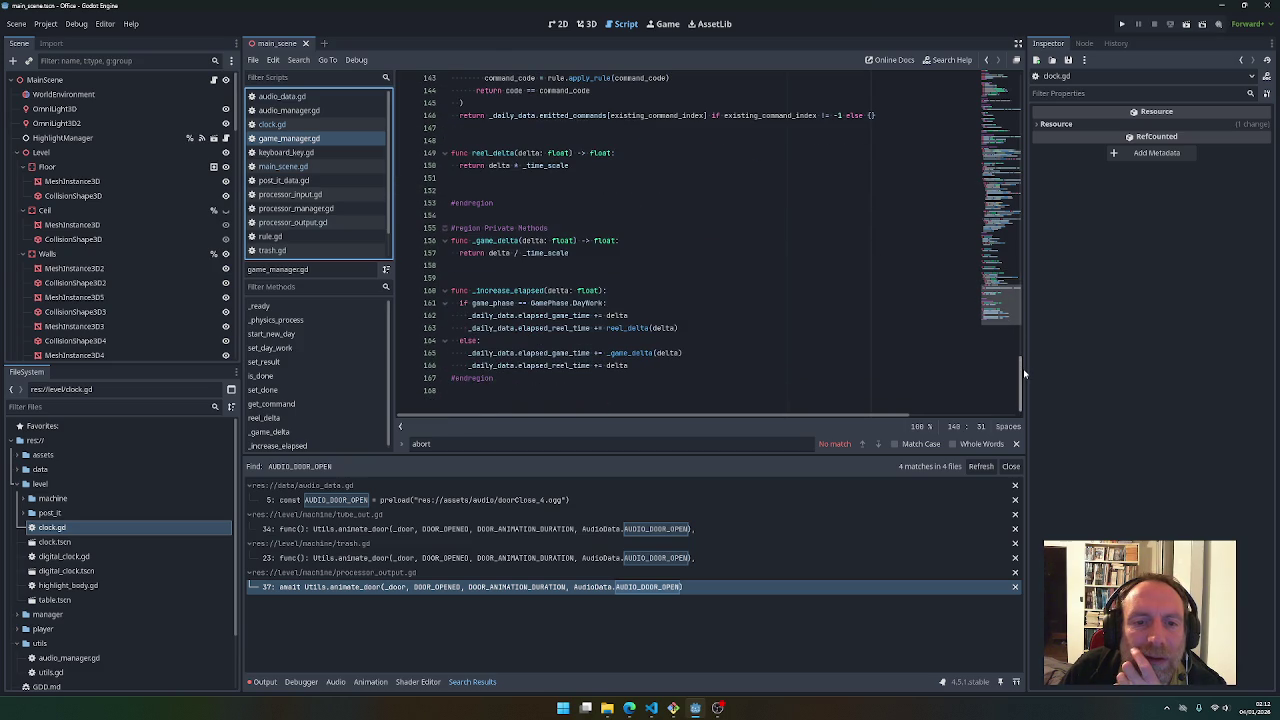
pyautogui.moveTo(1024, 373)
pyautogui.mouseDown()
pyautogui.moveTo(1031, 172)
pyautogui.moveTo(1044, 246)
pyautogui.moveTo(1047, 232)
pyautogui.mouseUp()
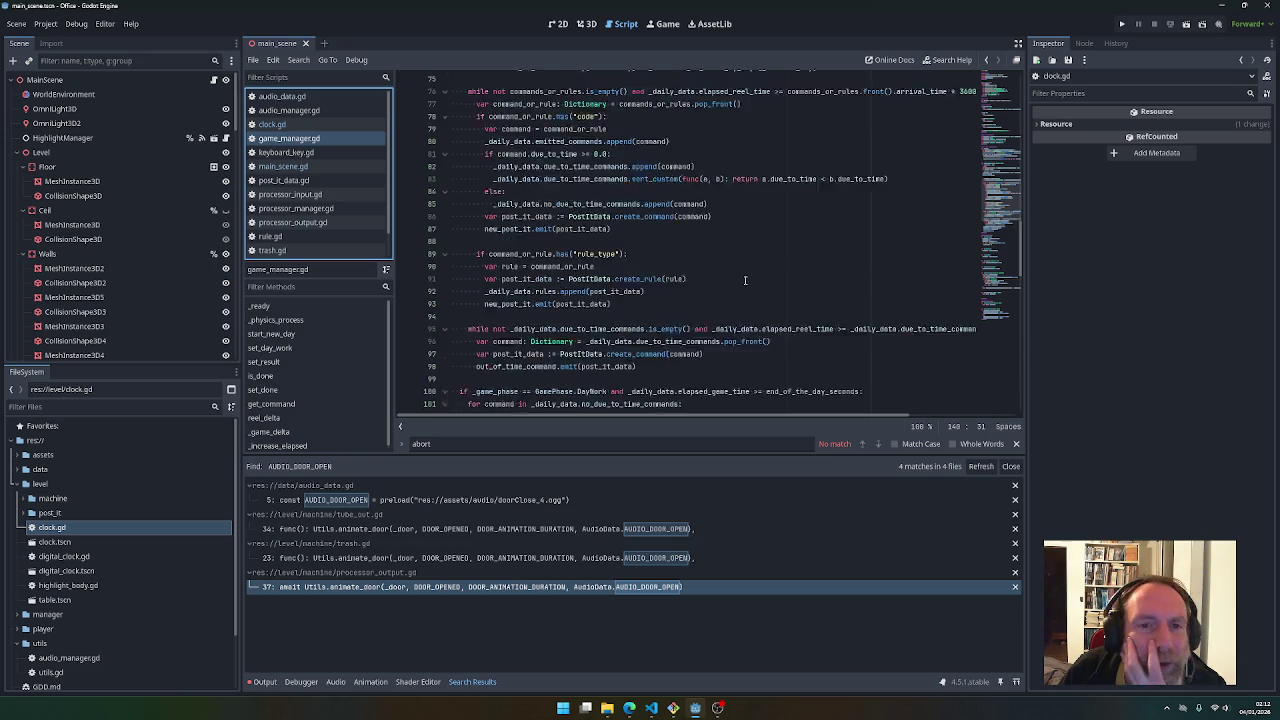
pyautogui.scroll(20, 745, 280)
pyautogui.scroll(1, 747, 278)
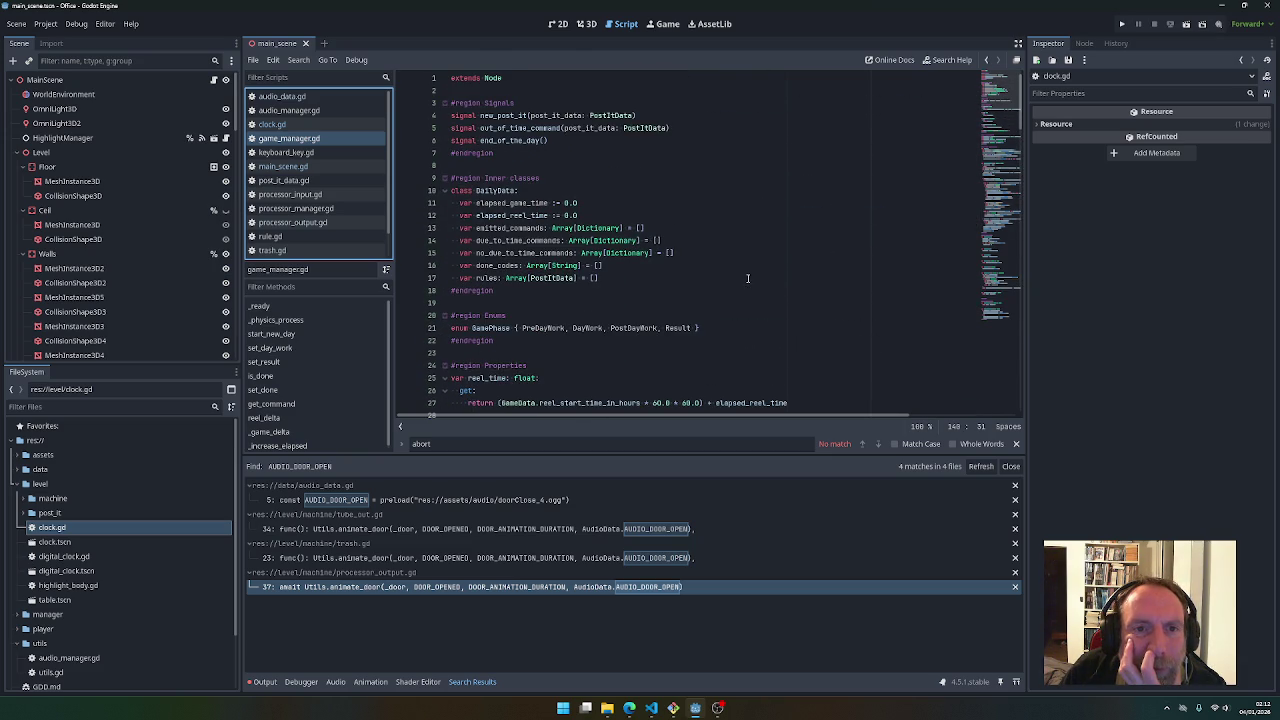
pyautogui.doubleClick(89, 527)
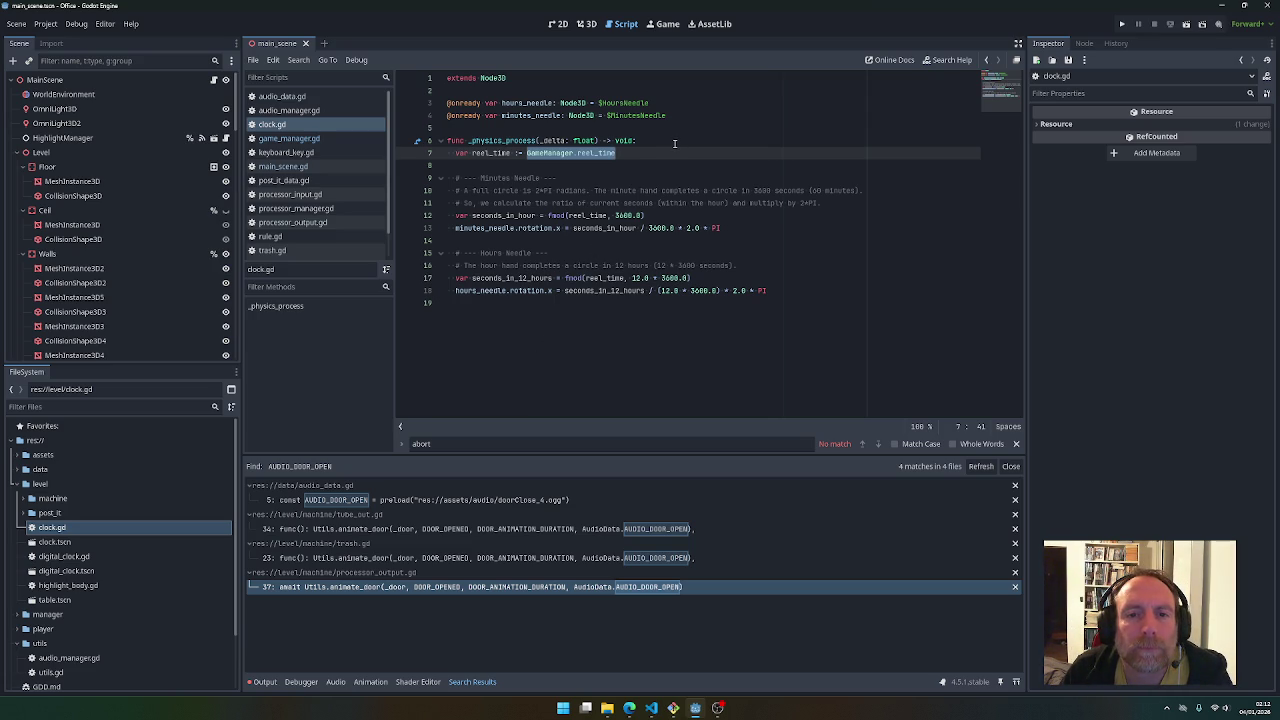
# Declare 'var _previous_hour = -1.0' on a new line above the function in clock.gd
pyautogui.doubleClick(495, 155)
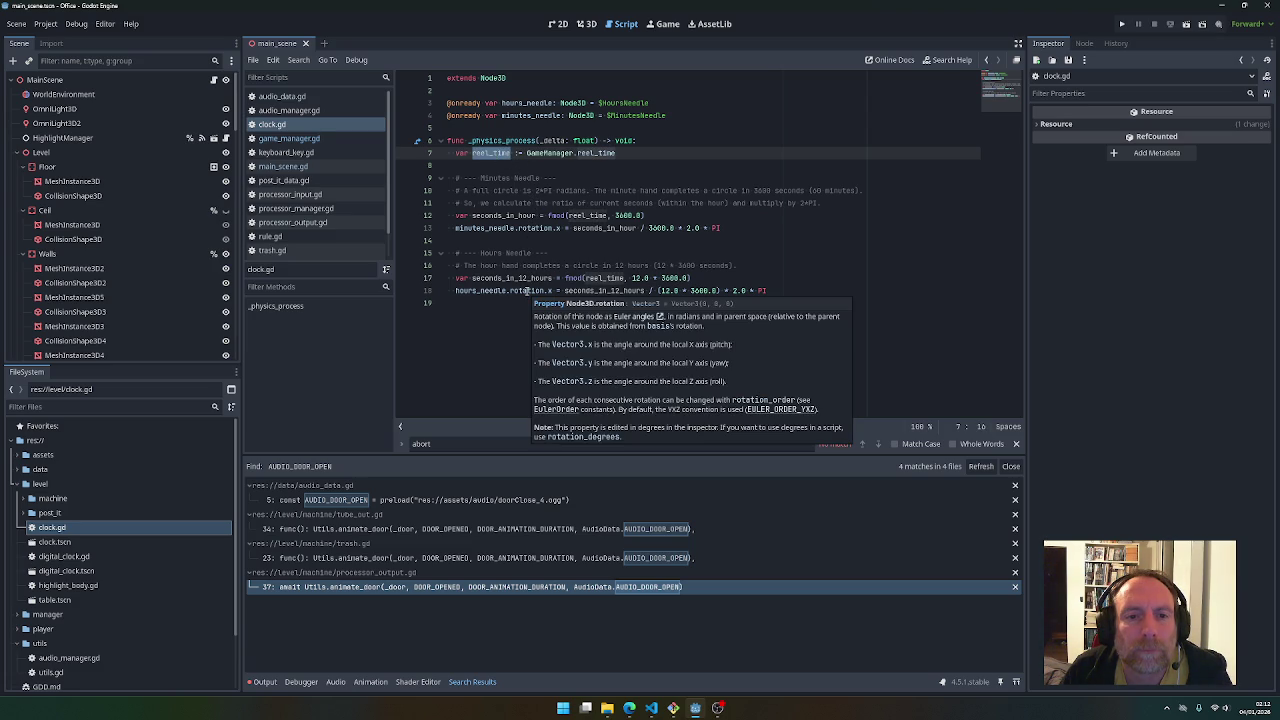
pyautogui.click(507, 128)
pyautogui.press('Return')
pyautogui.press('Return')
pyautogui.press('Up')
pyautogui.write('va')
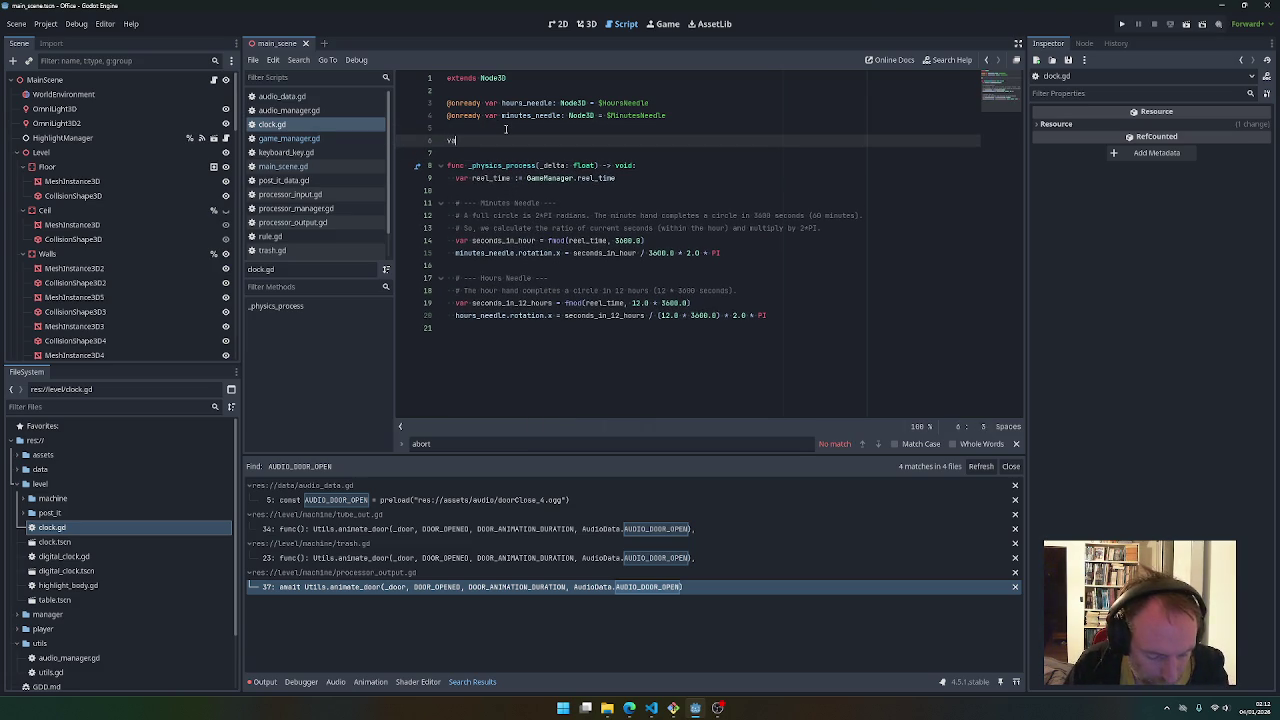
pyautogui.write('r previou')
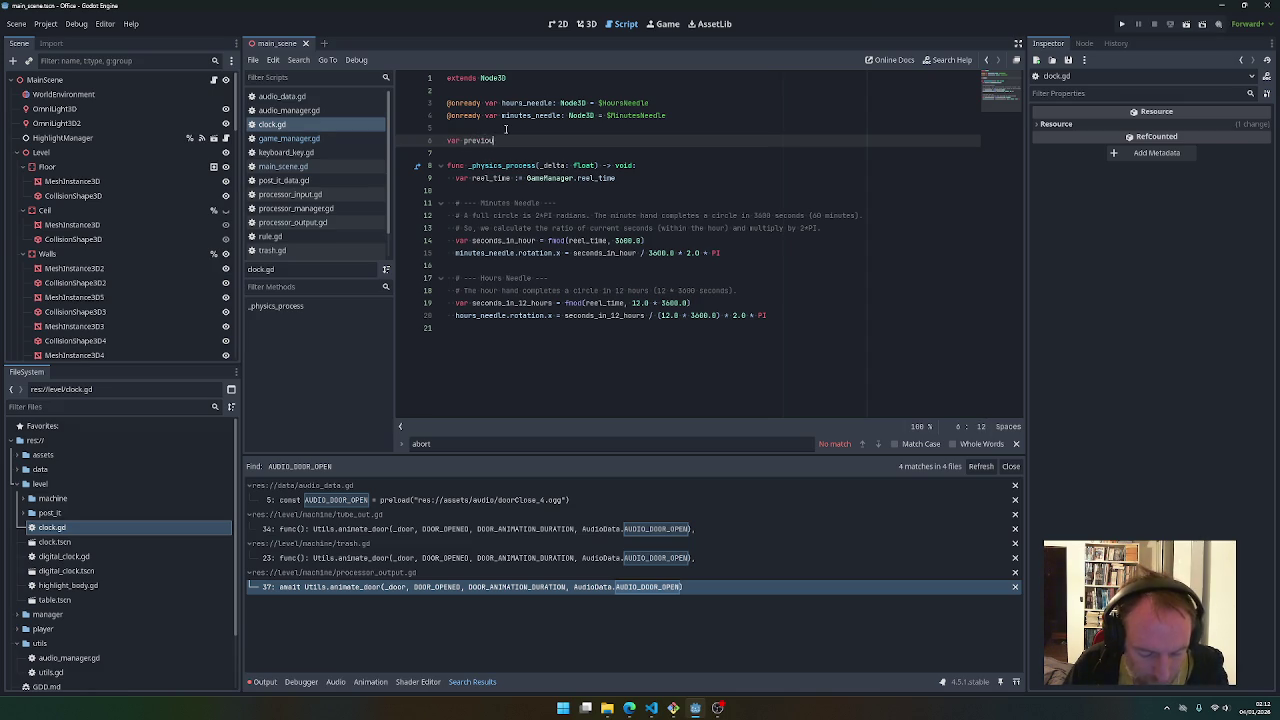
pyautogui.write('s_hour')
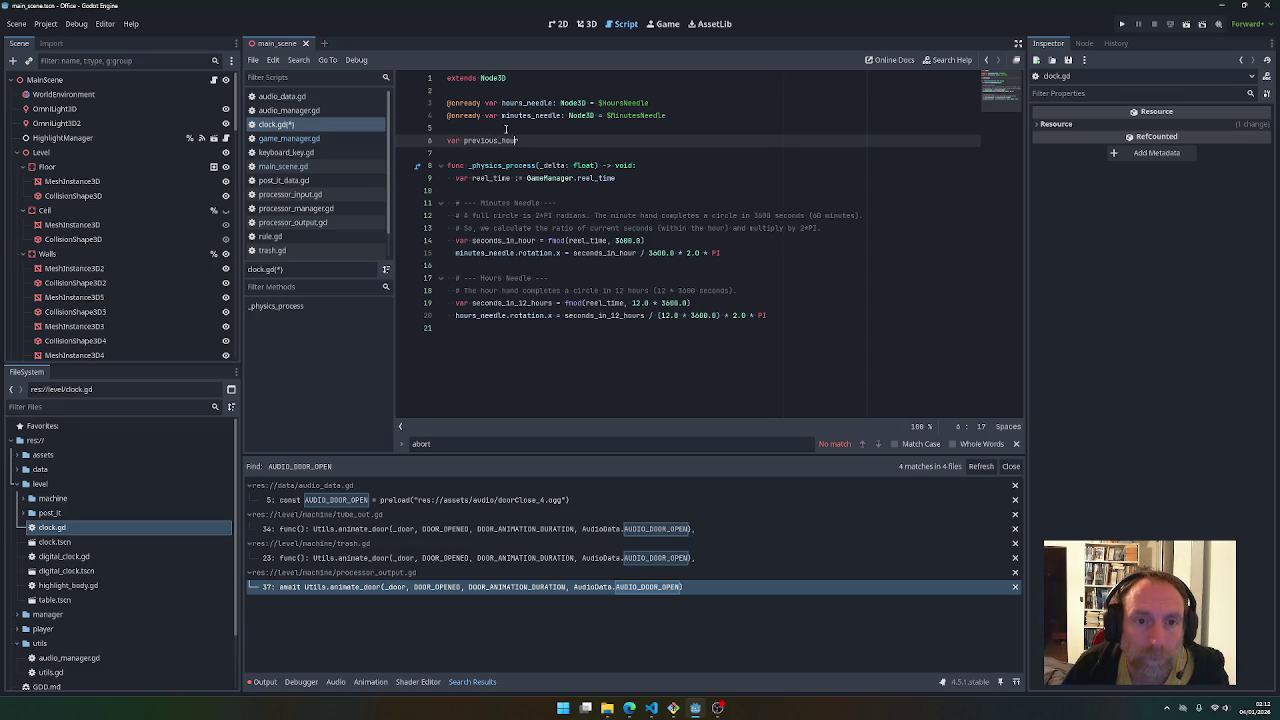
pyautogui.press('Left')
pyautogui.press('Left')
pyautogui.write('_')
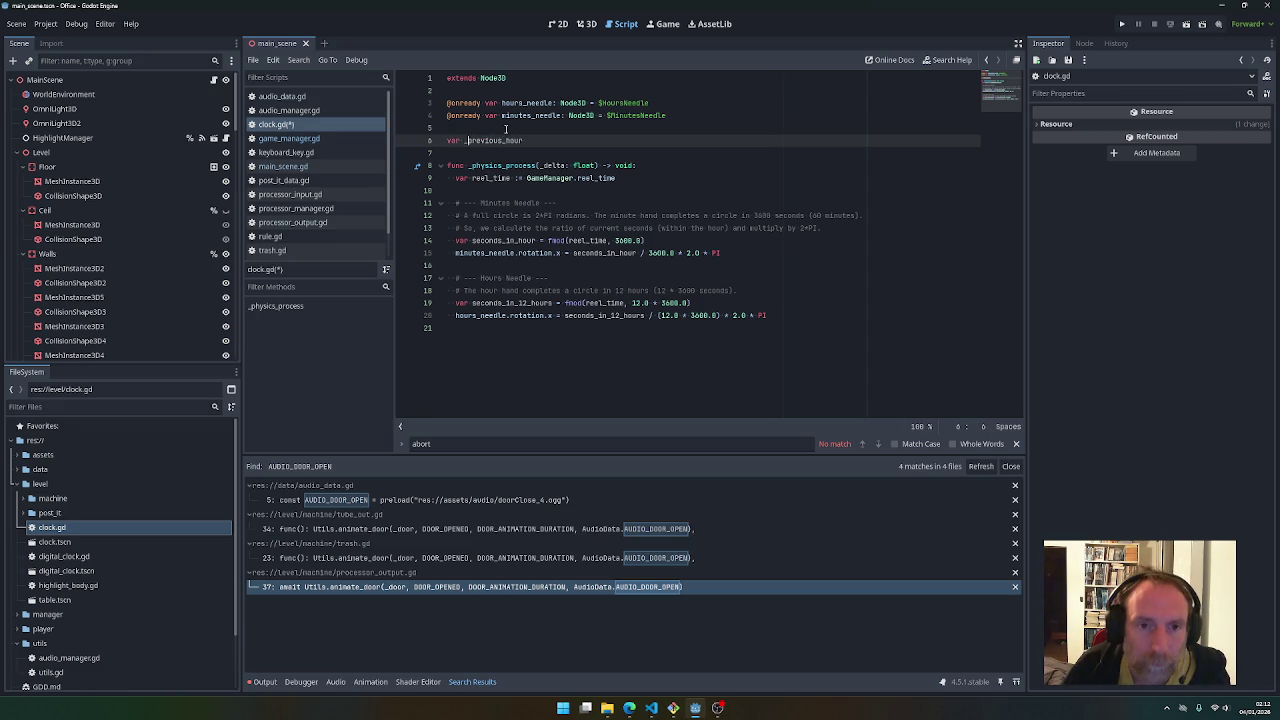
pyautogui.press('Right')
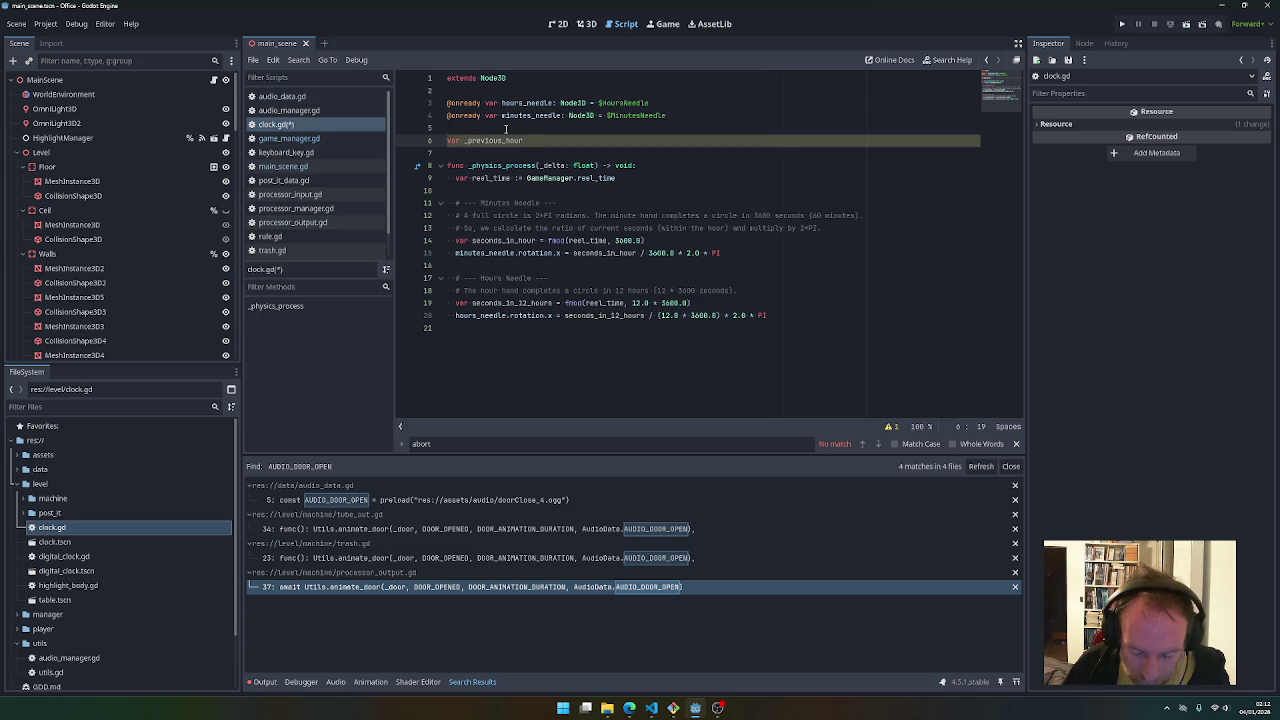
pyautogui.write(' := 0')
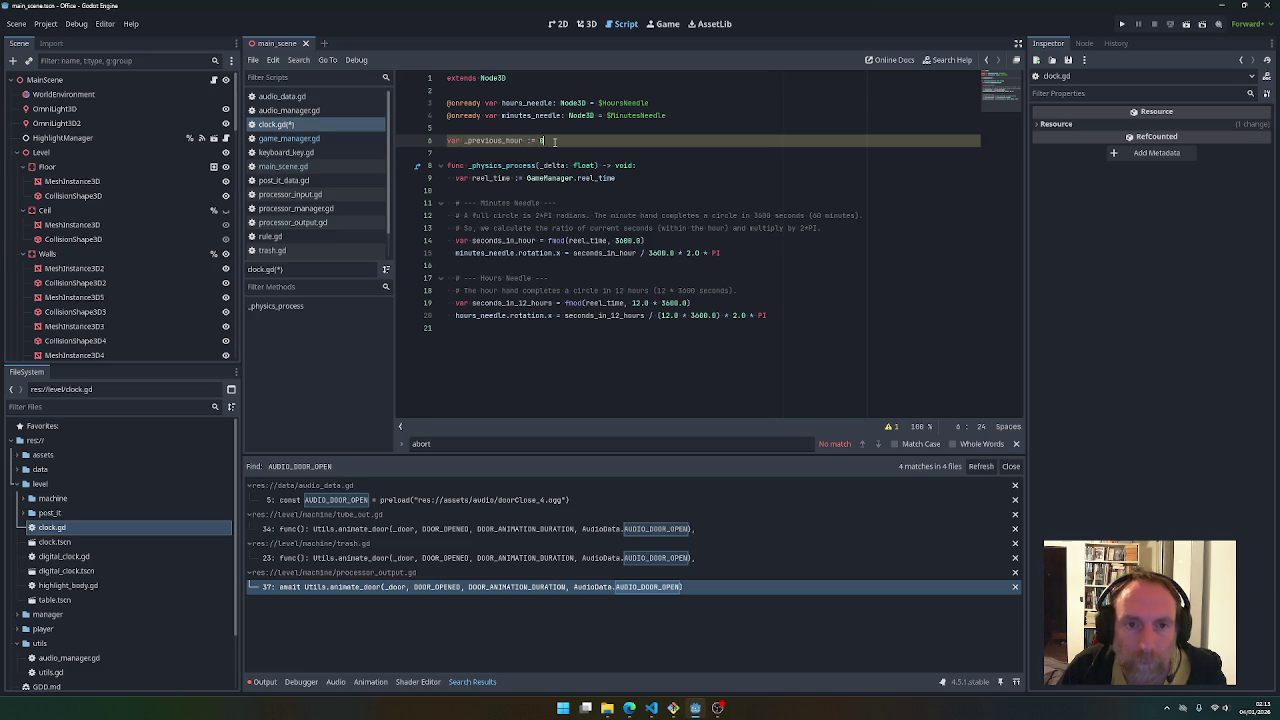
pyautogui.write('0')
pyautogui.press('BackSpace')
pyautogui.press('BackSpace')
pyautogui.press('BackSpace')
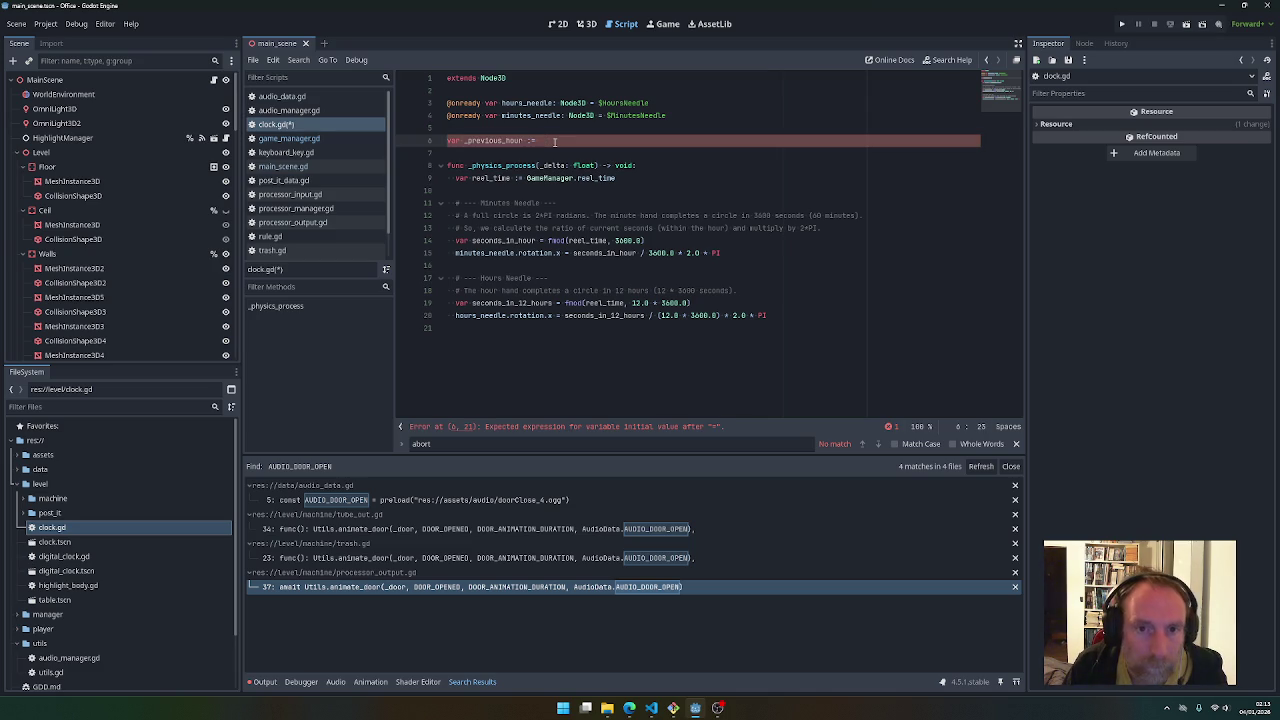
pyautogui.write('-1.')
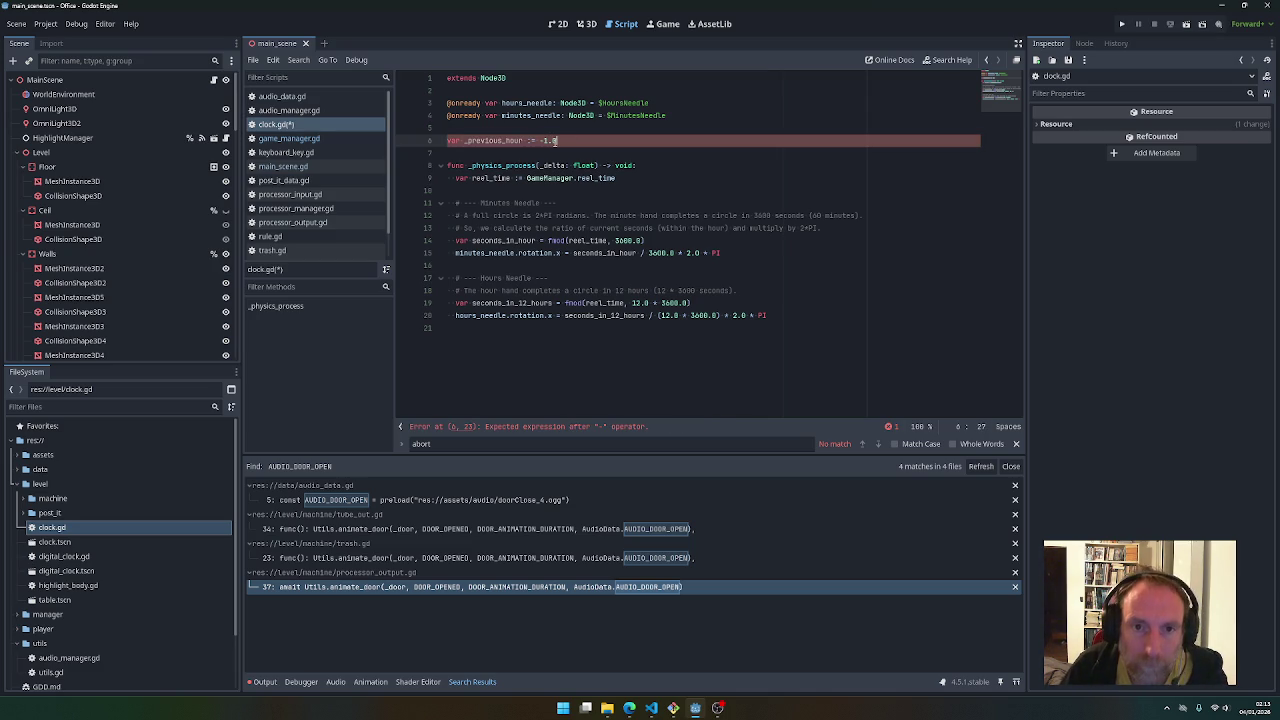
pyautogui.write('0')
# Open a blank line after the reel_time line in _physics_process
pyautogui.doubleClick(508, 141)
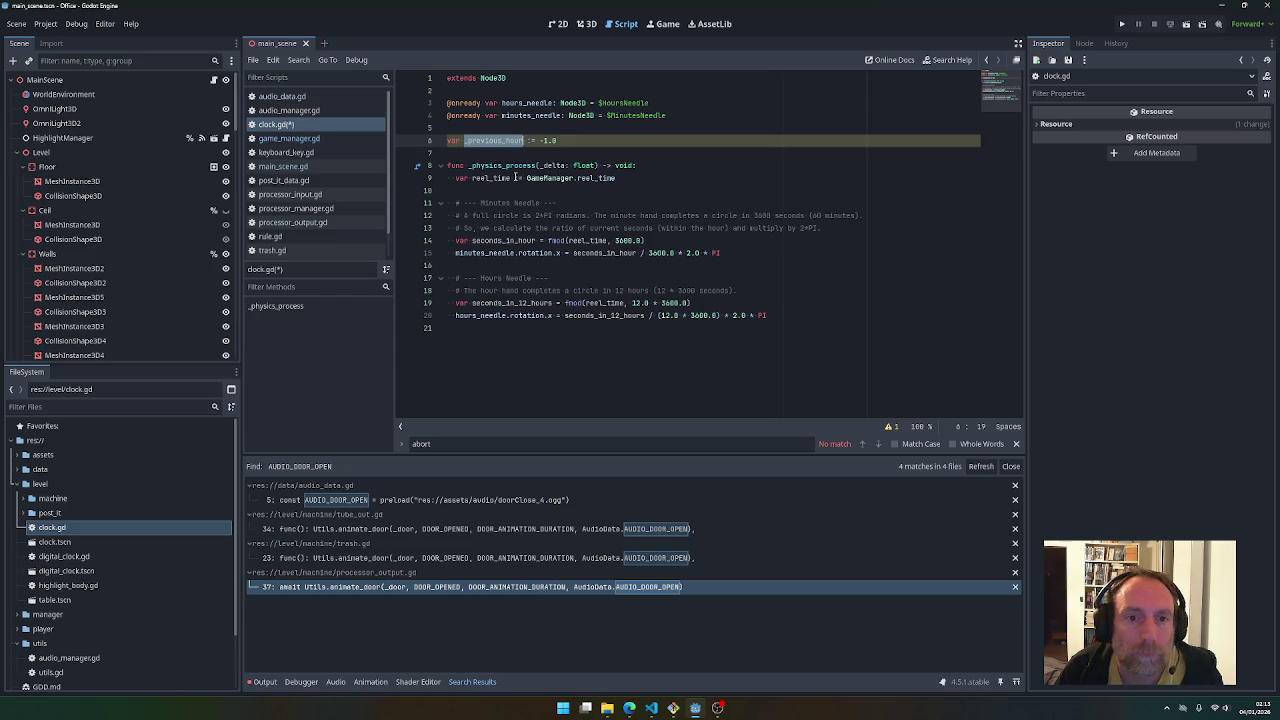
pyautogui.click(626, 179)
pyautogui.press('Return')
pyautogui.press('Return')
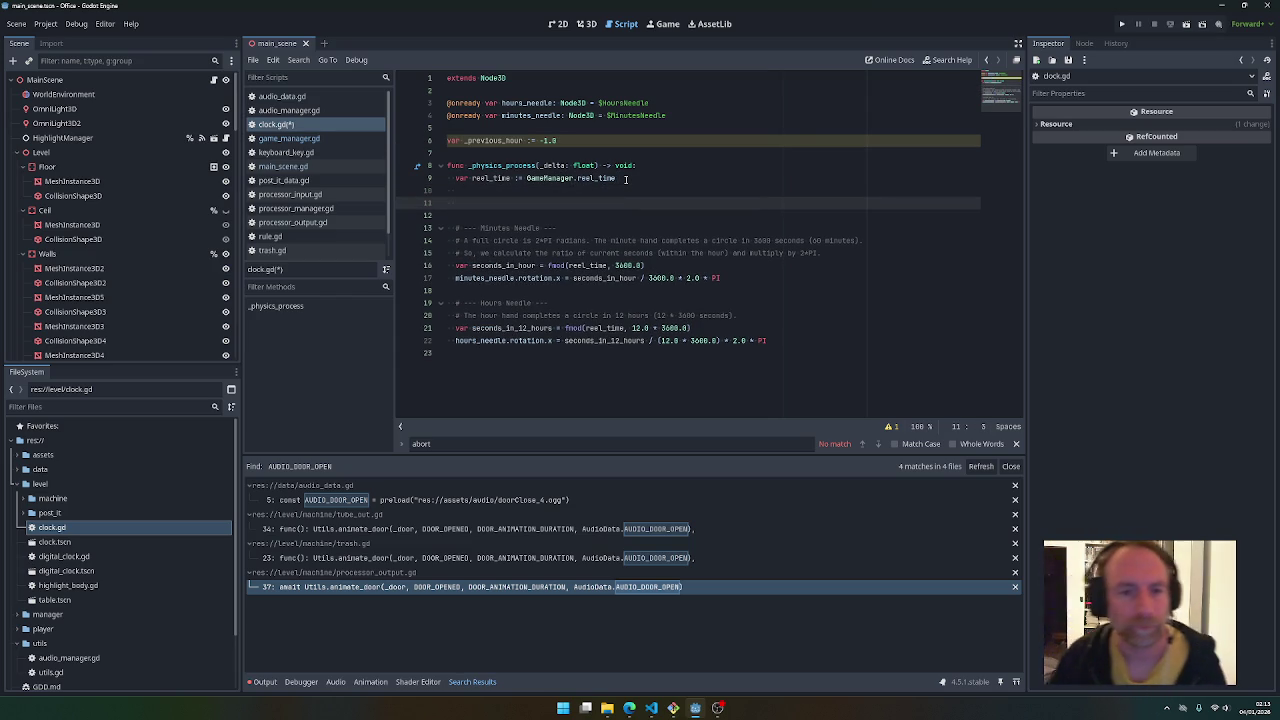
# Start the condition 'if _previous_hour' on line 11, removing a stray floorf wrapper
pyautogui.press('Up')
pyautogui.press('Down')
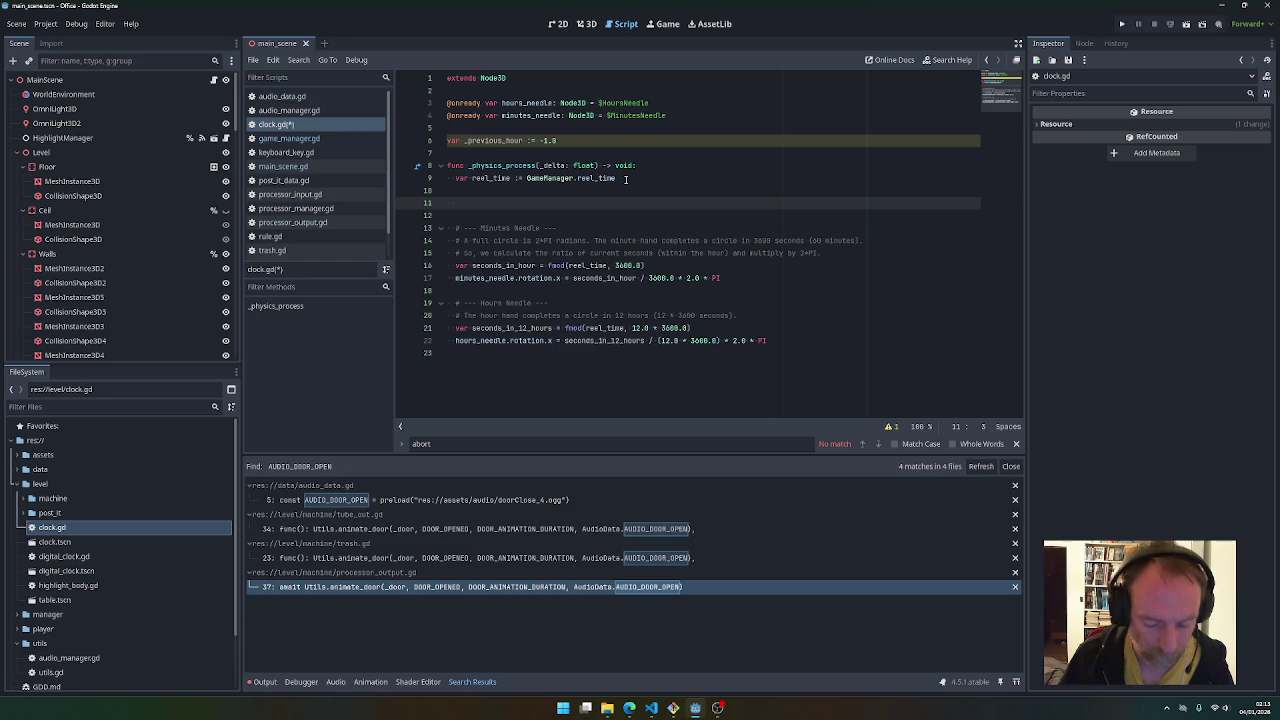
pyautogui.write('if _previous_hour')
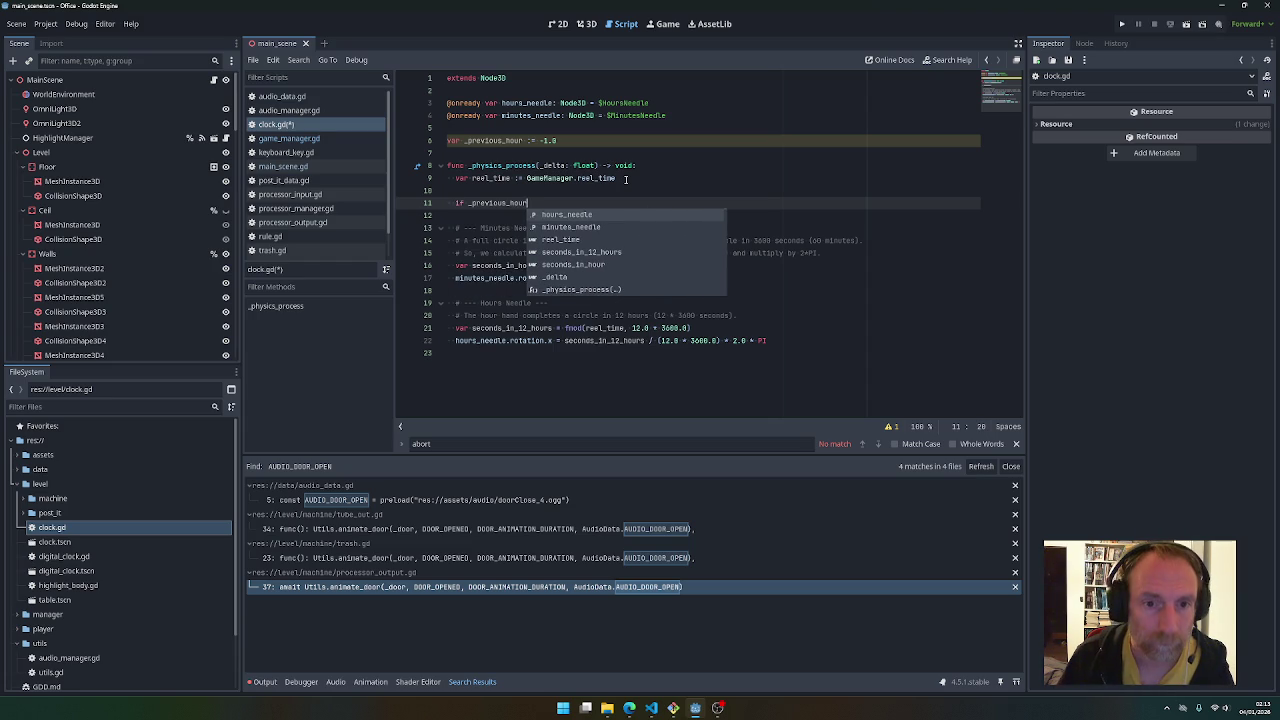
pyautogui.press('Left')
pyautogui.press('Left')
pyautogui.press('Left')
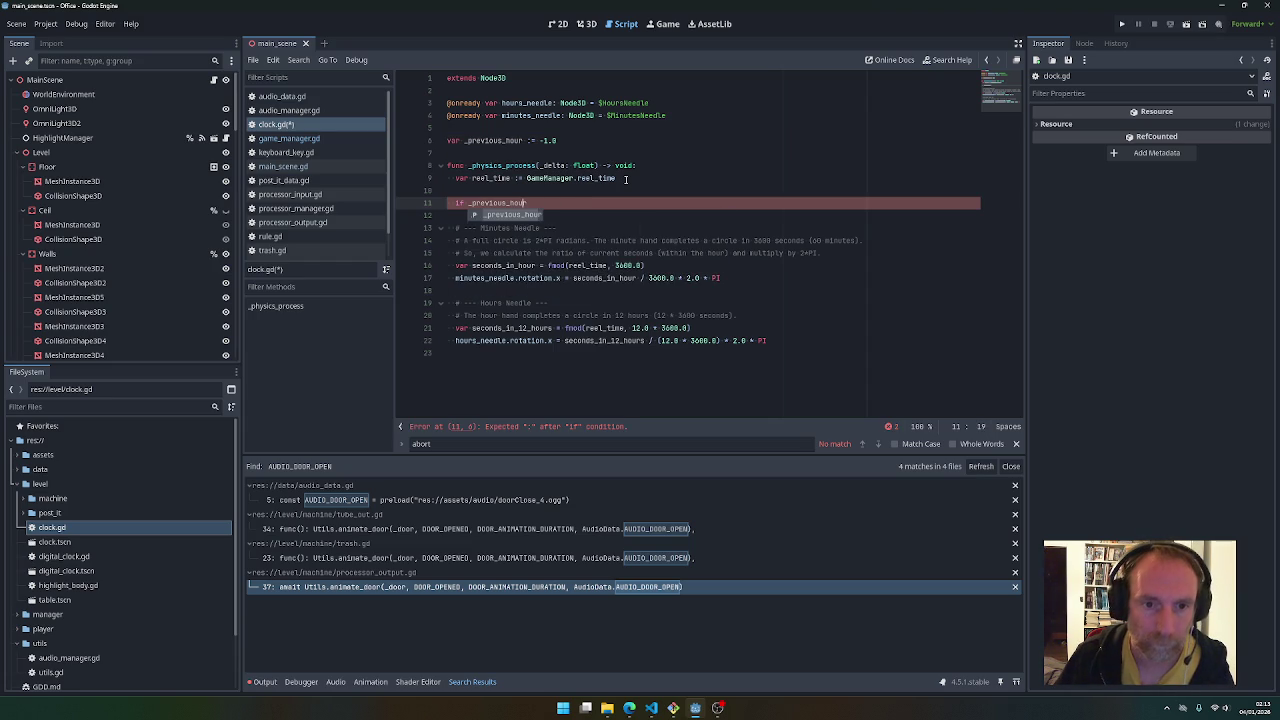
pyautogui.press('Right')
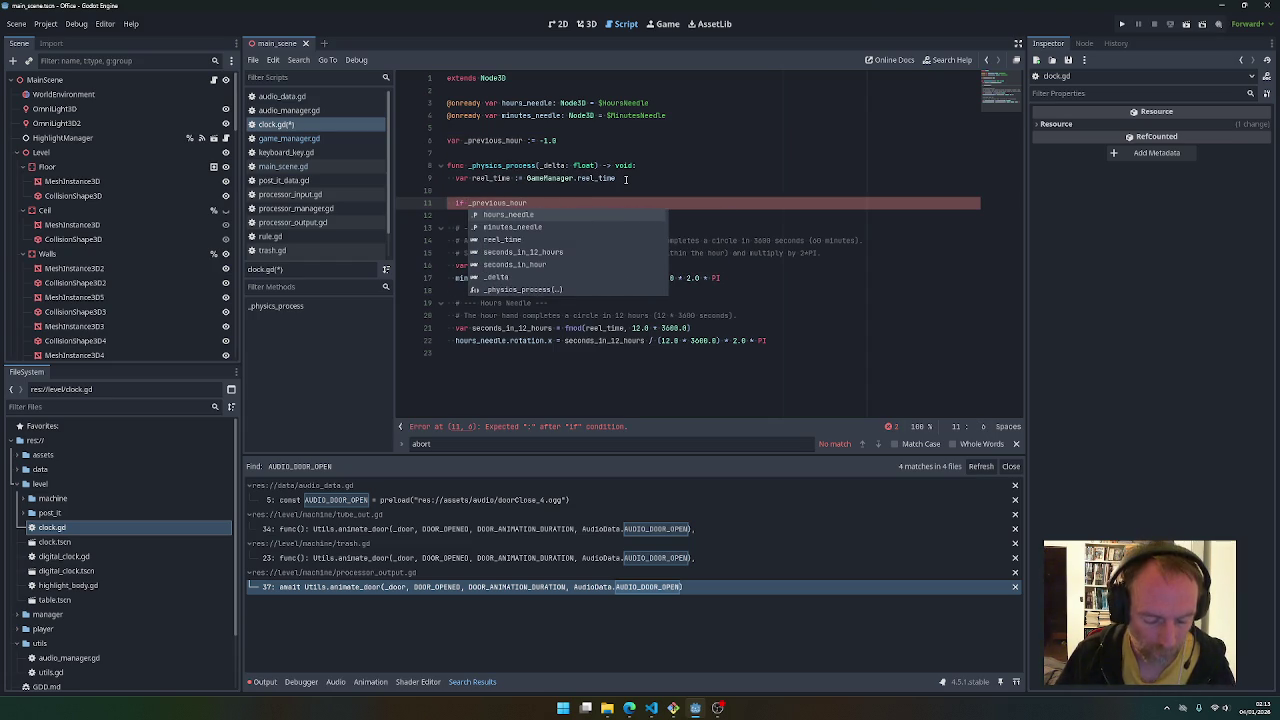
pyautogui.write('flo')
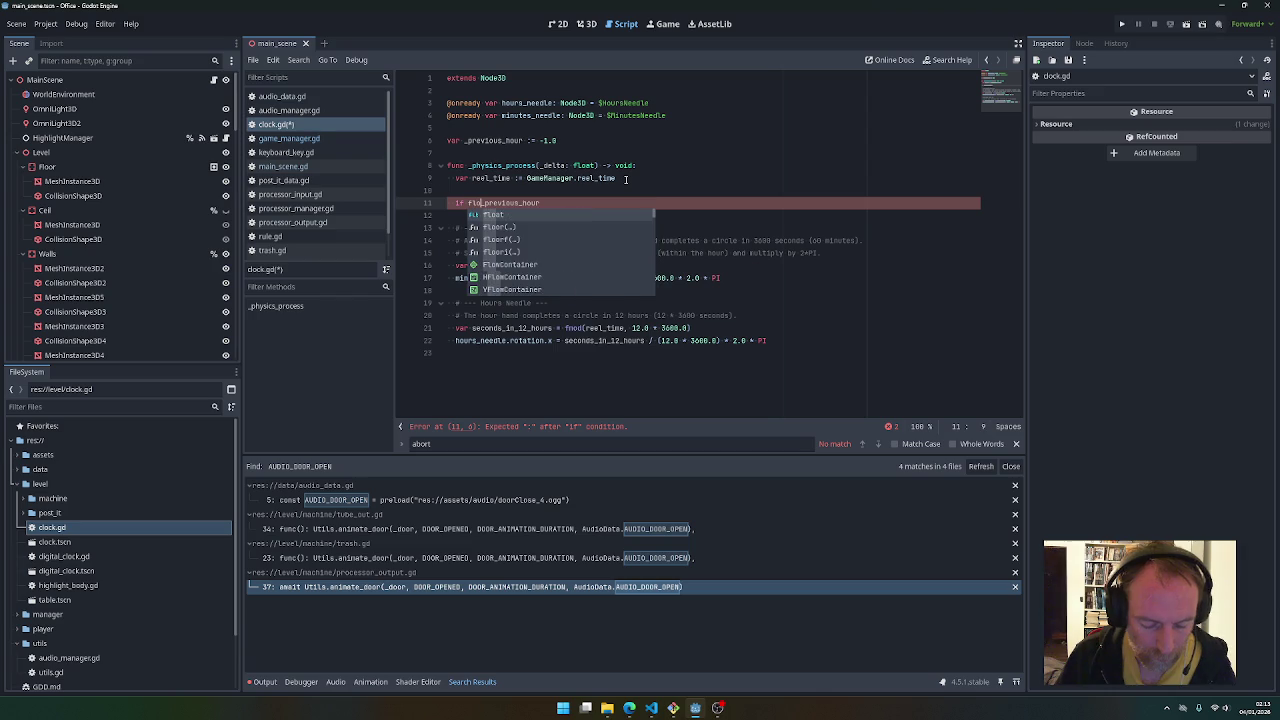
pyautogui.press('Down')
pyautogui.press('Down')
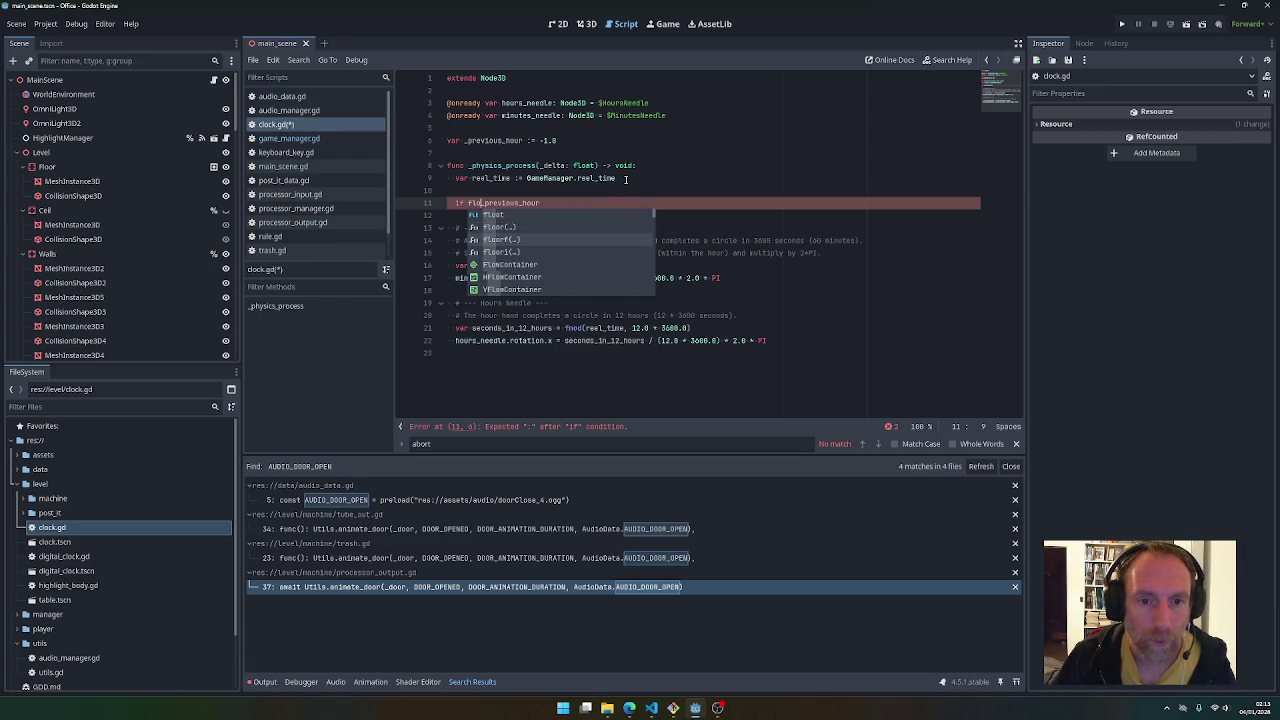
pyautogui.press('Tab')
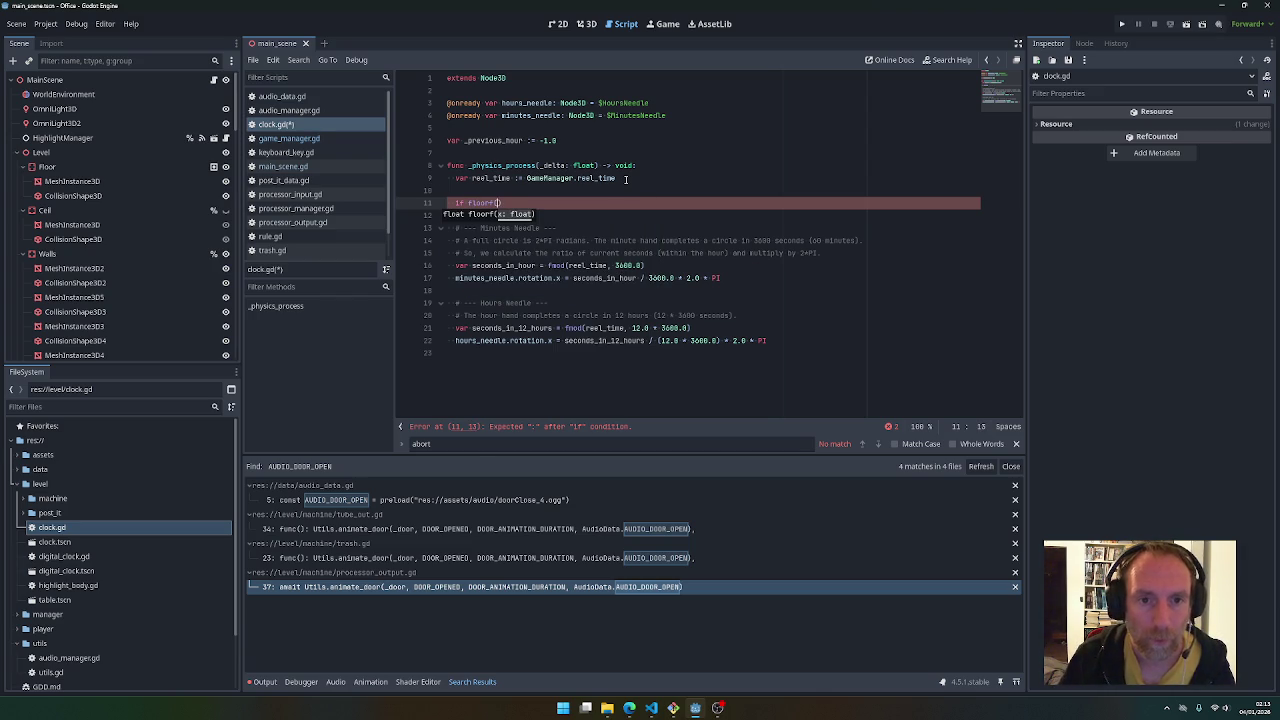
pyautogui.write('_prev')
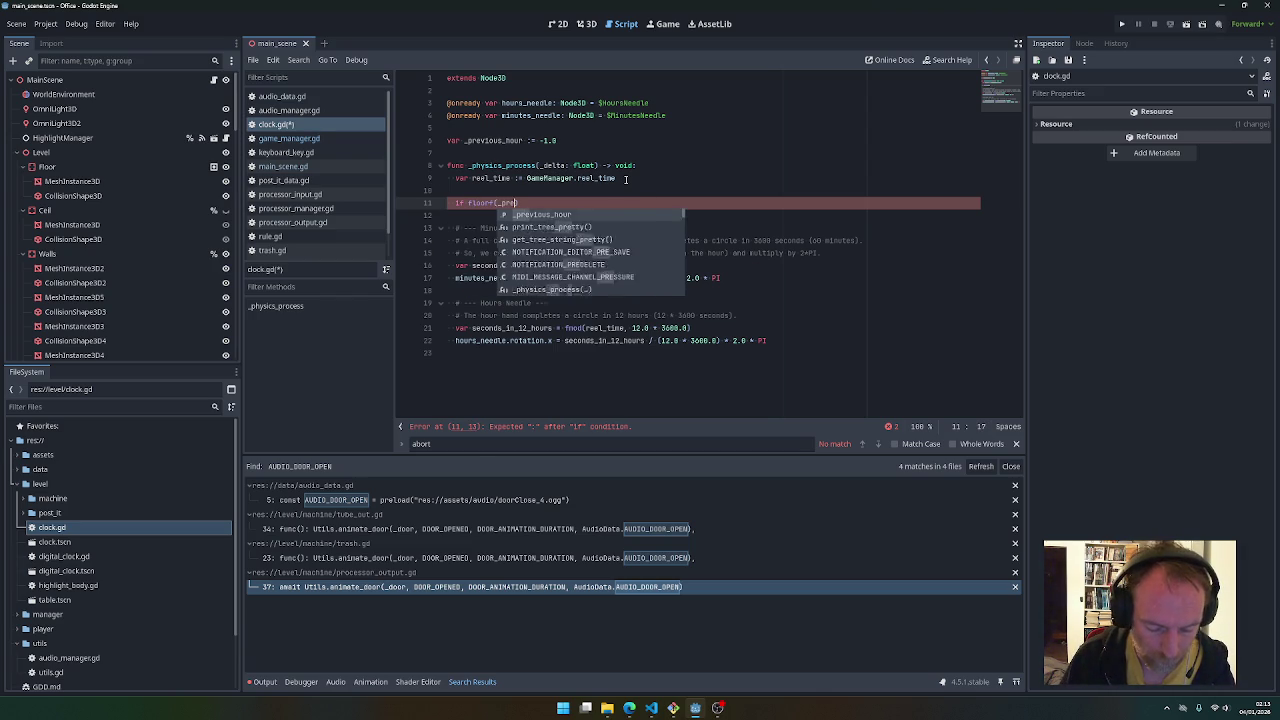
pyautogui.write('io')
pyautogui.press('Tab')
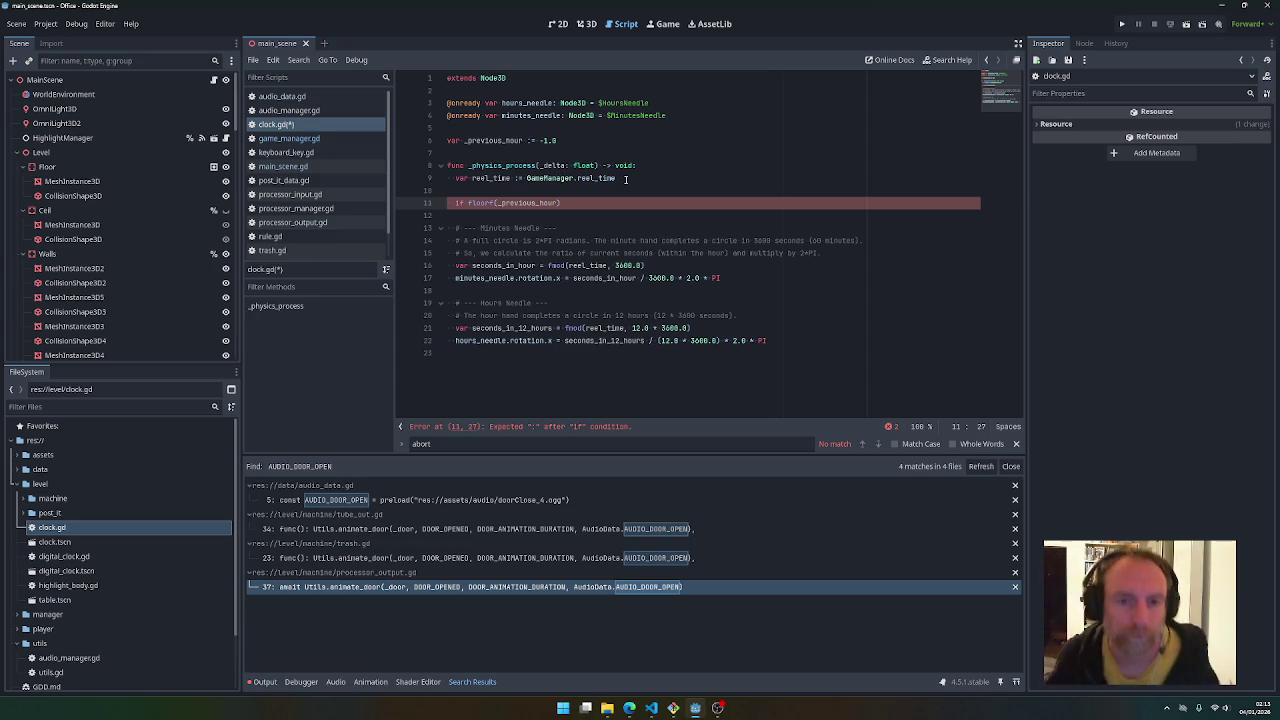
pyautogui.moveTo(467, 202); pyautogui.dragTo(497, 203)
pyautogui.press('Delete')
pyautogui.press('Delete')
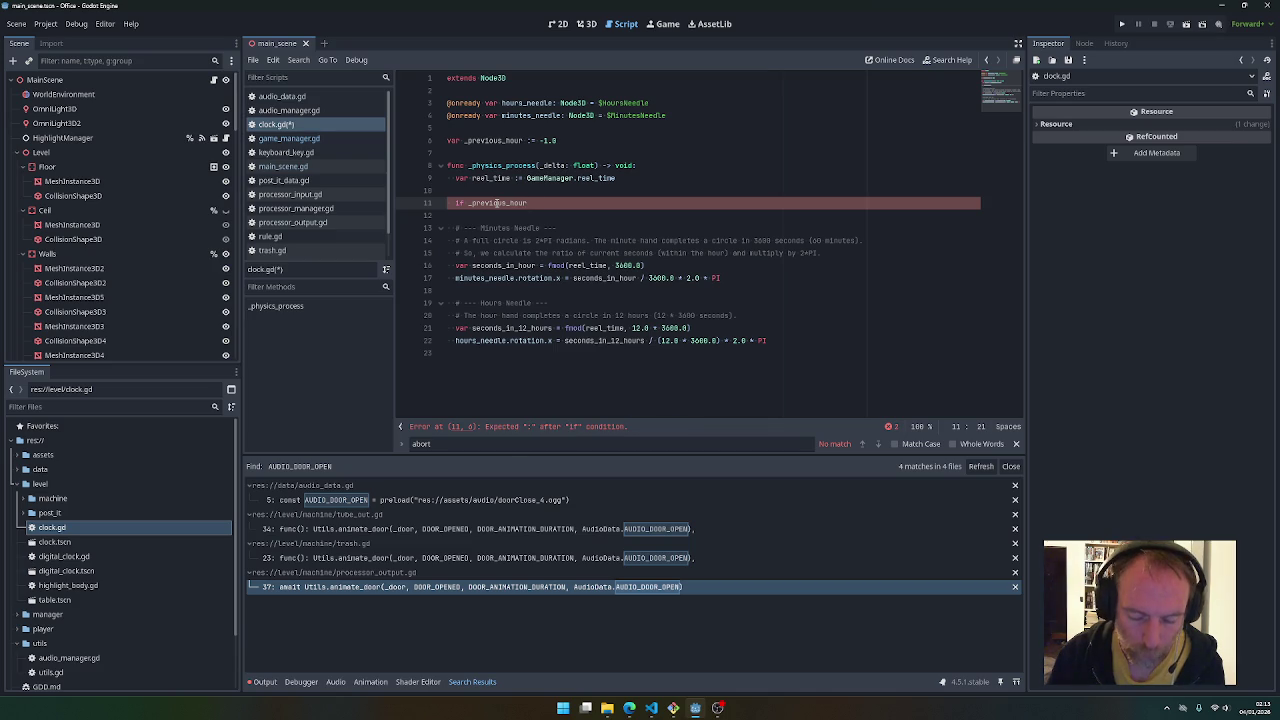
pyautogui.hotkey('ctrl', 'shift', 'Return')
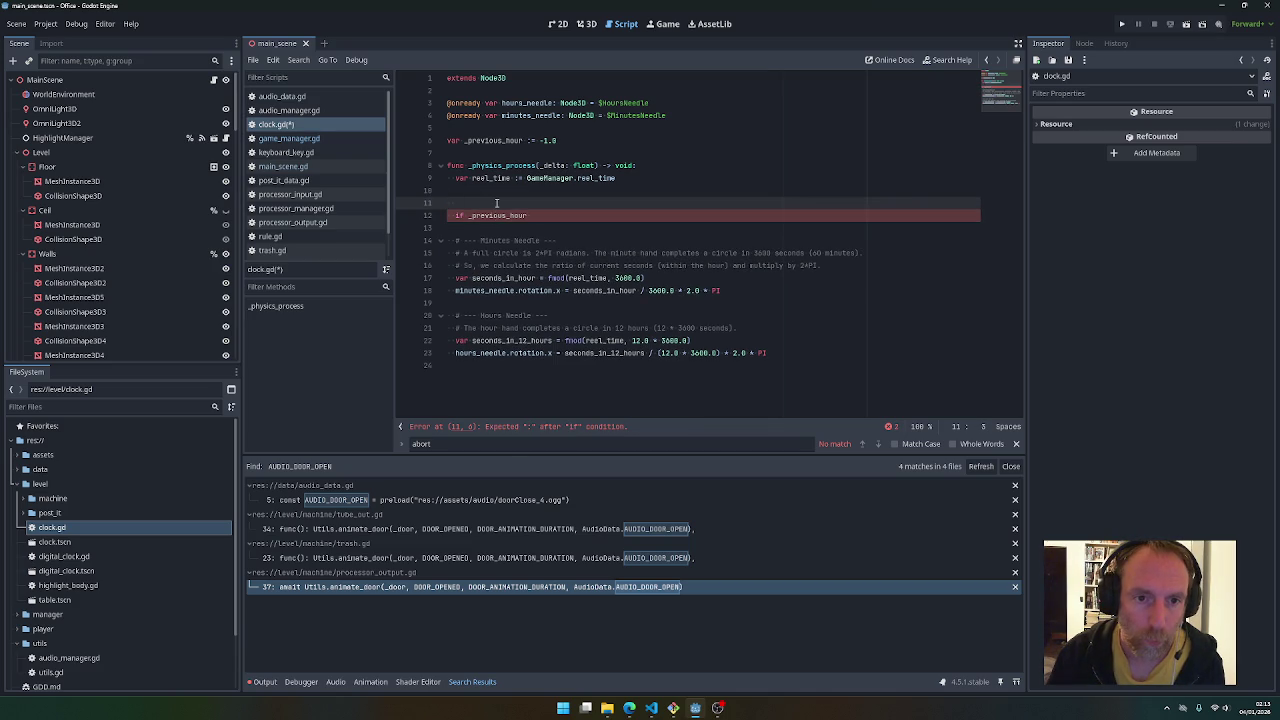
pyautogui.hotkey('ctrl', 'z')
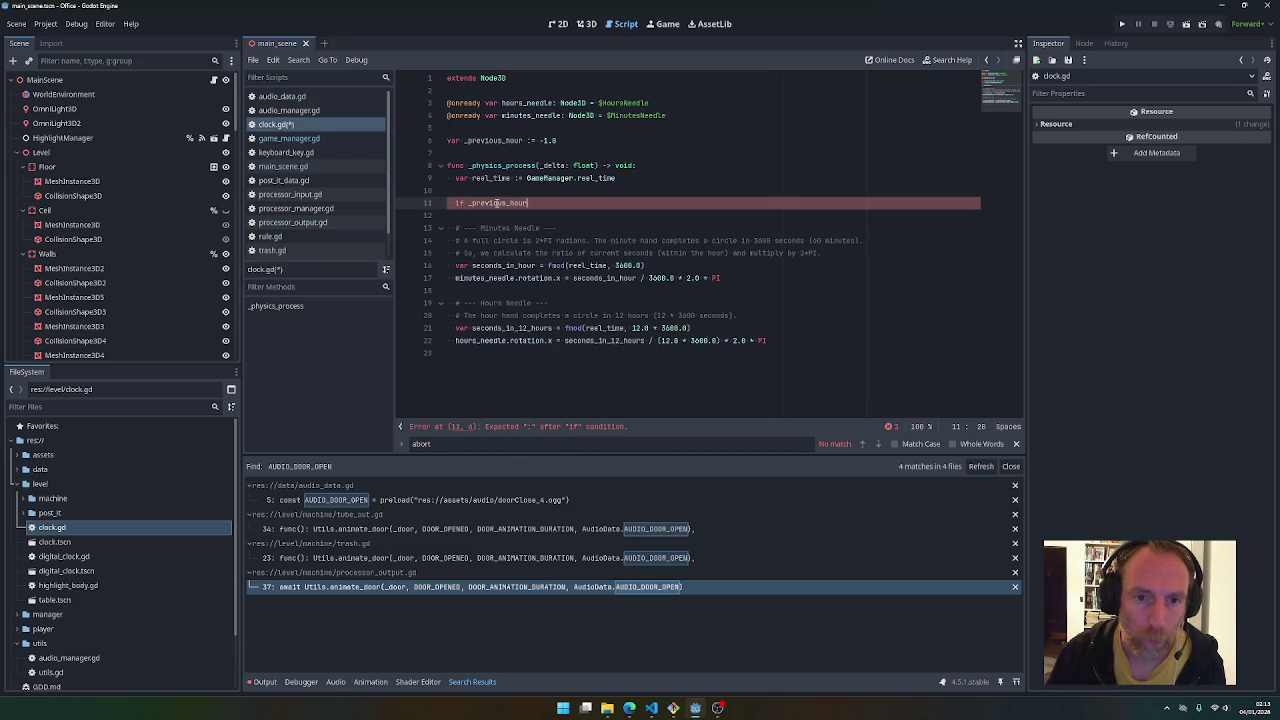
# Complete 'if _previous_hour < floorf(reel_time):' and begin '_previous_hour = _previous_hour' inside it
pyautogui.write('< ')
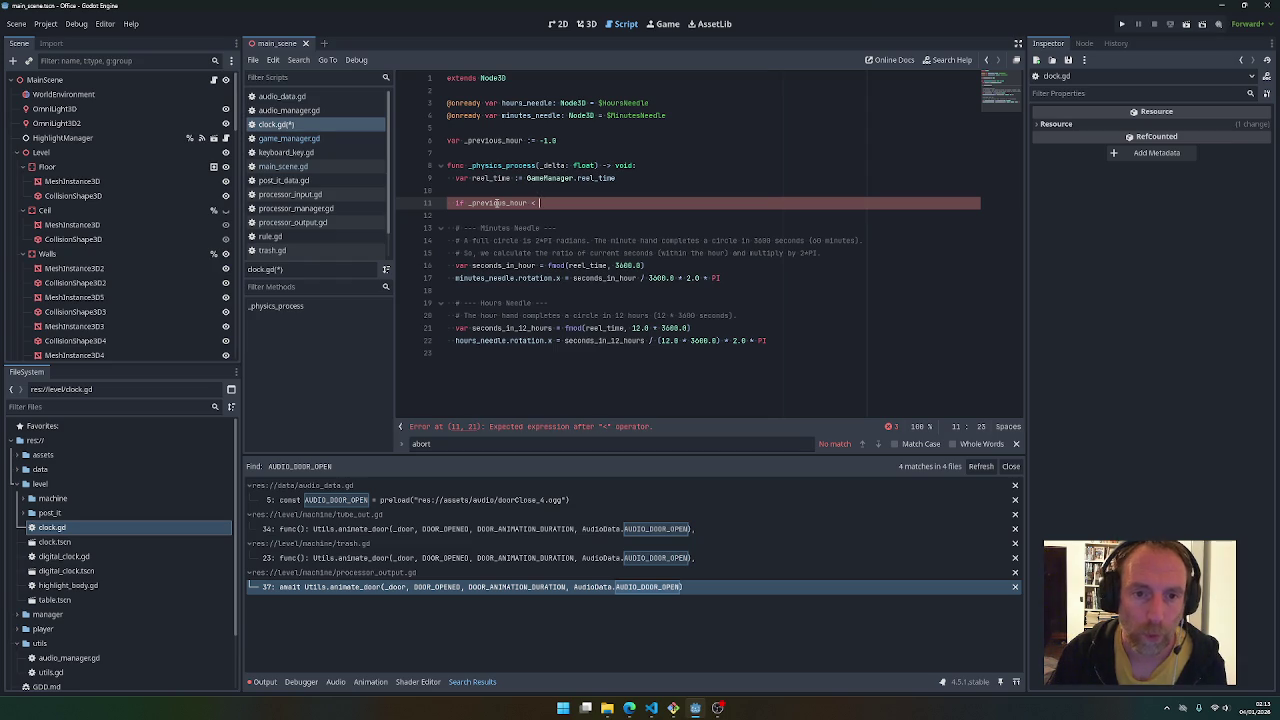
pyautogui.write('floo')
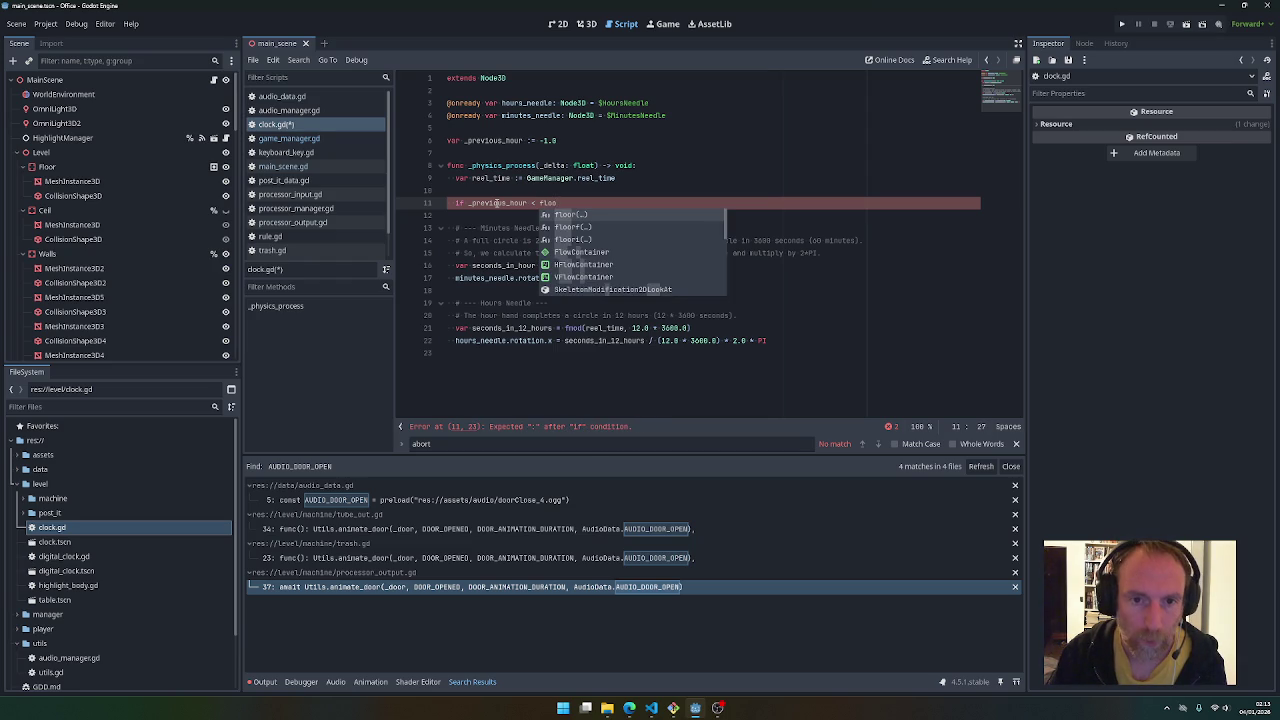
pyautogui.press('Down')
pyautogui.press('Return')
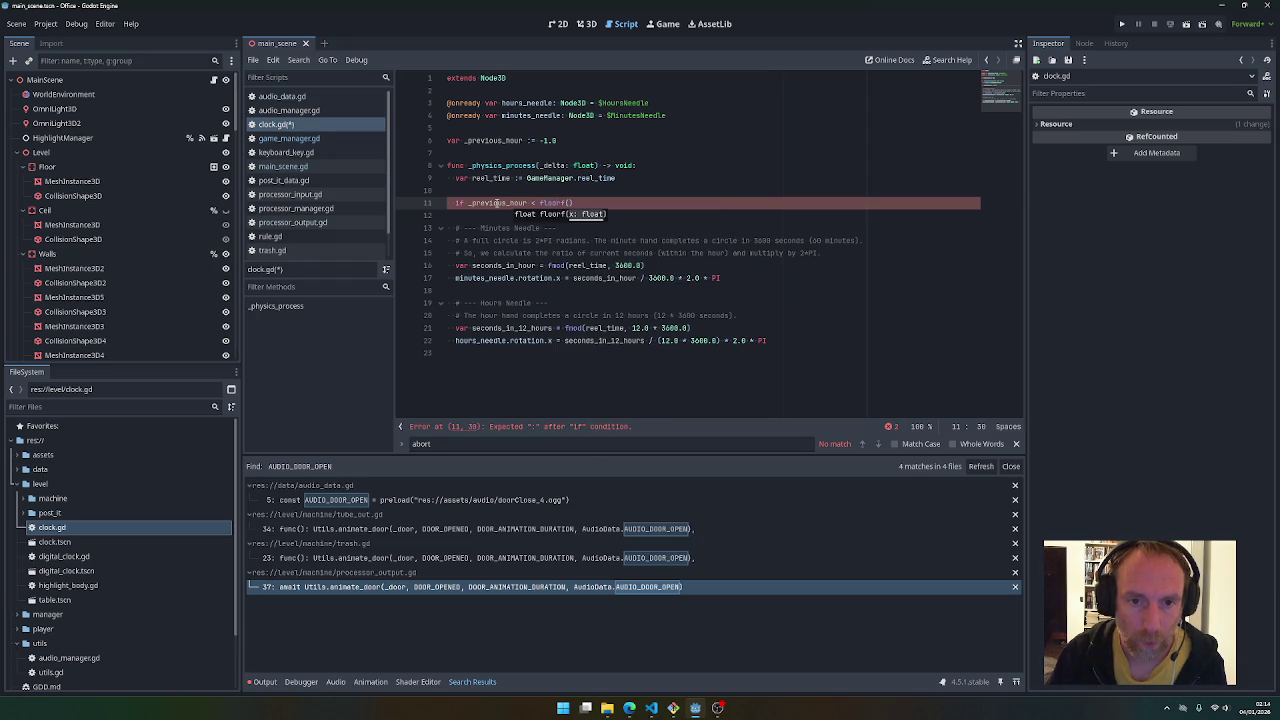
pyautogui.write('reel')
pyautogui.press('Return')
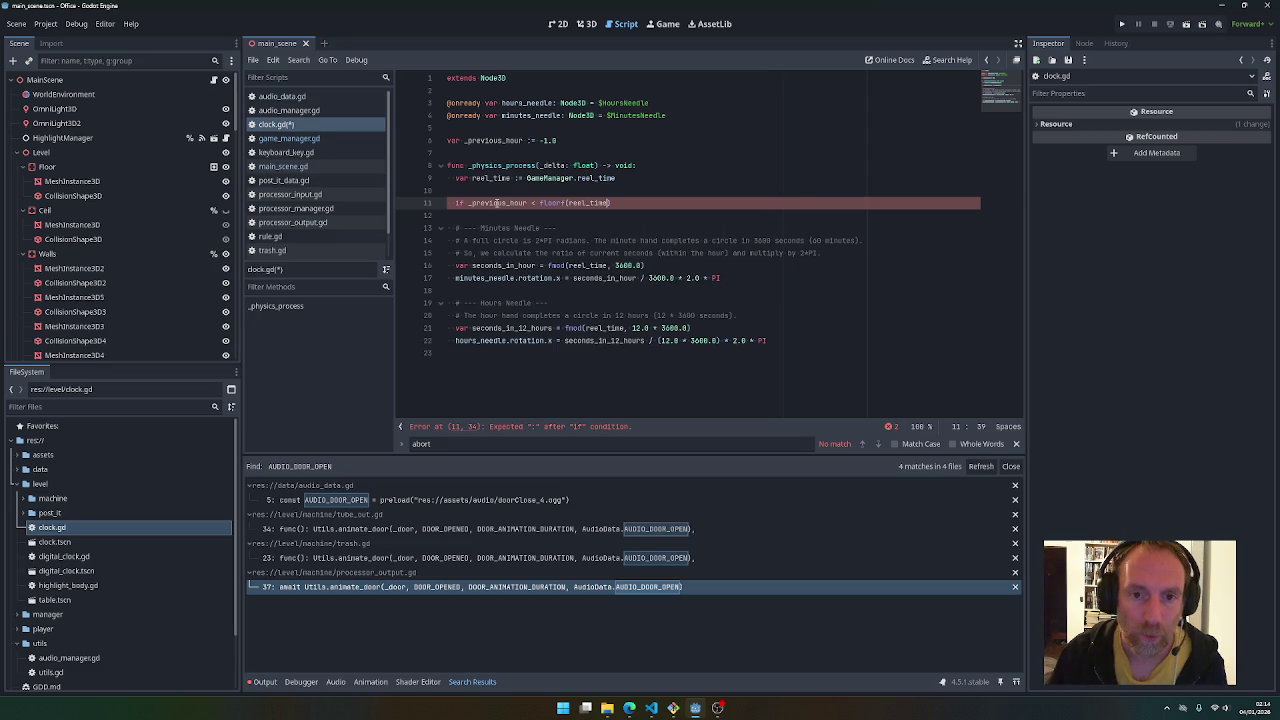
pyautogui.write(':')
pyautogui.press('Return')
pyautogui.write('_previous_hour = ')
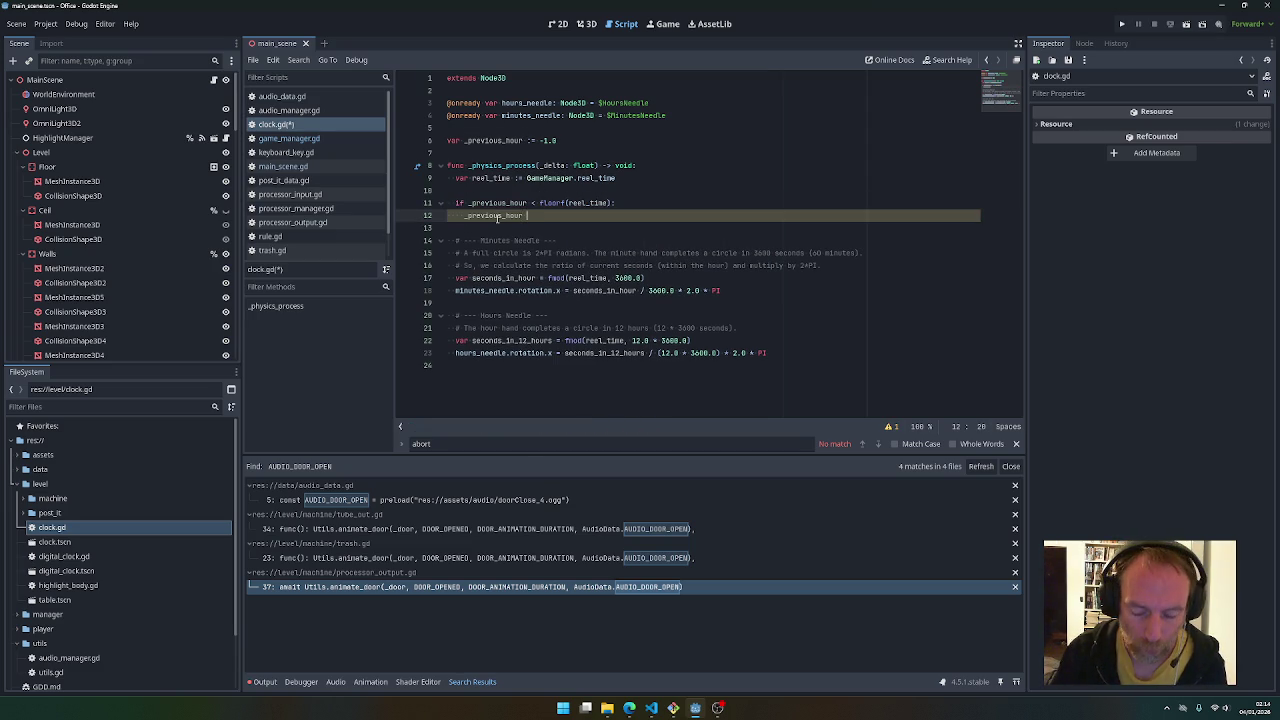
pyautogui.write('_previous_hour')
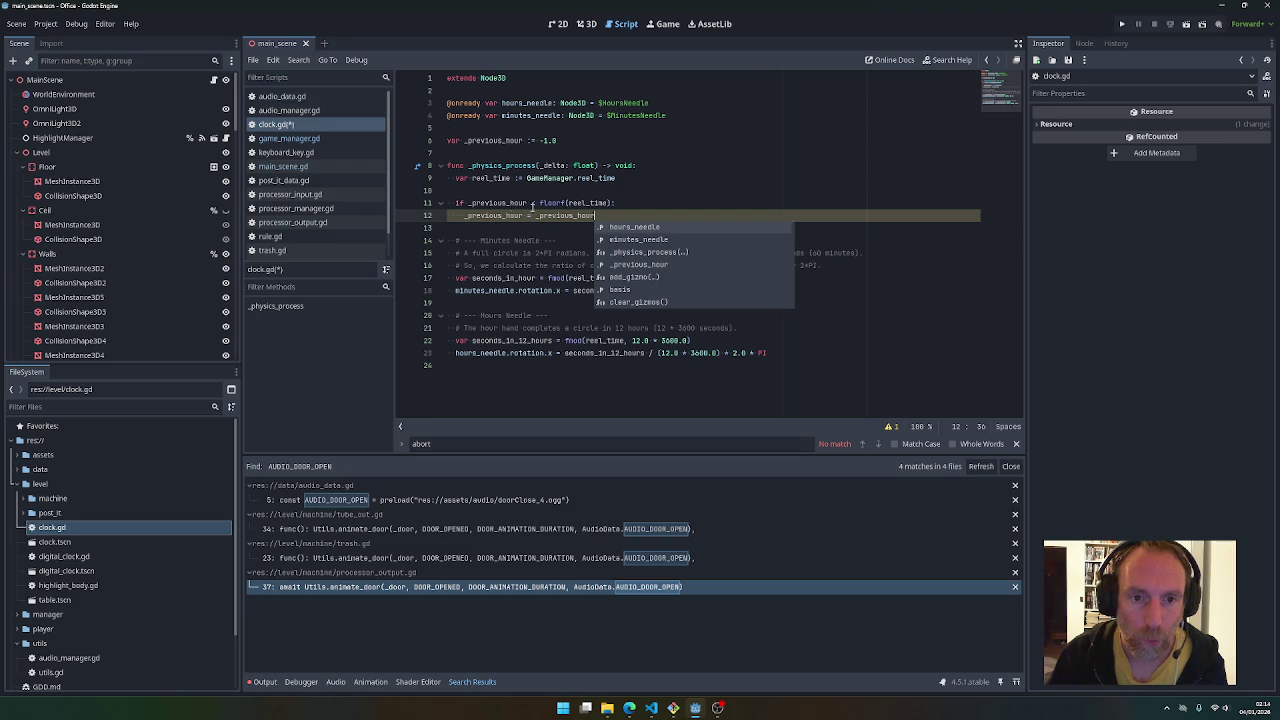
# Make the if-body assign floorf(reel_time) to _previous_hour
pyautogui.moveTo(540, 203); pyautogui.dragTo(567, 203)
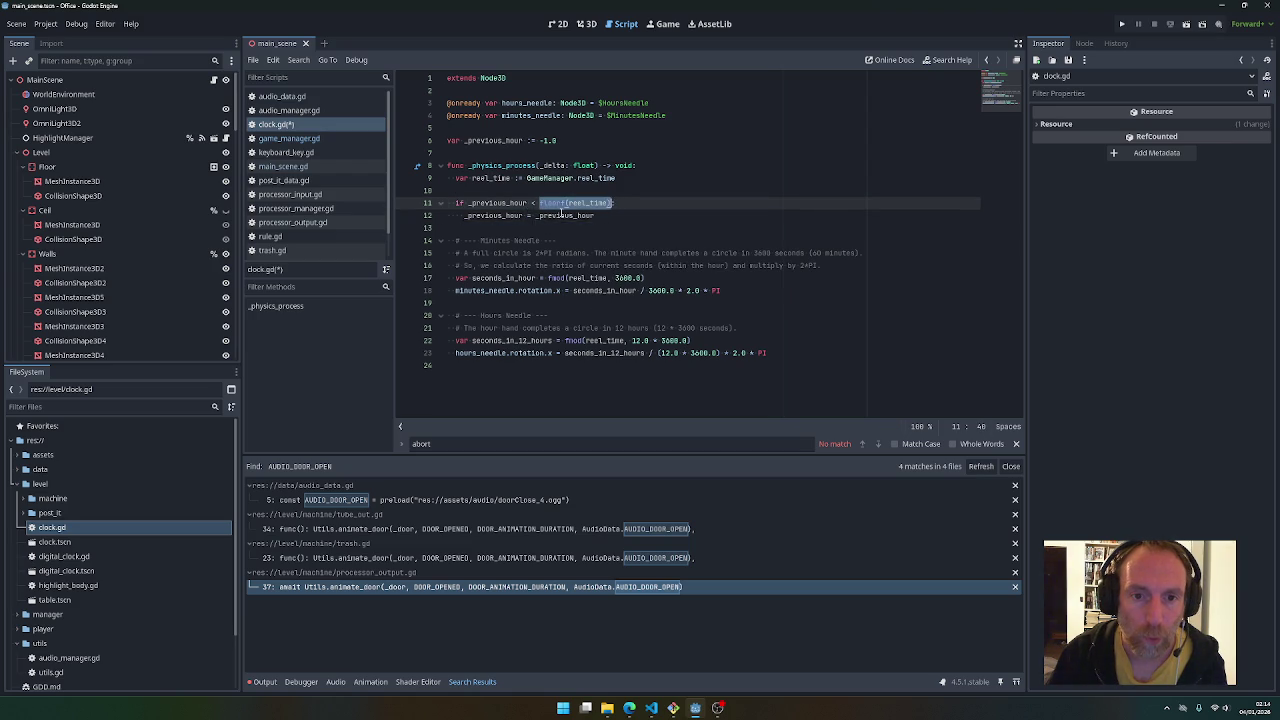
pyautogui.hotkey('ctrl', 'c')
pyautogui.doubleClick(565, 215)
pyautogui.hotkey('ctrl', 'v')
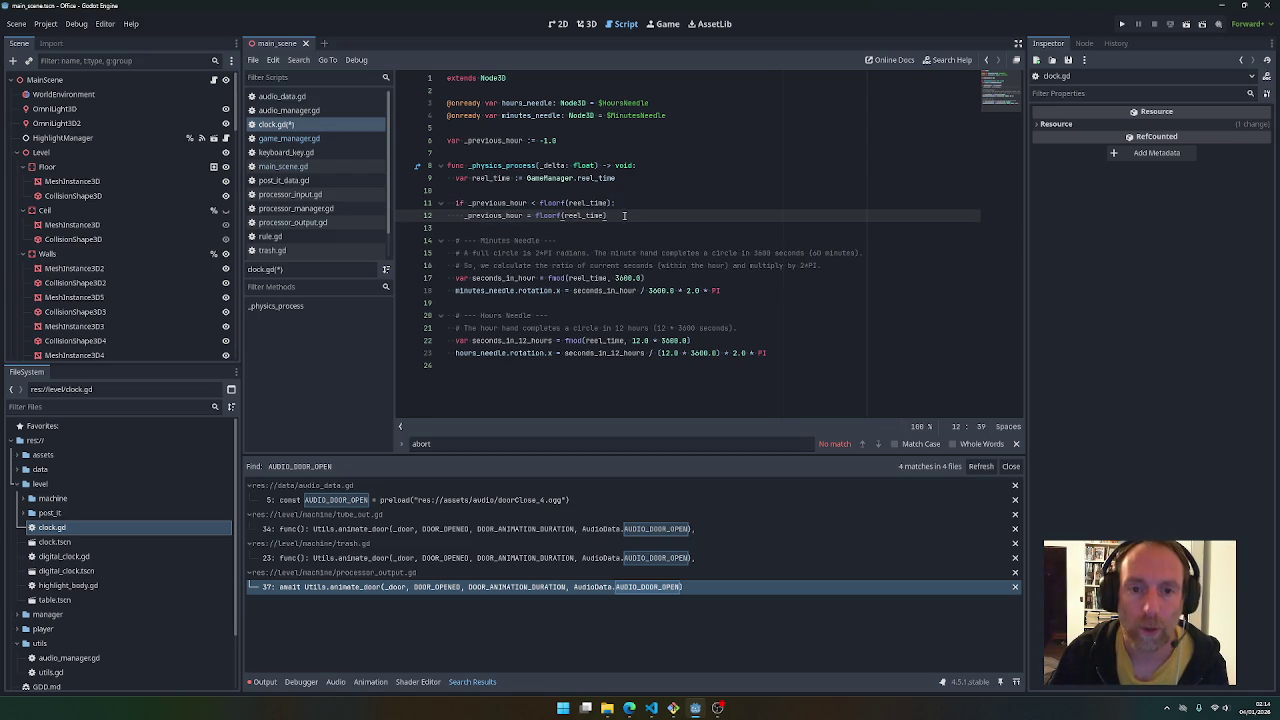
# Begin an AudioManager.play(AudioData. call on the next line and check audio_data.gd
pyautogui.press('Return')
pyautogui.write('A')
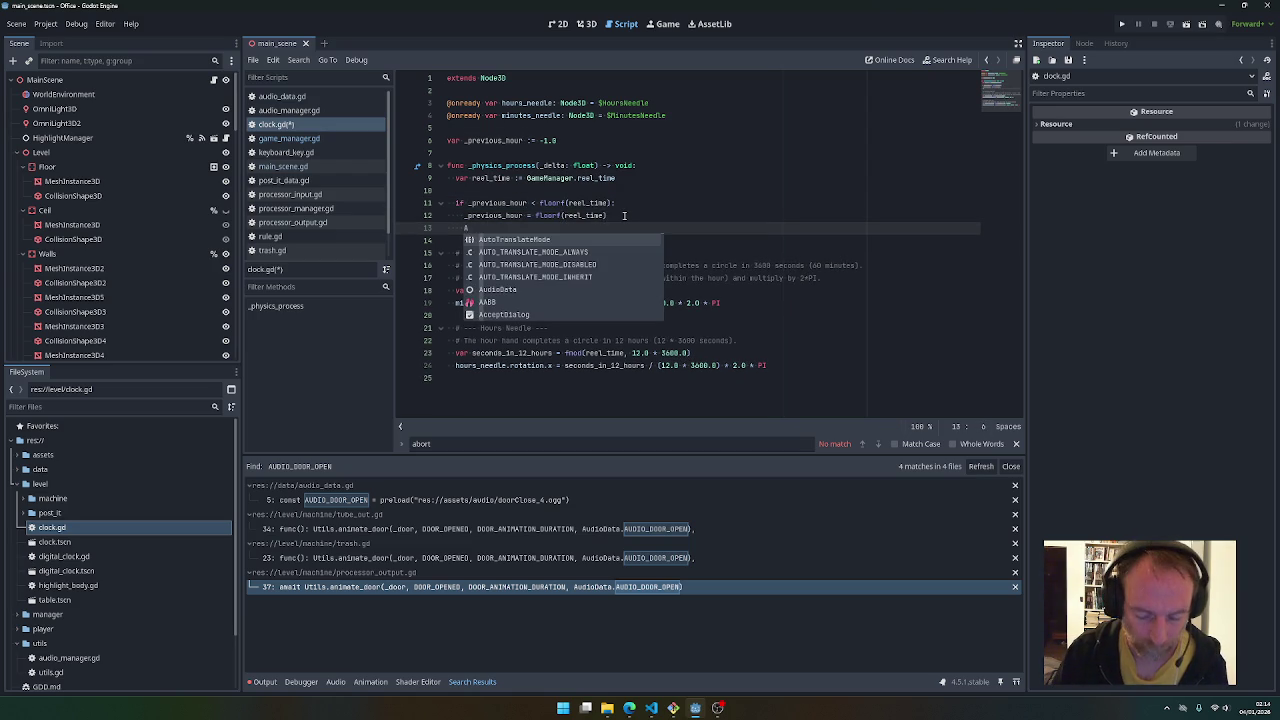
pyautogui.write('udioManager.')
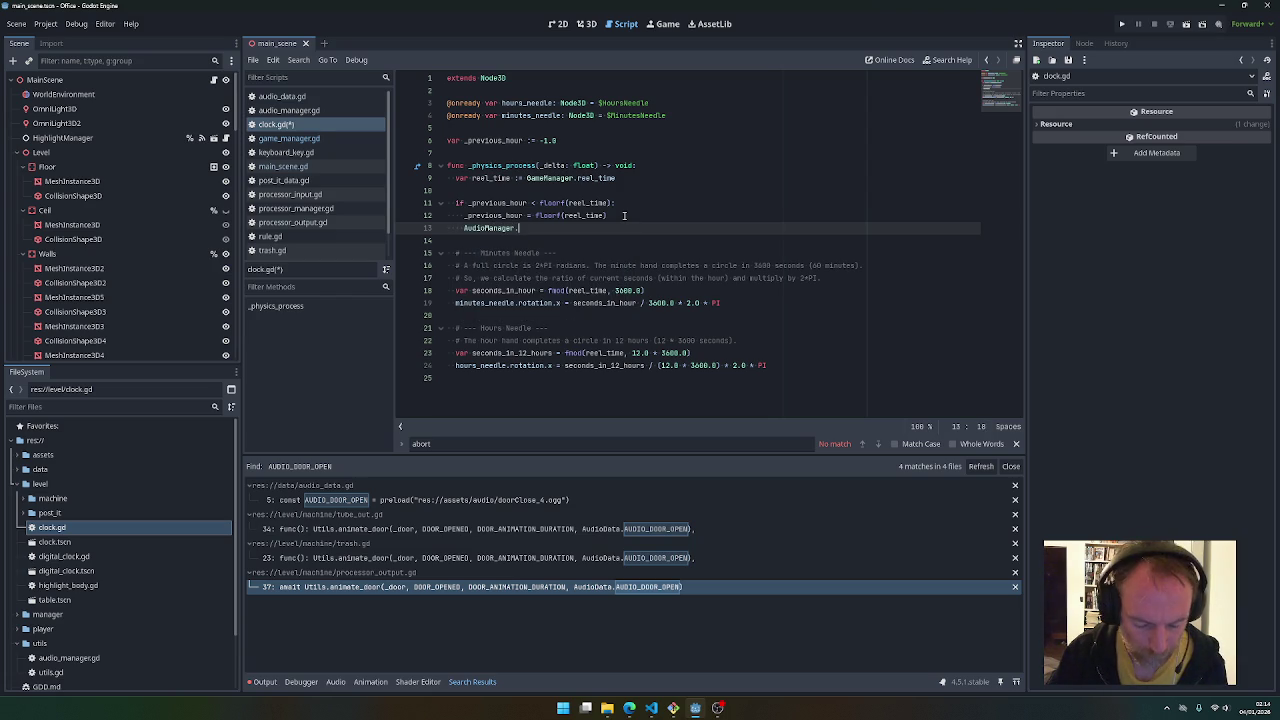
pyautogui.write('play(')
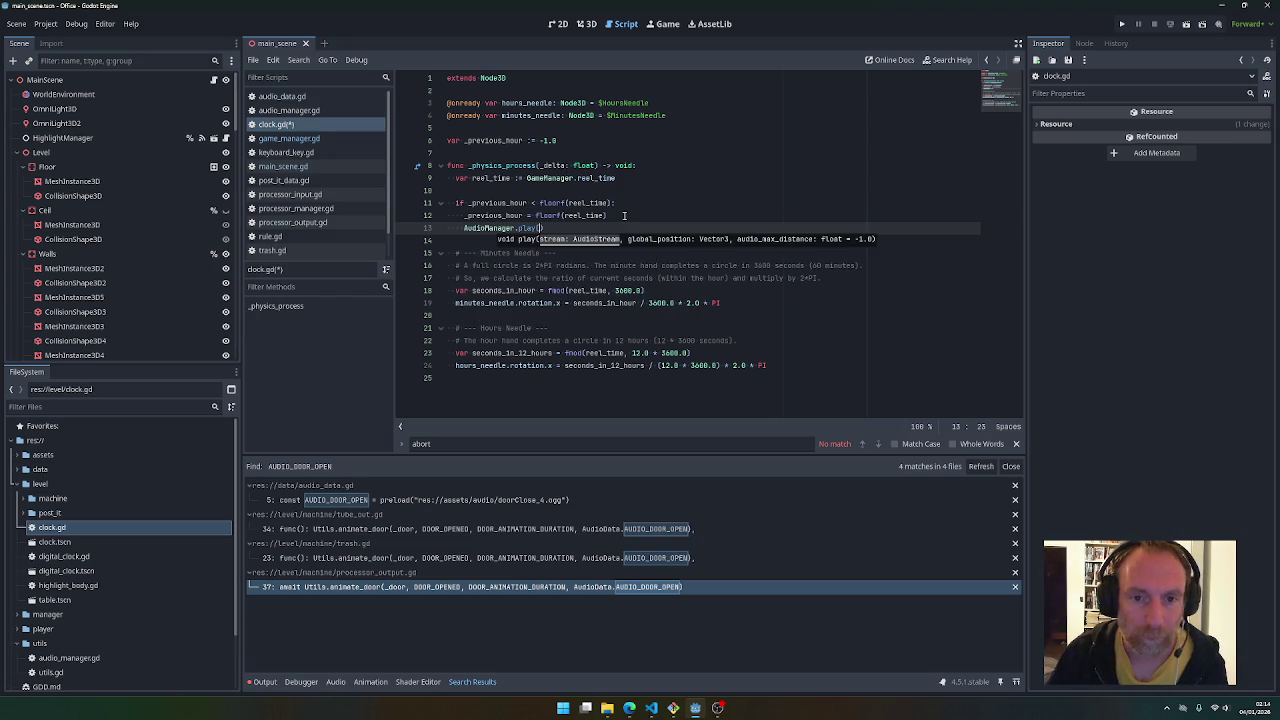
pyautogui.write('AudioData')
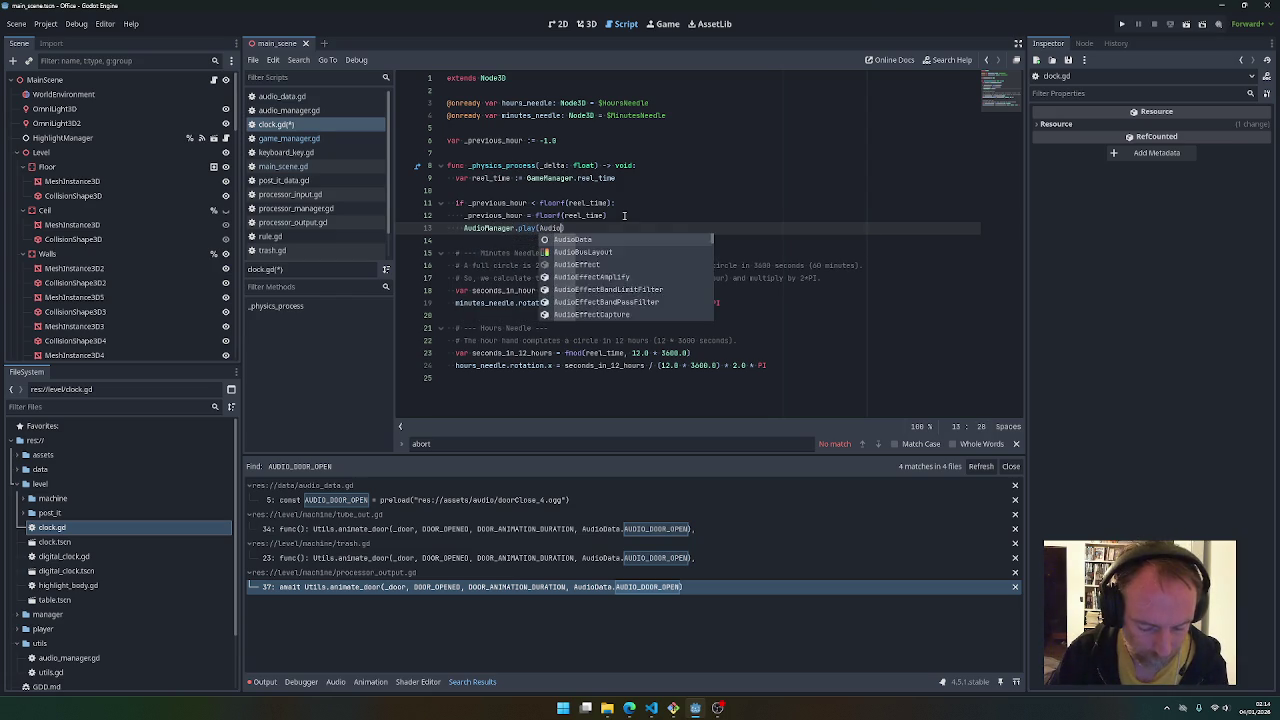
pyautogui.write('.')
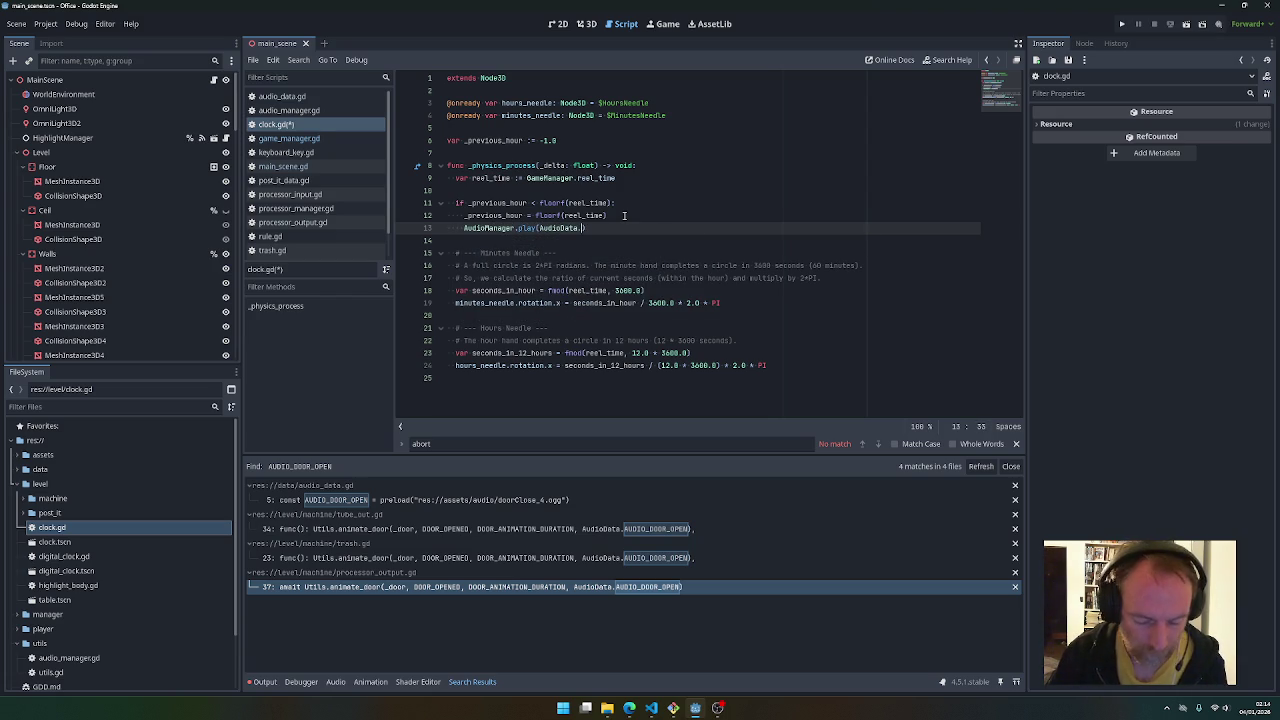
pyautogui.click(282, 96)
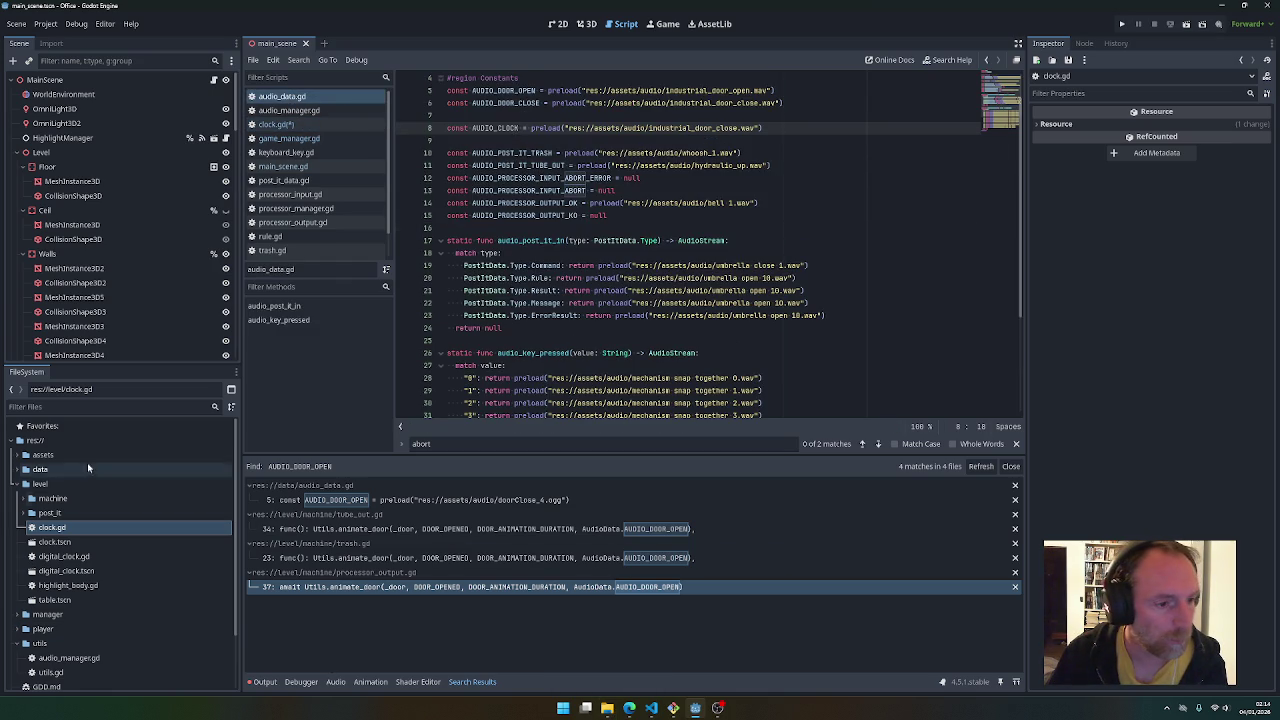
# In audio_data.gd, preload clock_tock_only.wav as AUDIO_CLOCK_TICK and save
pyautogui.click(25, 455)
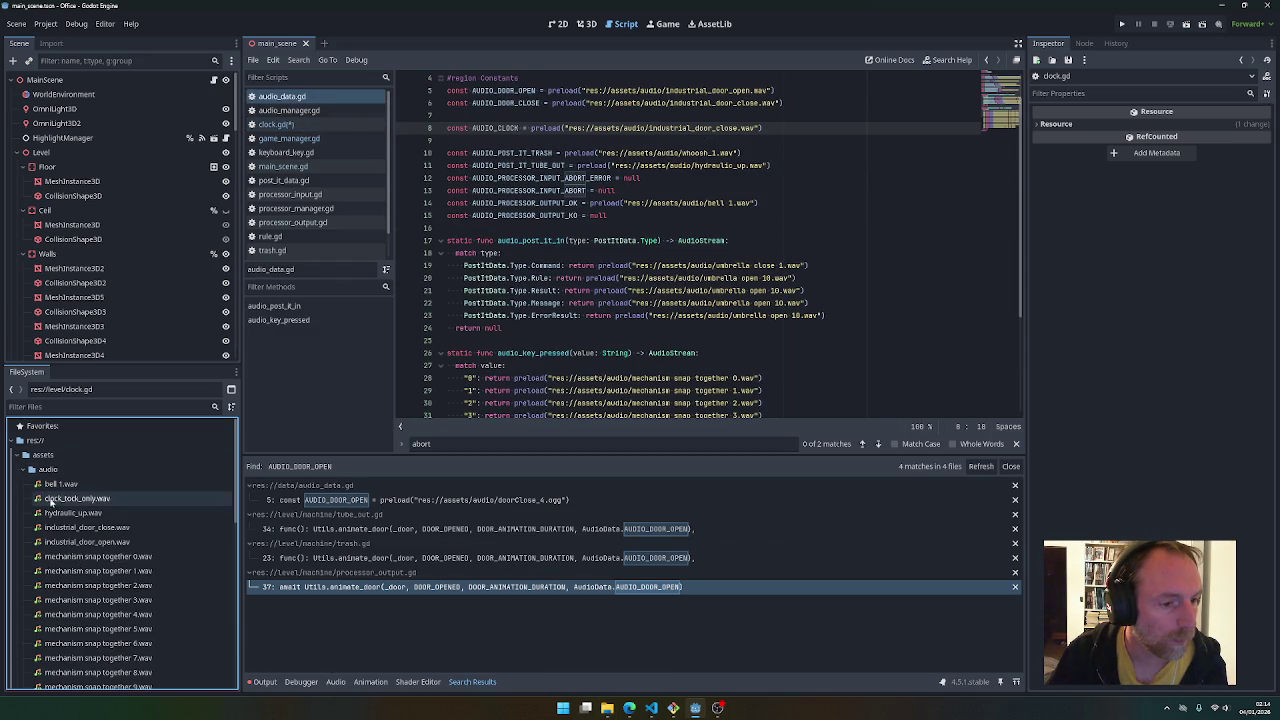
pyautogui.moveTo(63, 503)
pyautogui.mouseDown()
pyautogui.moveTo(560, 277)
pyautogui.moveTo(566, 129)
pyautogui.mouseUp()
pyautogui.hotkey('shift', 'End')
pyautogui.press('Delete')
pyautogui.write(')')
pyautogui.press('Down')
pyautogui.click(520, 128)
pyautogui.write('_TICK')
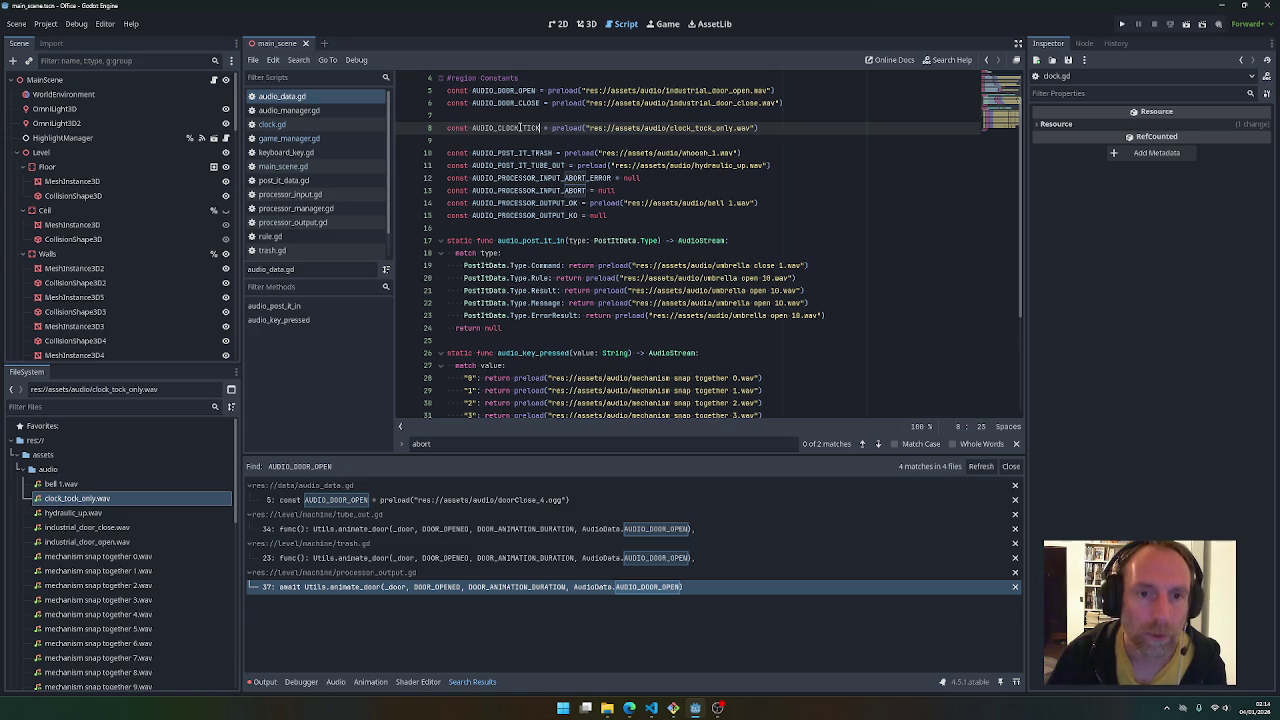
pyautogui.hotkey('ctrl', 's')
# Back in clock.gd, pass AUDIO_CLOCK_TICK to the play call, followed by ', global'
pyautogui.click(294, 111)
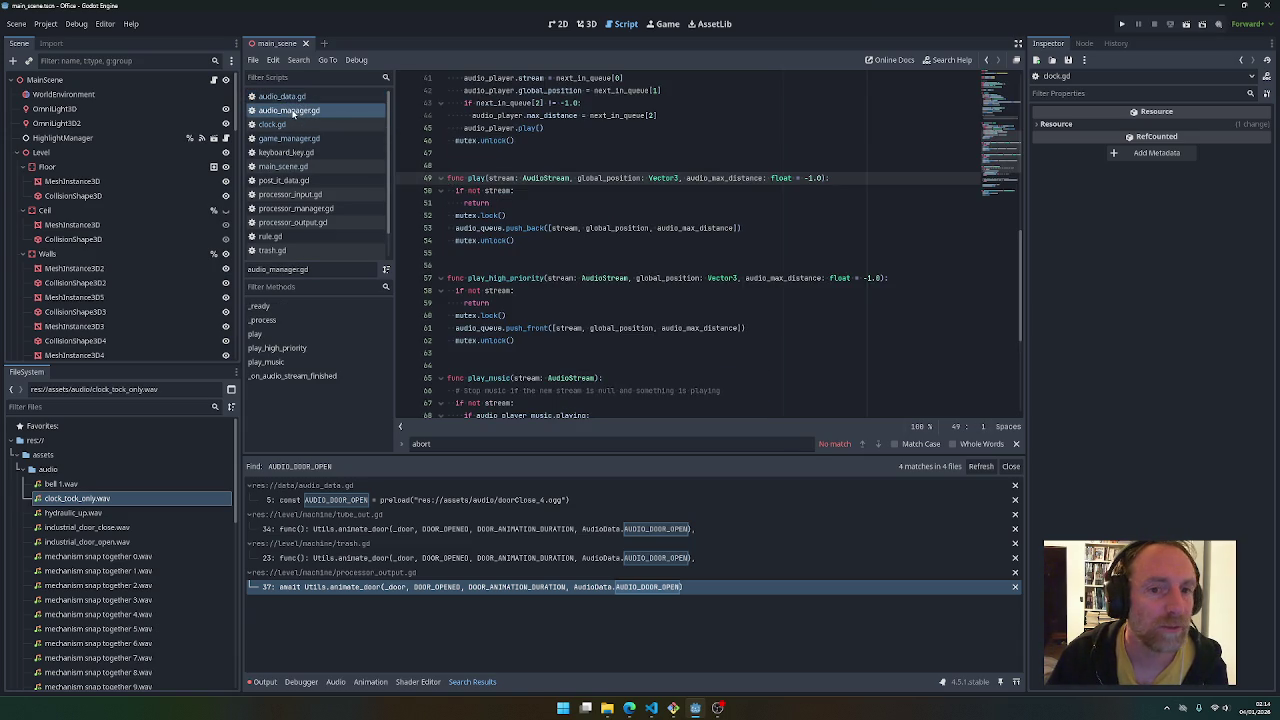
pyautogui.click(280, 124)
pyautogui.hotkey('ctrl', 'v')
pyautogui.write(', global')
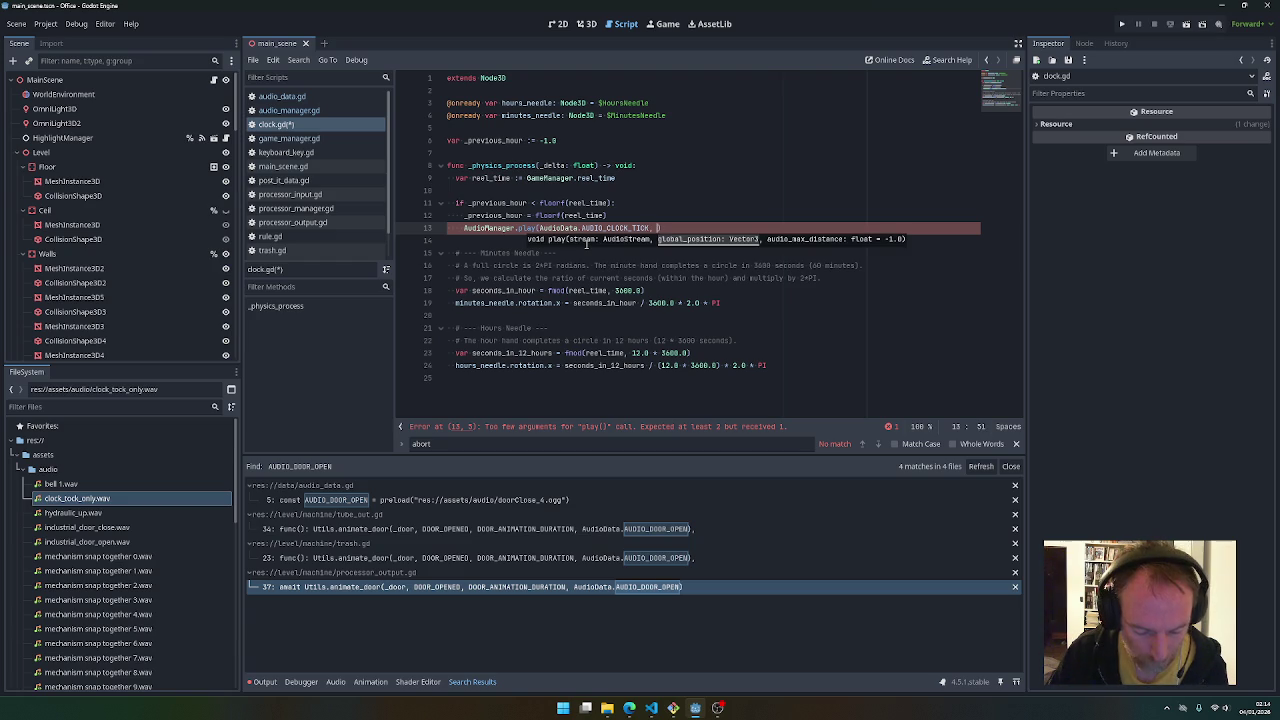
# Finish AudioManager.play(AudioData.AUDIO_CLOCK_TICK, global_position) and add a blank line above the hour check
pyautogui.press('Down')
pyautogui.press('Return')
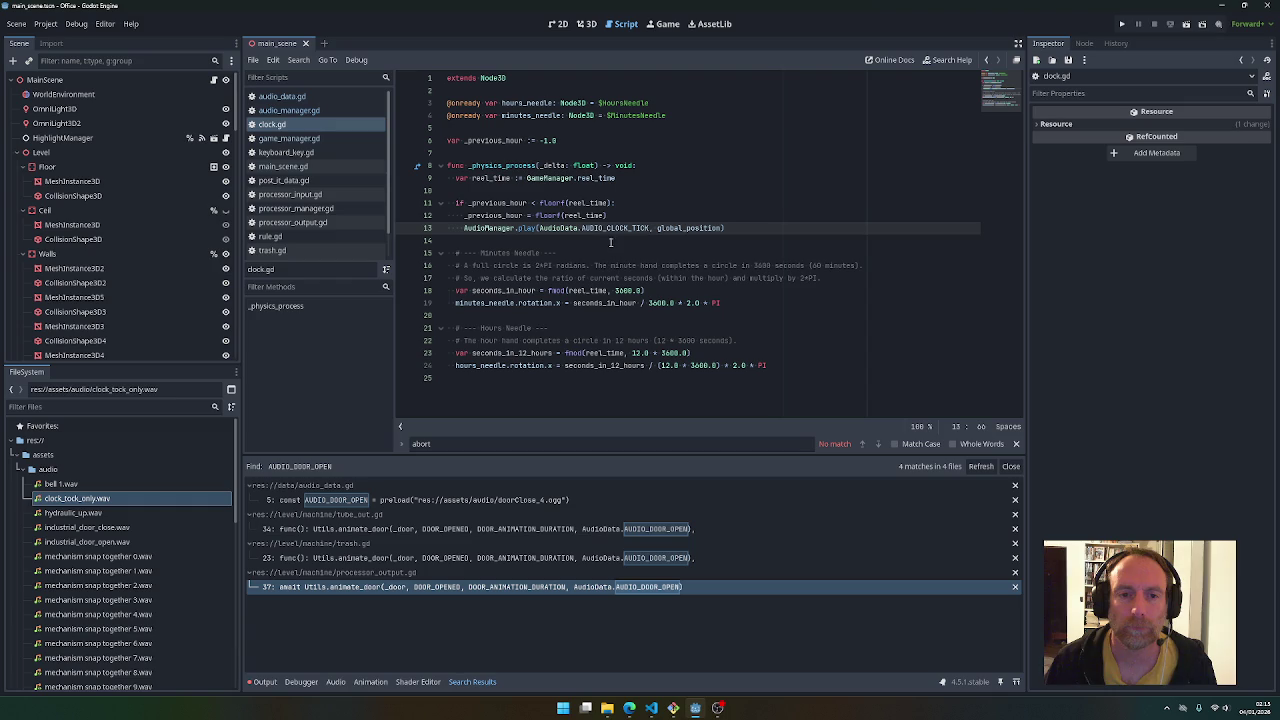
pyautogui.click(570, 191)
pyautogui.press('Return')
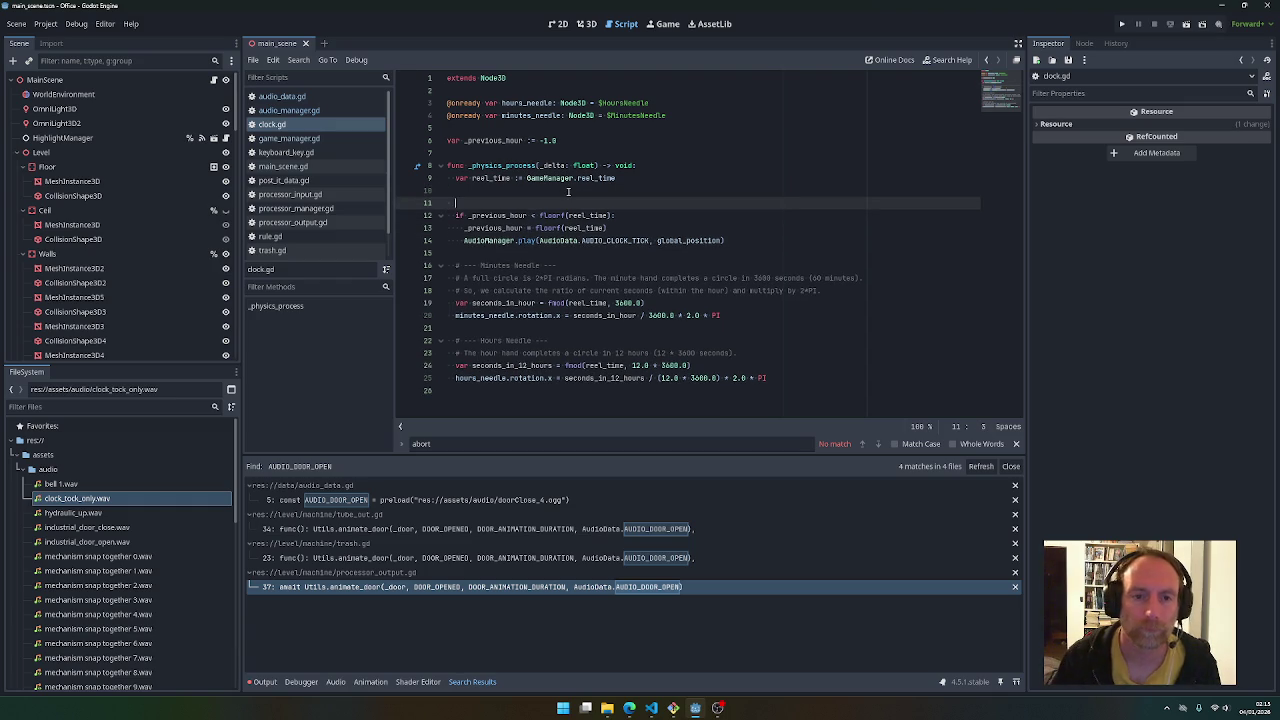
# Begin 'var fl' for floor_reel_time, reviewing the seconds_in_hour and seconds_in_12_hours variables
pyautogui.write('var floor_reel_time')
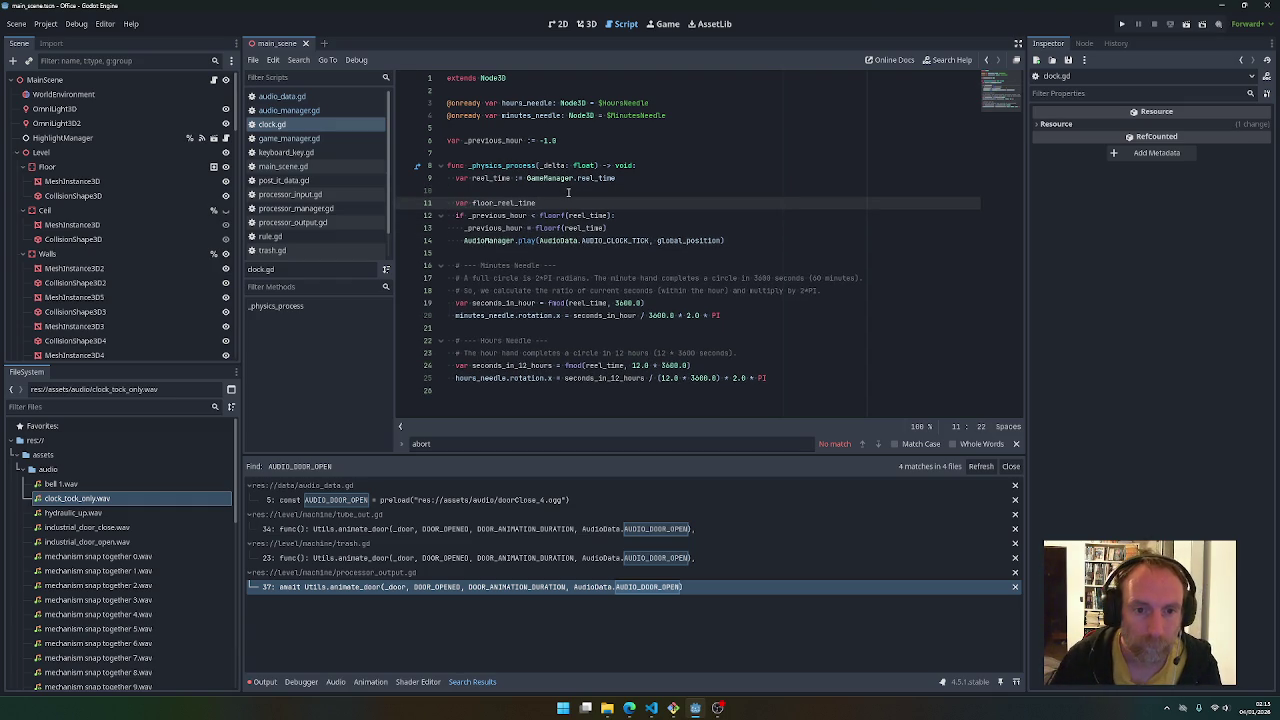
pyautogui.doubleClick(511, 303)
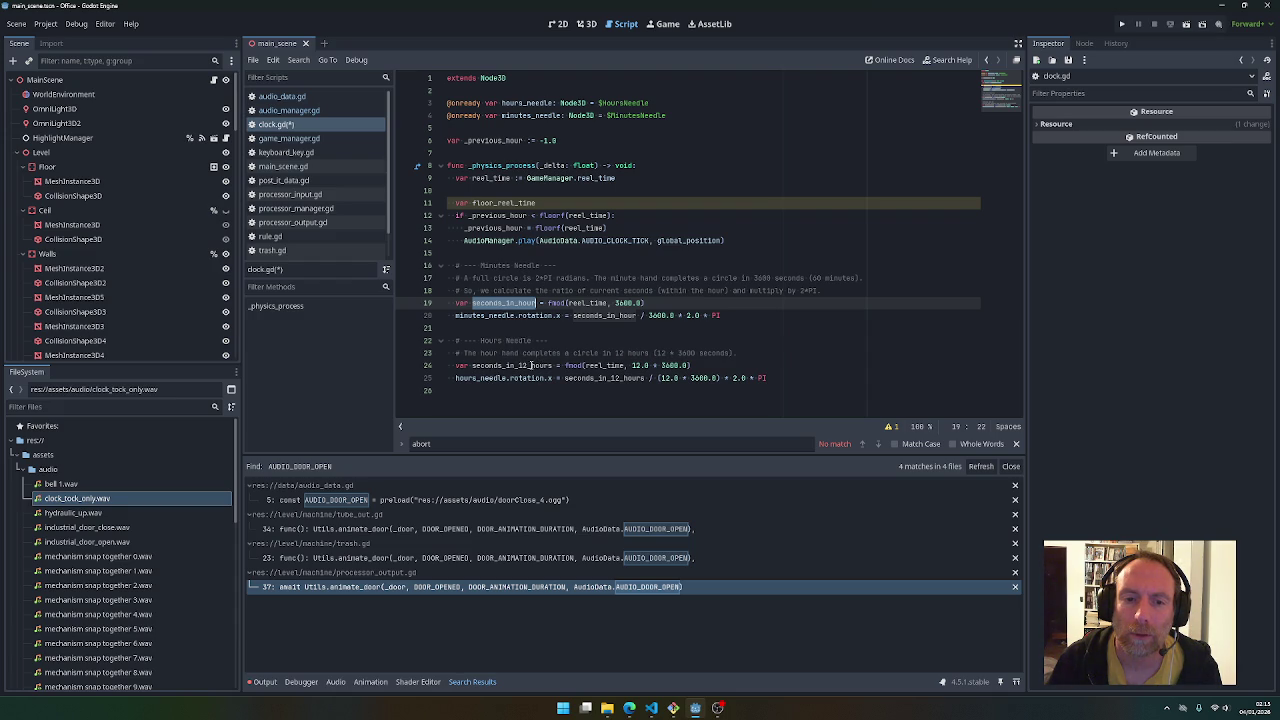
pyautogui.doubleClick(531, 365)
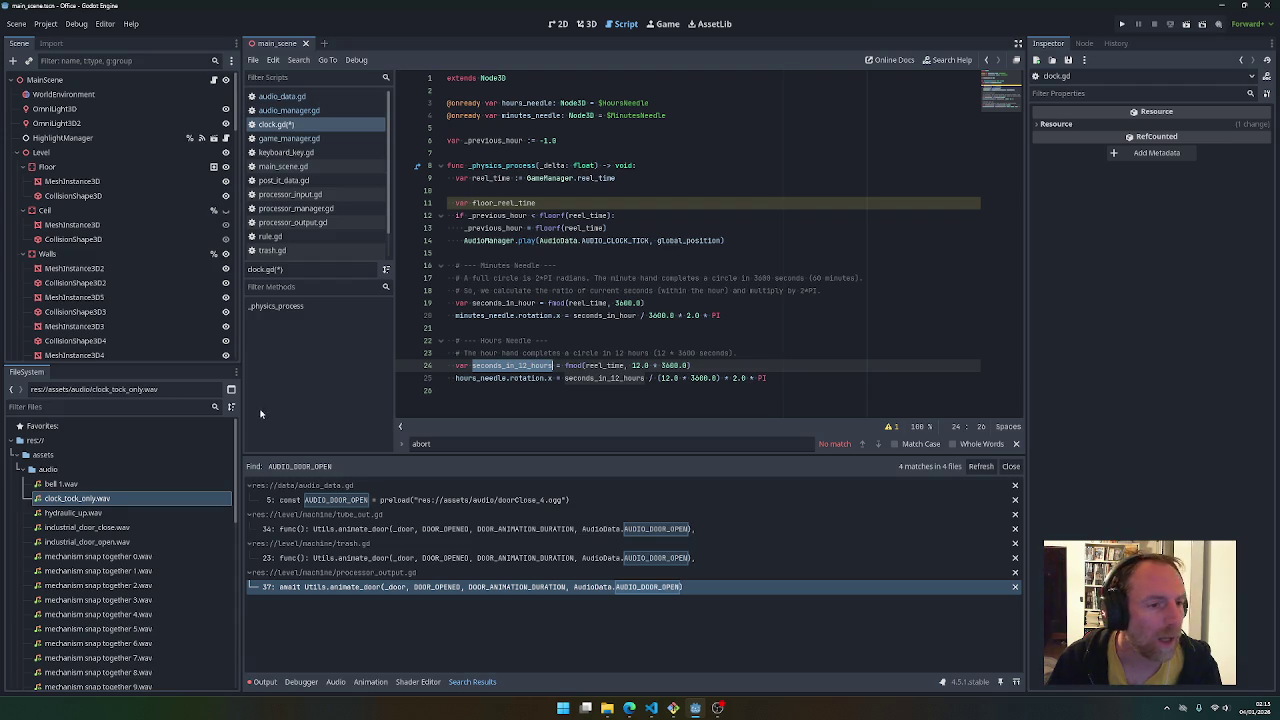
pyautogui.scroll(-10, 153, 482)
pyautogui.scroll(-1, 153, 482)
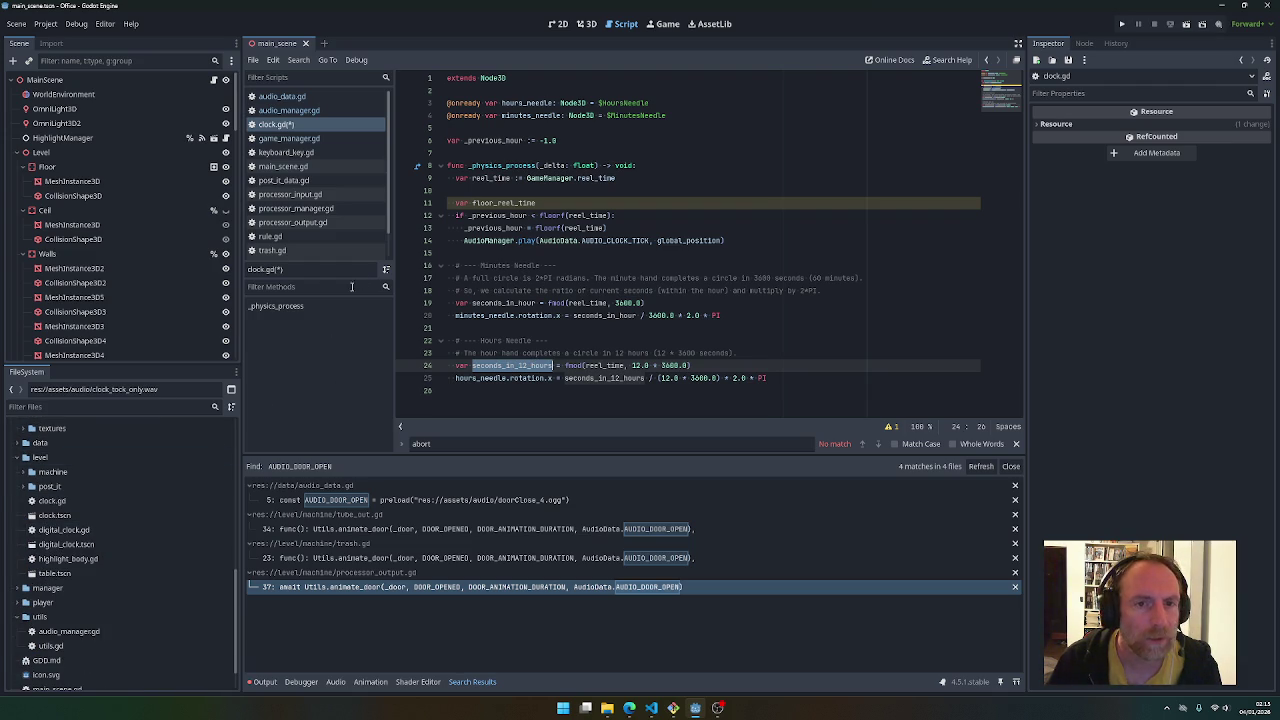
# Cut the _previous_hour declaration and hour-check block out of clock.gd and save
pyautogui.moveTo(449, 138); pyautogui.dragTo(447, 152)
pyautogui.hotkey('ctrl', 'c')
pyautogui.press('BackSpace')
pyautogui.press('BackSpace')
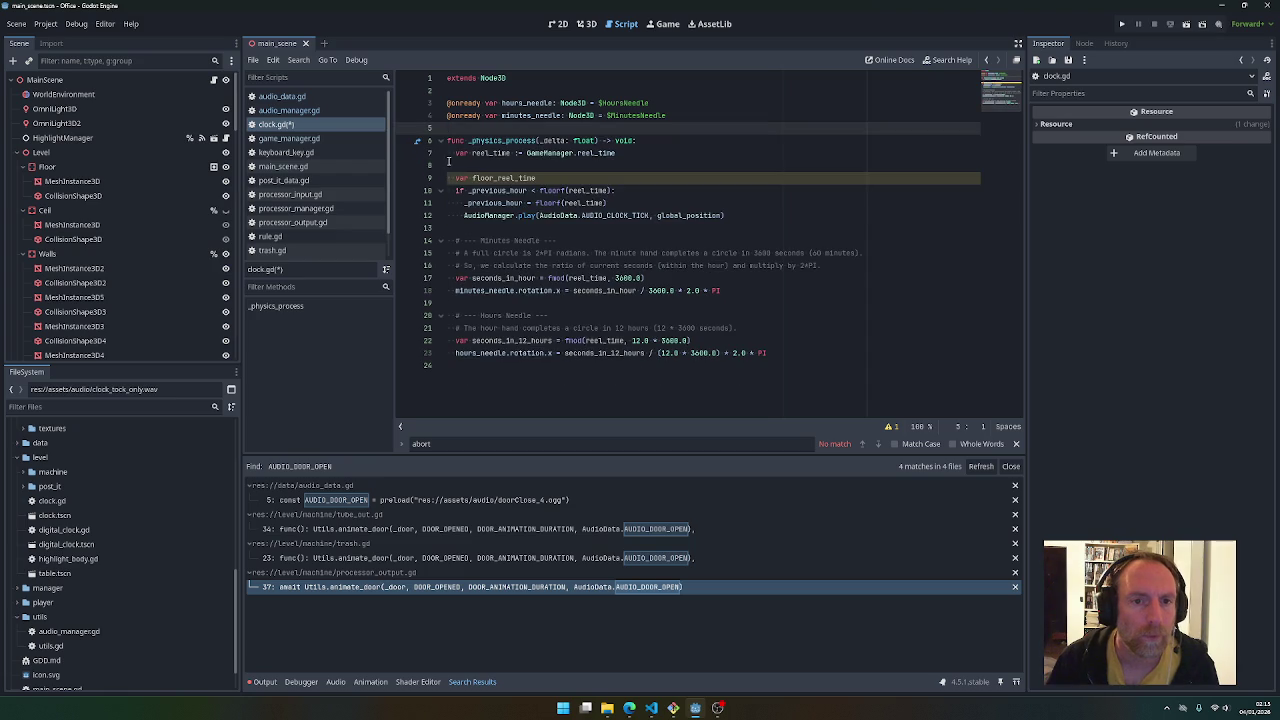
pyautogui.click(452, 183)
pyautogui.hotkey('ctrl', 'v')
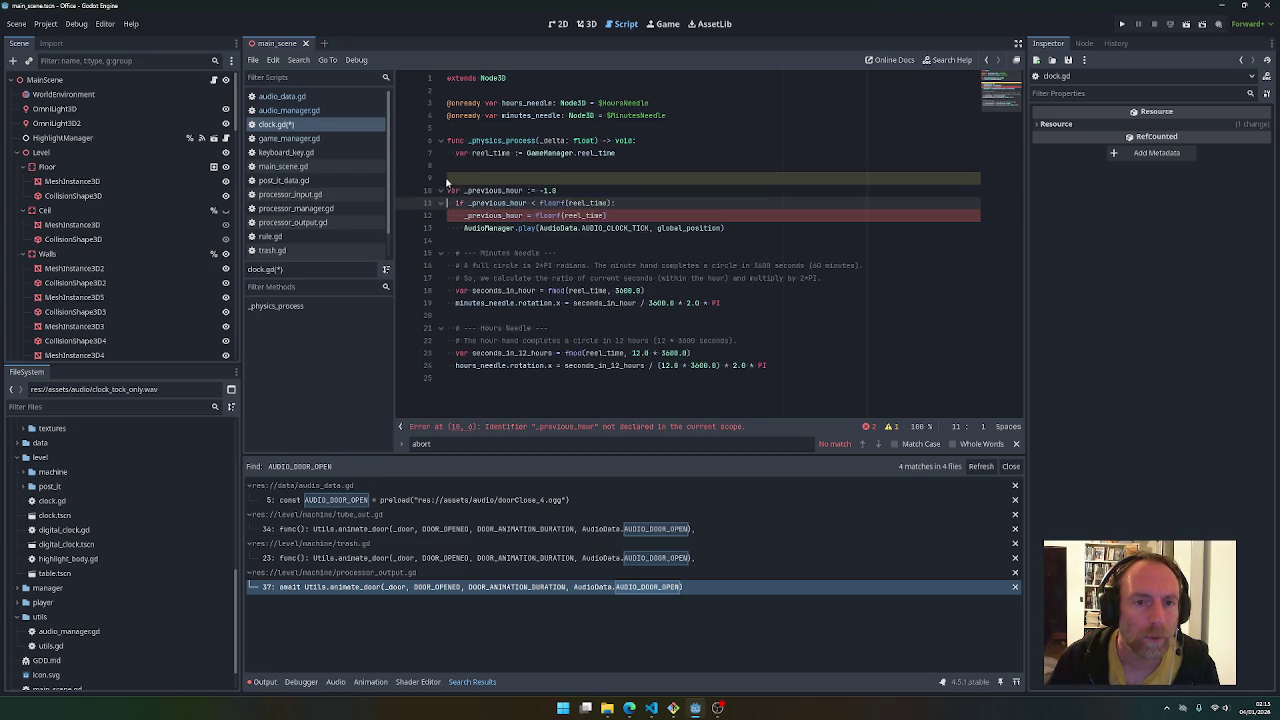
pyautogui.moveTo(450, 177); pyautogui.dragTo(440, 242)
pyautogui.hotkey('ctrl', 'c')
pyautogui.press('BackSpace')
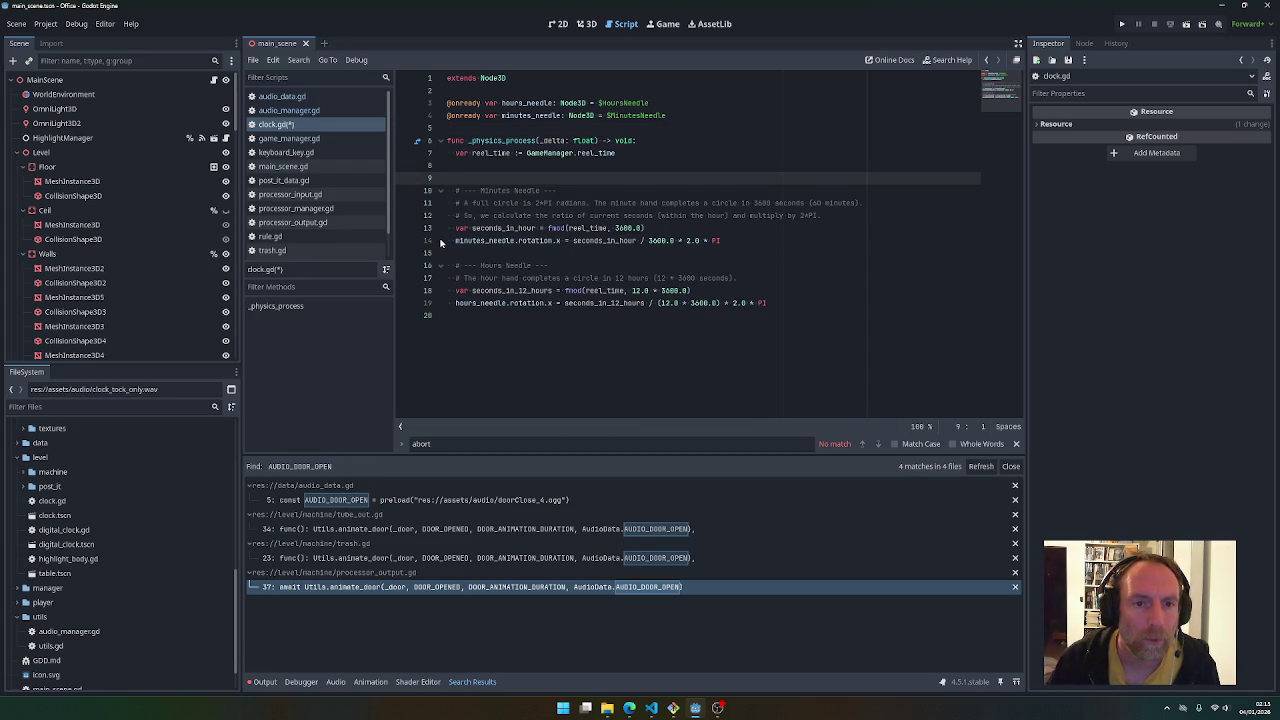
pyautogui.hotkey('ctrl', 's')
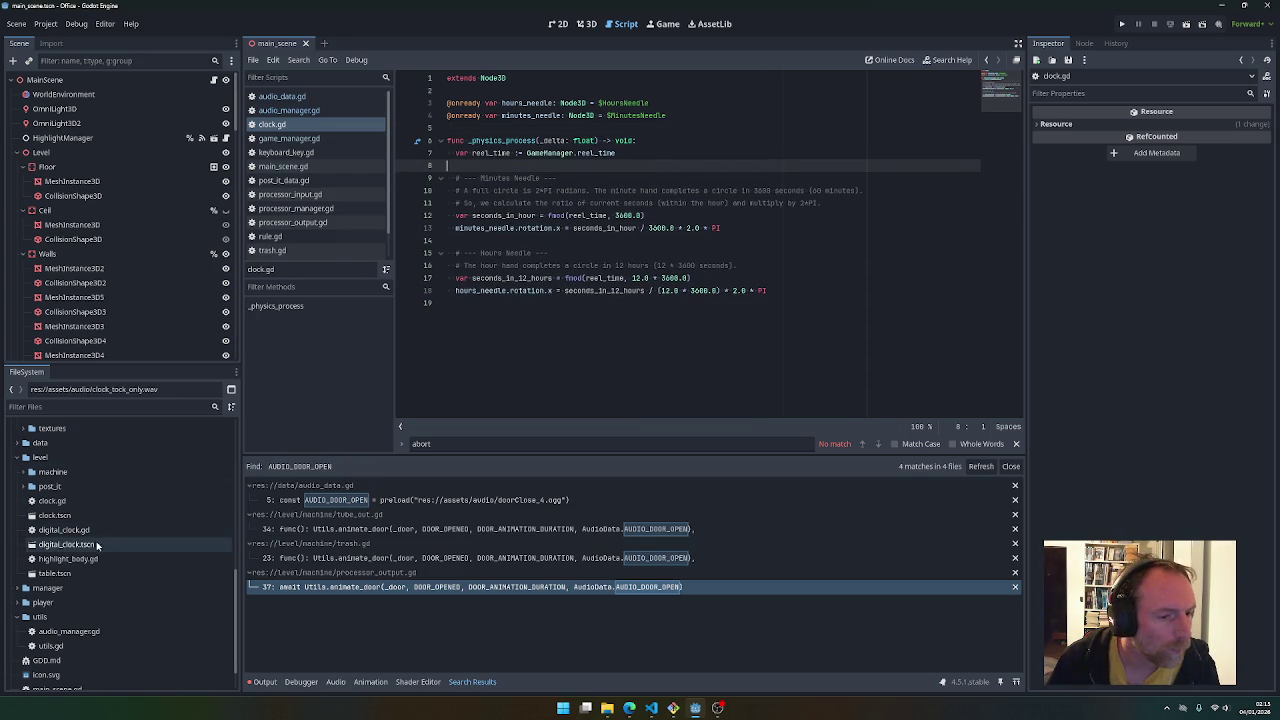
# Paste the code into digital_clock.gd, moving the if-block inside _physics_process
pyautogui.click(88, 532)
pyautogui.doubleClick(88, 532)
pyautogui.click(467, 117)
pyautogui.hotkey('ctrl', 'v')
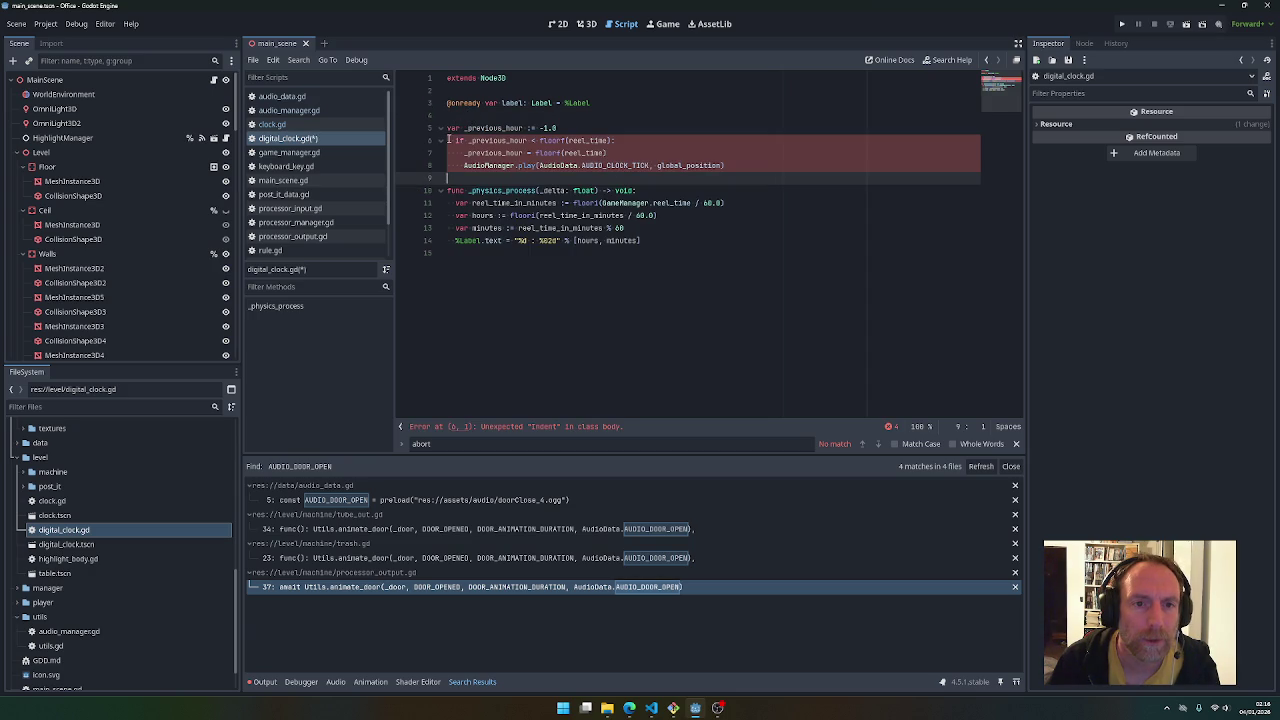
pyautogui.moveTo(449, 140); pyautogui.dragTo(443, 176)
pyautogui.hotkey('ctrl', 'x')
pyautogui.click(449, 216)
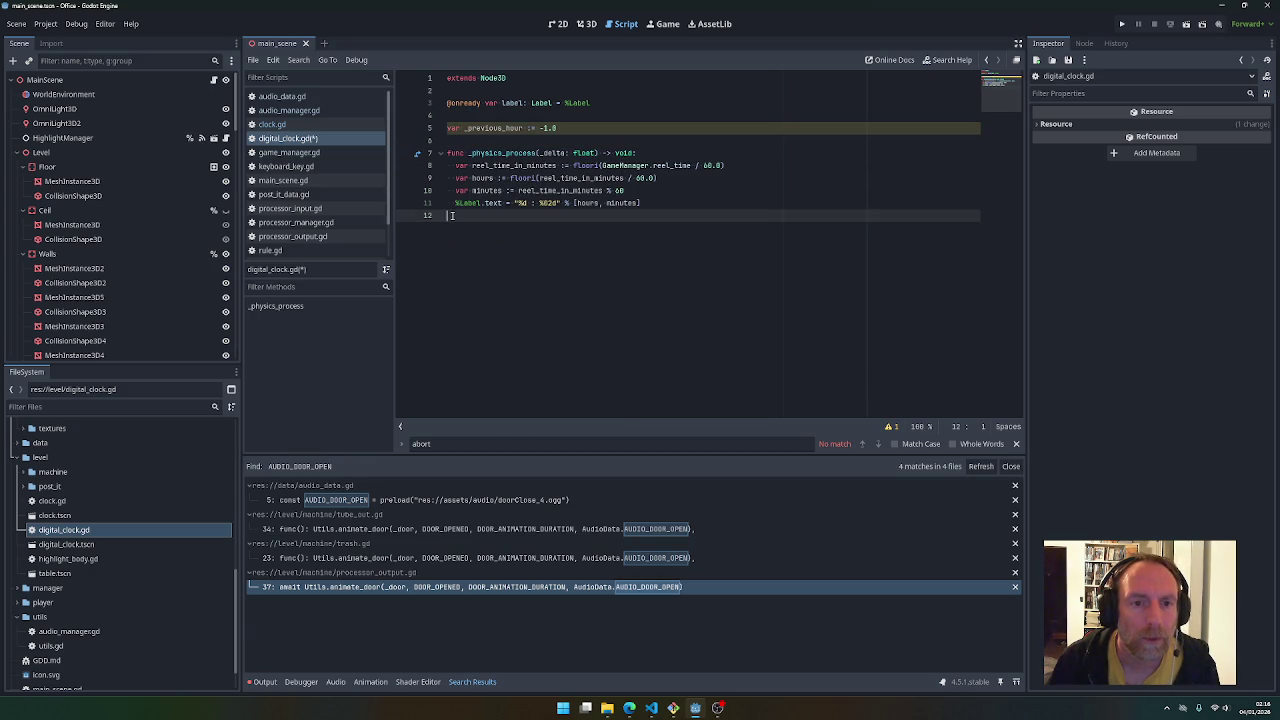
pyautogui.hotkey('ctrl', 'v')
pyautogui.click(449, 216)
pyautogui.press('Return')
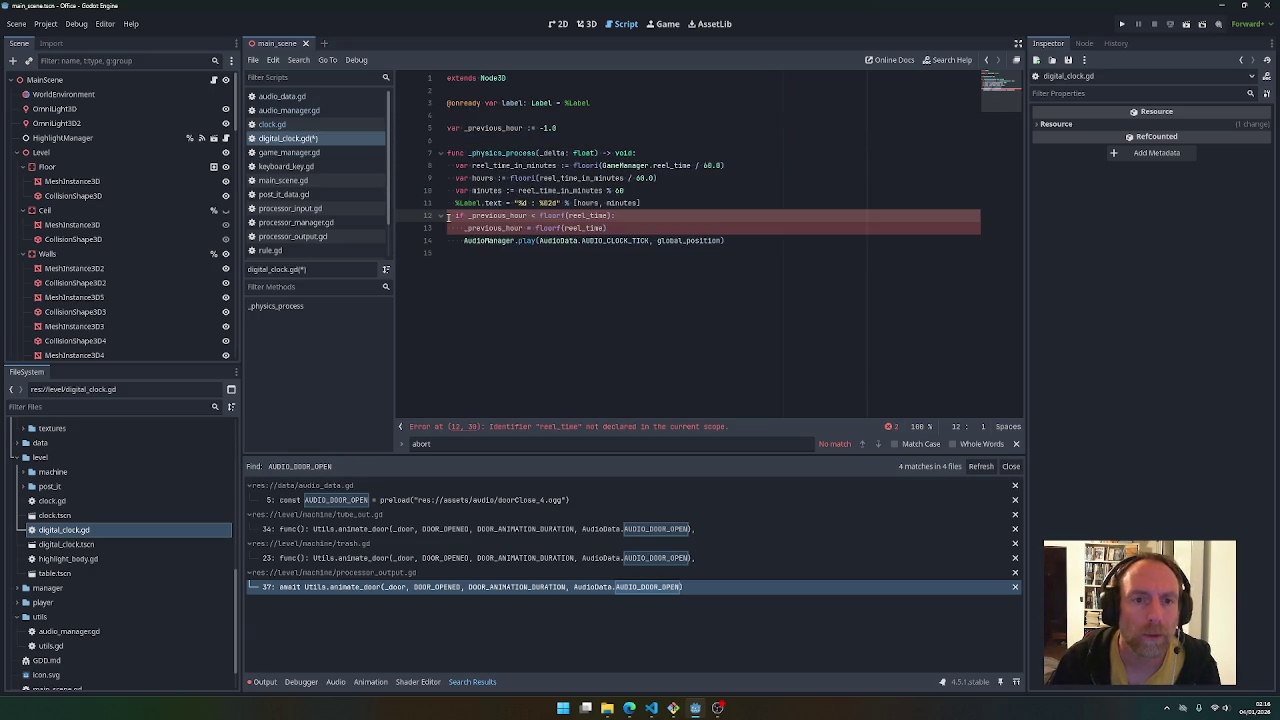
# Change _previous_hour's start to -1 and replace both floorf(reel_time) uses with hours
pyautogui.doubleClick(483, 178)
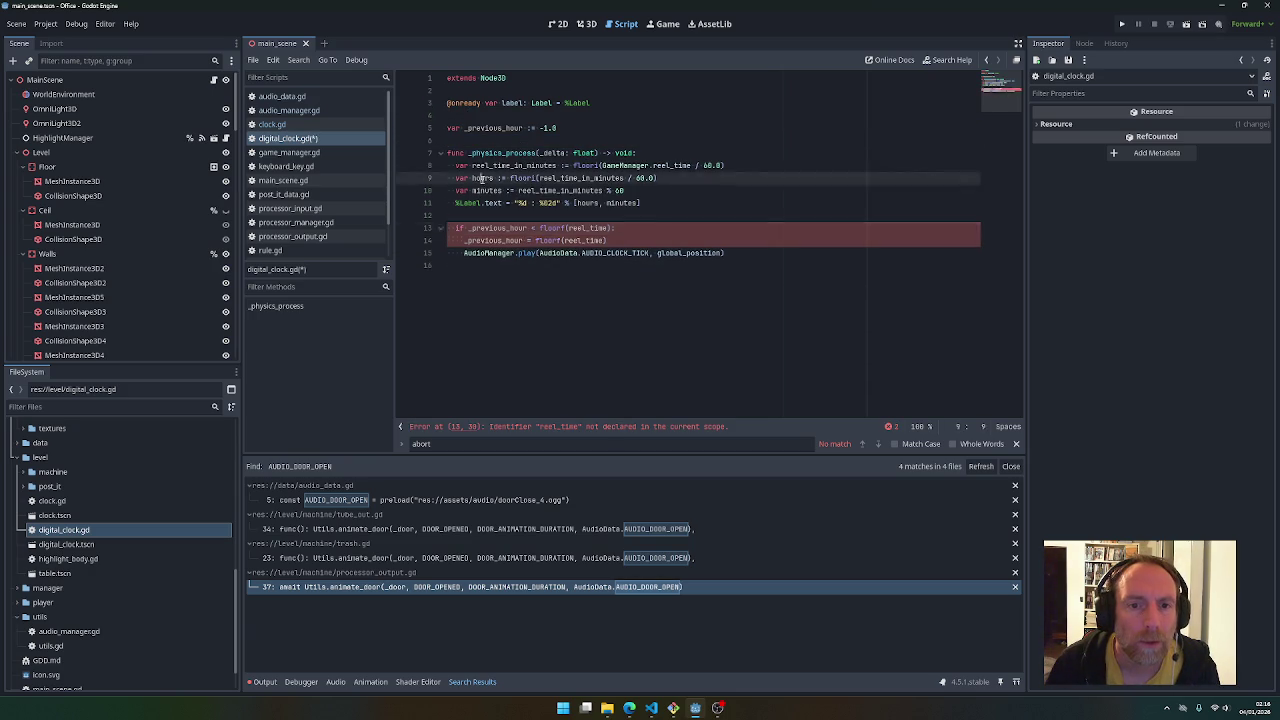
pyautogui.doubleClick(528, 129)
pyautogui.moveTo(548, 128); pyautogui.dragTo(560, 128)
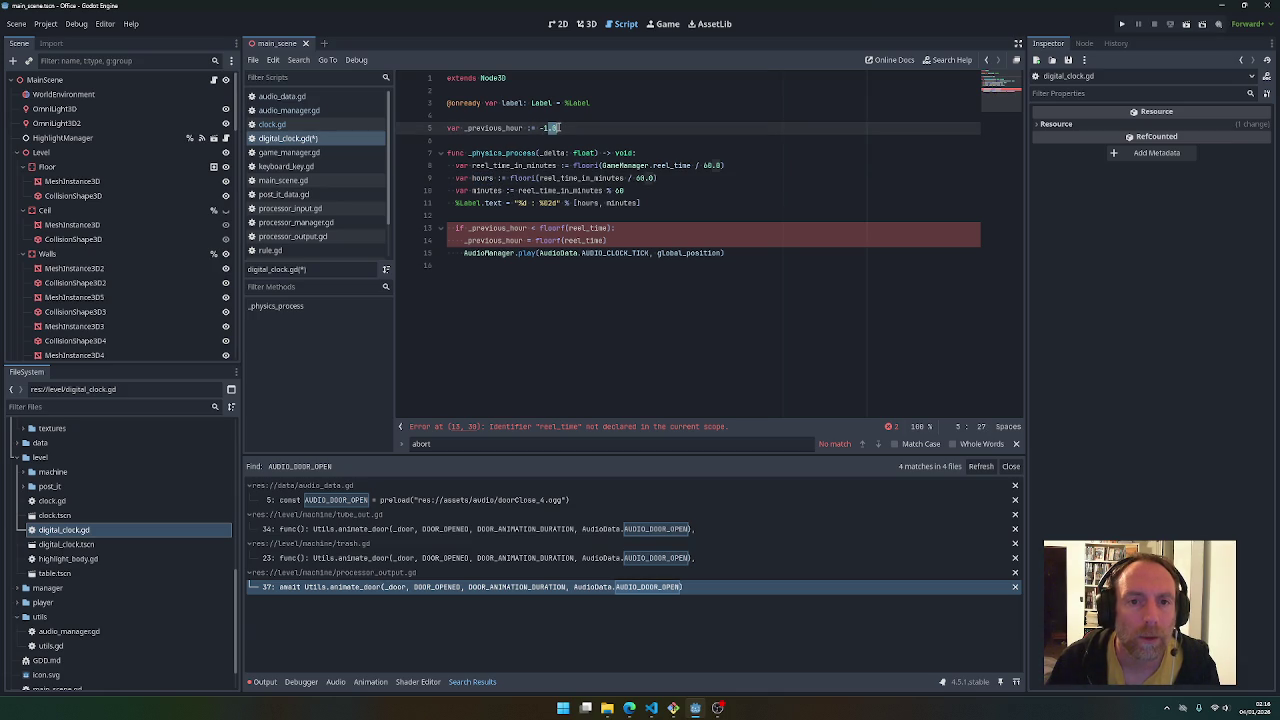
pyautogui.press('BackSpace')
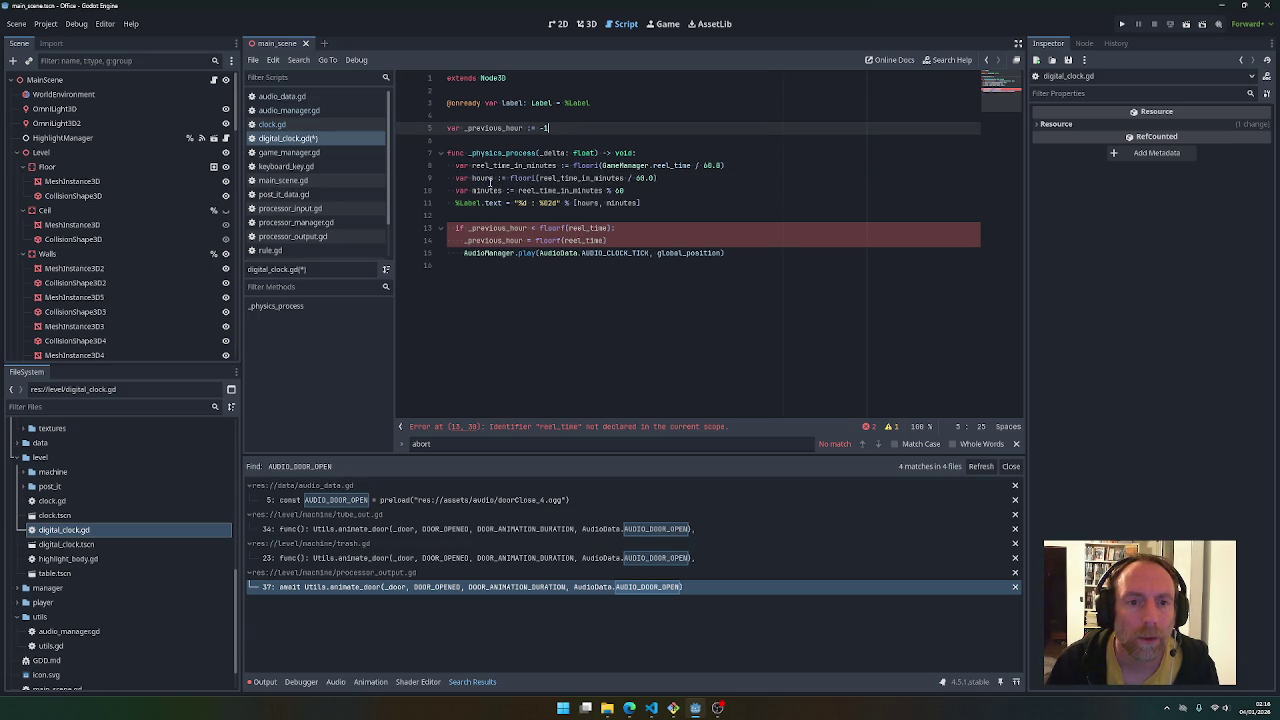
pyautogui.click(483, 190)
pyautogui.doubleClick(587, 228)
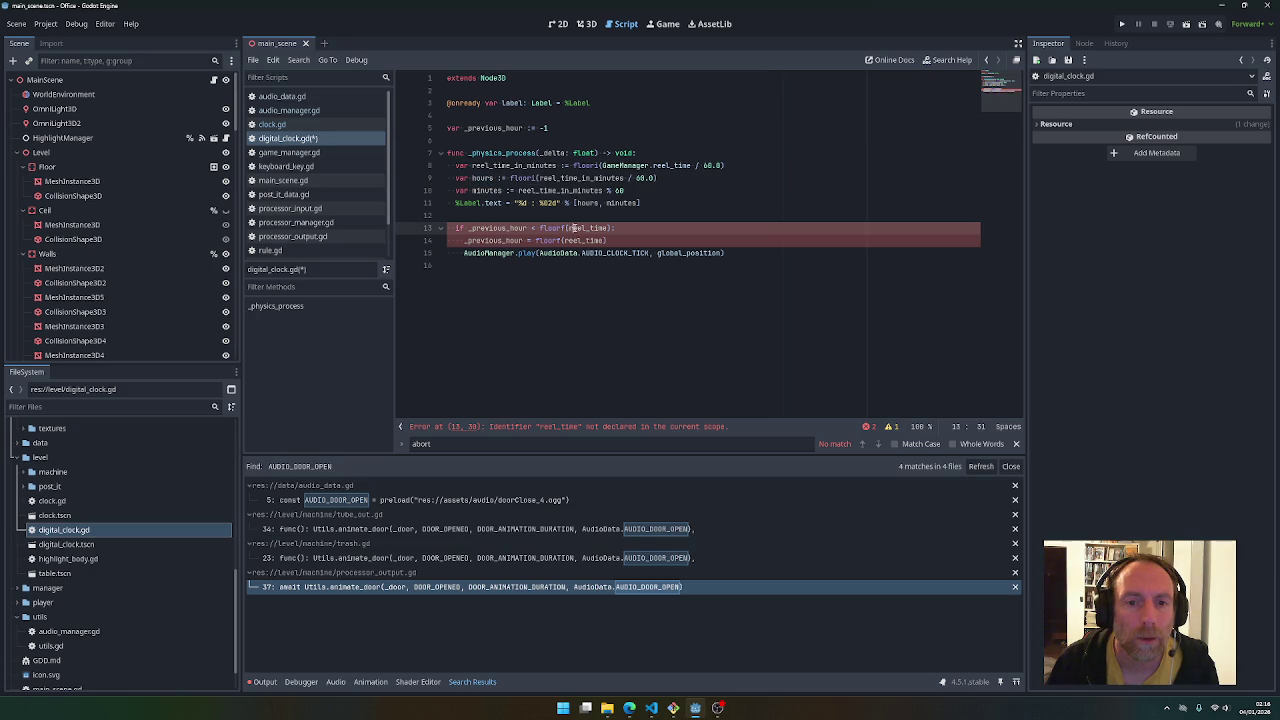
pyautogui.moveTo(540, 228); pyautogui.dragTo(612, 228)
pyautogui.write('hours')
pyautogui.moveTo(528, 241); pyautogui.dragTo(608, 241)
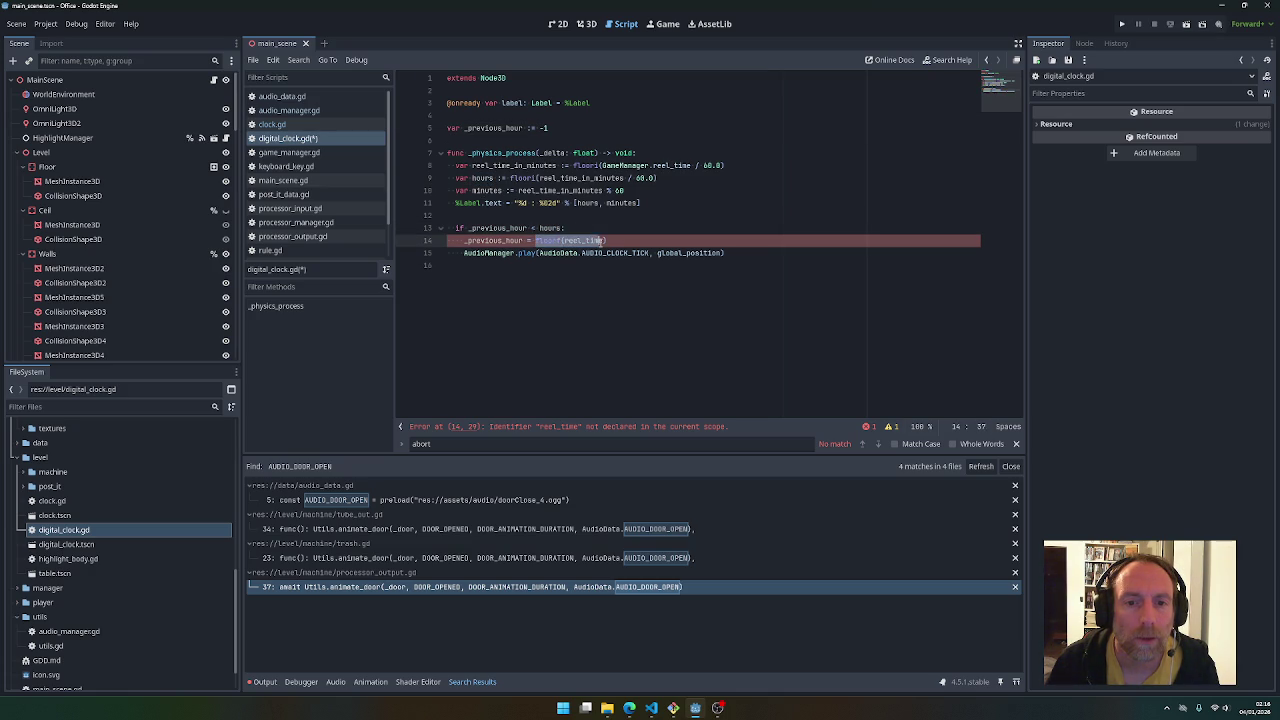
pyautogui.write('hours')
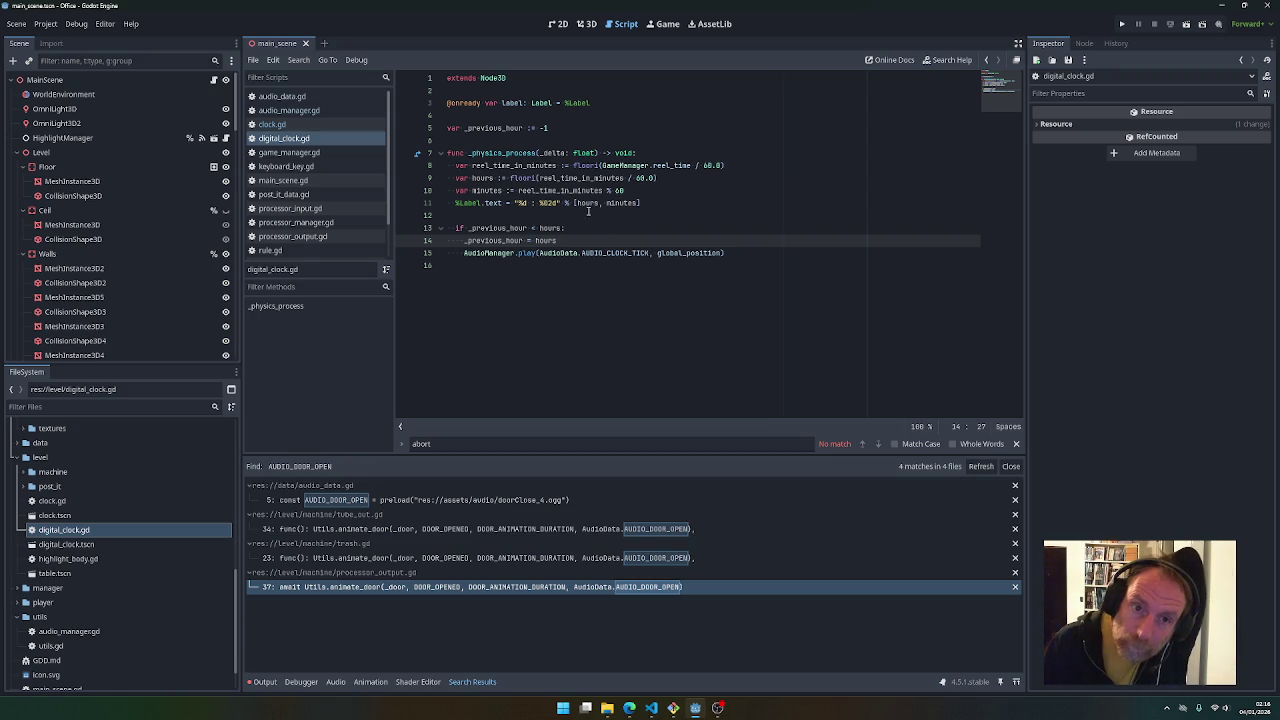
# Run the game and walk through the room toward the clocks and machine panels
pyautogui.click(1122, 23)
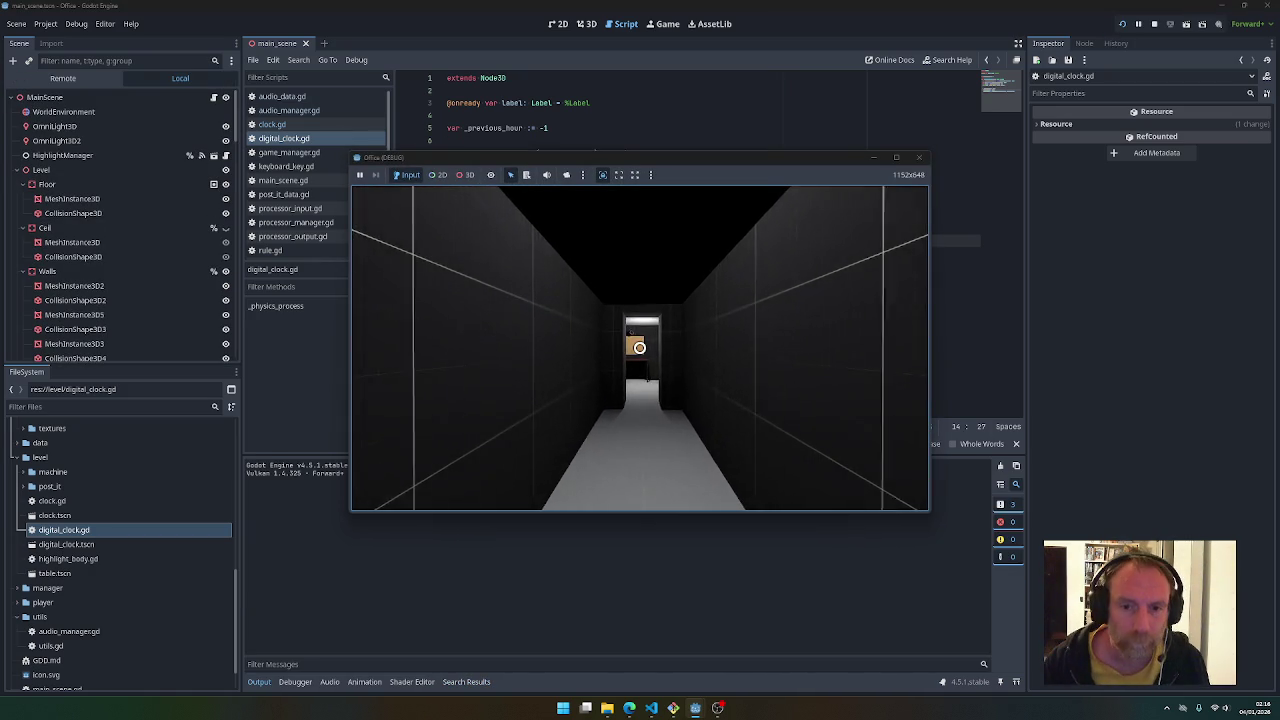
pyautogui.press('w')
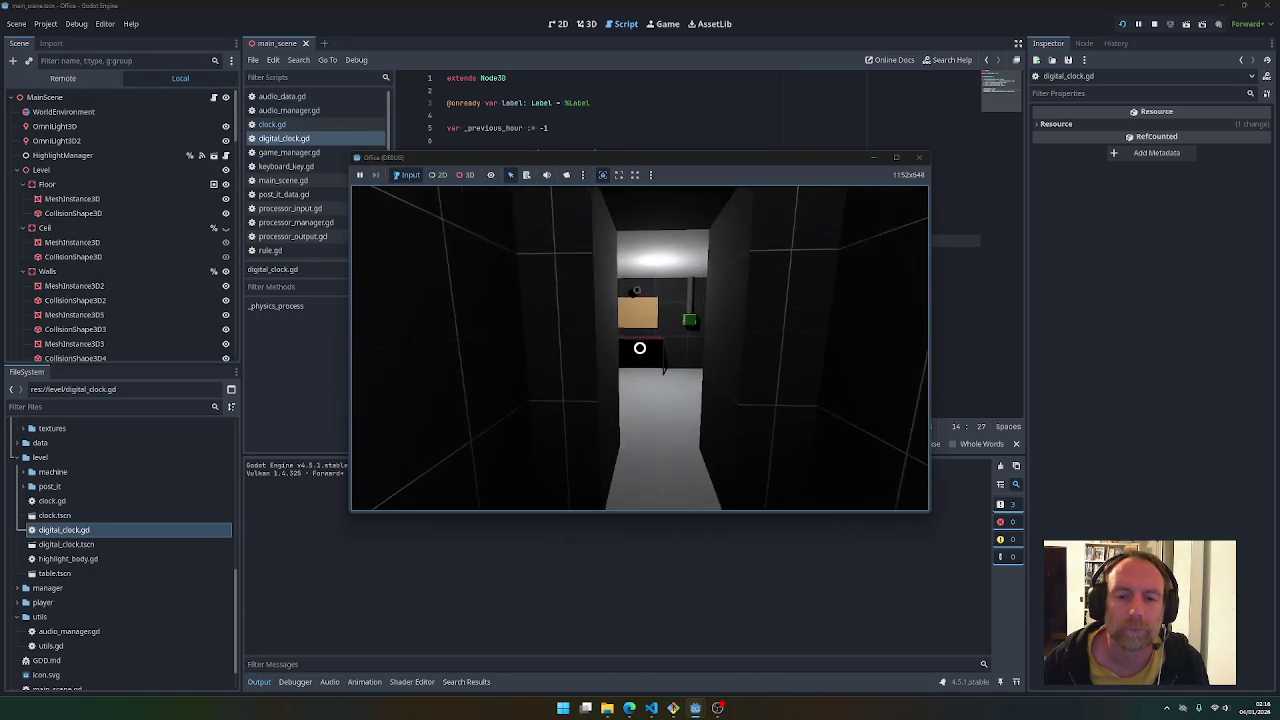
pyautogui.press('w')
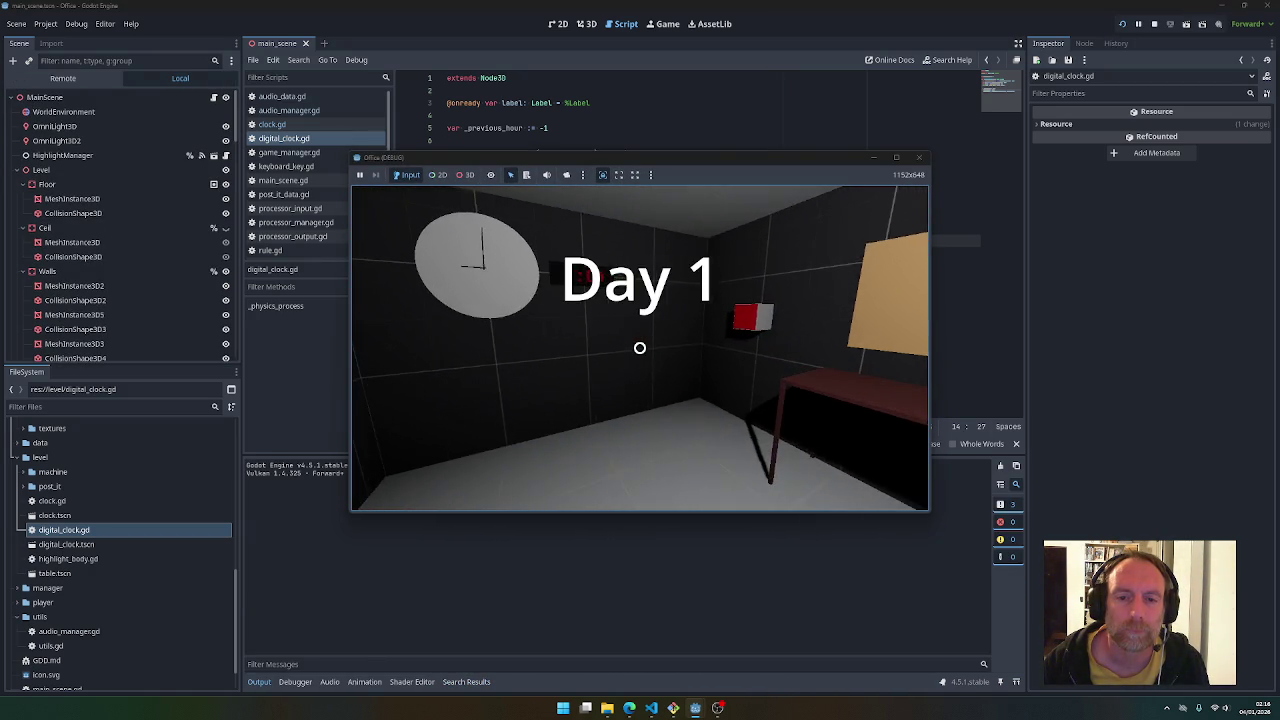
pyautogui.moveTo(640, 347)
pyautogui.press('w')
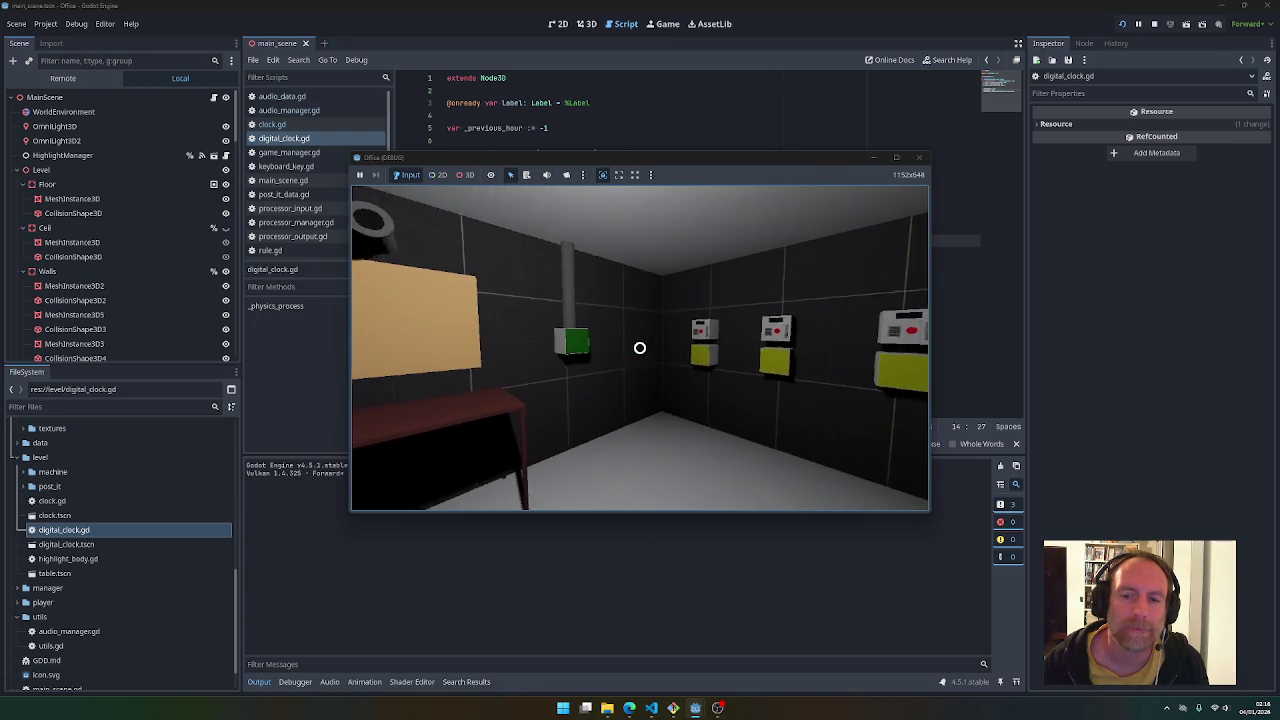
pyautogui.press('w')
# Enter code 1254 on the keypad, press the red button, then leave and quit the game
pyautogui.click(640, 347)
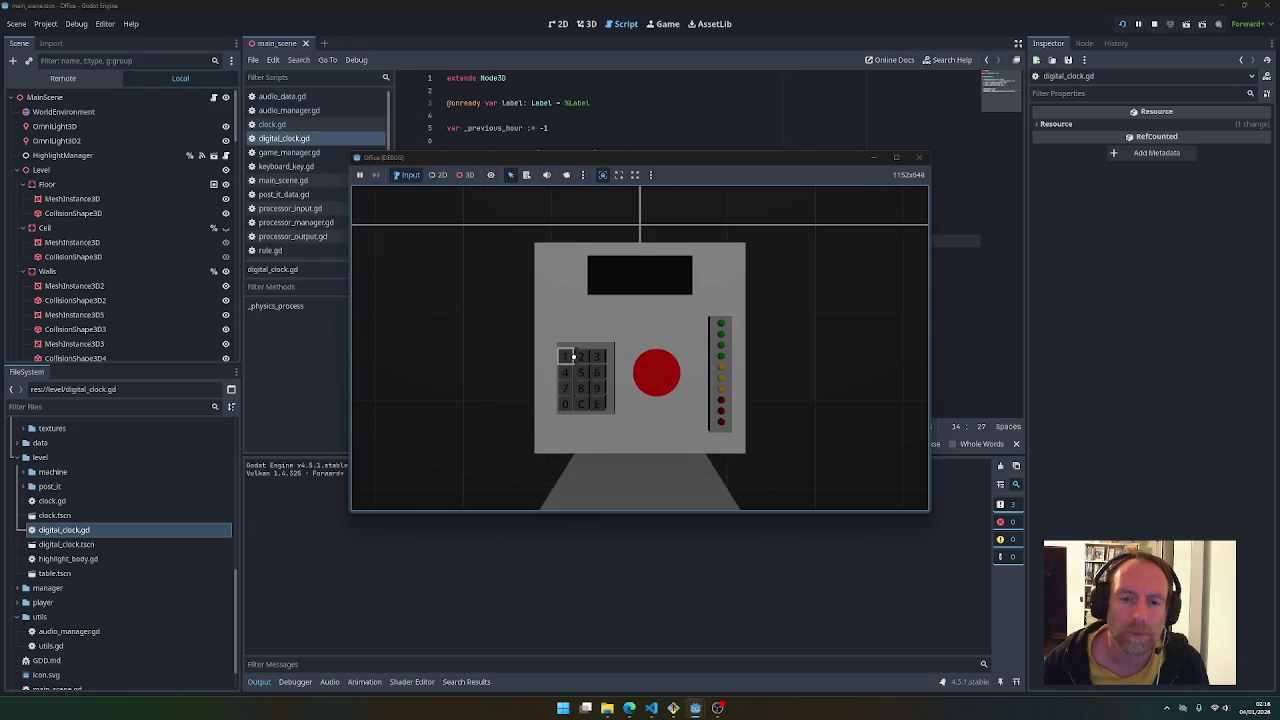
pyautogui.click(565, 356)
pyautogui.click(582, 356)
pyautogui.click(582, 372)
pyautogui.click(565, 372)
pyautogui.click(596, 404)
pyautogui.click(649, 383)
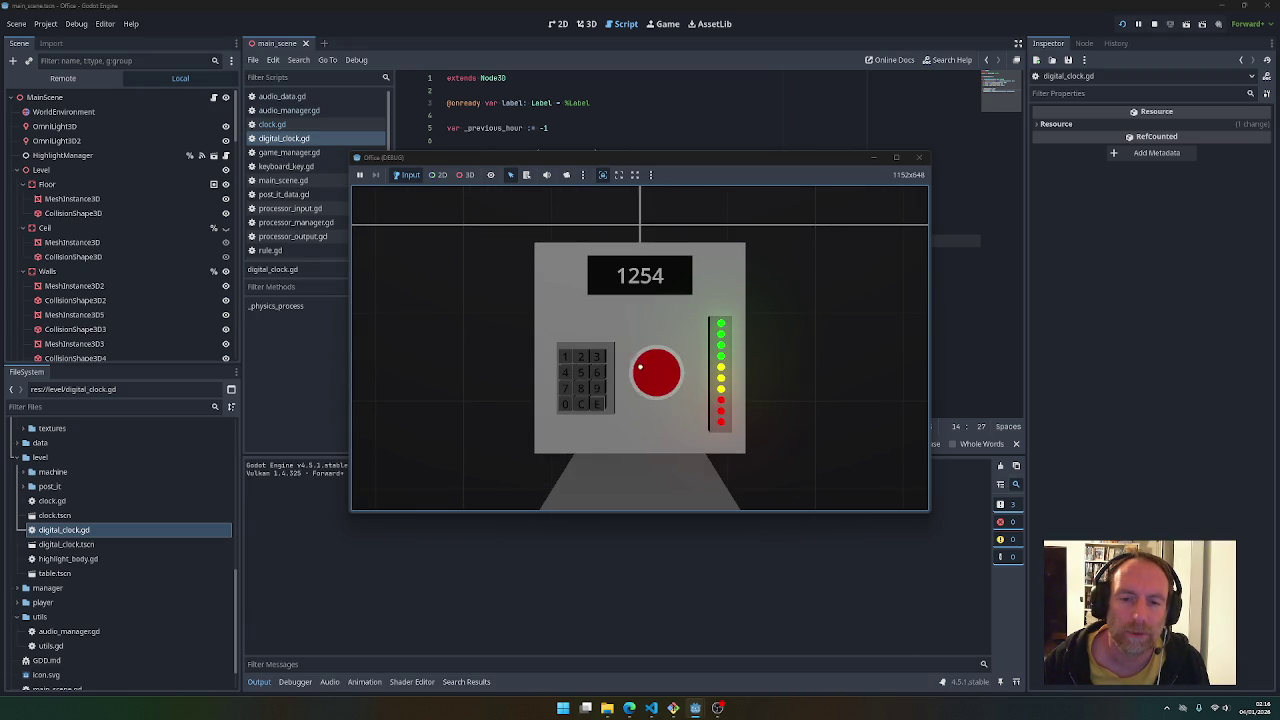
pyautogui.press('Escape')
pyautogui.press('Escape')
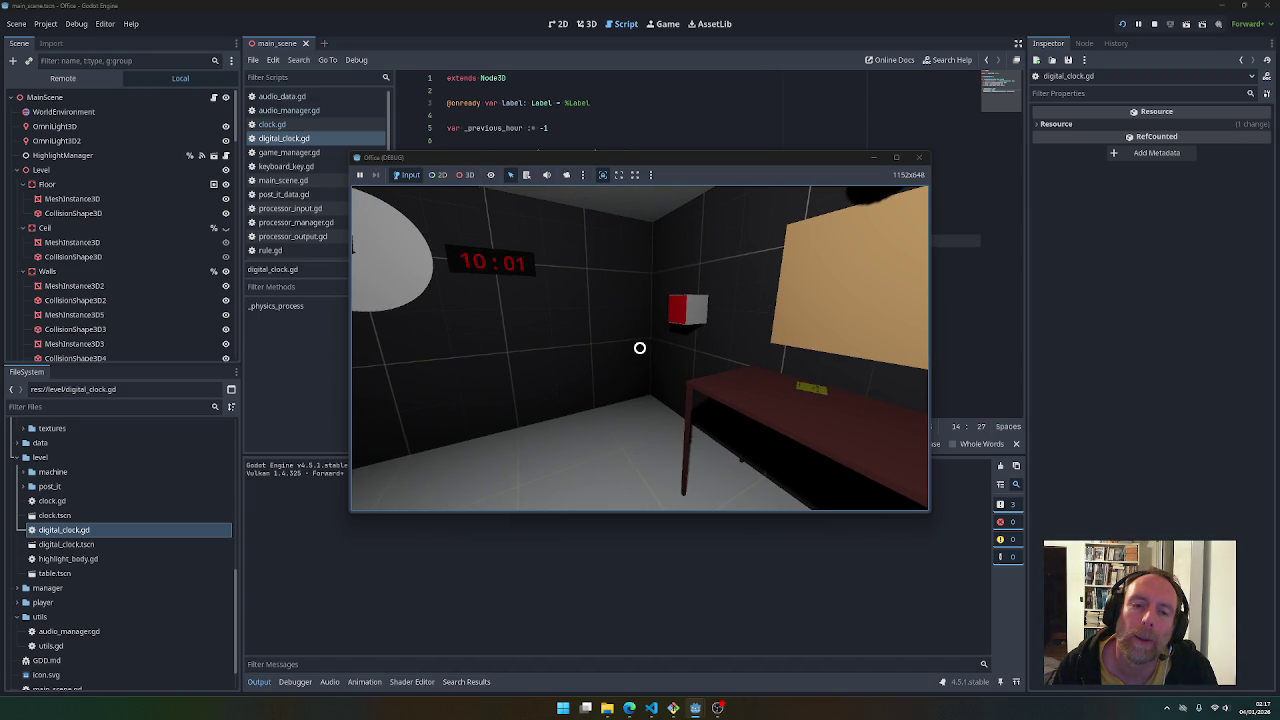
pyautogui.press('Escape')
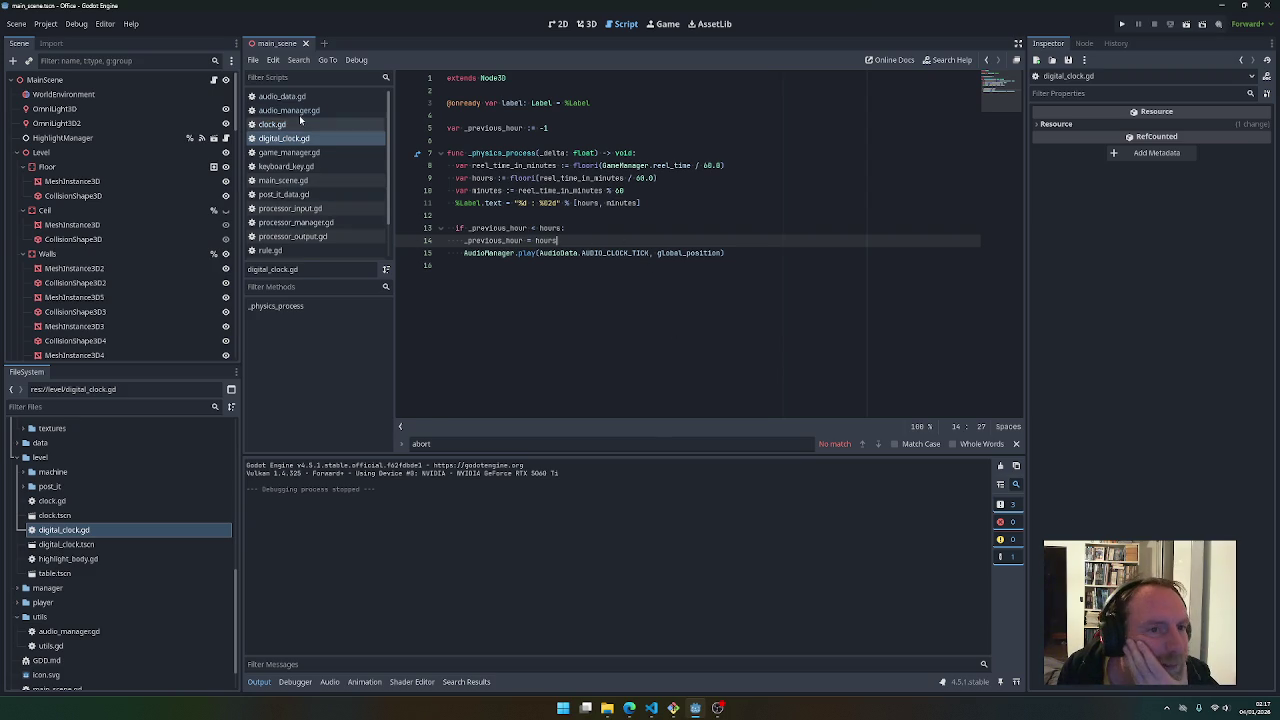
# From audio_manager.gd, search all project files for 0.25
pyautogui.click(289, 110)
pyautogui.scroll(4, 572, 257)
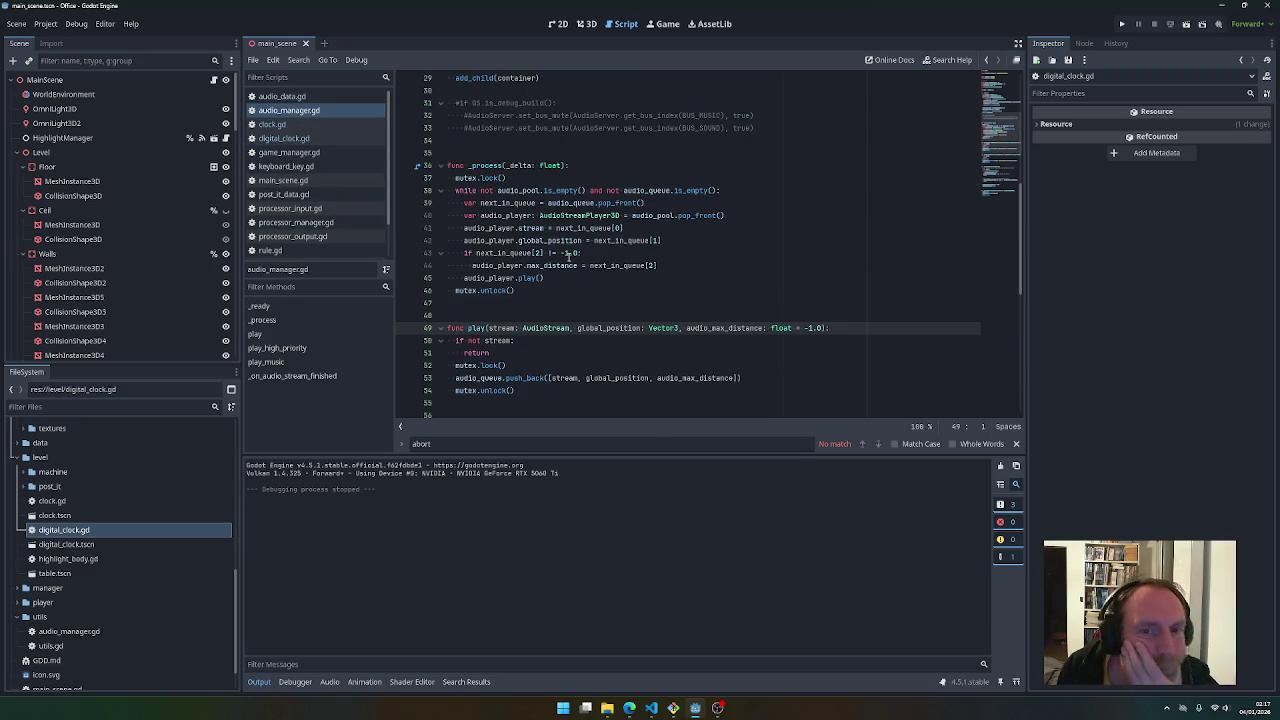
pyautogui.hotkey('ctrl', 'shift', 'f')
pyautogui.write('0.5')
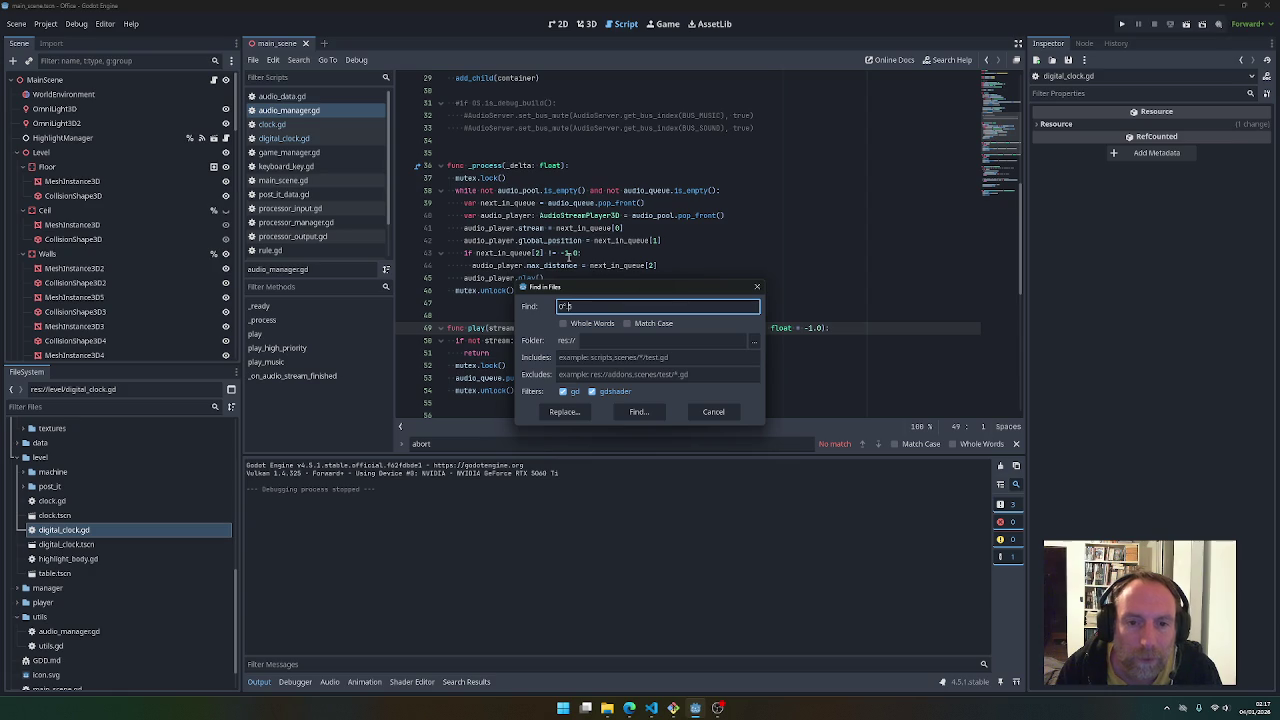
pyautogui.write('25')
pyautogui.press('Return')
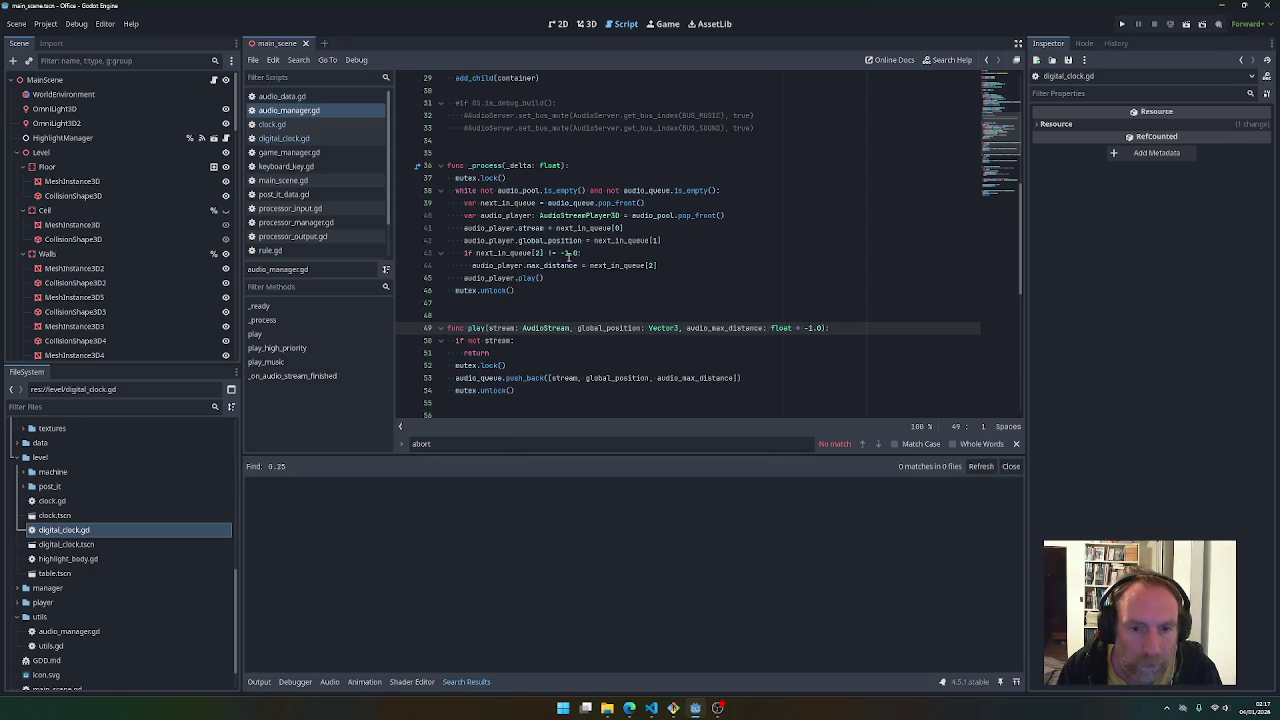
# Search the project for 4, collapse the shader results, and open the game_data.gd match
pyautogui.hotkey('ctrl', 'shift', 'f')
pyautogui.write('4')
pyautogui.press('Return')
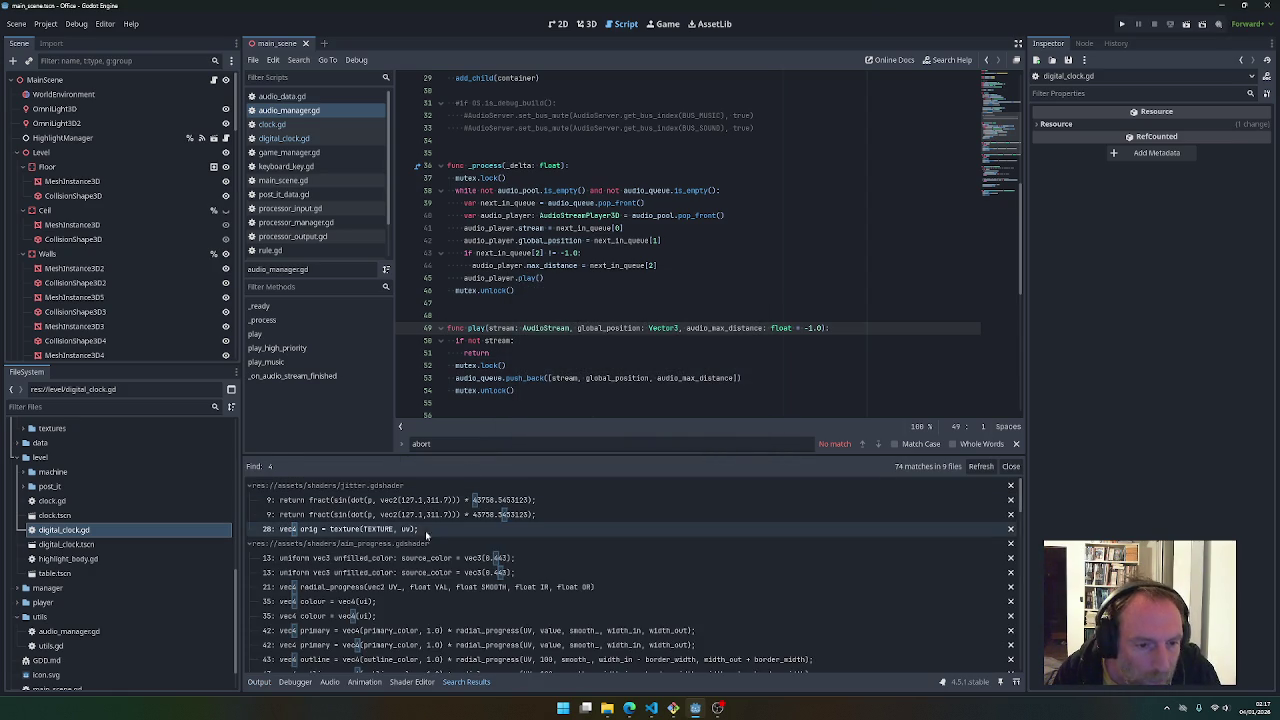
pyautogui.click(251, 486)
pyautogui.click(251, 500)
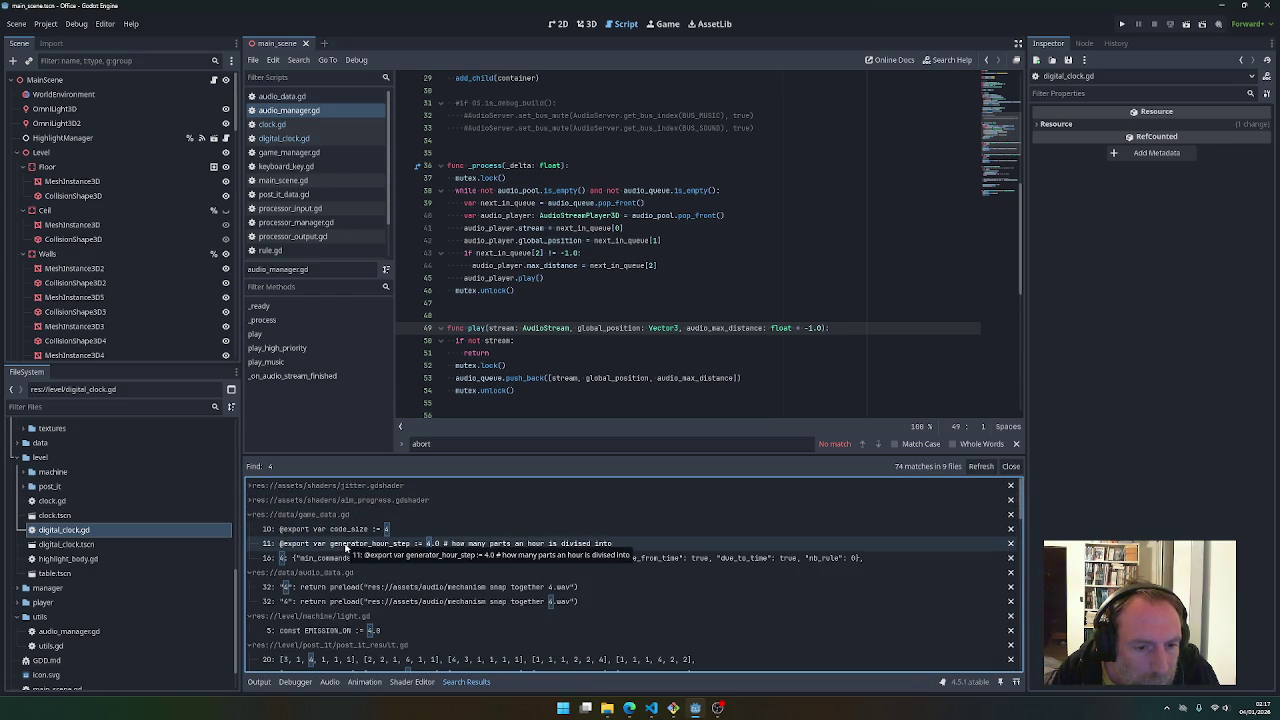
pyautogui.click(346, 545)
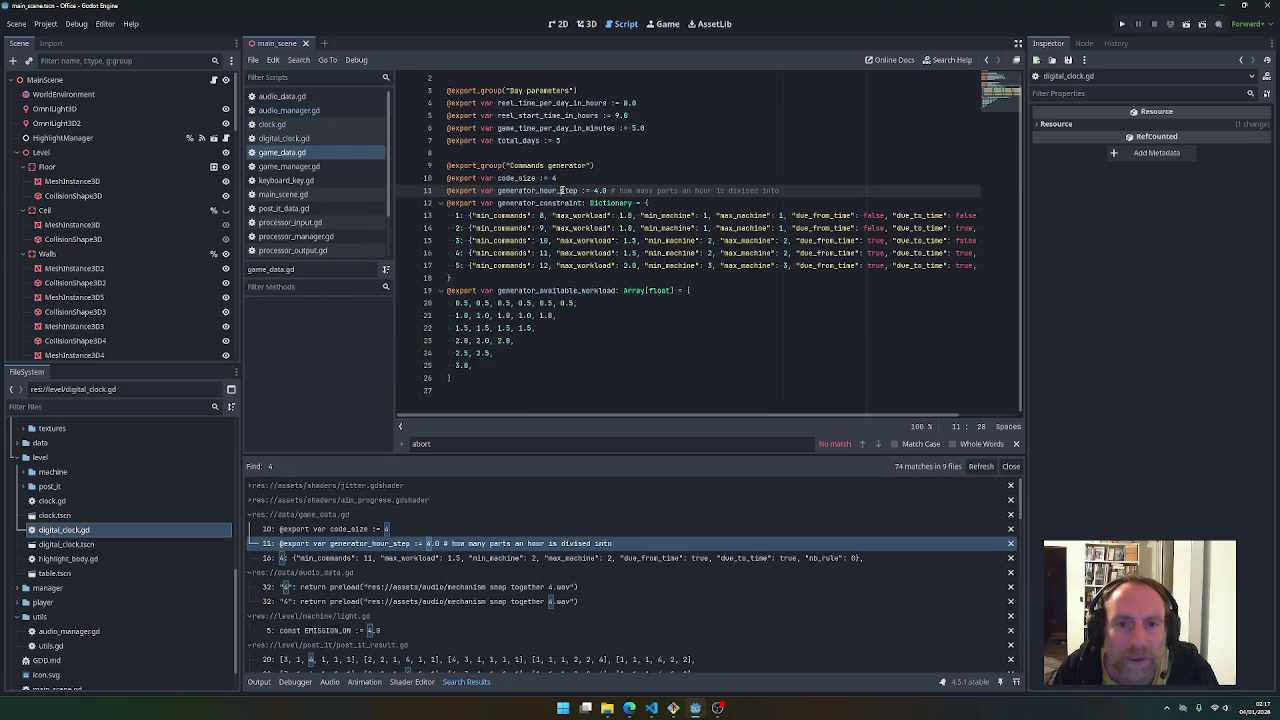
# Inspect generator_hour_step and its comment in game_data.gd, then reopen digital_clock.gd
pyautogui.doubleClick(563, 190)
pyautogui.moveTo(676, 193); pyautogui.dragTo(782, 193)
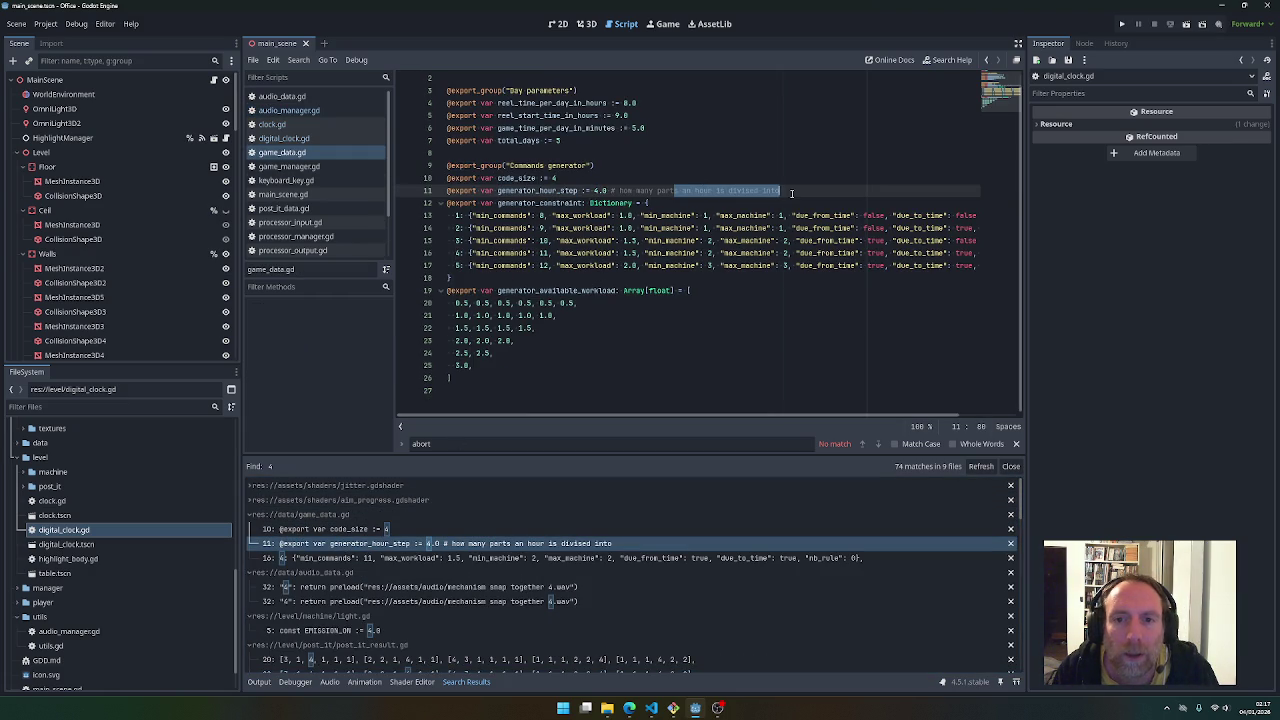
pyautogui.click(600, 203)
pyautogui.click(528, 190)
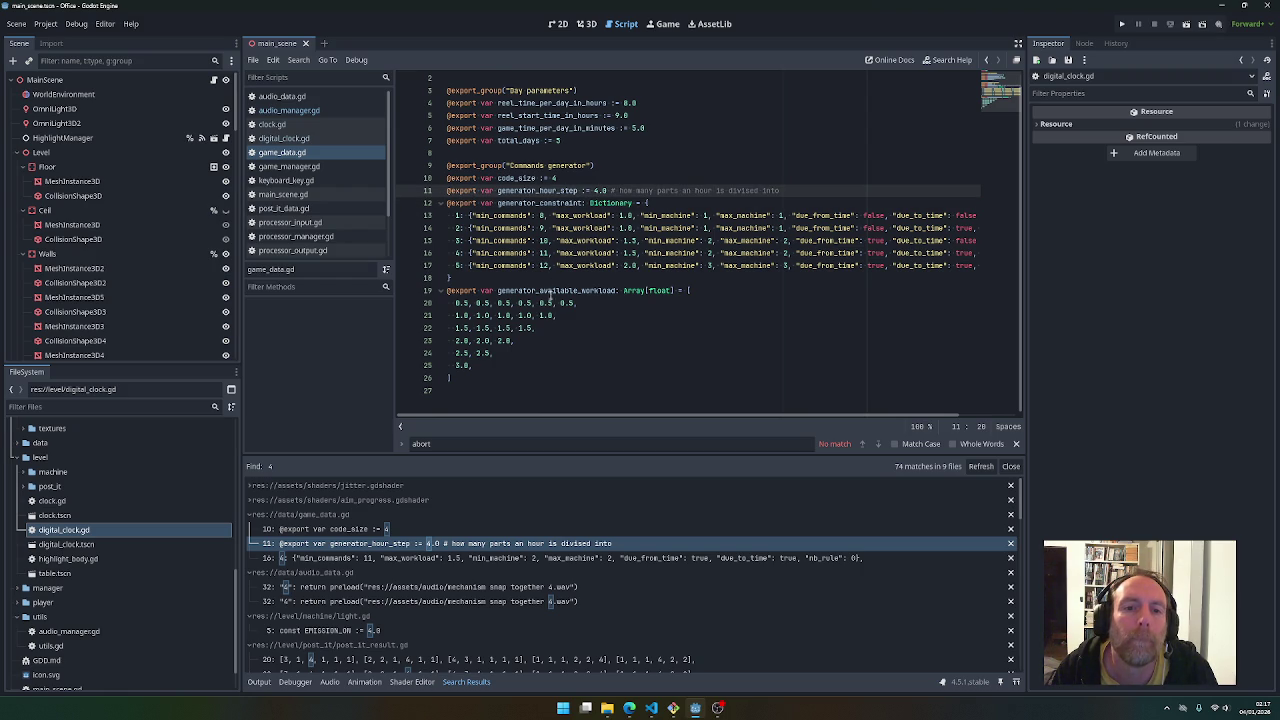
pyautogui.scroll(1, 557, 303)
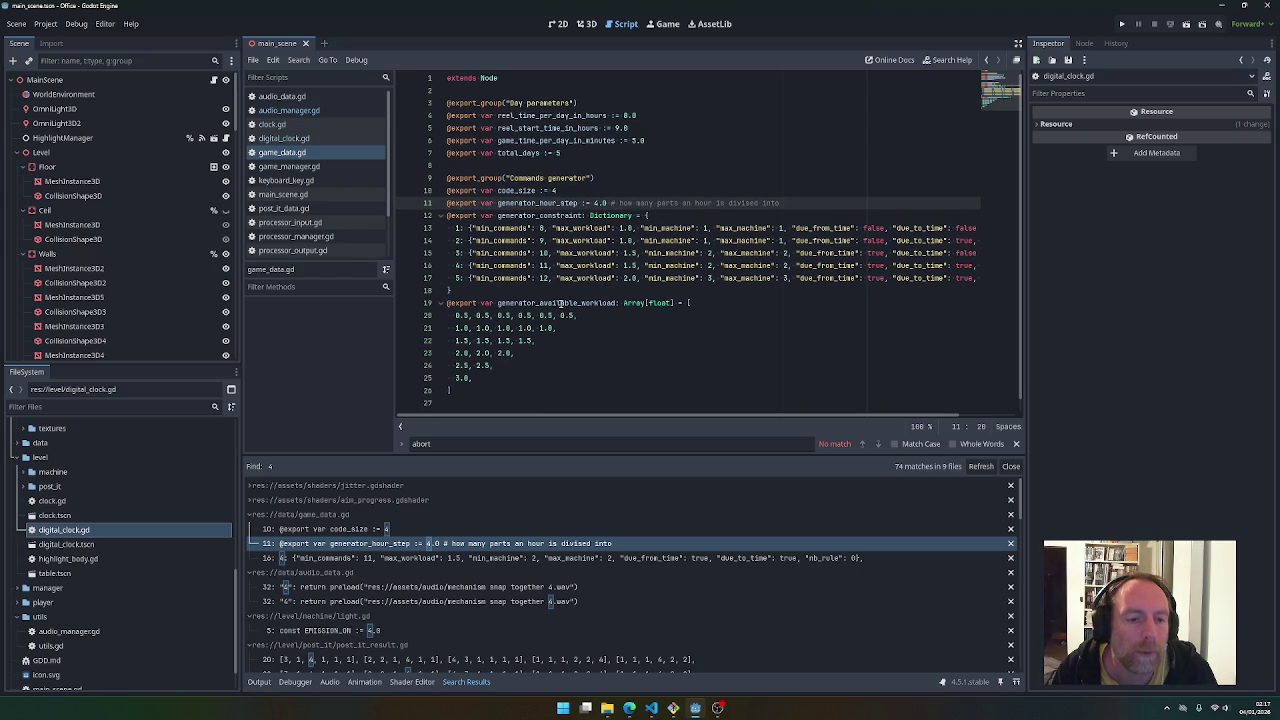
pyautogui.doubleClick(538, 203)
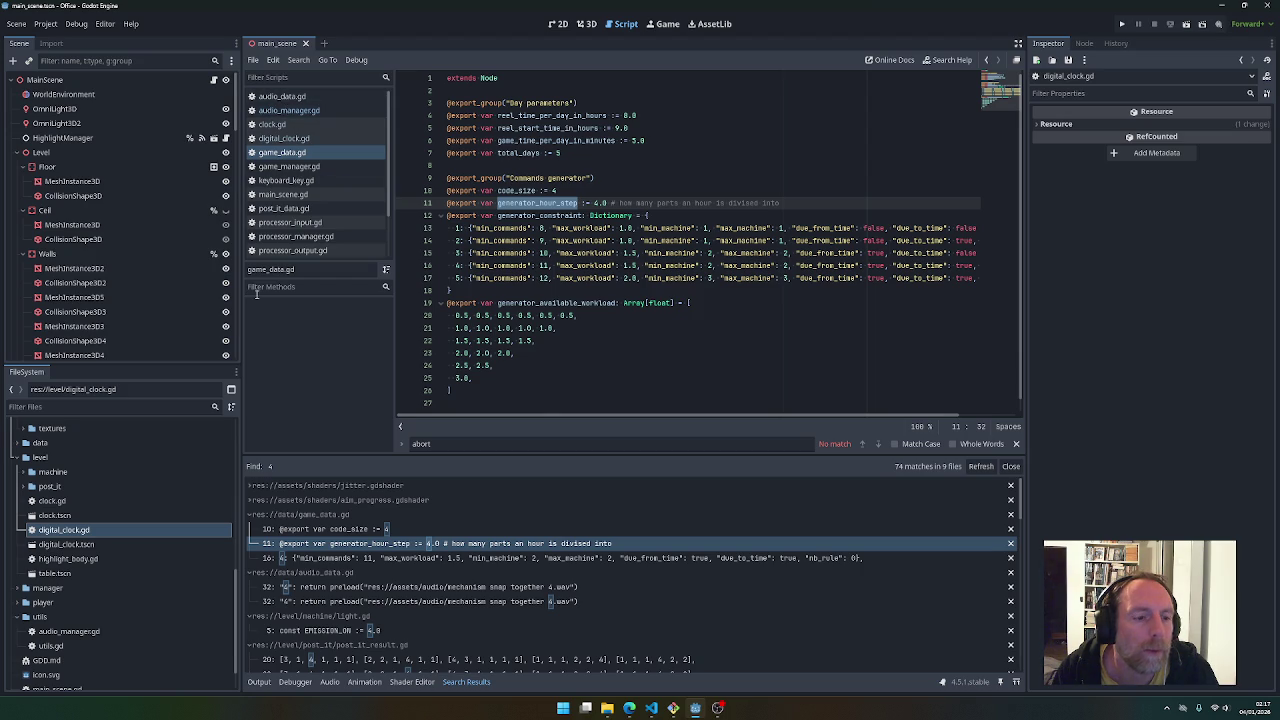
pyautogui.doubleClick(77, 531)
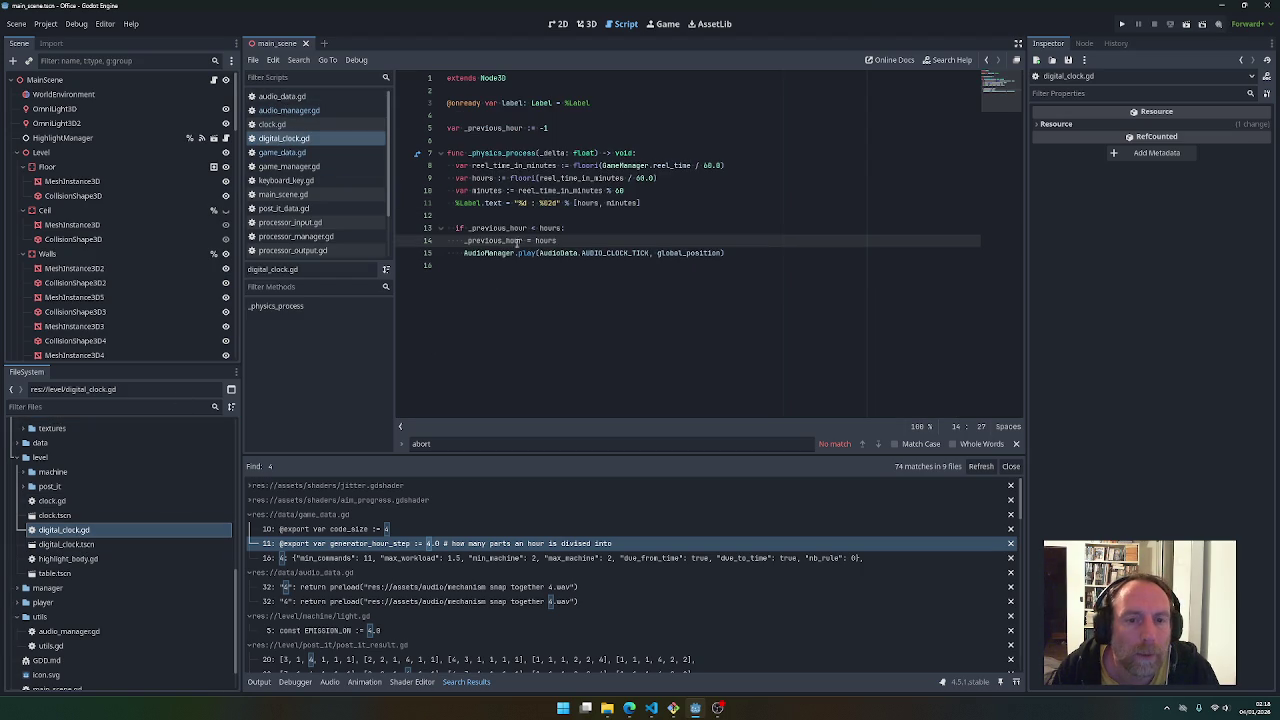
# View reel_time's definition in game_manager.gd, then breakpoint line 8 of digital_clock.gd
pyautogui.click(551, 128)
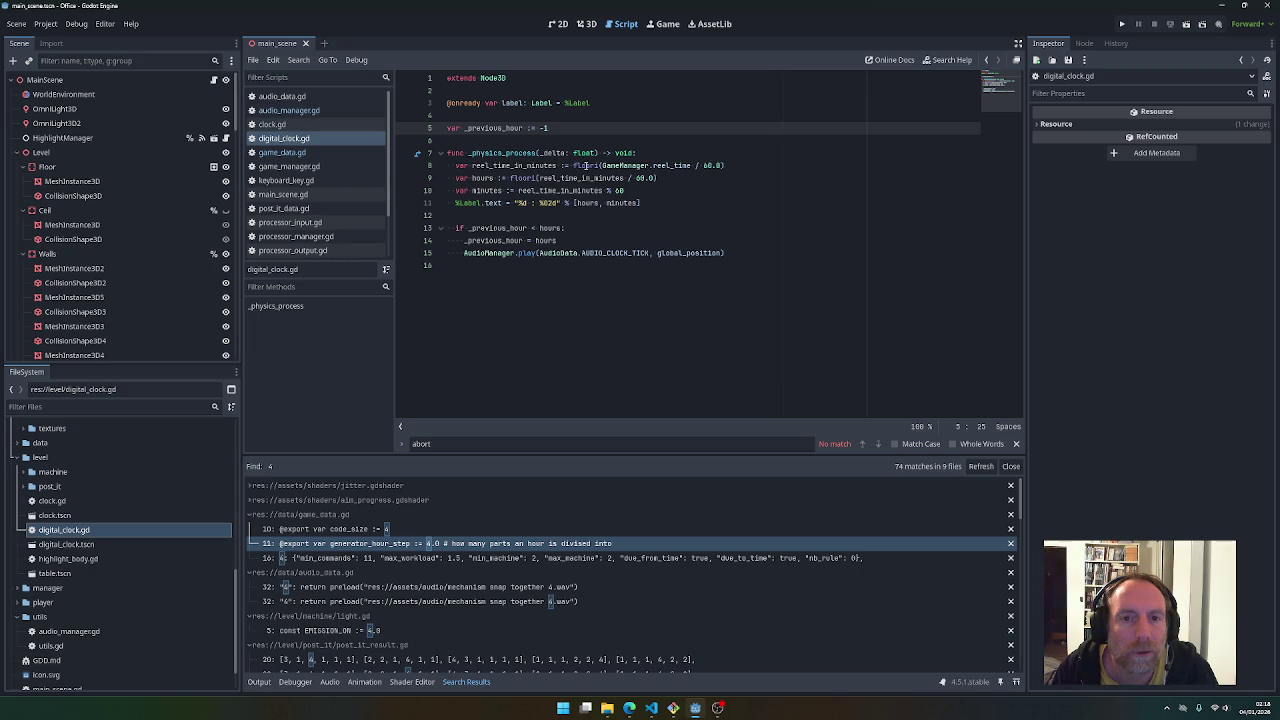
pyautogui.moveTo(602, 165); pyautogui.dragTo(691, 165)
pyautogui.hotkey('ctrl', 'c')
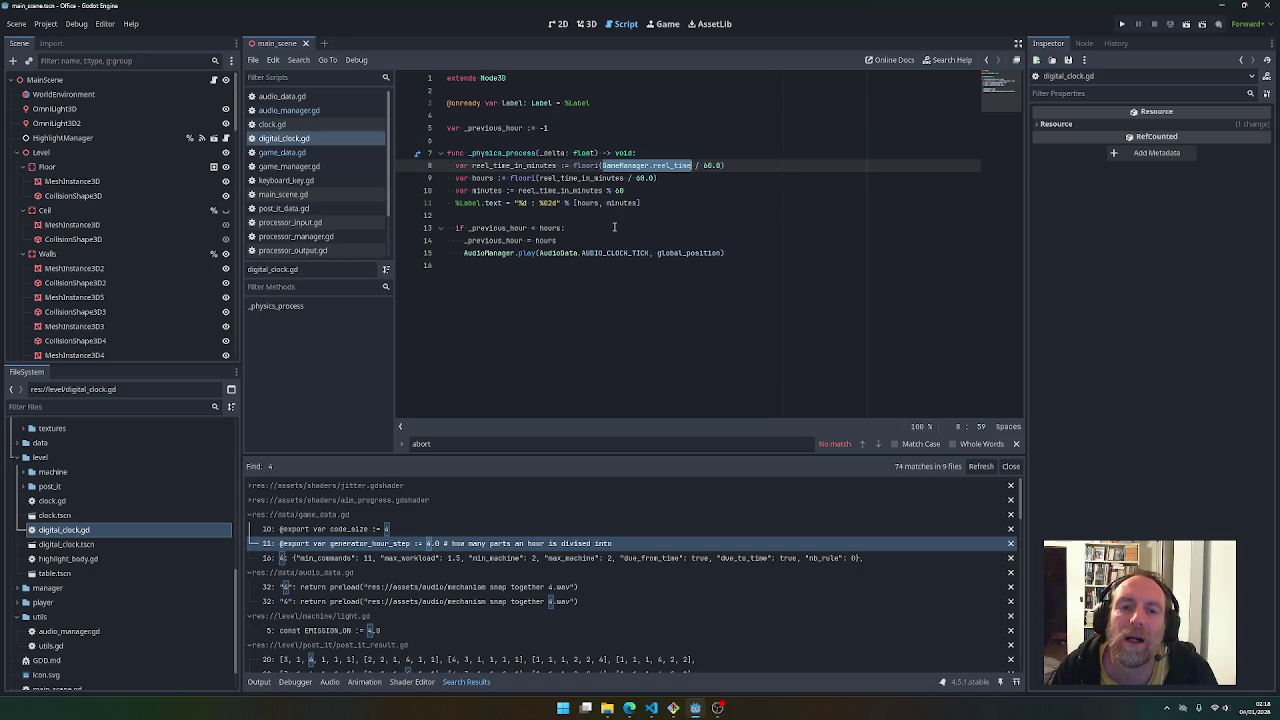
pyautogui.keyDown('ctrl'); pyautogui.click(670, 165); pyautogui.keyUp('ctrl')
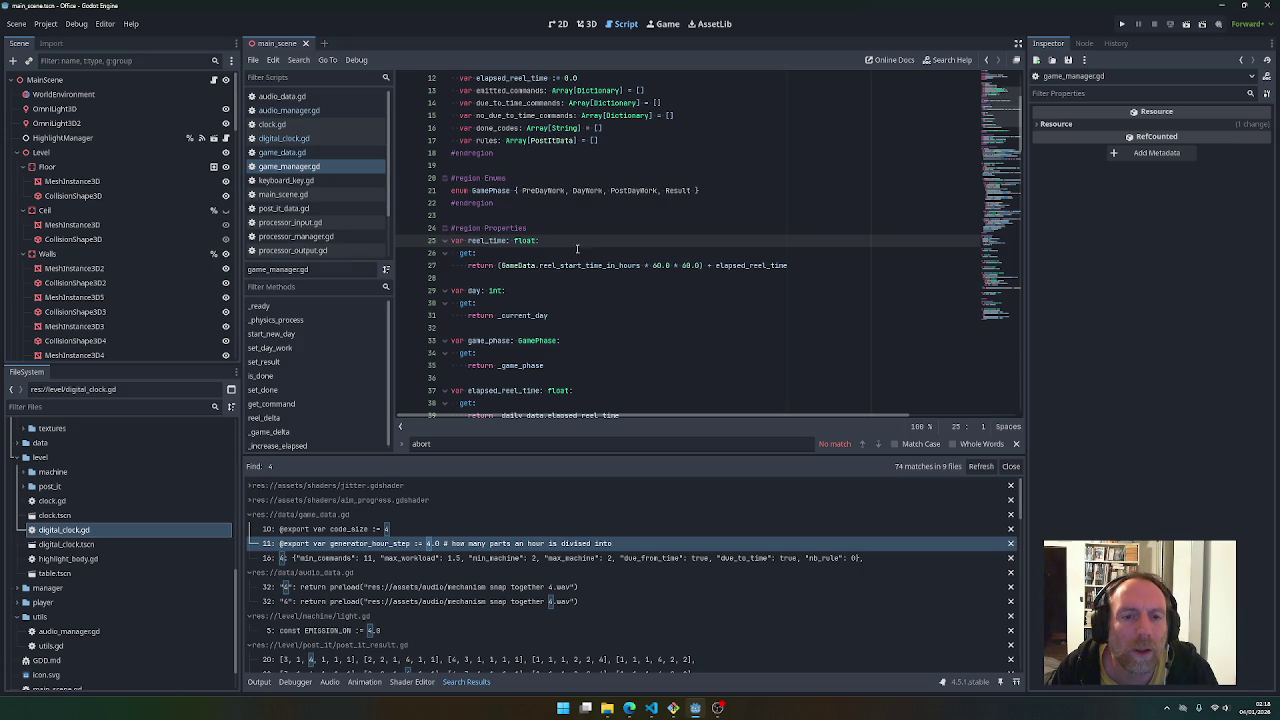
pyautogui.moveTo(746, 266)
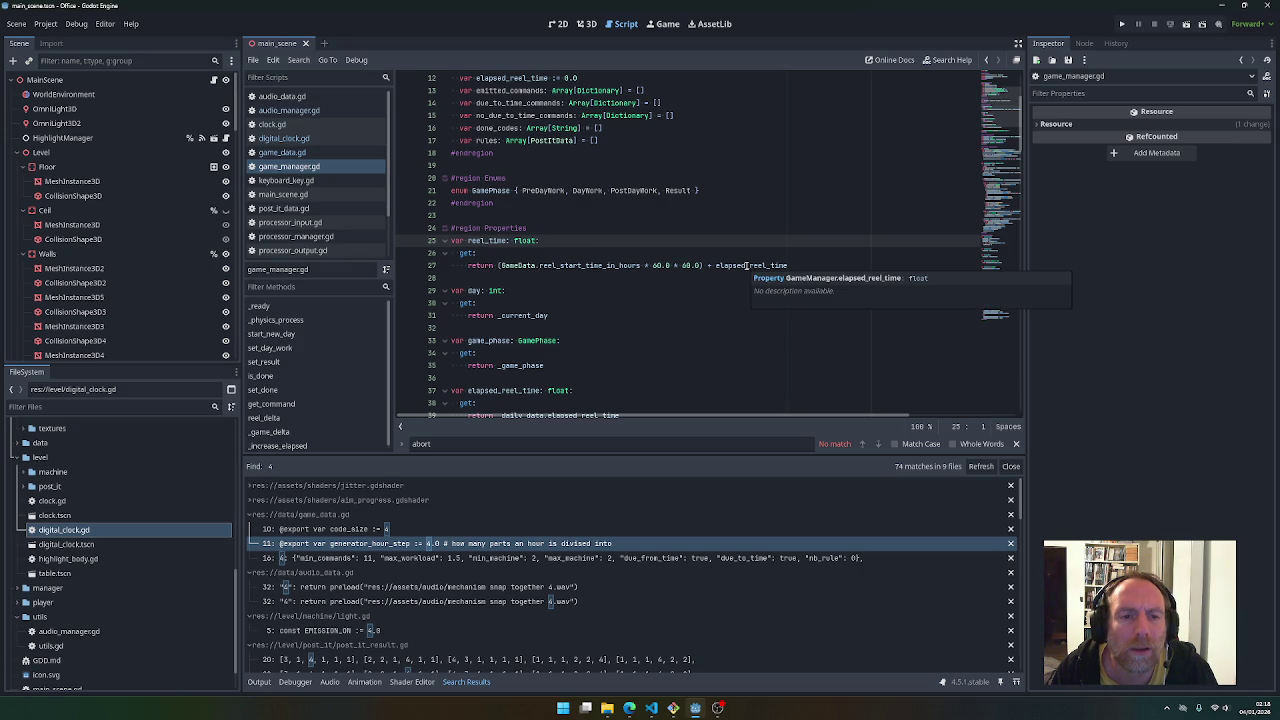
pyautogui.click(324, 141)
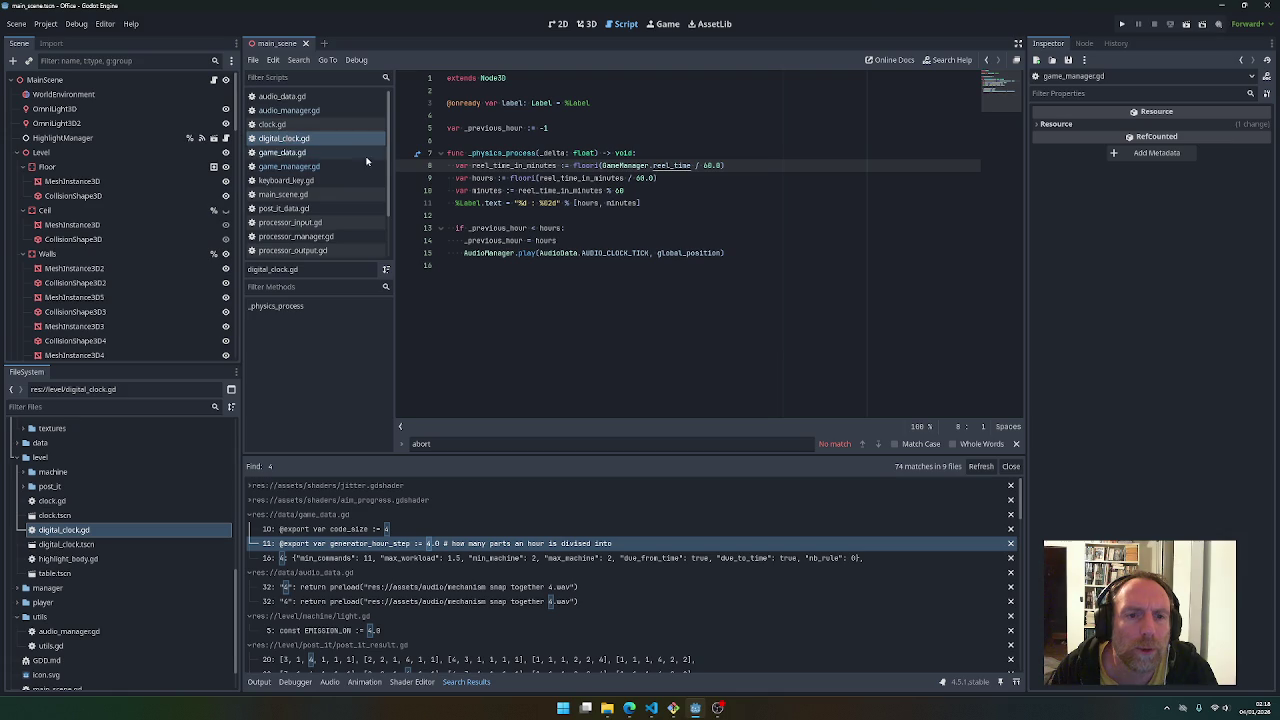
pyautogui.click(404, 165)
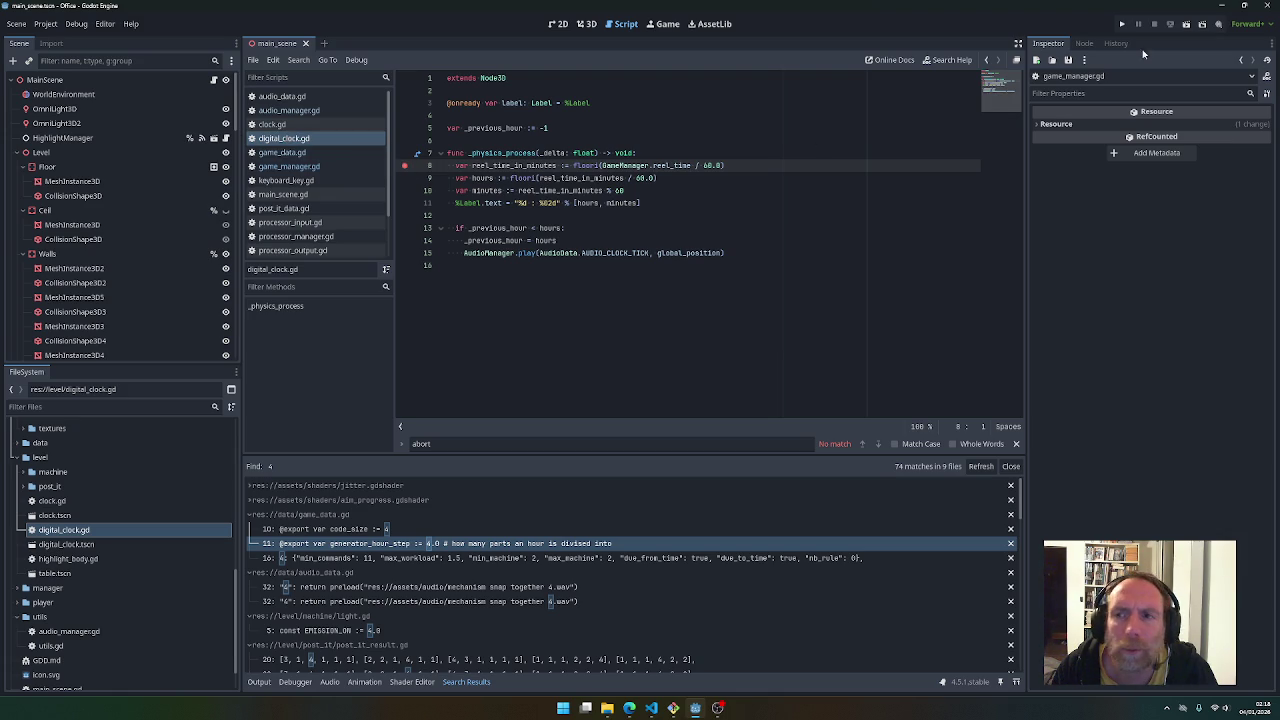
# Add print(GameManager.reel_time) atop _physics_process, rerun to the breakpoint, and check the Output showing 32400.0166666667
pyautogui.click(1121, 23)
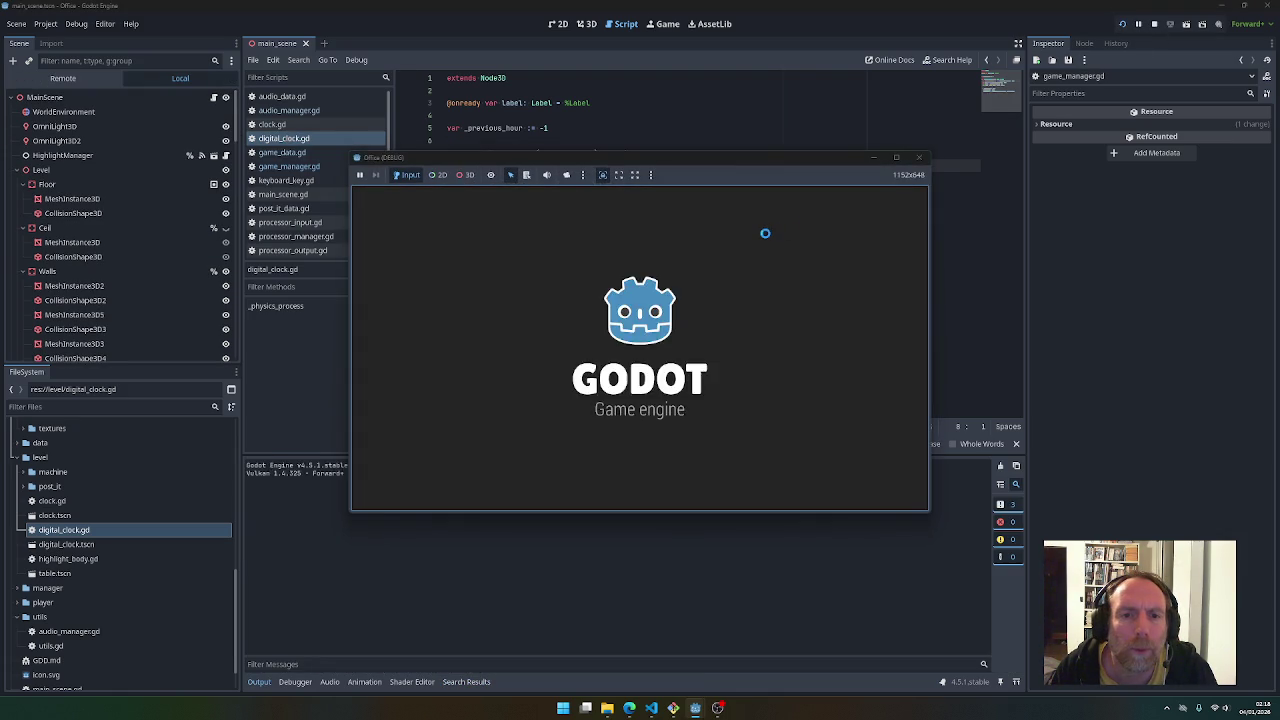
pyautogui.moveTo(666, 165)
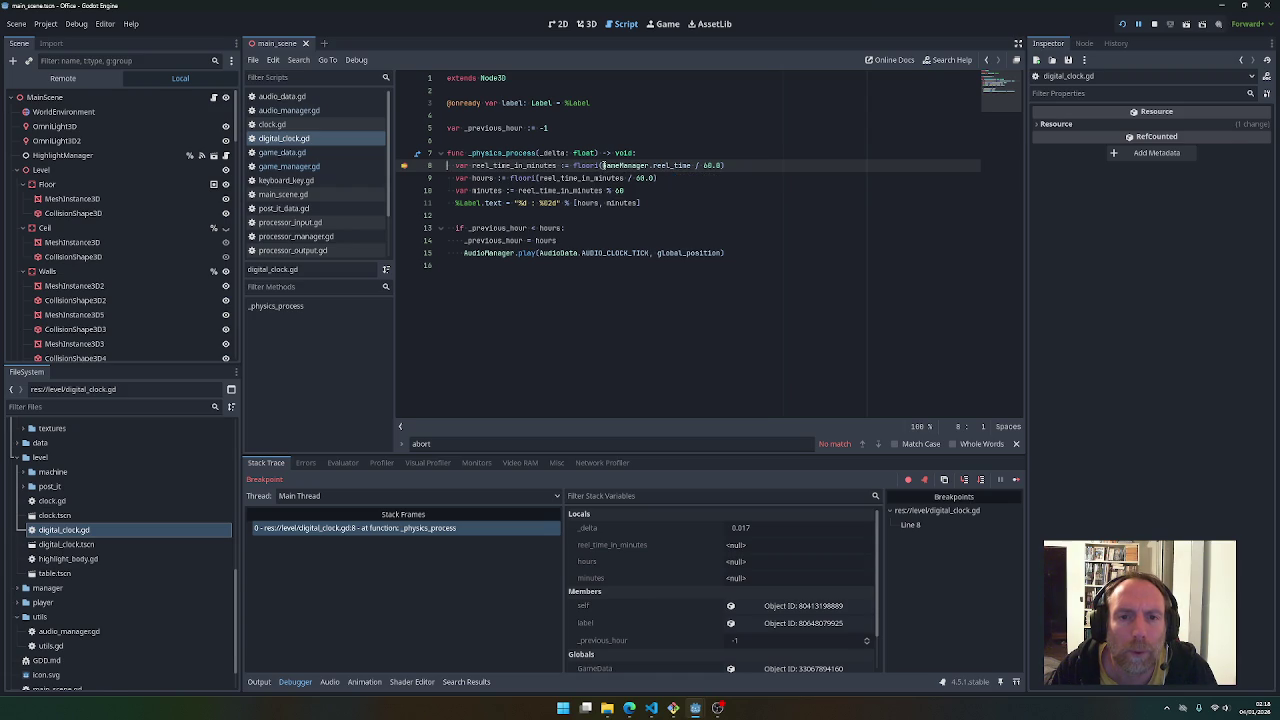
pyautogui.click(640, 154)
pyautogui.press('Return')
pyautogui.write('print(')
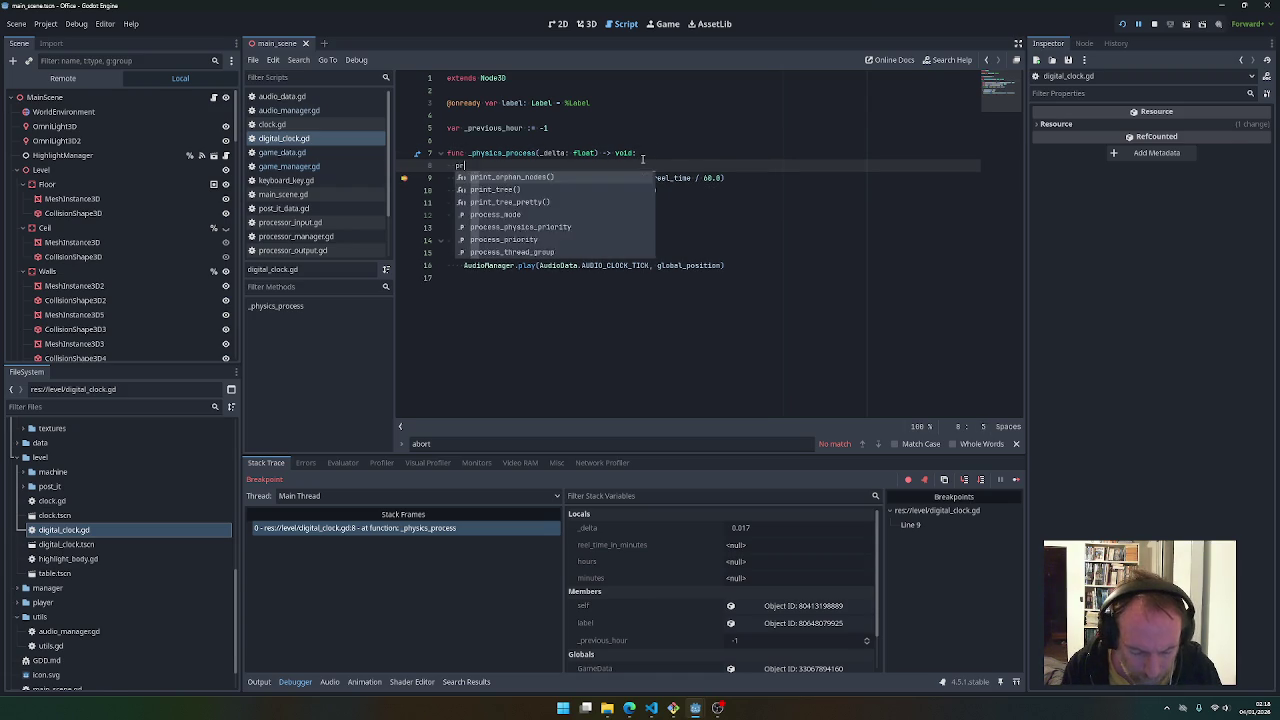
pyautogui.hotkey('ctrl', 'v')
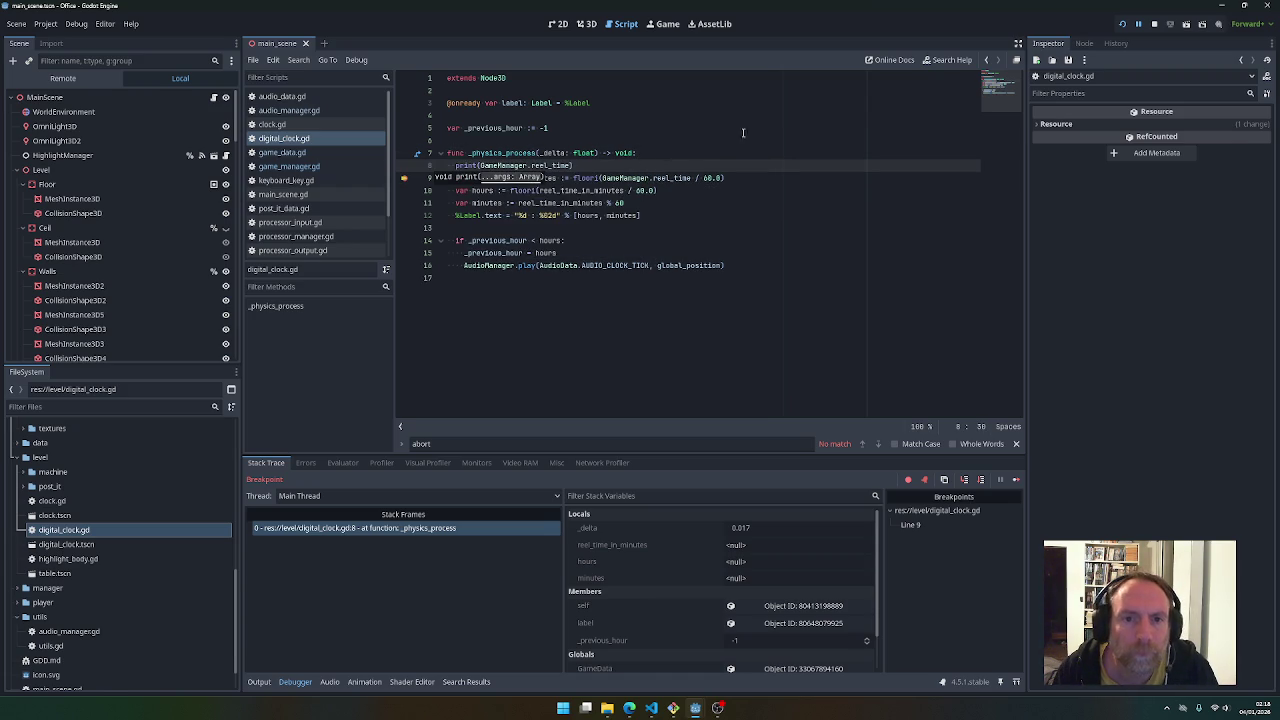
pyautogui.click(1130, 25)
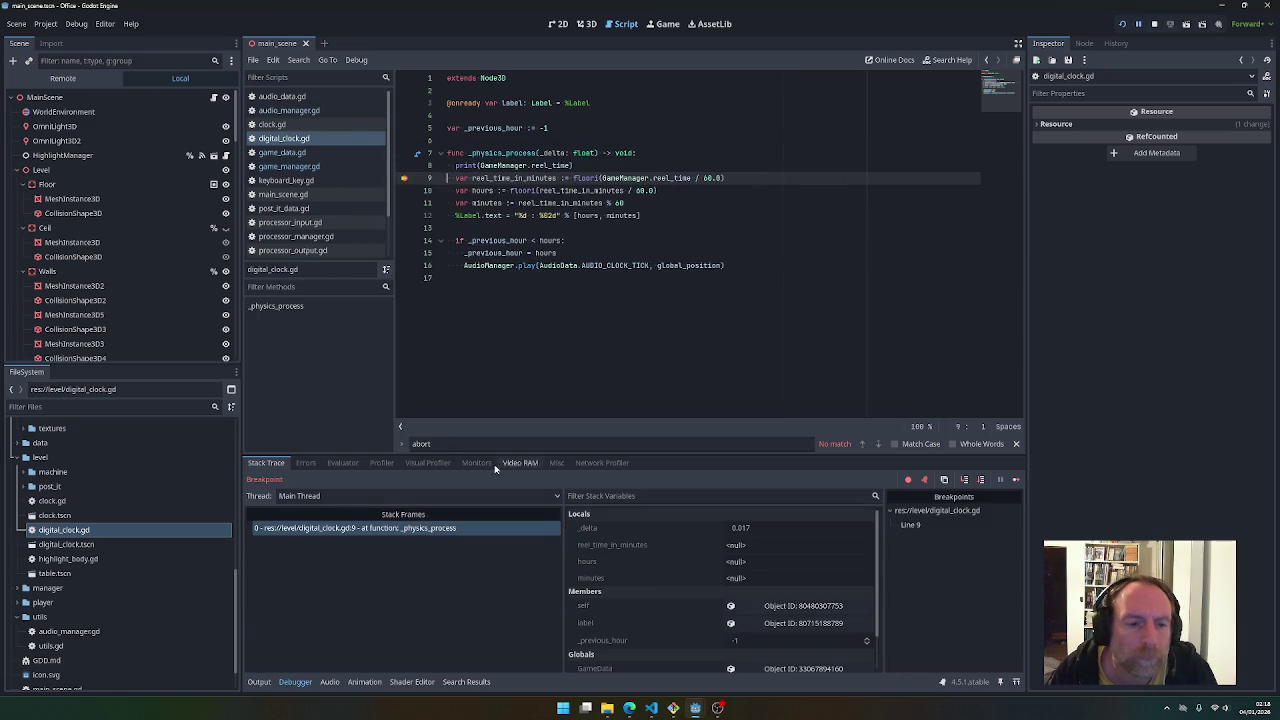
pyautogui.click(259, 681)
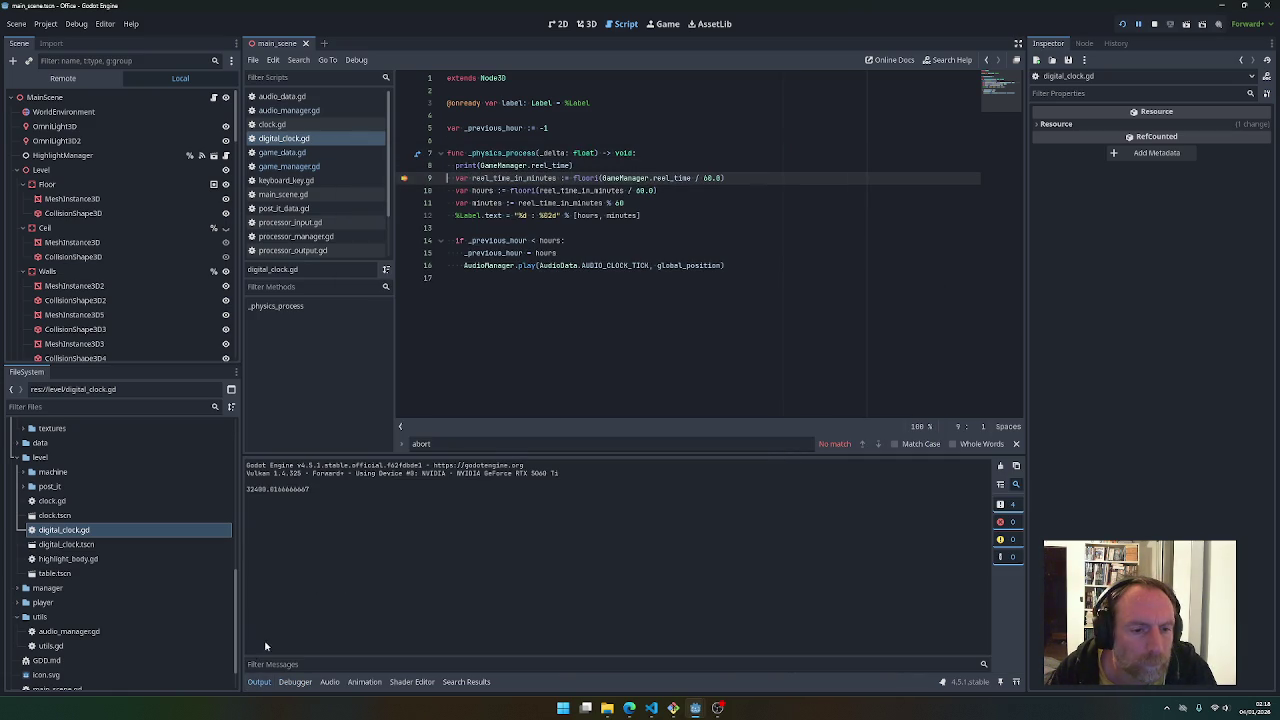
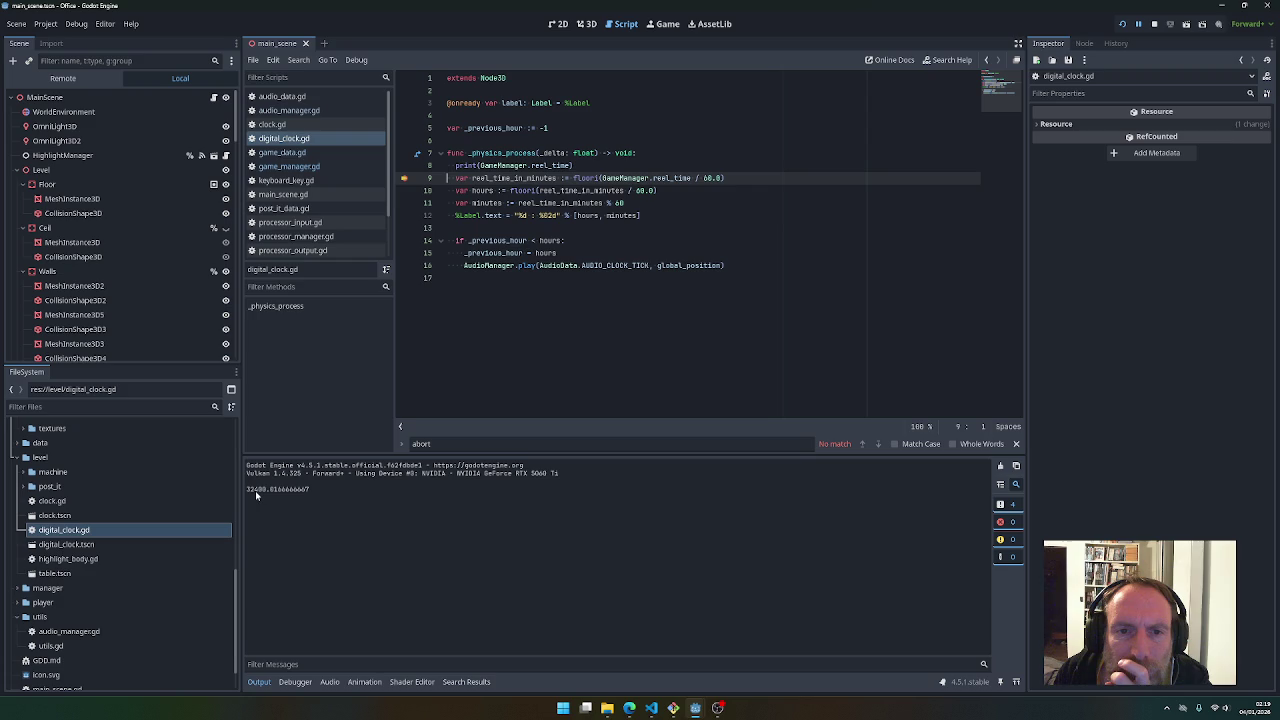
# Select GameManager.reel_time on line 9 and step to line 12, where hours is 9 and minutes 0
pyautogui.moveTo(603, 178); pyautogui.dragTo(691, 178)
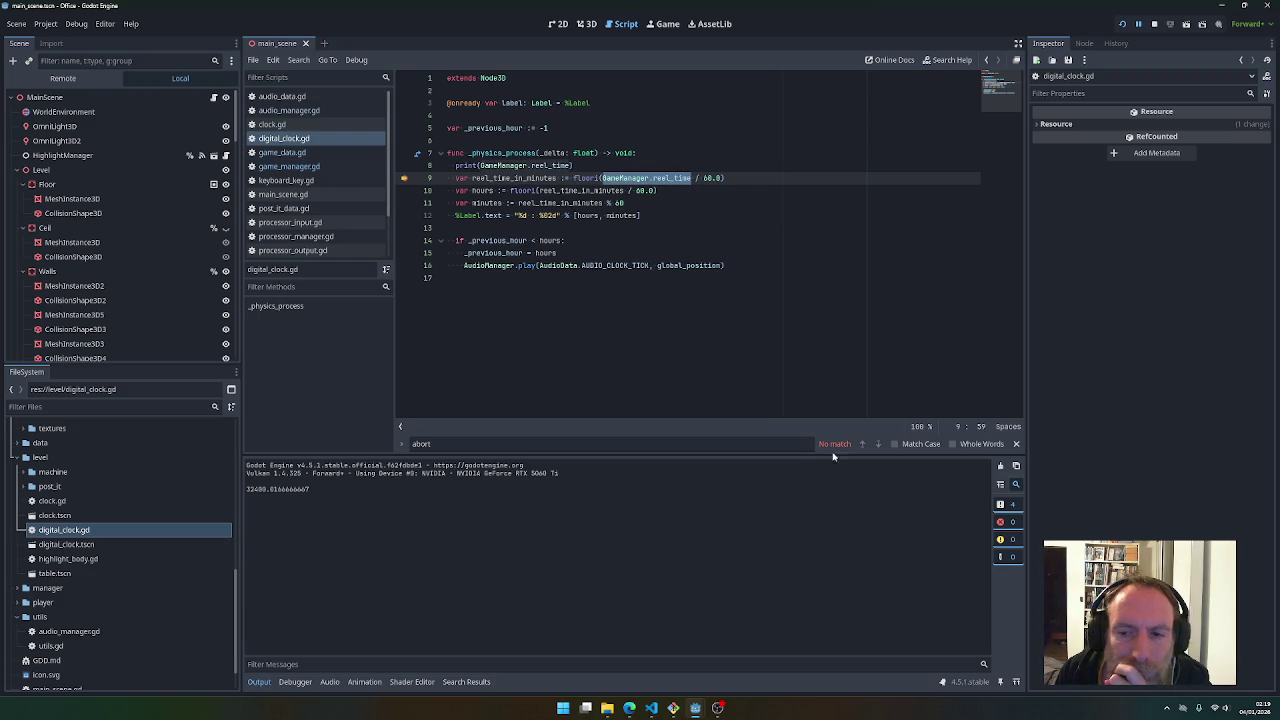
pyautogui.click(980, 481)
pyautogui.click(641, 348)
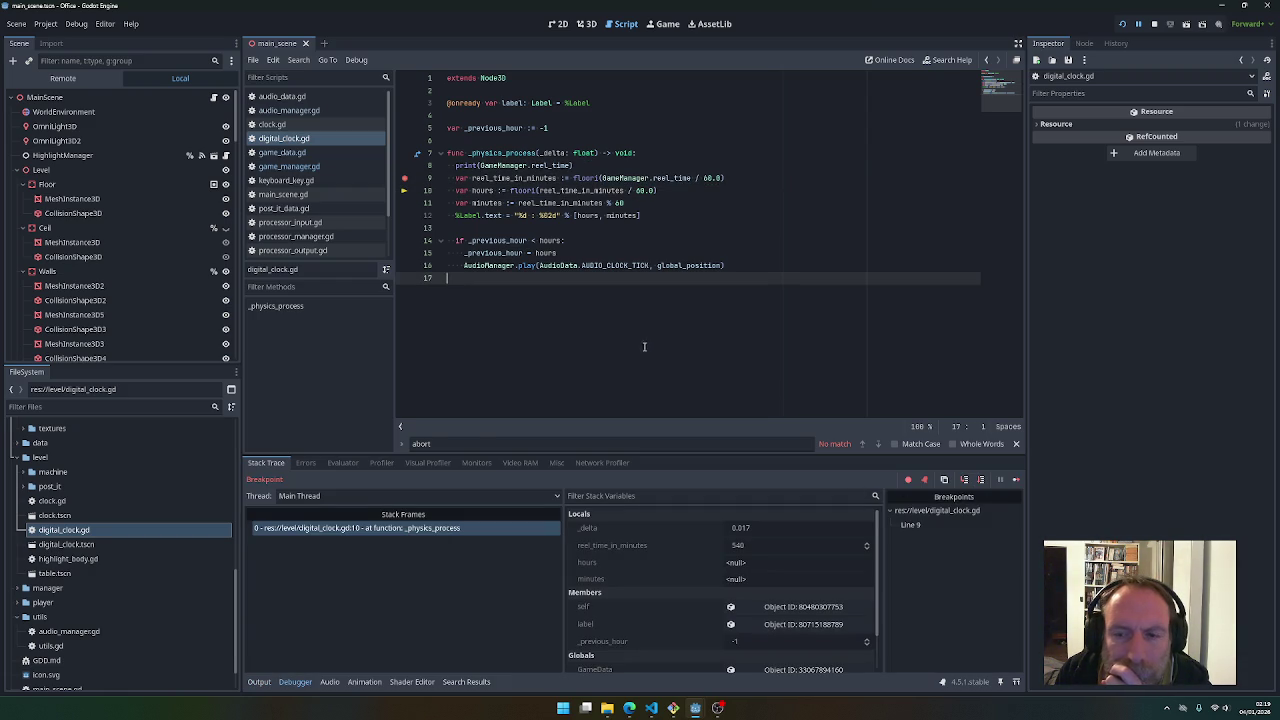
pyautogui.press('F10')
pyautogui.press('F10')
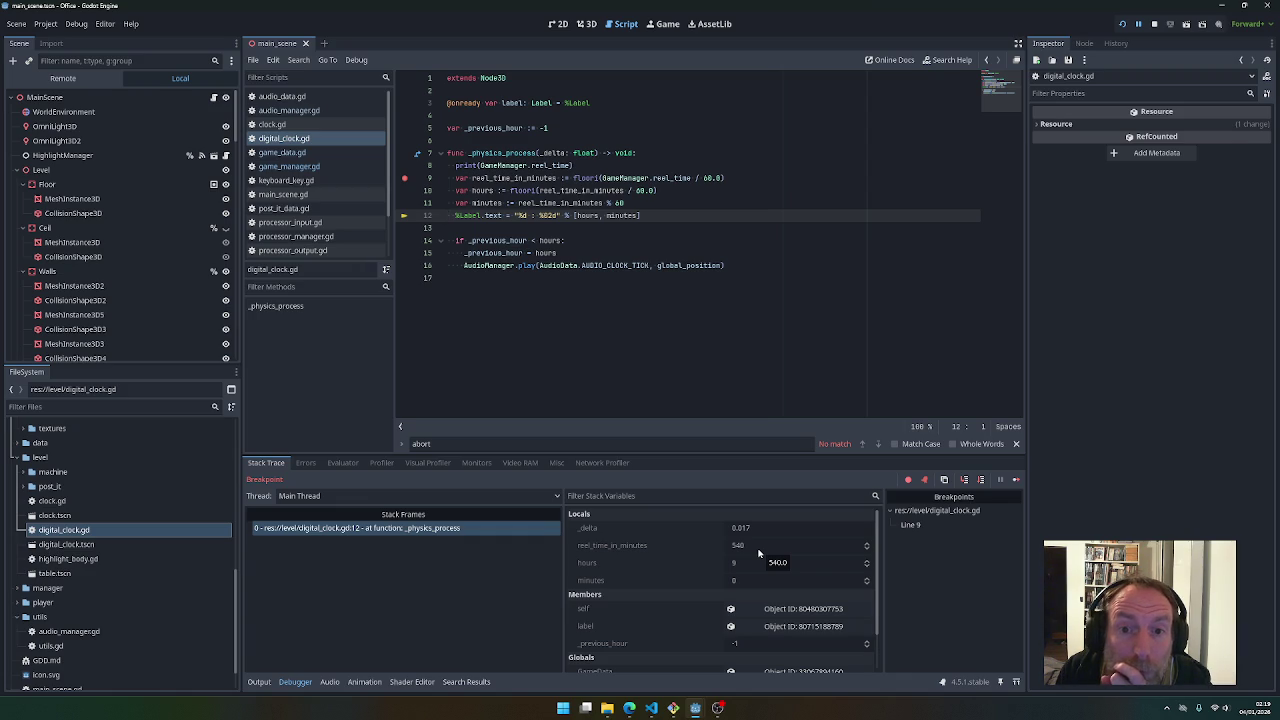
# Replace hours in the line 14 condition with an fmod of reel time, starting its divisor term
pyautogui.doubleClick(548, 240)
pyautogui.write('fmod(GameManager.reel_time / 3600,')
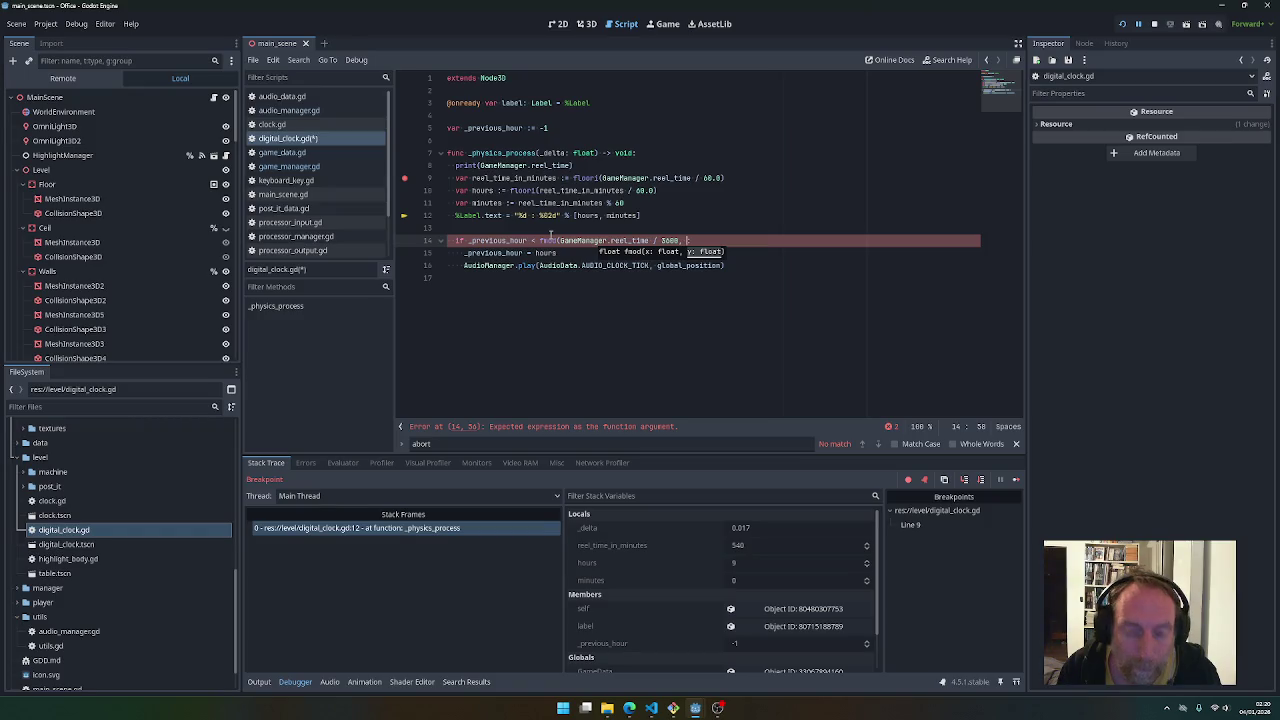
pyautogui.write('1 / 360')
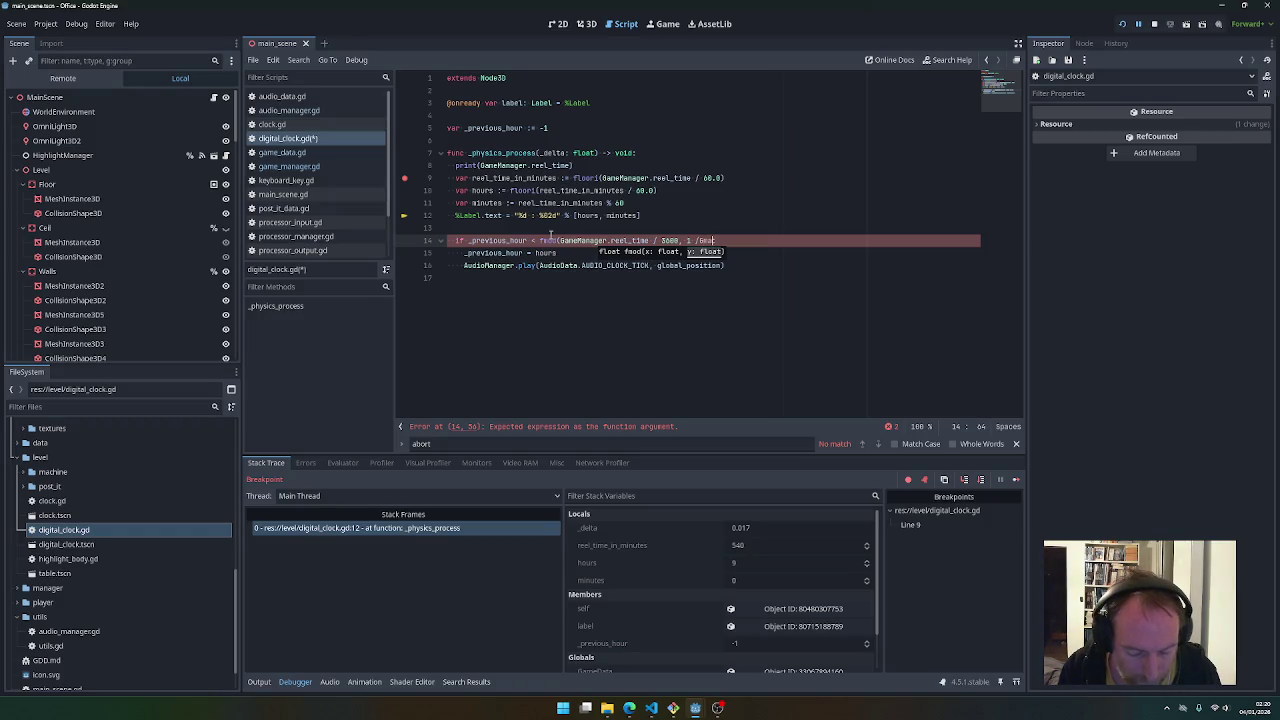
pyautogui.press('BackSpace')
pyautogui.press('BackSpace')
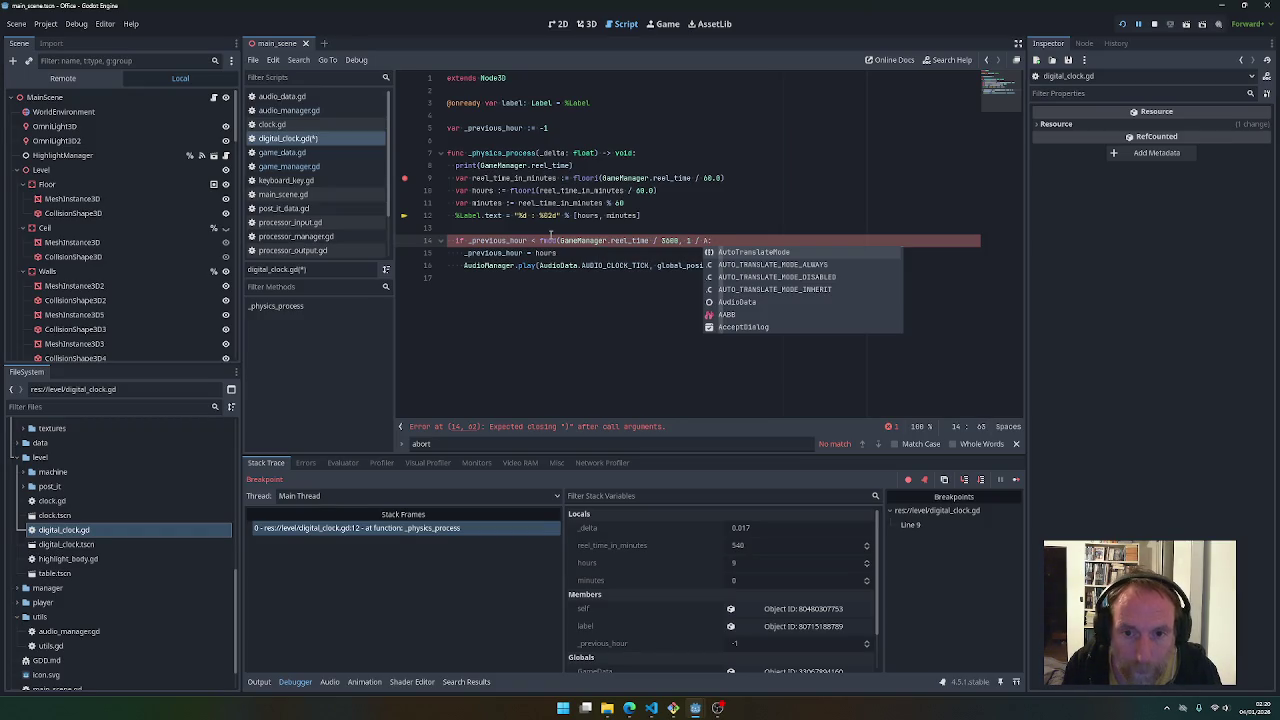
pyautogui.press('Escape')
pyautogui.write('G')
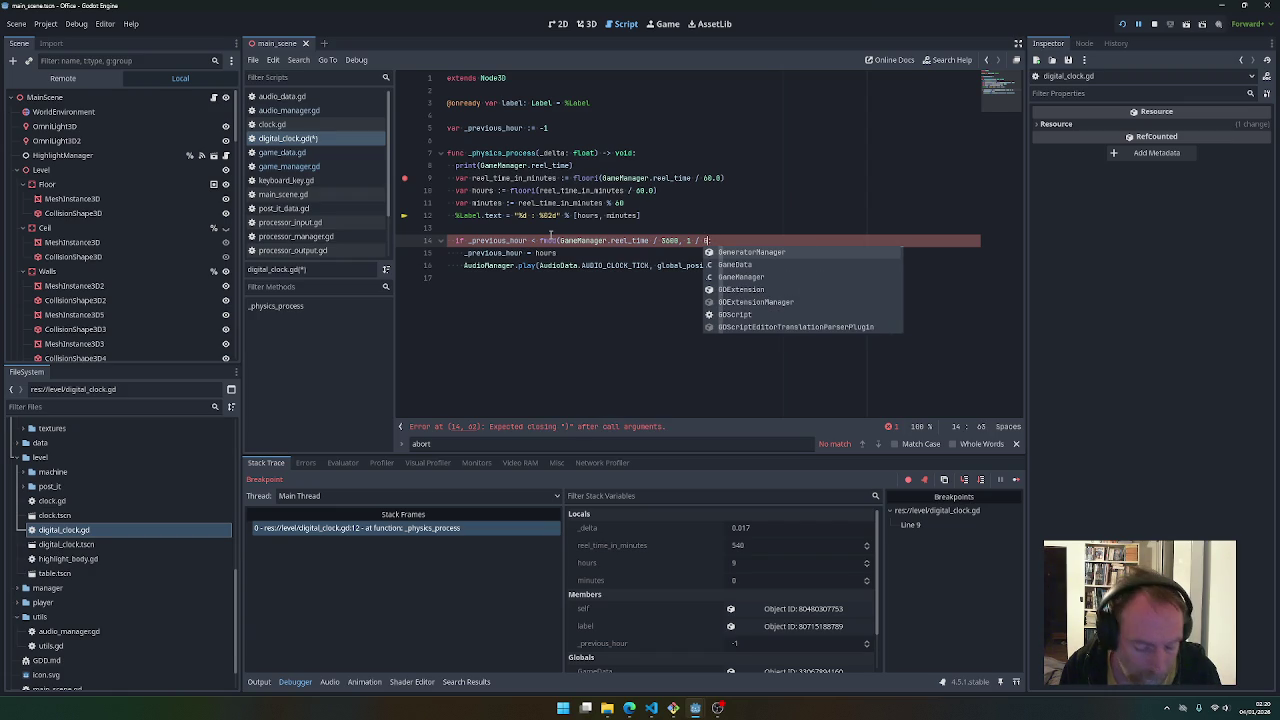
pyautogui.write('Ame')
pyautogui.press('Down')
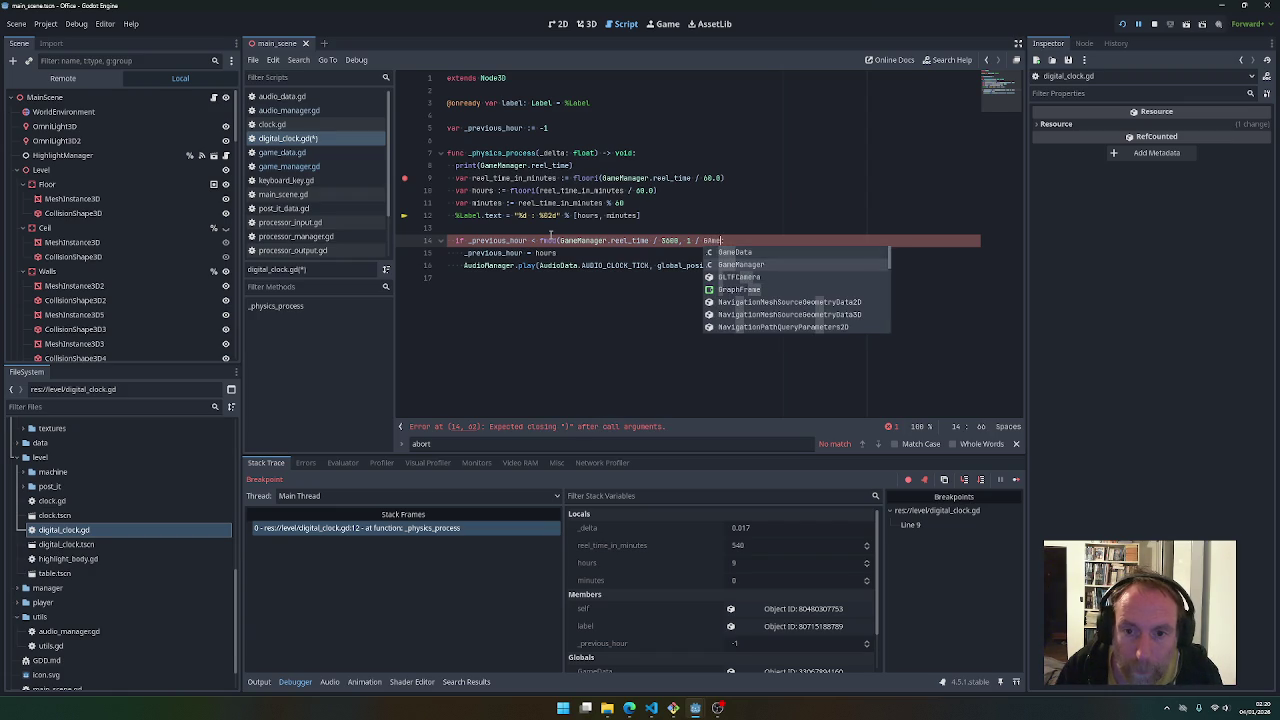
pyautogui.press('Return')
pyautogui.write('.')
pyautogui.press('Down')
pyautogui.press('Down')
pyautogui.press('Down')
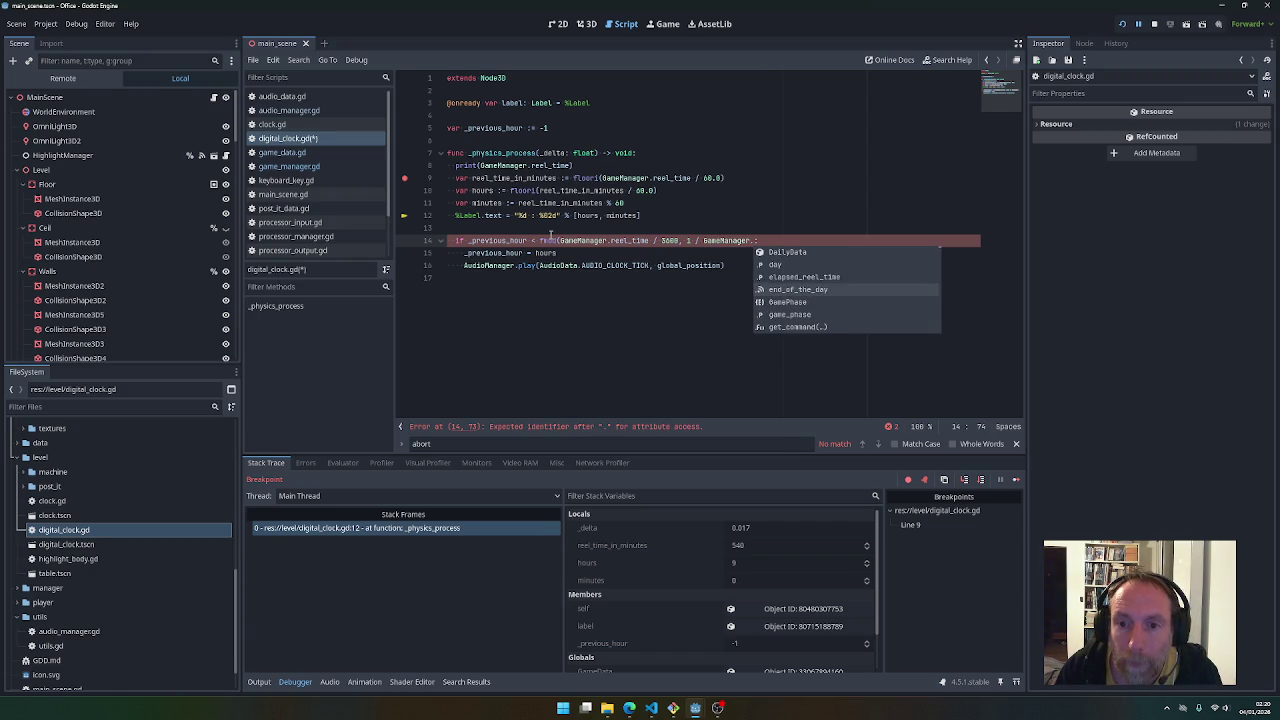
pyautogui.press('Up')
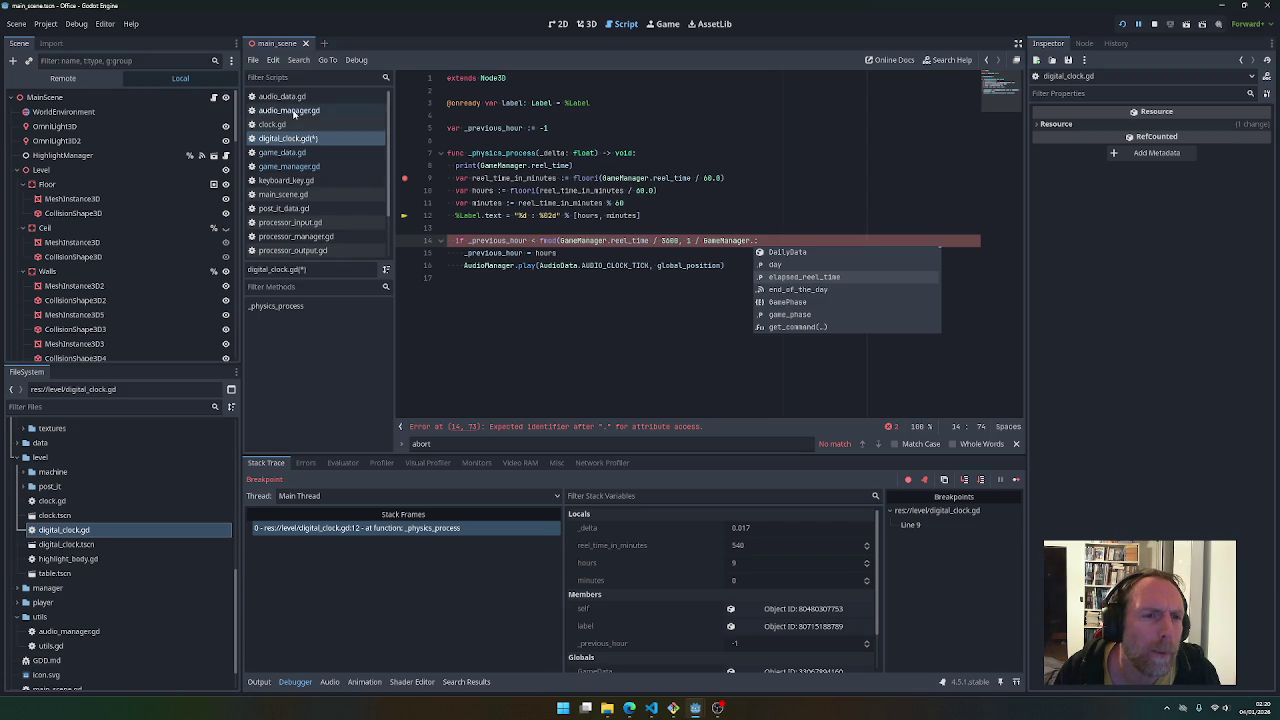
# Check game_data.gd, then complete the divisor as 1 / GameData.generator_hour_step
pyautogui.click(295, 153)
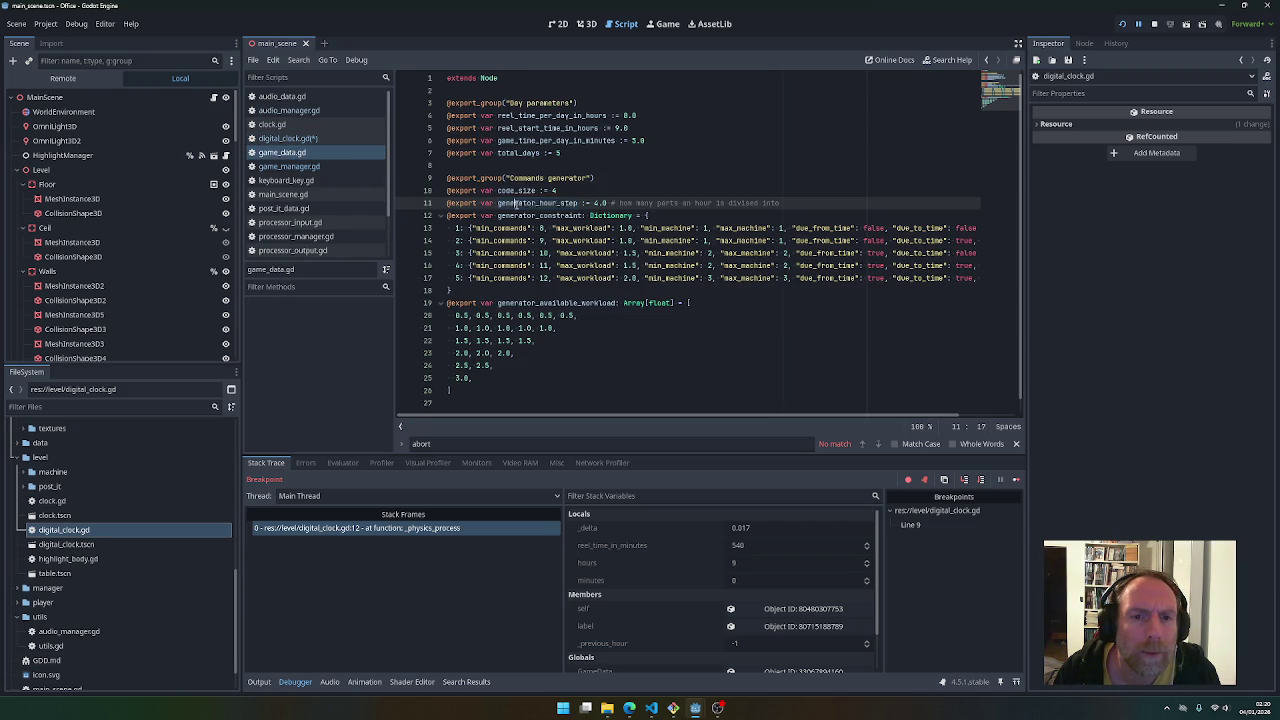
pyautogui.click(312, 138)
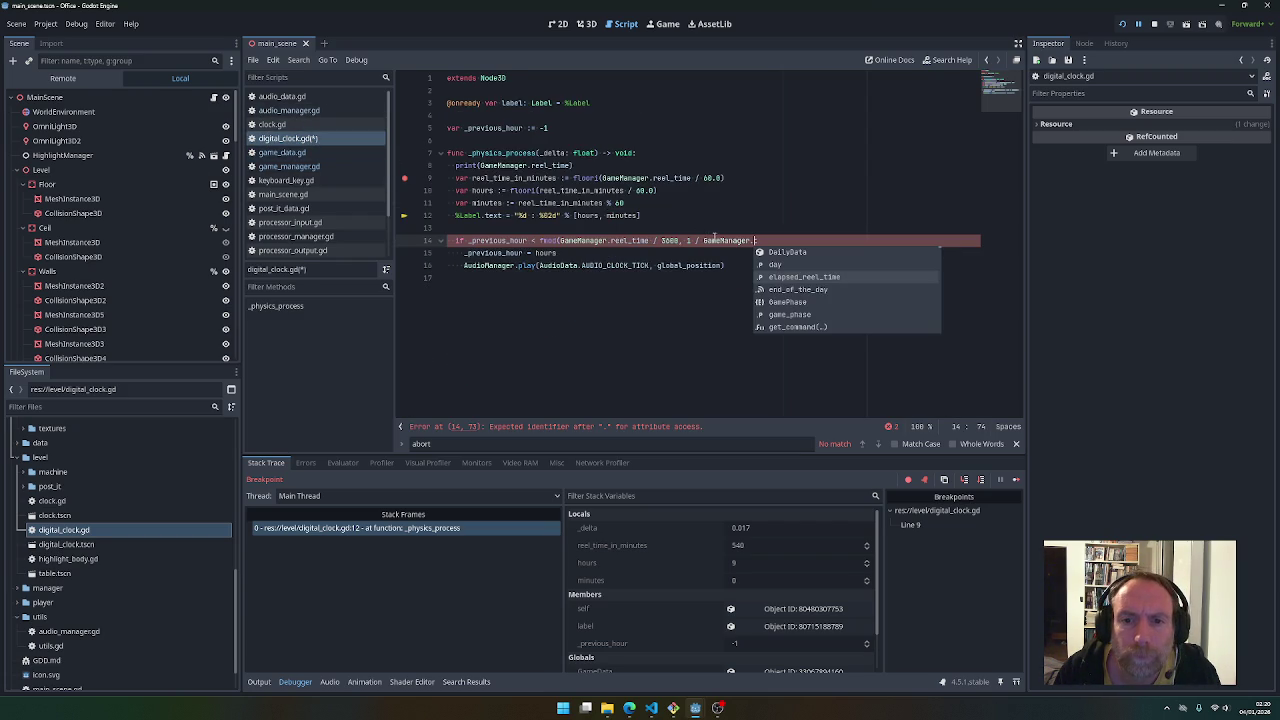
pyautogui.doubleClick(746, 240)
pyautogui.write('GameData.generator_hour_step:')
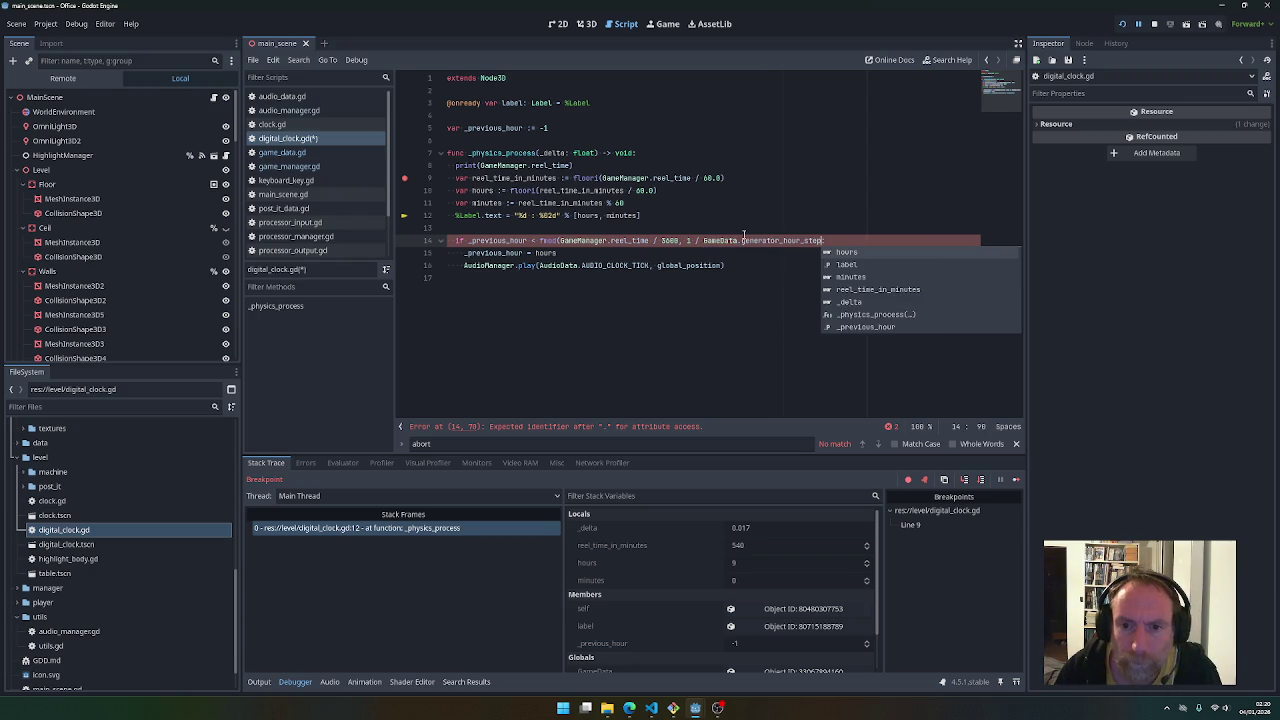
pyautogui.press('Left')
pyautogui.write(')')
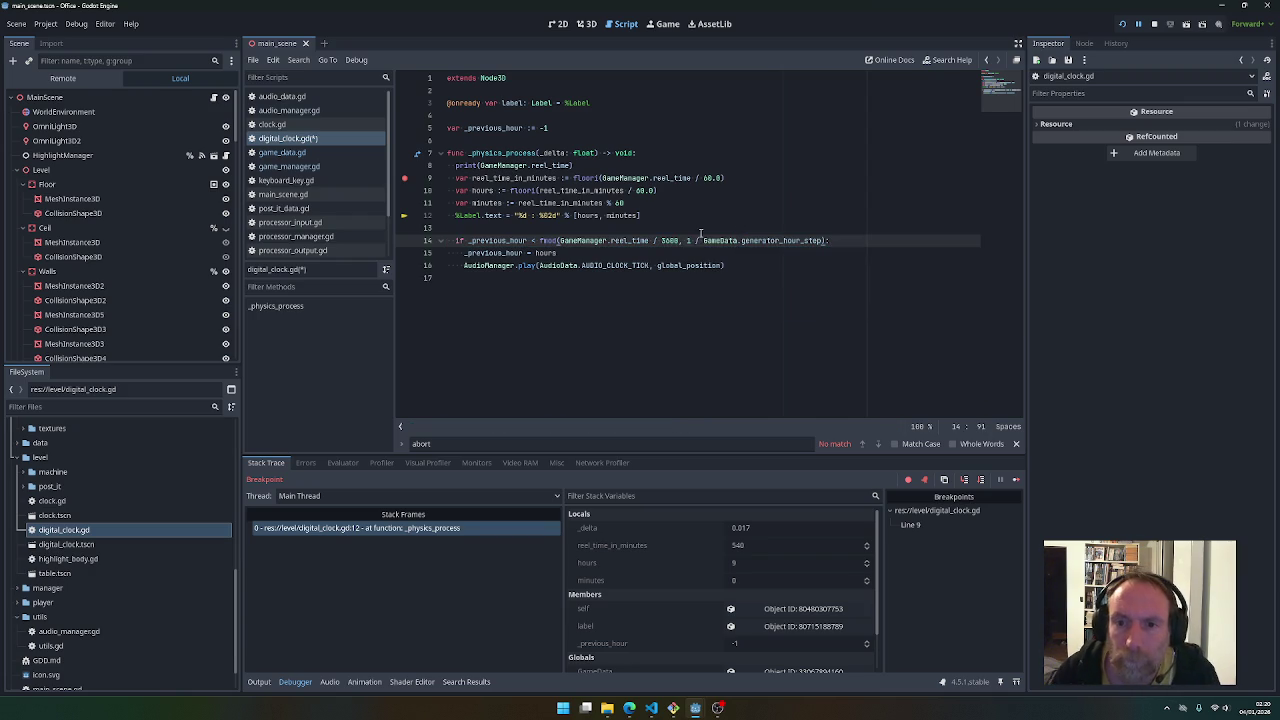
# Copy the fmod expression over hours on line 15 and save
pyautogui.moveTo(538, 241); pyautogui.dragTo(826, 241)
pyautogui.hotkey('ctrl', 'c')
pyautogui.doubleClick(546, 253)
pyautogui.hotkey('ctrl', 'v')
pyautogui.hotkey('ctrl', 's')
# Change the line 5 default of _previous_hour to -1.0 and save
pyautogui.click(522, 230)
pyautogui.click(551, 127)
pyautogui.write('.0')
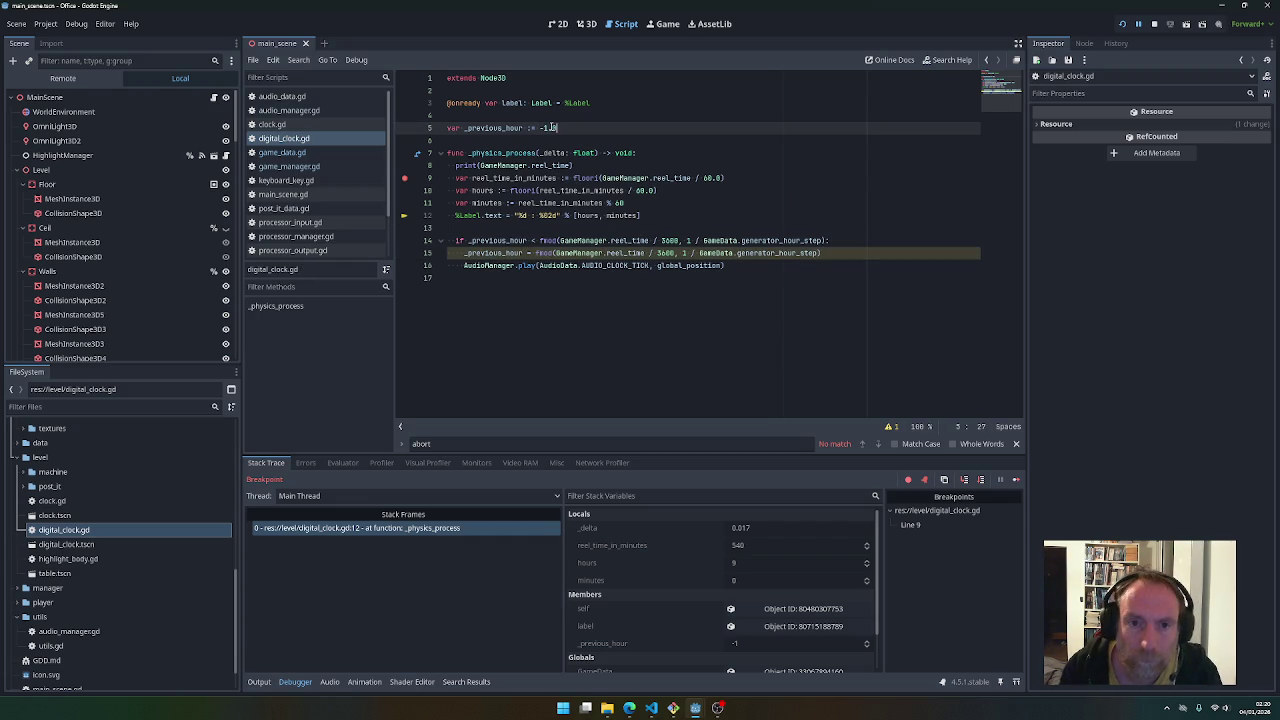
pyautogui.click(562, 228)
pyautogui.hotkey('ctrl', 's')
# Remove the line 9 breakpoint, delete the print line, save, and stop debugging
pyautogui.click(408, 179)
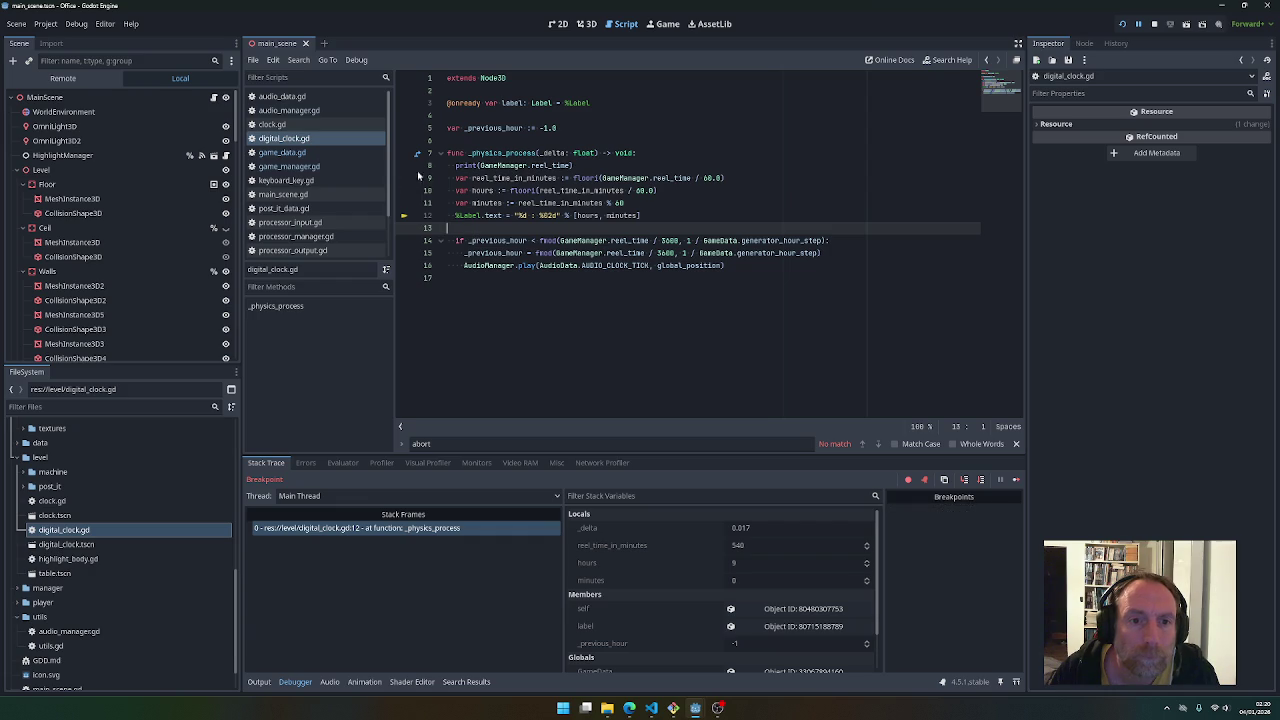
pyautogui.moveTo(446, 165); pyautogui.dragTo(446, 178)
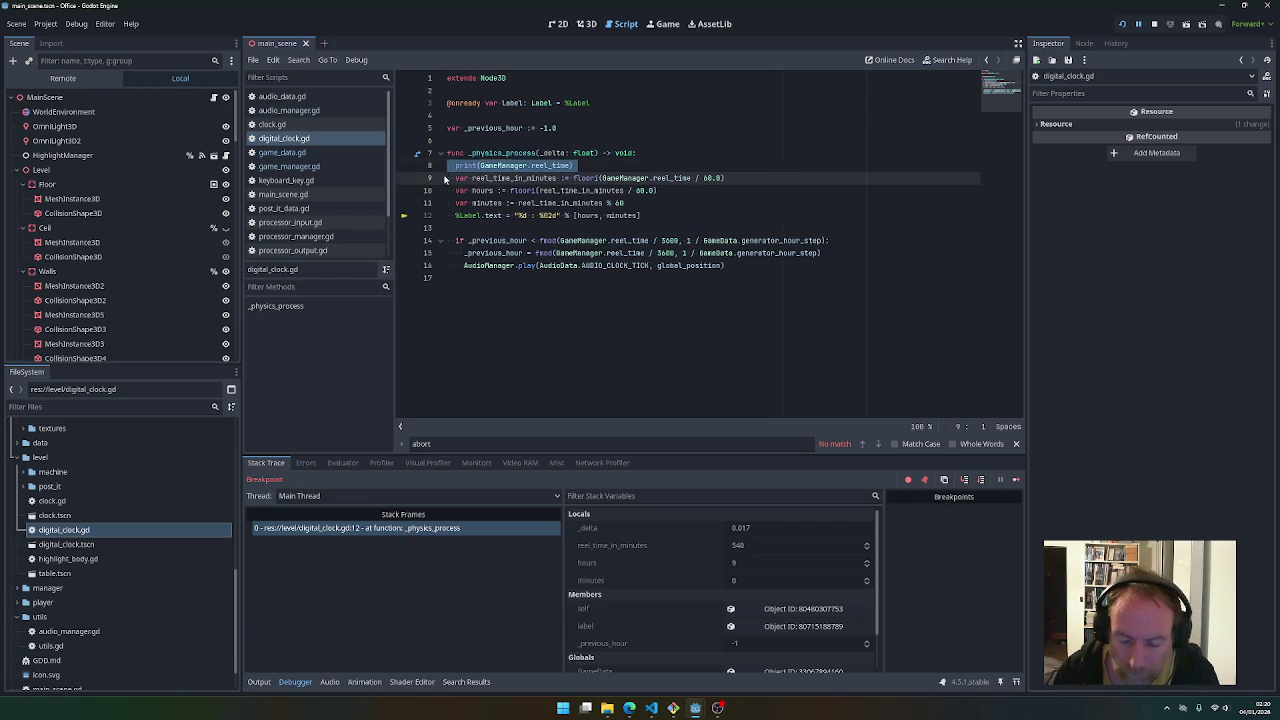
pyautogui.press('Delete')
pyautogui.hotkey('ctrl', 's')
pyautogui.click(1154, 24)
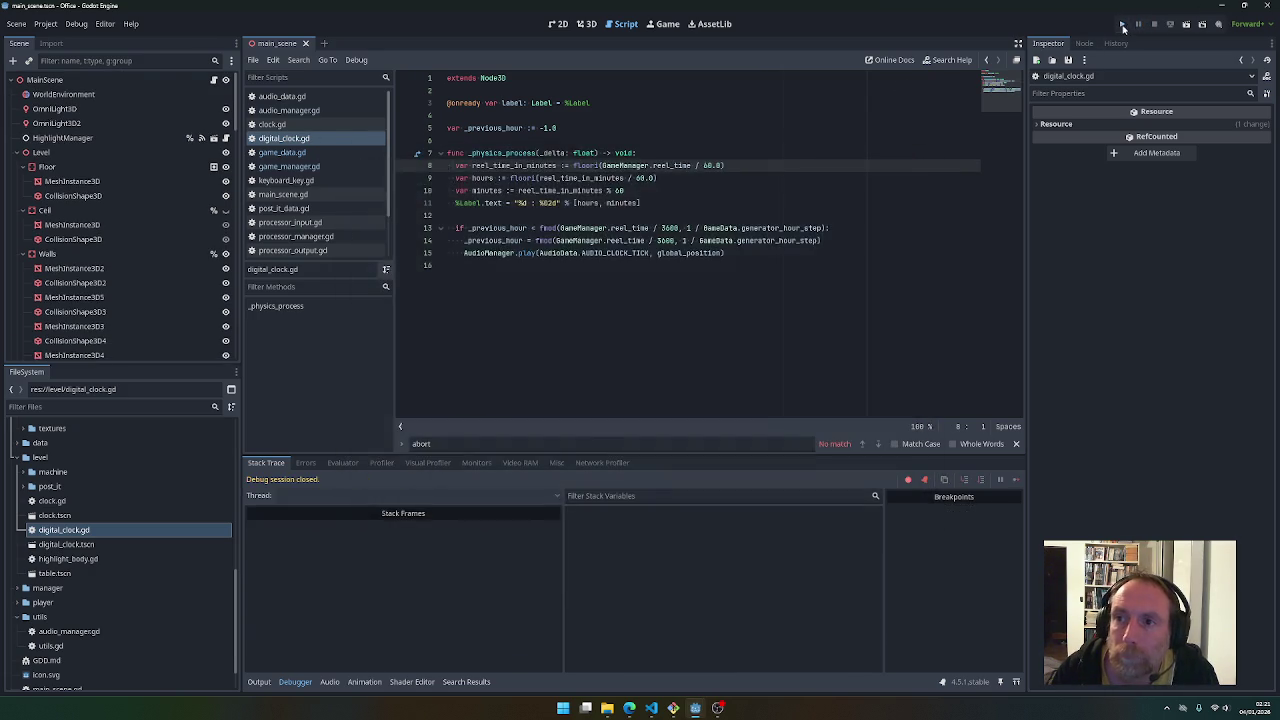
# Test-run the game, walking down the corridor into the clock room, then close it
pyautogui.click(1122, 24)
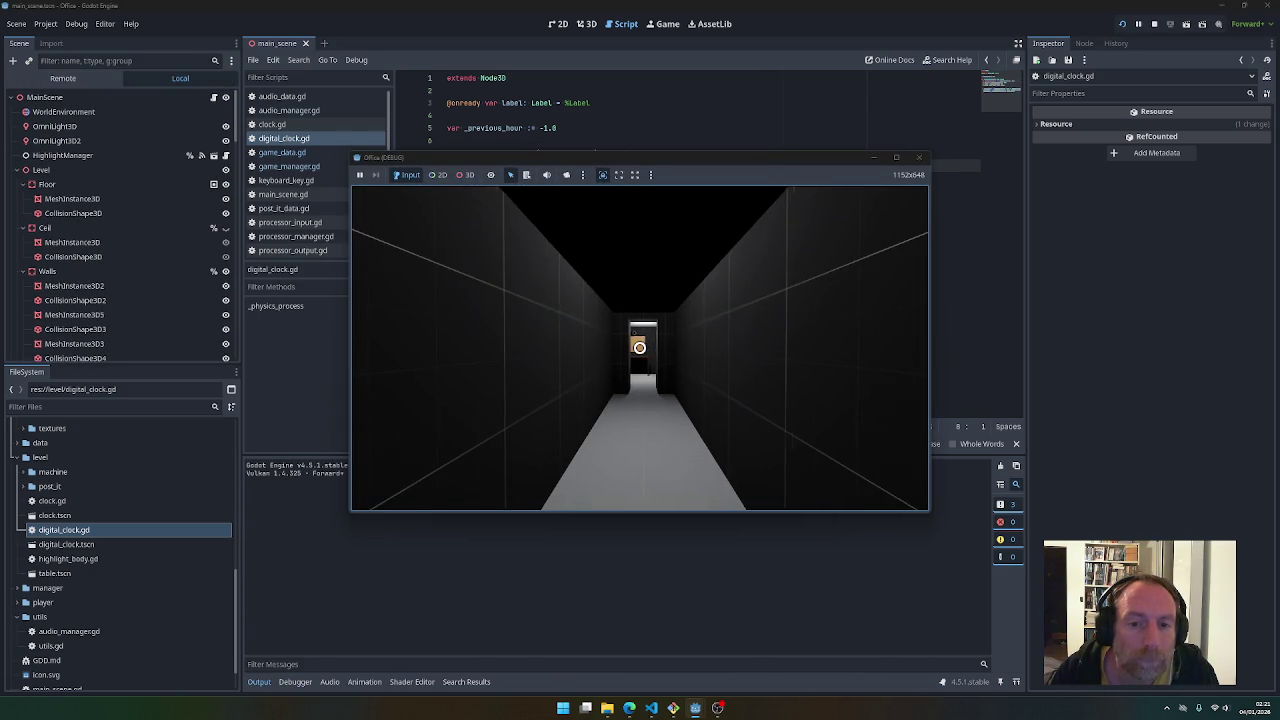
pyautogui.press('w')
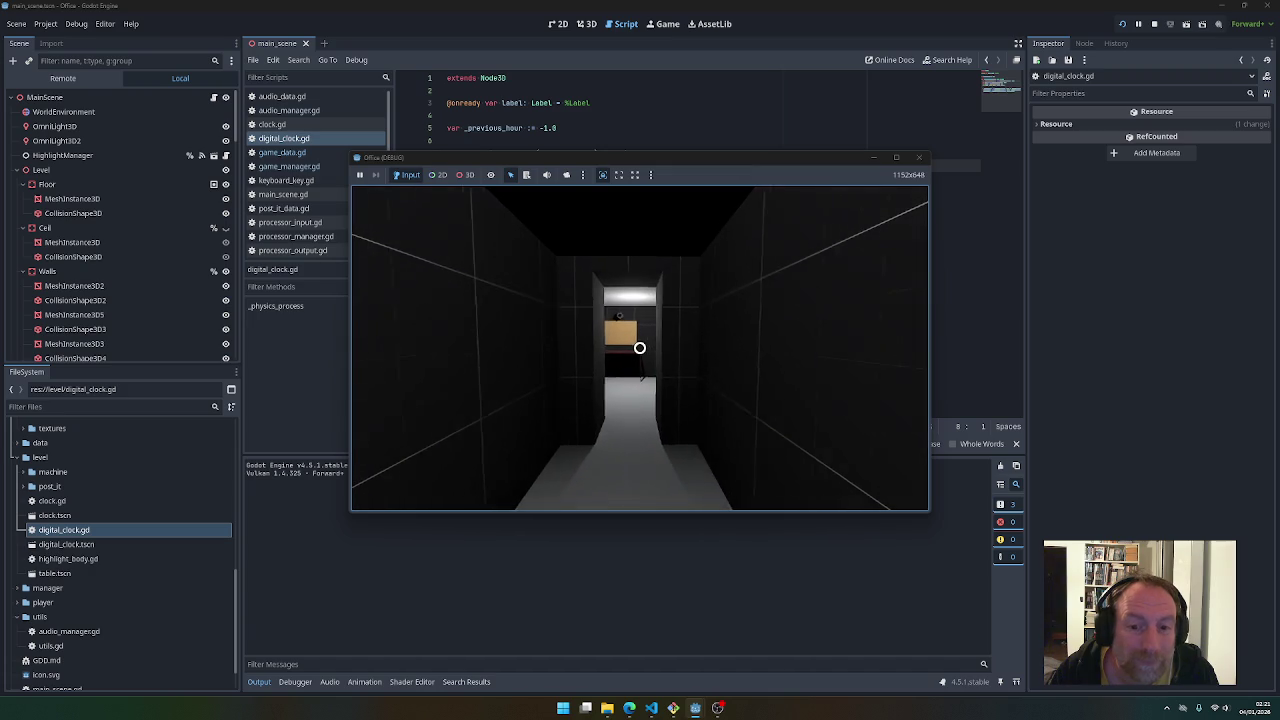
pyautogui.press('w')
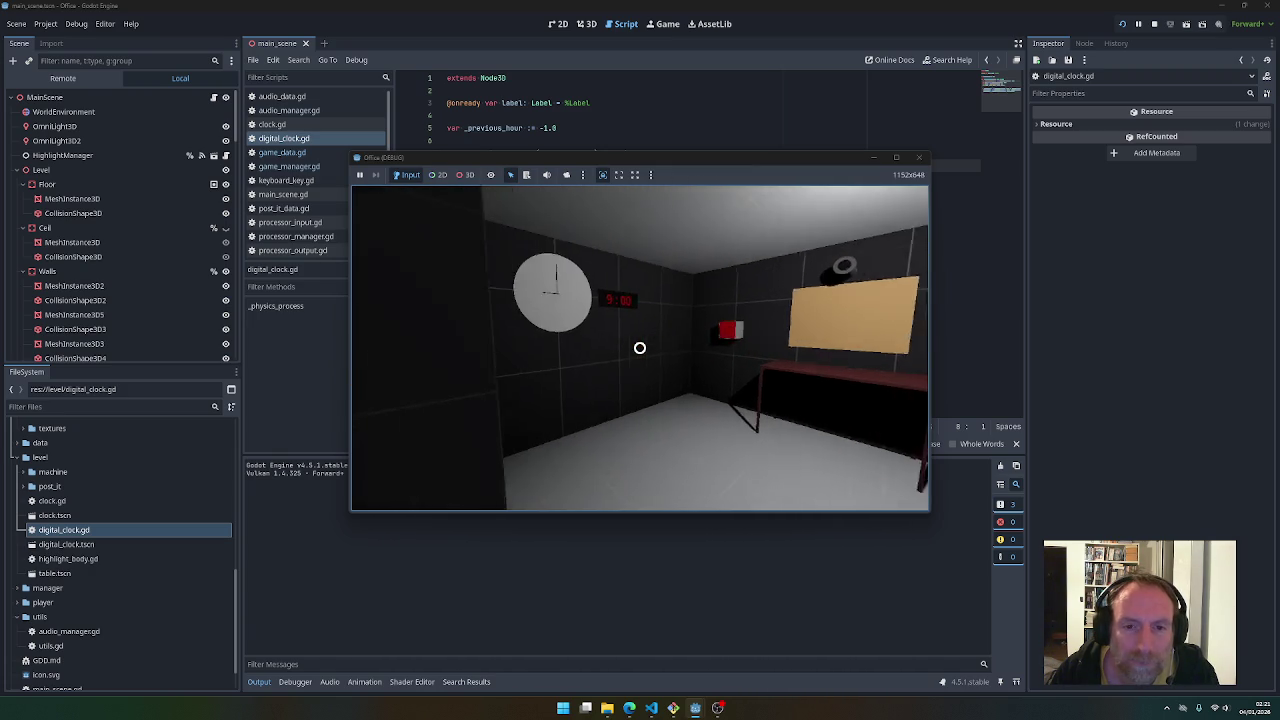
pyautogui.press('F8')
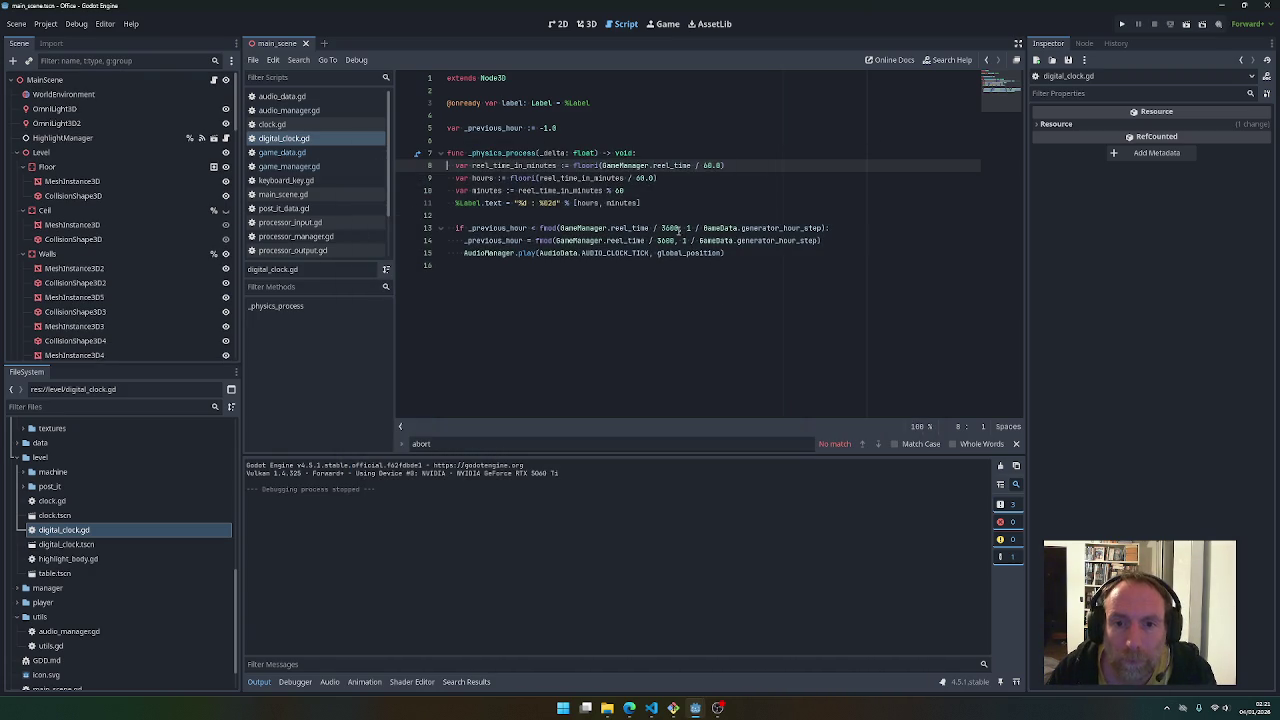
# Change the 3600 divisor to 360 in both fmod expressions and add a blank line above the if block
pyautogui.click(680, 228)
pyautogui.press('BackSpace')
pyautogui.press('Down')
pyautogui.press('BackSpace')
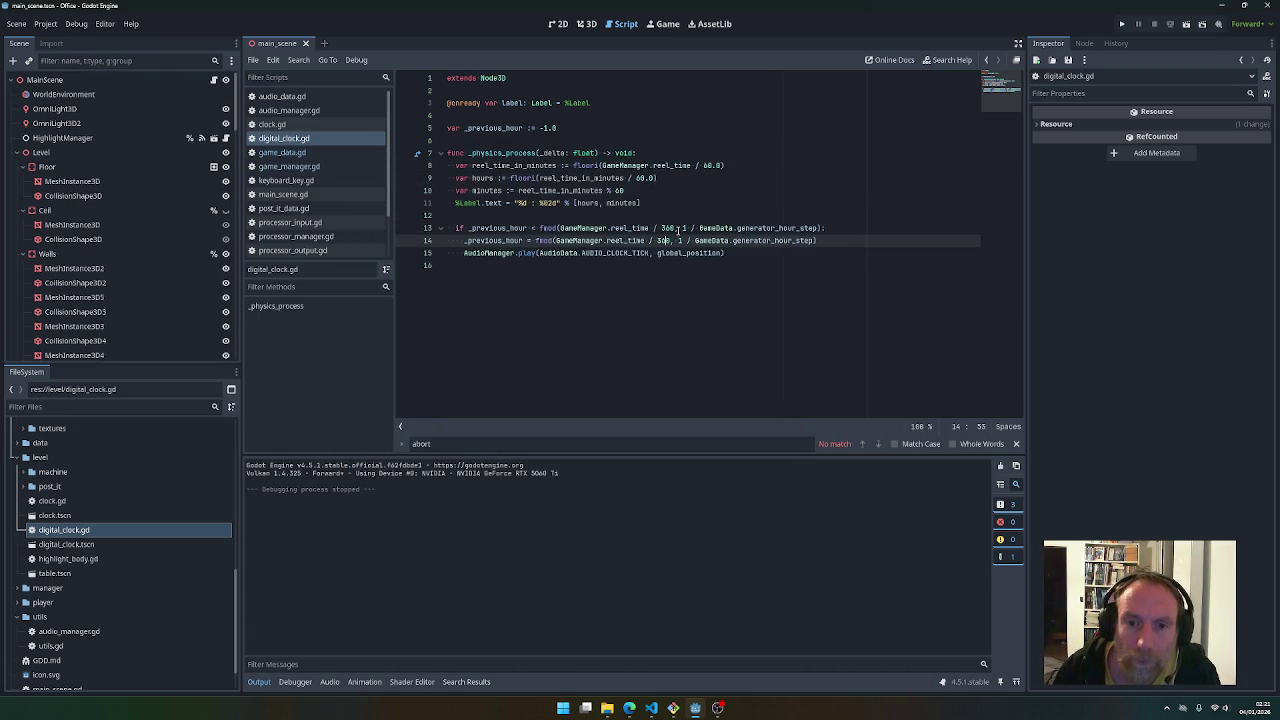
pyautogui.click(636, 216)
pyautogui.press('Return')
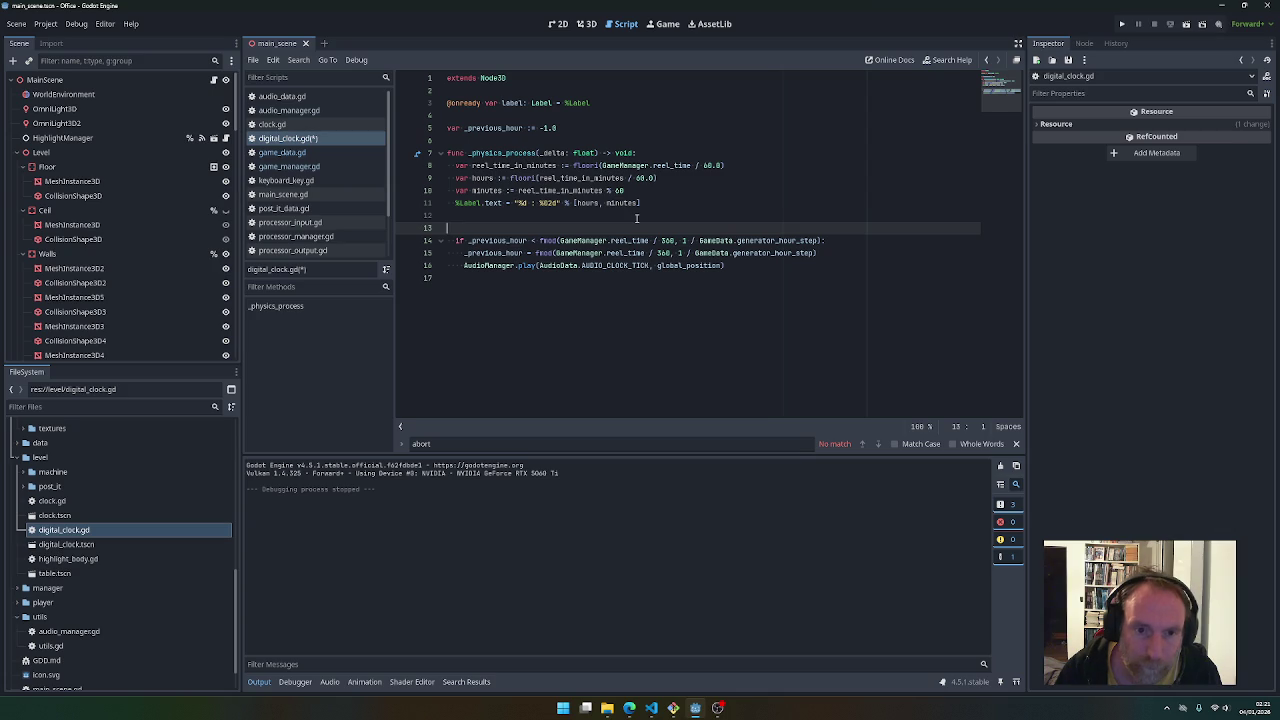
# Declare reel_time_in_hours_module on line 13, assigned the fmod expression cut from line 14
pyautogui.write('var ho')
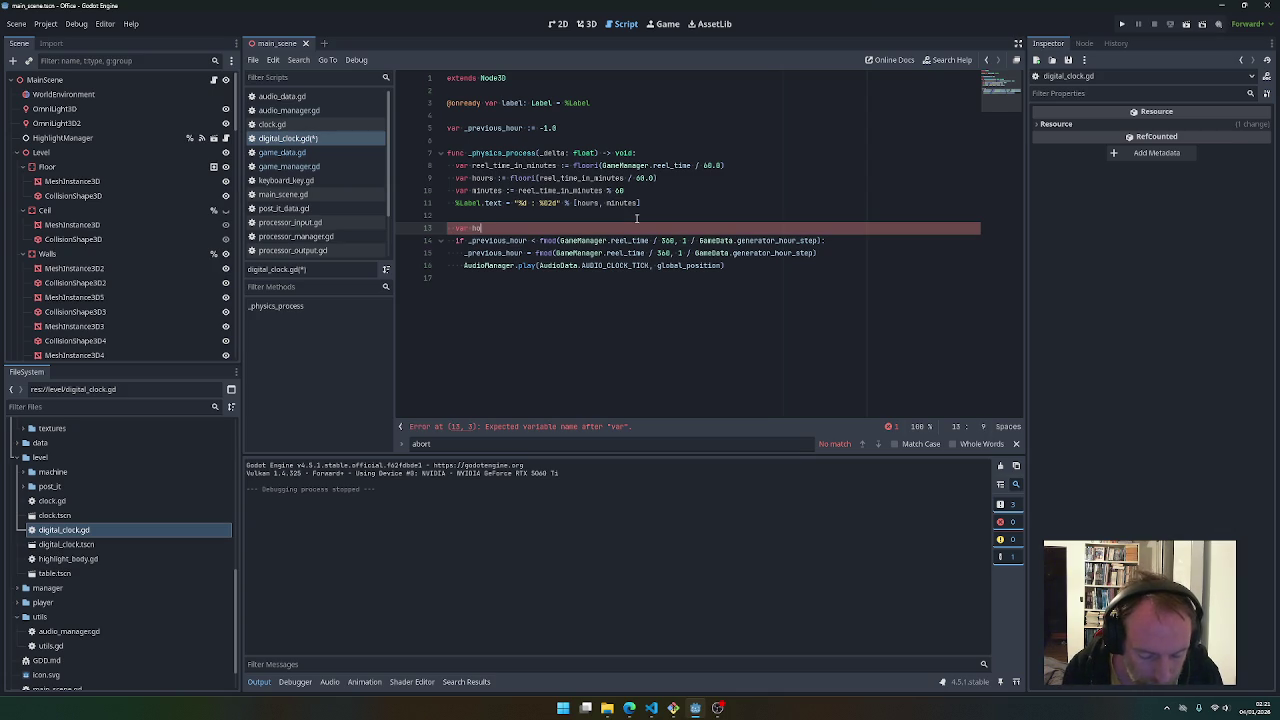
pyautogui.write('eel')
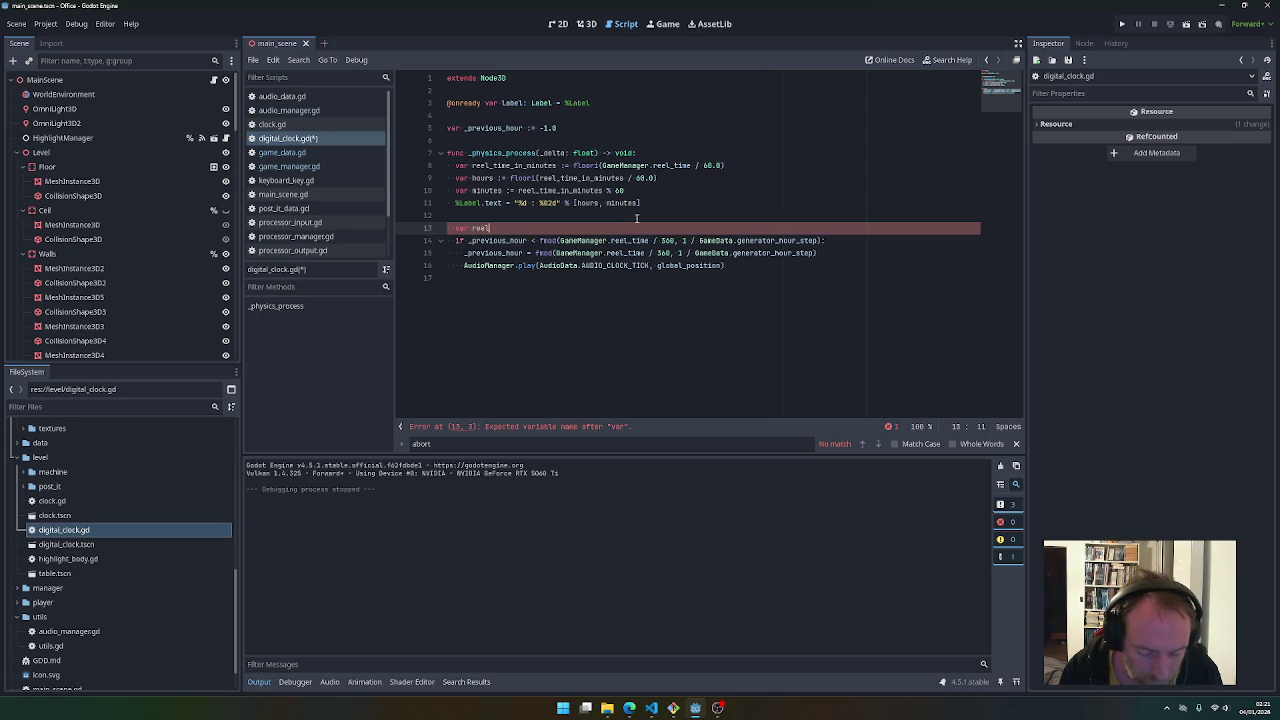
pyautogui.write('_time')
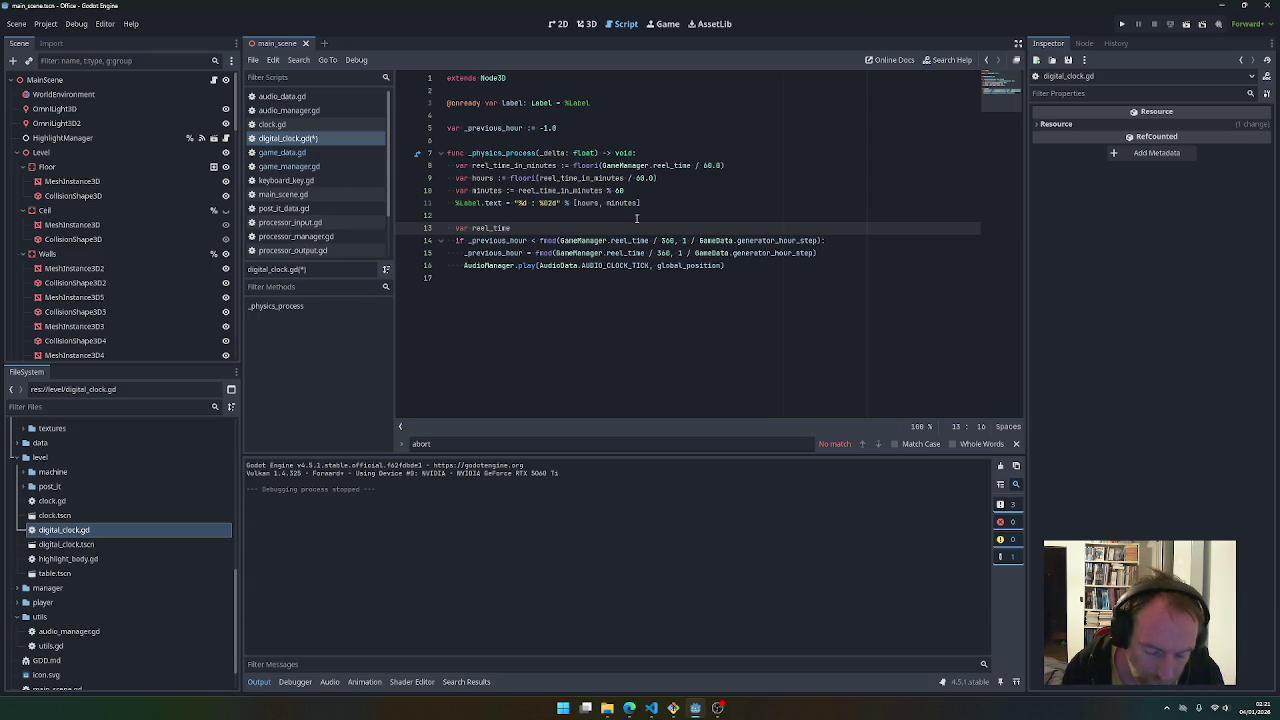
pyautogui.write('_in')
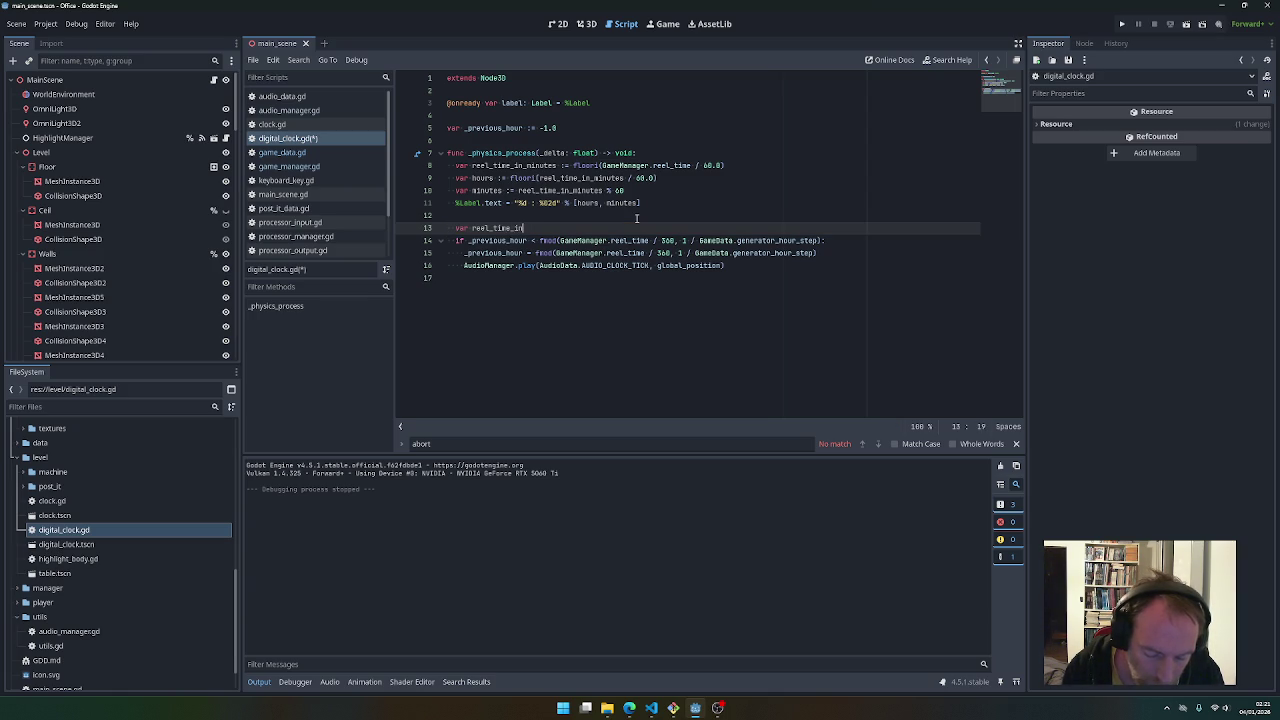
pyautogui.write('_hours')
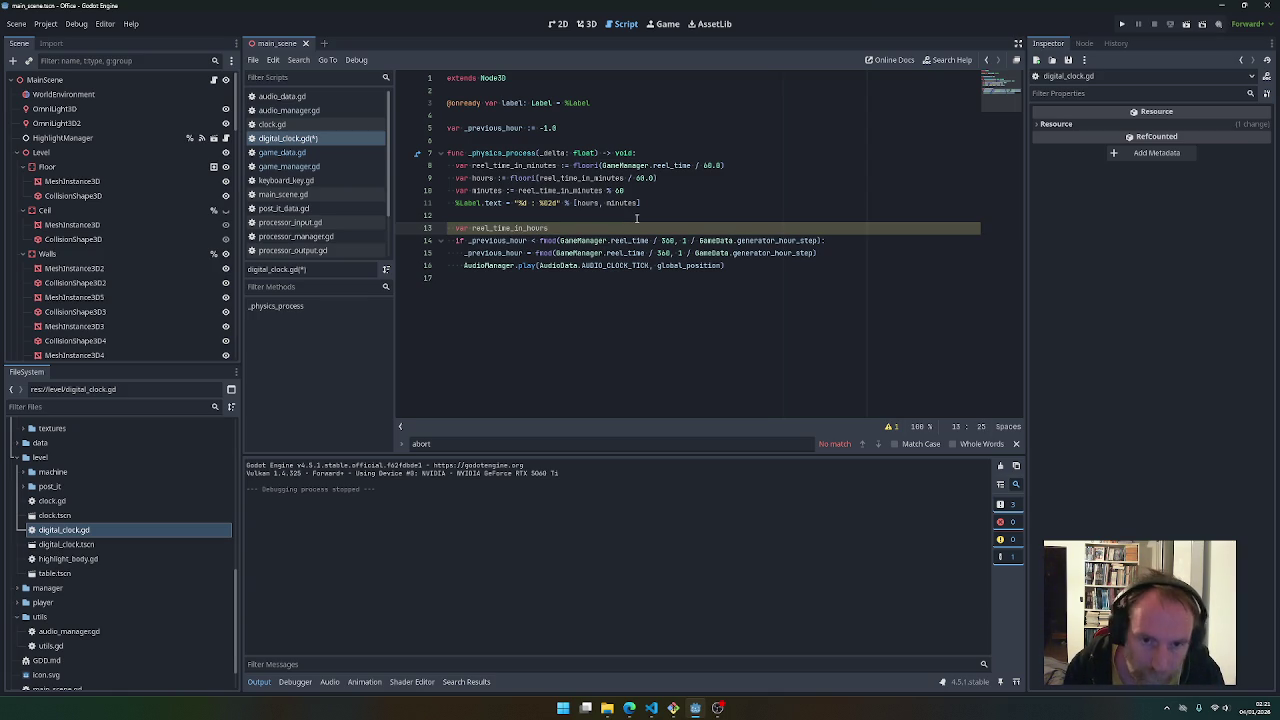
pyautogui.write('_module :=')
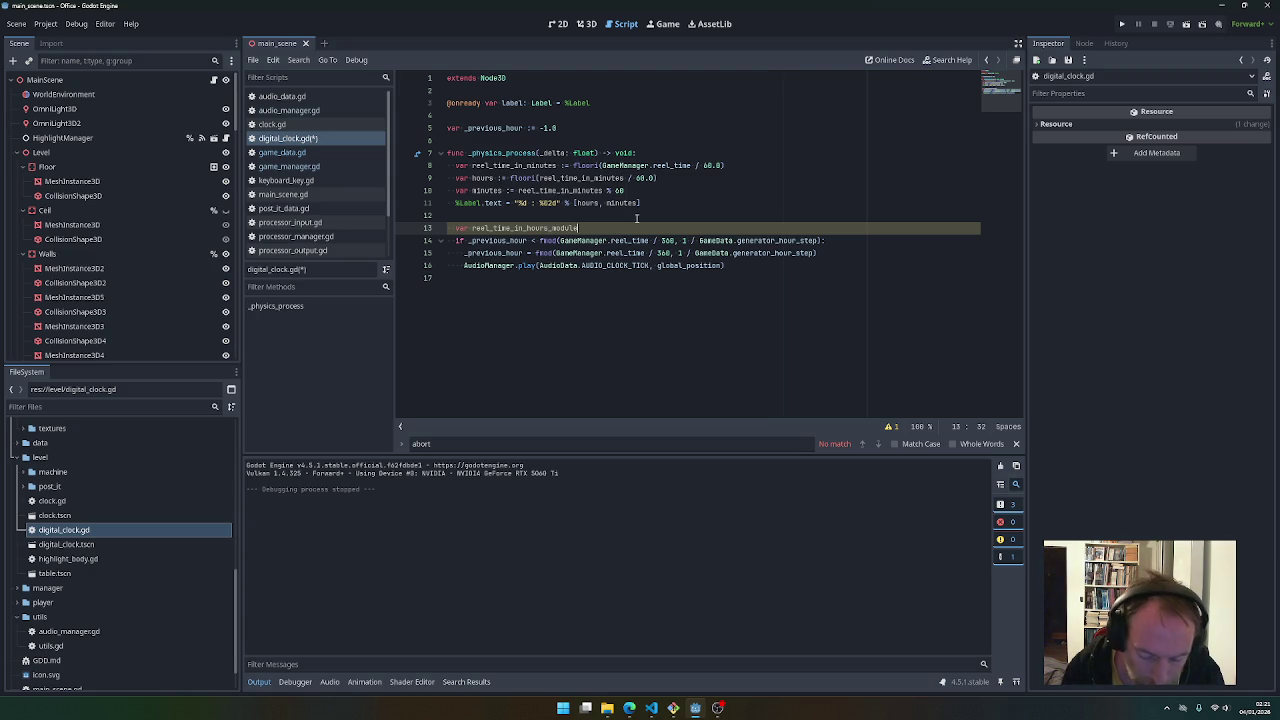
pyautogui.moveTo(540, 241); pyautogui.dragTo(822, 241)
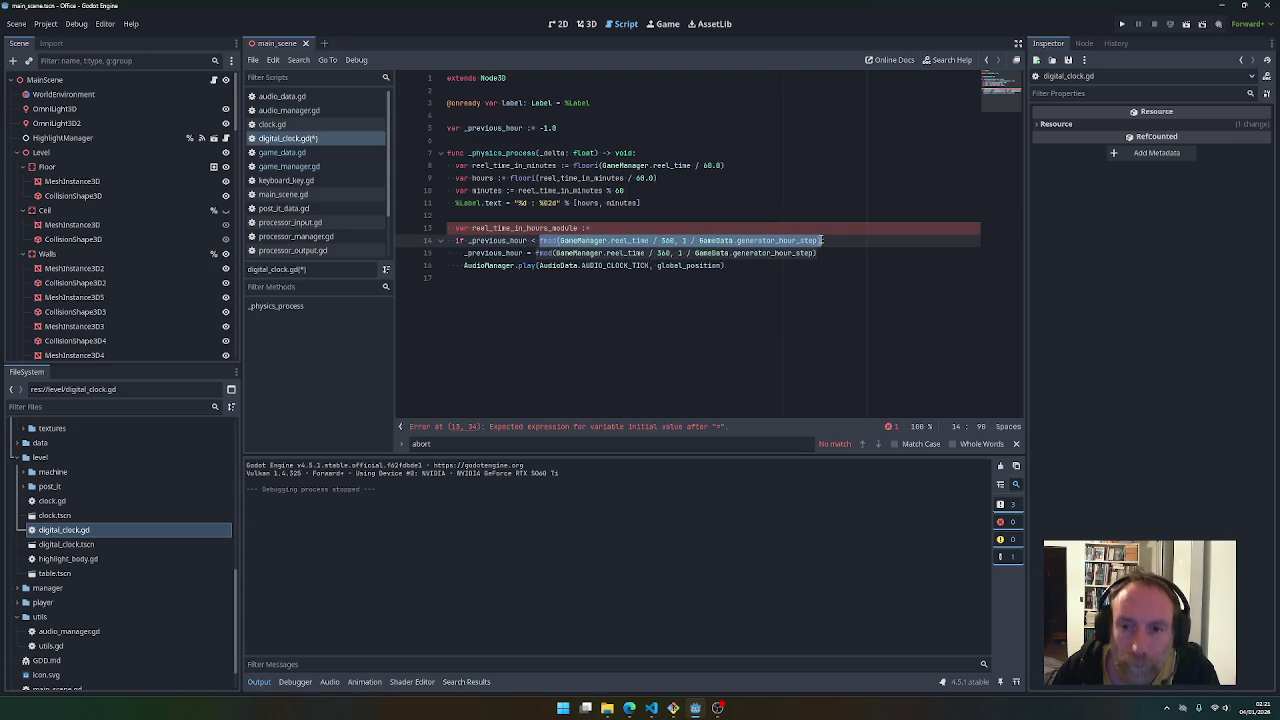
pyautogui.hotkey('ctrl', 'x')
pyautogui.click(595, 228)
pyautogui.hotkey('ctrl', 'v')
# Use reel_time_in_hours_module in the line 14 comparison and the line 15 assignment, then save
pyautogui.doubleClick(525, 228)
pyautogui.hotkey('ctrl', 'c')
pyautogui.click(541, 241)
pyautogui.hotkey('ctrl', 'v')
pyautogui.write(':')
pyautogui.moveTo(535, 253); pyautogui.dragTo(816, 253)
pyautogui.hotkey('ctrl', 'v')
pyautogui.hotkey('ctrl', 's')
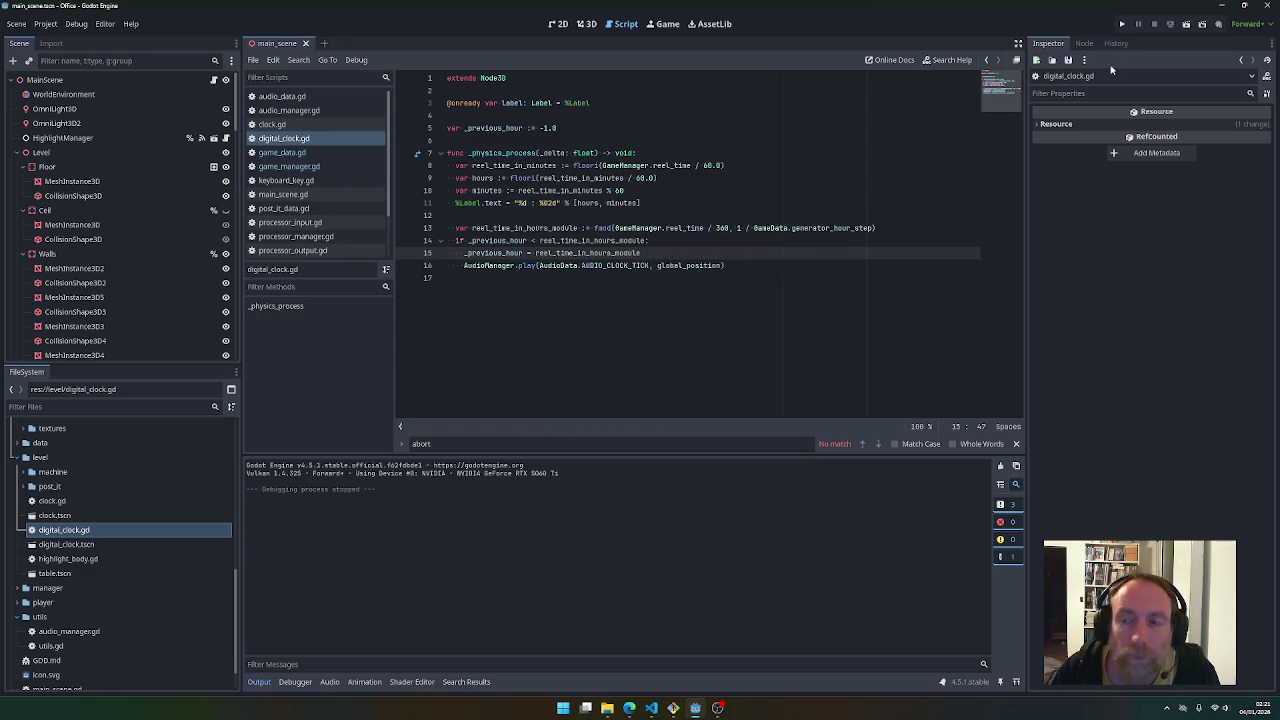
# Change the 1 in line 13's fmod divisor to 1.0
pyautogui.click(739, 228)
pyautogui.write('.0')
pyautogui.press('Escape')
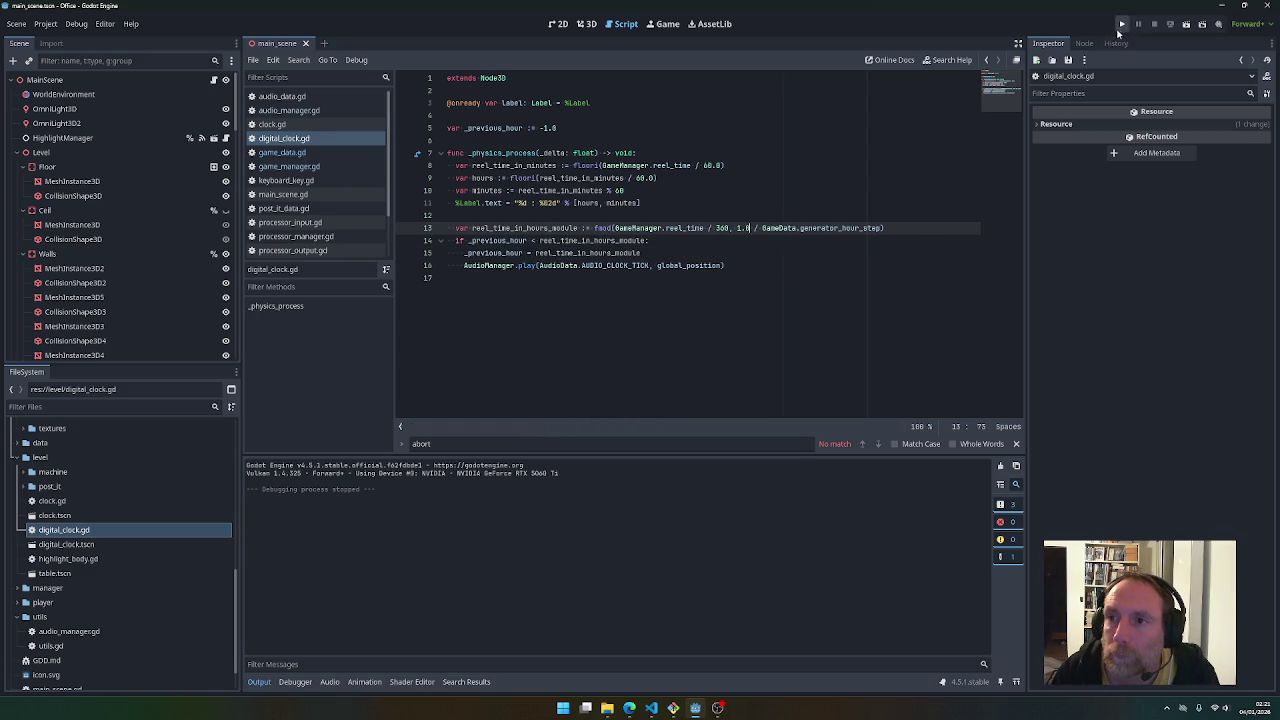
# Run the game, walk forward, then break on the line 14 hour check to inspect values and view the Output log
pyautogui.click(1121, 24)
pyautogui.press('w')
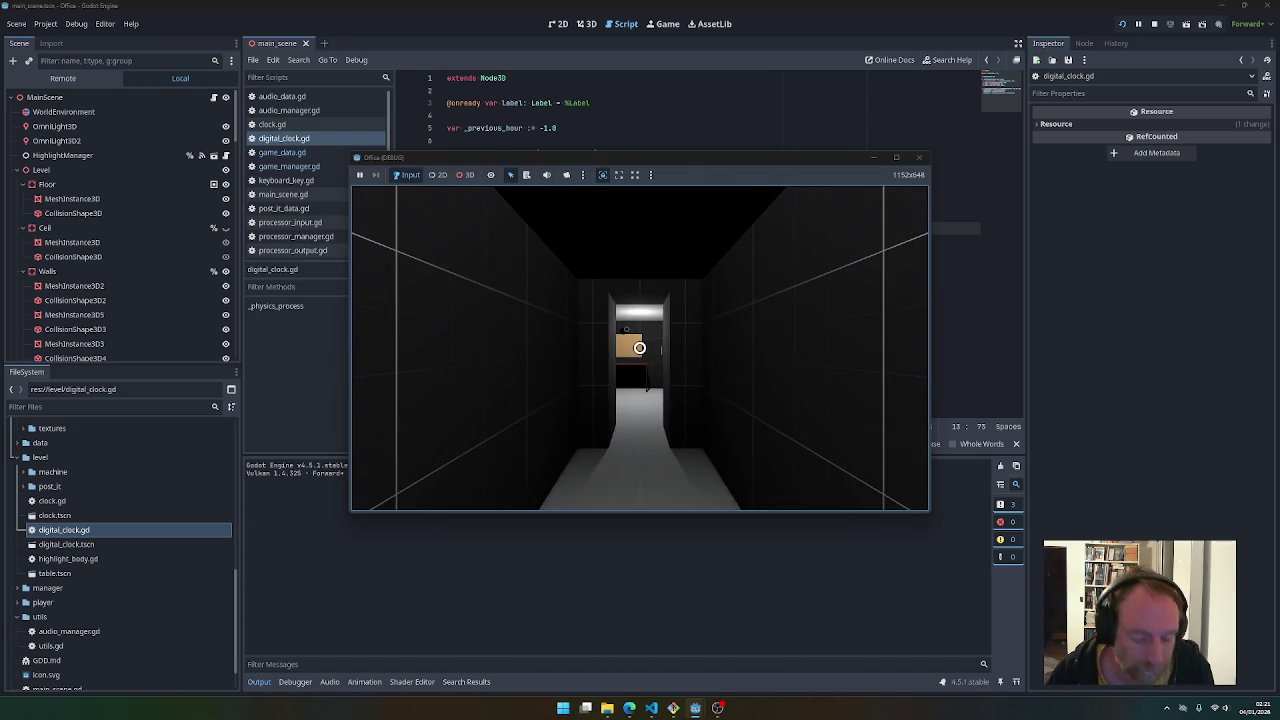
pyautogui.hotkey('alt', 'Tab')
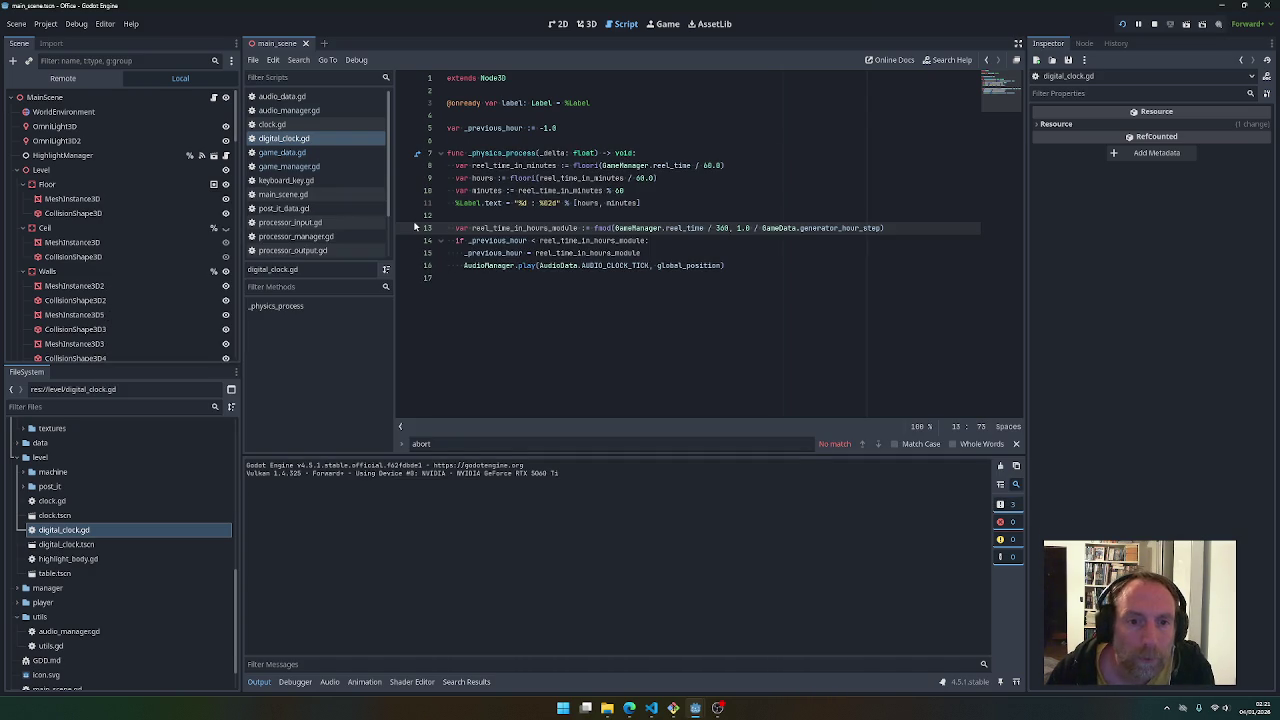
pyautogui.click(403, 240)
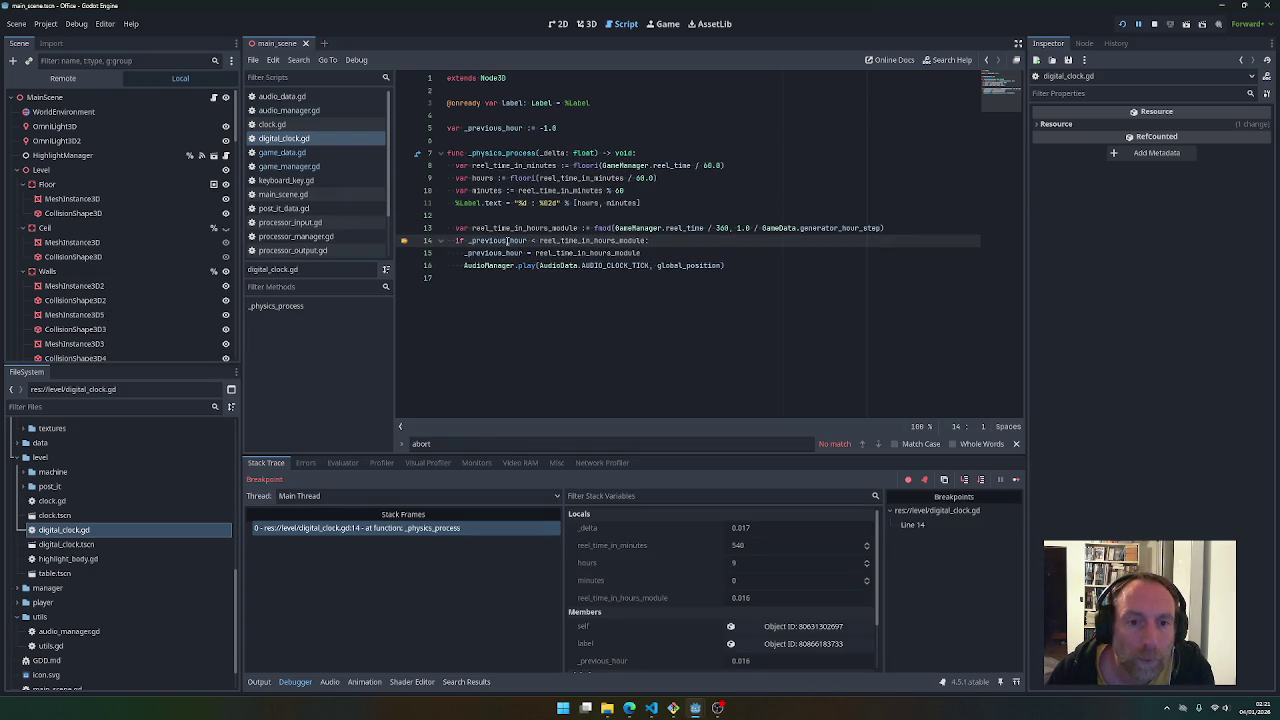
pyautogui.moveTo(520, 230)
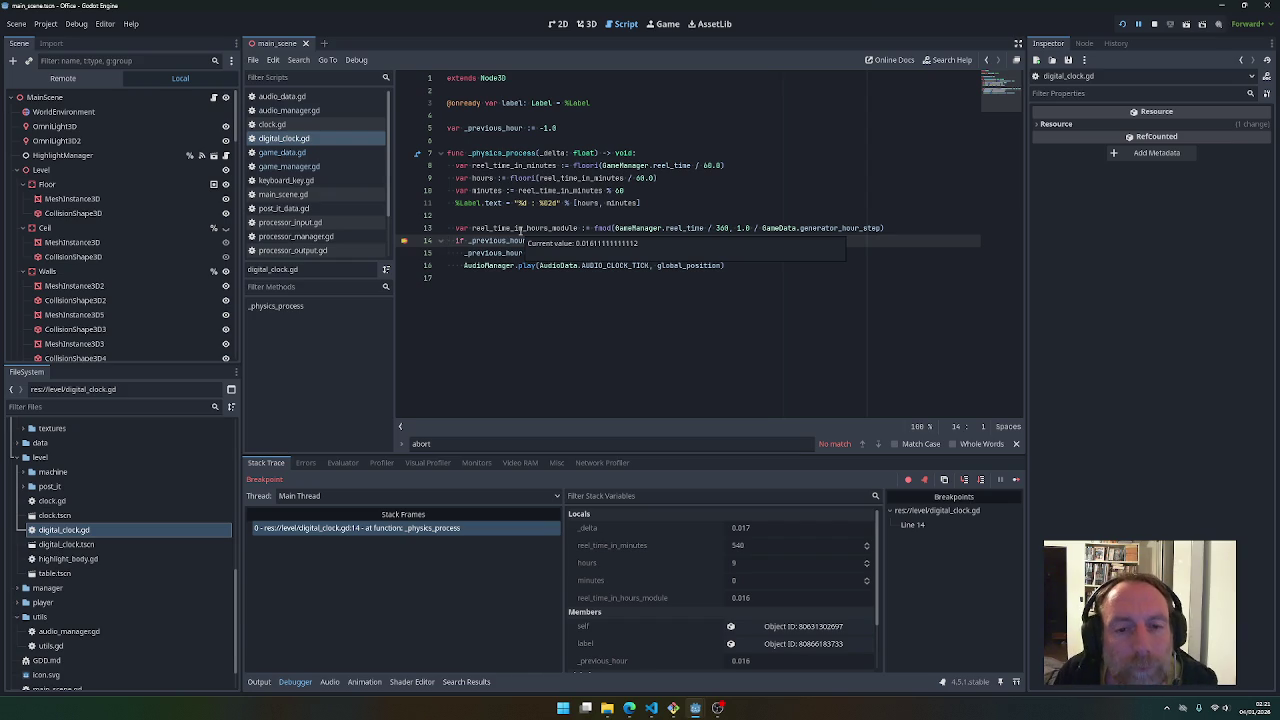
pyautogui.moveTo(688, 228)
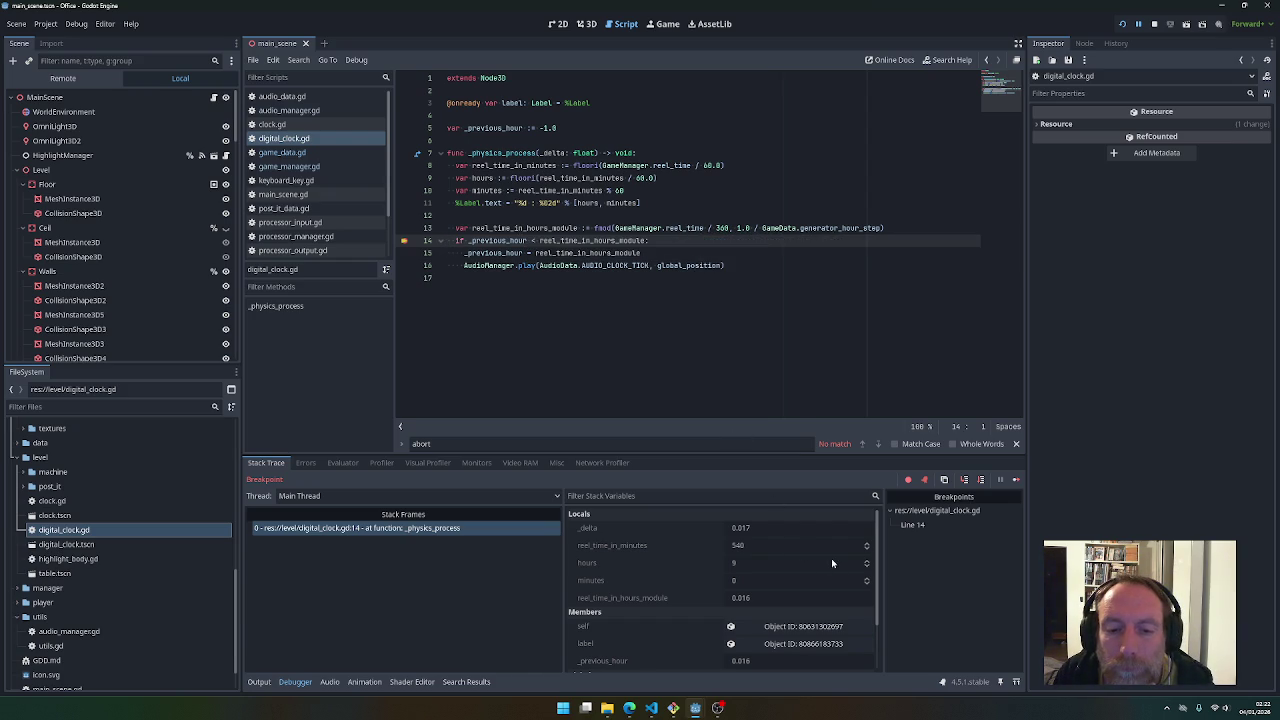
pyautogui.click(262, 687)
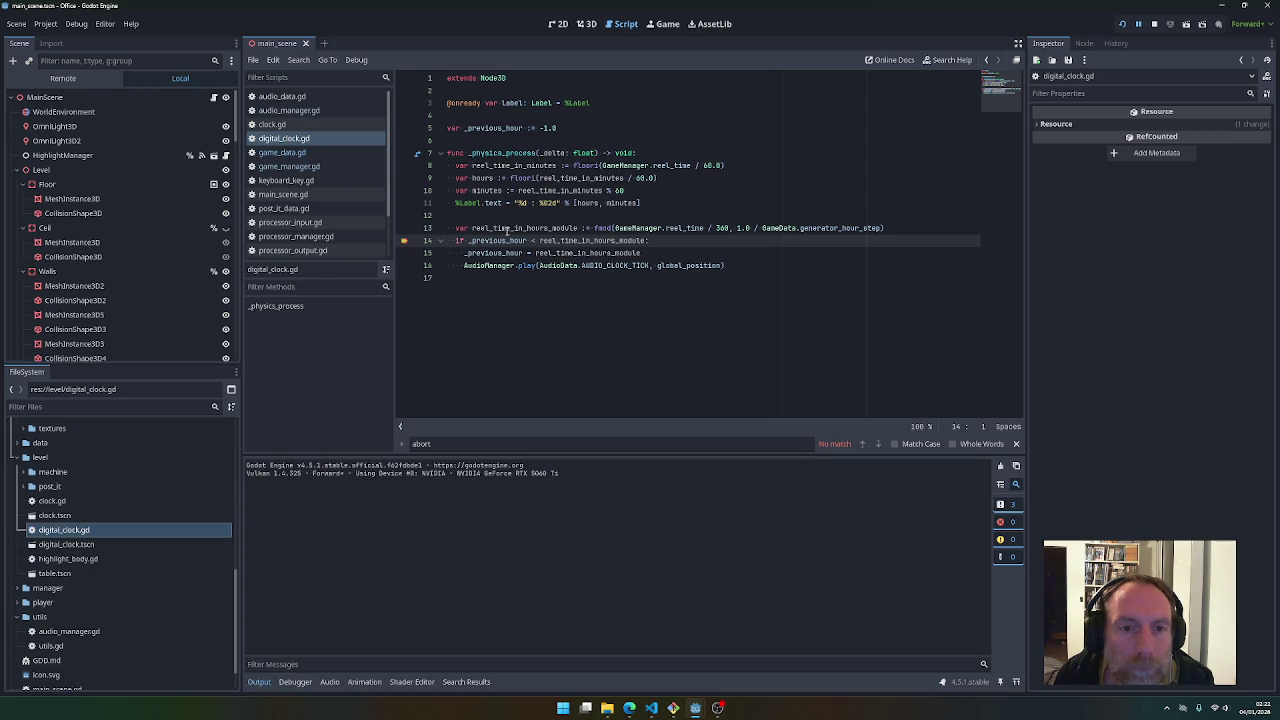
# Add an empty print() call on a new line after line 13
pyautogui.click(892, 228)
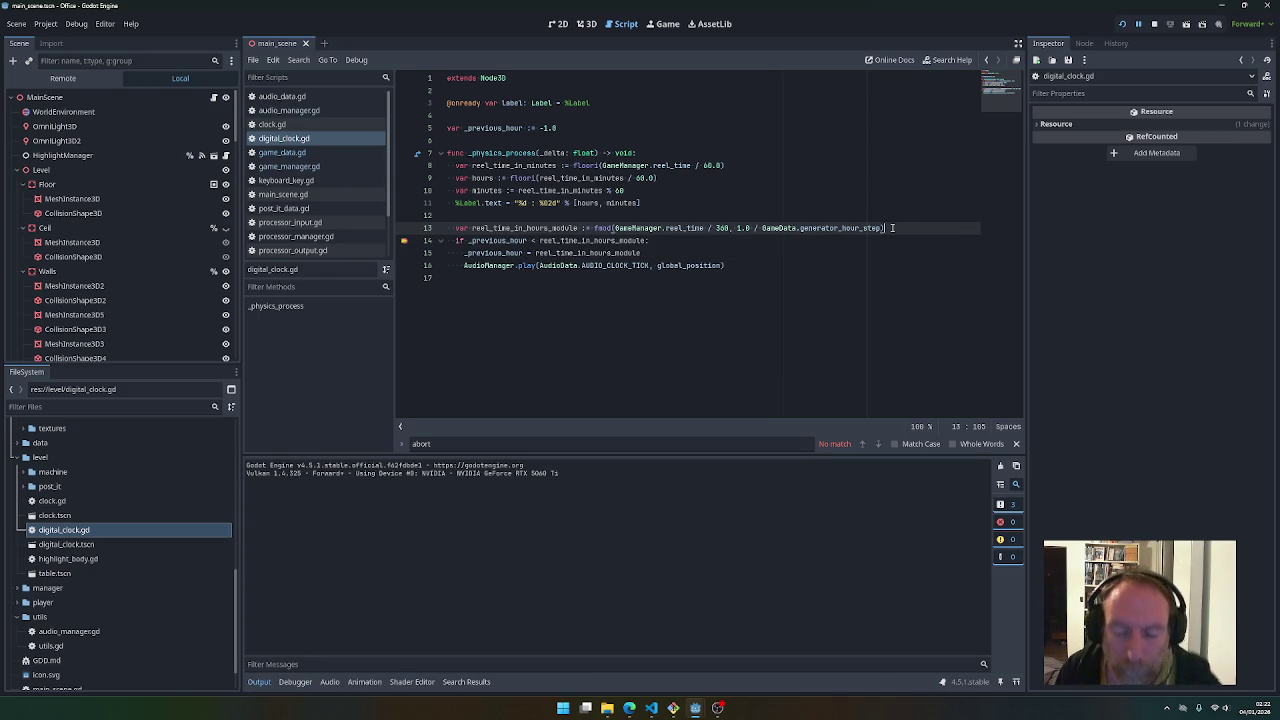
pyautogui.press('Return')
pyautogui.write('print(')
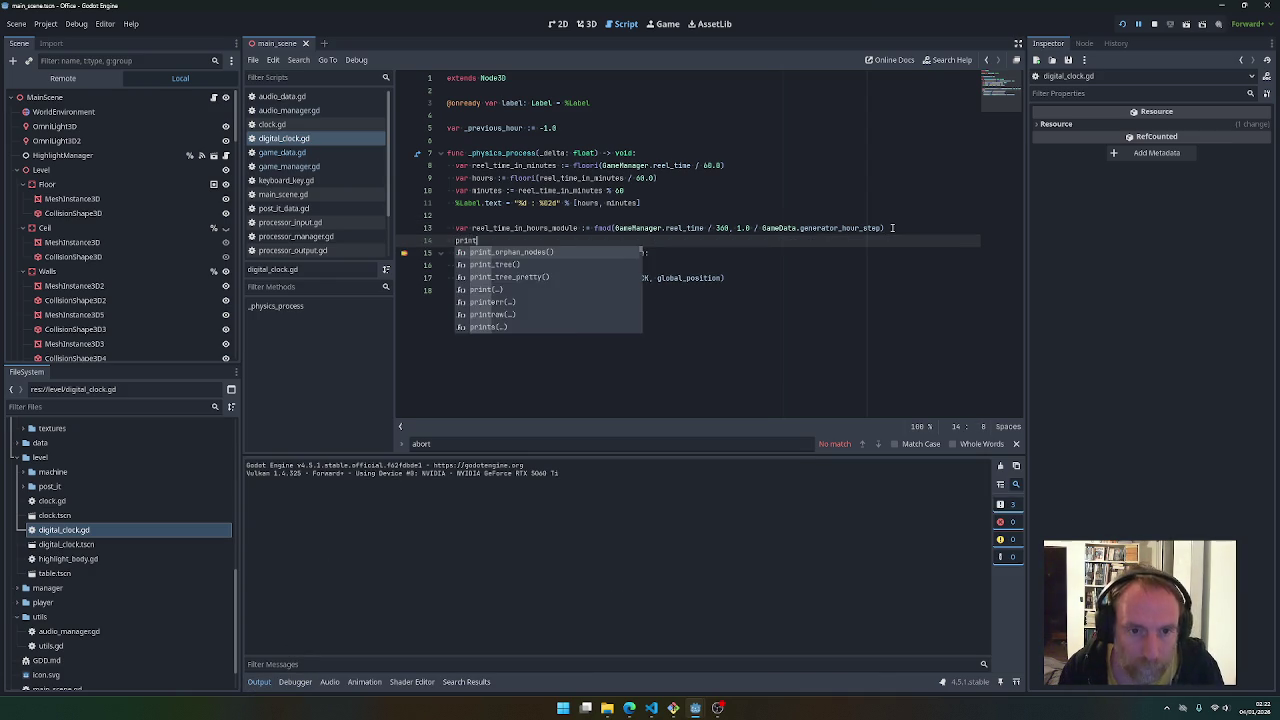
pyautogui.press('Escape')
pyautogui.press('BackSpace')
pyautogui.write('(')
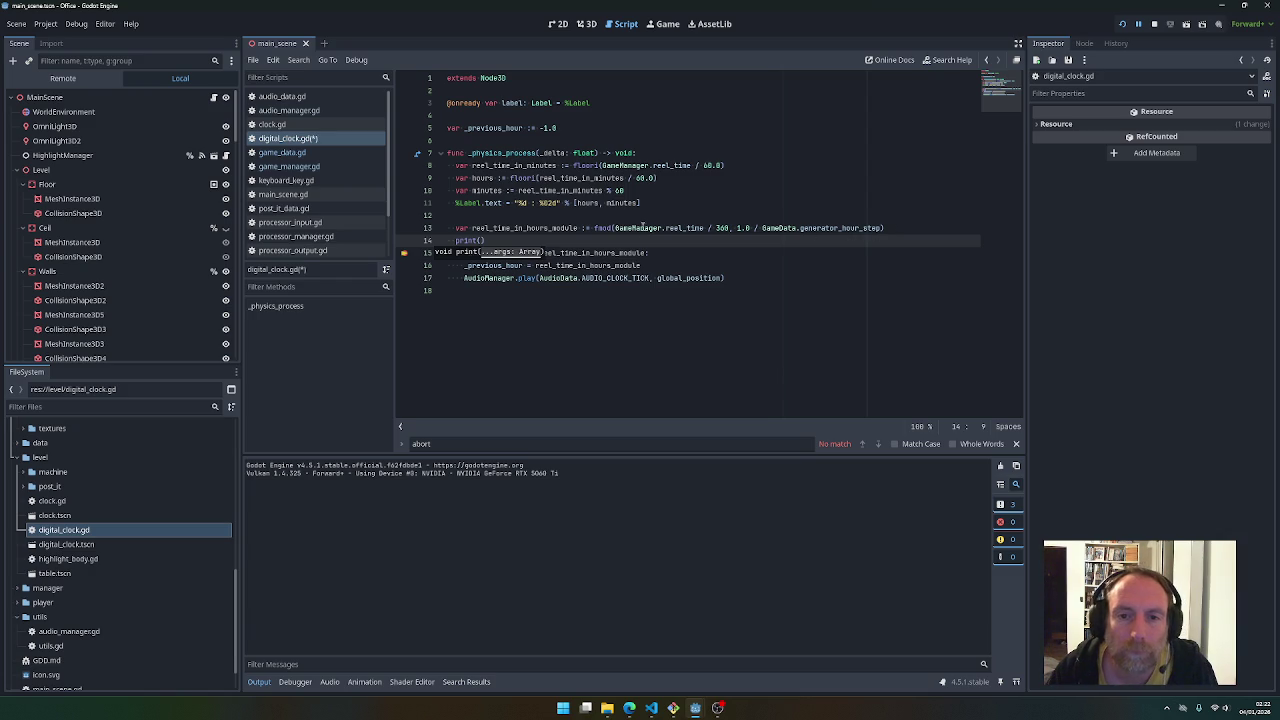
# Select GameManager.reel_time, then the word fmod, on line 13
pyautogui.moveTo(615, 228); pyautogui.dragTo(705, 228)
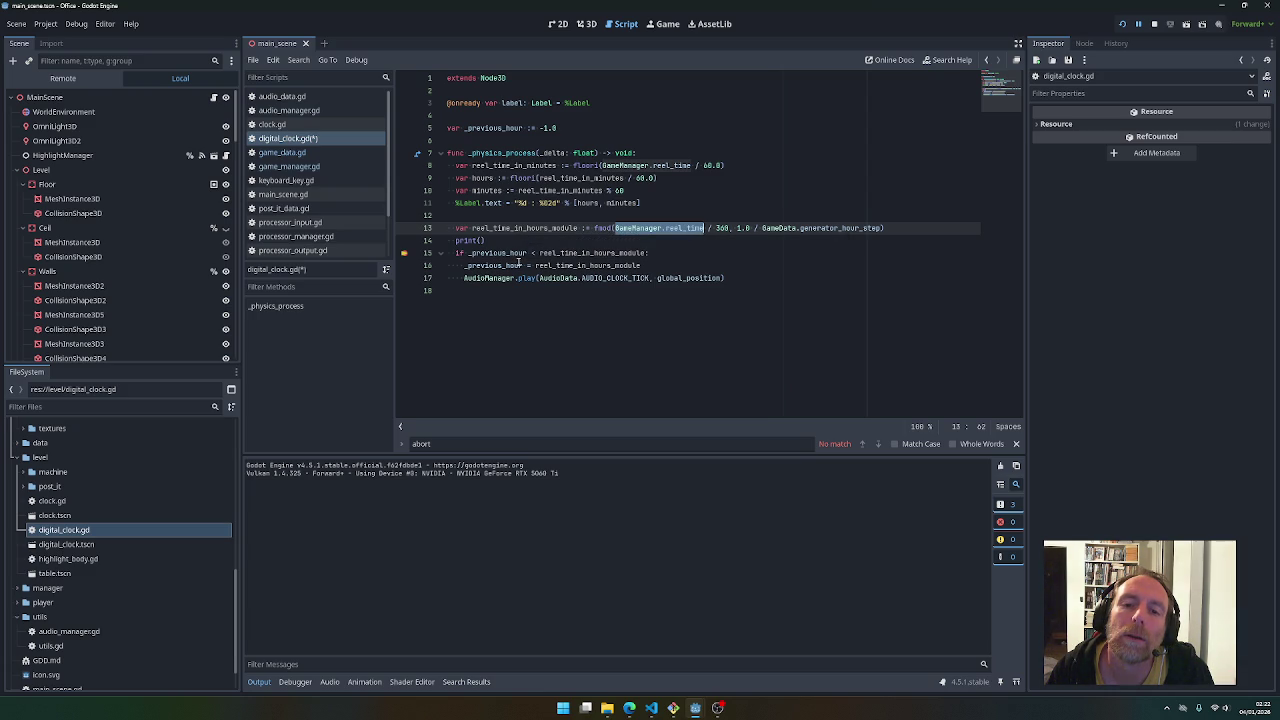
pyautogui.moveTo(519, 263)
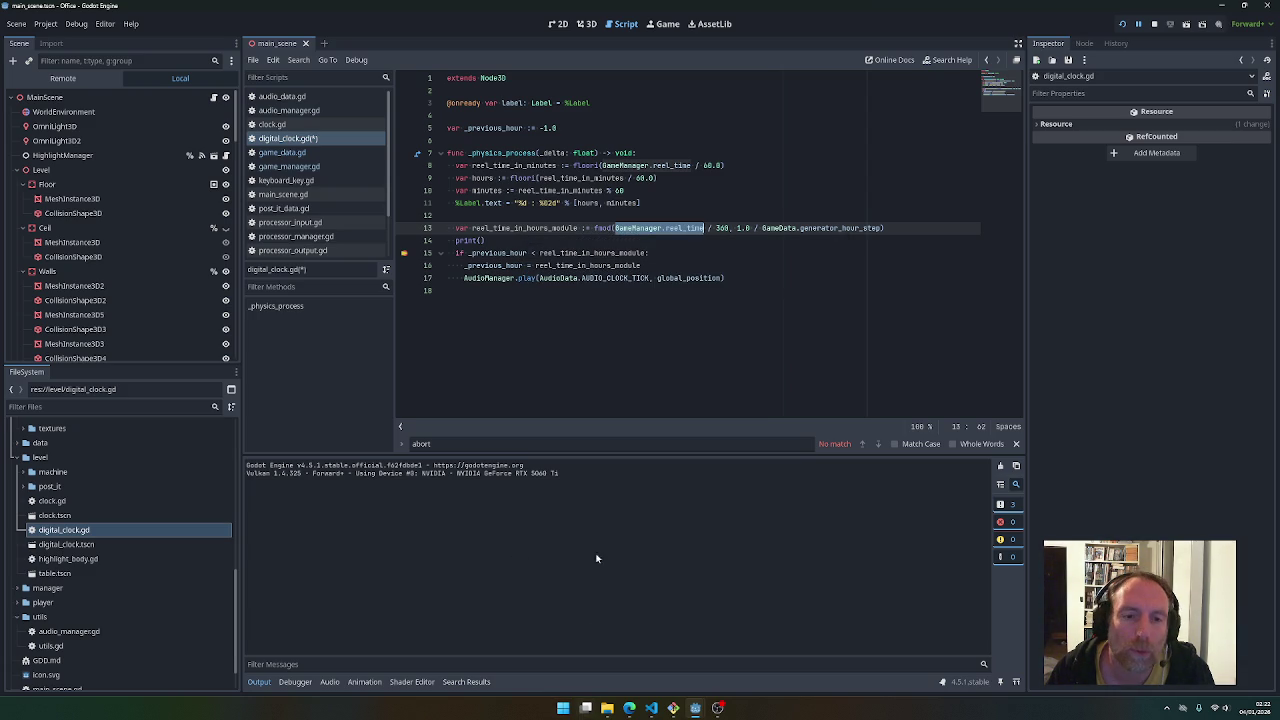
pyautogui.doubleClick(604, 229)
# Search all project scripts for fmod, check the clock.gd match, and return to digital_clock.gd
pyautogui.hotkey('ctrl', 'shift', 'f')
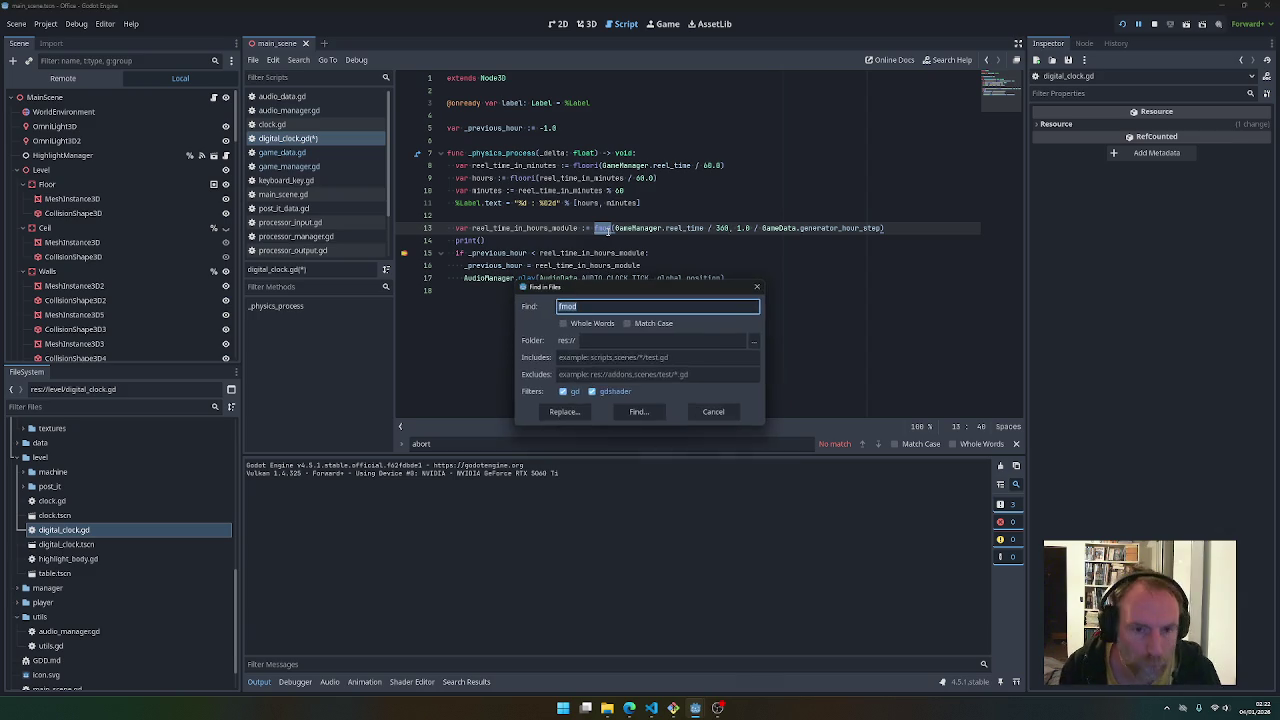
pyautogui.press('Return')
pyautogui.click(443, 528)
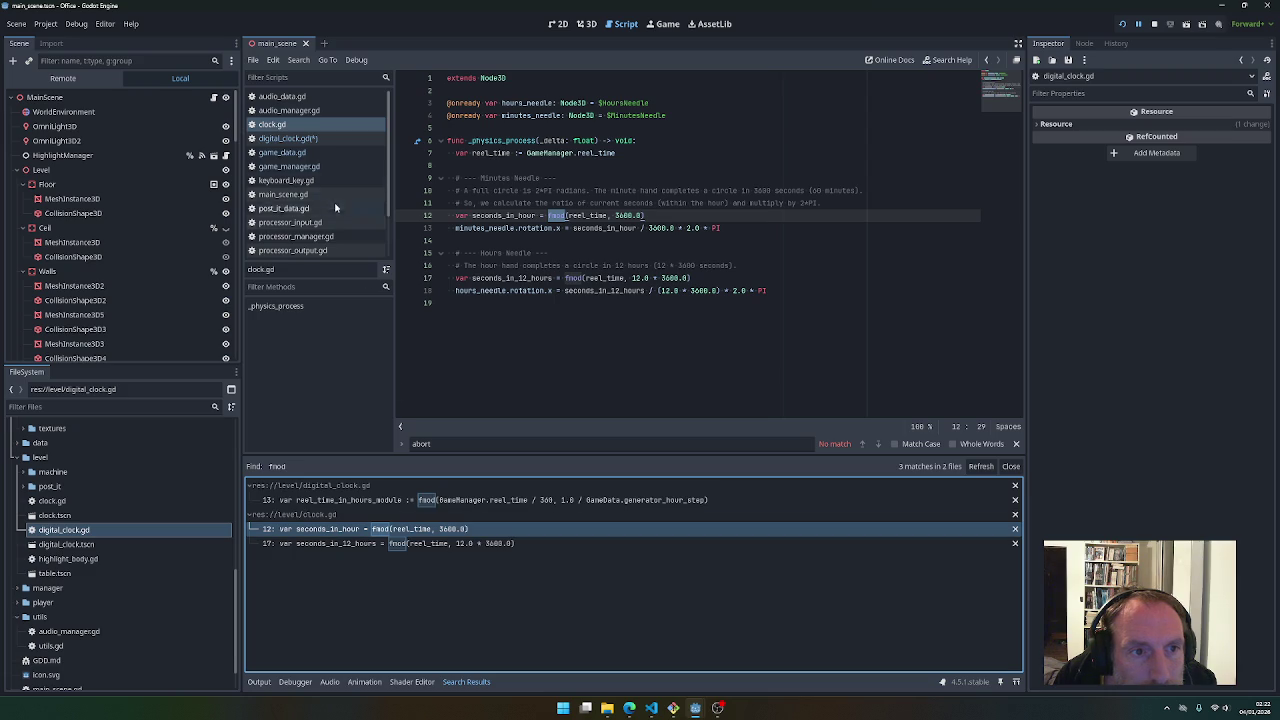
pyautogui.click(305, 138)
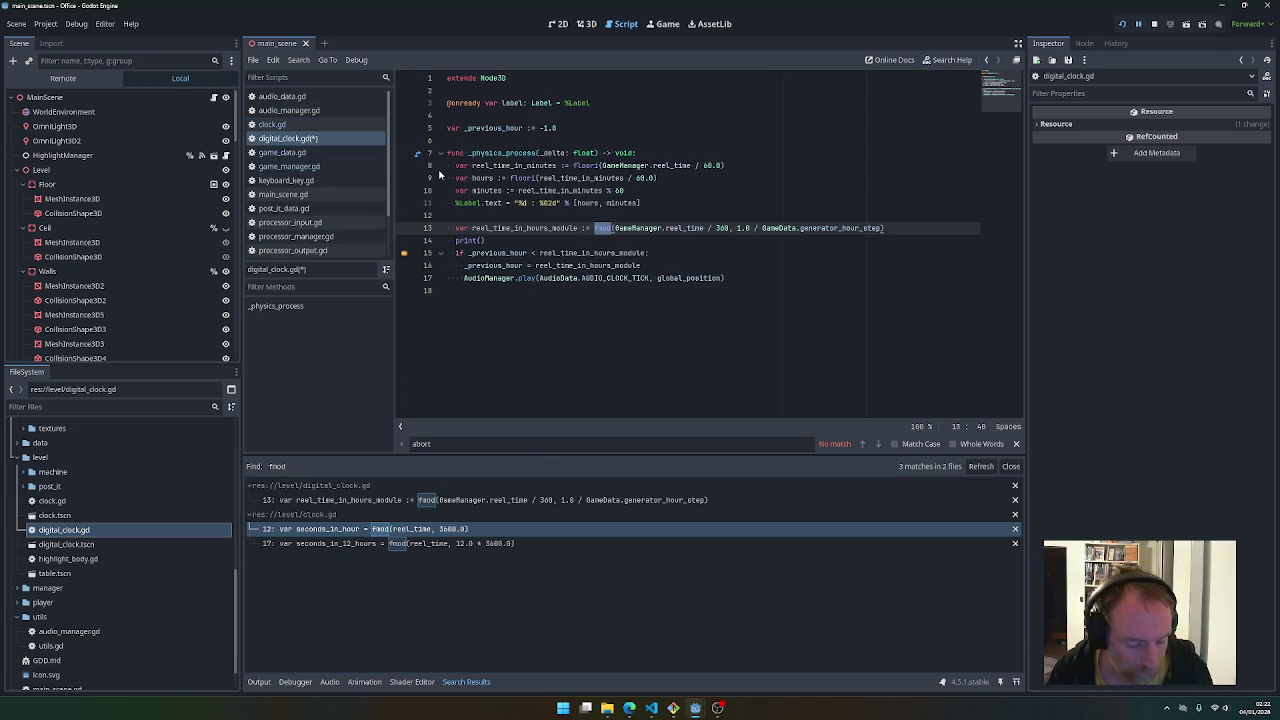
# Look through game_manager.gd and audio_data.gd, then select generator_hour_step in game_data.gd
pyautogui.click(302, 167)
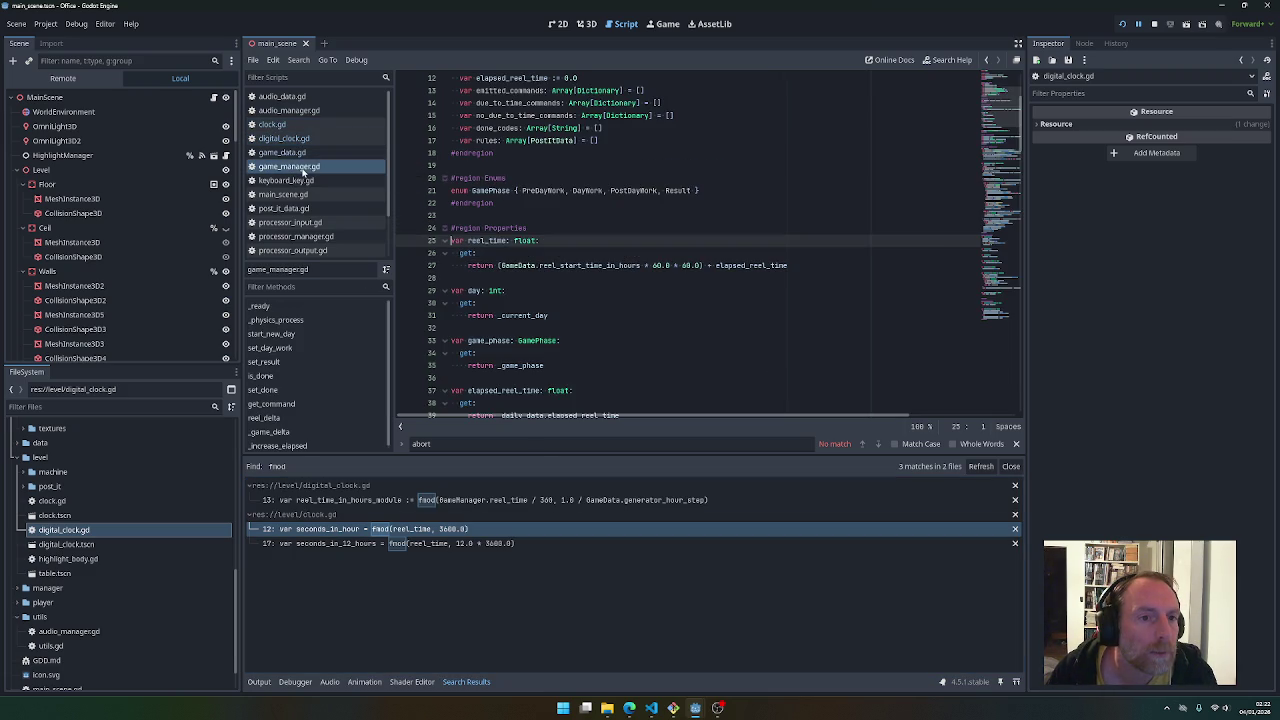
pyautogui.moveTo(516, 242)
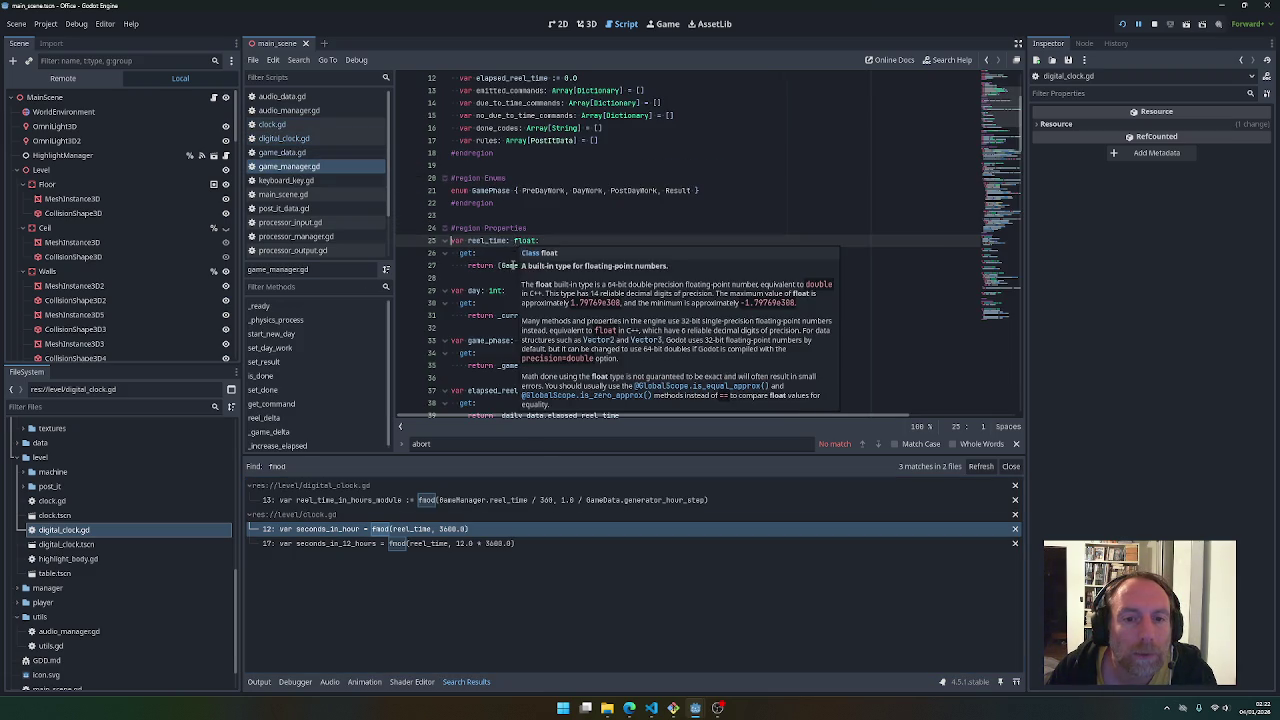
pyautogui.click(280, 97)
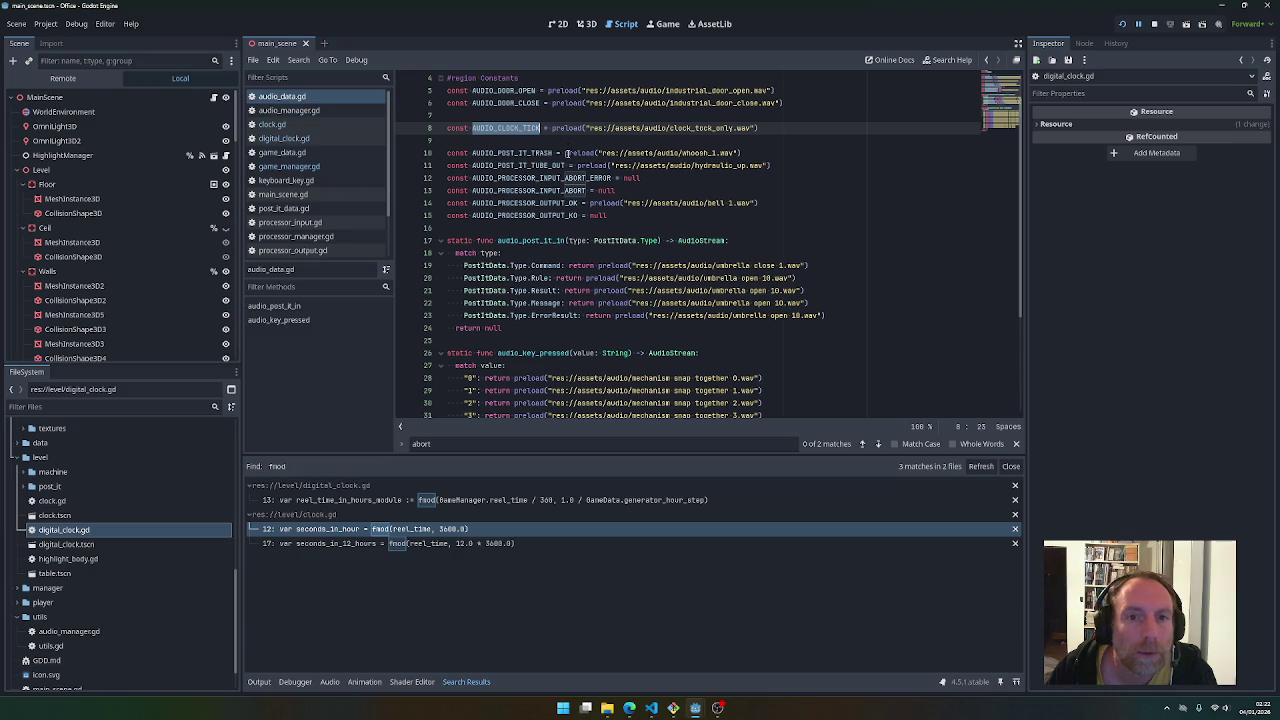
pyautogui.click(285, 152)
pyautogui.doubleClick(540, 203)
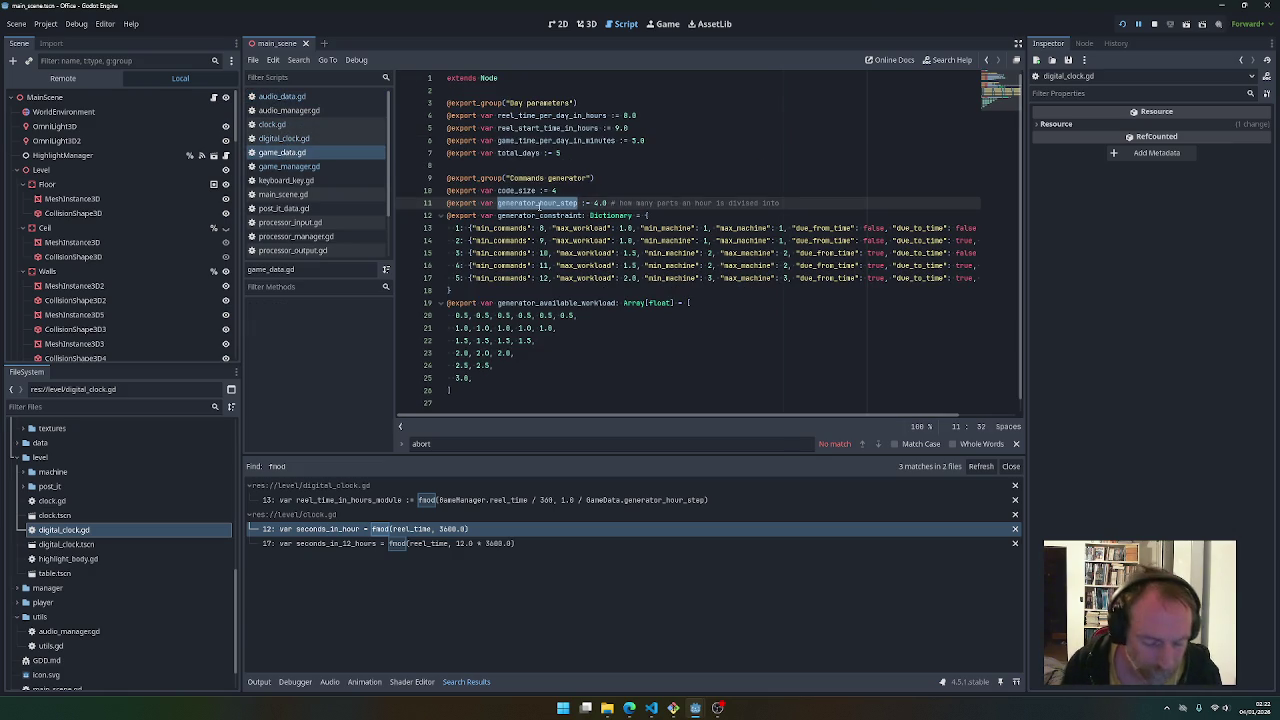
pyautogui.hotkey('ctrl', 'shift', 'f')
# Find generator_hour_step's uses, inspect step and _rand_step in generator_manager.gd, then return to digital_clock.gd
pyautogui.press('Return')
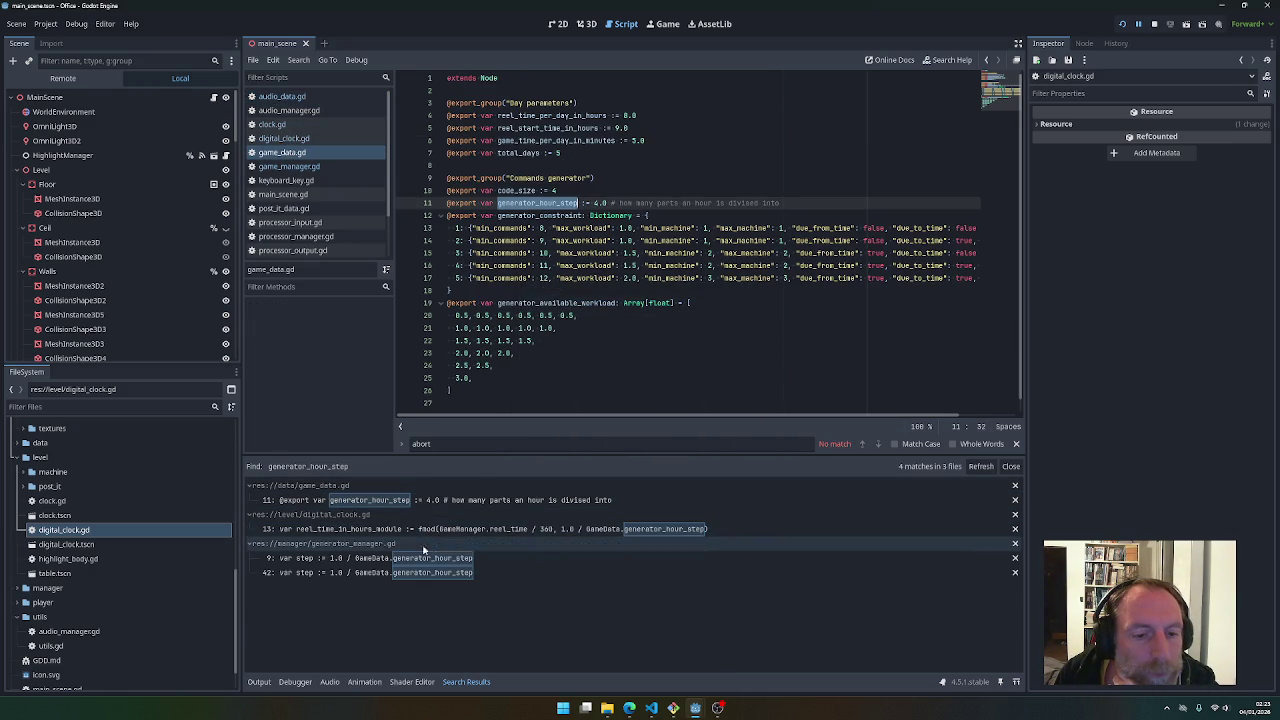
pyautogui.click(424, 558)
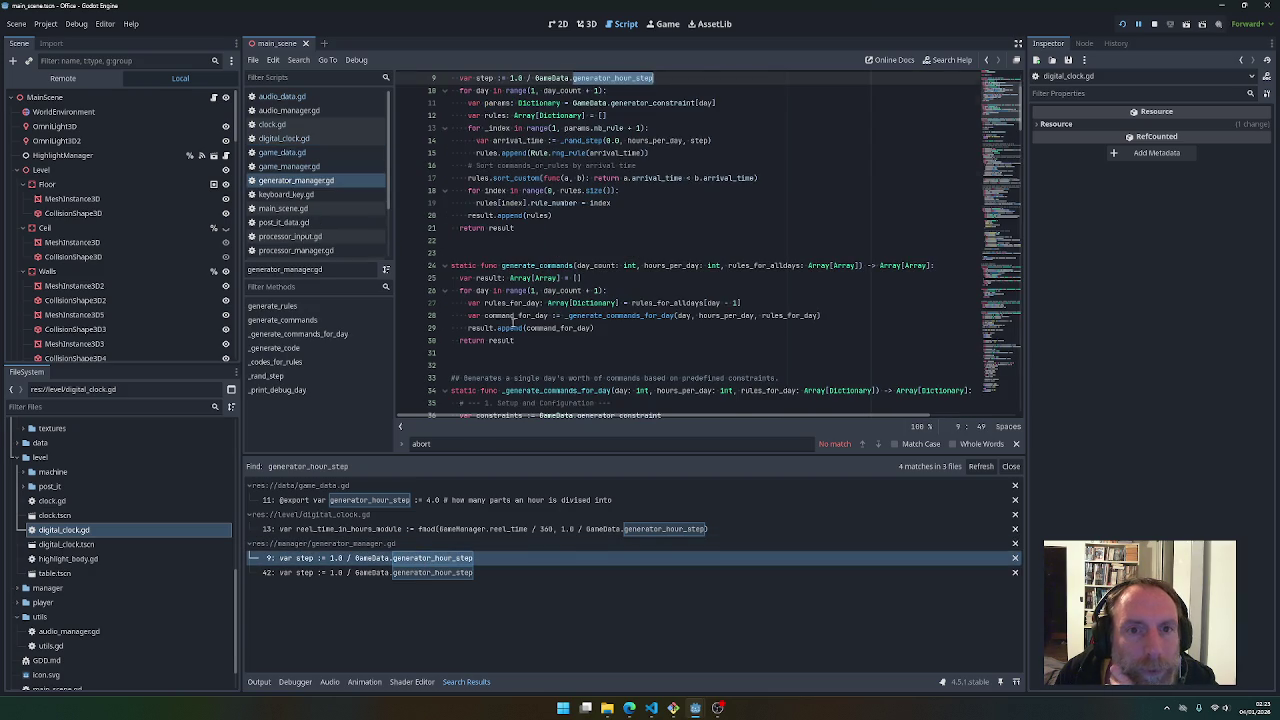
pyautogui.scroll(3, 510, 318)
pyautogui.click(487, 178)
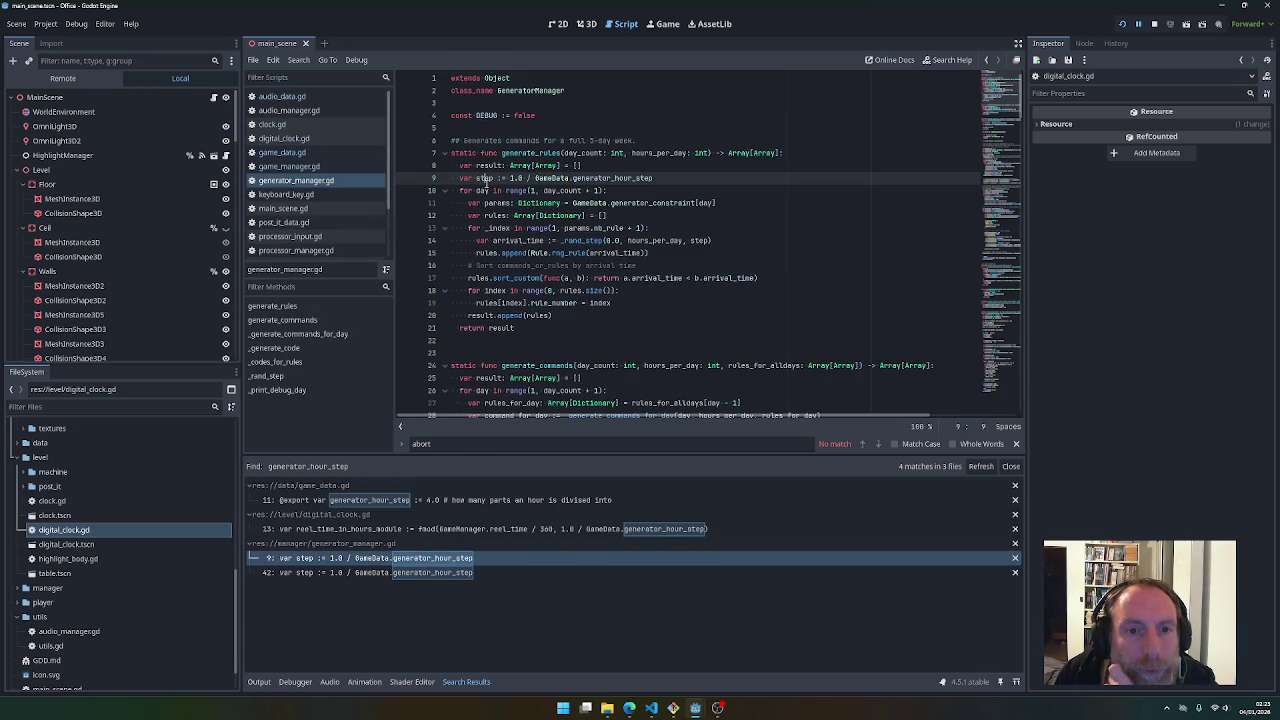
pyautogui.doubleClick(485, 178)
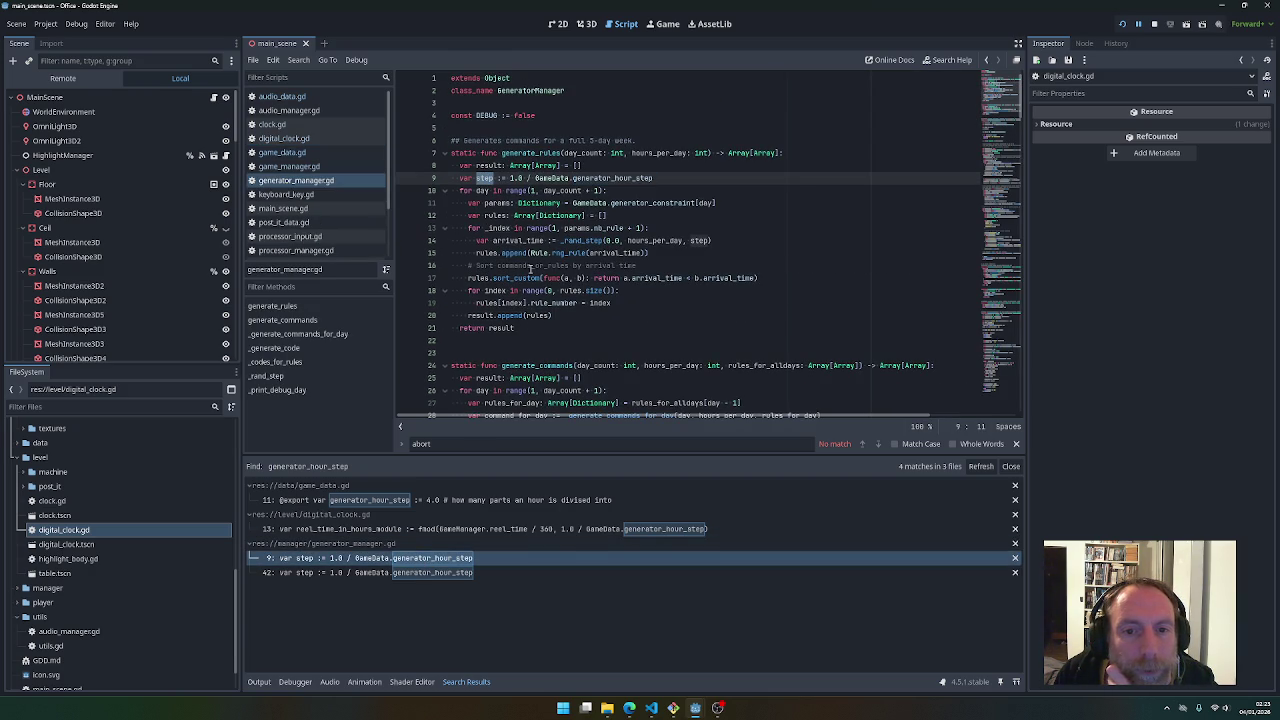
pyautogui.click(582, 241)
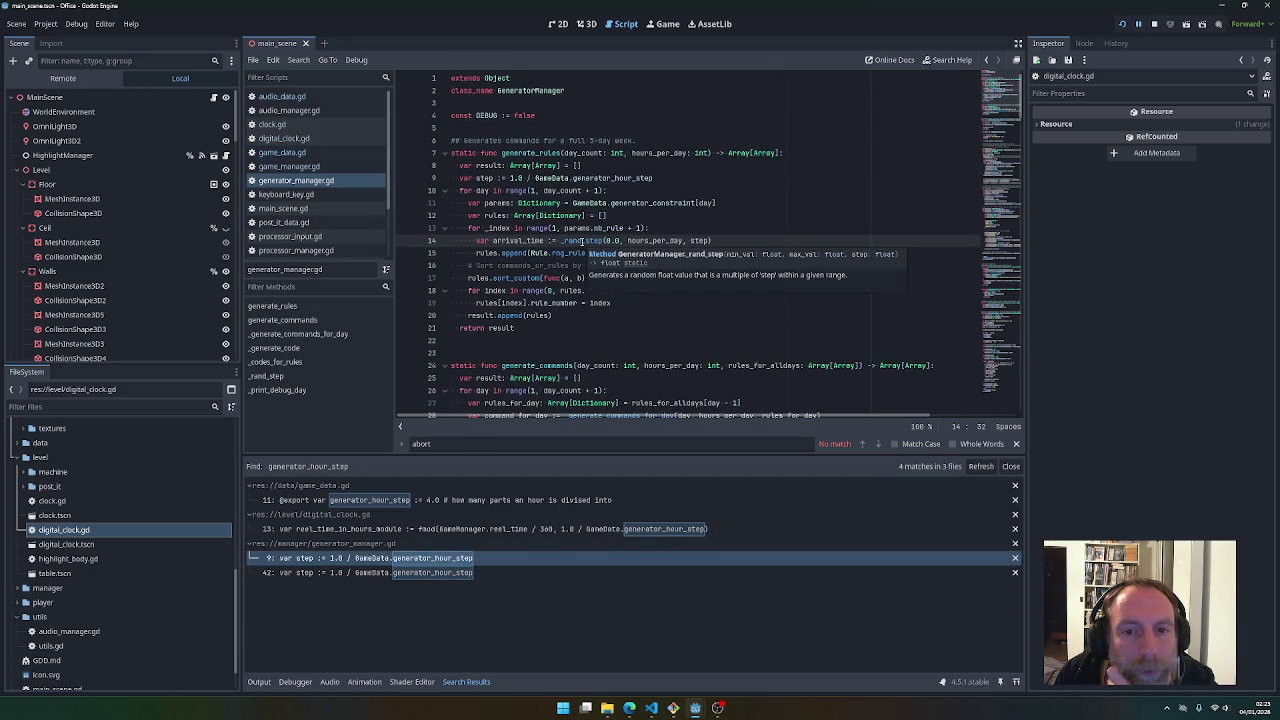
pyautogui.scroll(-2, 578, 344)
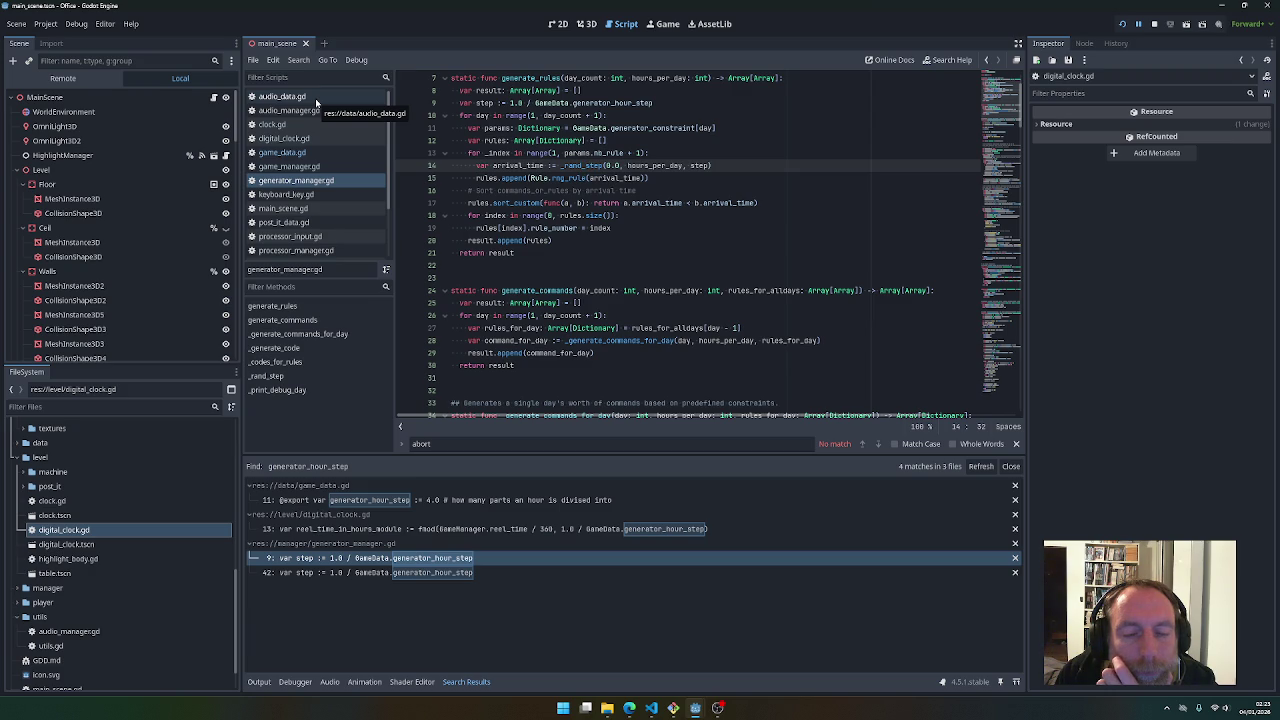
pyautogui.click(296, 108)
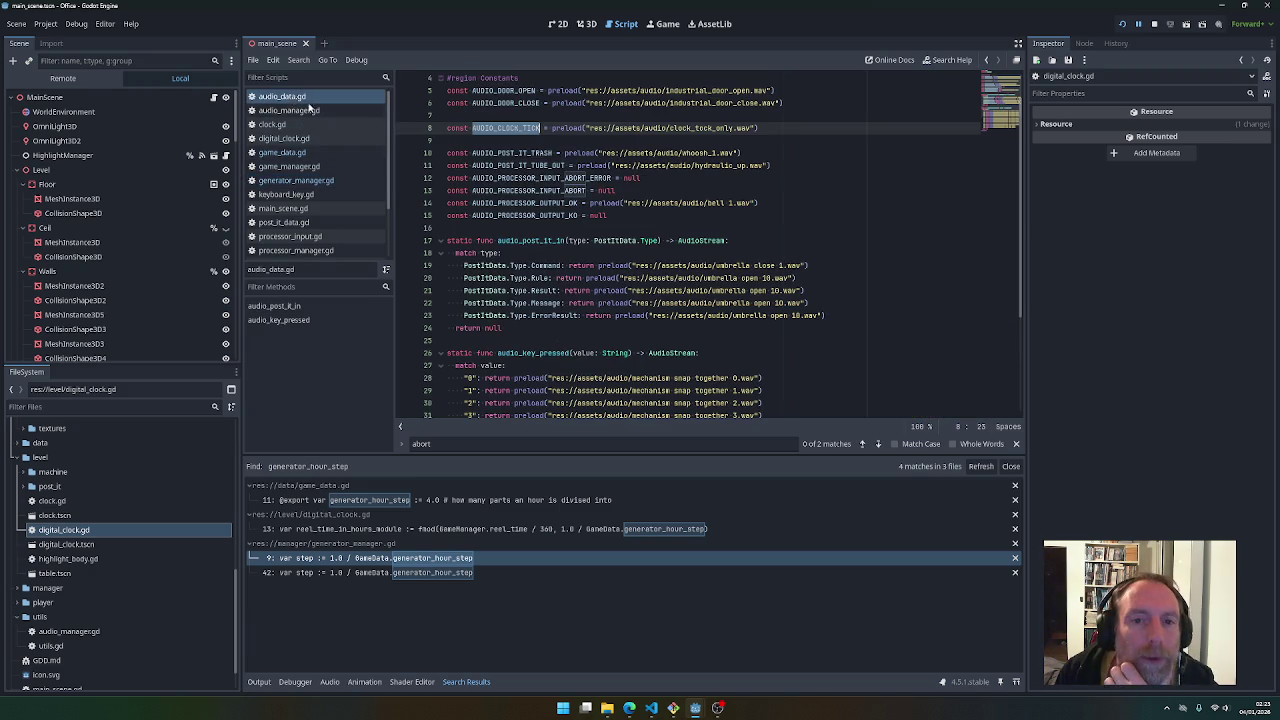
pyautogui.click(287, 138)
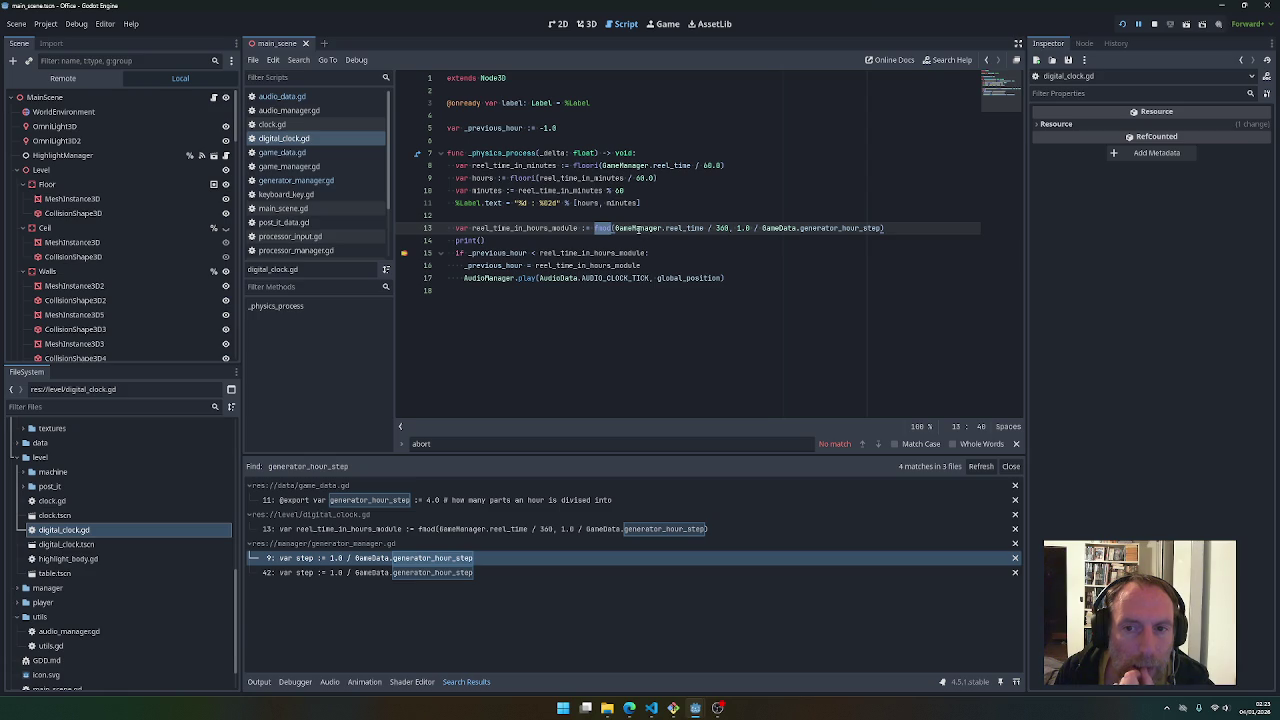
# Examine the fmod call on line 13 and the hours variable on line 9
pyautogui.moveTo(638, 230)
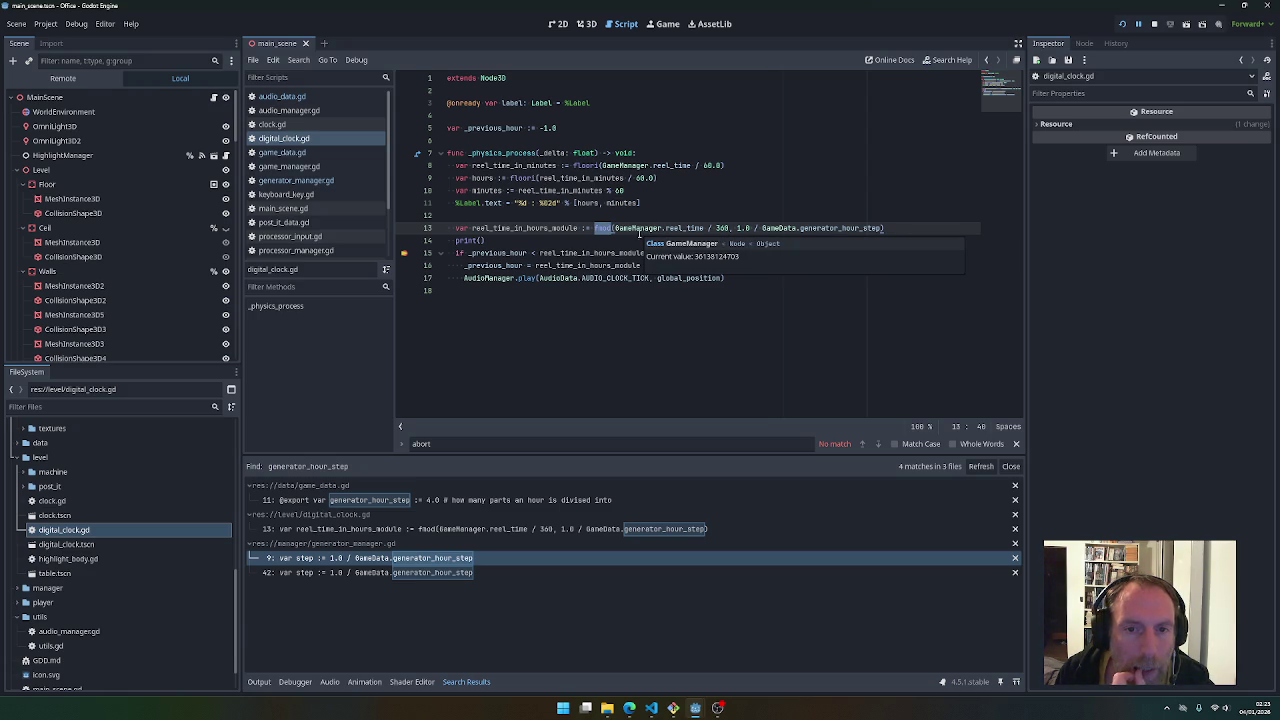
pyautogui.click(597, 228)
pyautogui.doubleClick(600, 228)
pyautogui.click(600, 228)
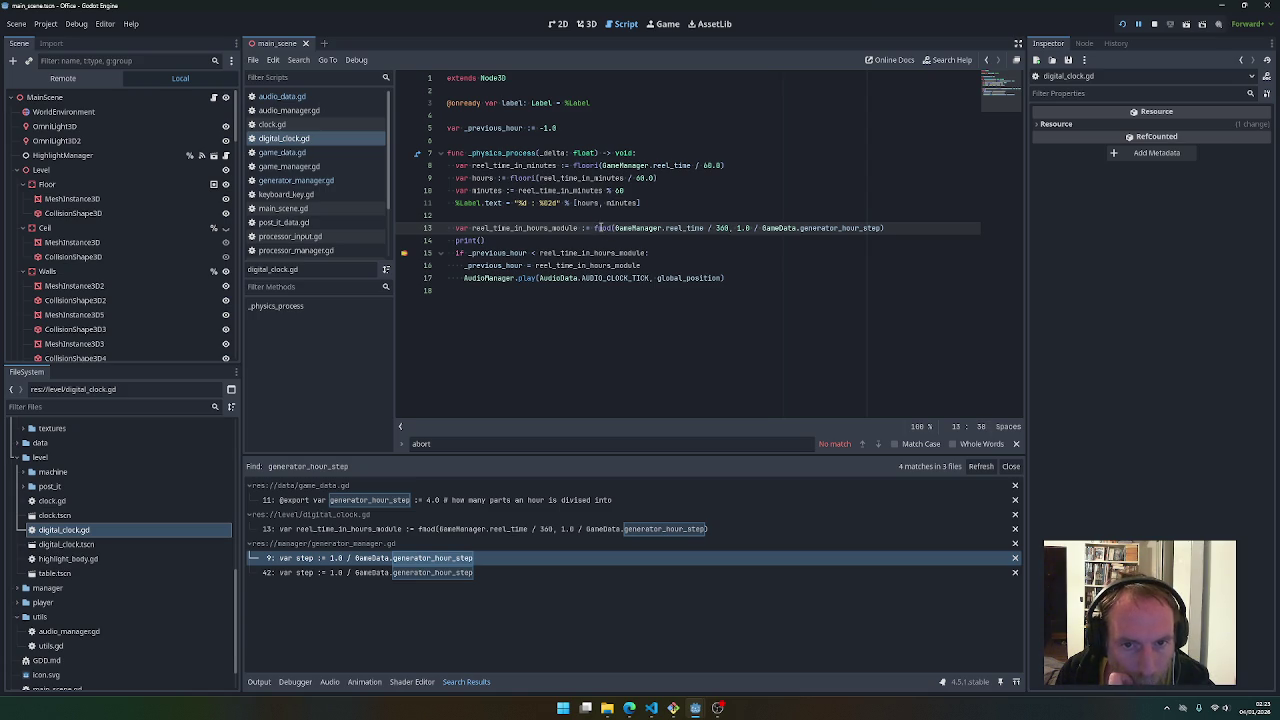
pyautogui.moveTo(614, 228)
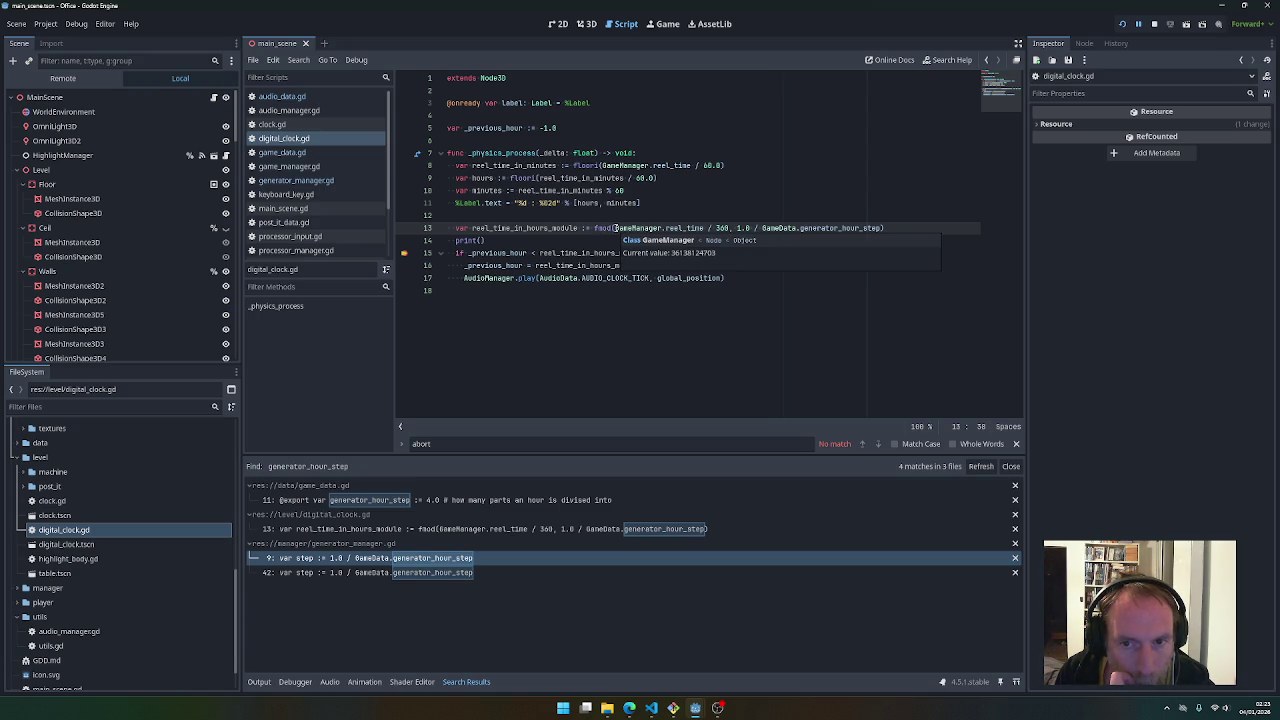
pyautogui.moveTo(614, 228); pyautogui.dragTo(730, 229)
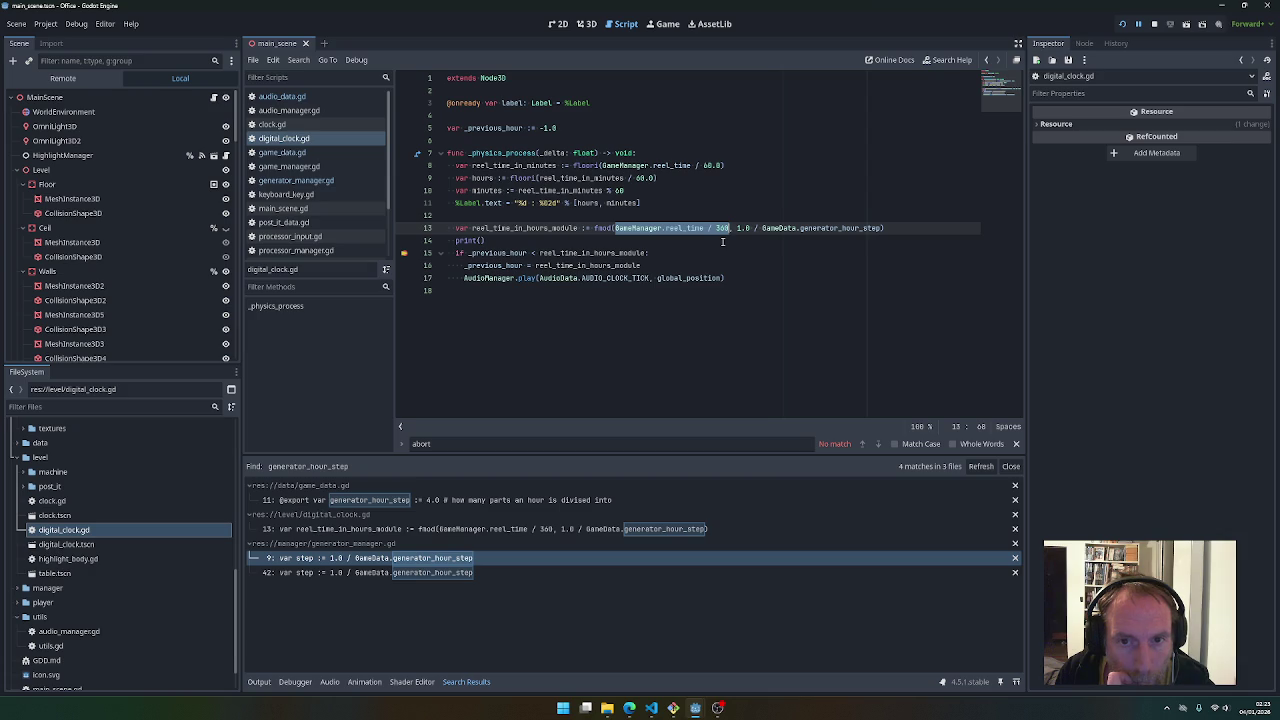
pyautogui.doubleClick(486, 177)
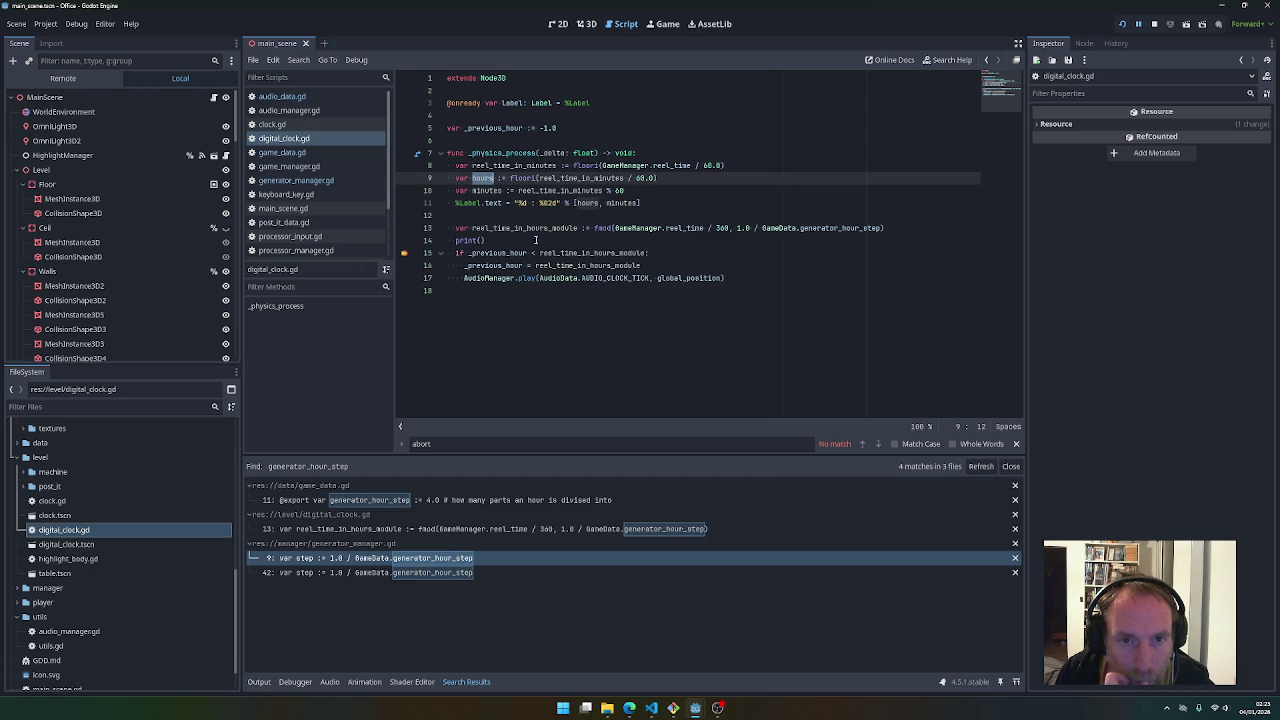
pyautogui.moveTo(543, 252)
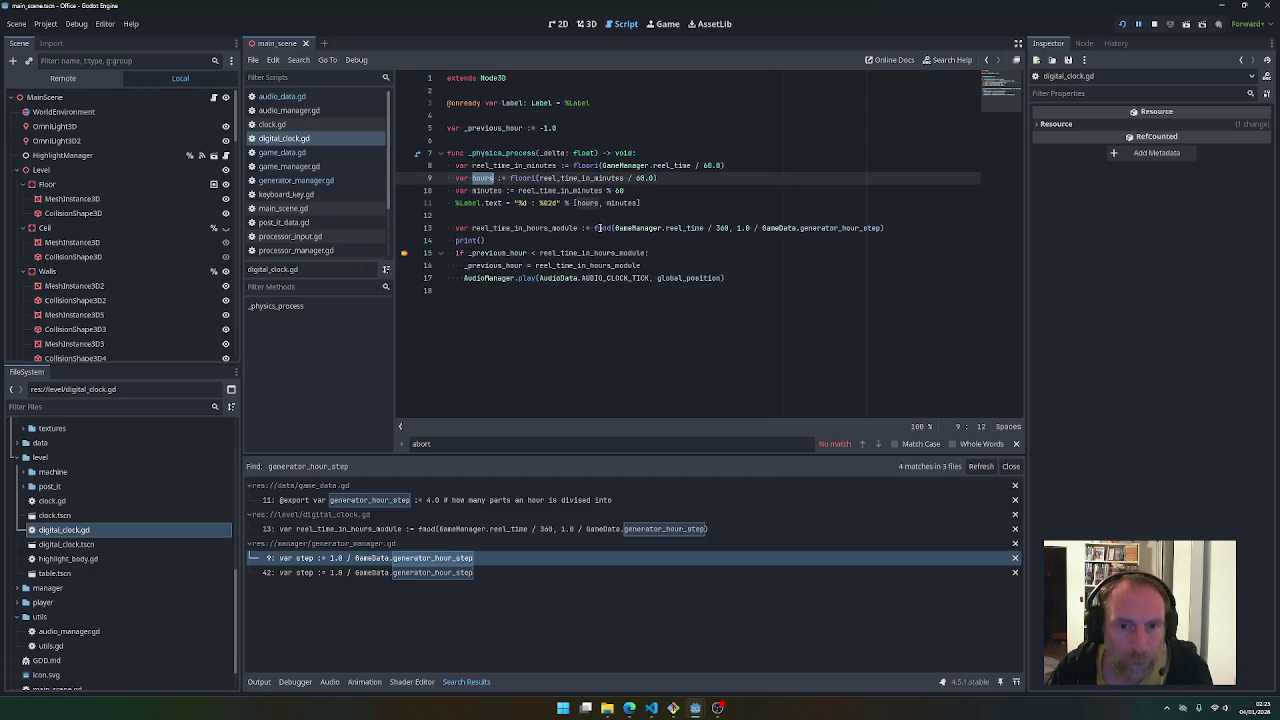
# Insert 'hours + ' before fmod on line 13, save the script, and stop the running game
pyautogui.click(596, 228)
pyautogui.write('hours +')
pyautogui.click(624, 219)
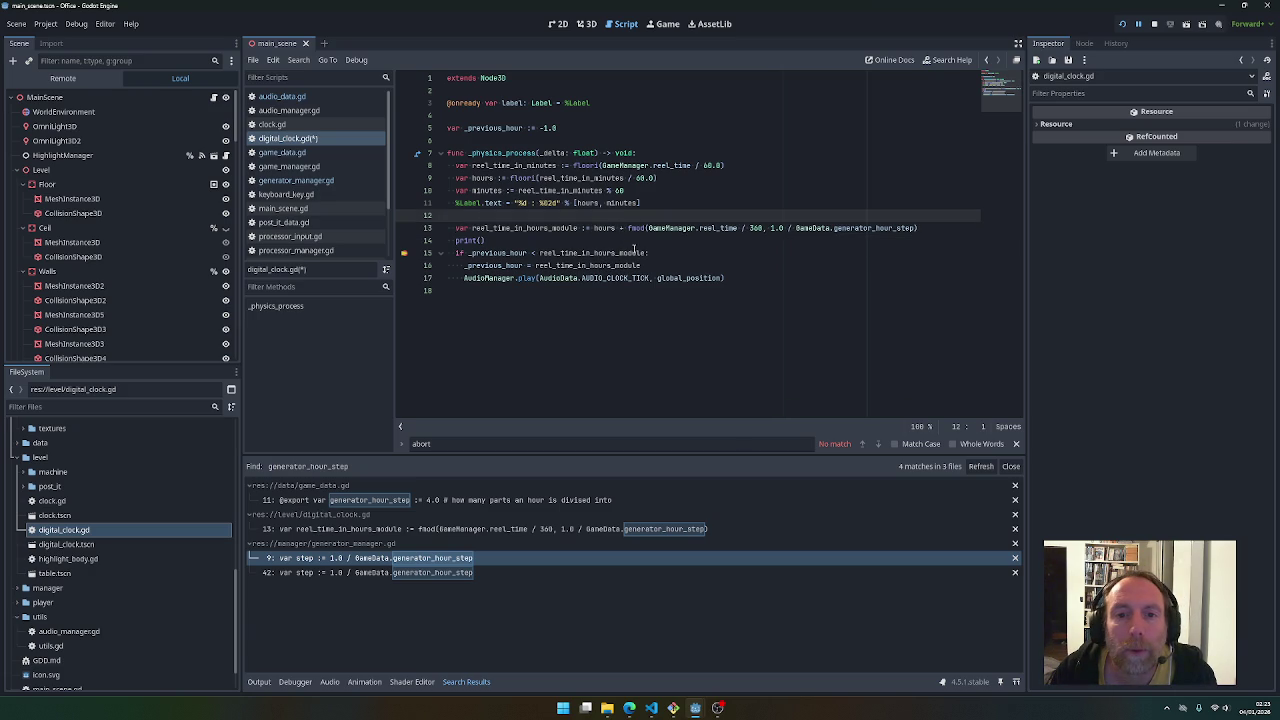
pyautogui.hotkey('ctrl', 's')
pyautogui.click(1156, 24)
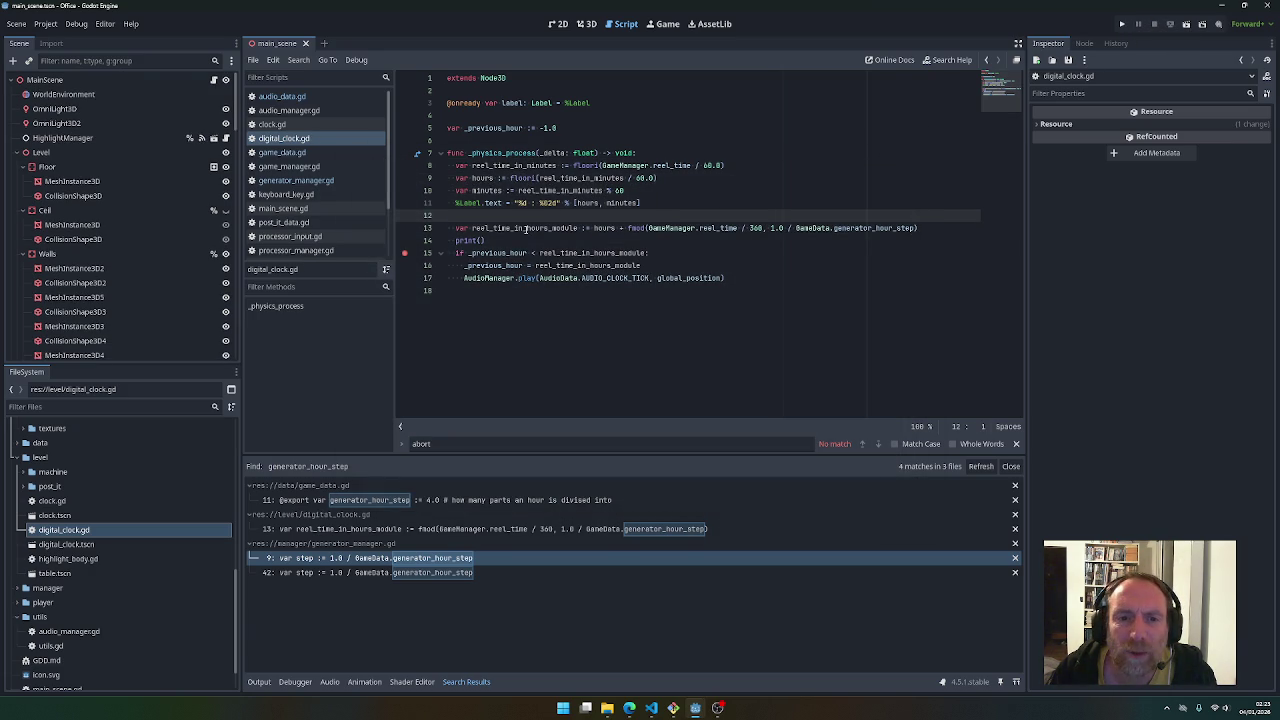
pyautogui.keyDown('ctrl'); pyautogui.click(636, 228); pyautogui.keyUp('ctrl')
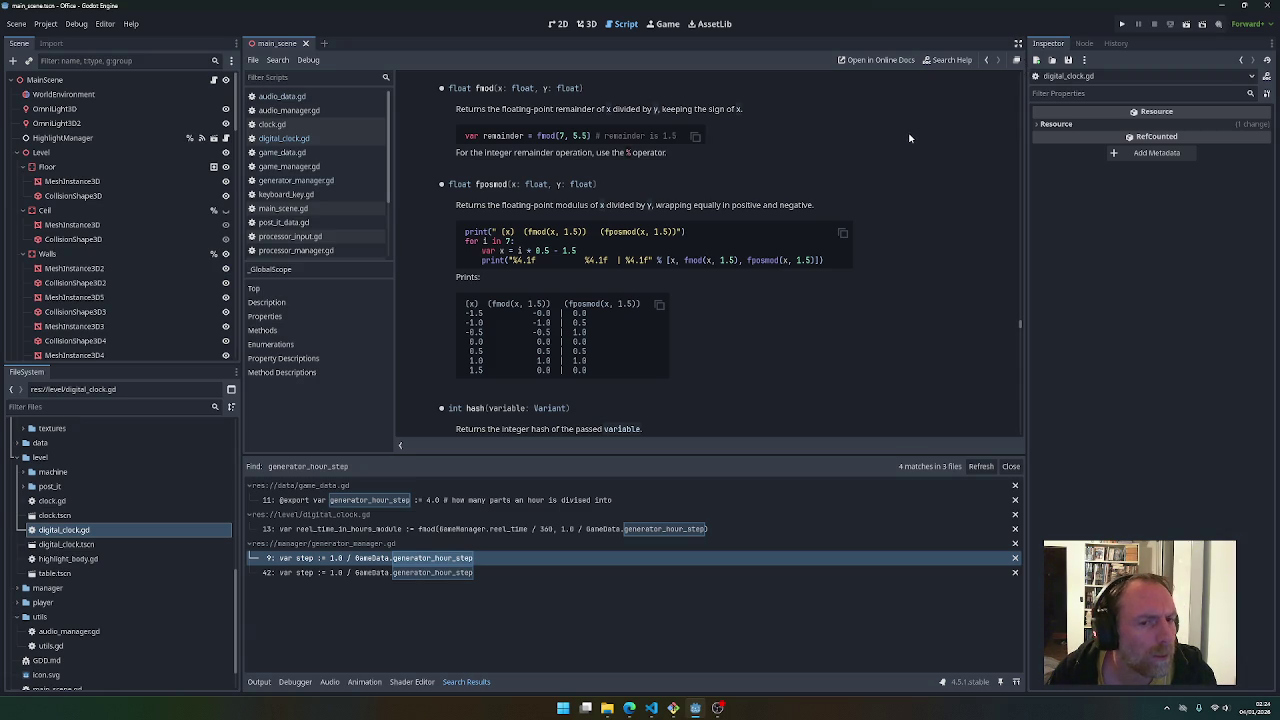
pyautogui.scroll(3, 847, 245)
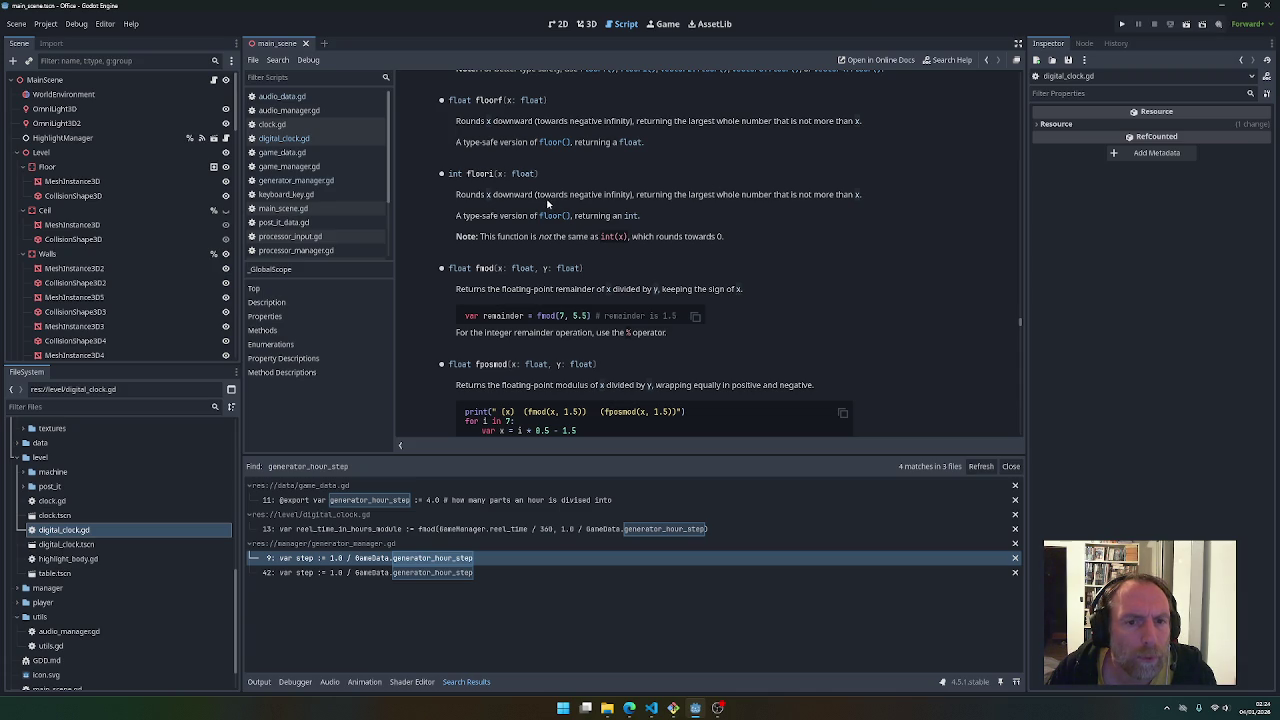
pyautogui.scroll(3, 550, 206)
pyautogui.scroll(2, 560, 218)
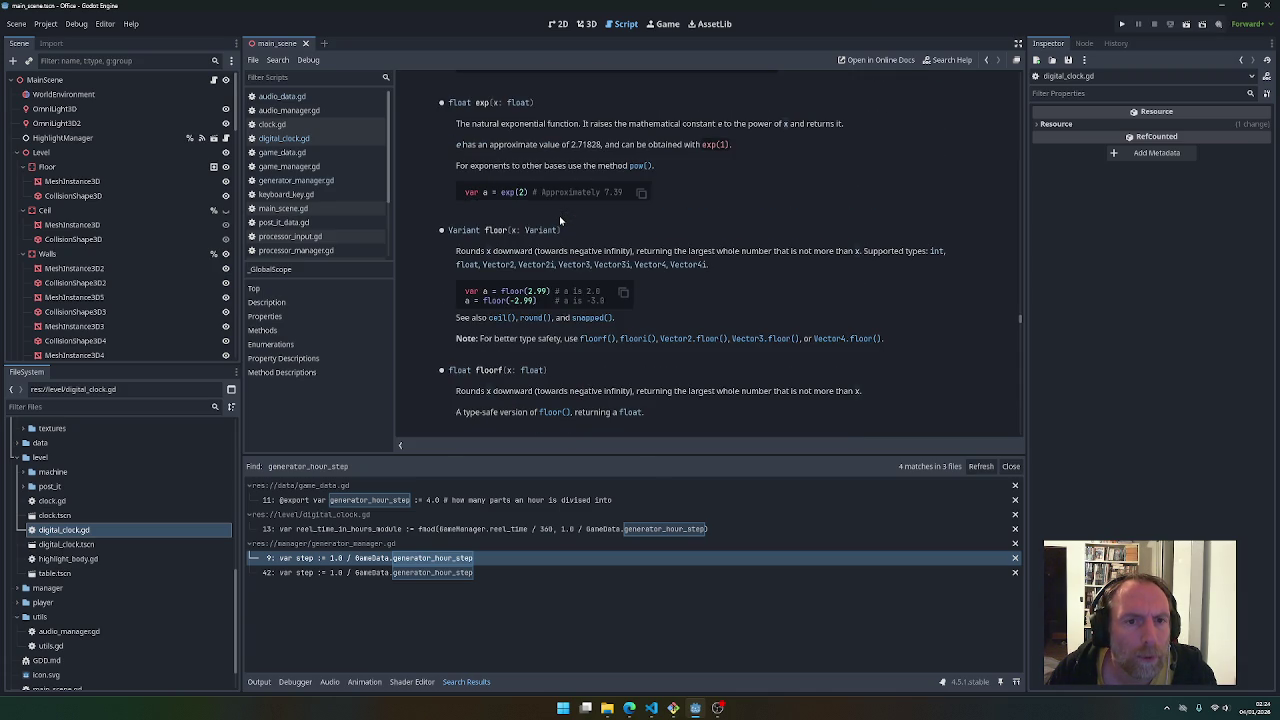
pyautogui.scroll(1, 560, 220)
pyautogui.scroll(-5, 562, 224)
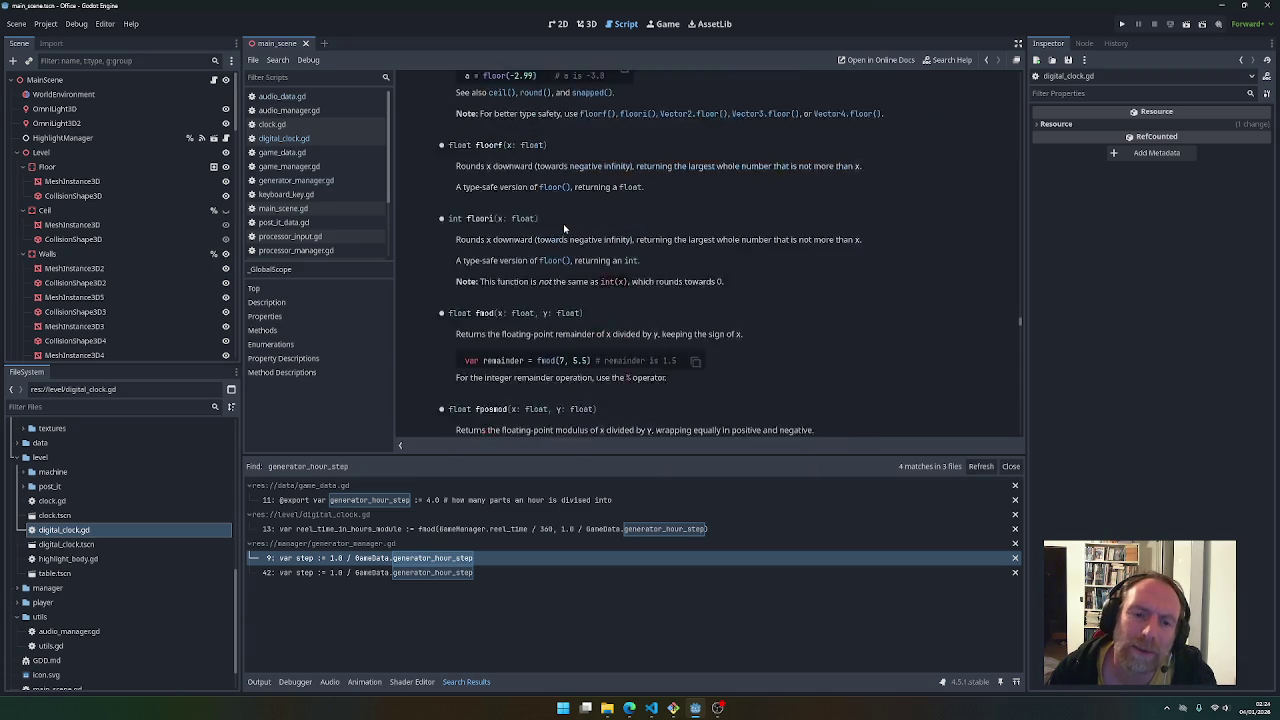
pyautogui.scroll(-5, 564, 228)
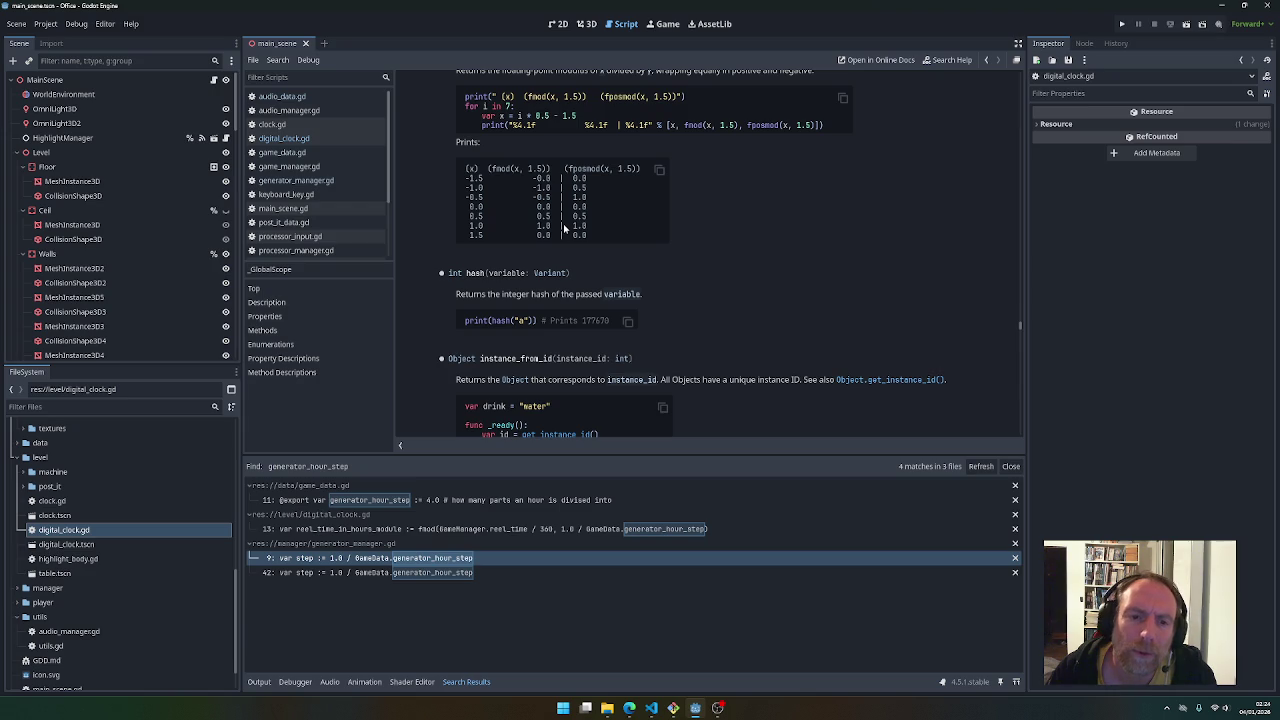
pyautogui.scroll(7, 564, 229)
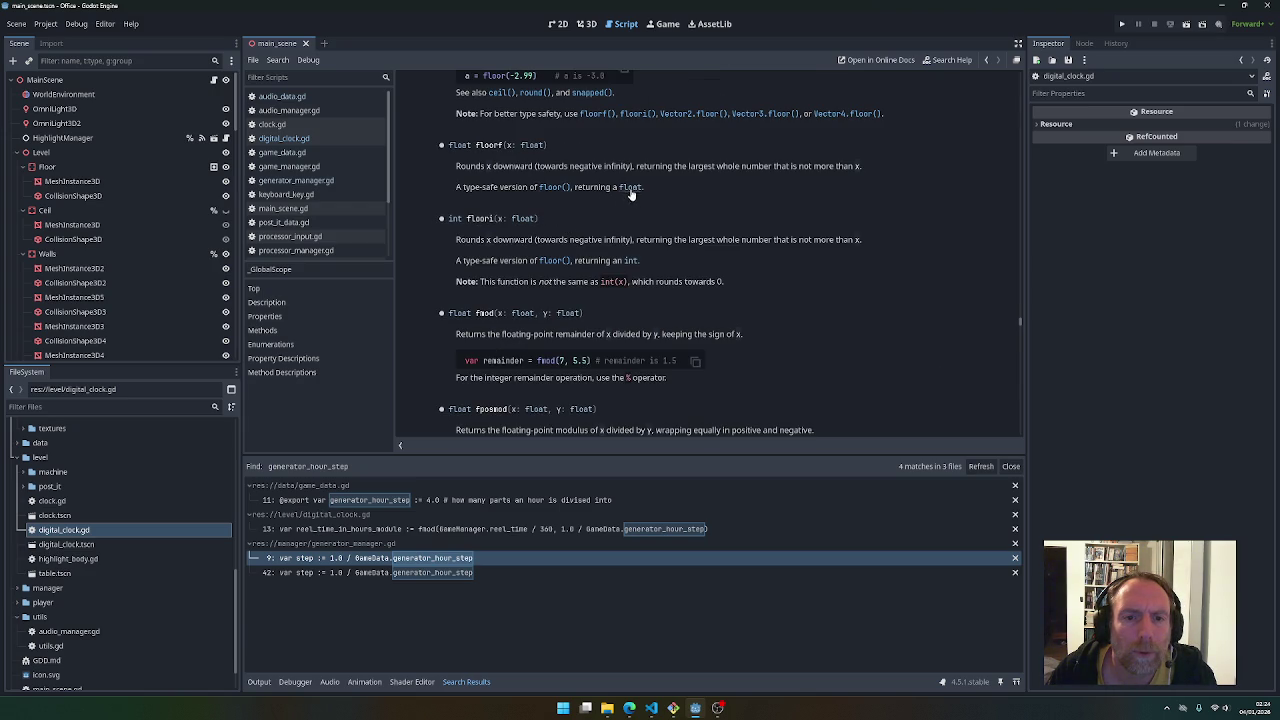
pyautogui.scroll(3, 631, 193)
pyautogui.scroll(8, 627, 227)
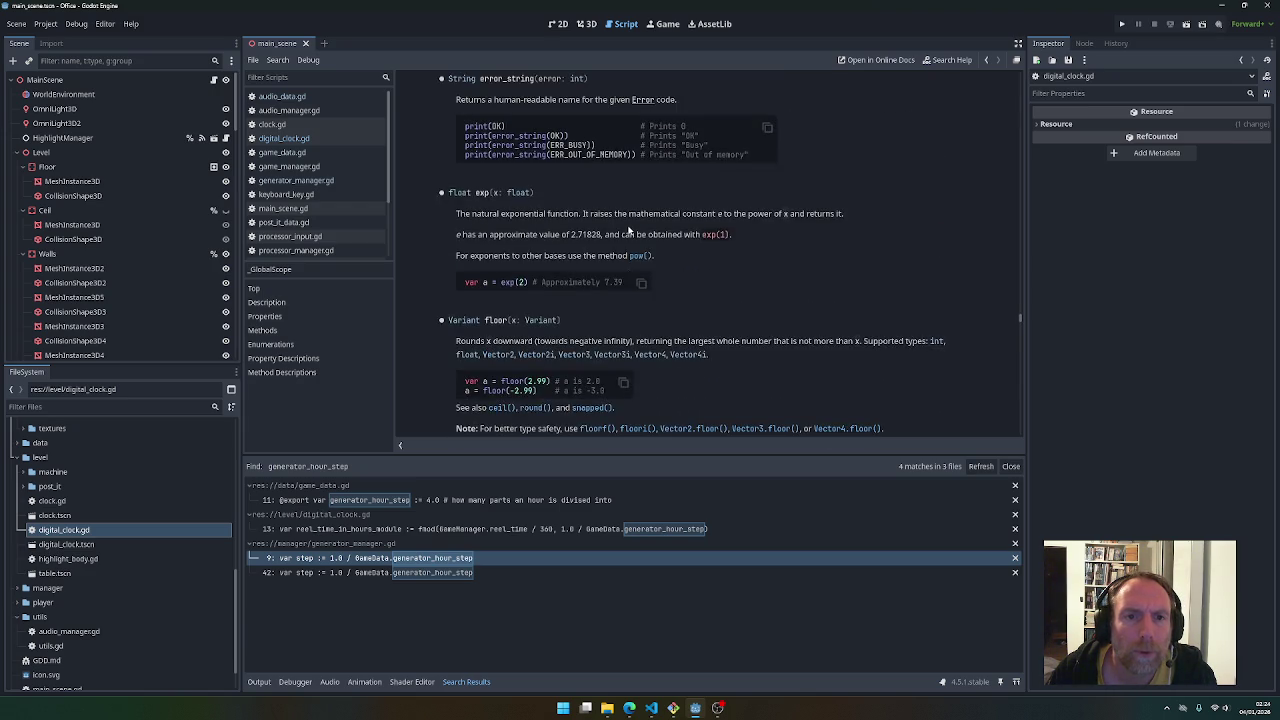
pyautogui.scroll(5, 629, 230)
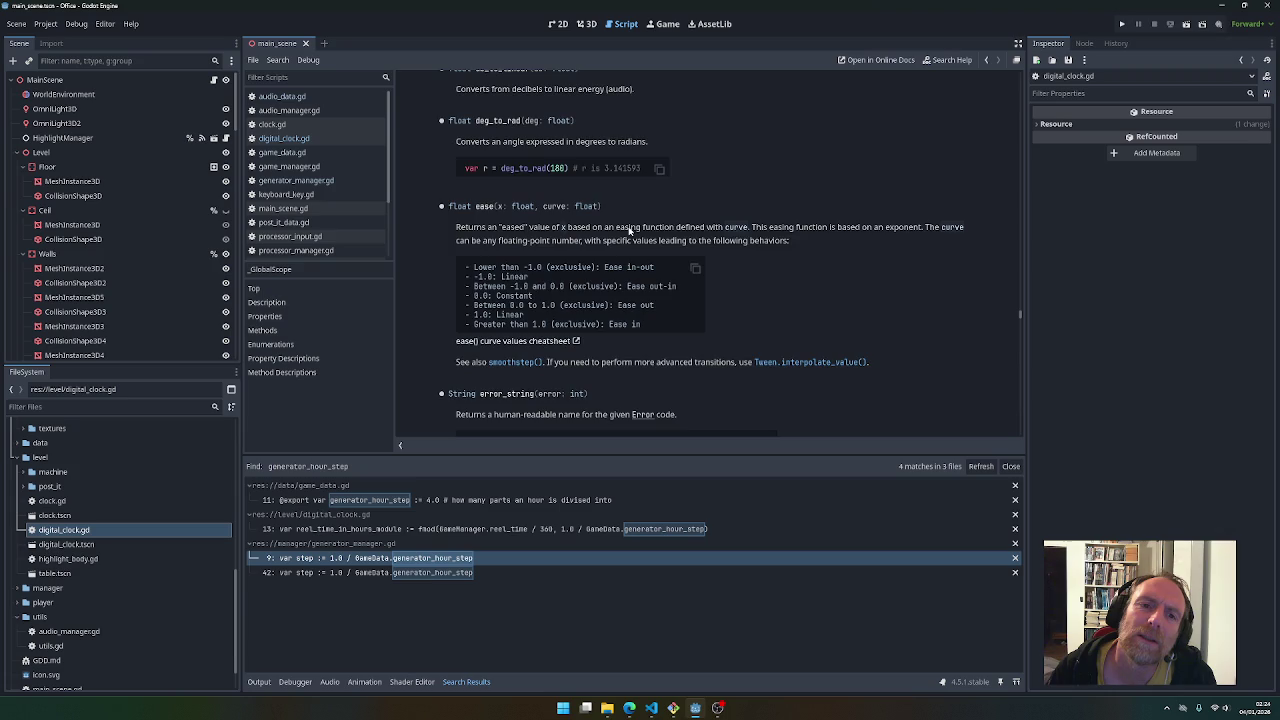
pyautogui.scroll(-10, 628, 229)
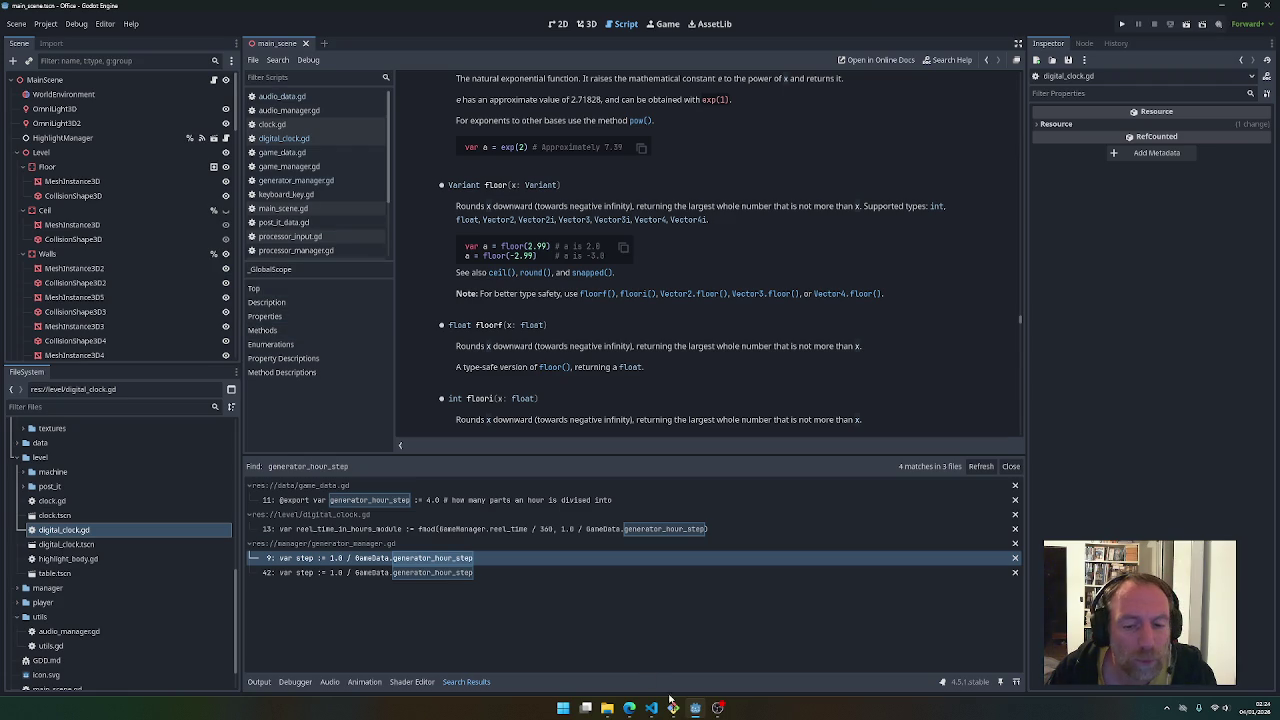
# Return to the editor and jump to the line 13 match in digital_clock.gd
pyautogui.moveTo(692, 712)
pyautogui.click(680, 650)
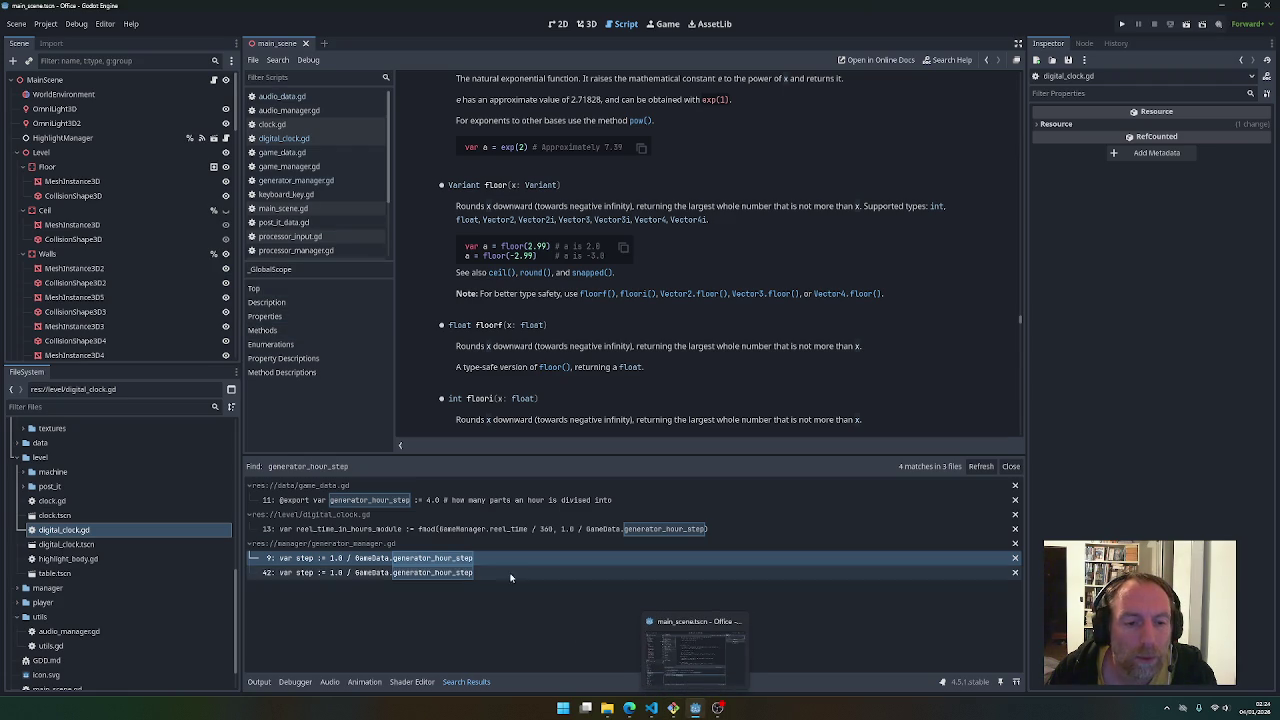
pyautogui.click(400, 530)
# Change the divisor to 360.0 and put GameManager.reel_time / 360.0 alone on line 13
pyautogui.click(503, 217)
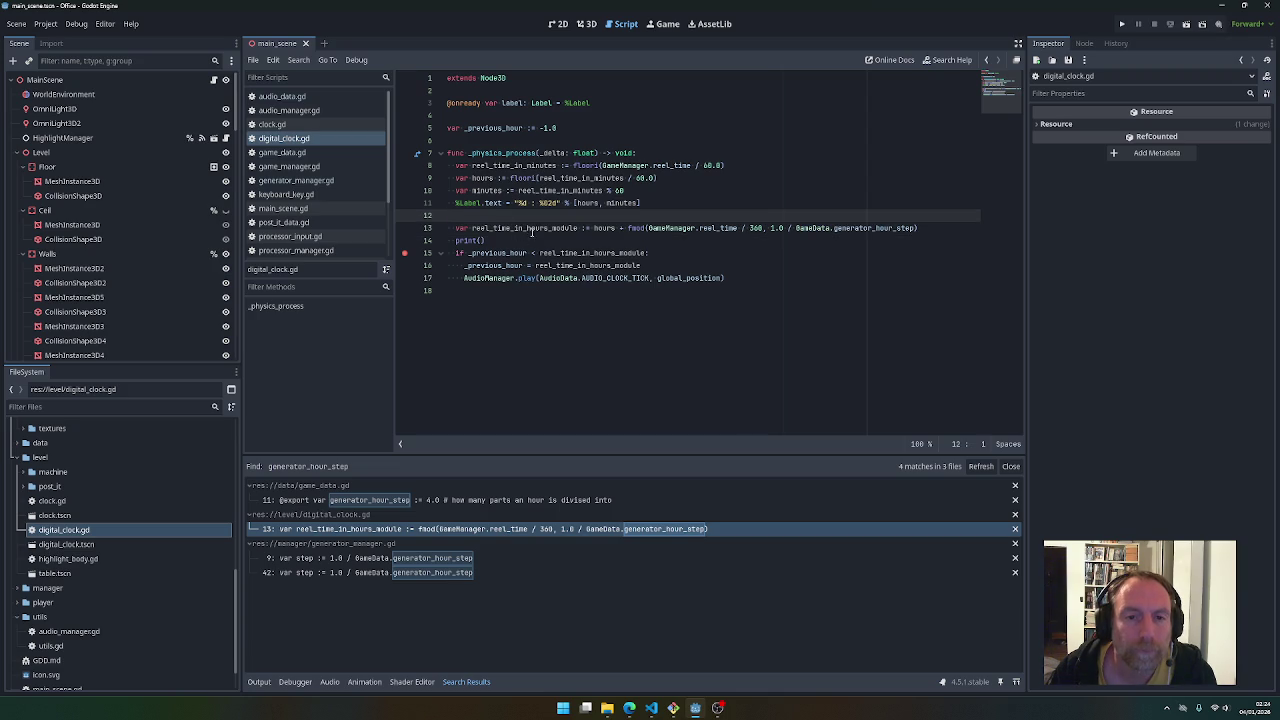
pyautogui.doubleClick(531, 229)
pyautogui.moveTo(648, 228); pyautogui.dragTo(765, 230)
pyautogui.click(764, 229)
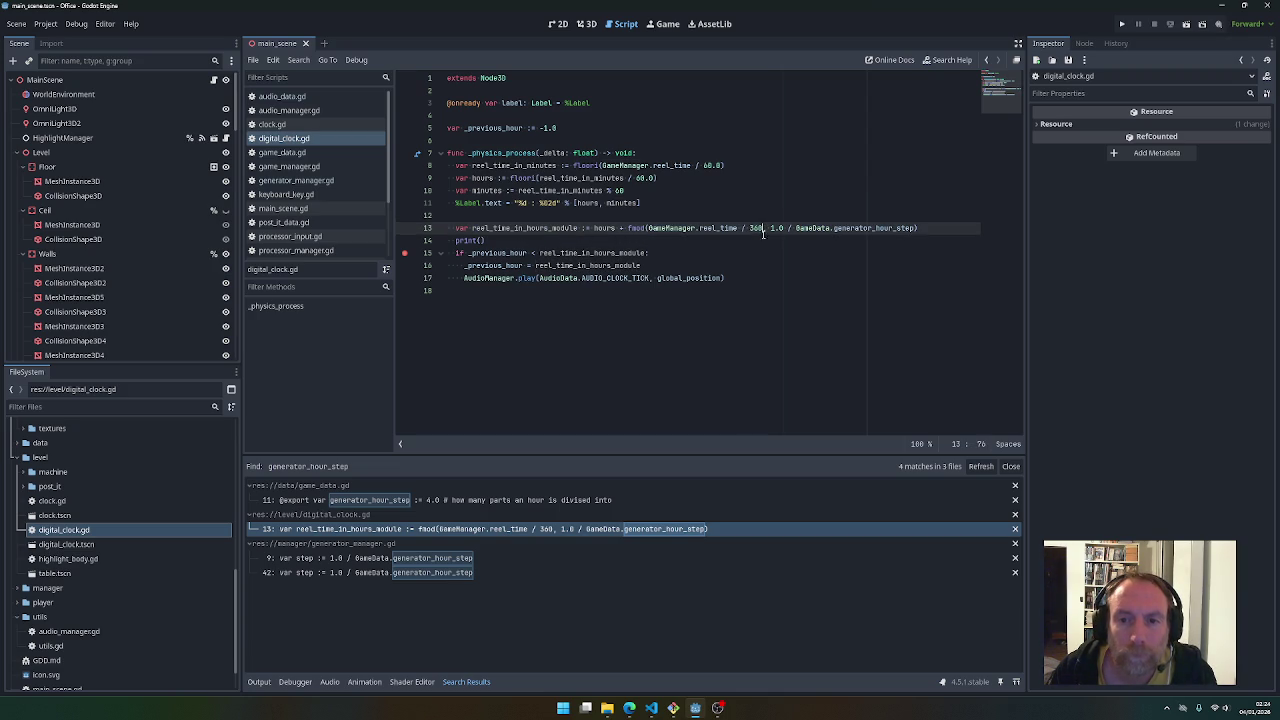
pyautogui.write('.0')
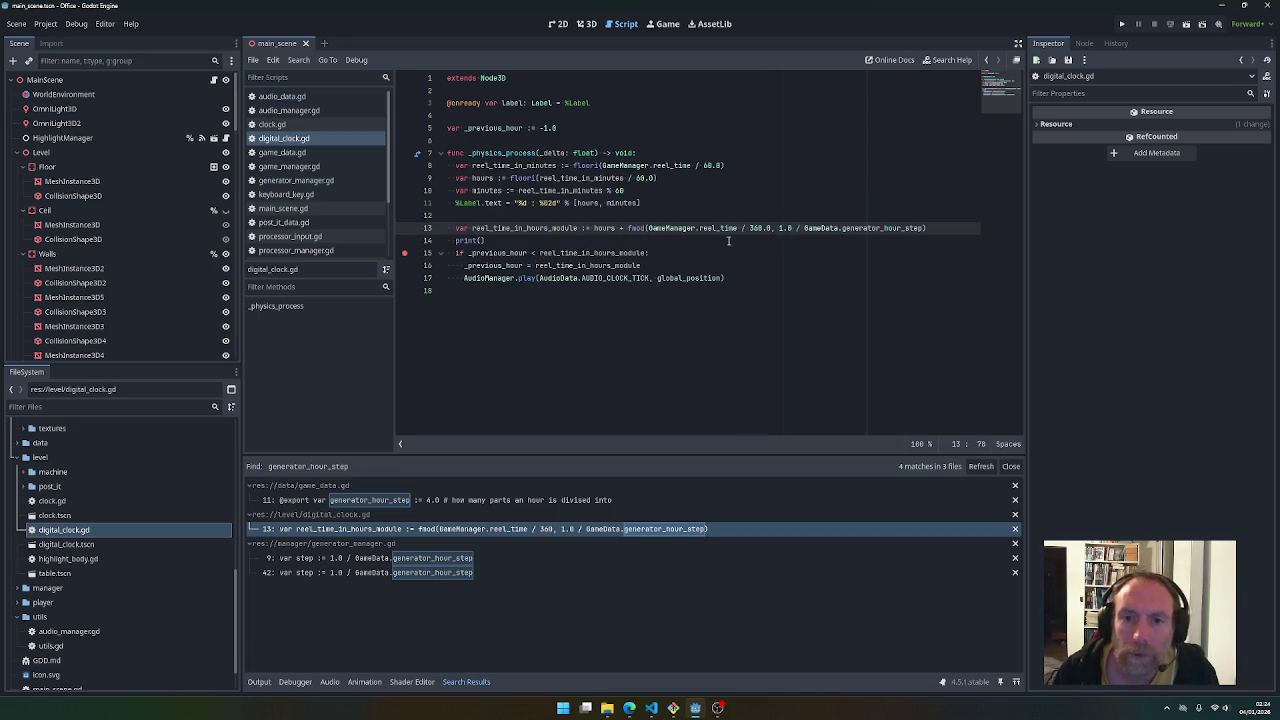
pyautogui.moveTo(648, 228); pyautogui.dragTo(770, 228)
pyautogui.hotkey('ctrl', 'c')
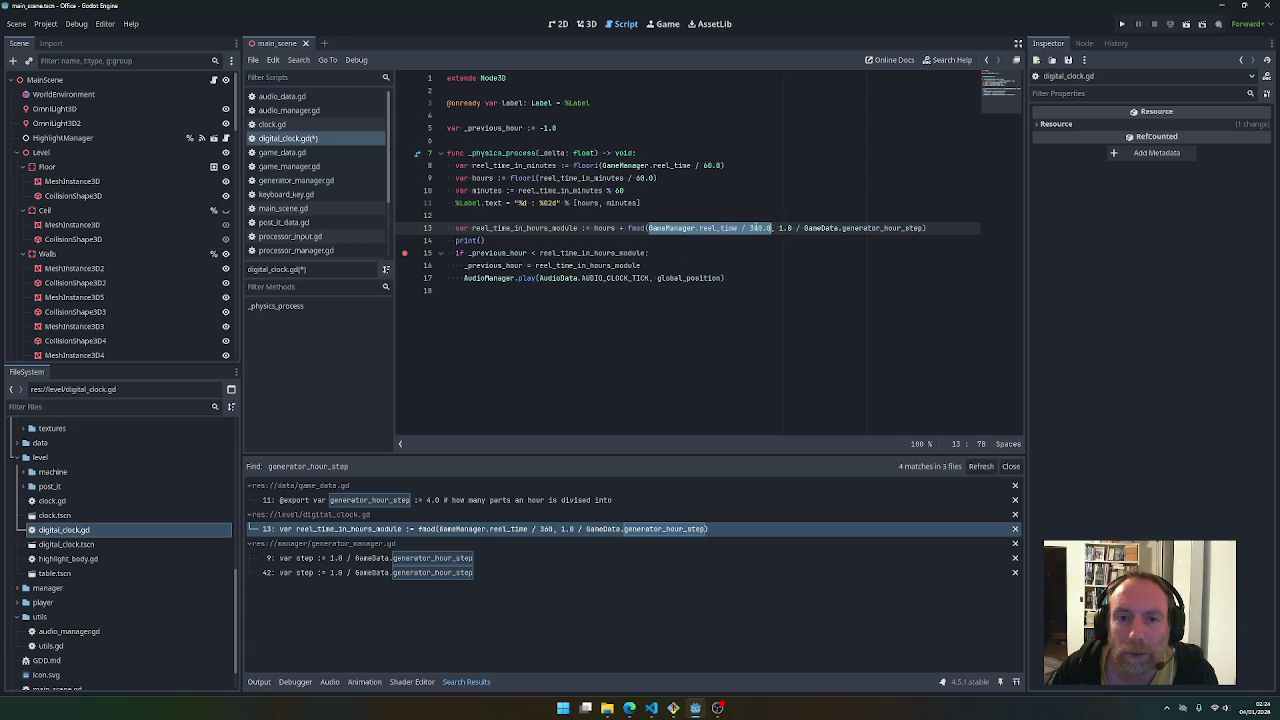
pyautogui.click(590, 228)
pyautogui.hotkey('ctrl', 'v')
pyautogui.press('Return')
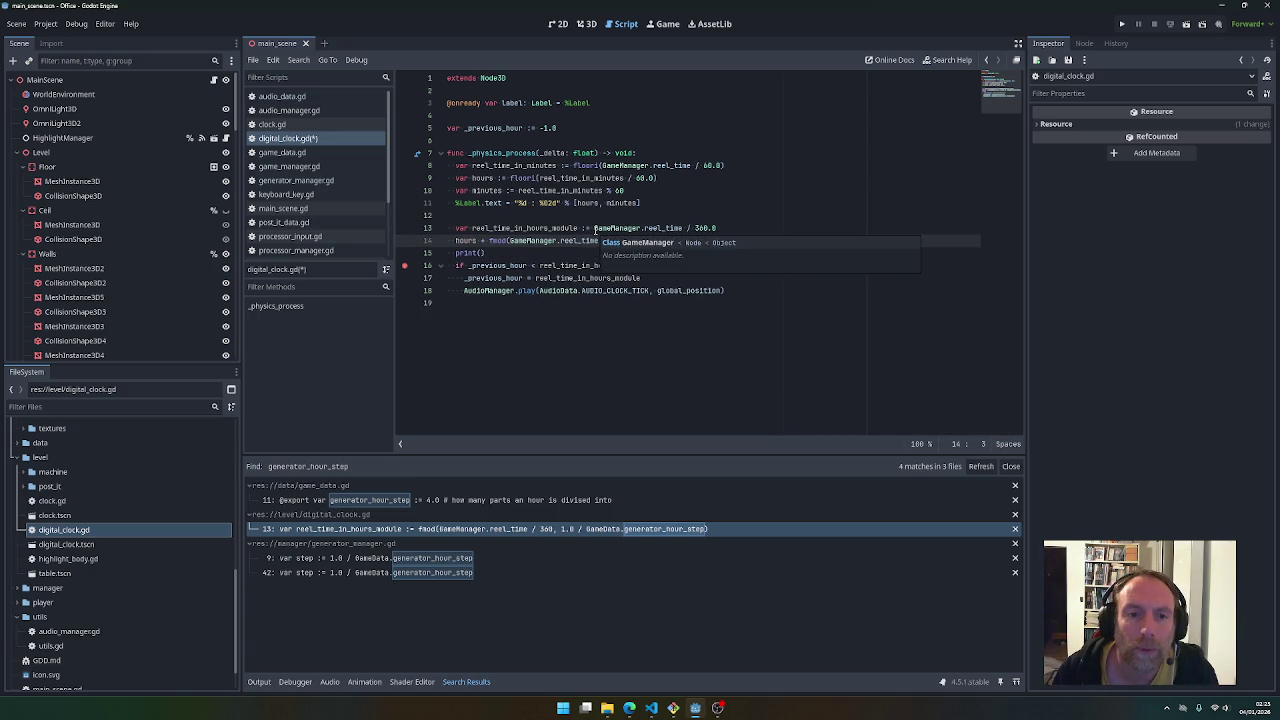
# Start line 14 with 'reel_time_in_hours_module :=', delete 'hours +', and save
pyautogui.doubleClick(480, 228)
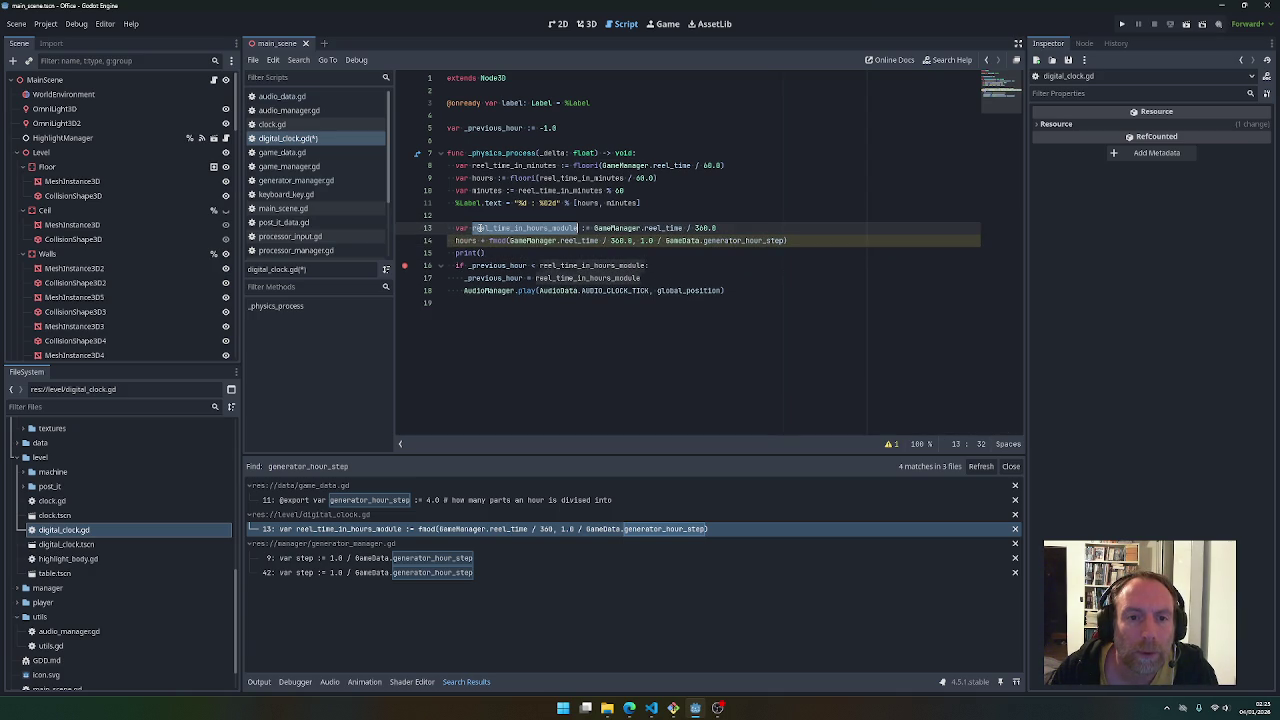
pyautogui.hotkey('ctrl', 'c')
pyautogui.click(456, 241)
pyautogui.hotkey('ctrl', 'v')
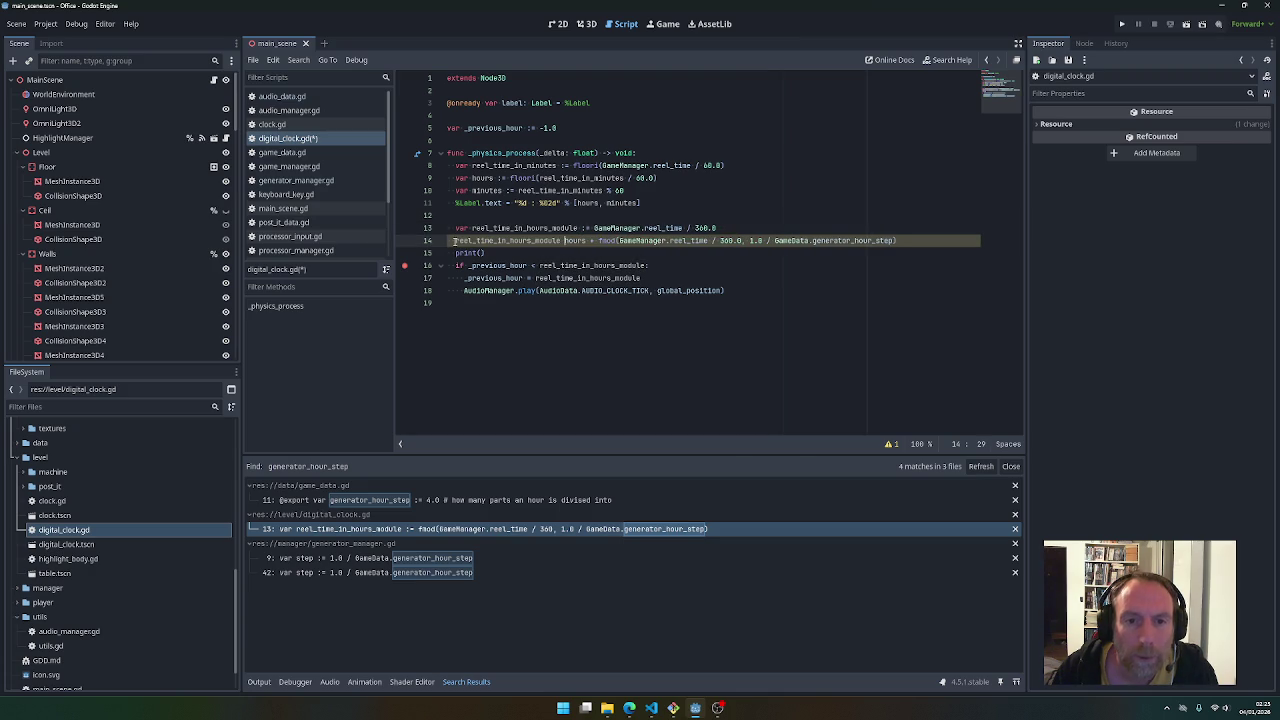
pyautogui.write(':=')
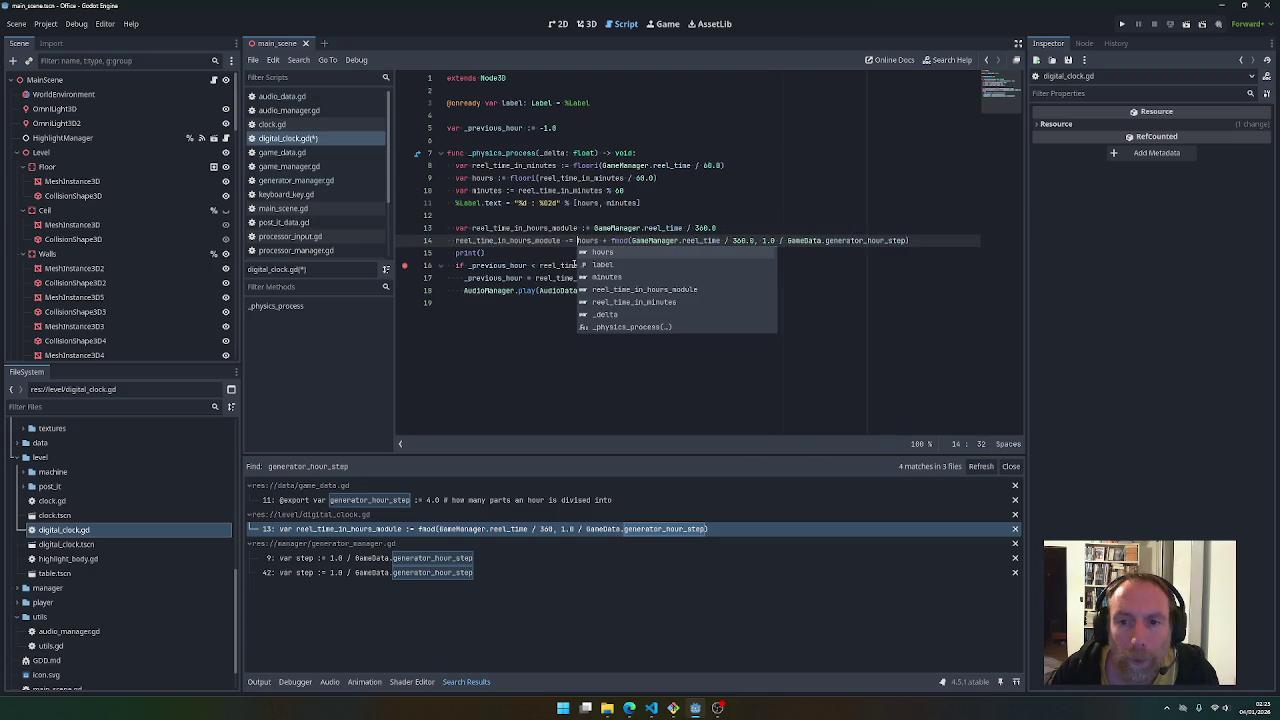
pyautogui.moveTo(577, 241); pyautogui.dragTo(612, 241)
pyautogui.press('BackSpace')
pyautogui.hotkey('ctrl', 's')
# Pass reel_time_in_hours_module as the fmod argument on line 14 and run the game
pyautogui.doubleClick(562, 229)
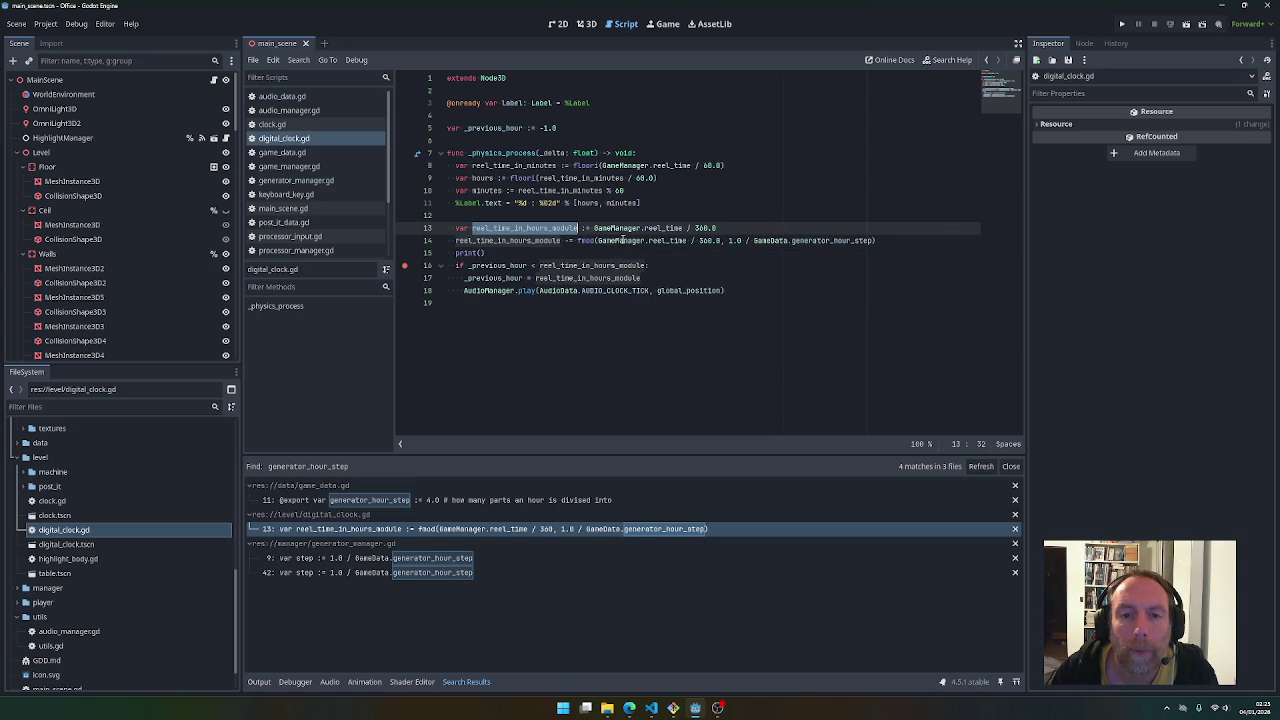
pyautogui.hotkey('ctrl', 'c')
pyautogui.moveTo(598, 241); pyautogui.dragTo(721, 241)
pyautogui.hotkey('ctrl', 'v')
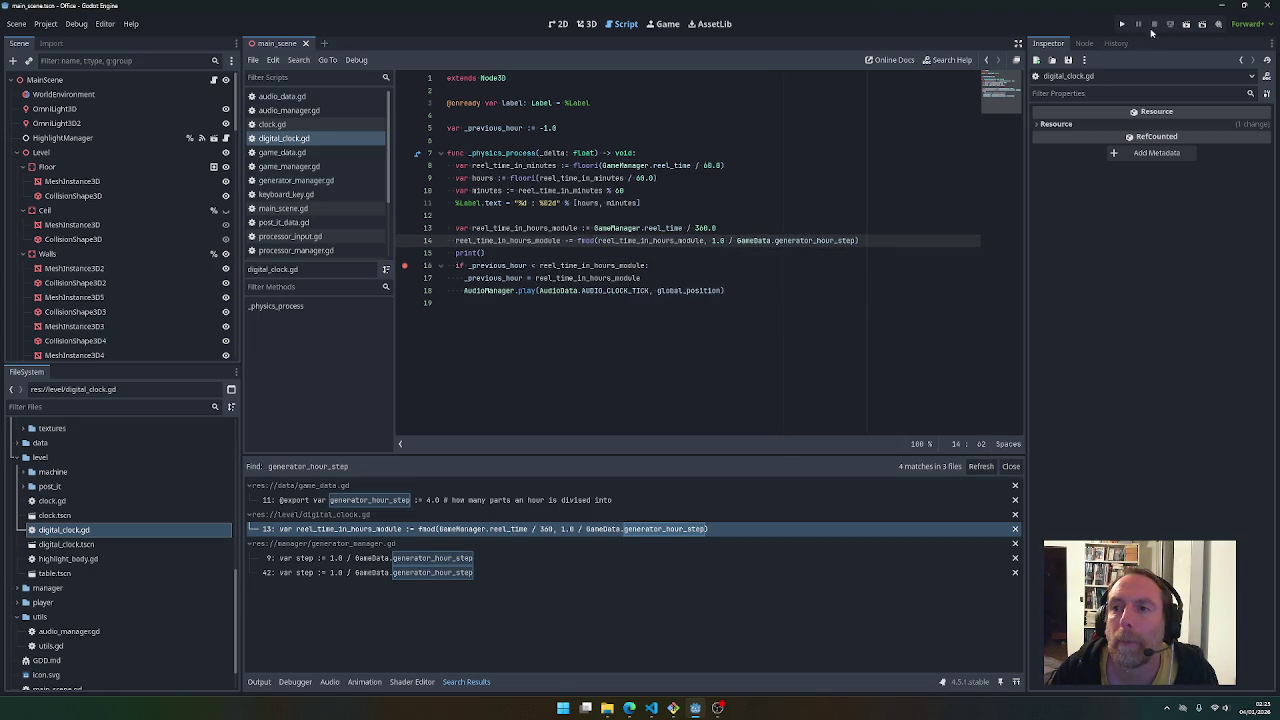
pyautogui.click(1121, 24)
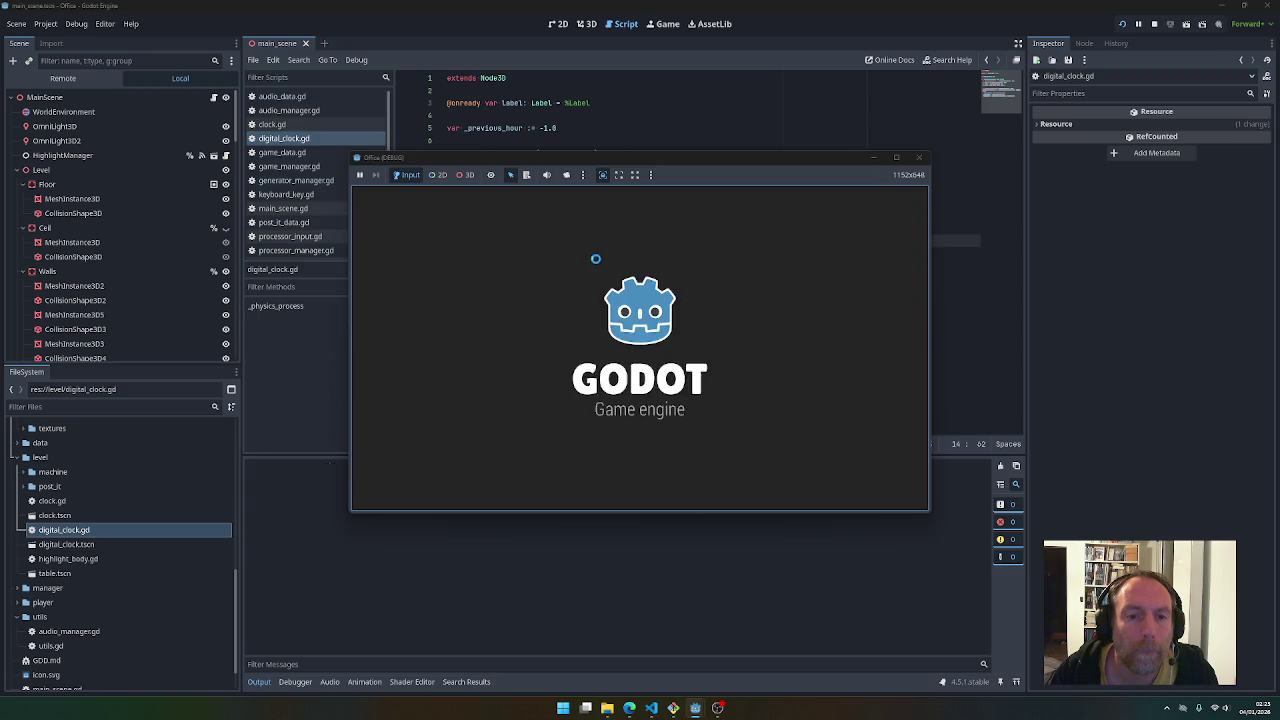
# Remove the line-16 breakpoint after the 90.0 / hour 9 readout and stop debugging
pyautogui.click(404, 265)
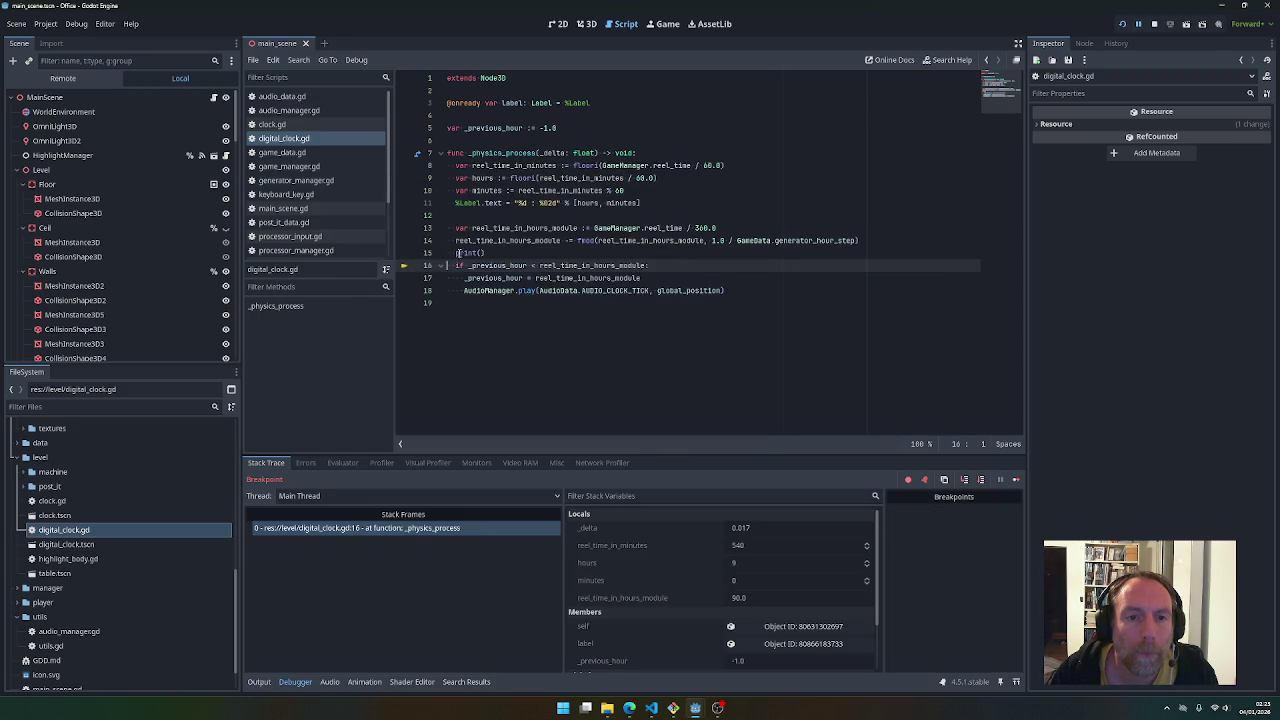
pyautogui.click(483, 253)
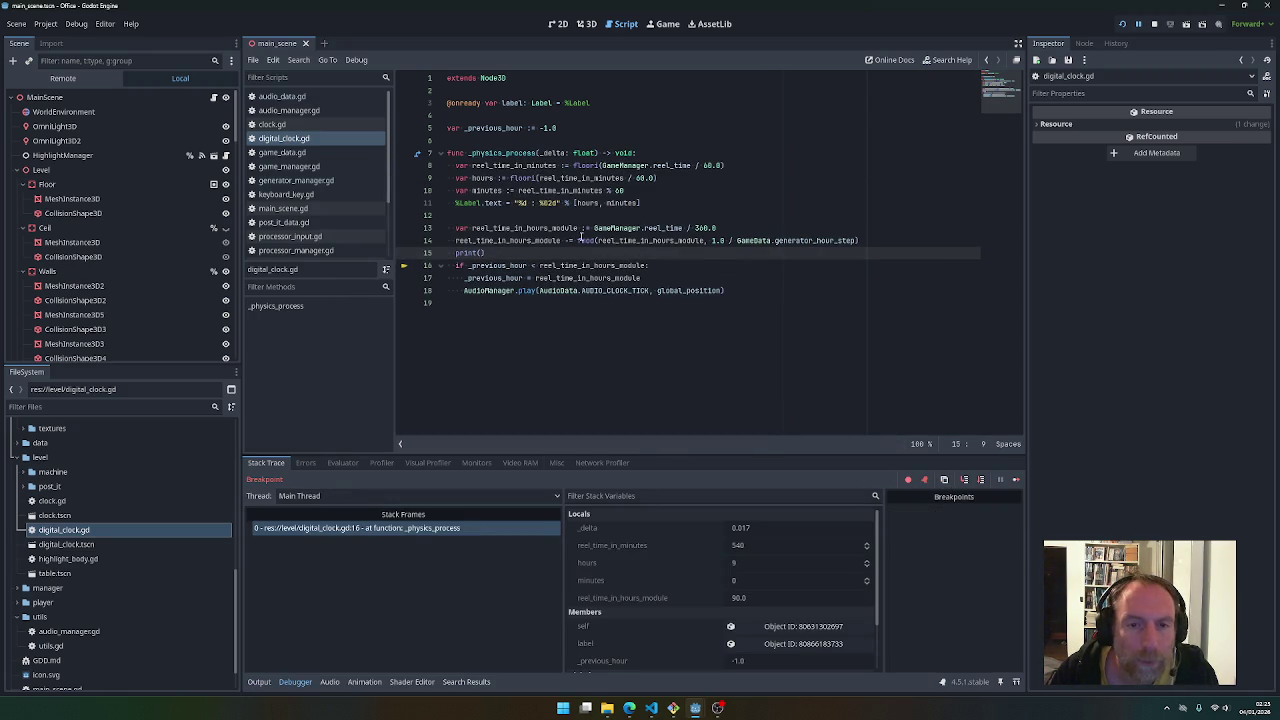
pyautogui.press('F8')
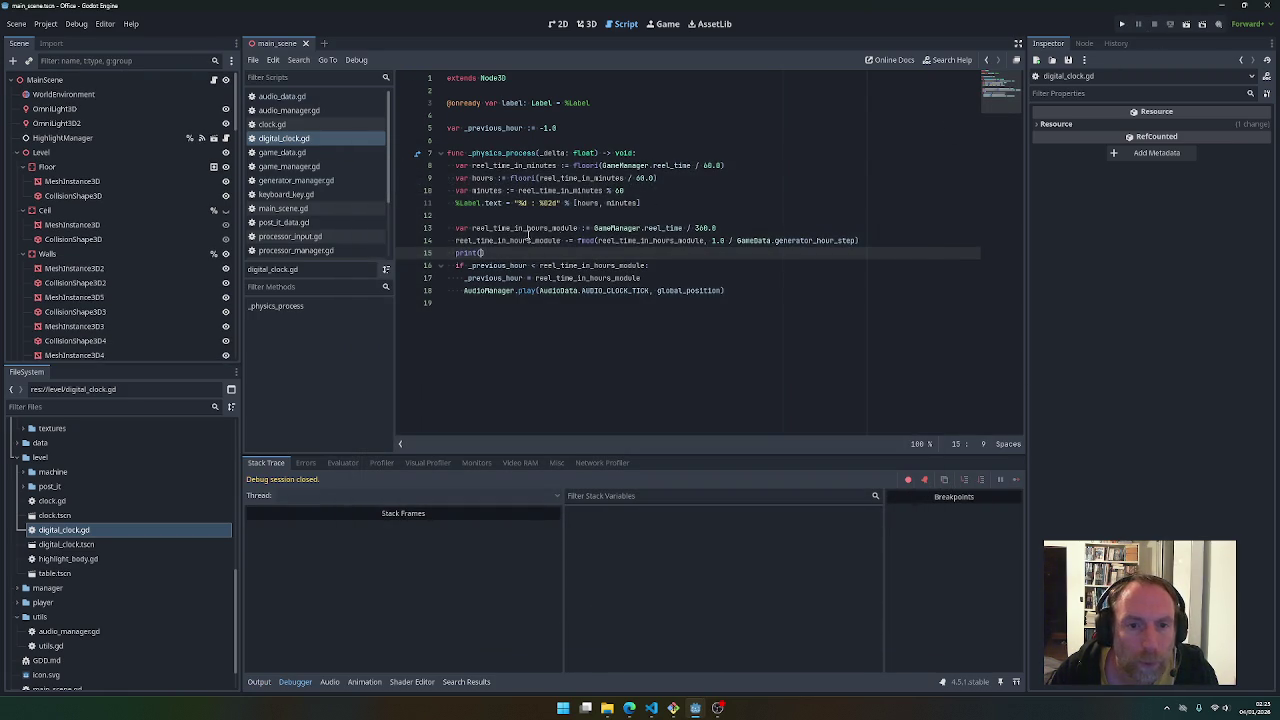
pyautogui.moveTo(594, 228); pyautogui.dragTo(684, 228)
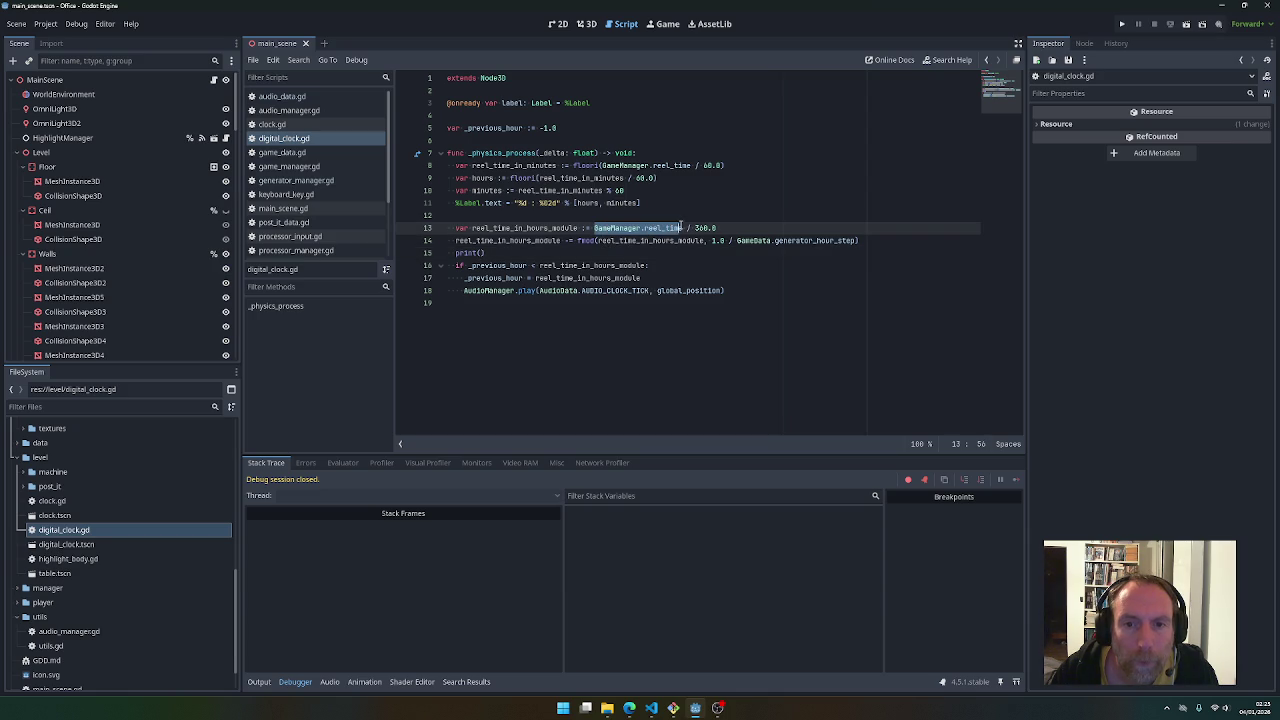
# Make line 15 print '%s => %s => %s' with reel_time, reel_time / 360.0, reel_time_in_hours_module; save
pyautogui.click(485, 252)
pyautogui.write('"a')
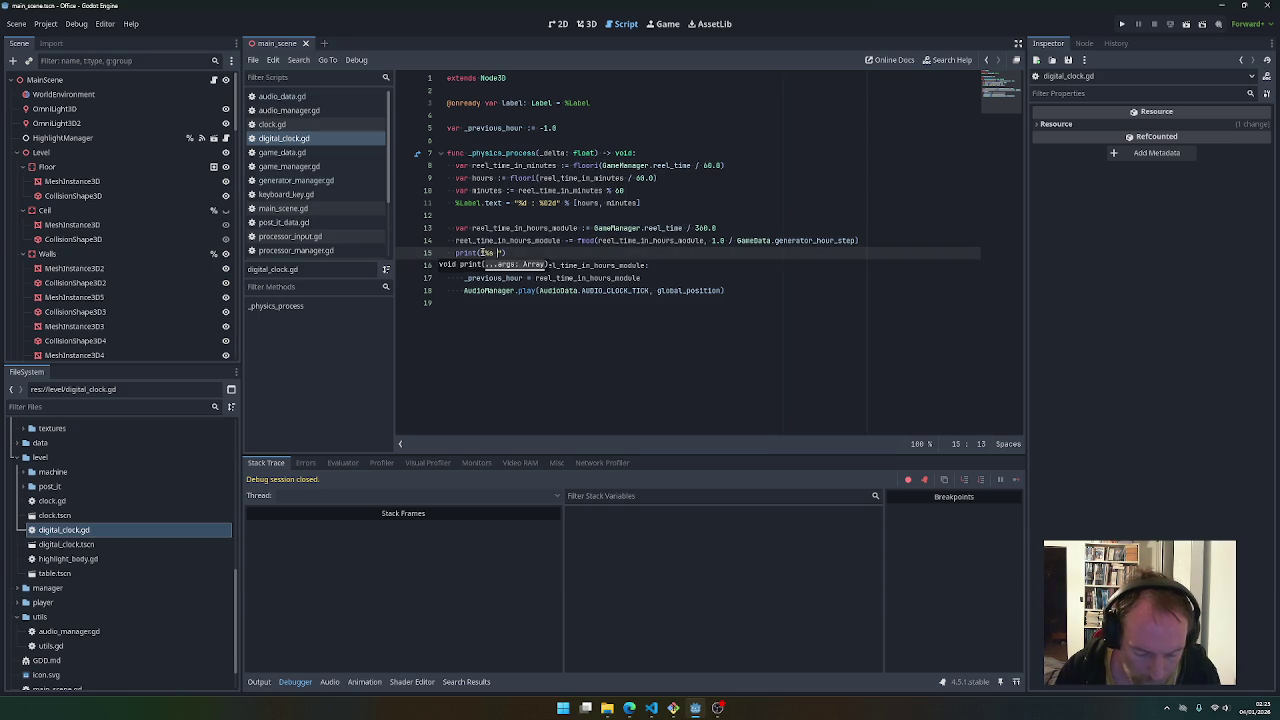
pyautogui.write('> %s')
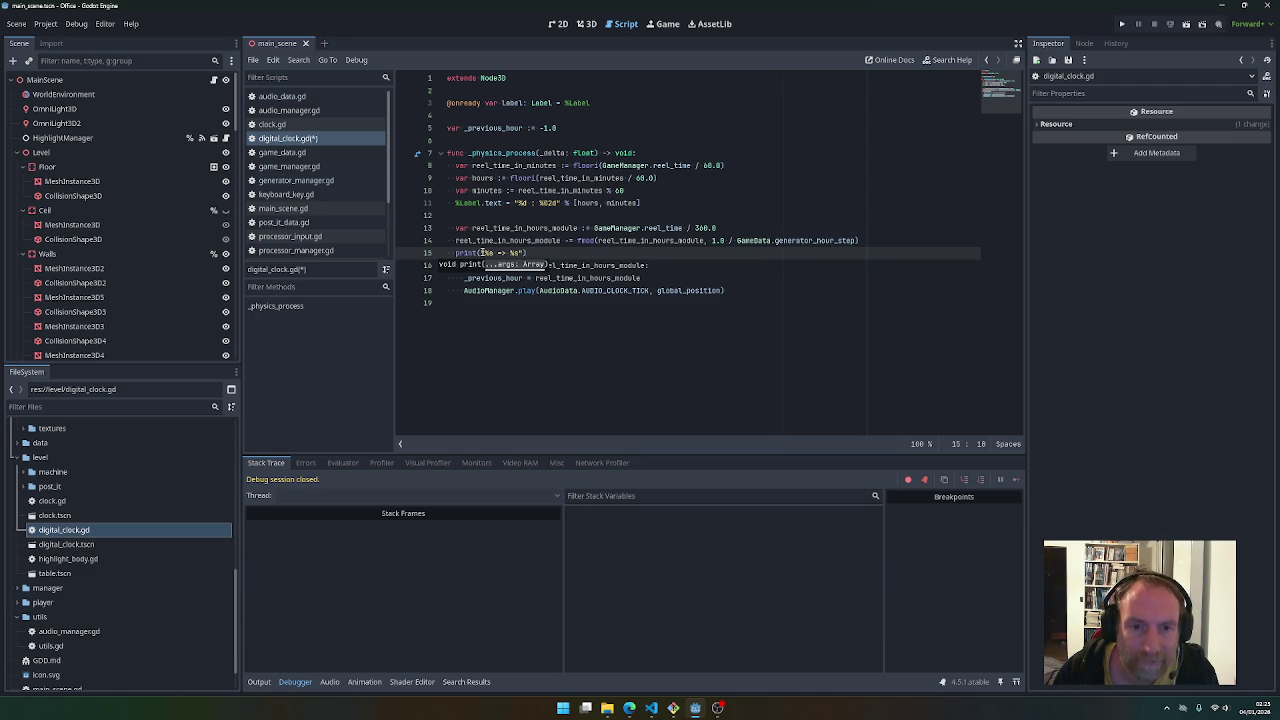
pyautogui.write('/ %s')
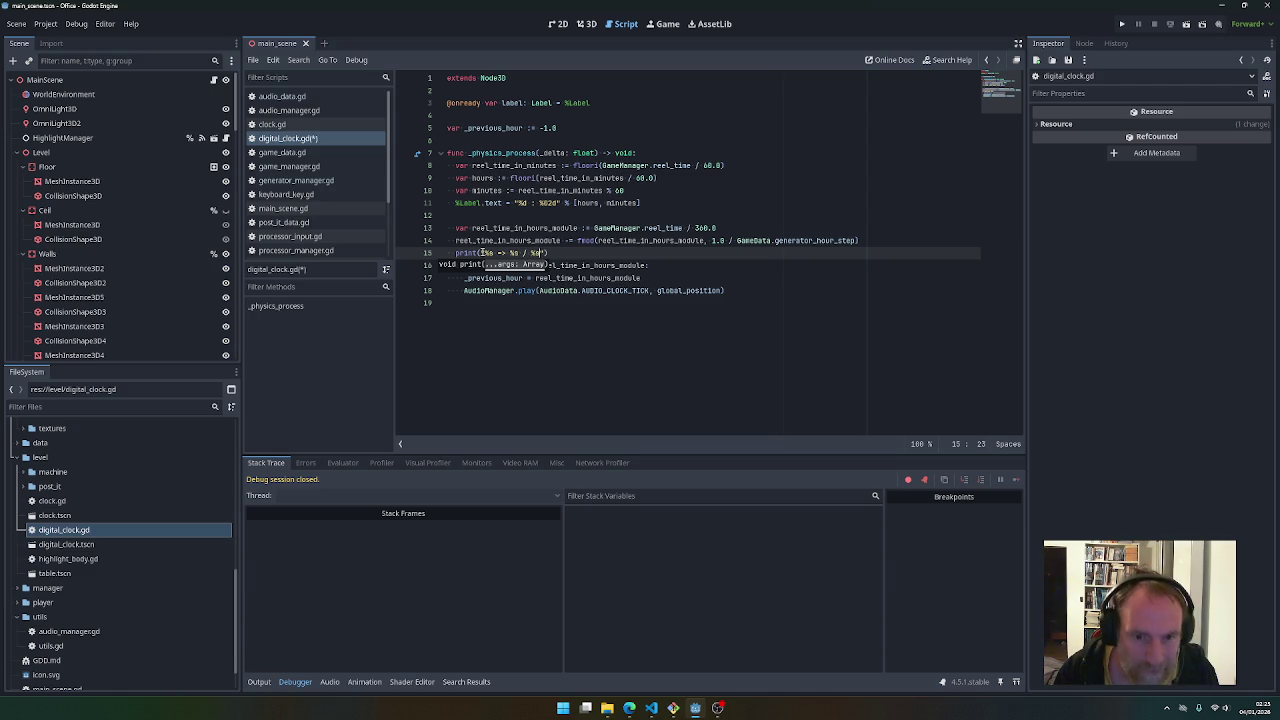
pyautogui.press('BackSpace')
pyautogui.write('-> %s" % [')
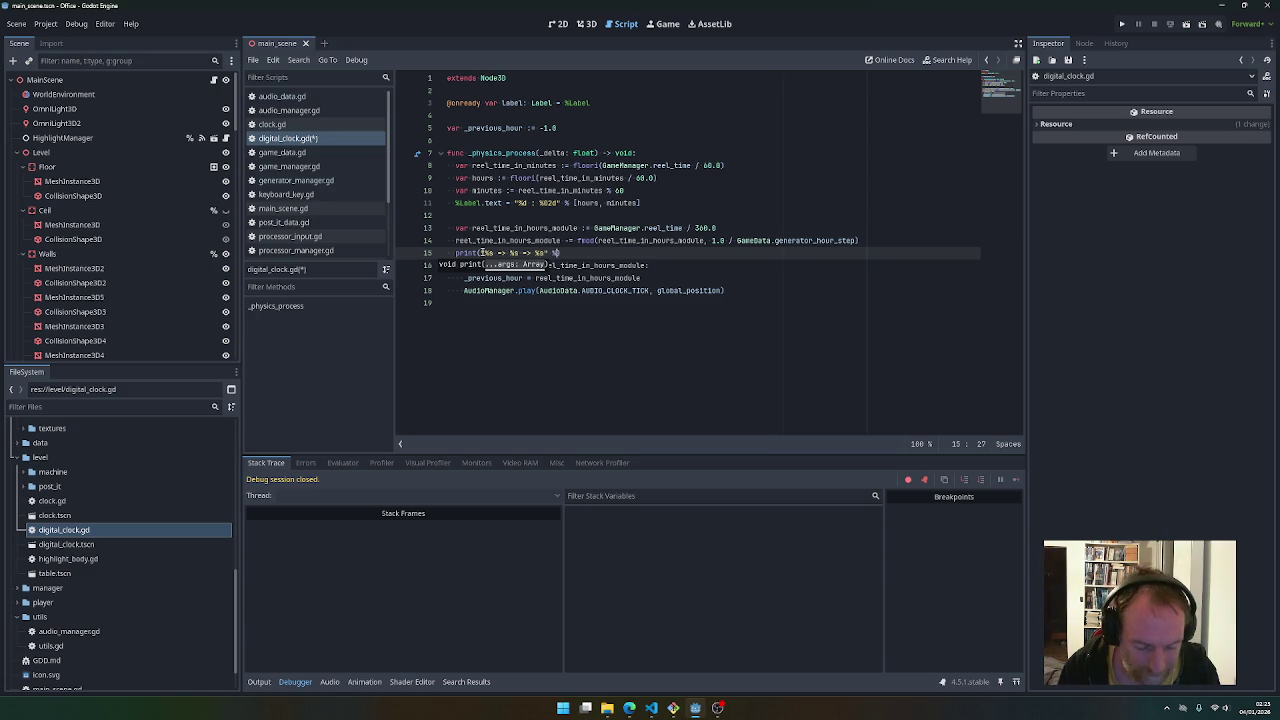
pyautogui.write('GameManager.reel_time')
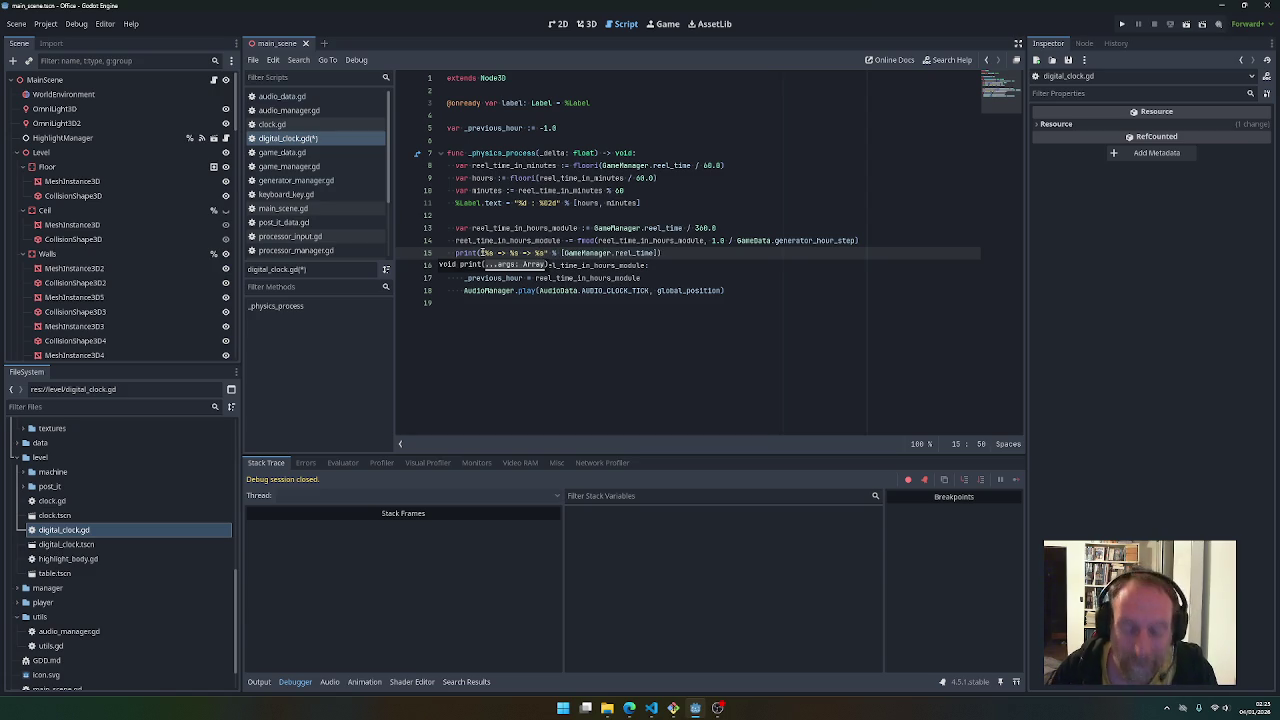
pyautogui.write(', GameManager.reel_time ')
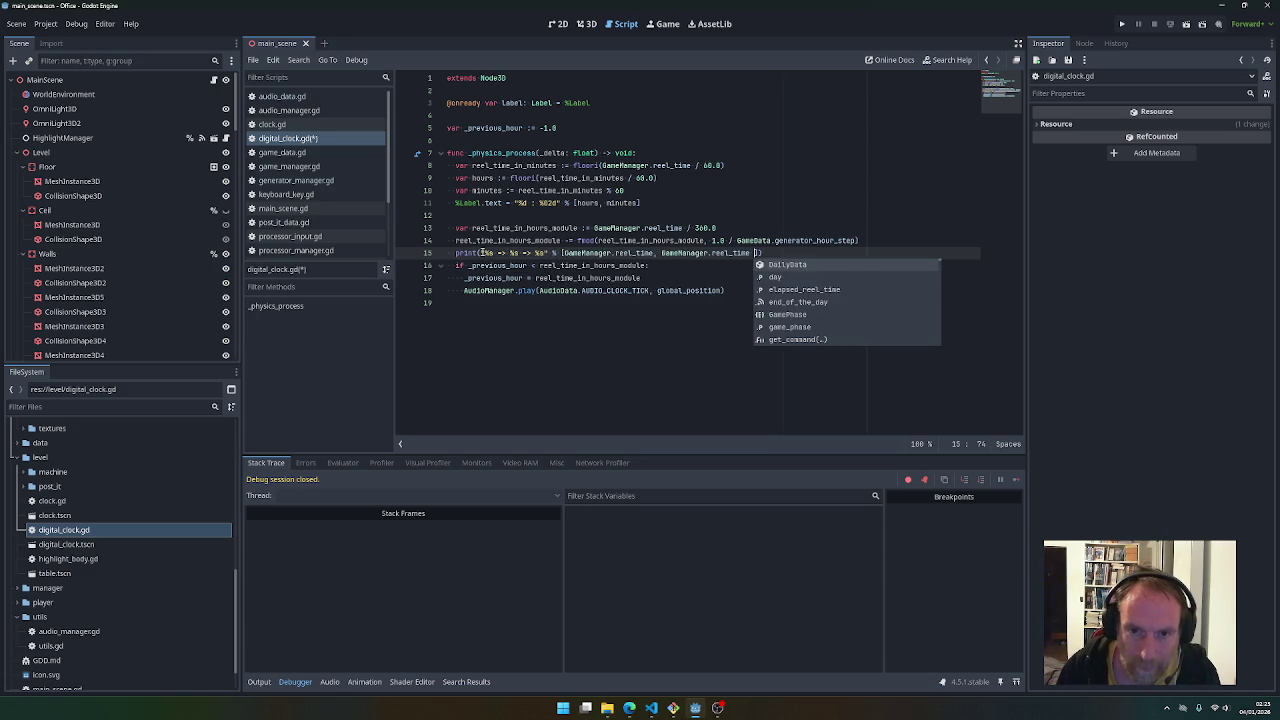
pyautogui.write('/ 360.0,')
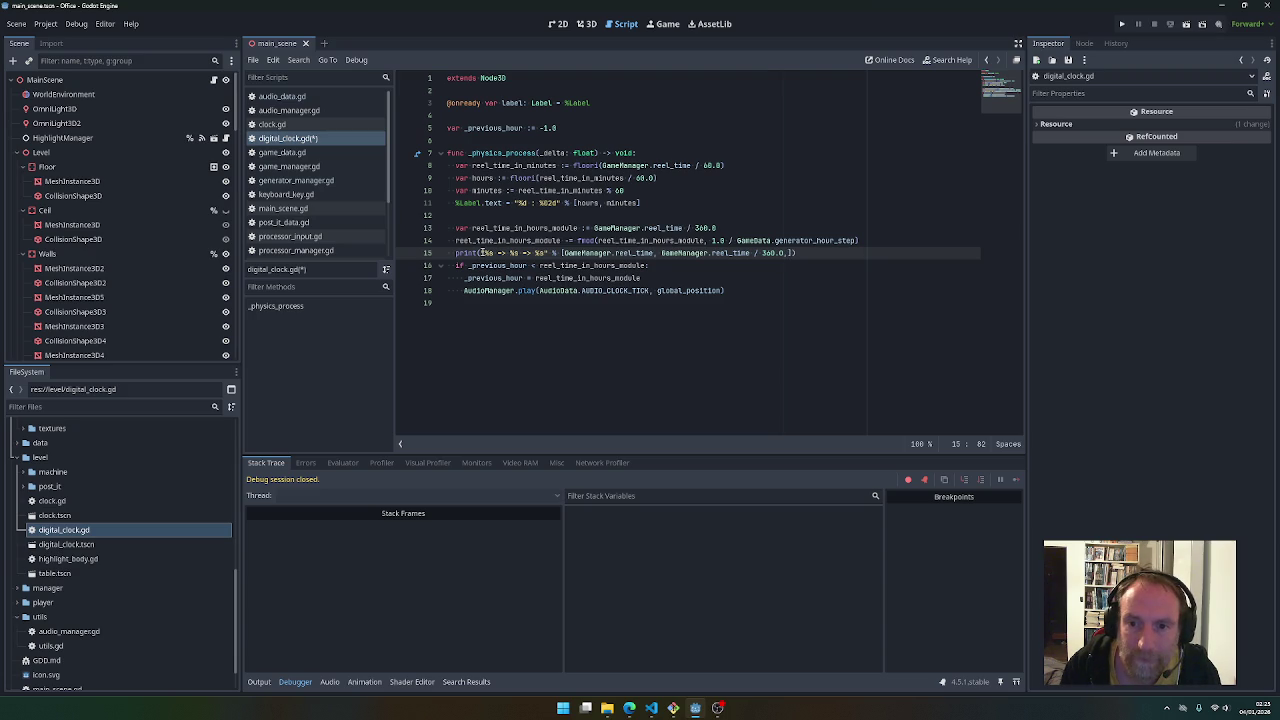
pyautogui.doubleClick(505, 241)
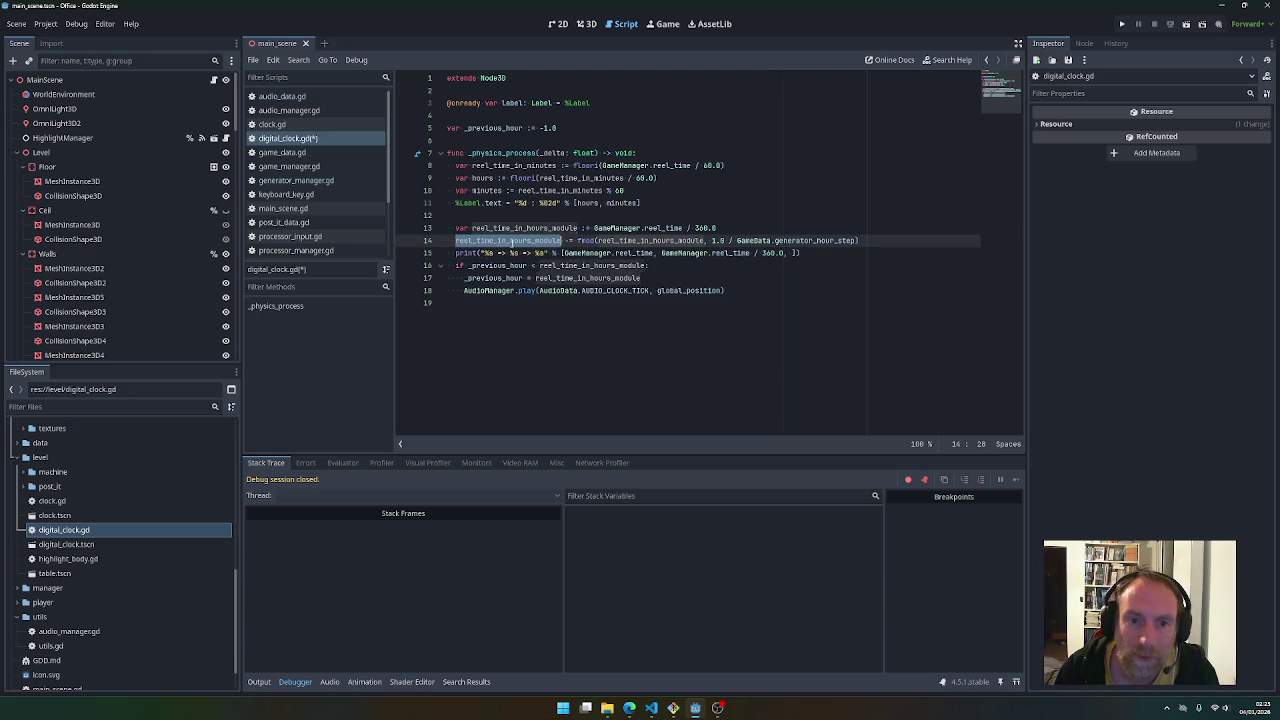
pyautogui.hotkey('ctrl', 'c')
pyautogui.click(792, 253)
pyautogui.hotkey('ctrl', 'v')
pyautogui.hotkey('ctrl', 's')
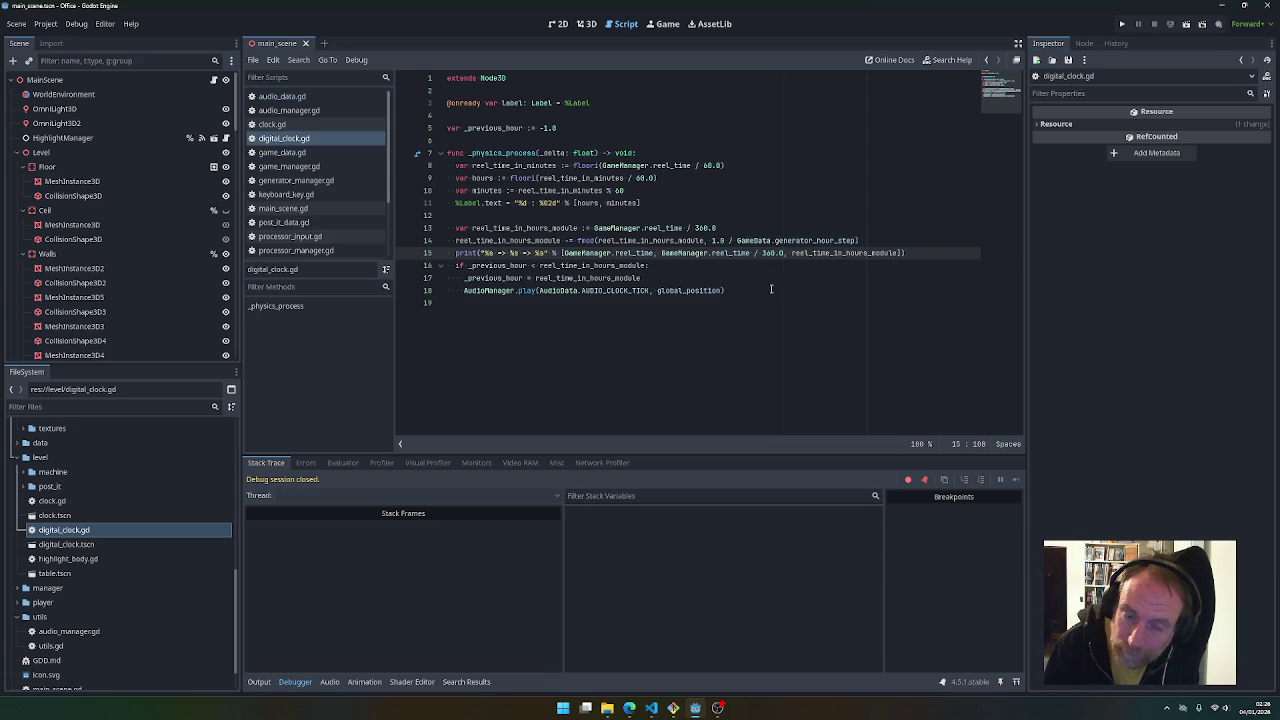
# Run the game, walk into the clock room to watch it reach 9:20, then stop
pyautogui.press('F5')
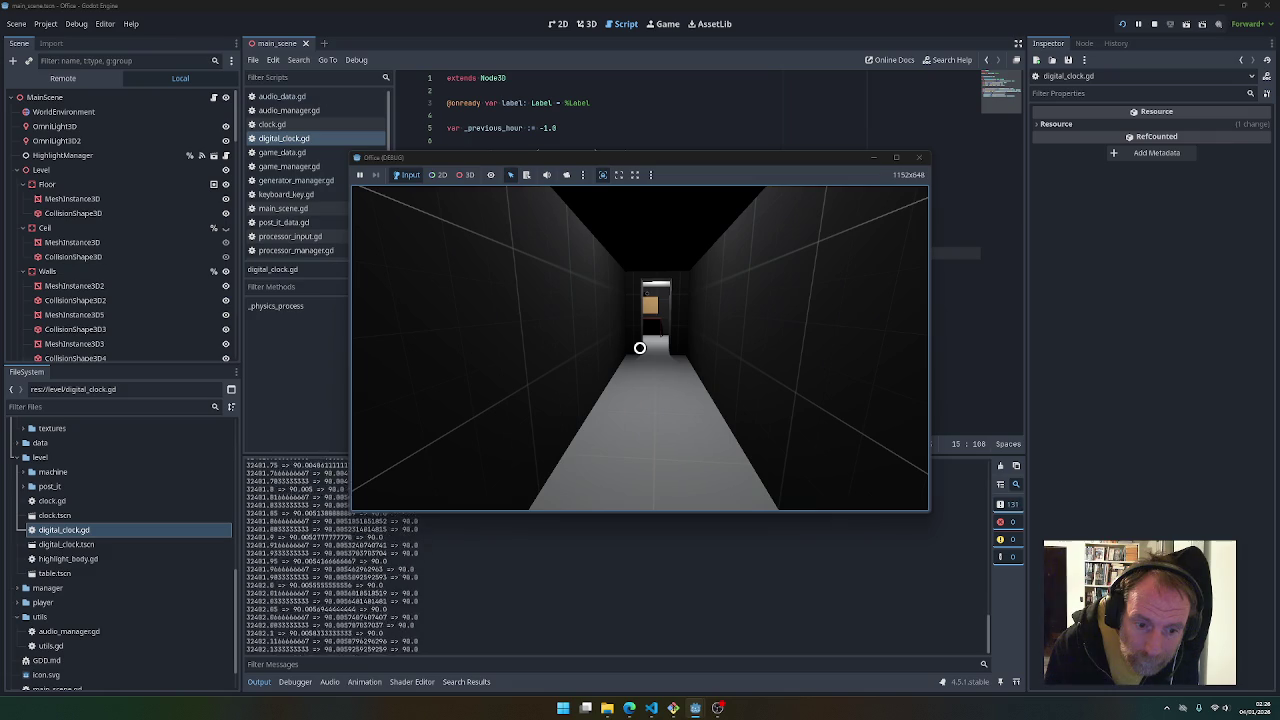
pyautogui.press('w')
pyautogui.press('w')
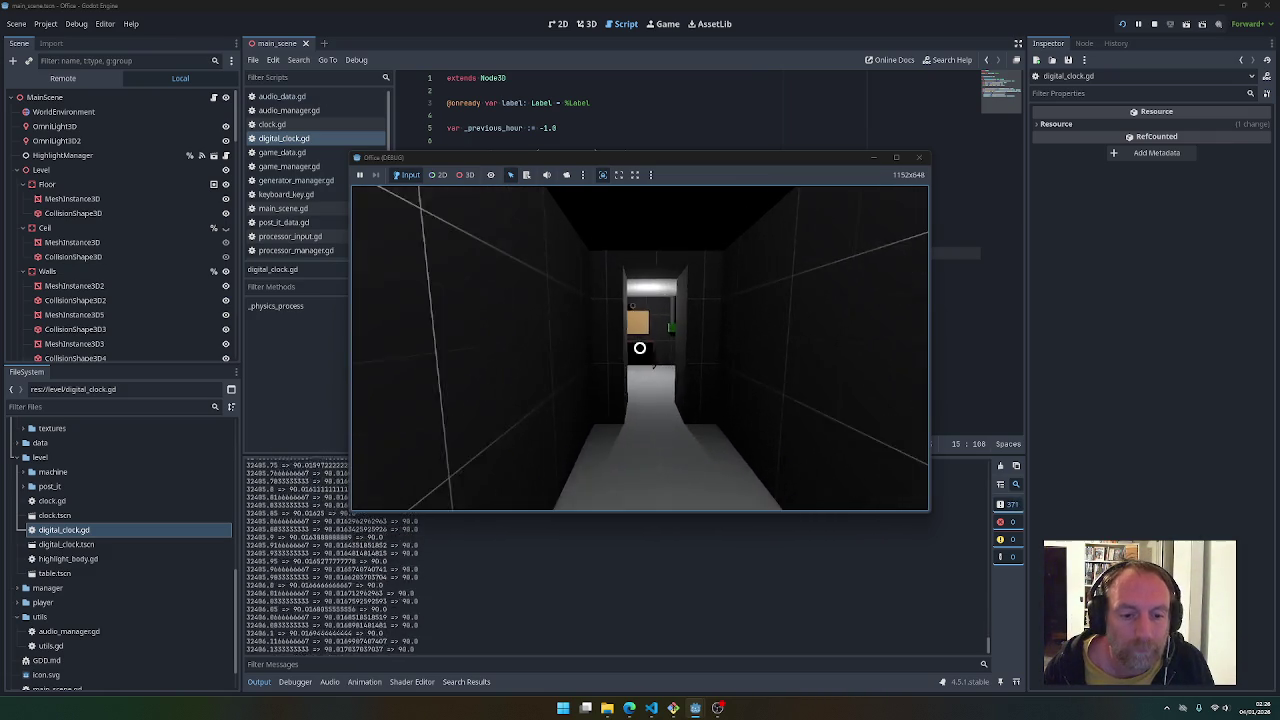
pyautogui.press('w')
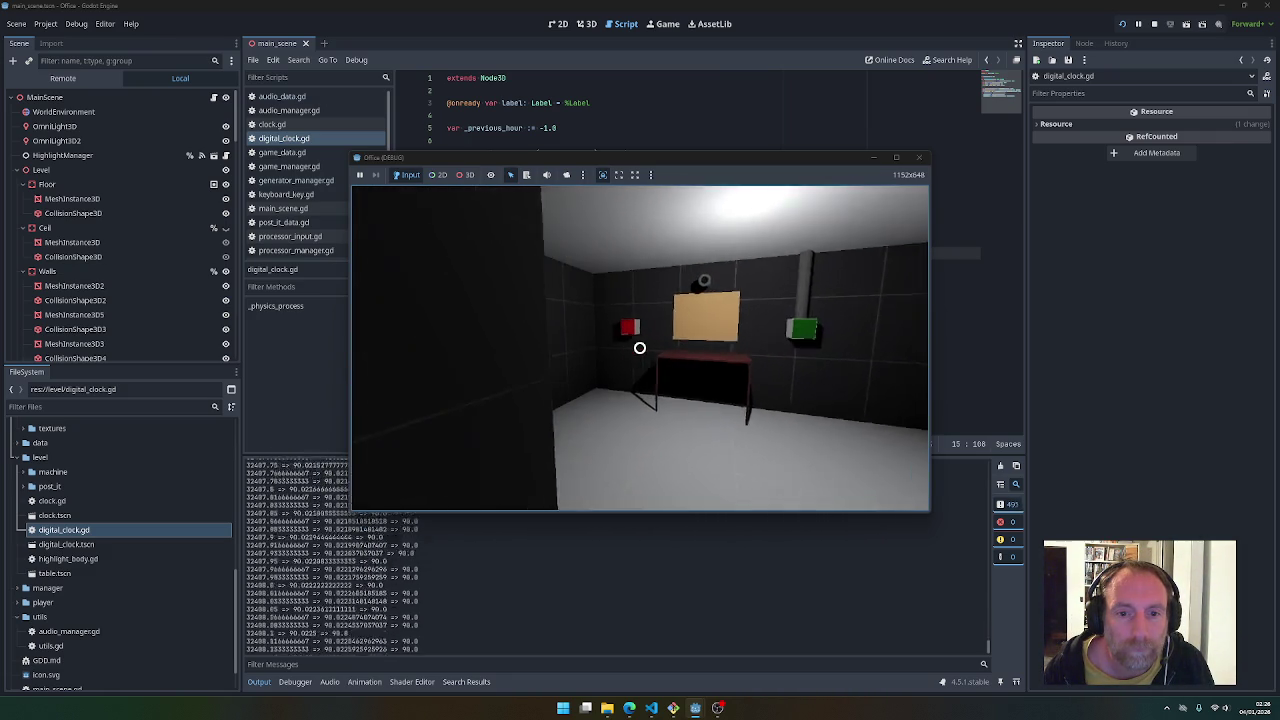
pyautogui.press('w')
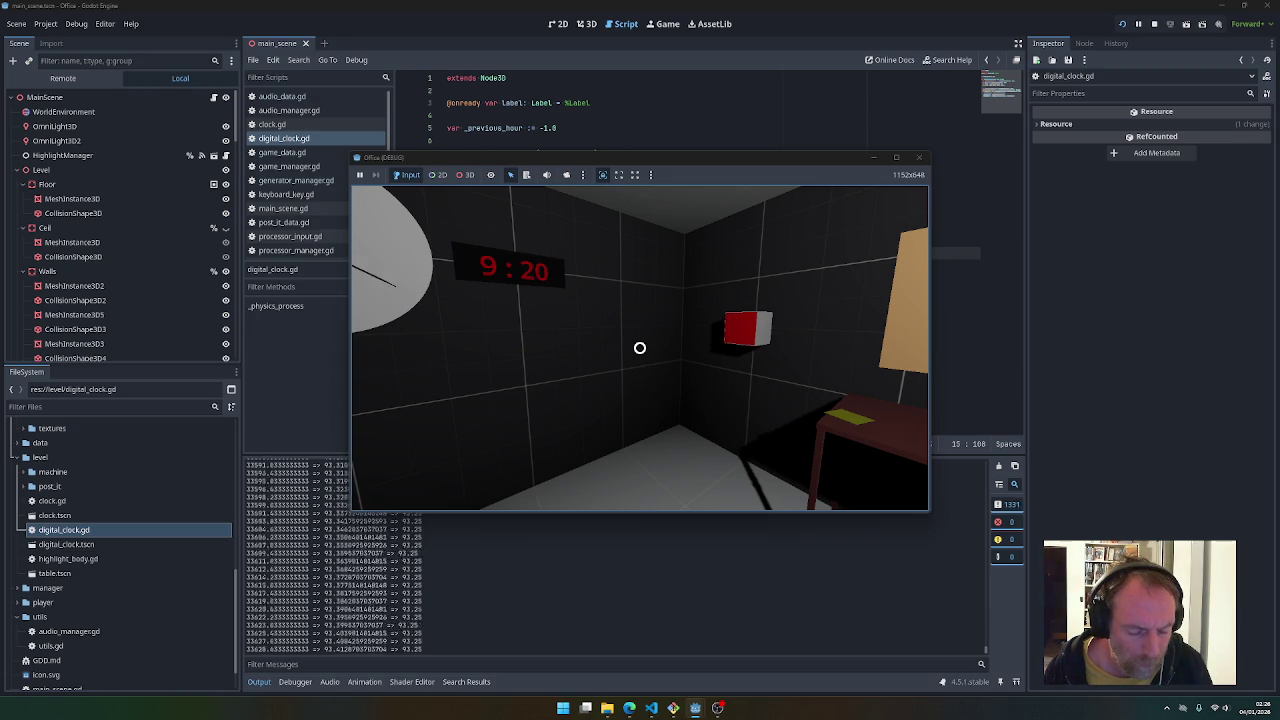
pyautogui.press('Escape')
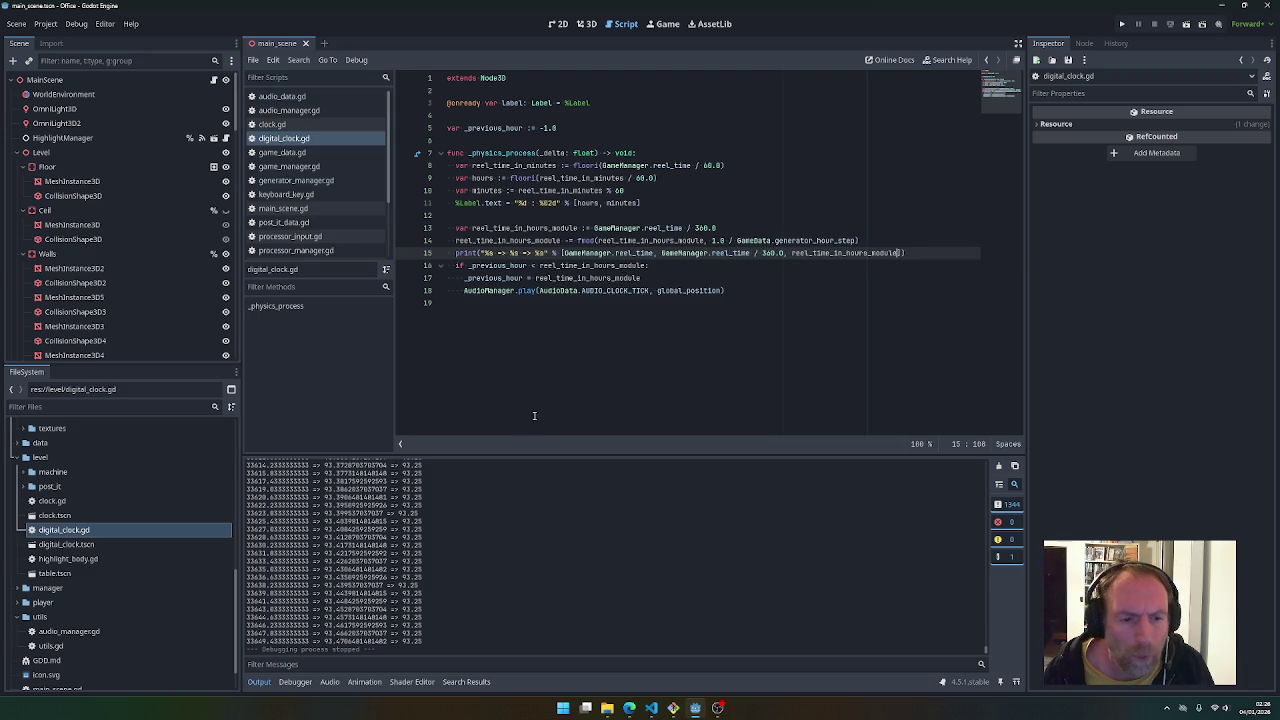
# Change the line-13 hours divisor from 360.0 to 3600.0
pyautogui.scroll(3, 372, 540)
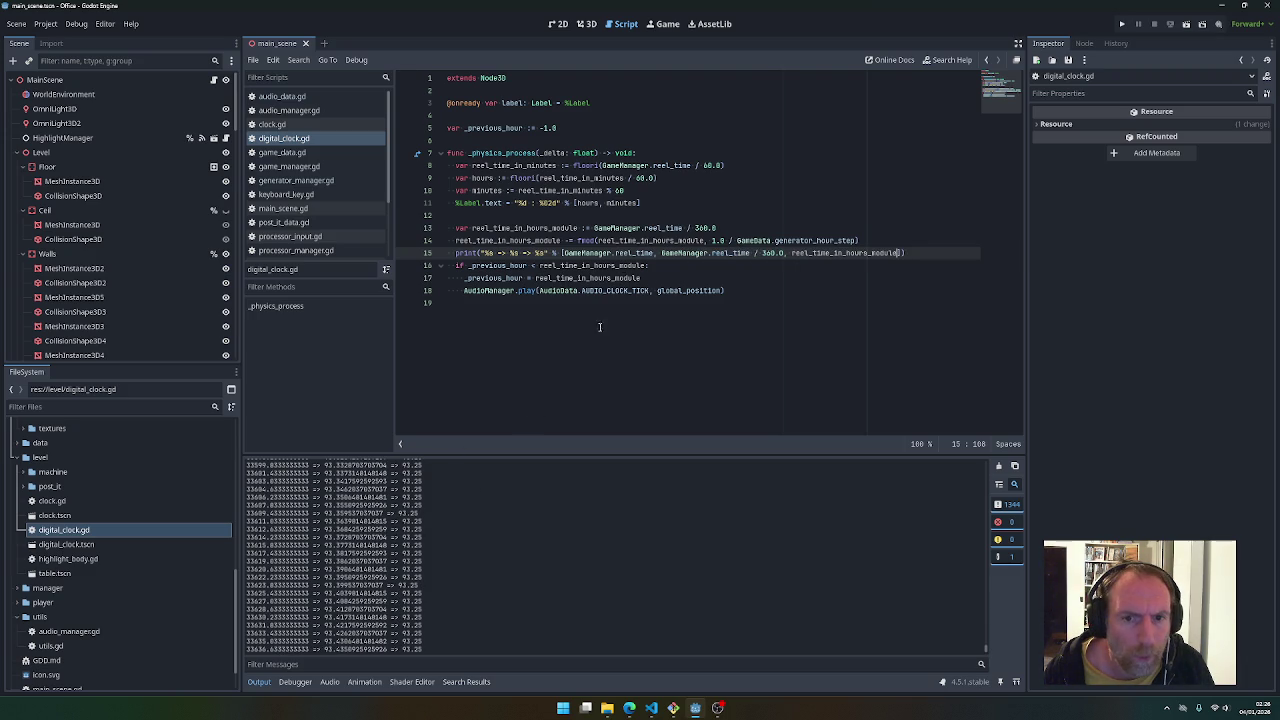
pyautogui.click(712, 227)
pyautogui.write('0')
# Test-run the game, walking to the clock as it reaches 9:28, then stop it
pyautogui.click(1121, 23)
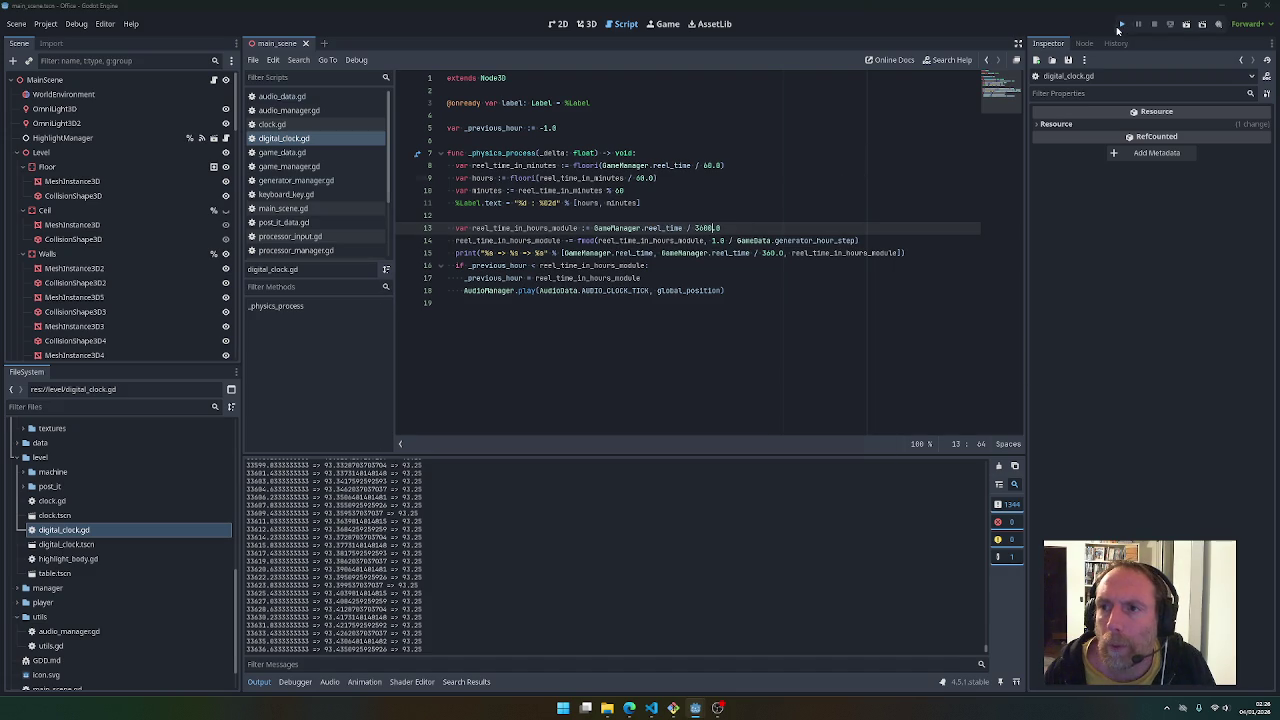
pyautogui.press('w')
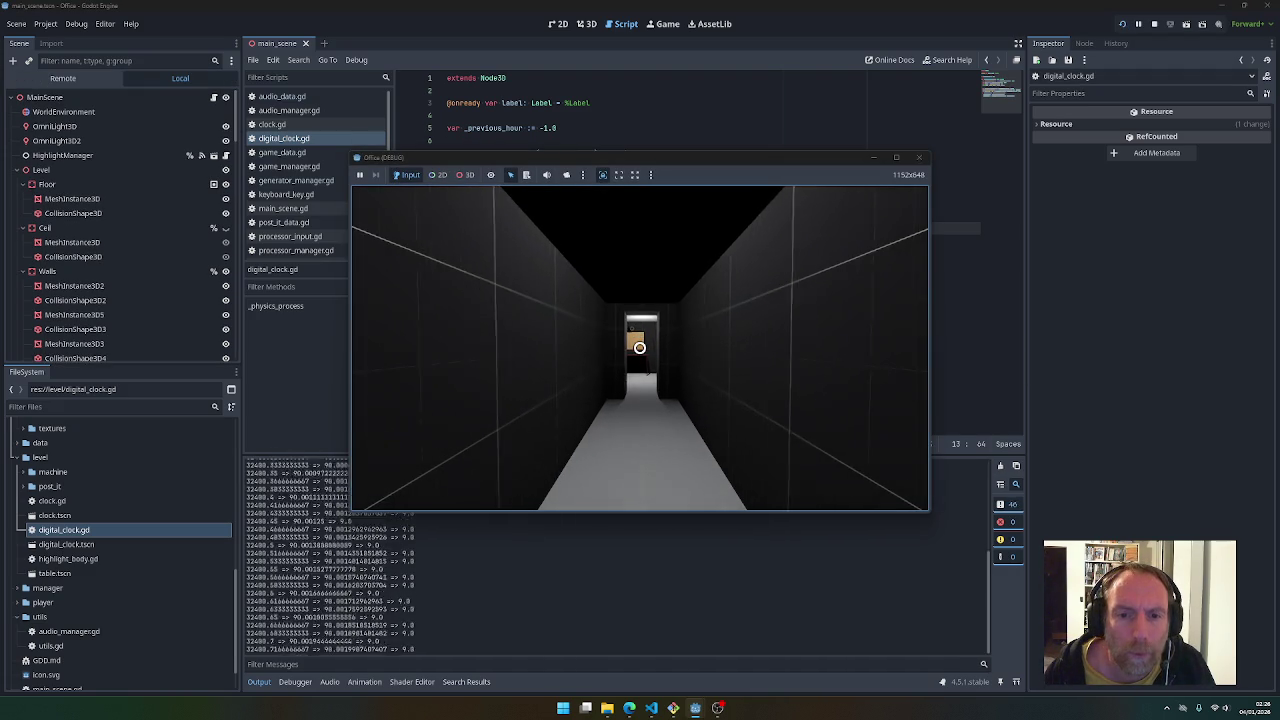
pyautogui.press('w')
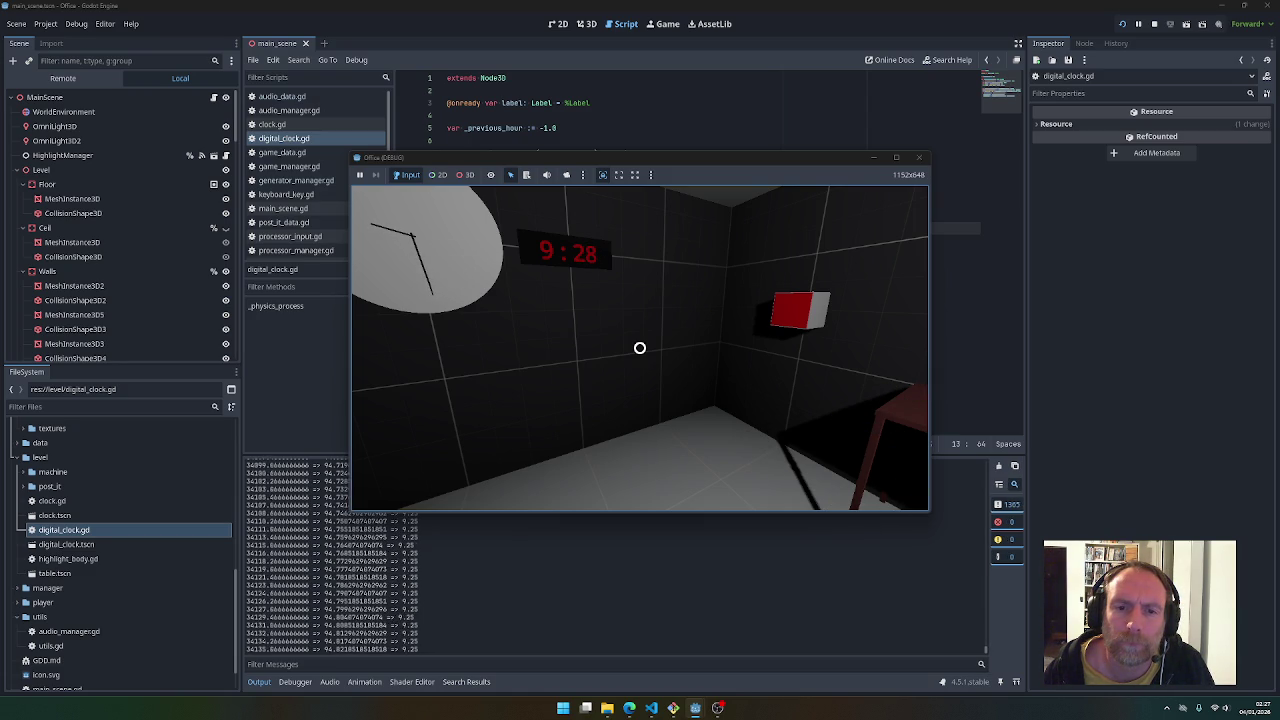
pyautogui.press('F8')
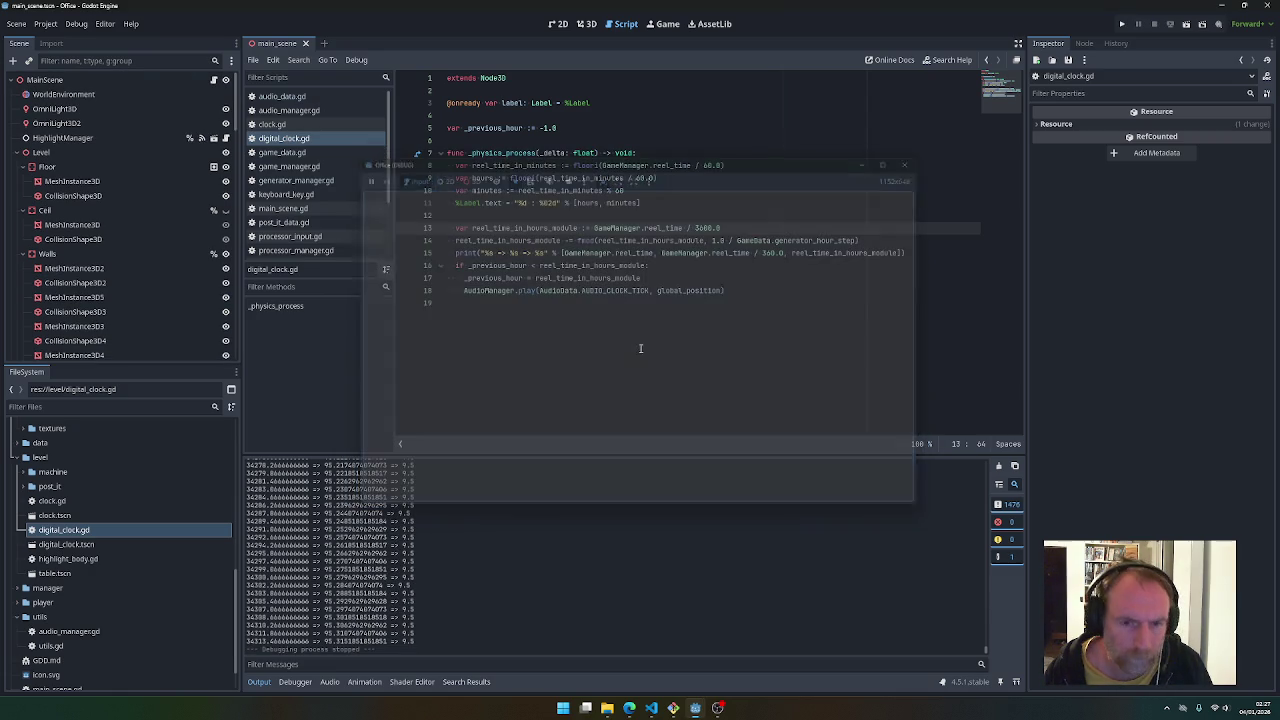
# Delete the debug print line and add a new line above the hour code
pyautogui.click(634, 228)
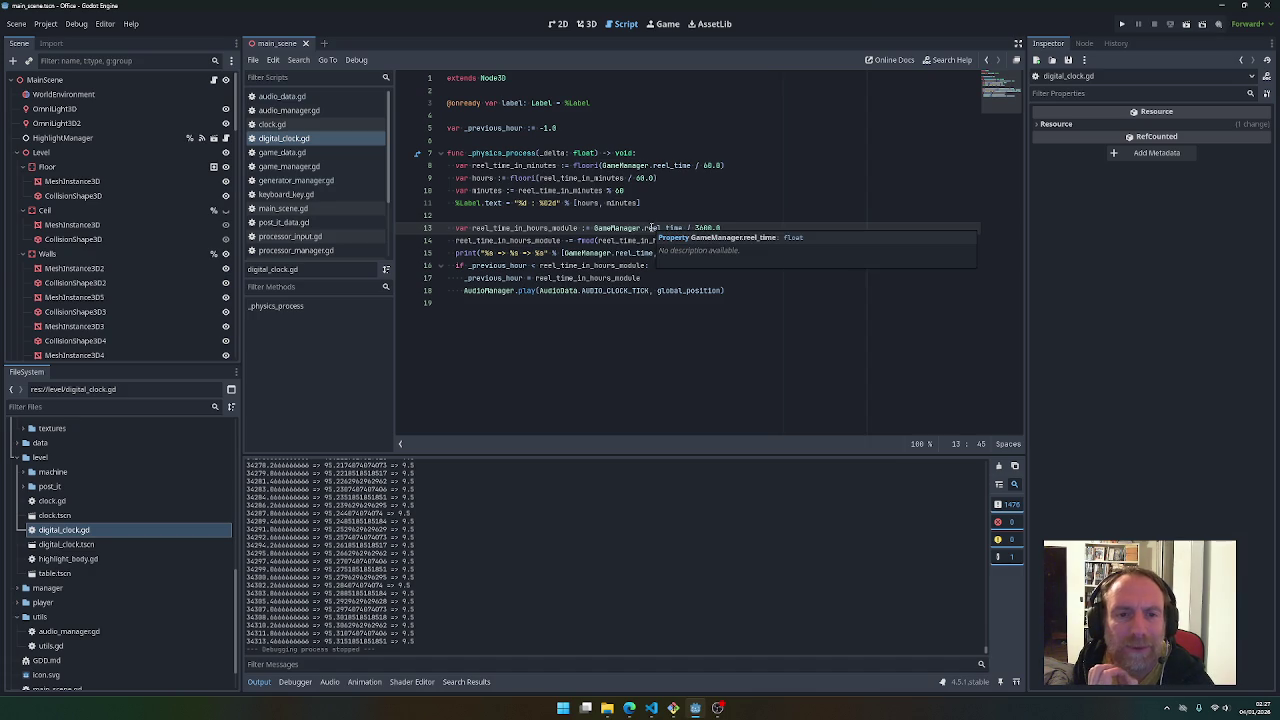
pyautogui.click(506, 253)
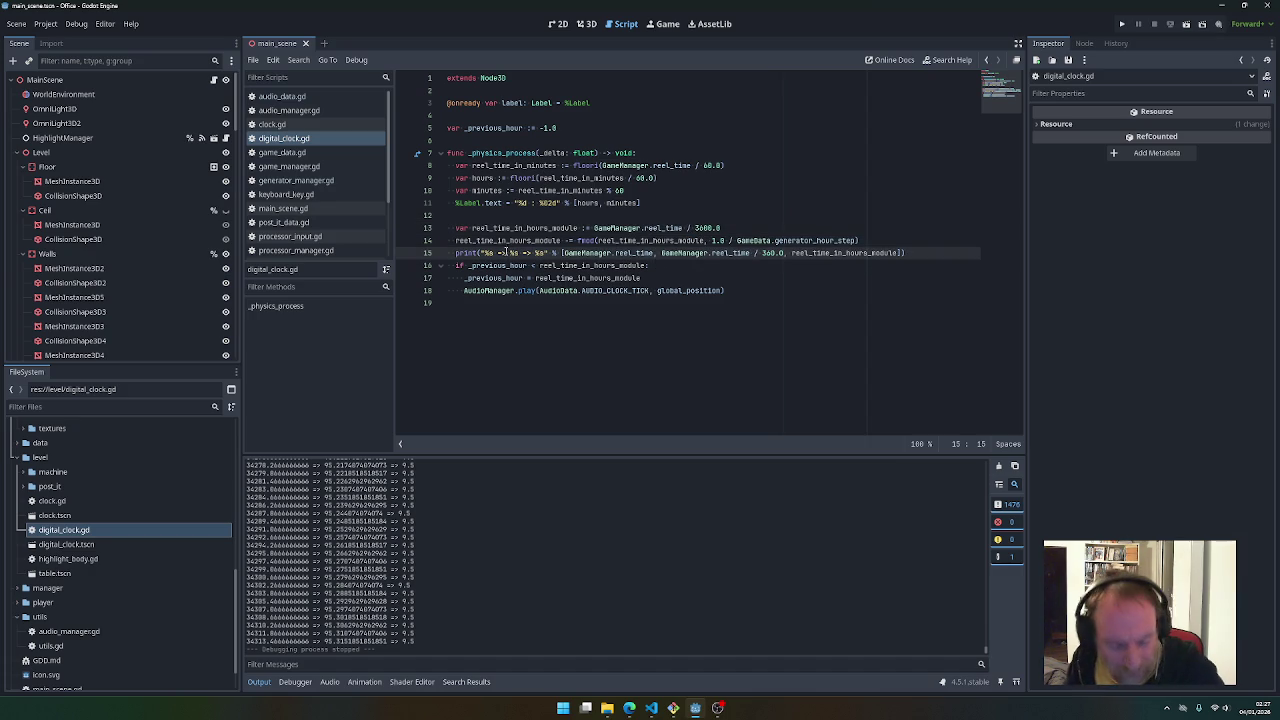
pyautogui.hotkey('ctrl', 'x')
pyautogui.click(493, 216)
pyautogui.press('Return')
# Begin the condition 'if GameManager.game_phase' on the new line
pyautogui.write('if G')
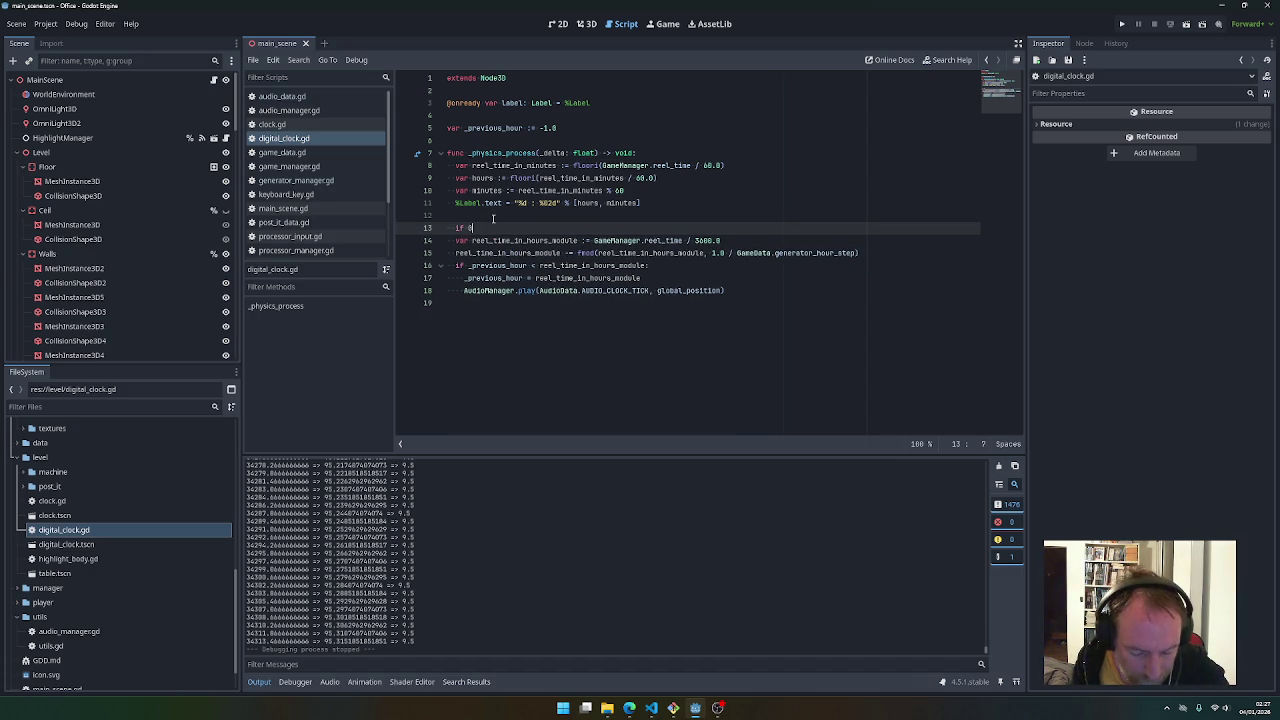
pyautogui.write('ame')
pyautogui.press('Escape')
pyautogui.write('Manager.')
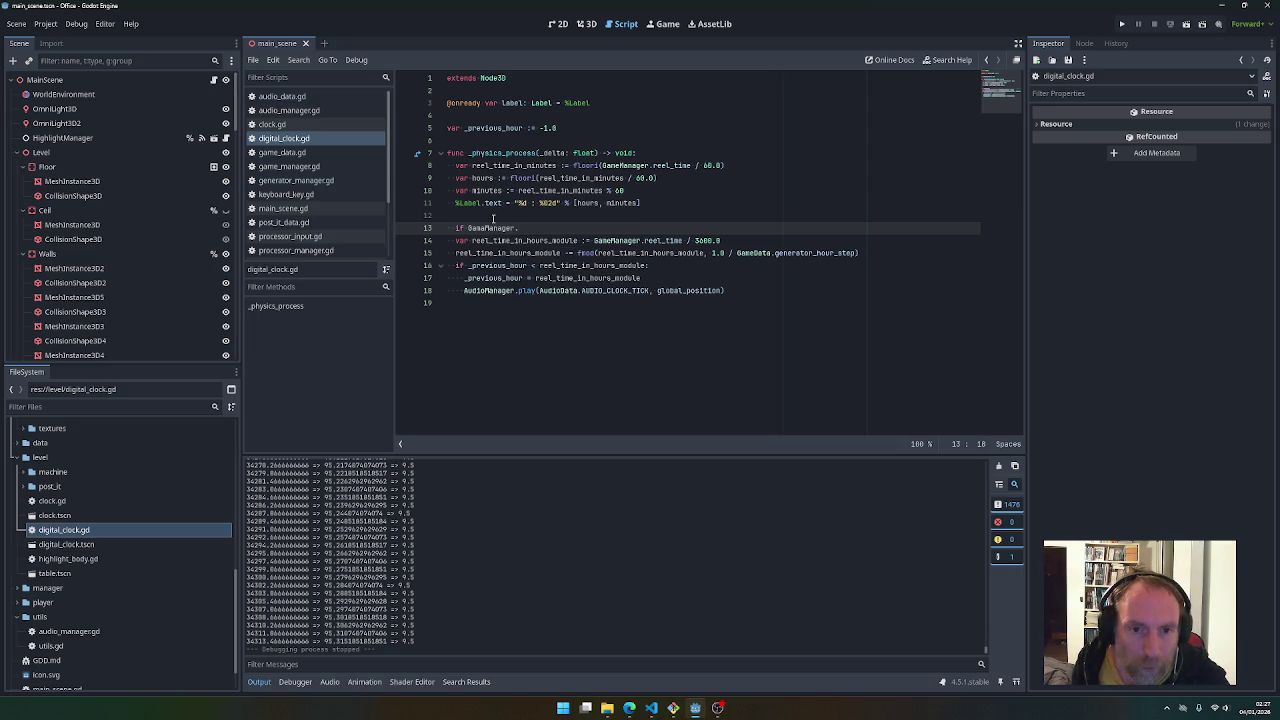
pyautogui.press('BackSpace')
pyautogui.press('BackSpace')
pyautogui.press('BackSpace')
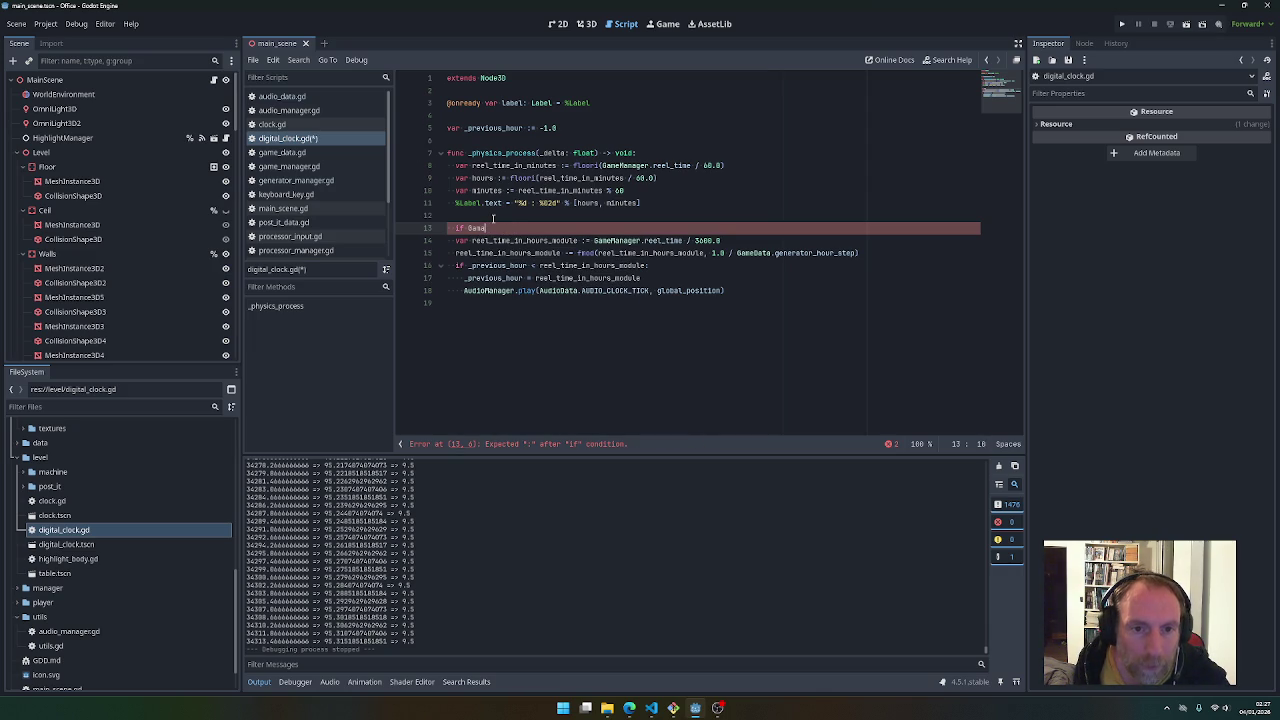
pyautogui.press('Escape')
pyautogui.write('Manag')
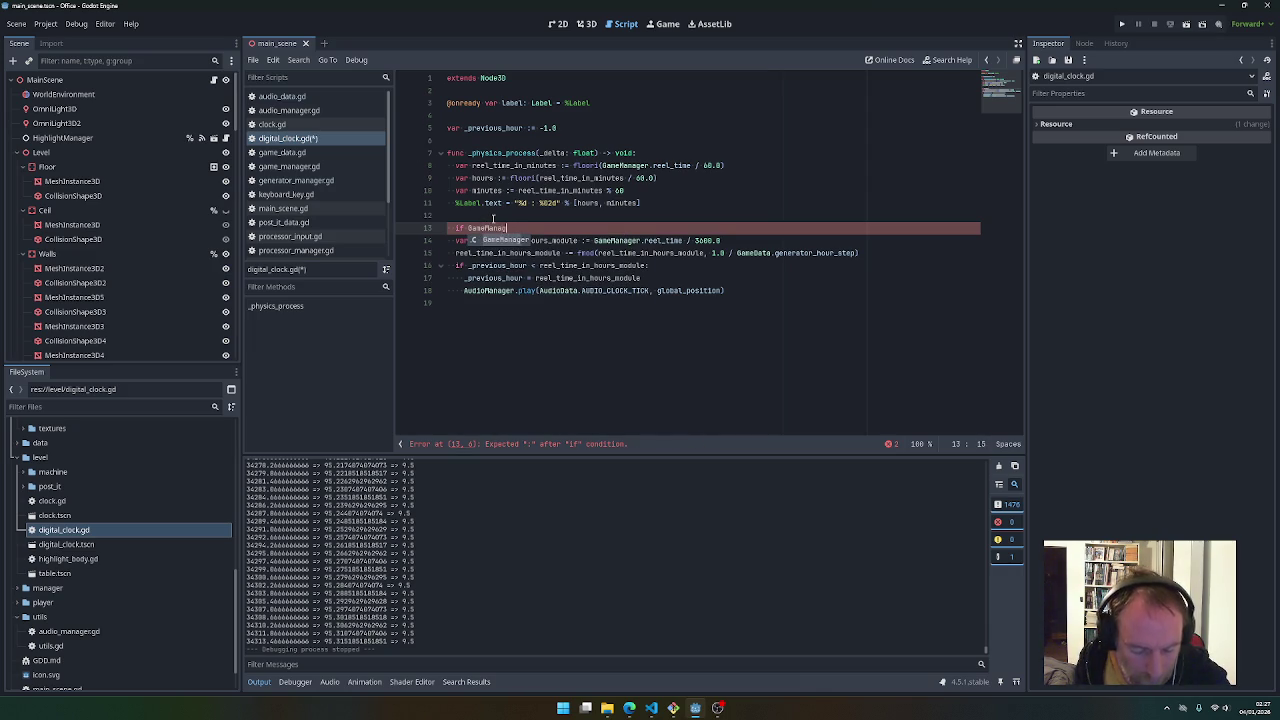
pyautogui.write('er.')
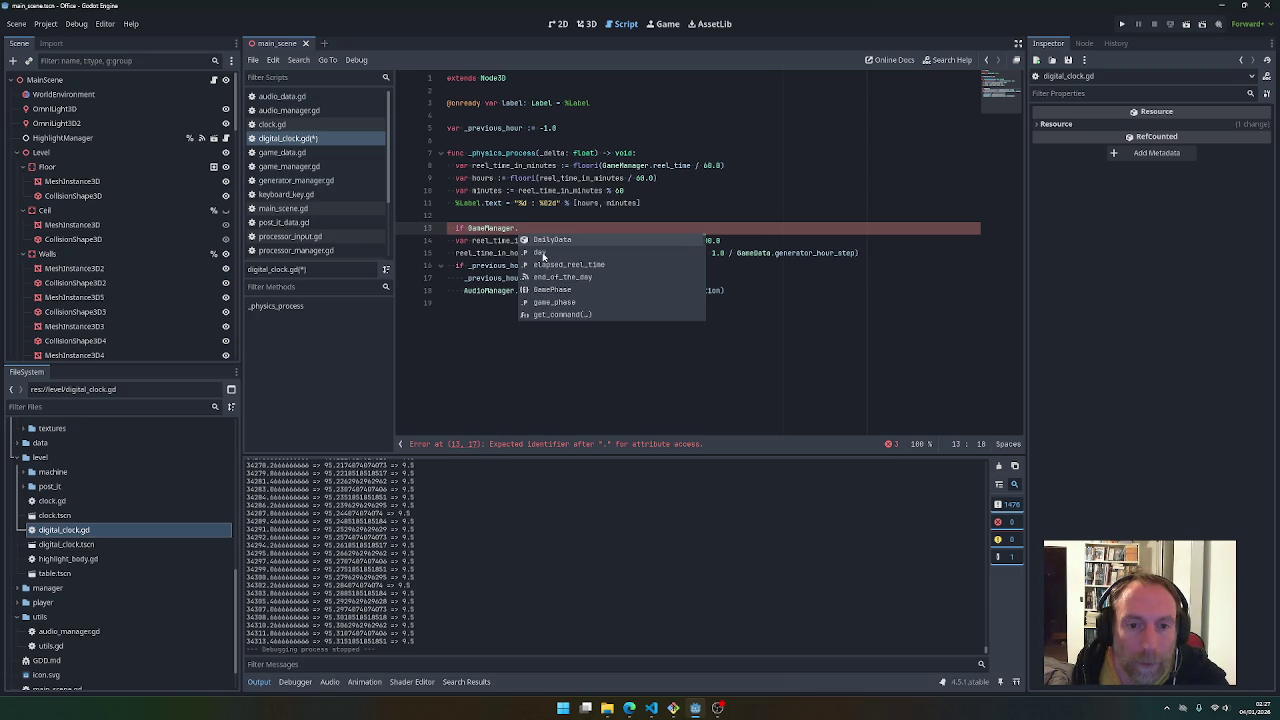
pyautogui.click(544, 304)
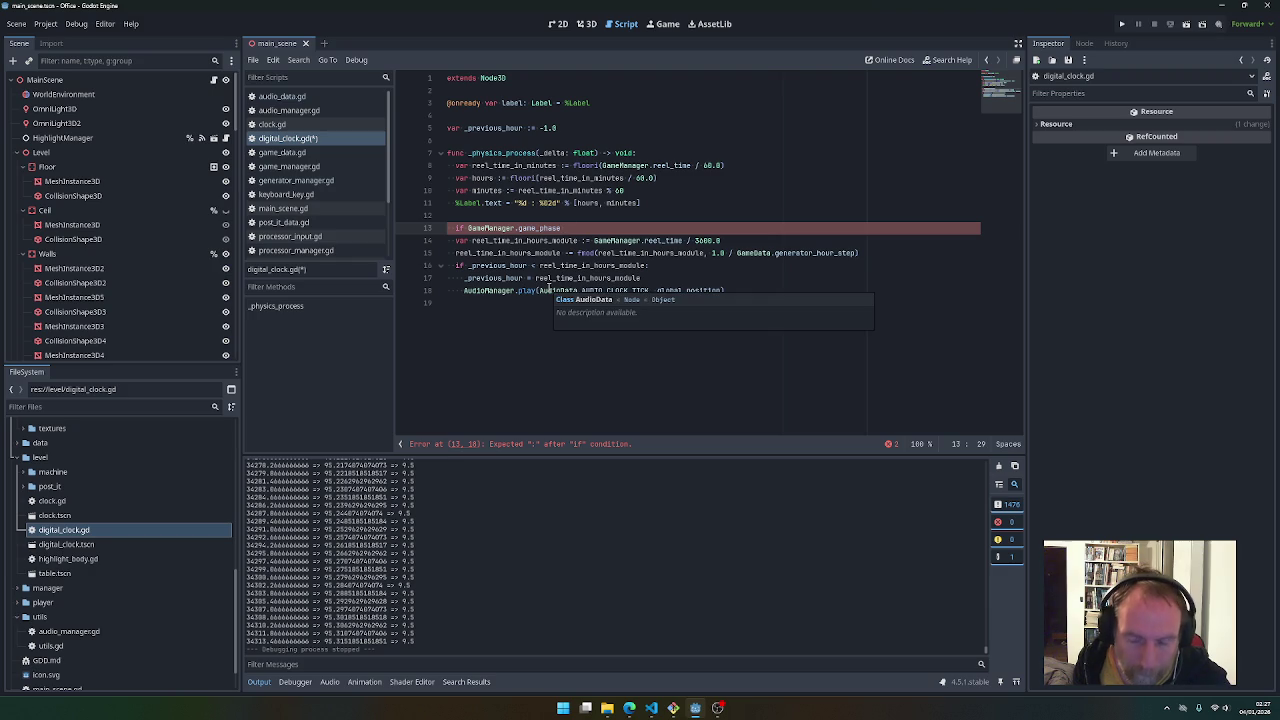
# Finish it as '== GameManager.GamePhase.DayWork:', indent the hour-tick code under it, and run
pyautogui.write(' == Ga')
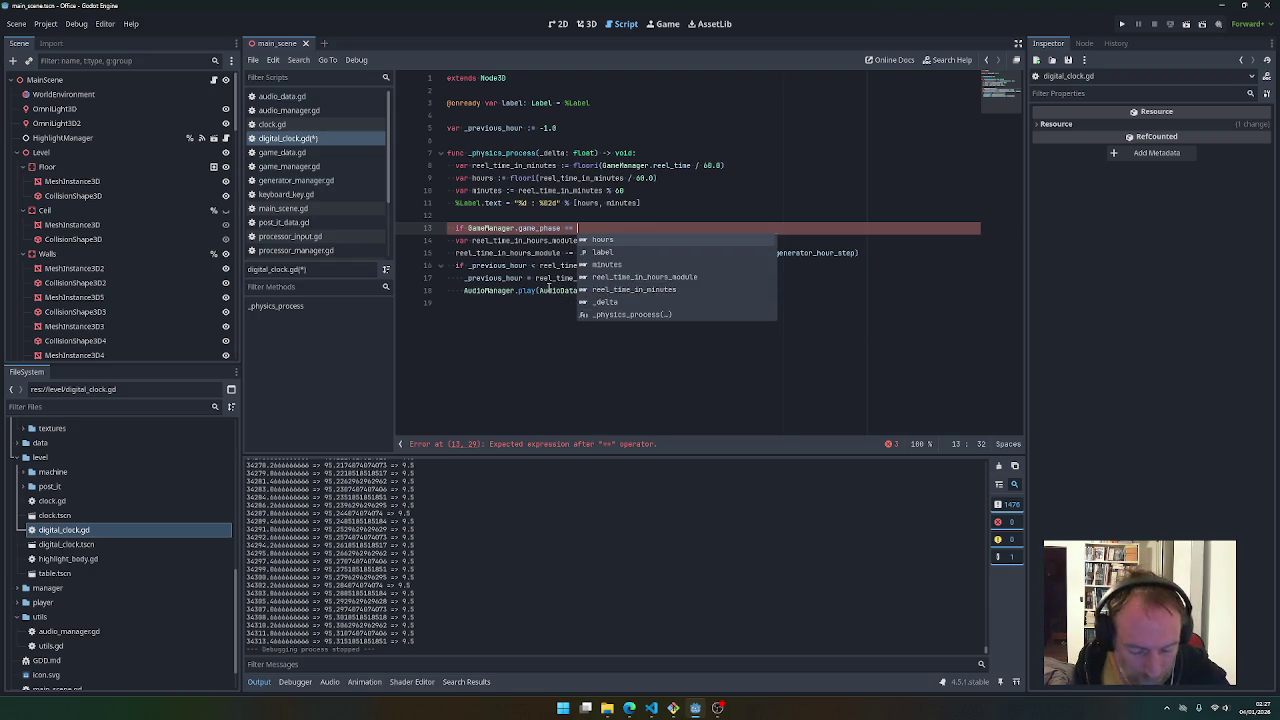
pyautogui.press('Down')
pyautogui.press('Return')
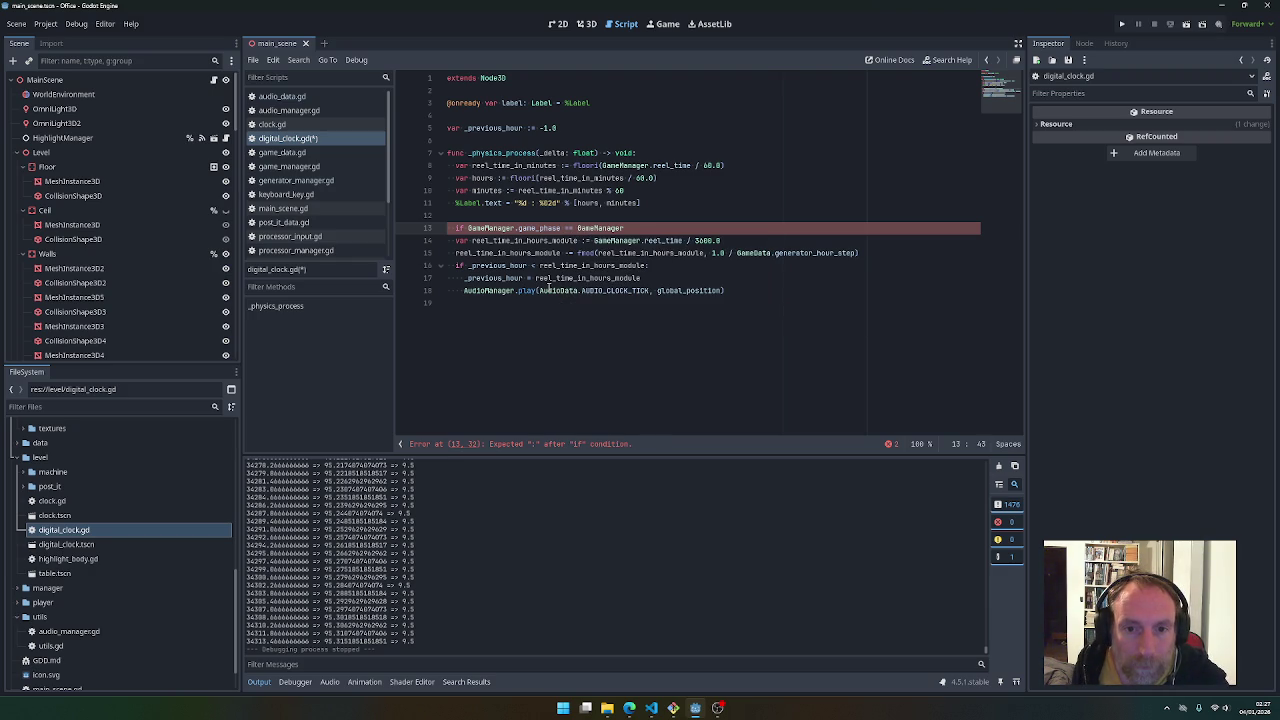
pyautogui.write('.Ga')
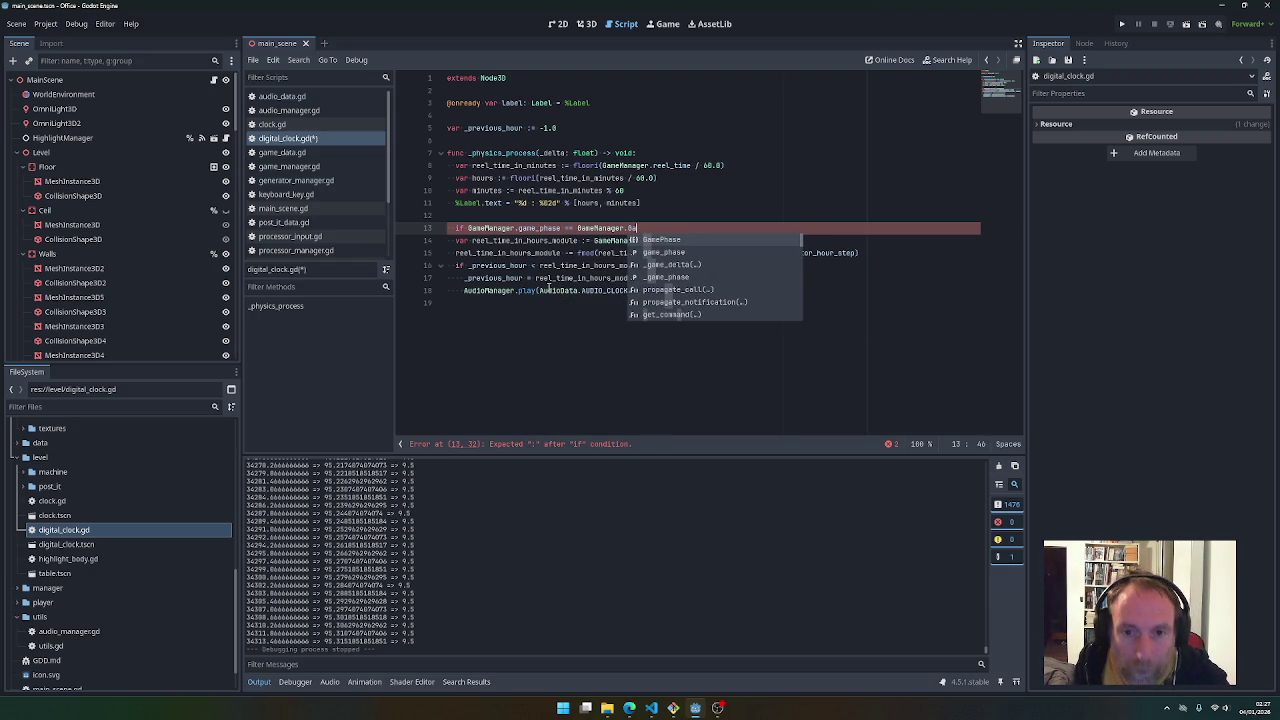
pyautogui.press('Return')
pyautogui.write('.')
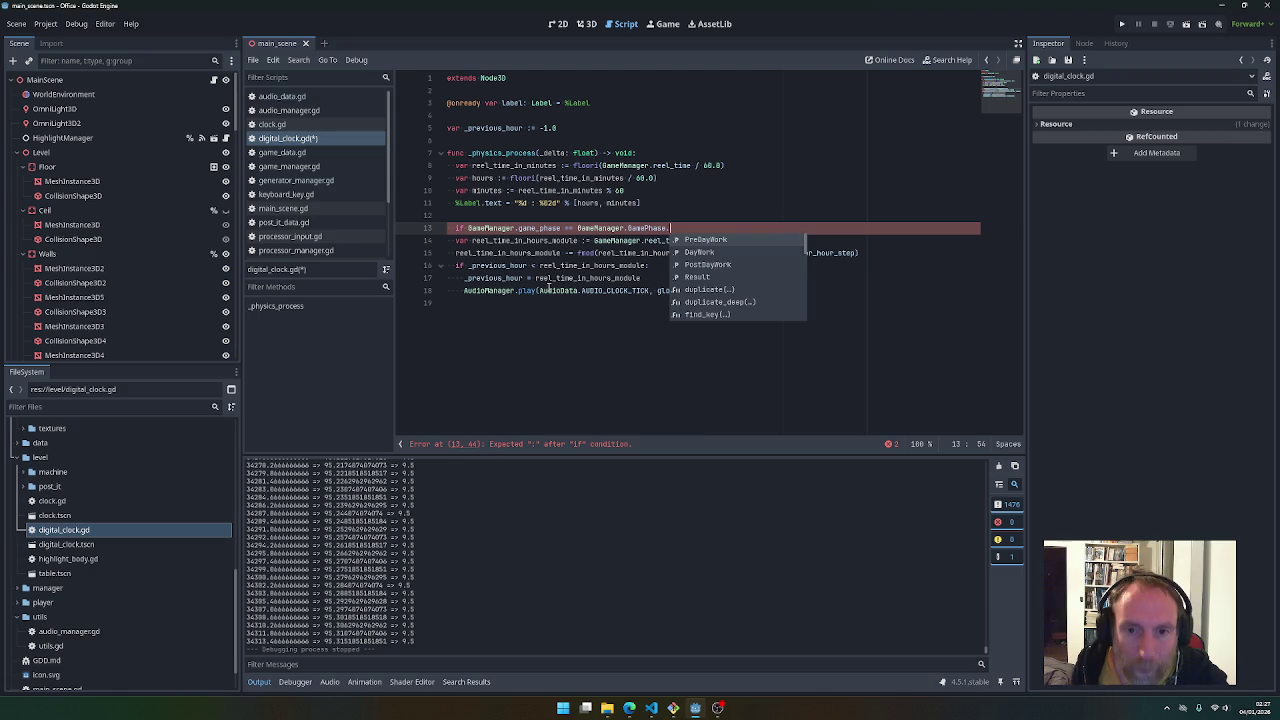
pyautogui.press('Down')
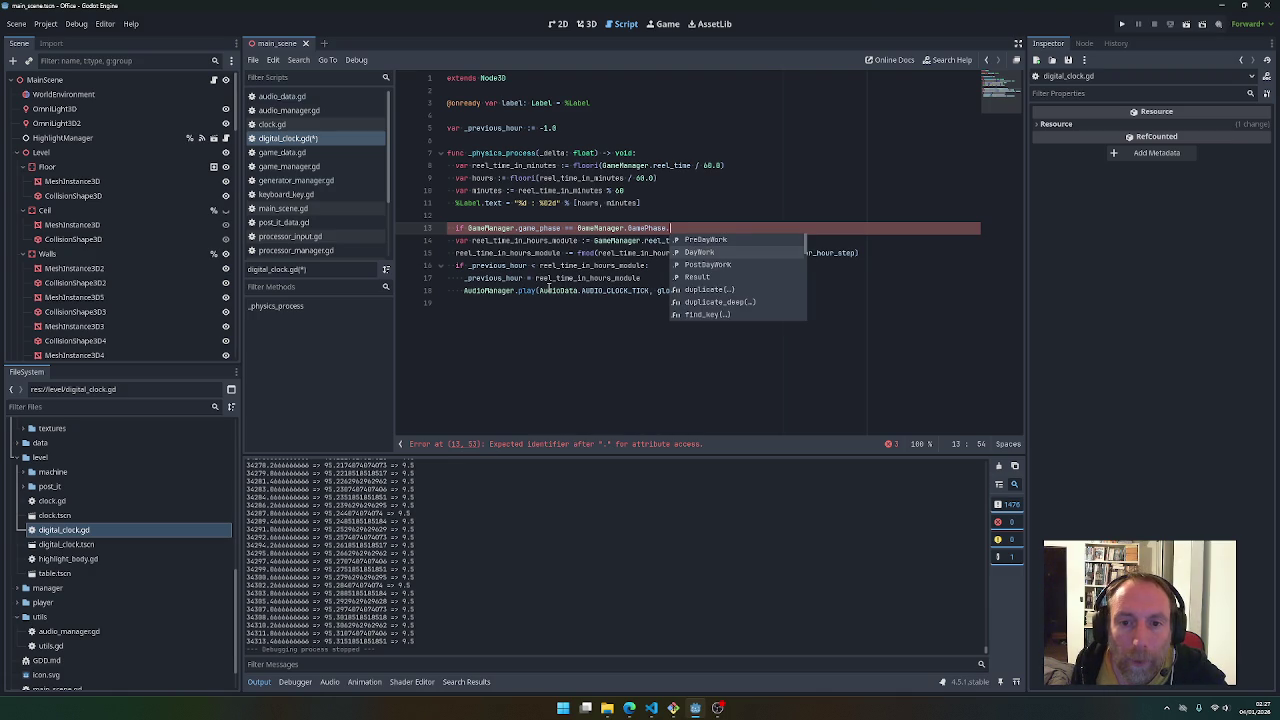
pyautogui.press('Return')
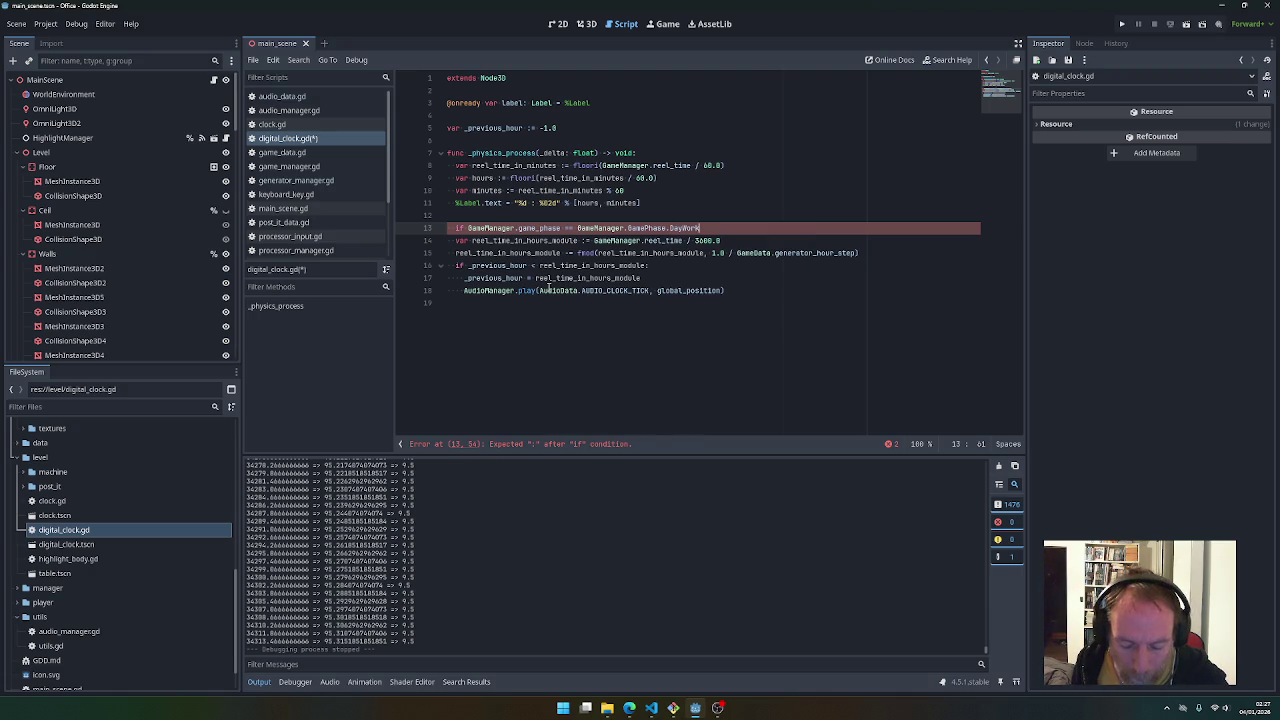
pyautogui.write(':')
pyautogui.press('Down')
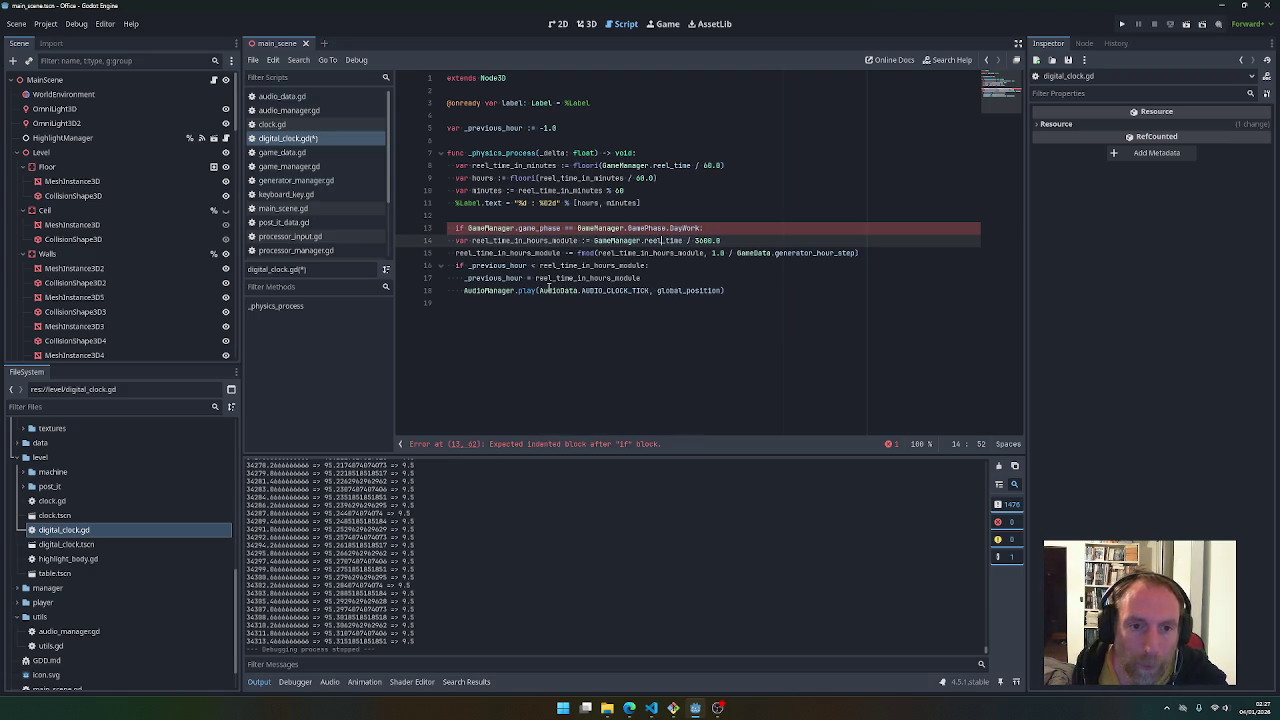
pyautogui.moveTo(443, 286); pyautogui.dragTo(439, 299)
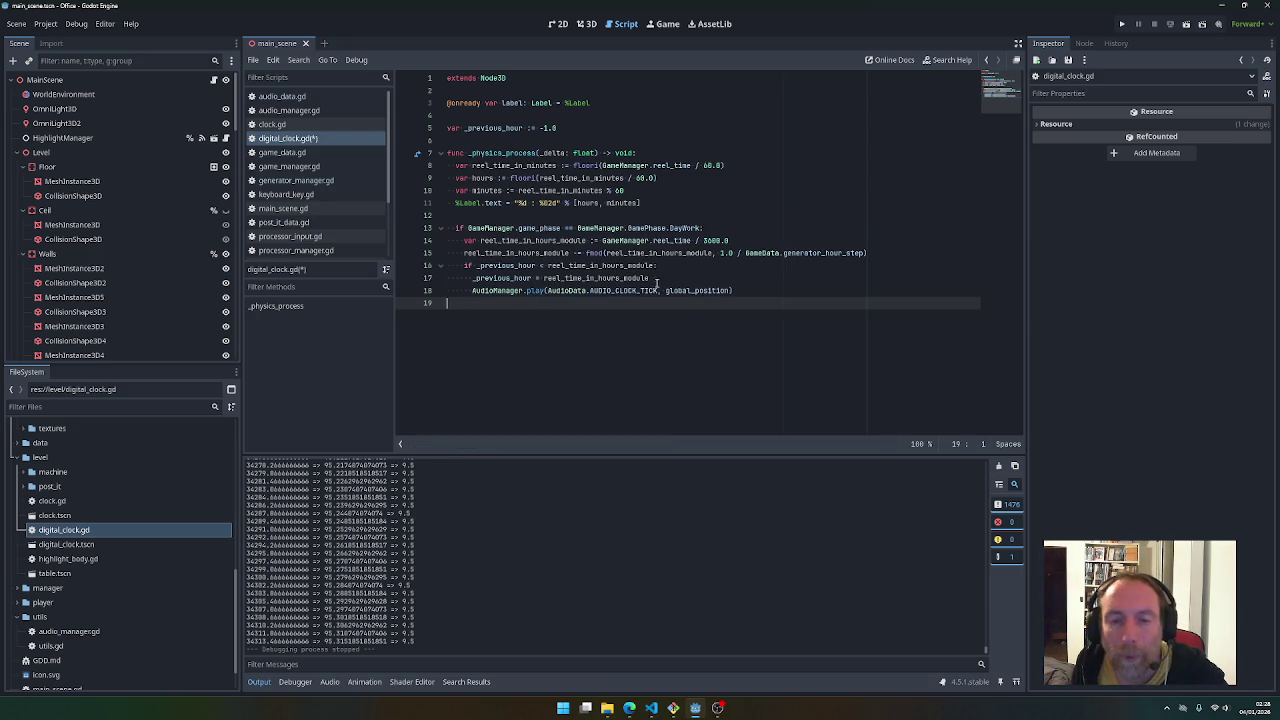
pyautogui.click(1121, 24)
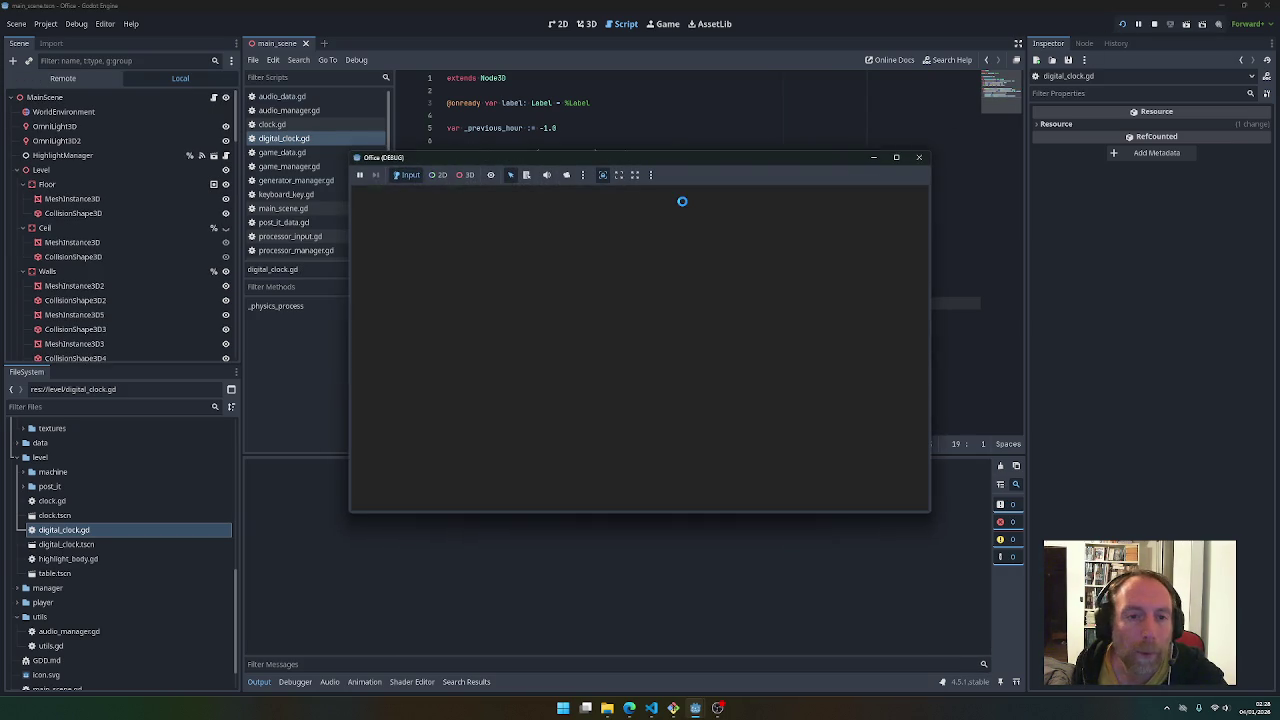
# Walk into the office to see the Day 1 title and clock at 9:04, then stop
pyautogui.press('w')
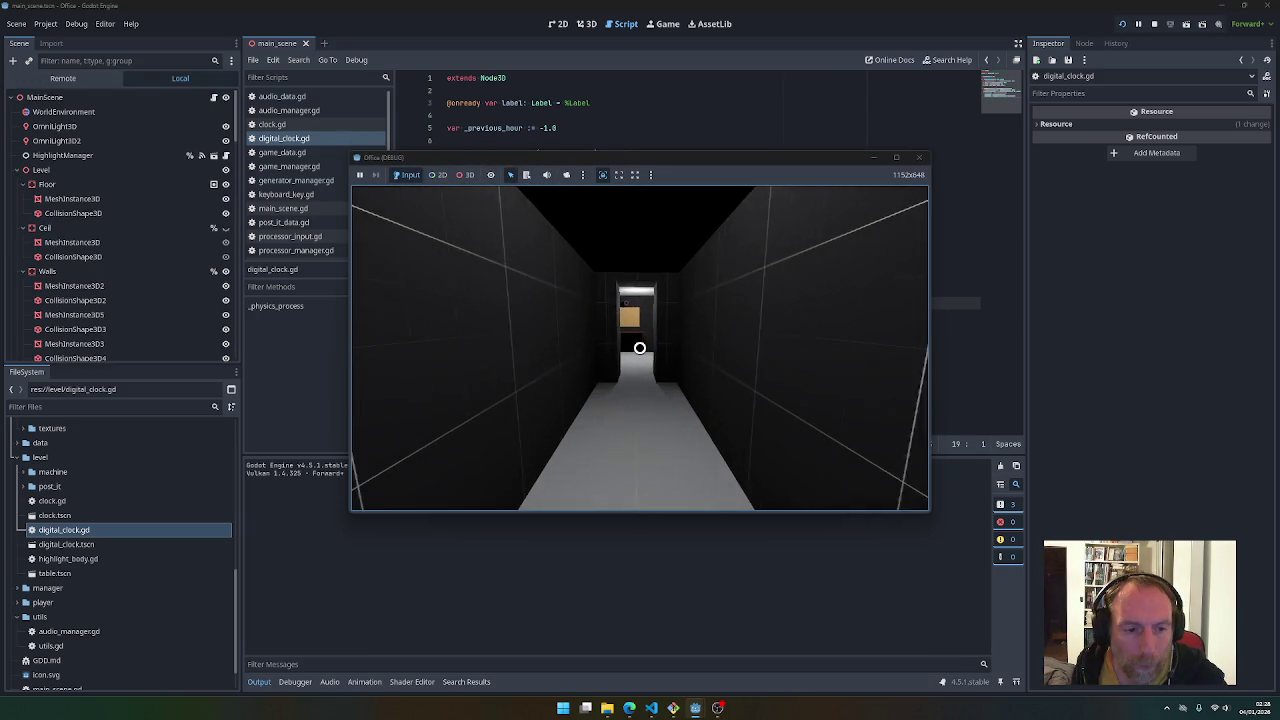
pyautogui.press('w')
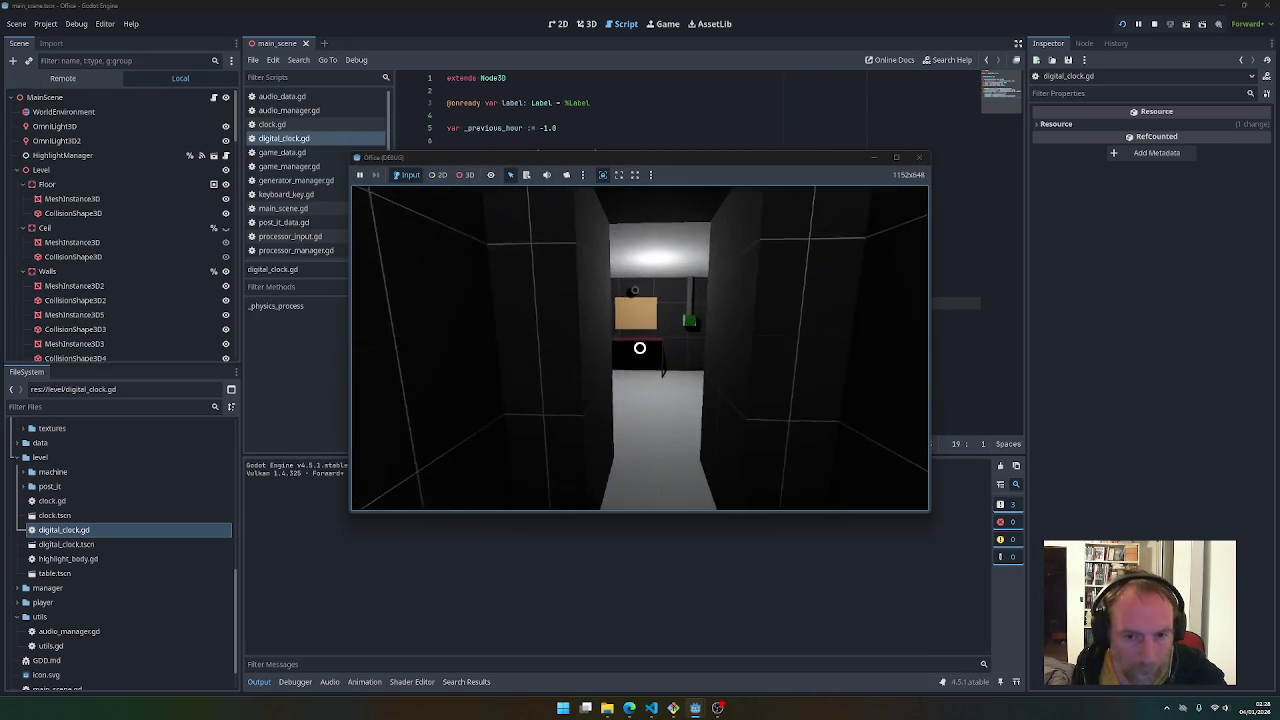
pyautogui.press('w')
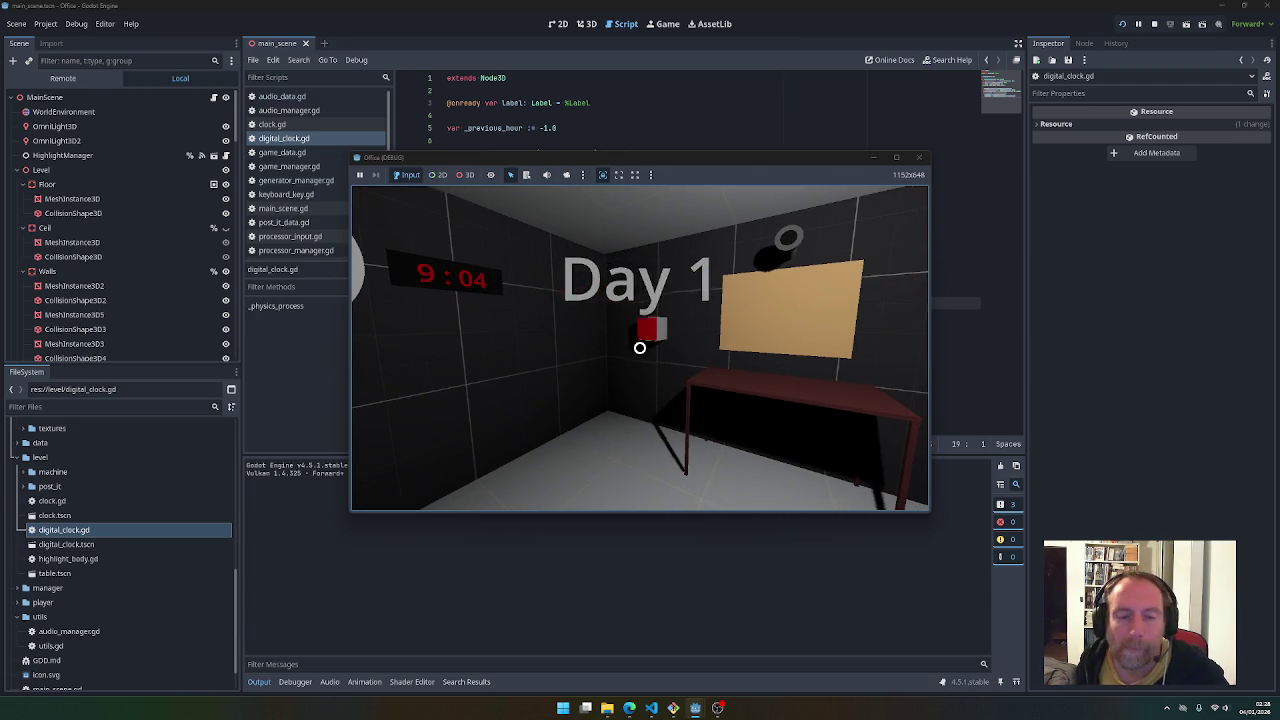
pyautogui.press('F8')
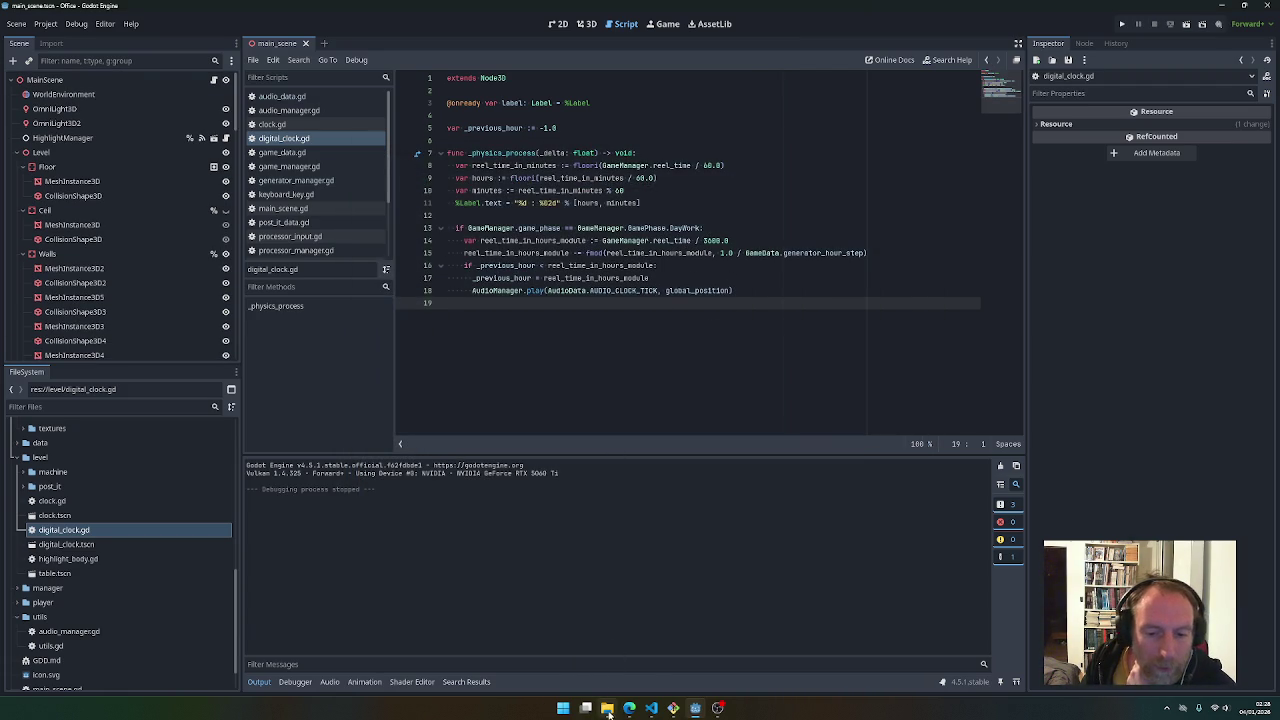
# Open audio_data.gd, select the line-20 preload call, and switch to the 400 Sounds Pack page
pyautogui.click(296, 100)
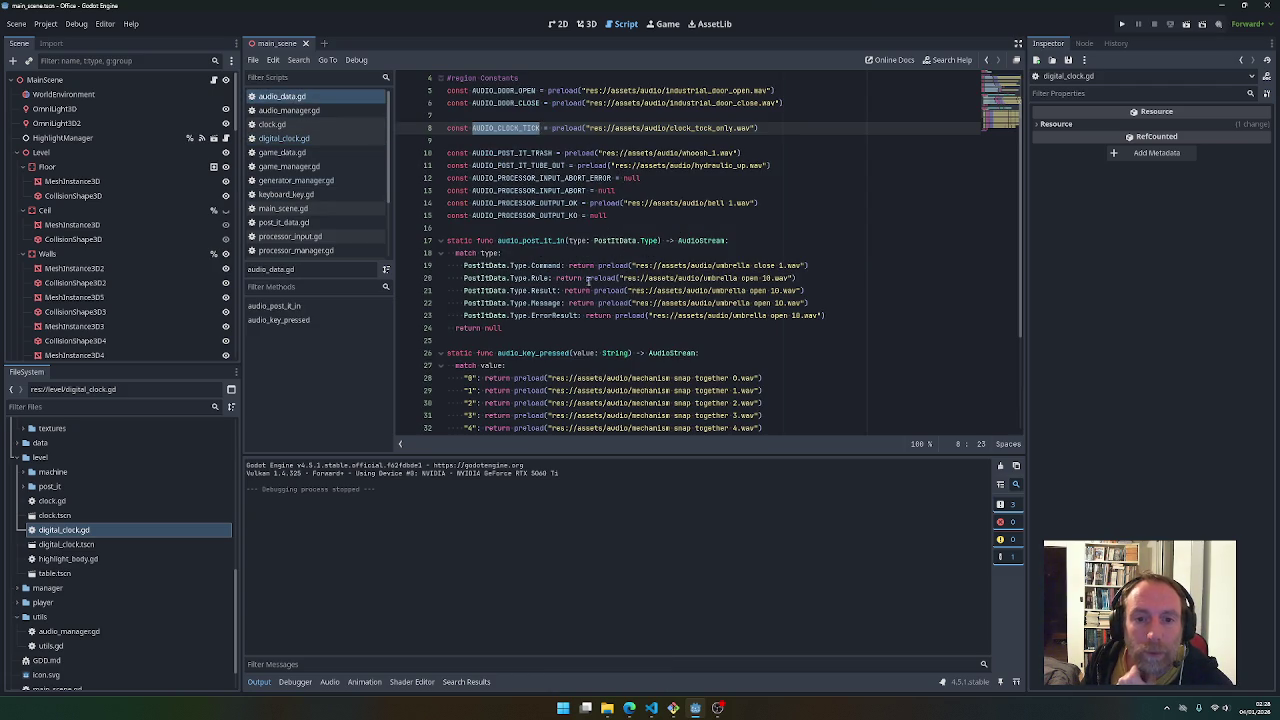
pyautogui.moveTo(586, 278); pyautogui.dragTo(794, 278)
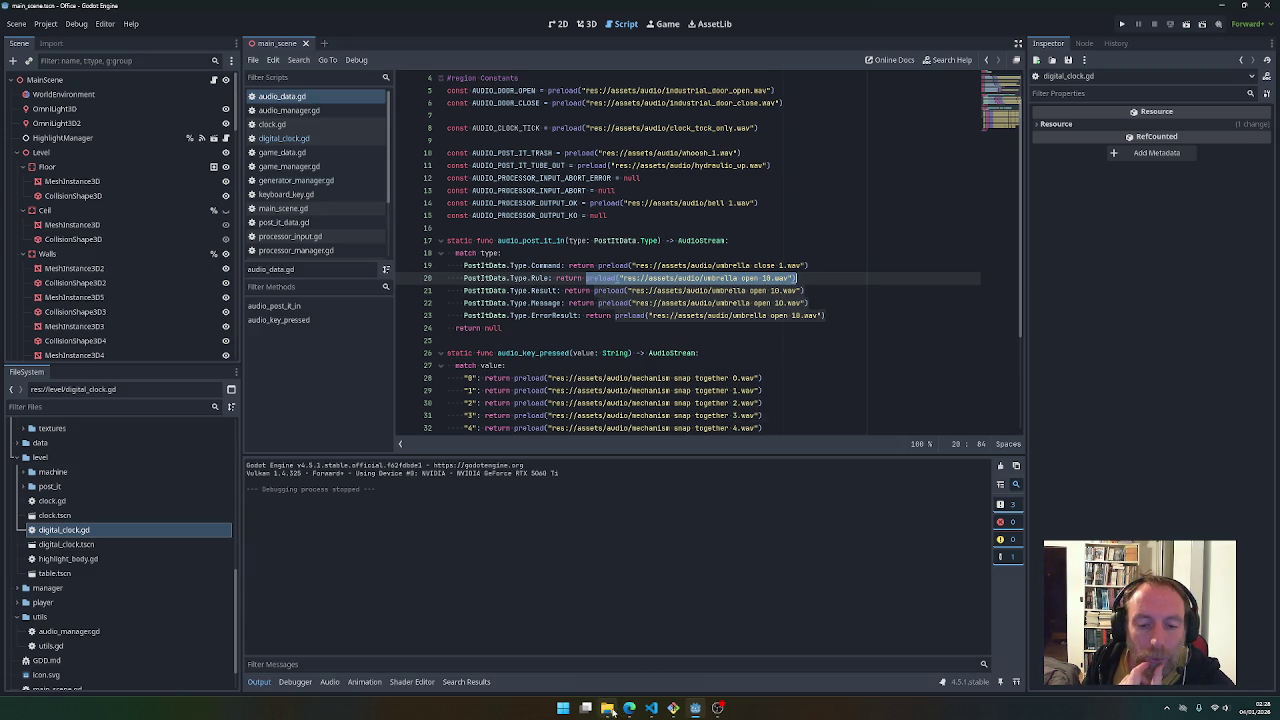
pyautogui.click(629, 708)
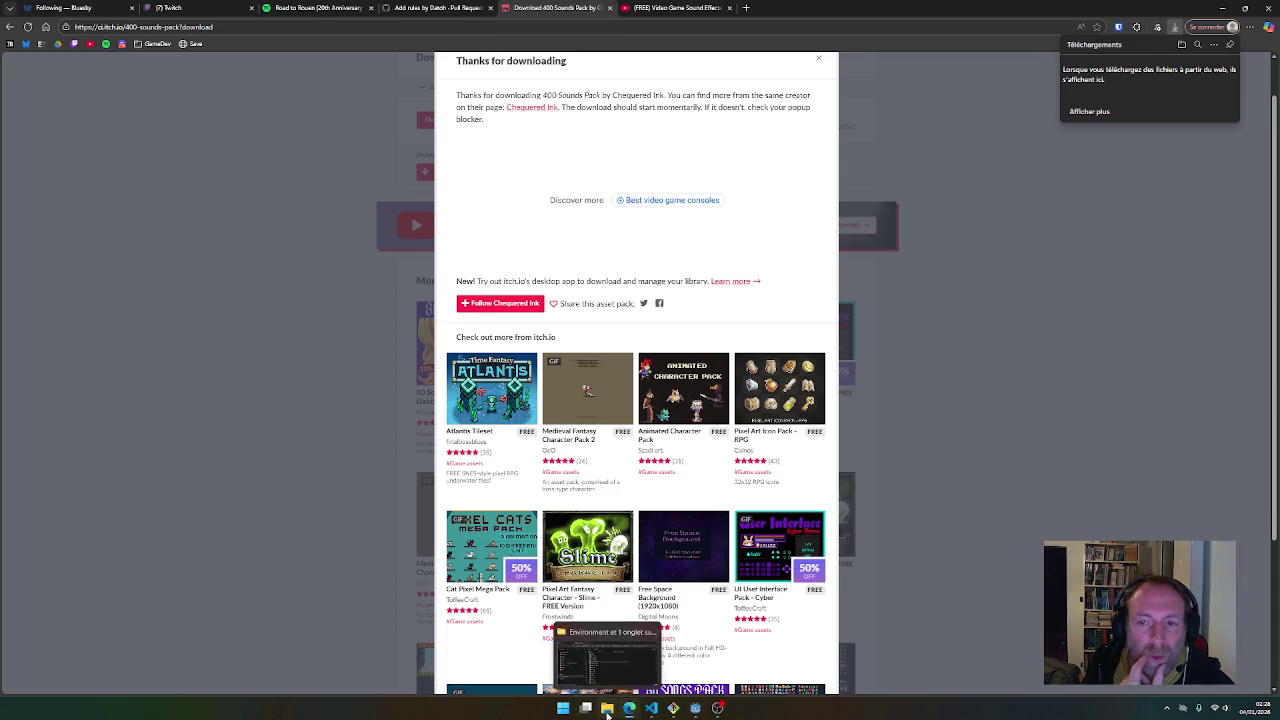
# Preview door_open, door_knock, fire_lighting and gurgling from the Environment folder, then return to Godot
pyautogui.click(607, 708)
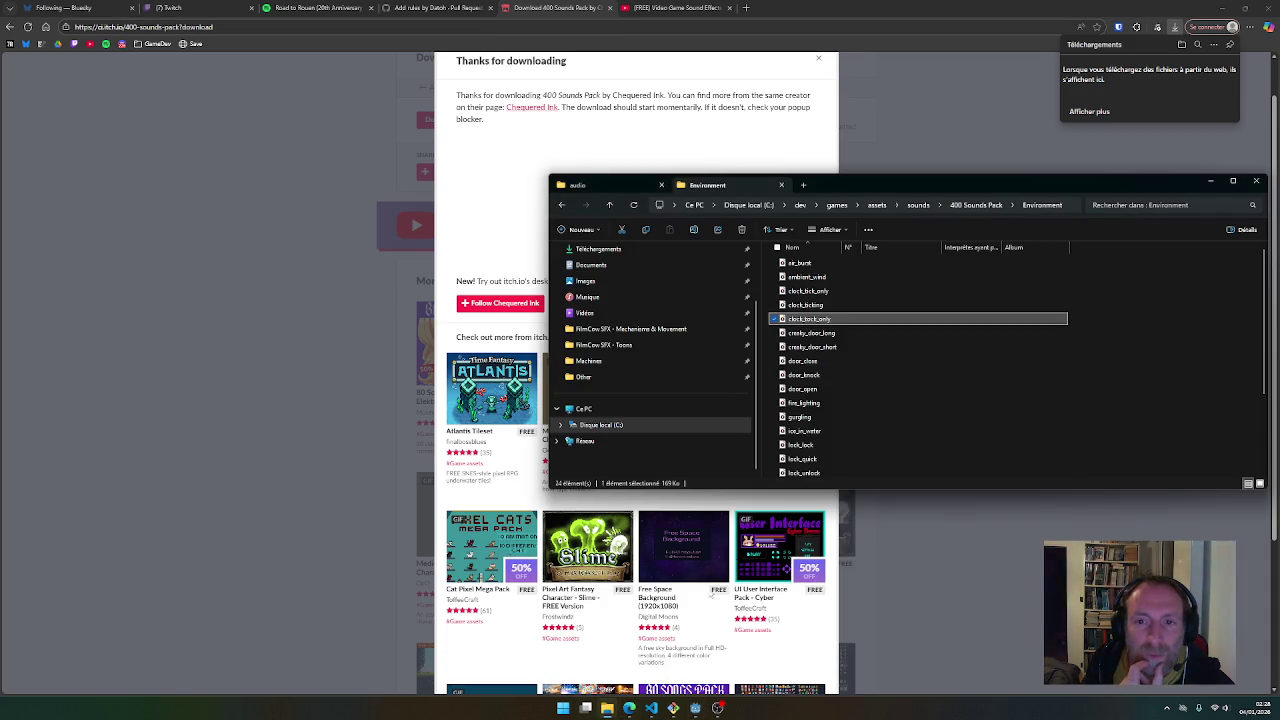
pyautogui.doubleClick(805, 389)
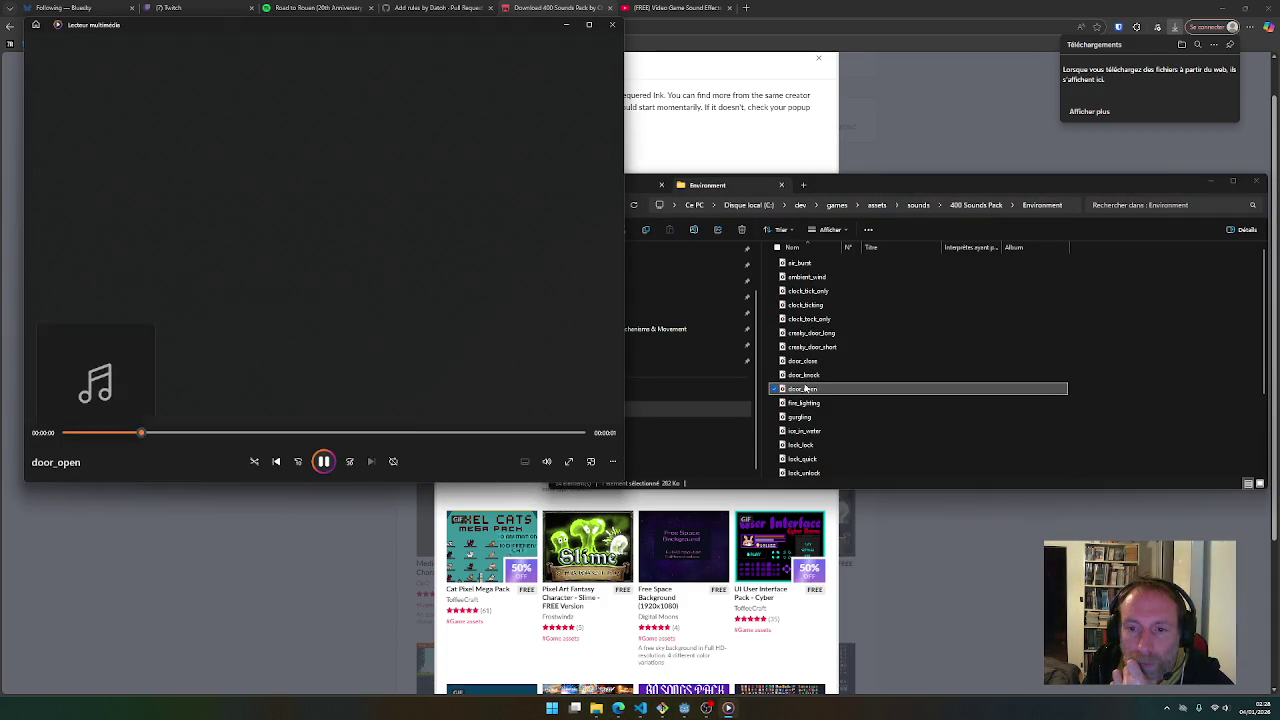
pyautogui.doubleClick(805, 377)
pyautogui.doubleClick(805, 403)
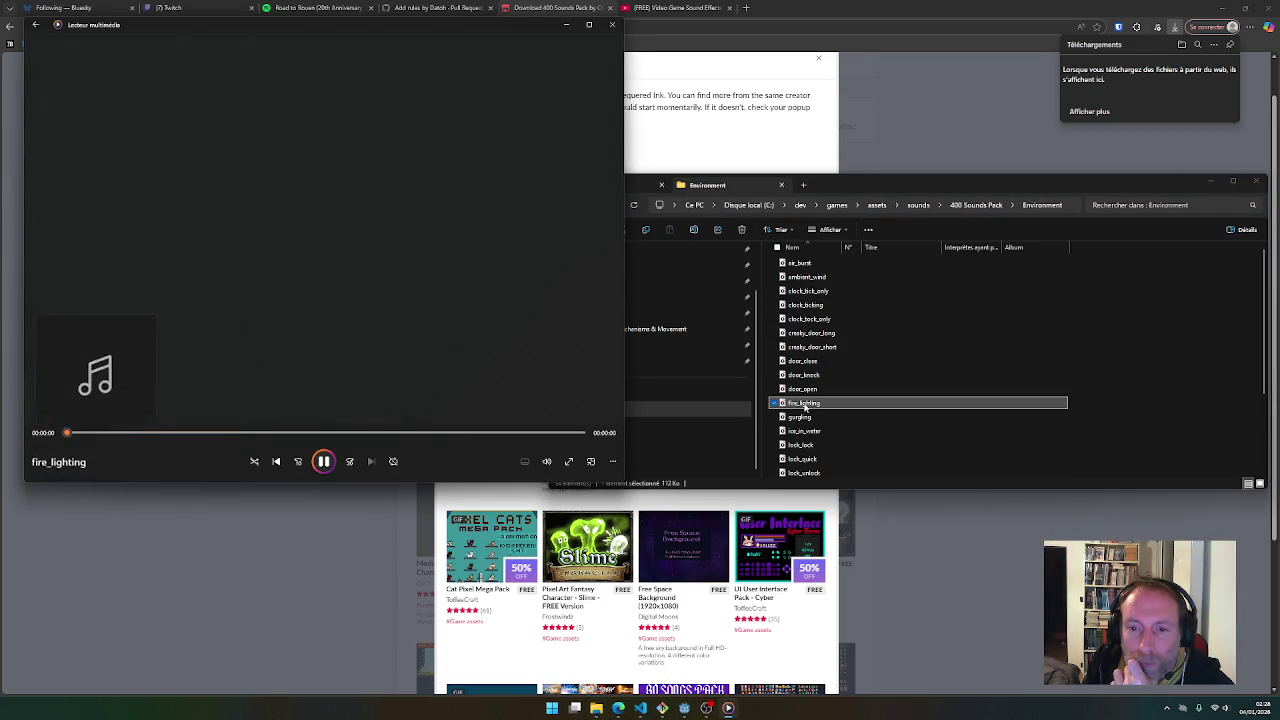
pyautogui.doubleClick(805, 420)
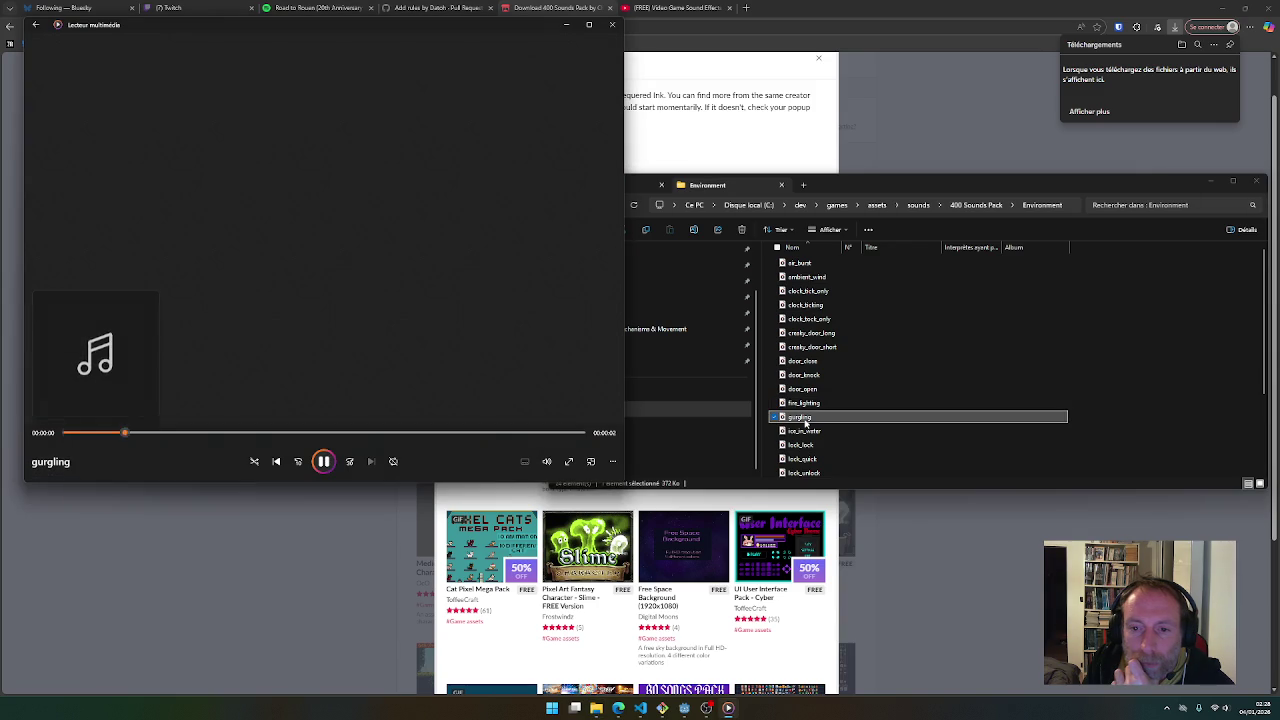
pyautogui.click(612, 24)
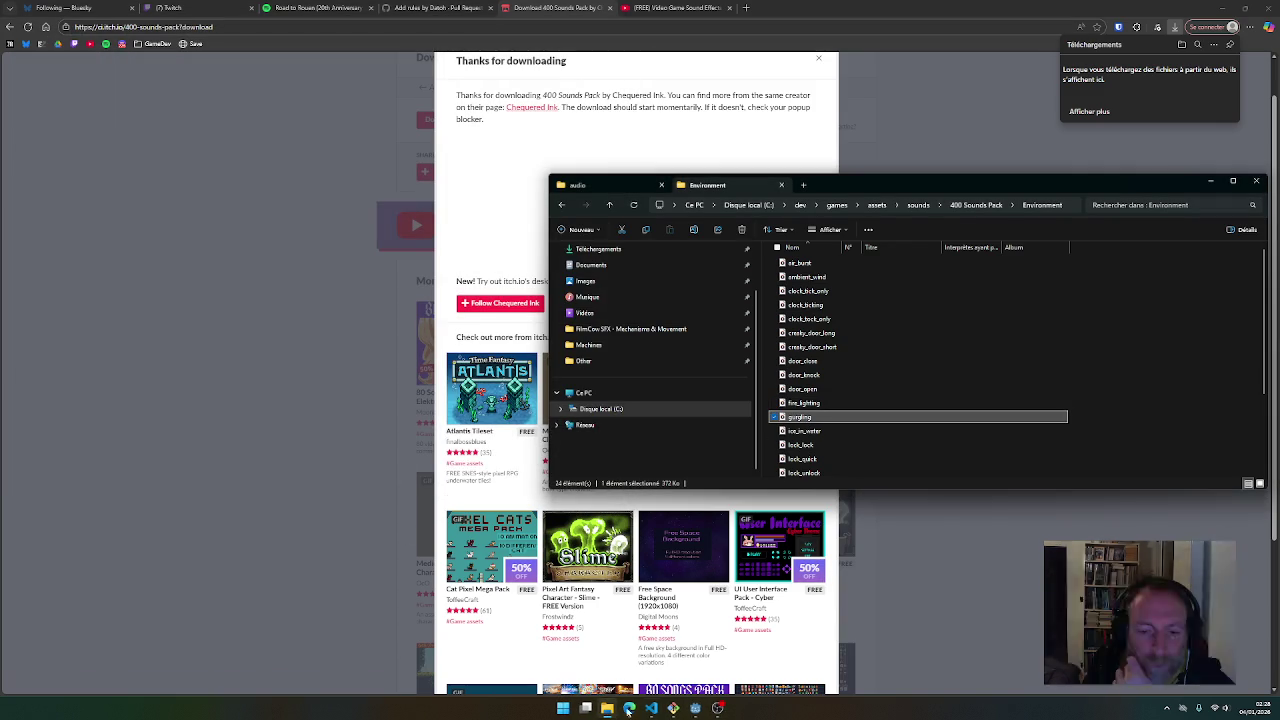
pyautogui.click(695, 710)
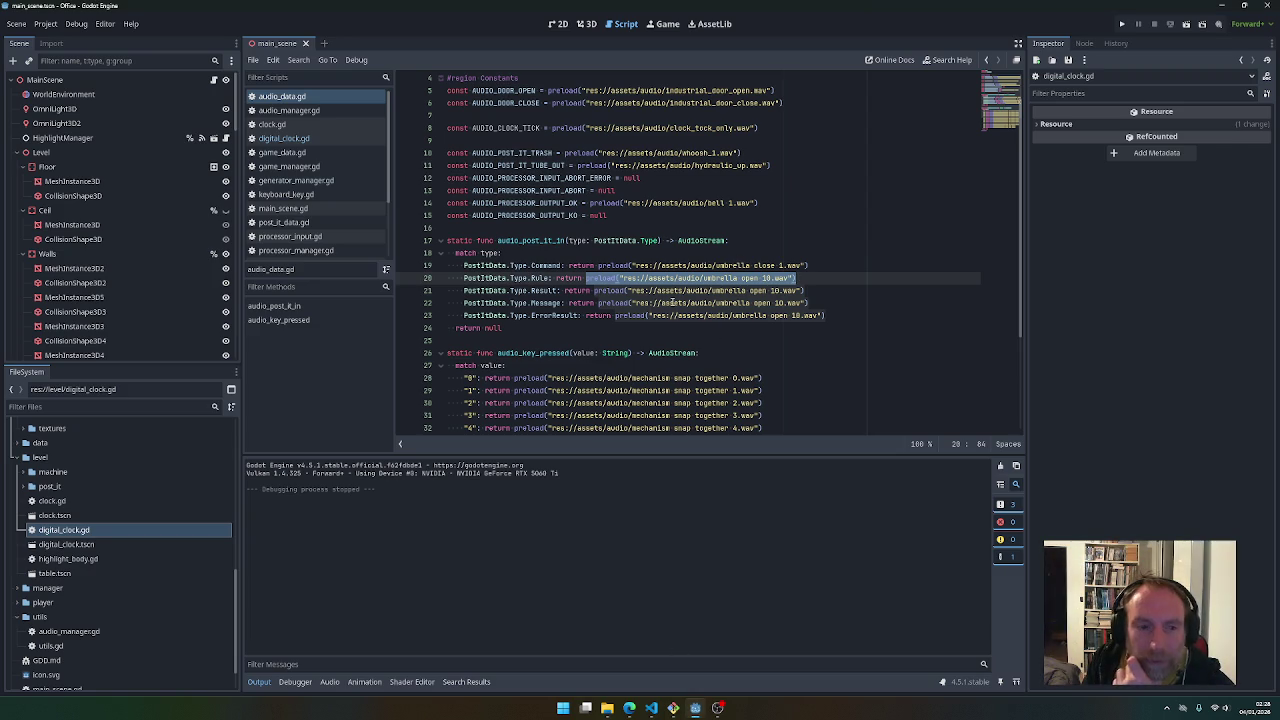
# Review audio_data.gd's null processor sound constants, then bring the sound-pack download page forward
pyautogui.scroll(1, 644, 293)
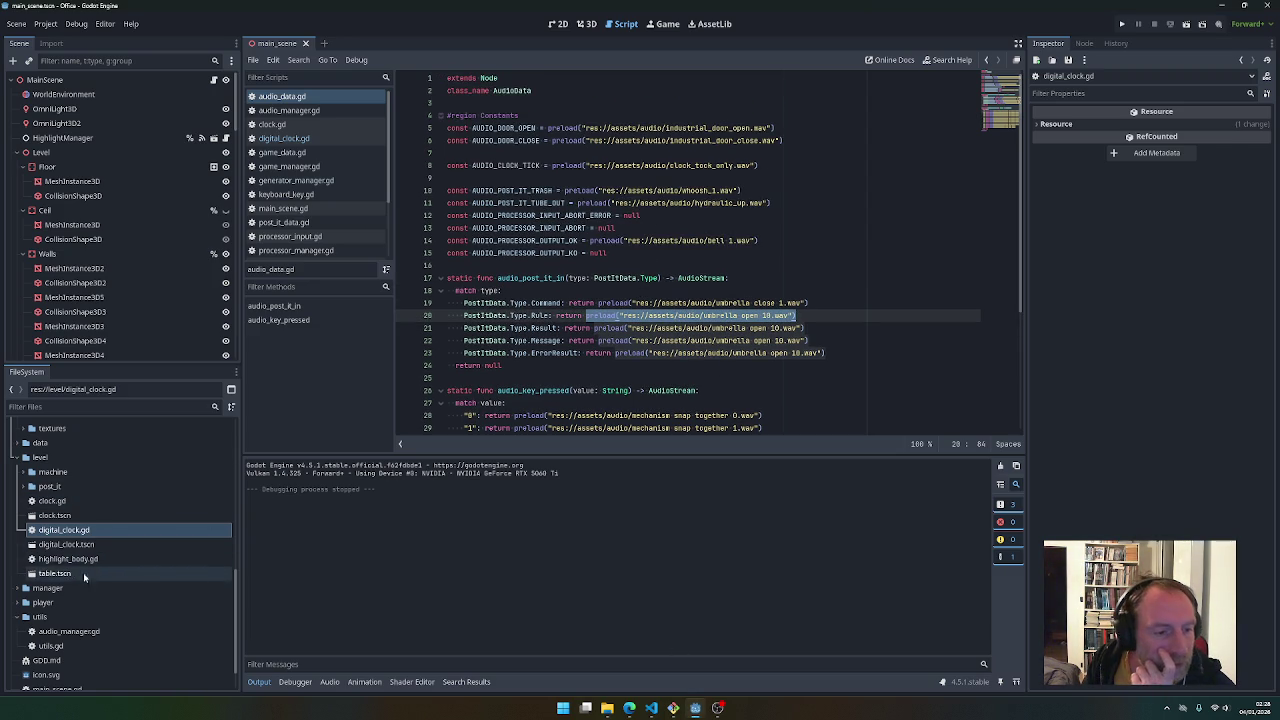
pyautogui.scroll(-1, 93, 573)
pyautogui.click(630, 710)
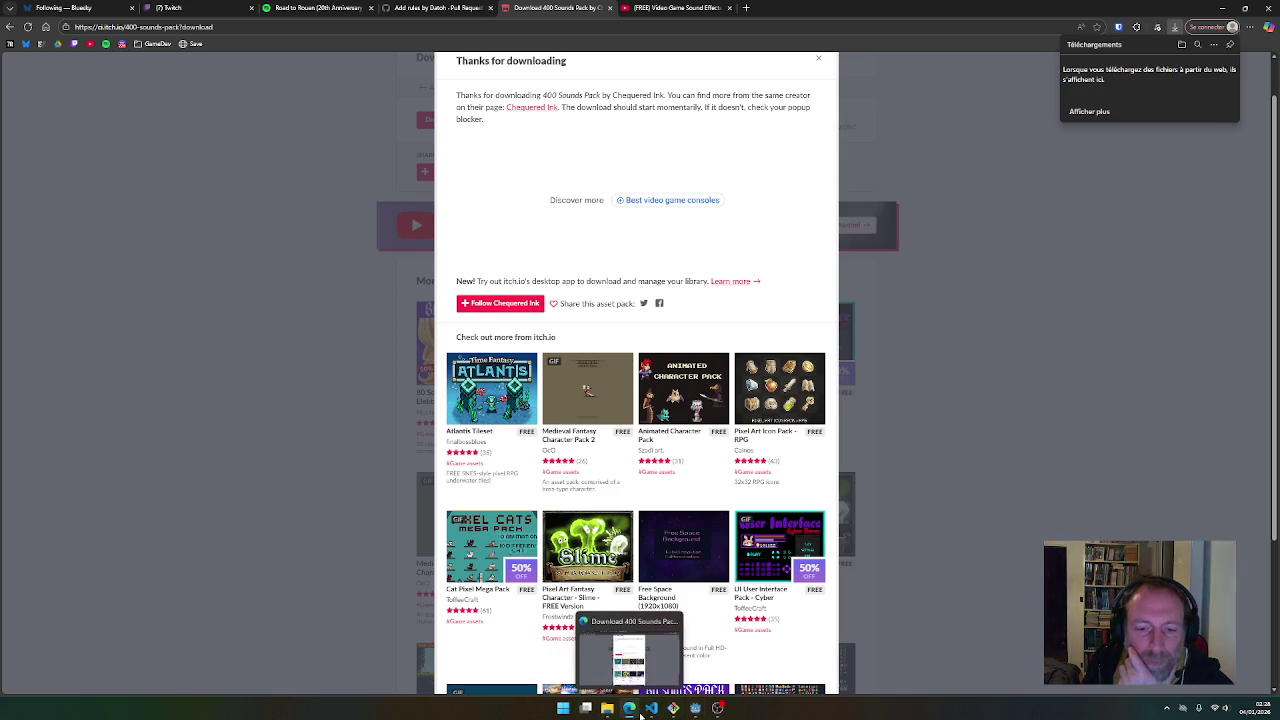
pyautogui.click(694, 710)
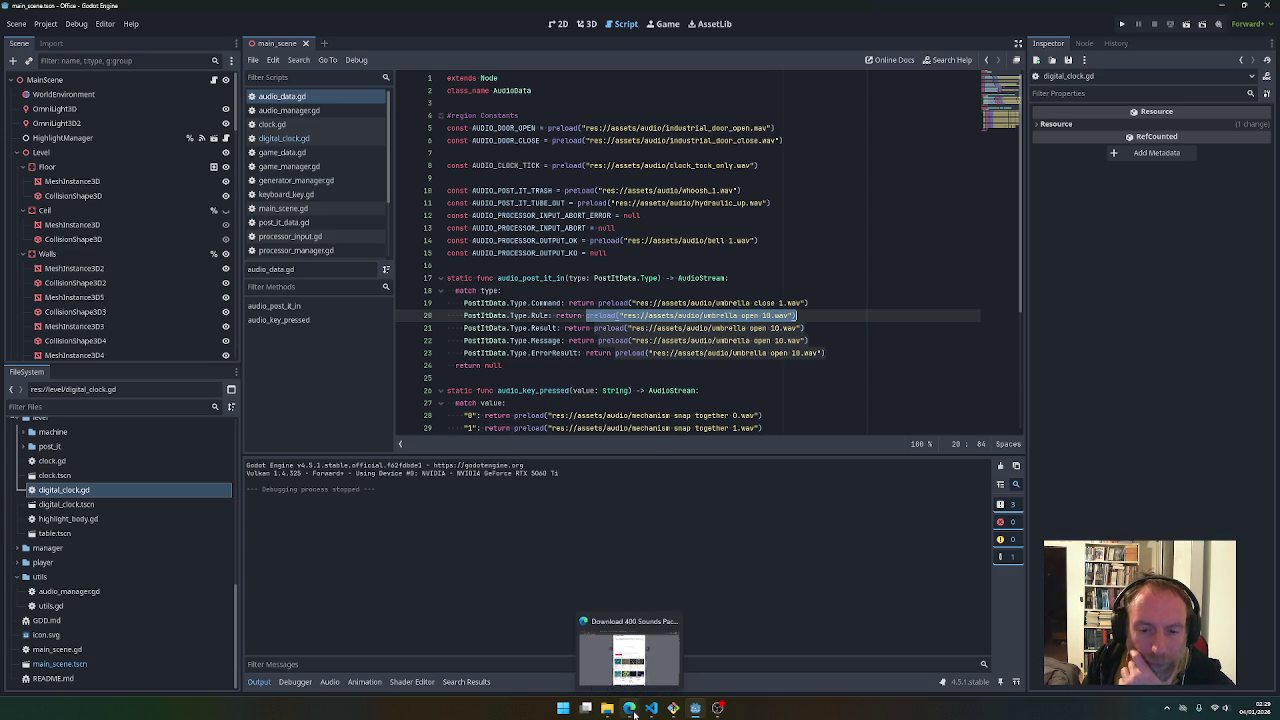
pyautogui.click(632, 711)
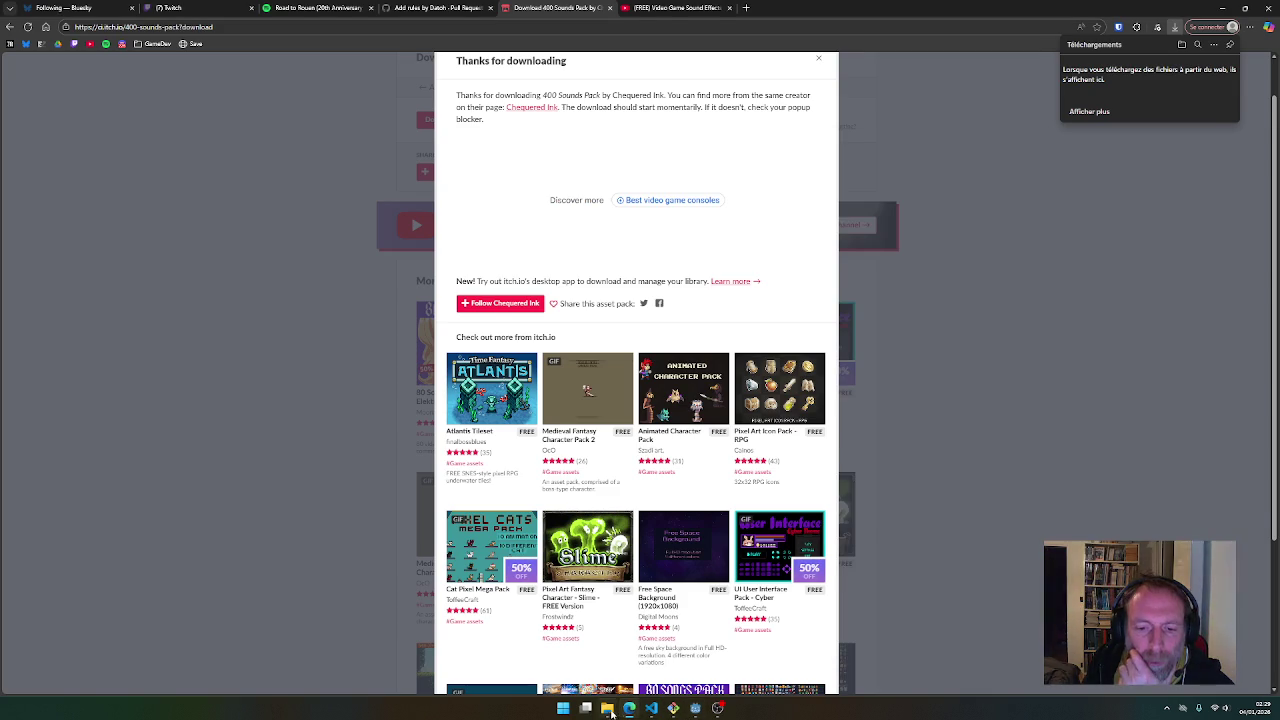
# Preview zipper_down, creaky_door_long and air_burst from the Environment sounds folder
pyautogui.click(607, 710)
pyautogui.scroll(-3, 810, 446)
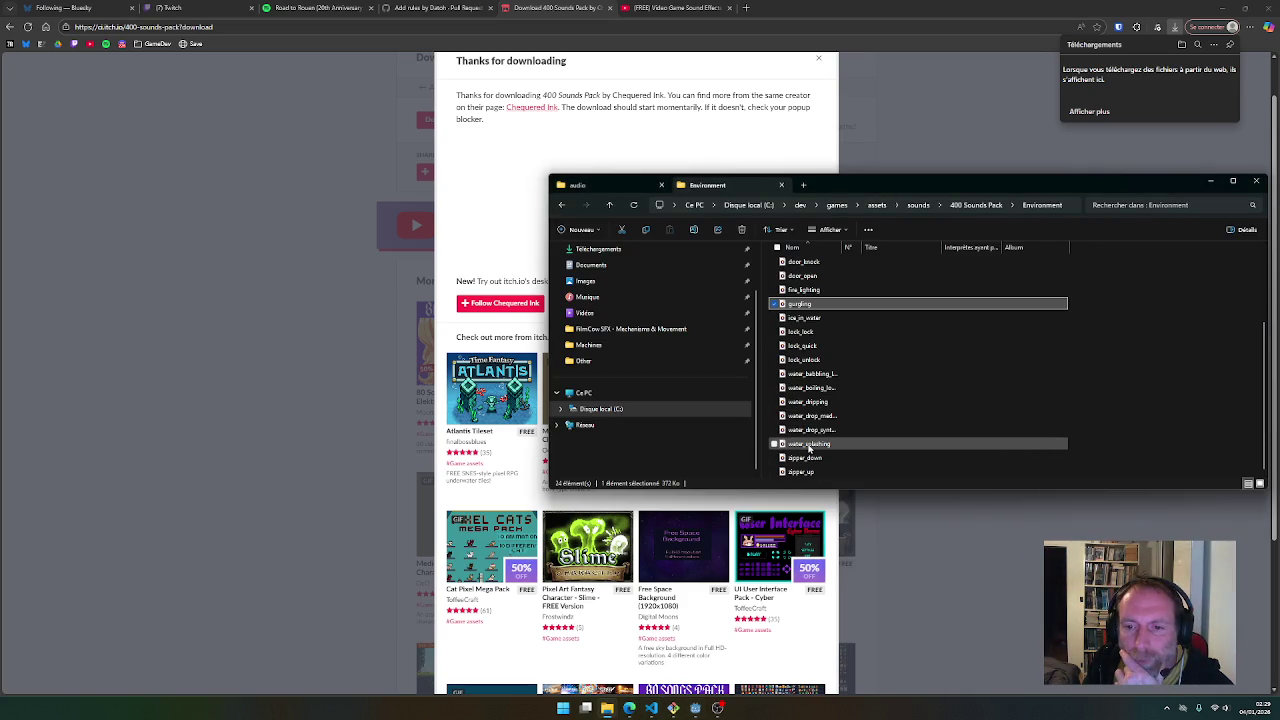
pyautogui.doubleClick(806, 458)
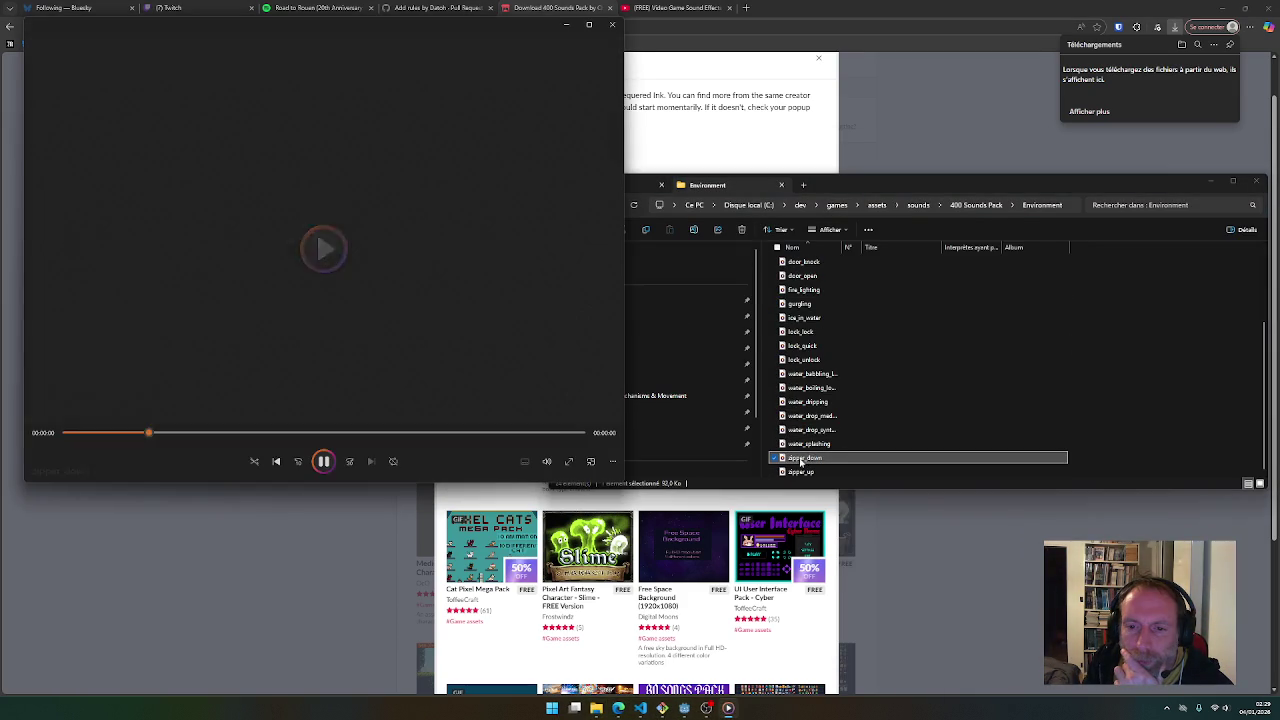
pyautogui.click(612, 24)
pyautogui.scroll(3, 810, 395)
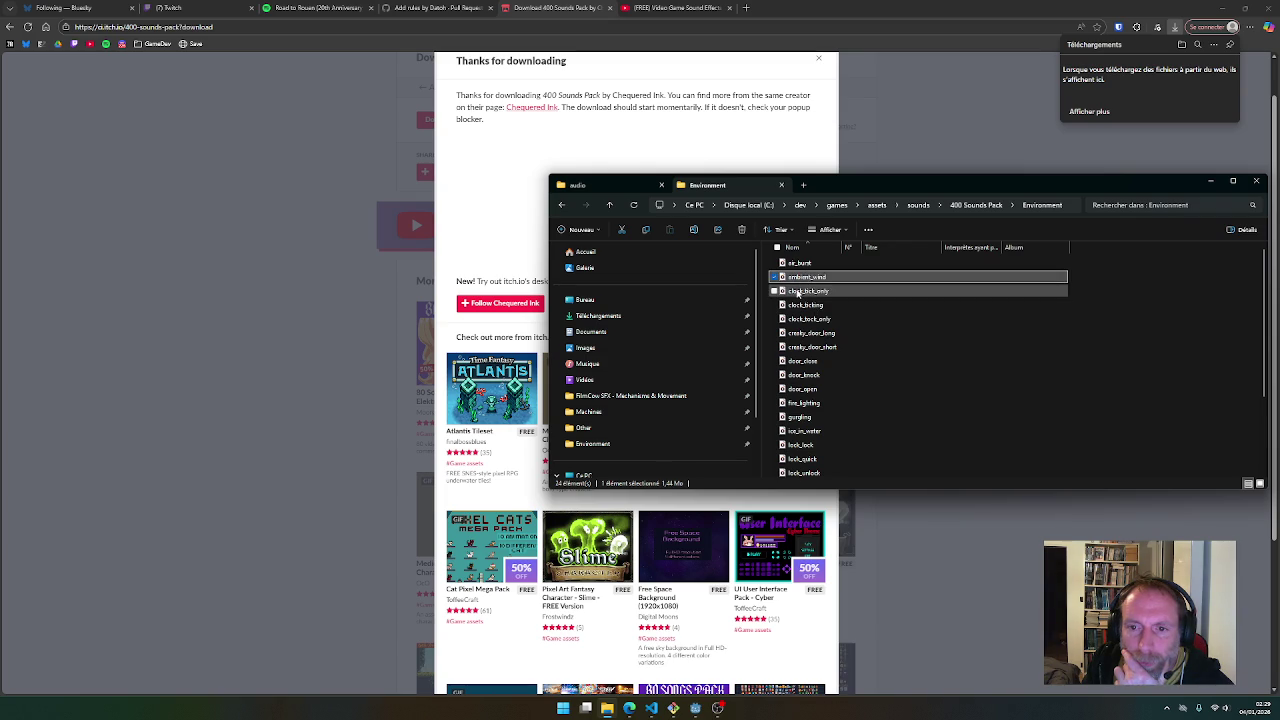
pyautogui.doubleClick(794, 335)
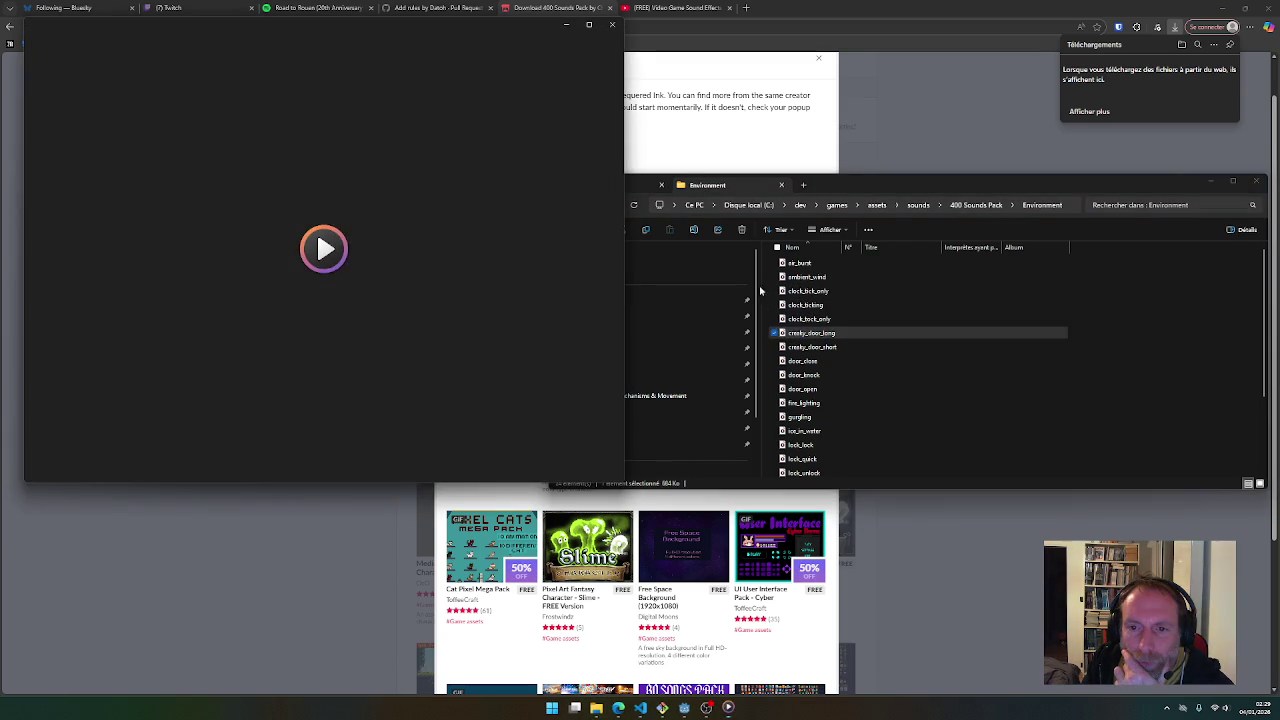
pyautogui.click(612, 24)
pyautogui.doubleClick(799, 263)
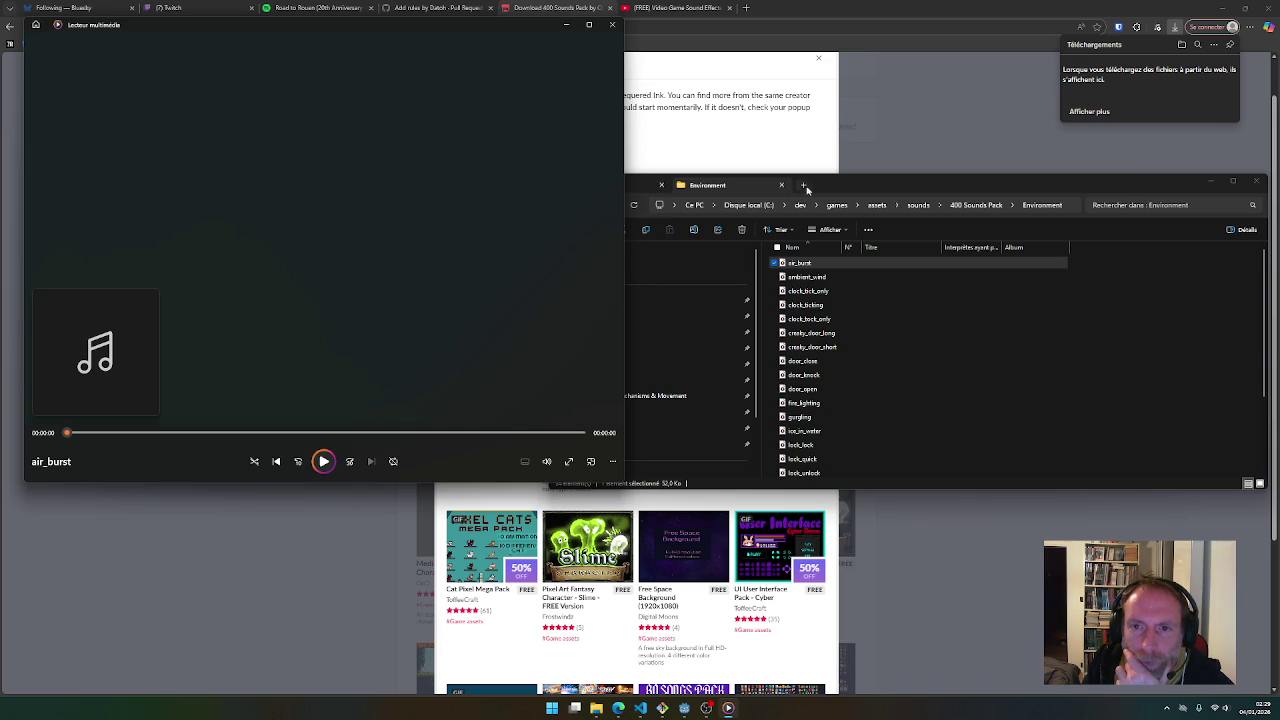
# Move the folder window fully onto the screen and go up to the 400 Sounds Pack folder
pyautogui.moveTo(797, 187); pyautogui.dragTo(877, 184)
pyautogui.moveTo(1252, 191)
pyautogui.mouseDown()
pyautogui.moveTo(1153, 228)
pyautogui.moveTo(1042, 237)
pyautogui.mouseUp()
pyautogui.moveTo(882, 183); pyautogui.dragTo(1099, 160)
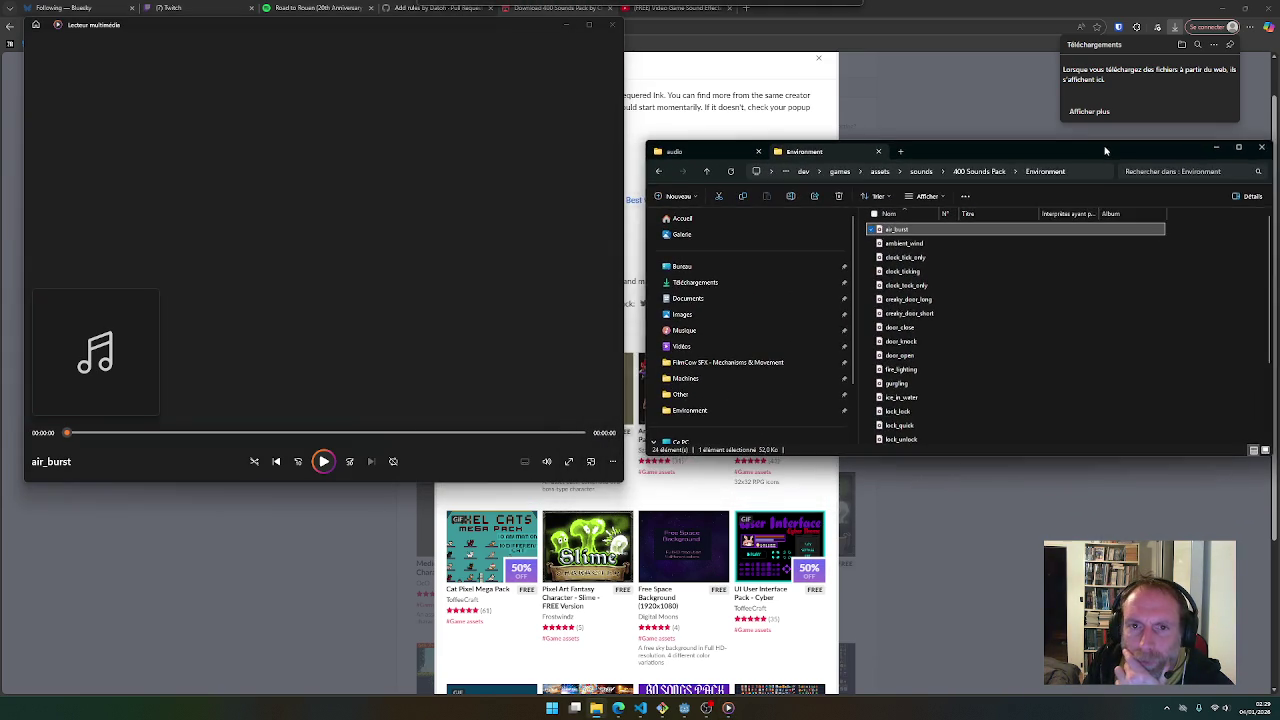
pyautogui.click(693, 173)
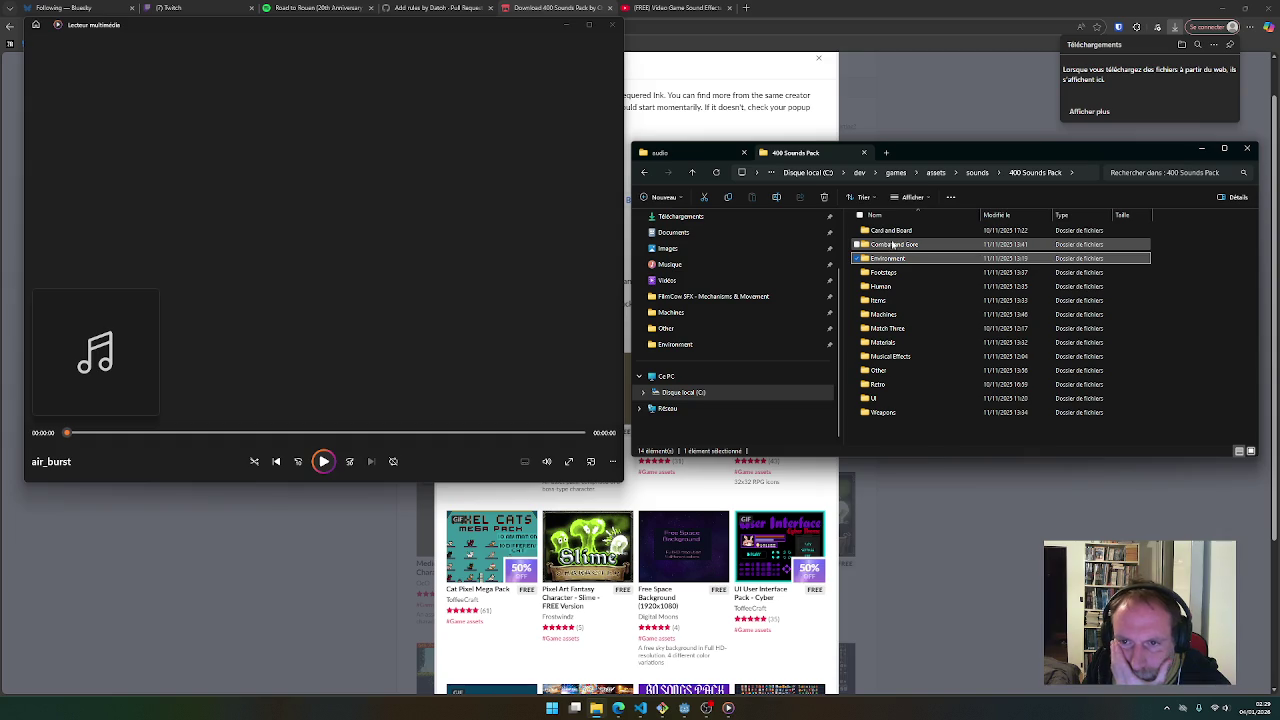
# Open the Items folder and preview heart_collect, jingle_bells_1, map_close and item_equip
pyautogui.doubleClick(886, 300)
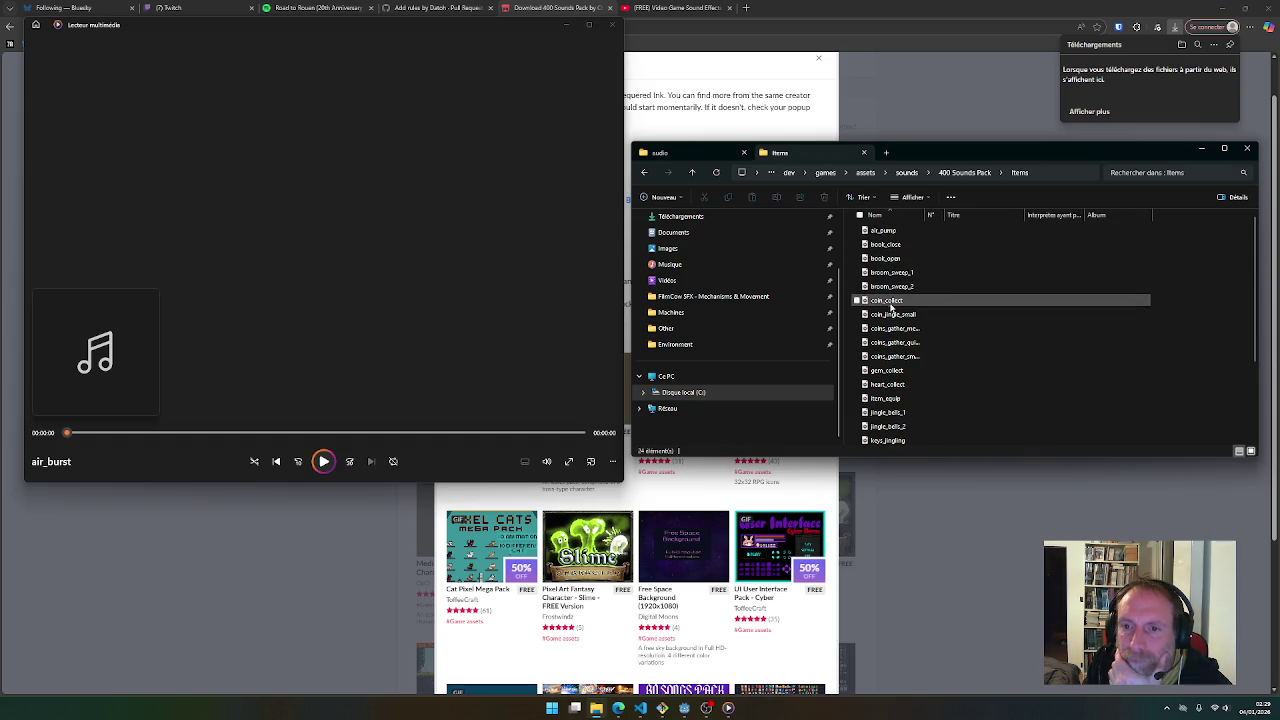
pyautogui.doubleClick(887, 384)
pyautogui.click(889, 399)
pyautogui.doubleClick(887, 412)
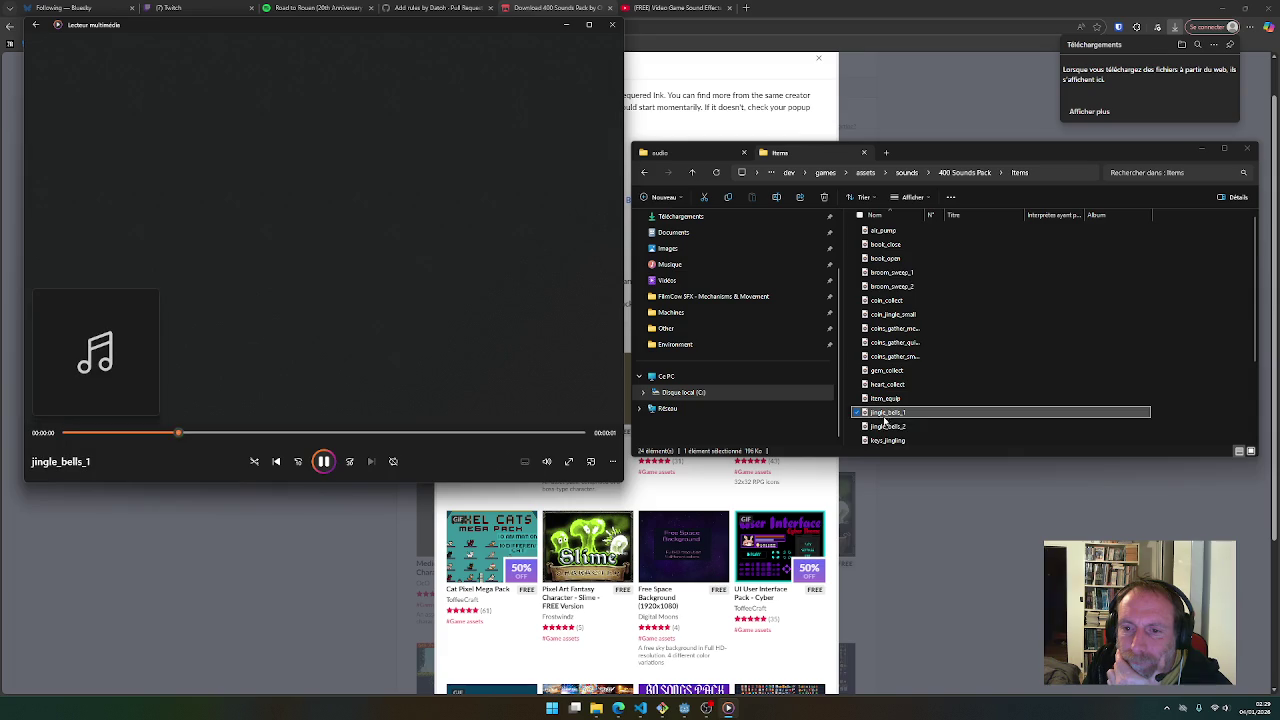
pyautogui.scroll(-2, 885, 420)
pyautogui.scroll(-1, 884, 425)
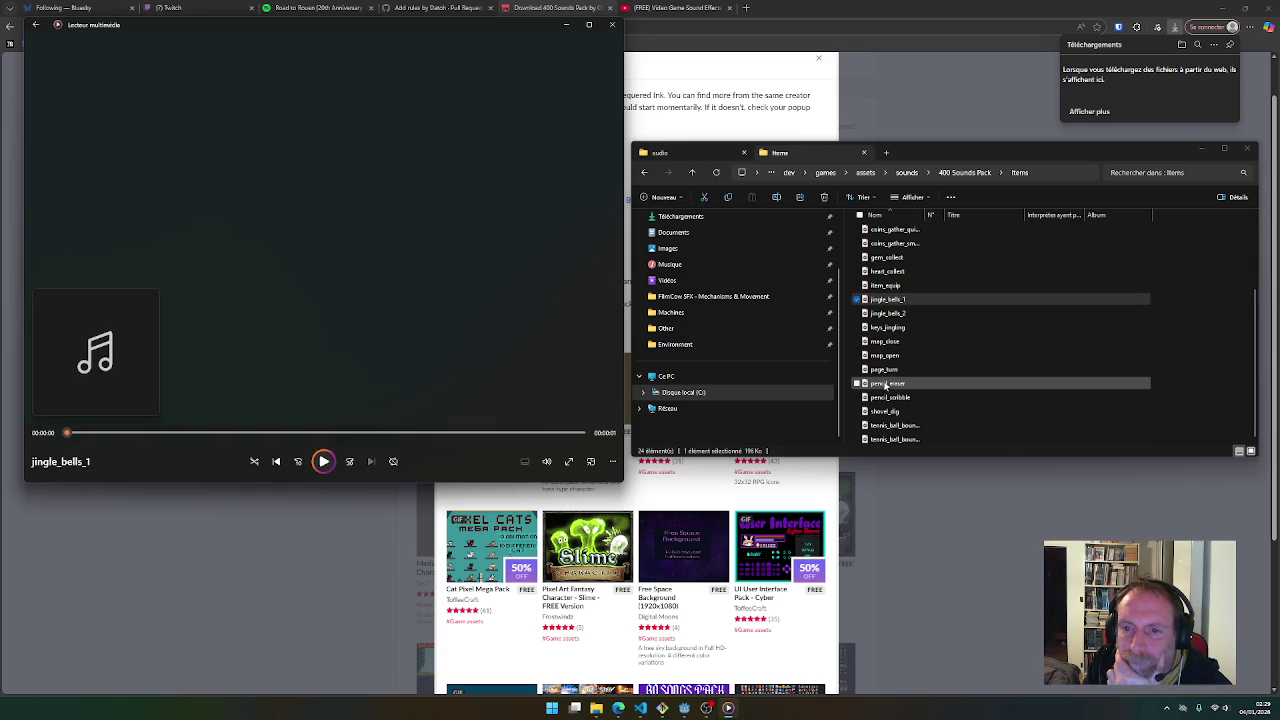
pyautogui.doubleClick(885, 343)
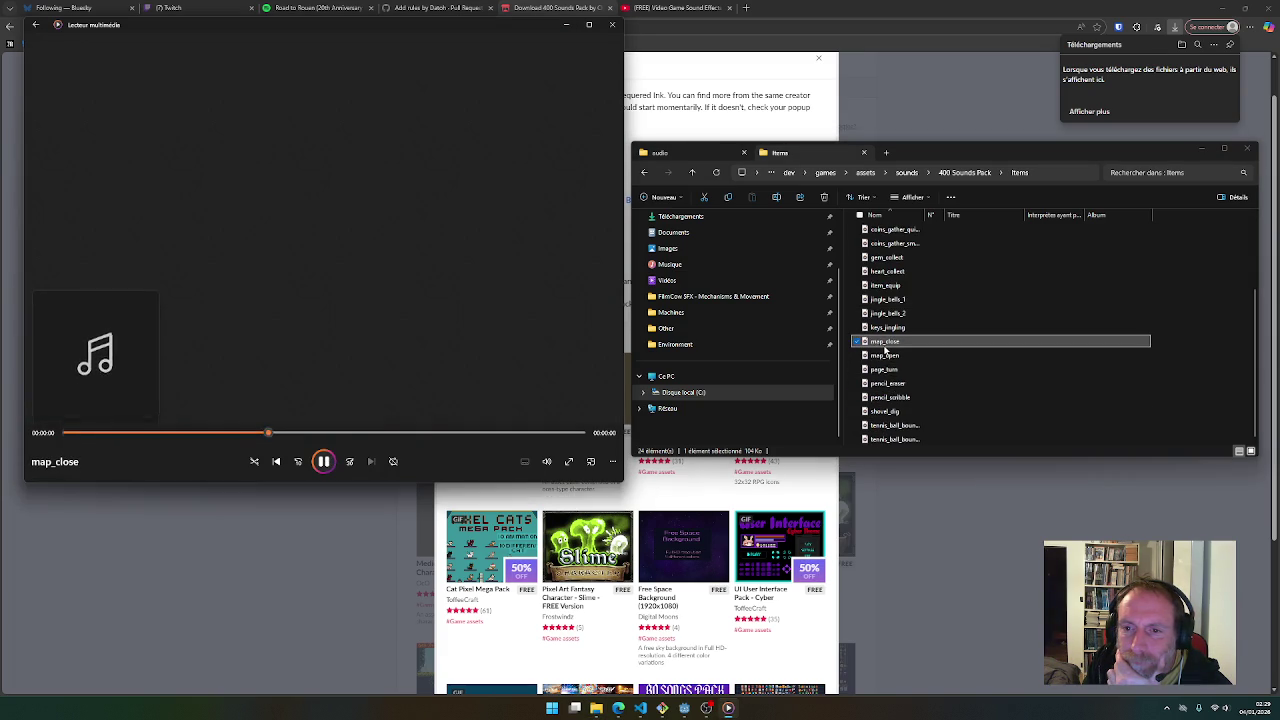
pyautogui.doubleClick(886, 286)
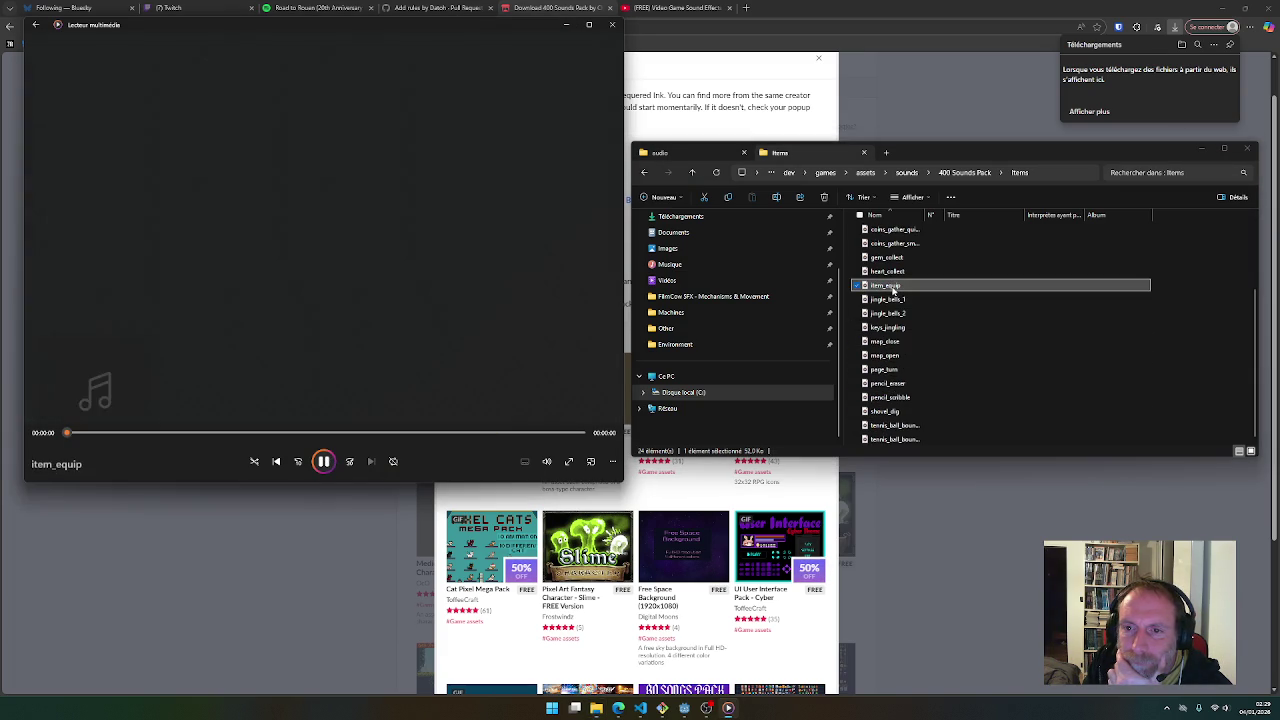
# Preview coins_gather_medium, coin_collect, broom_sweep_1/2, book_open, book_close and air_pump from Items
pyautogui.scroll(2, 887, 299)
pyautogui.doubleClick(887, 300)
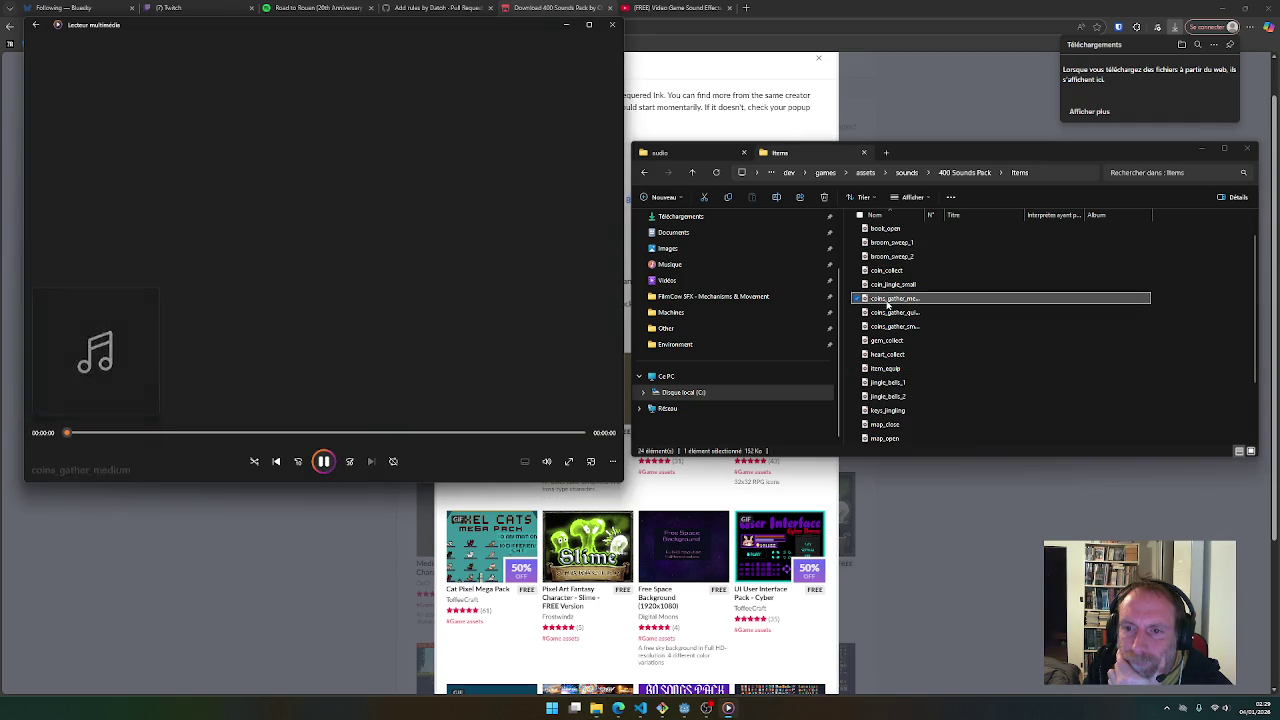
pyautogui.click(885, 273)
pyautogui.doubleClick(885, 272)
pyautogui.doubleClick(886, 257)
pyautogui.doubleClick(888, 243)
pyautogui.doubleClick(887, 229)
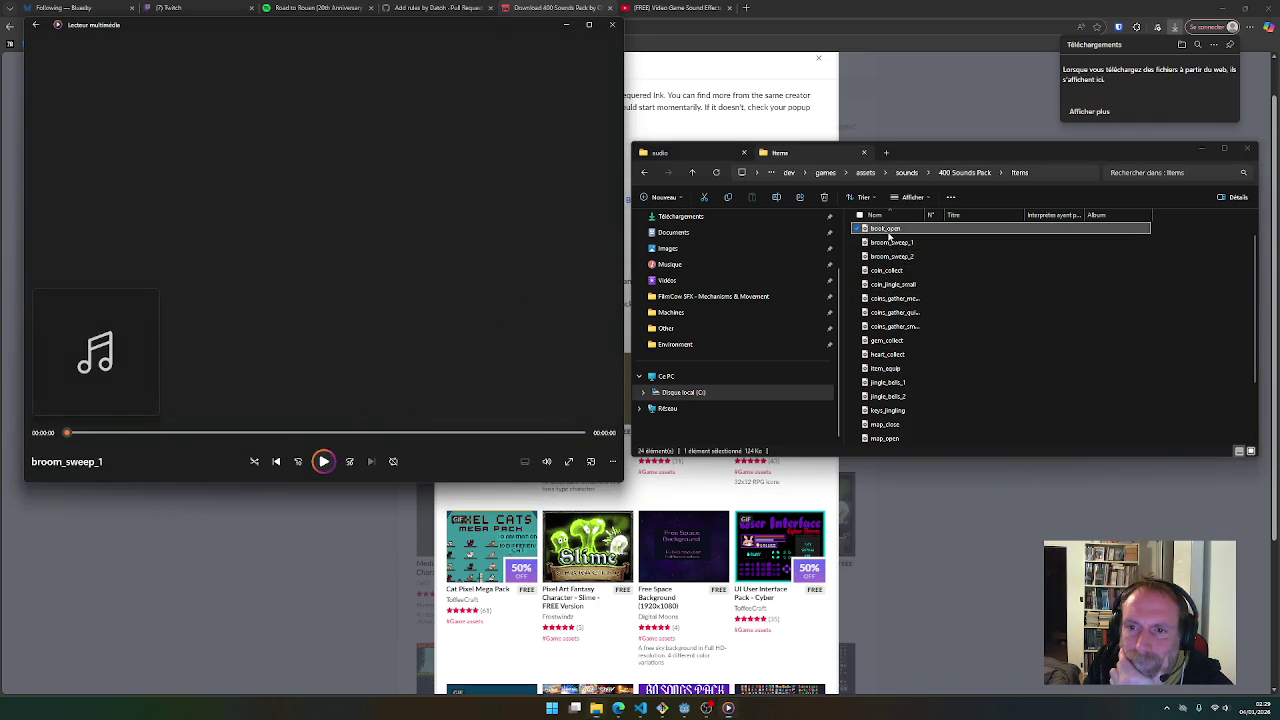
pyautogui.scroll(1, 888, 240)
pyautogui.click(889, 245)
pyautogui.doubleClick(889, 245)
pyautogui.doubleClick(885, 231)
# Open the Match Three folder and preview match_synth_1, match_xylophone_1 and match_xylophone_6
pyautogui.click(963, 175)
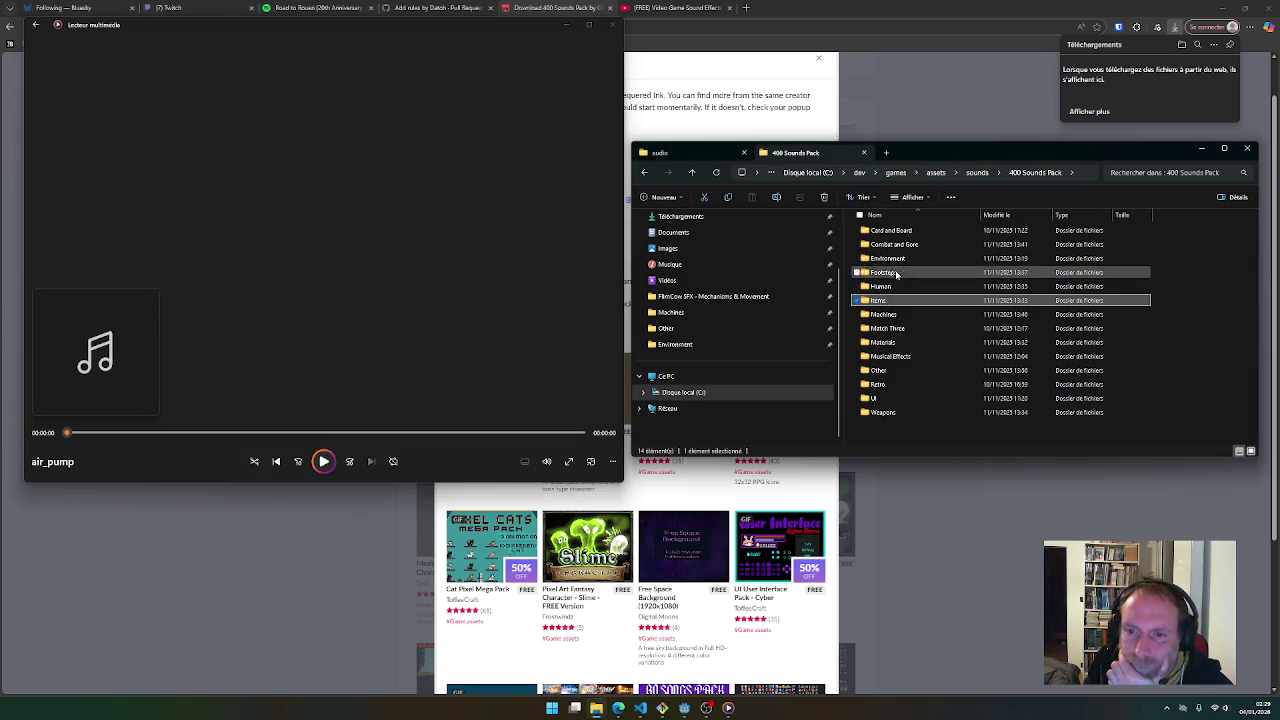
pyautogui.click(876, 332)
pyautogui.doubleClick(876, 332)
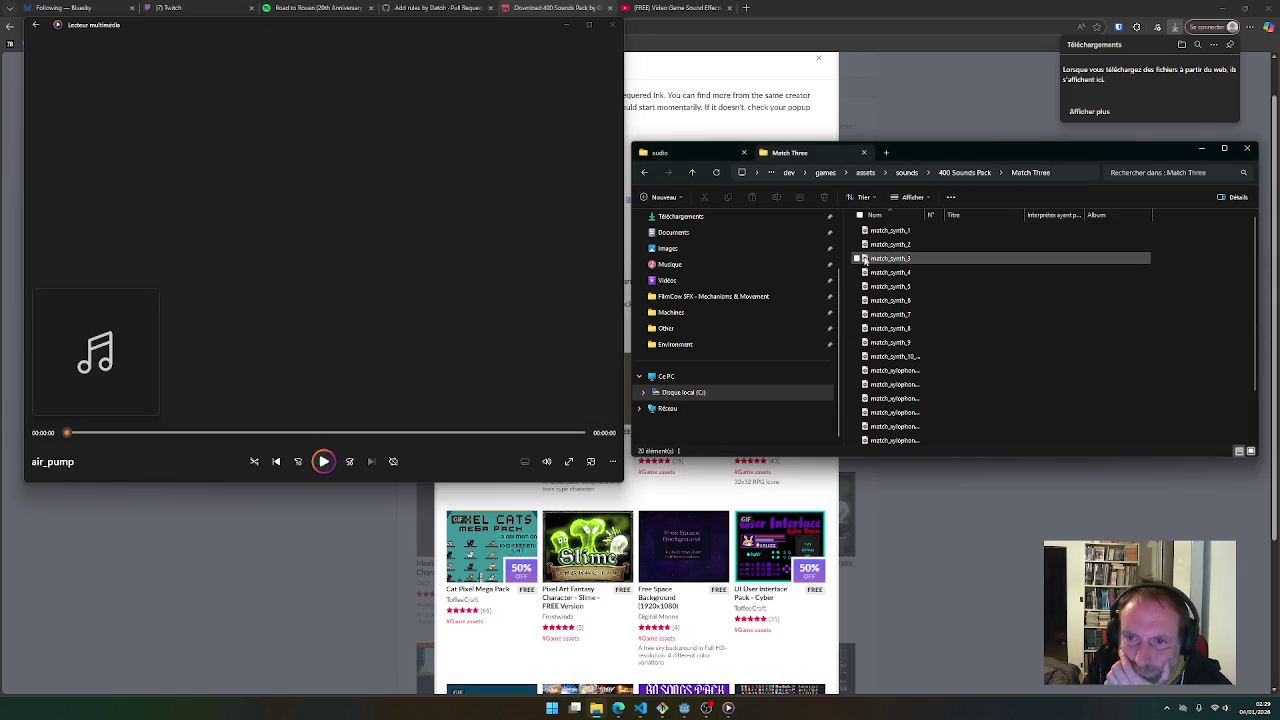
pyautogui.doubleClick(889, 230)
pyautogui.doubleClick(885, 370)
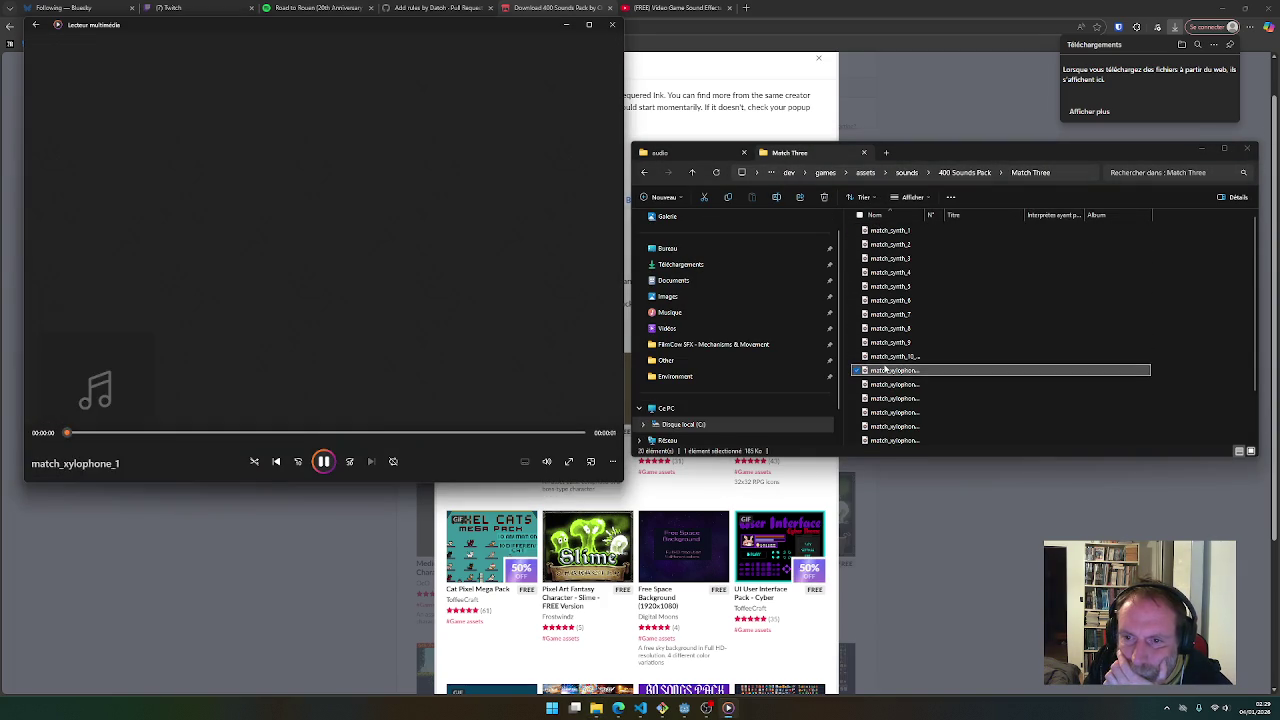
pyautogui.scroll(-1, 882, 380)
pyautogui.doubleClick(881, 383)
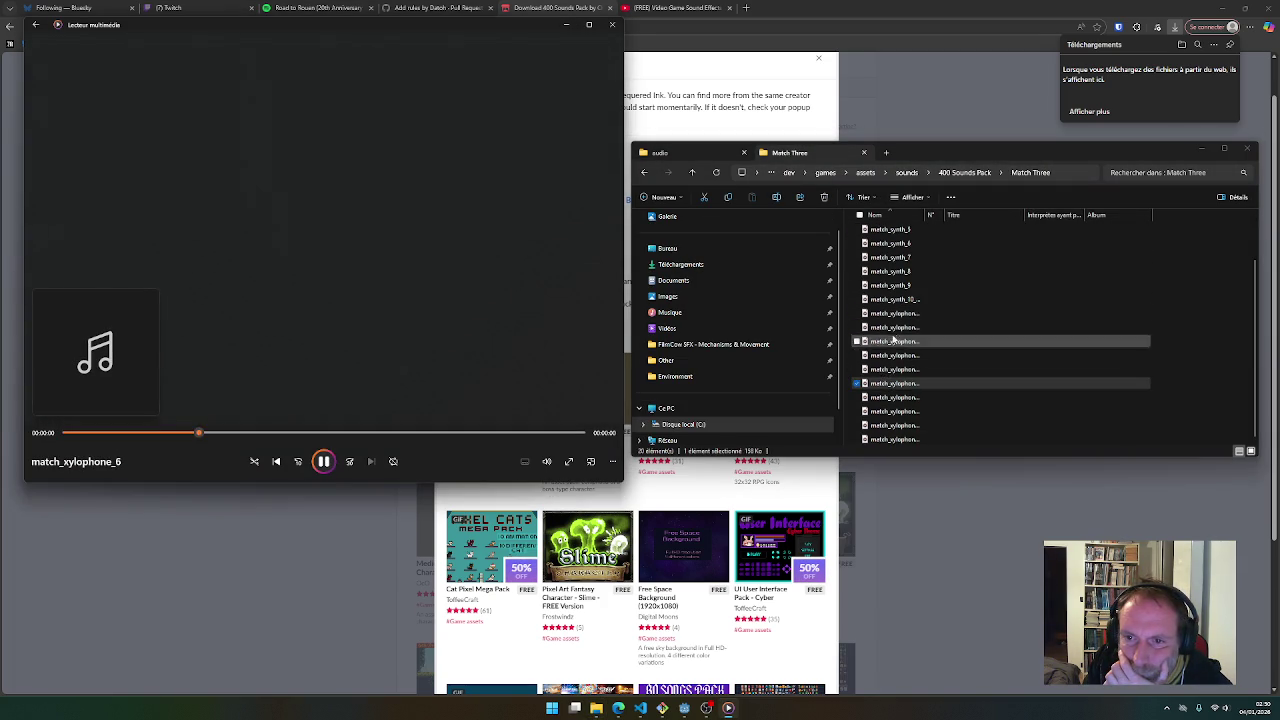
# Open the Musical Effects folder and preview 8_bit_chime_positive, 8_bit_negative_long and brass_inn
pyautogui.click(958, 173)
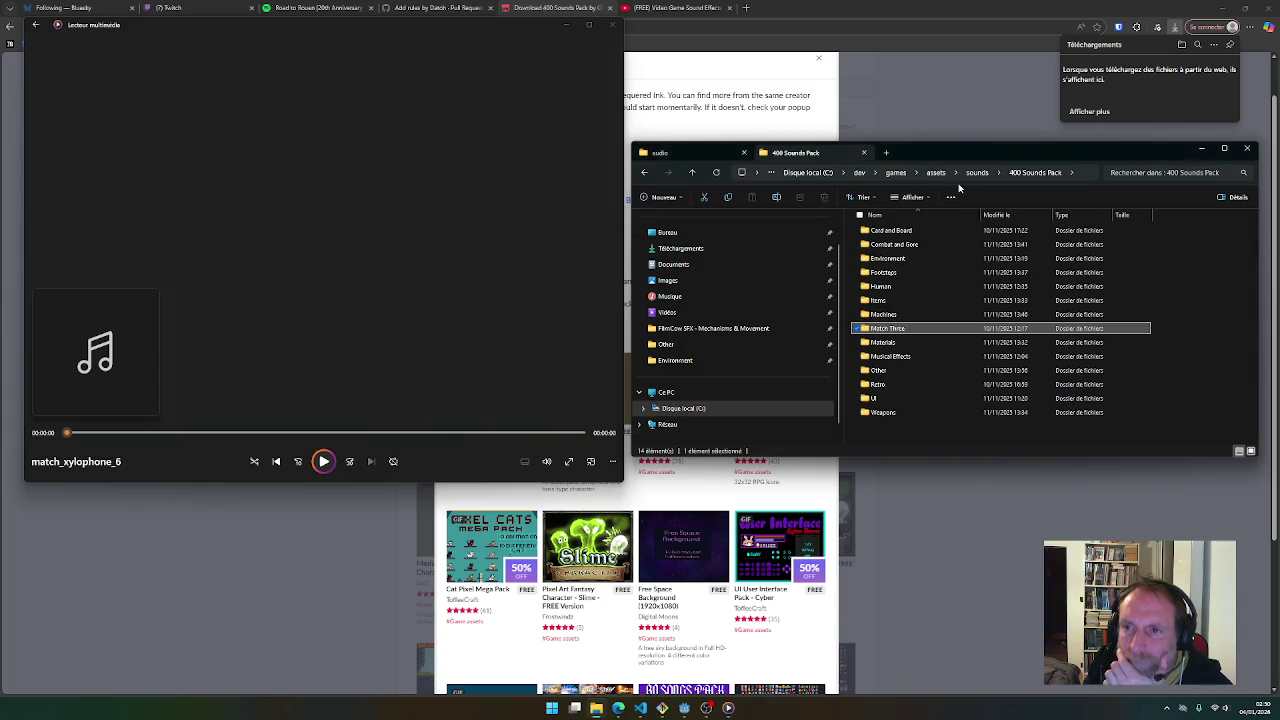
pyautogui.click(886, 345)
pyautogui.doubleClick(884, 357)
pyautogui.doubleClick(888, 234)
pyautogui.doubleClick(888, 342)
pyautogui.doubleClick(891, 427)
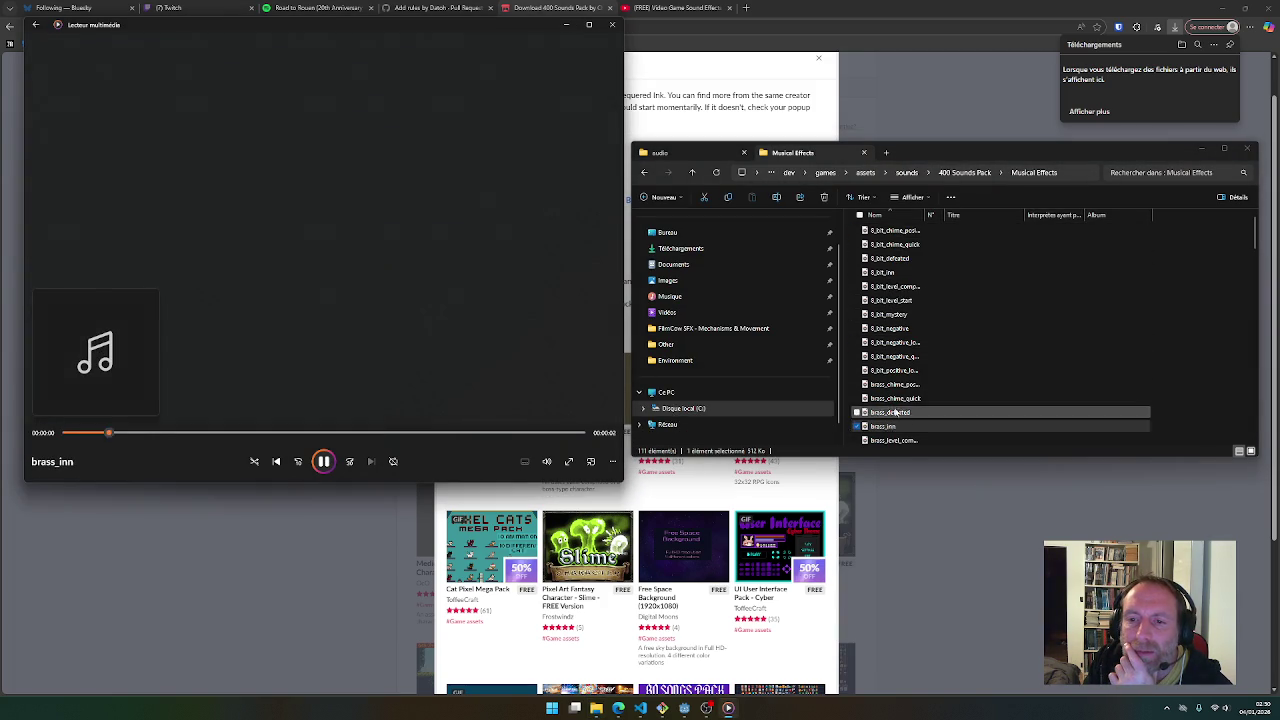
# Preview piano, harpsichord and music box chimes plus horror_sting, then return to 400 Sounds Pack
pyautogui.scroll(-4, 891, 420)
pyautogui.doubleClick(895, 397)
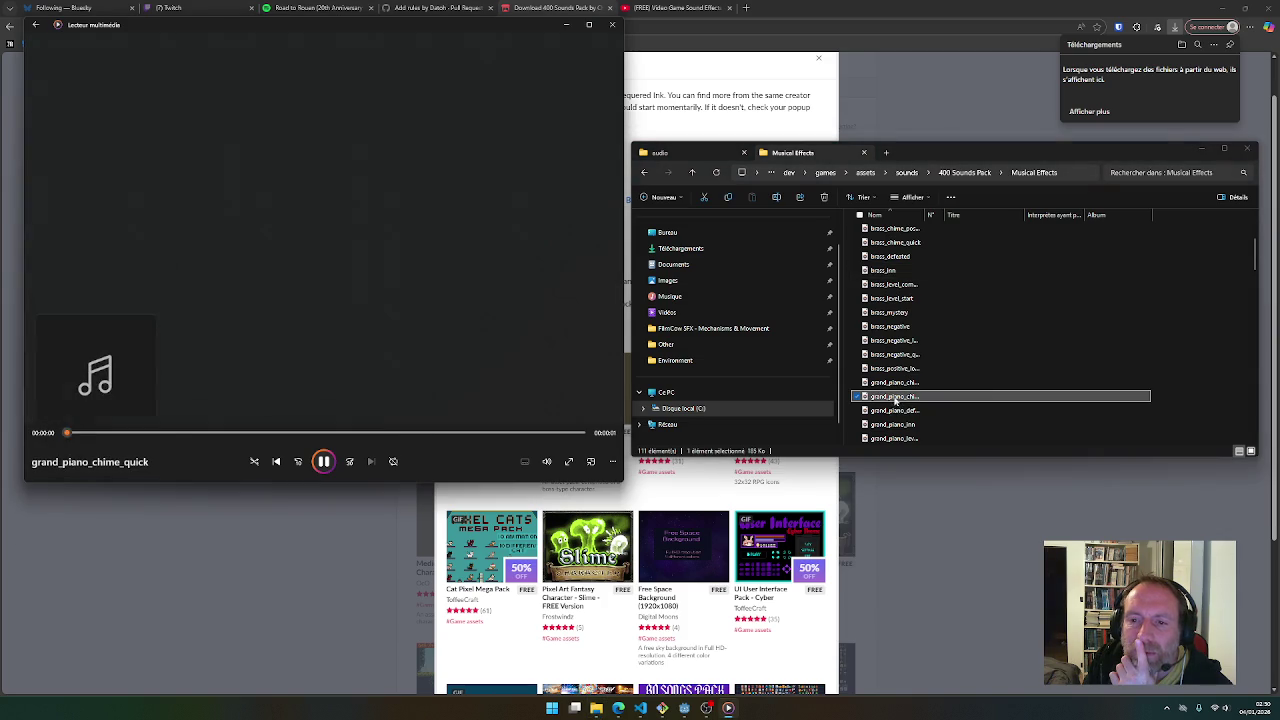
pyautogui.scroll(-3, 889, 407)
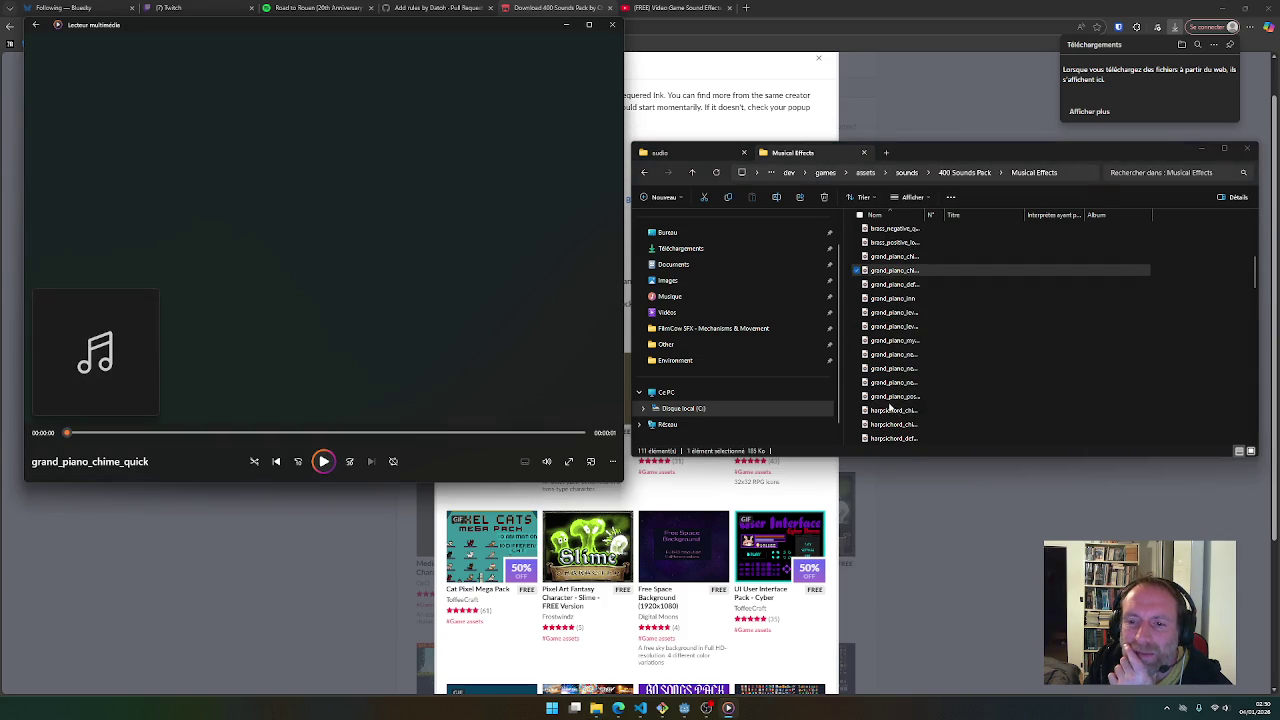
pyautogui.doubleClick(893, 412)
pyautogui.doubleClick(893, 383)
pyautogui.scroll(-4, 889, 414)
pyautogui.doubleClick(893, 424)
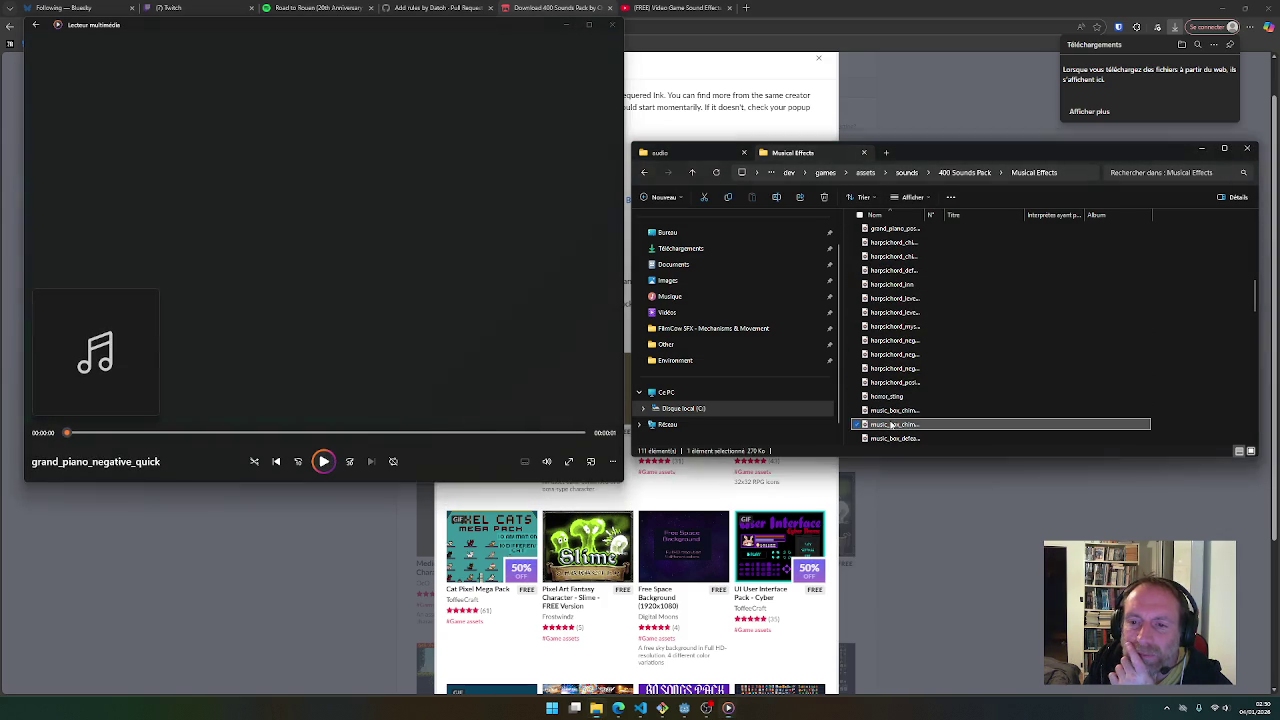
pyautogui.doubleClick(887, 396)
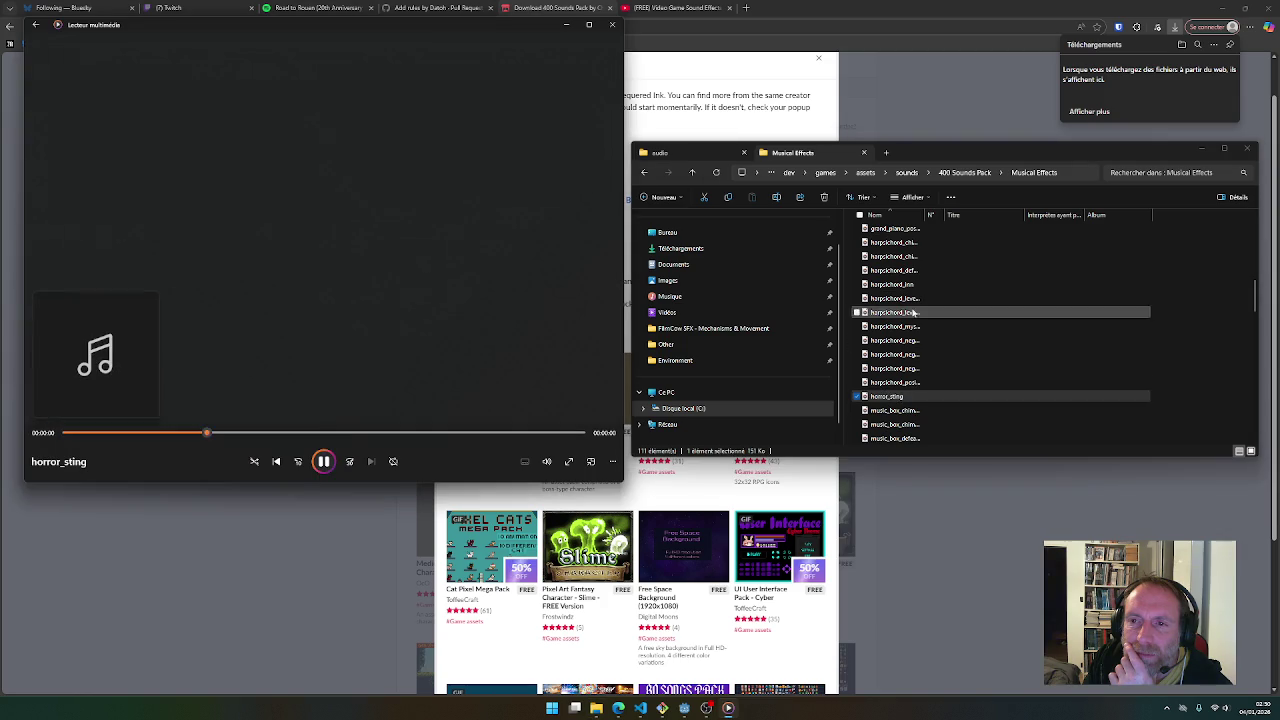
pyautogui.click(965, 172)
pyautogui.click(875, 371)
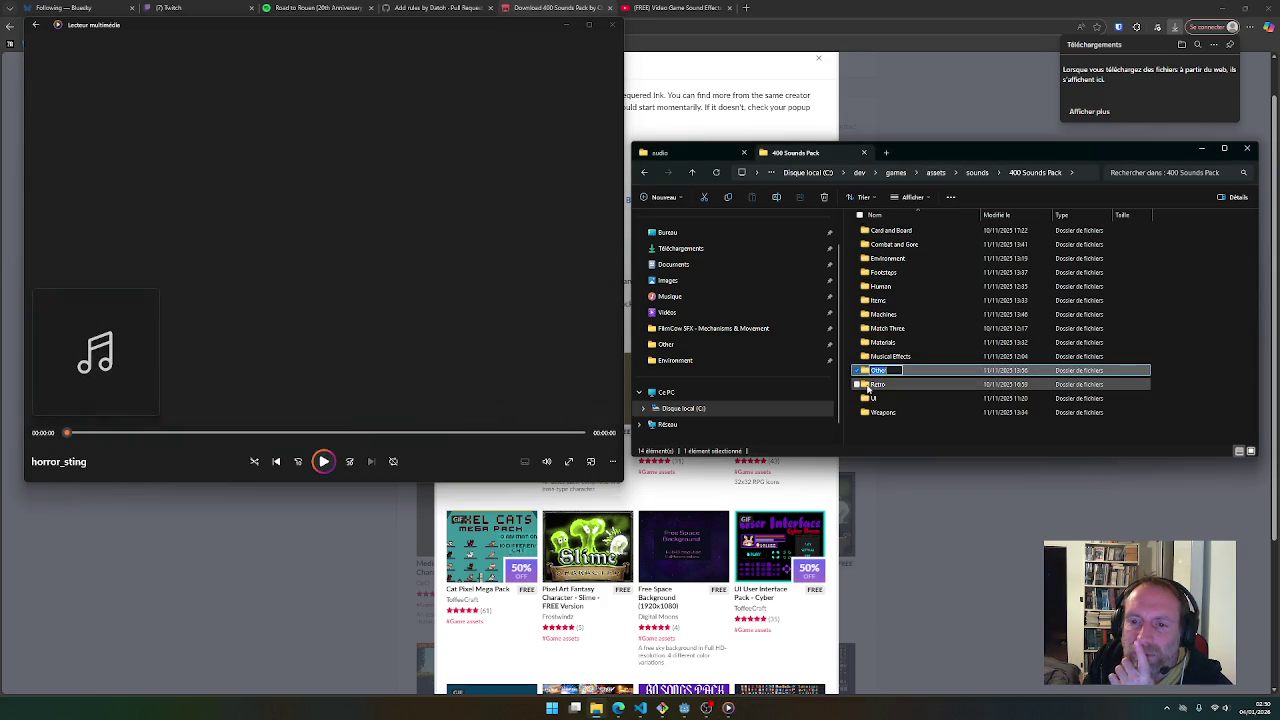
# Open the UI sounds folder and preview cancel, pop_1, click_double_off and sci_fi_error
pyautogui.click(874, 385)
pyautogui.doubleClick(873, 399)
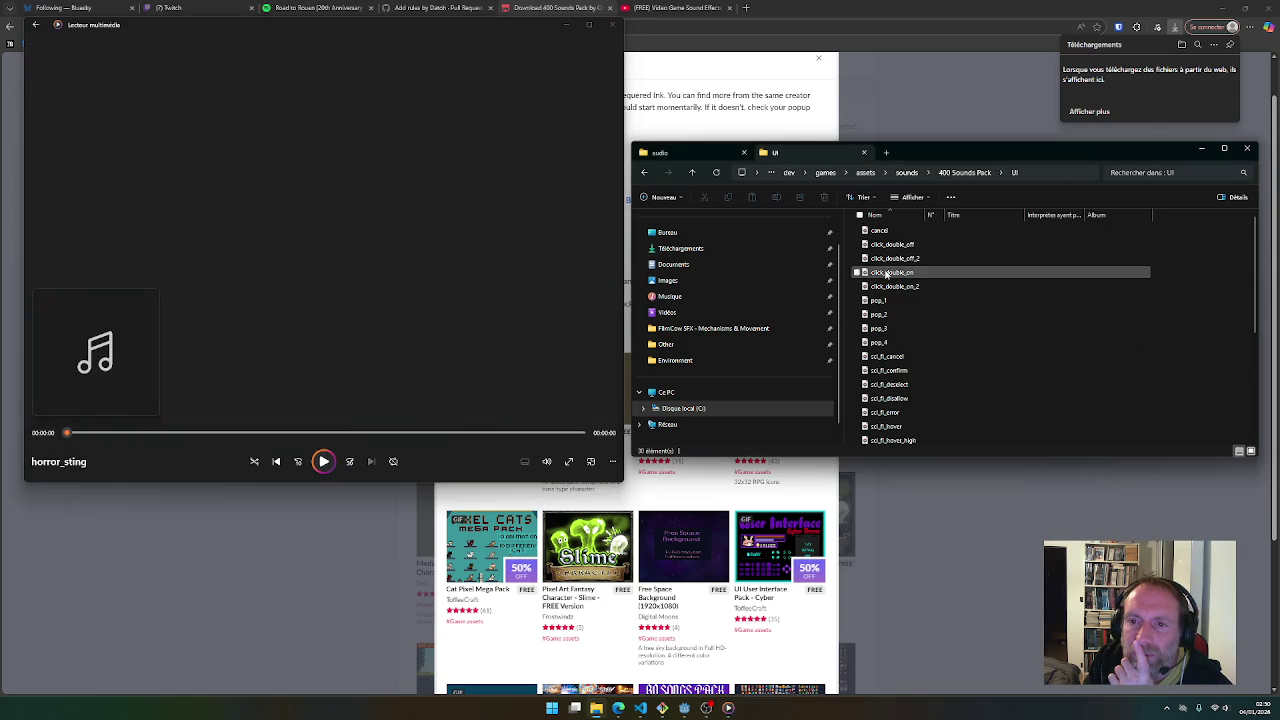
pyautogui.doubleClick(886, 232)
pyautogui.doubleClick(888, 302)
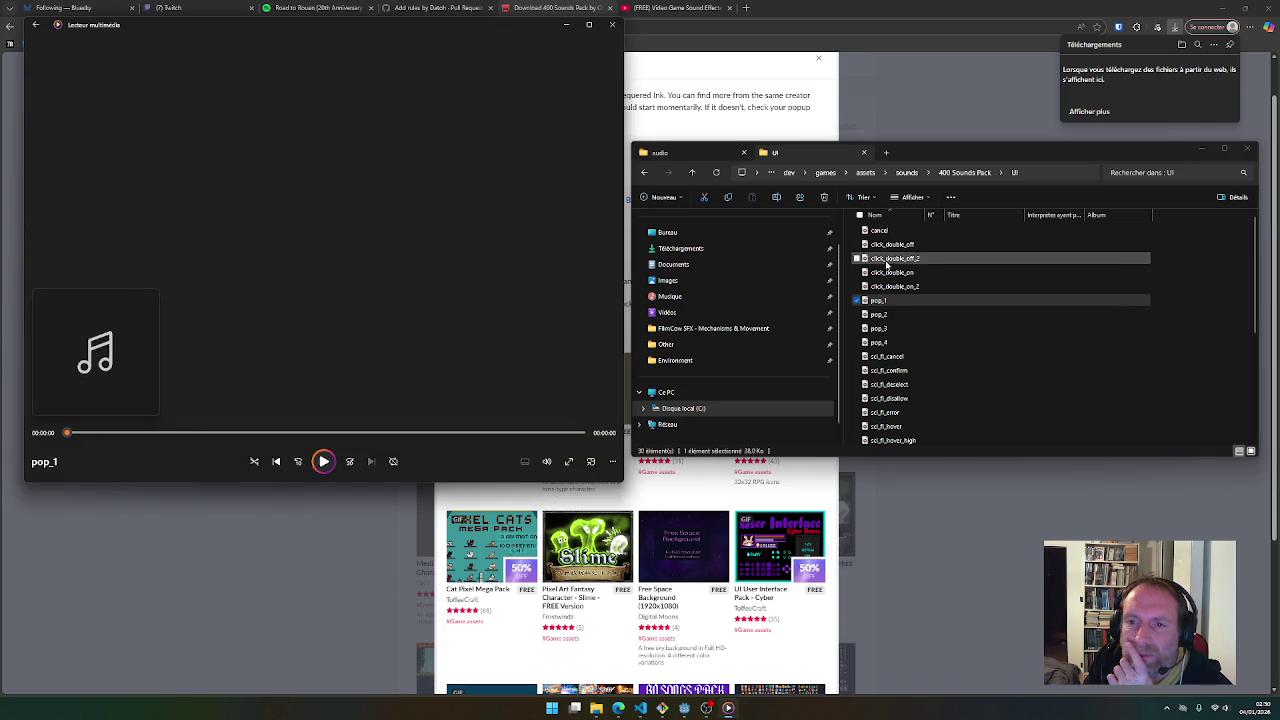
pyautogui.doubleClick(888, 245)
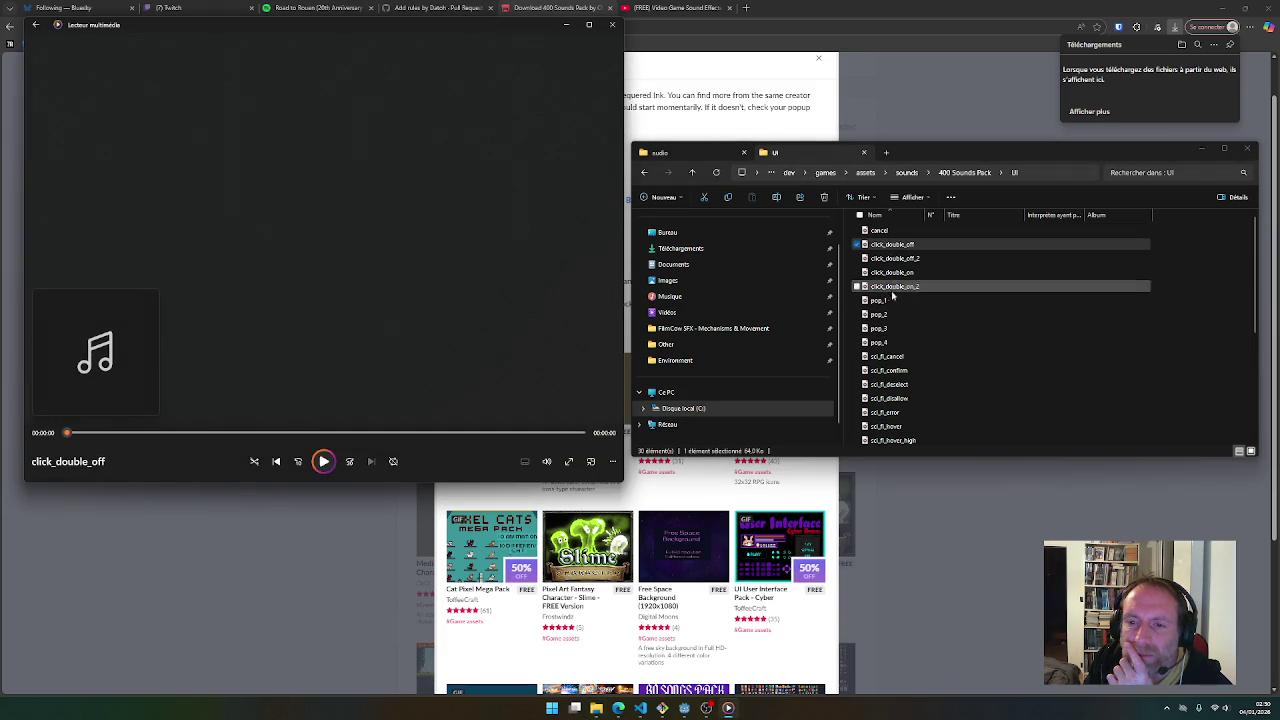
pyautogui.doubleClick(885, 412)
# Preview select_1, synth_cancel and toggle_on, settle on toggle_off, and show the game's audio folder
pyautogui.scroll(-3, 885, 405)
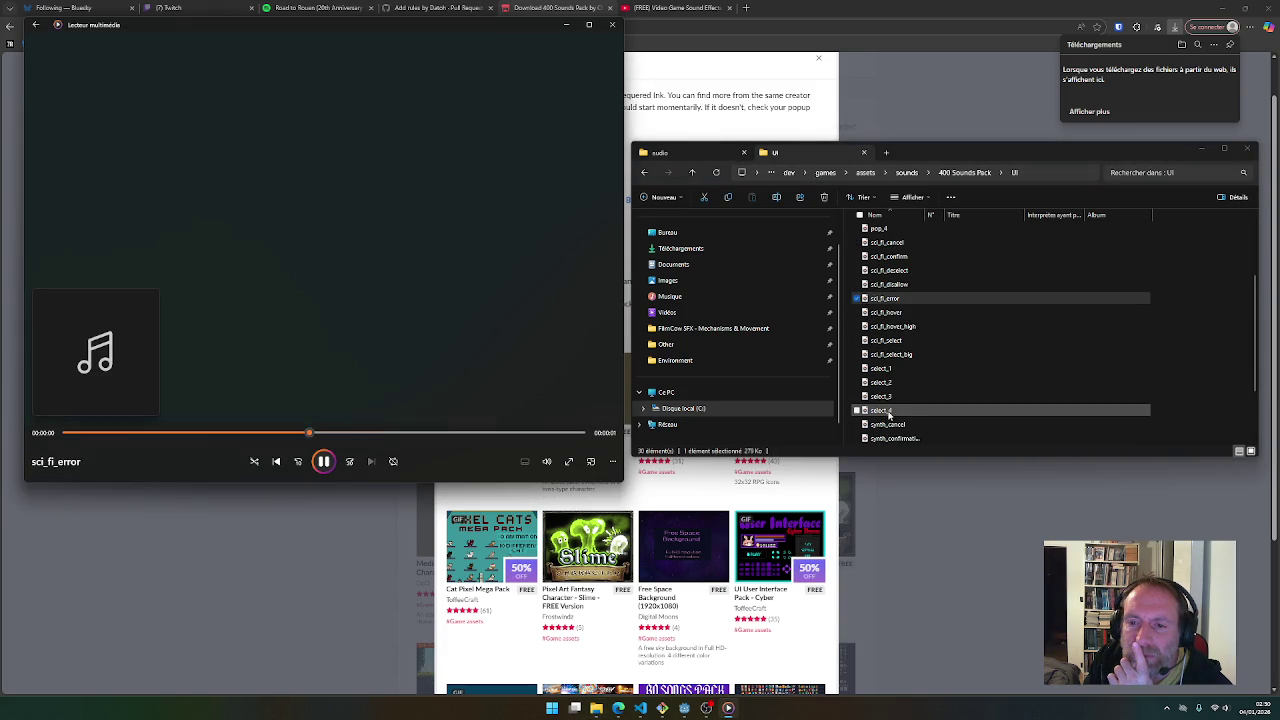
pyautogui.doubleClick(882, 368)
pyautogui.doubleClick(886, 424)
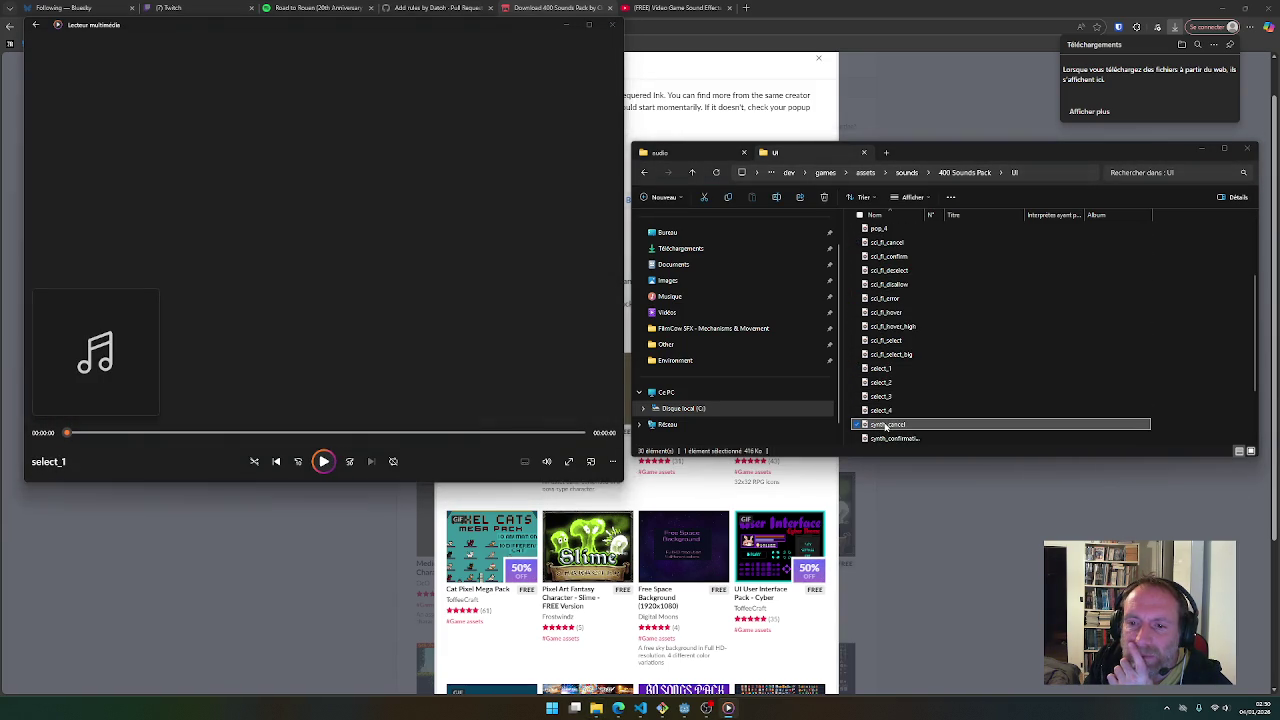
pyautogui.scroll(-2, 885, 410)
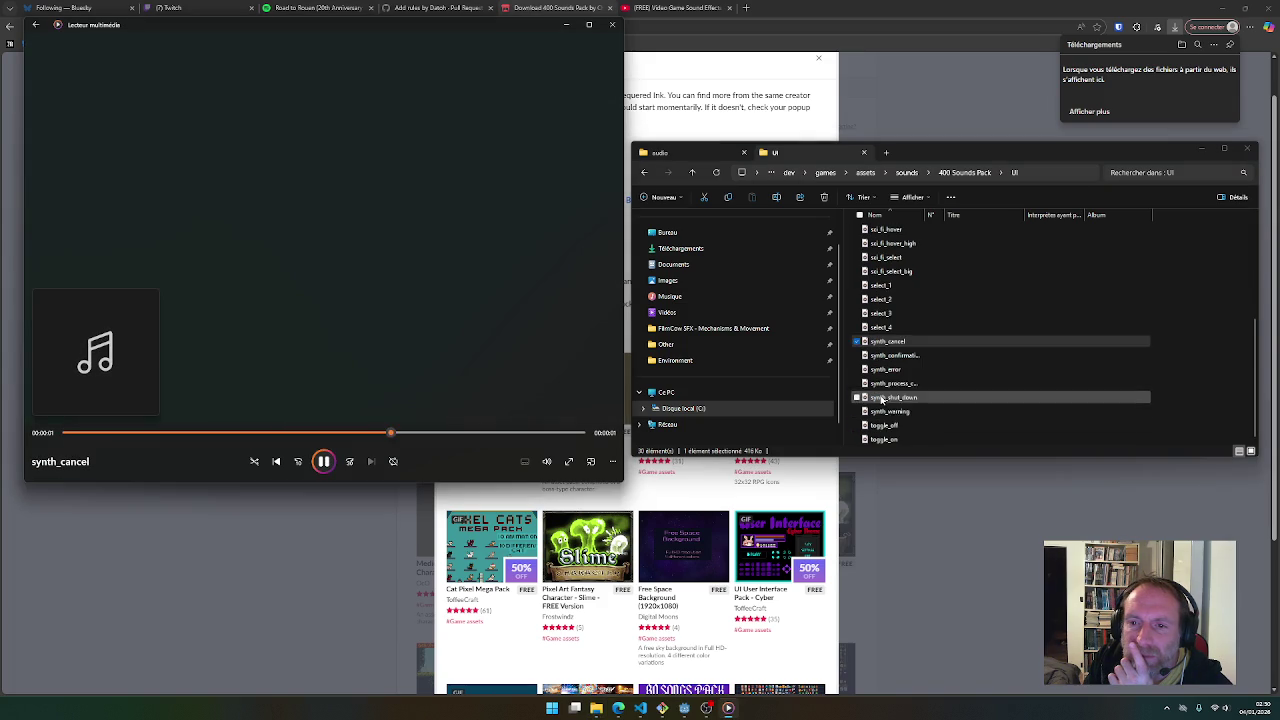
pyautogui.doubleClick(884, 425)
pyautogui.doubleClick(880, 439)
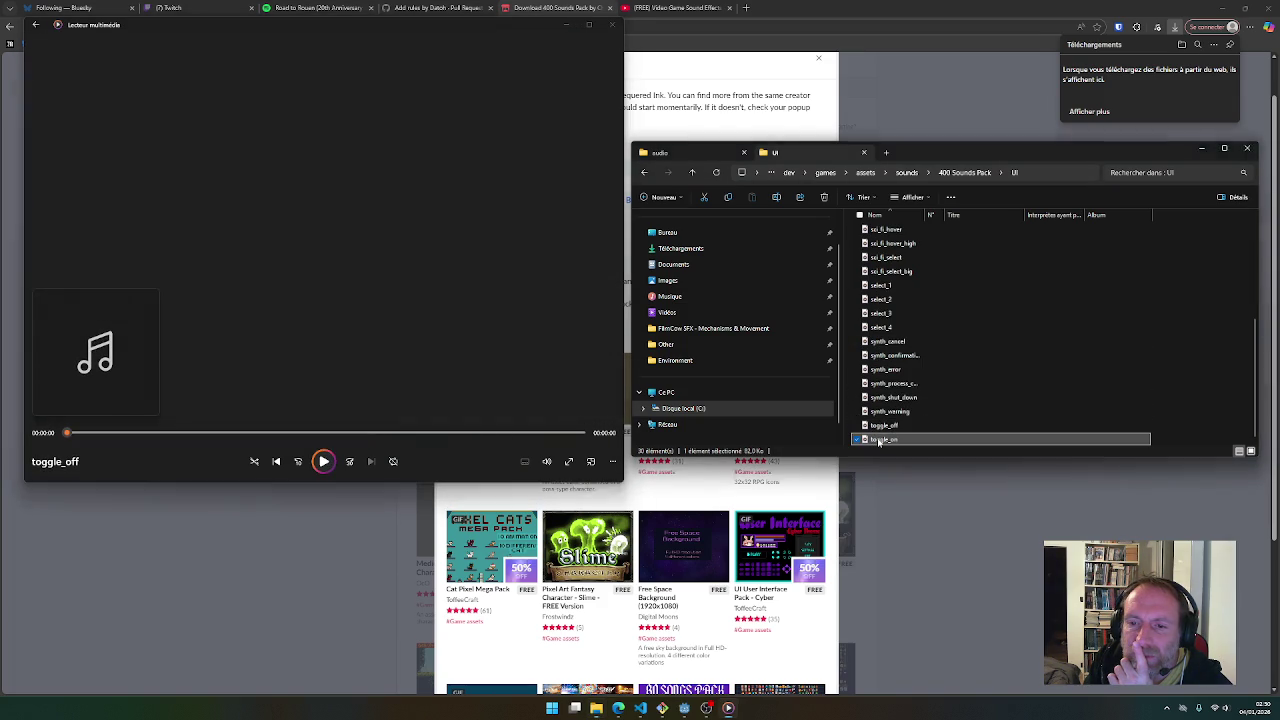
pyautogui.doubleClick(878, 426)
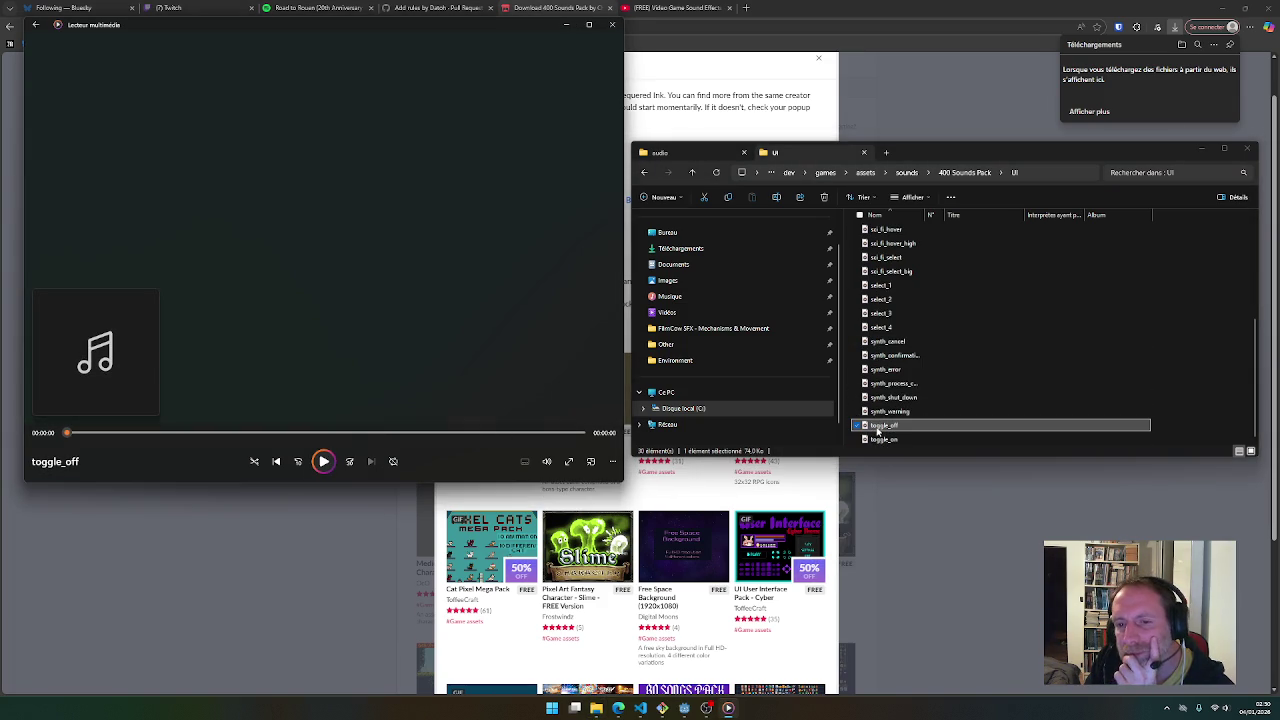
pyautogui.doubleClick(878, 428)
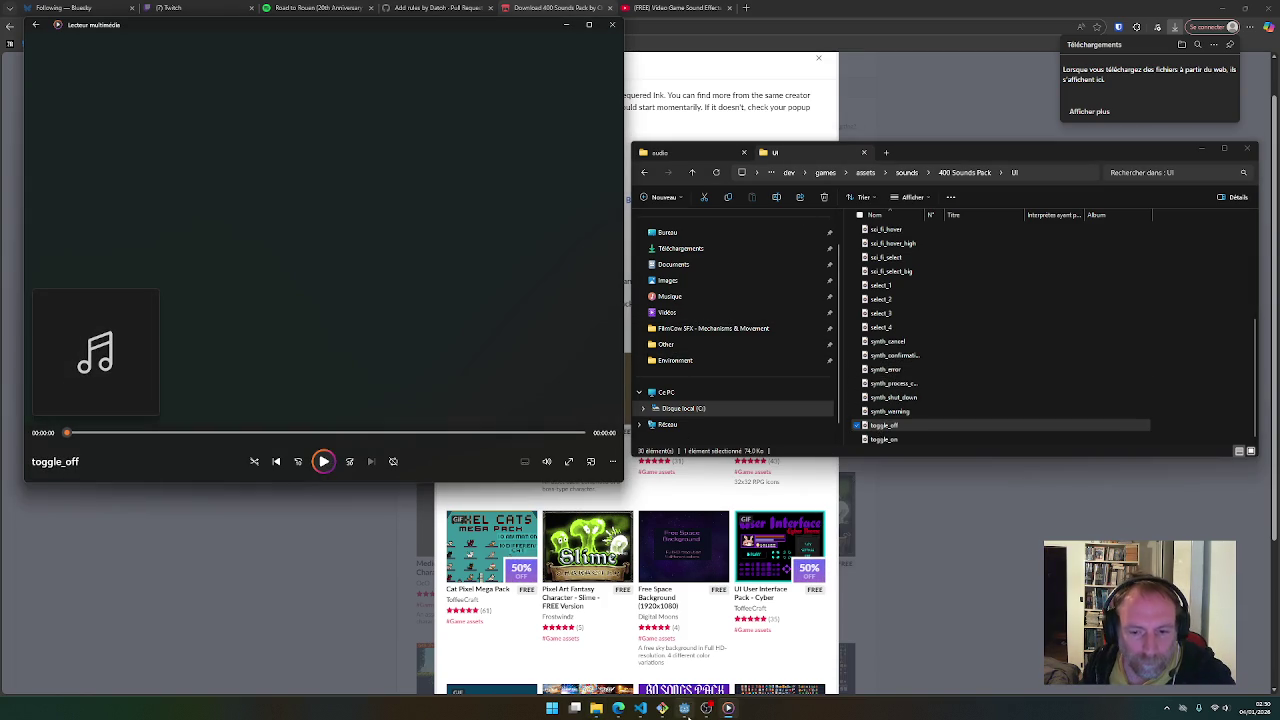
pyautogui.moveTo(687, 716)
pyautogui.click(665, 152)
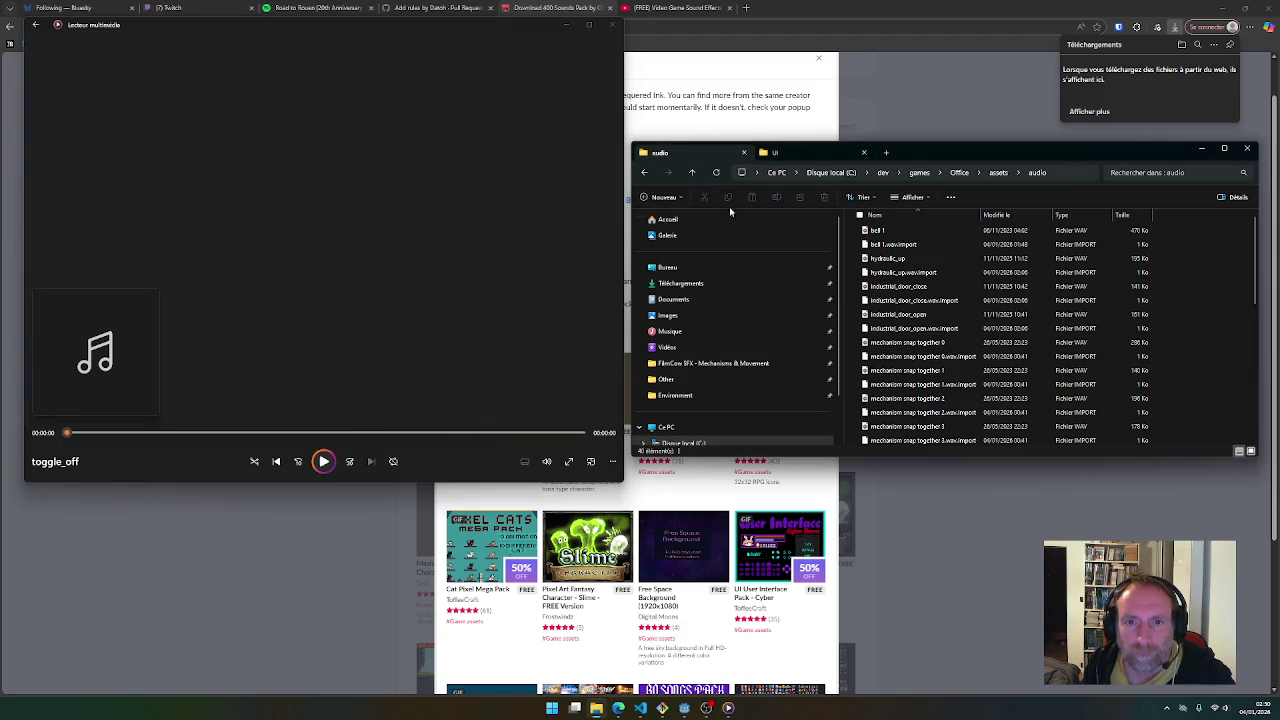
# Paste toggle_off from the UI sounds into the Office project's assets/audio folder and return to Godot
pyautogui.click(950, 343)
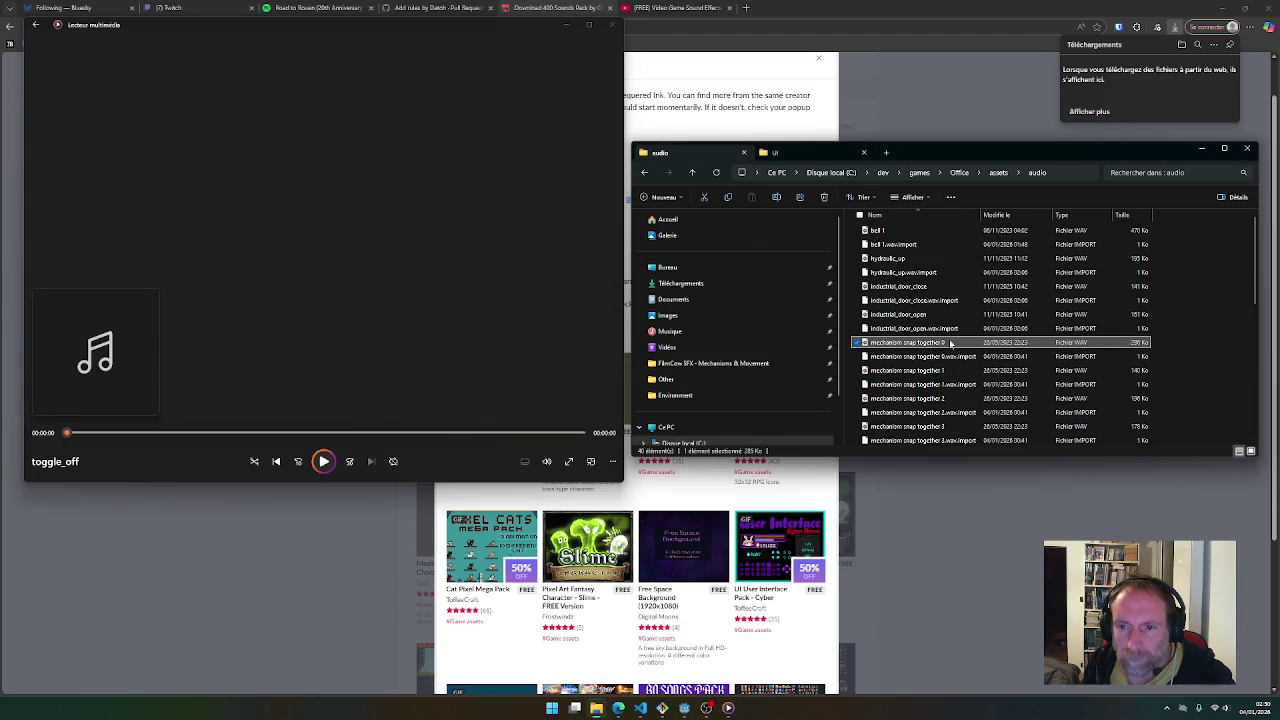
pyautogui.scroll(-5, 945, 360)
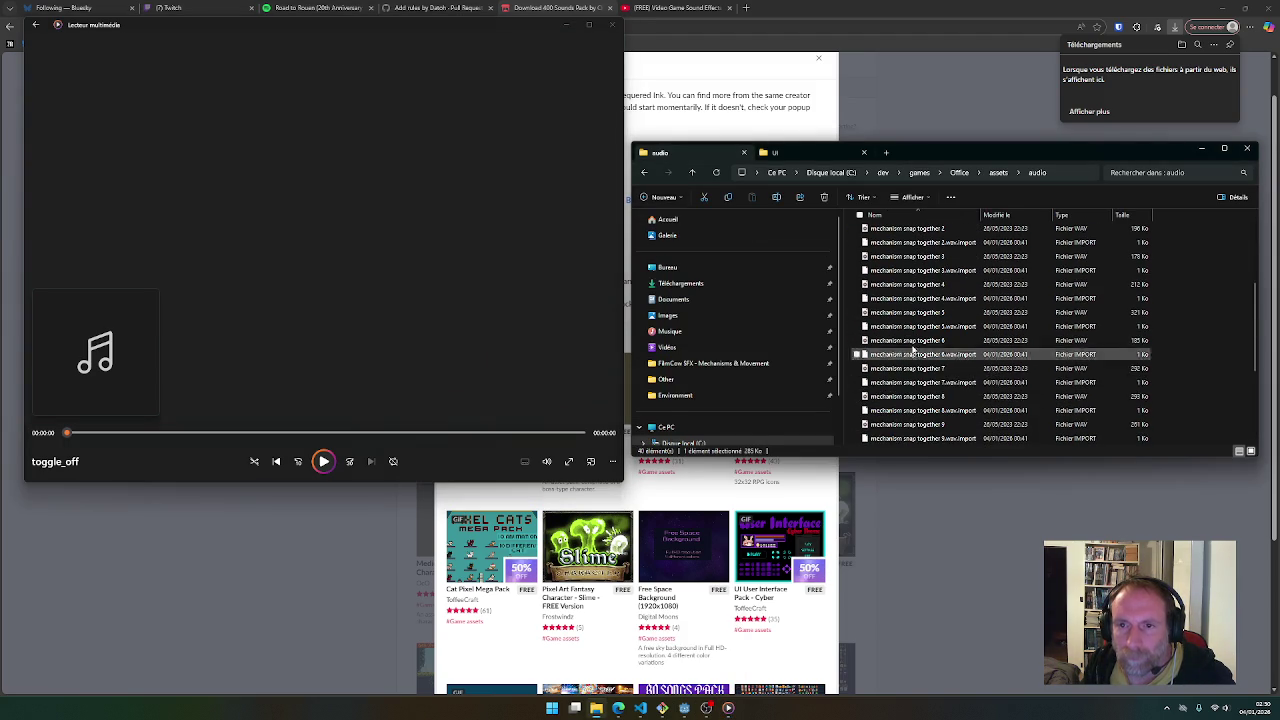
pyautogui.click(778, 152)
pyautogui.click(709, 151)
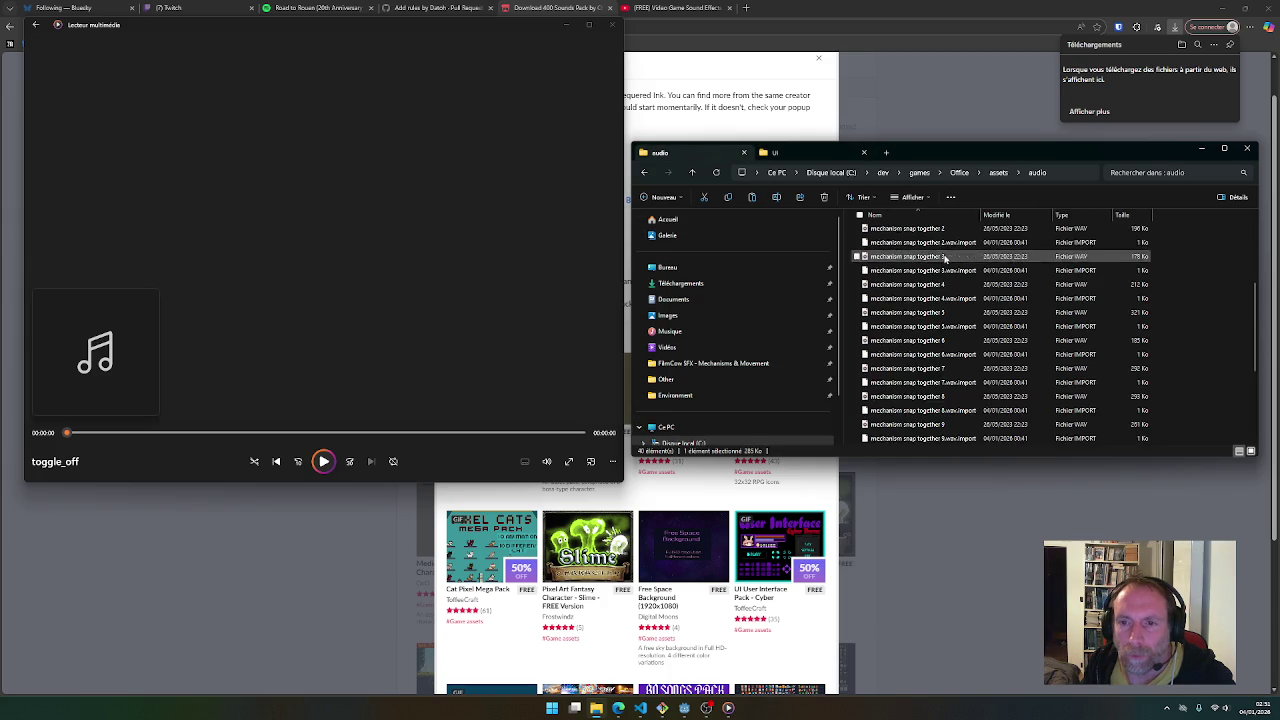
pyautogui.hotkey('ctrl', 'v')
pyautogui.click(684, 708)
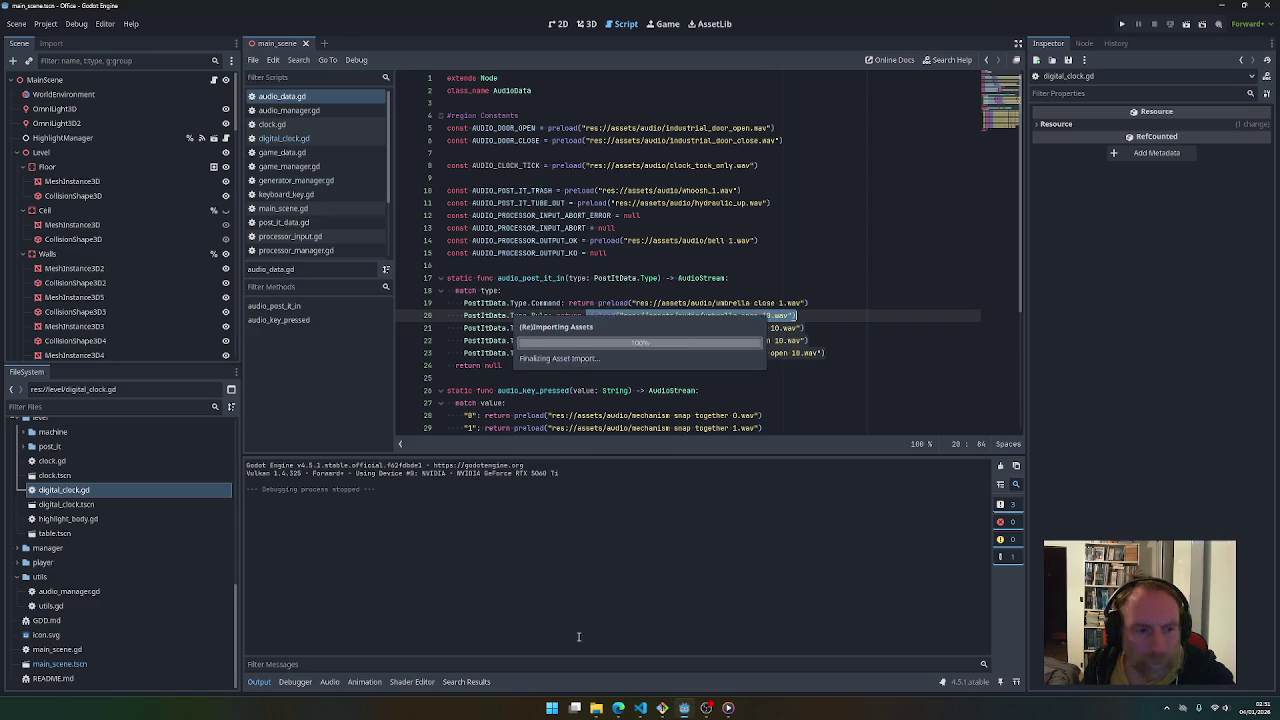
# Drop the toggle_off.wav path from the FileSystem dock onto line 12 of audio_data.gd
pyautogui.scroll(10, 90, 500)
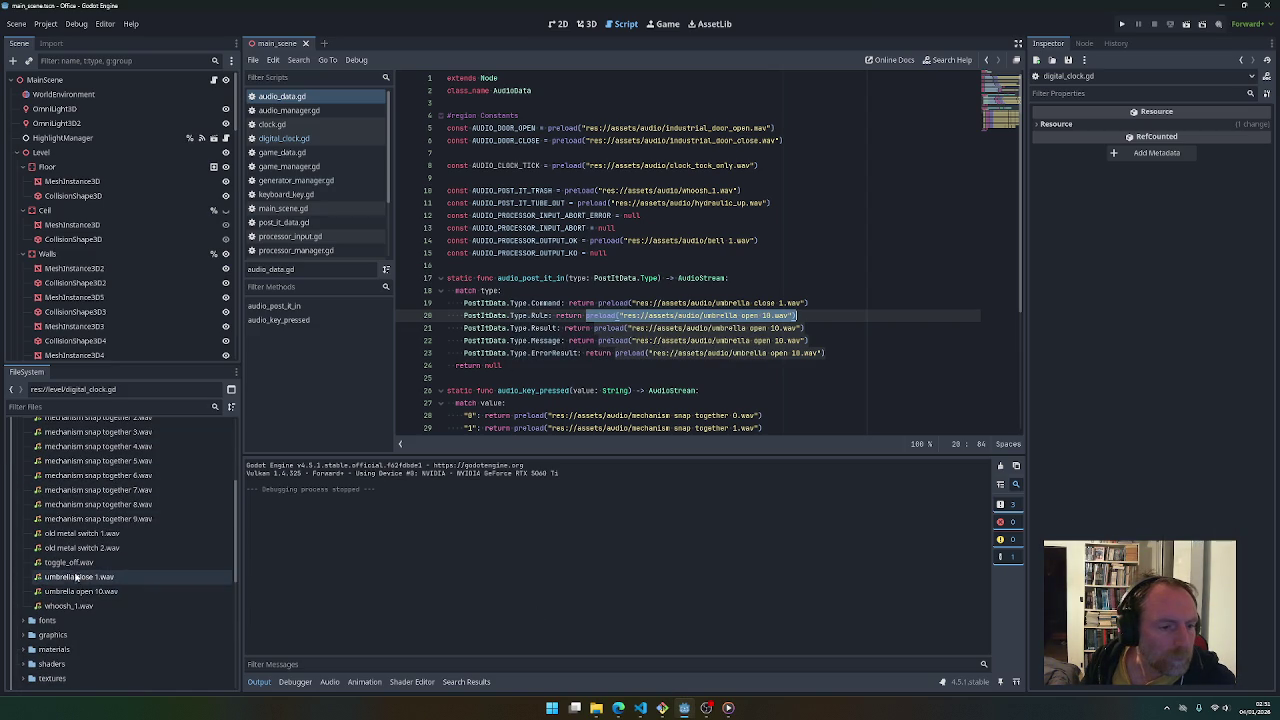
pyautogui.moveTo(70, 566)
pyautogui.moveTo(70, 566)
pyautogui.mouseDown()
pyautogui.moveTo(600, 291)
pyautogui.moveTo(600, 237)
pyautogui.moveTo(622, 216)
pyautogui.mouseUp()
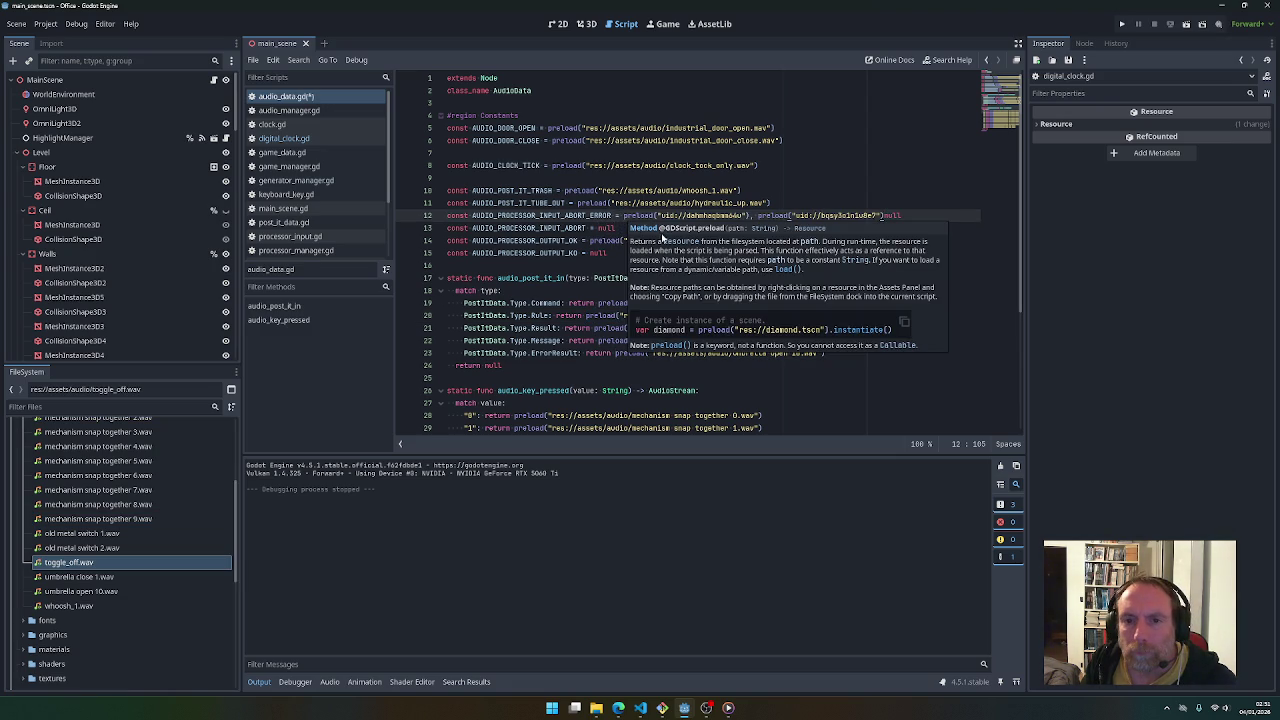
pyautogui.click(97, 563)
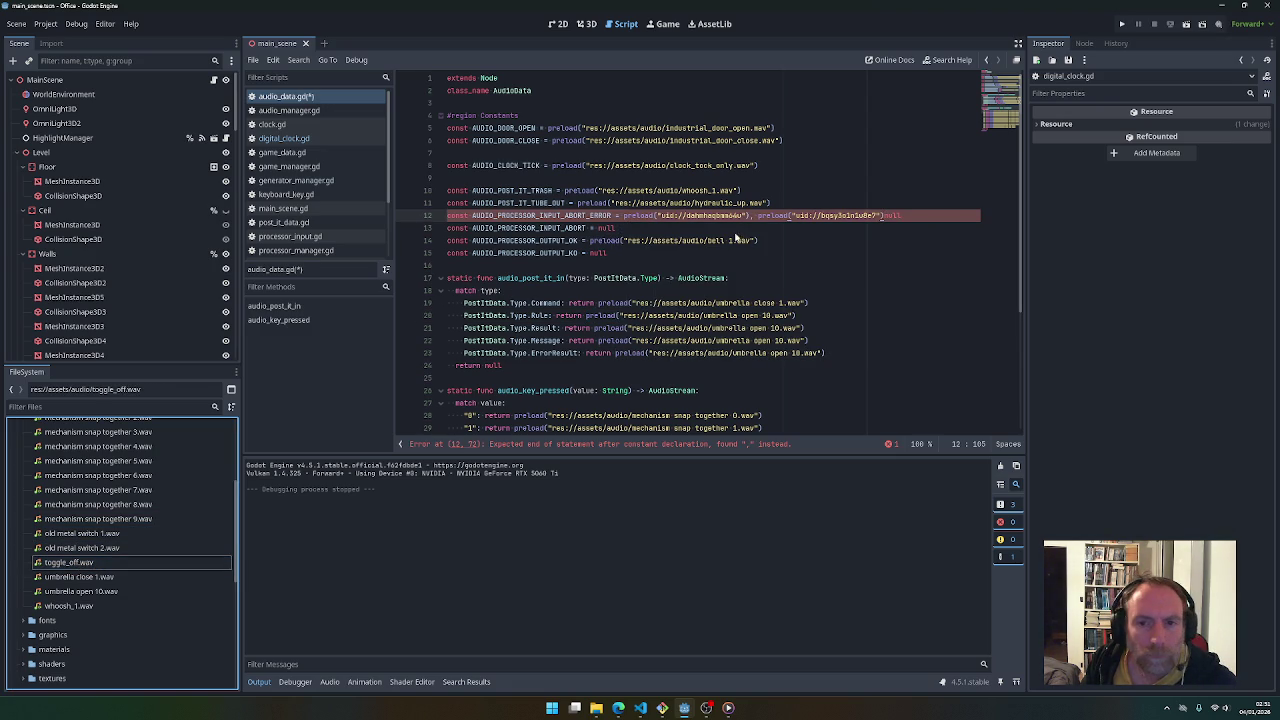
pyautogui.moveTo(68, 562)
pyautogui.mouseDown()
pyautogui.moveTo(280, 497)
pyautogui.moveTo(625, 219)
pyautogui.mouseUp()
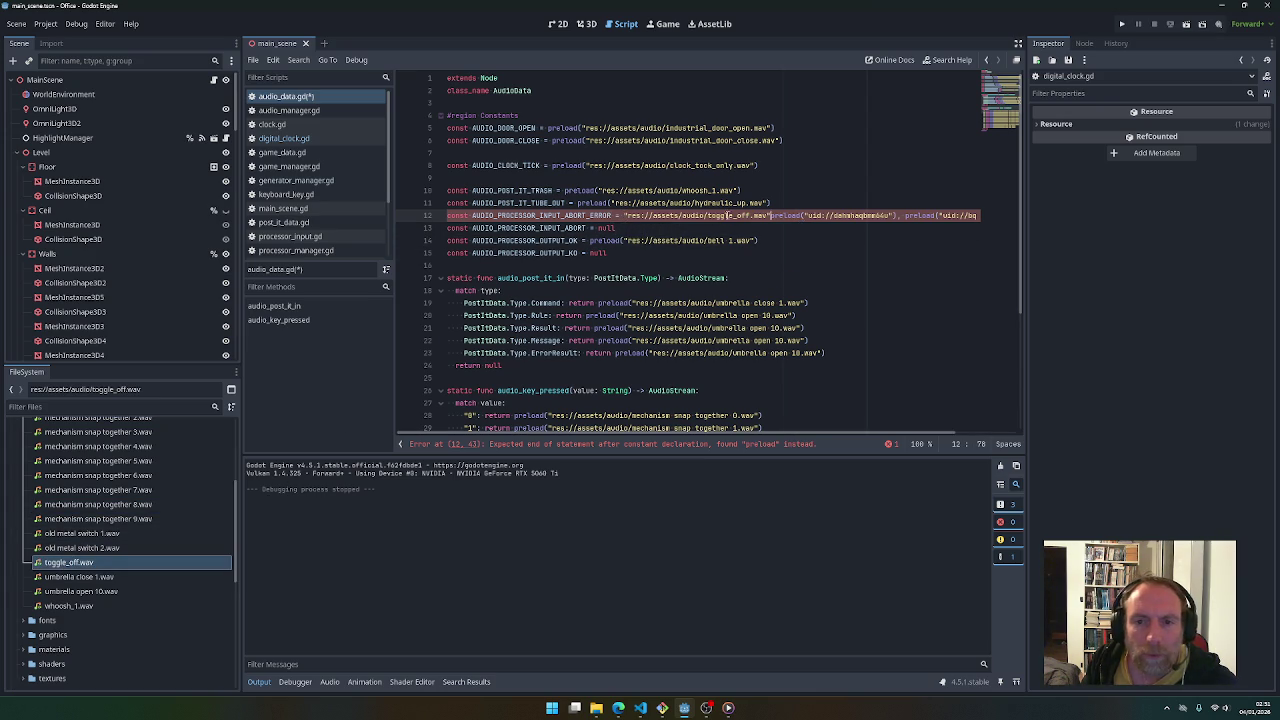
pyautogui.moveTo(771, 215); pyautogui.dragTo(801, 215)
pyautogui.press('BackSpace')
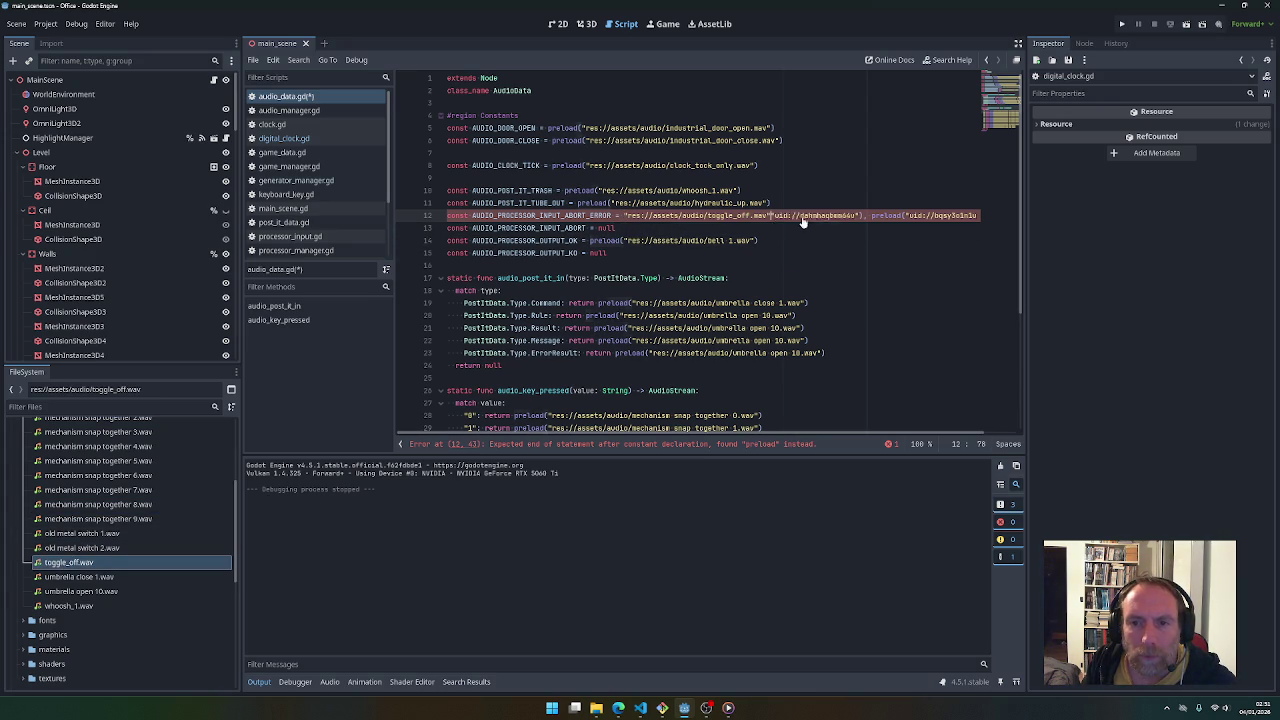
# Wrap the path in preload(), delete the leftover uid text, and save the script
pyautogui.click(622, 215)
pyautogui.write('preload(')
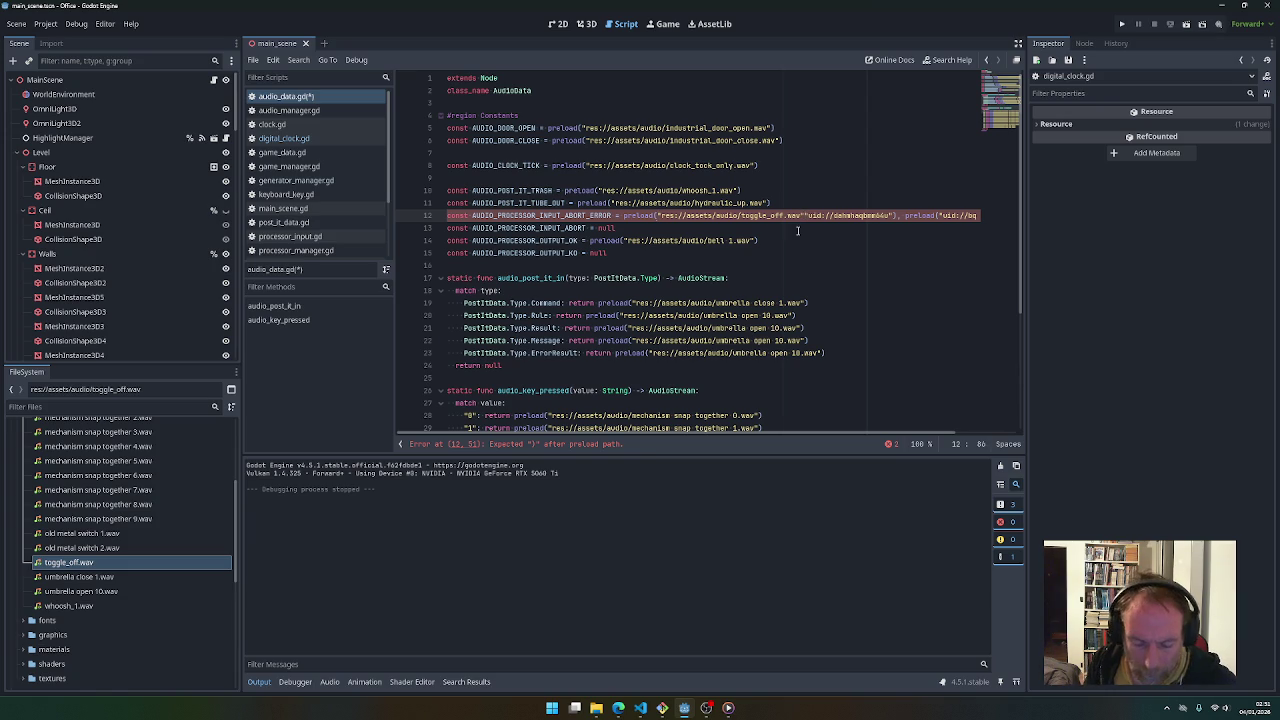
pyautogui.hotkey('shift', 'End')
pyautogui.press('Delete')
pyautogui.press('Right')
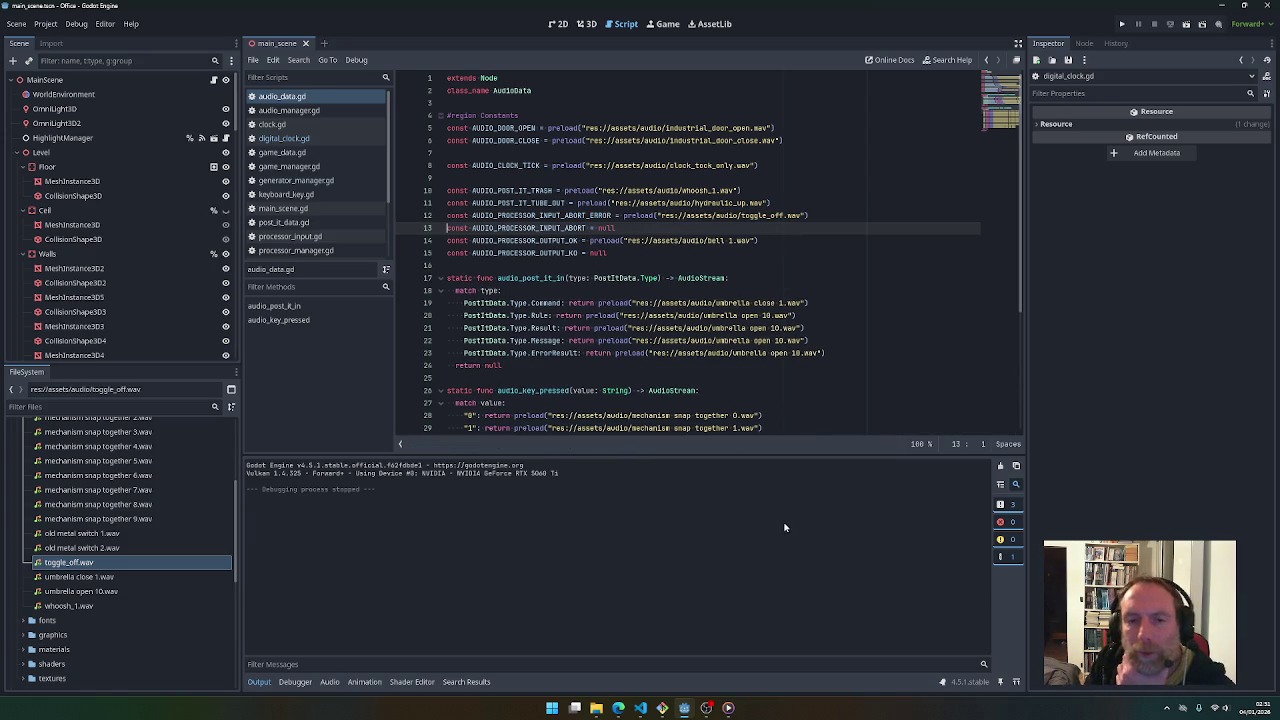
pyautogui.click(619, 710)
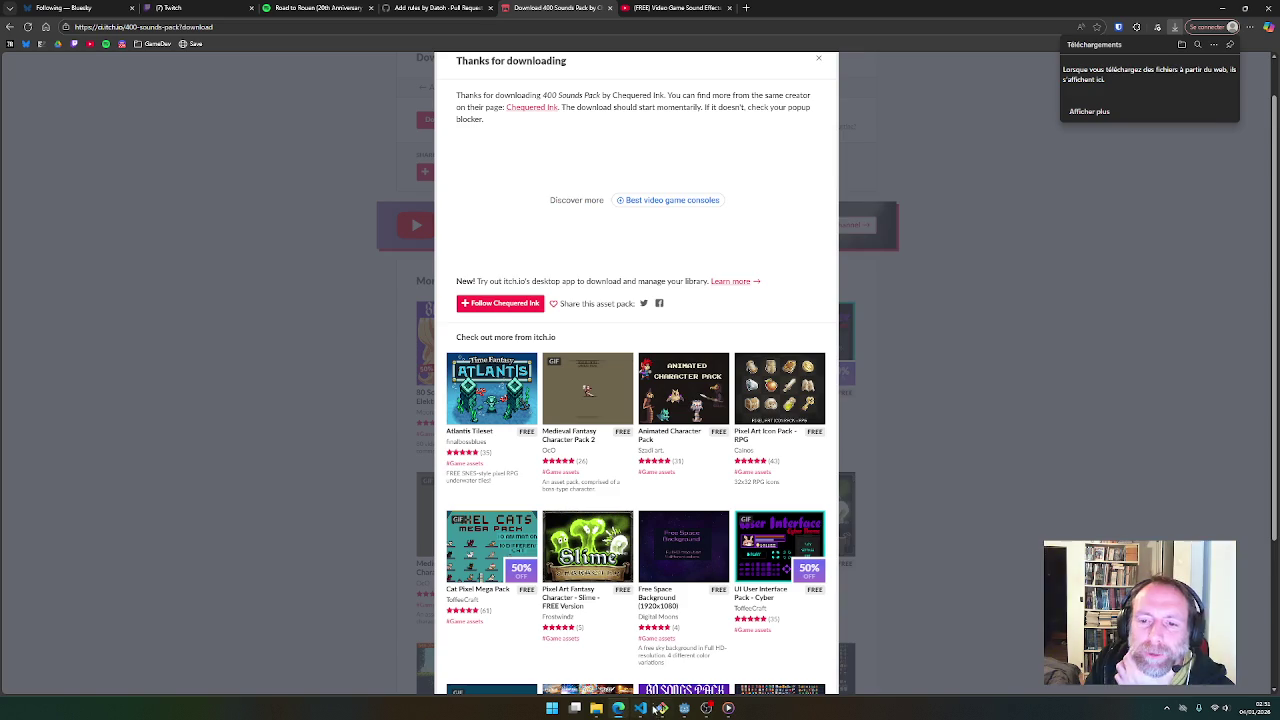
# Preview UI sounds toggle_on, toggle_off, synth_warning, synth_shut_down, synth_process_complete, select_2-4 and sci_fi_select_big
pyautogui.click(597, 711)
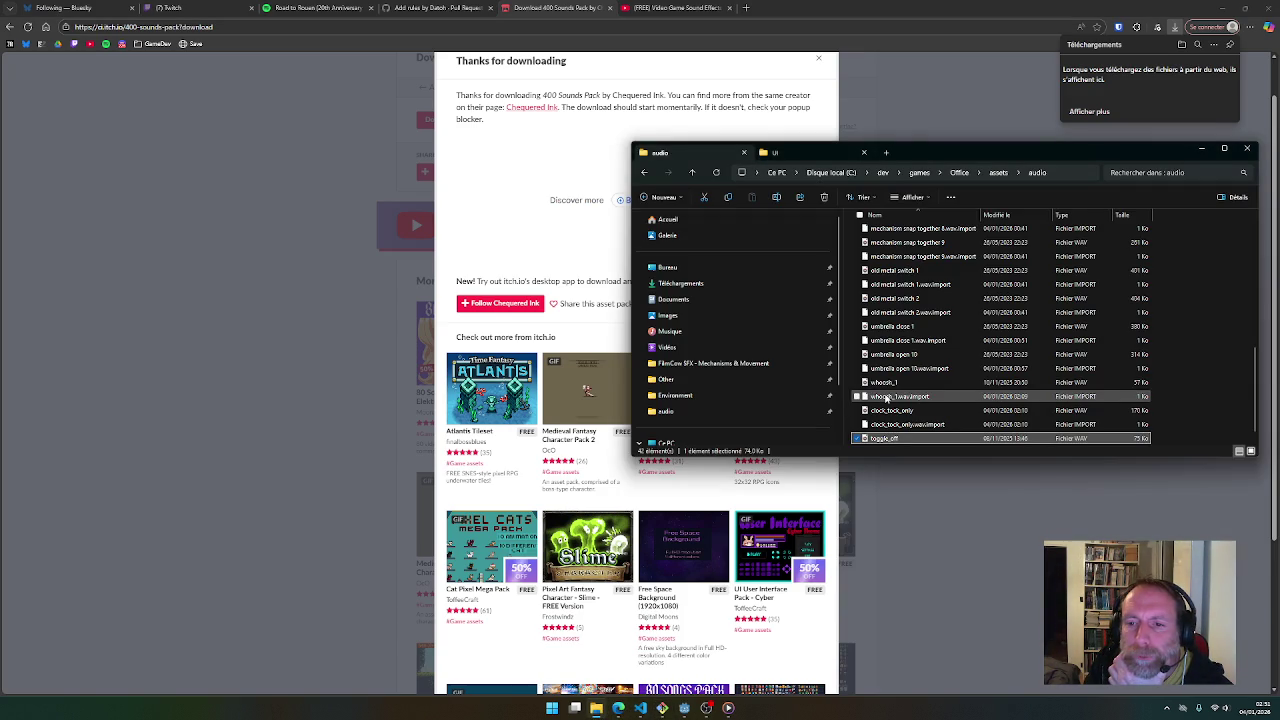
pyautogui.click(803, 157)
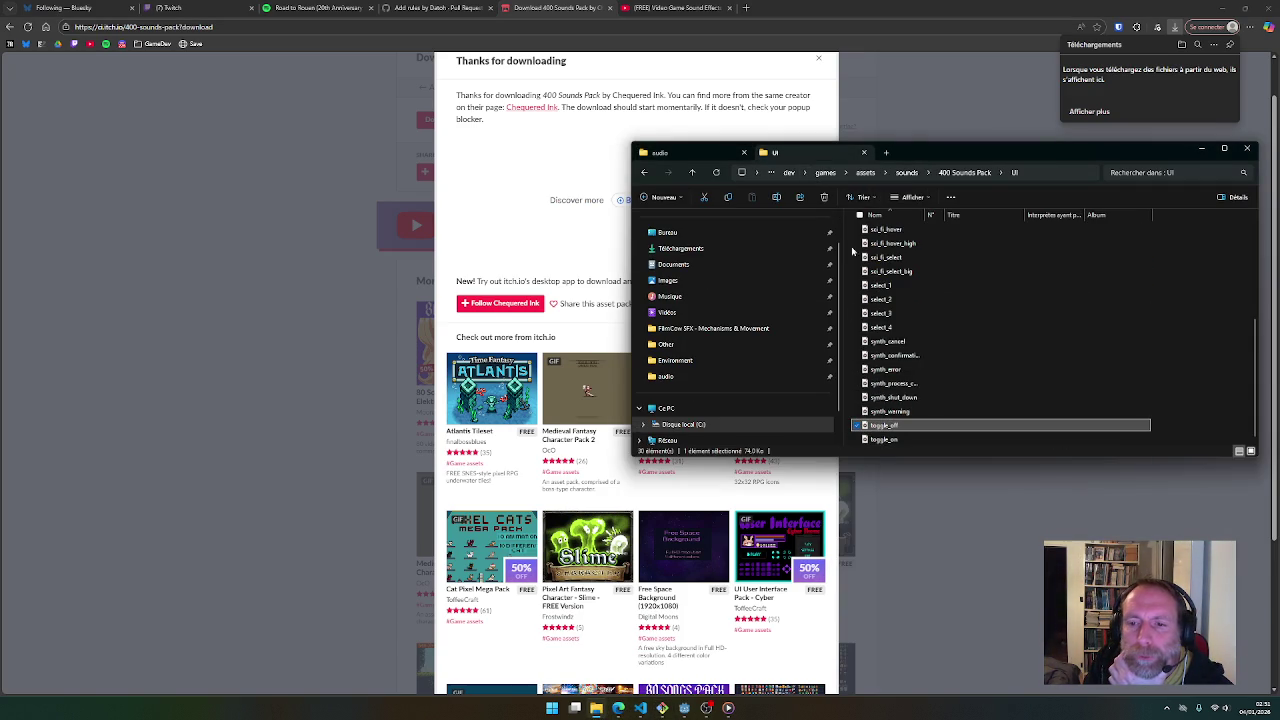
pyautogui.doubleClick(898, 440)
pyautogui.doubleClick(890, 426)
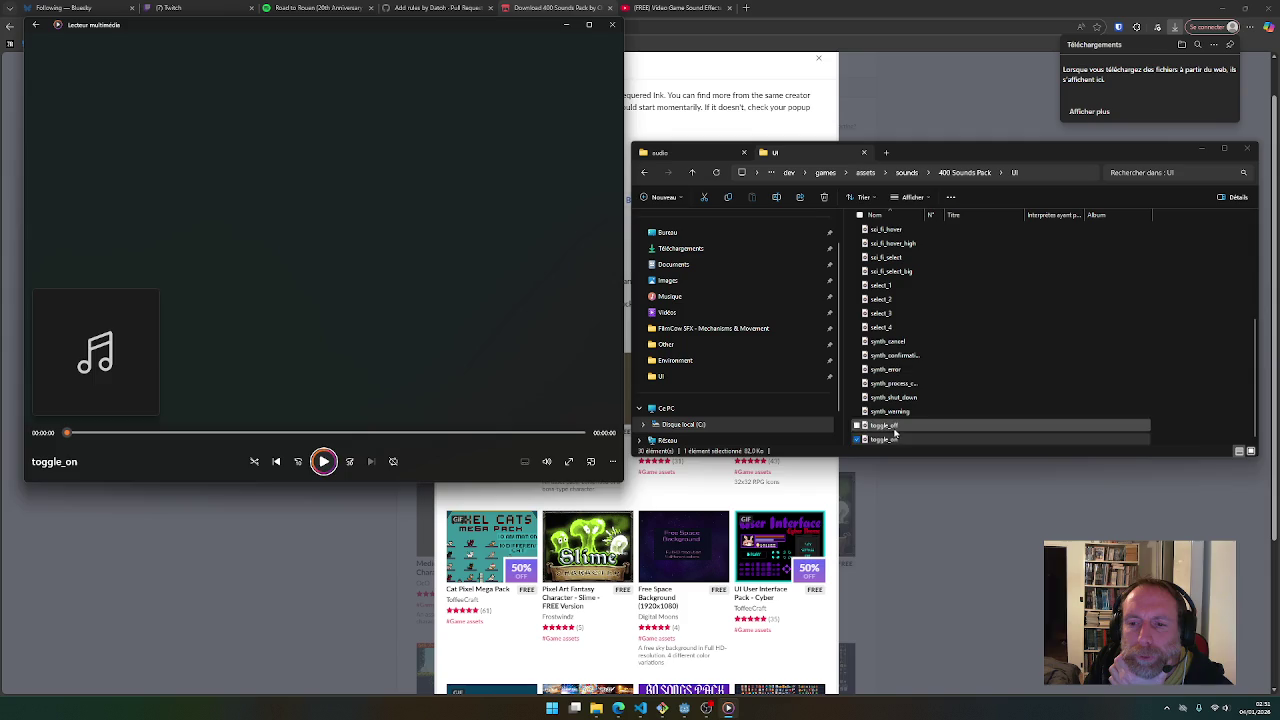
pyautogui.doubleClick(890, 412)
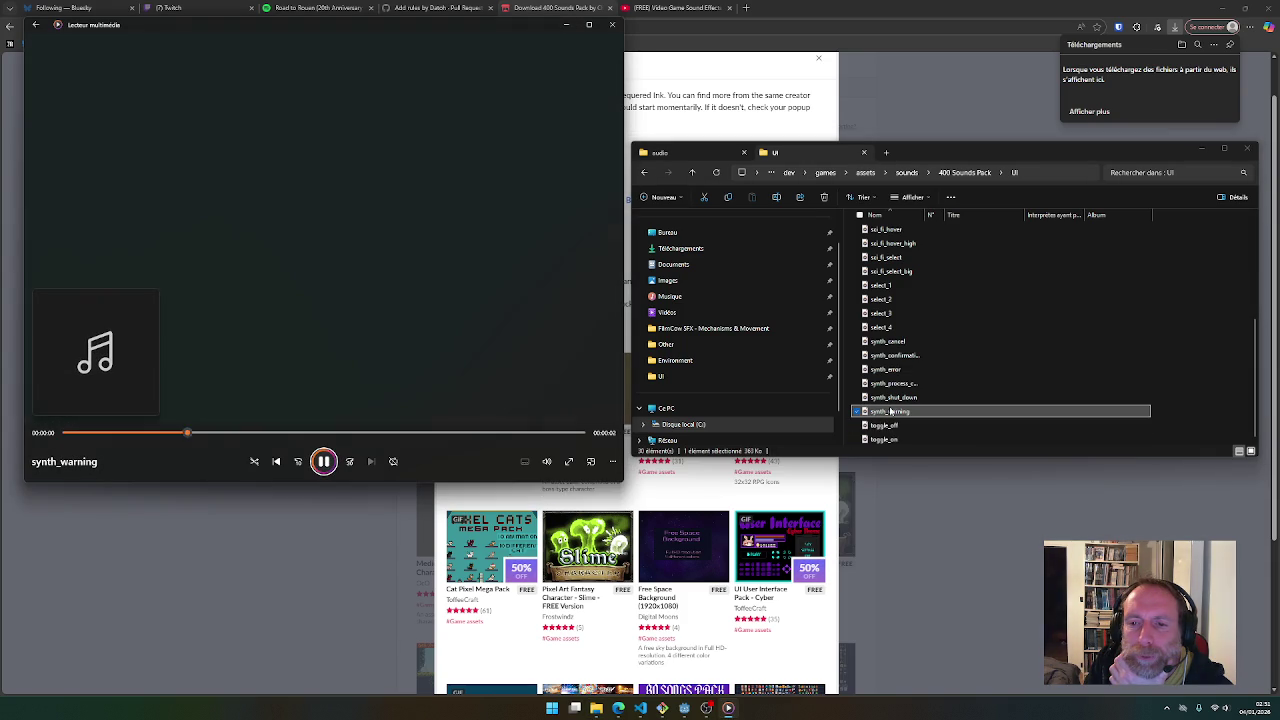
pyautogui.doubleClick(891, 398)
pyautogui.doubleClick(893, 385)
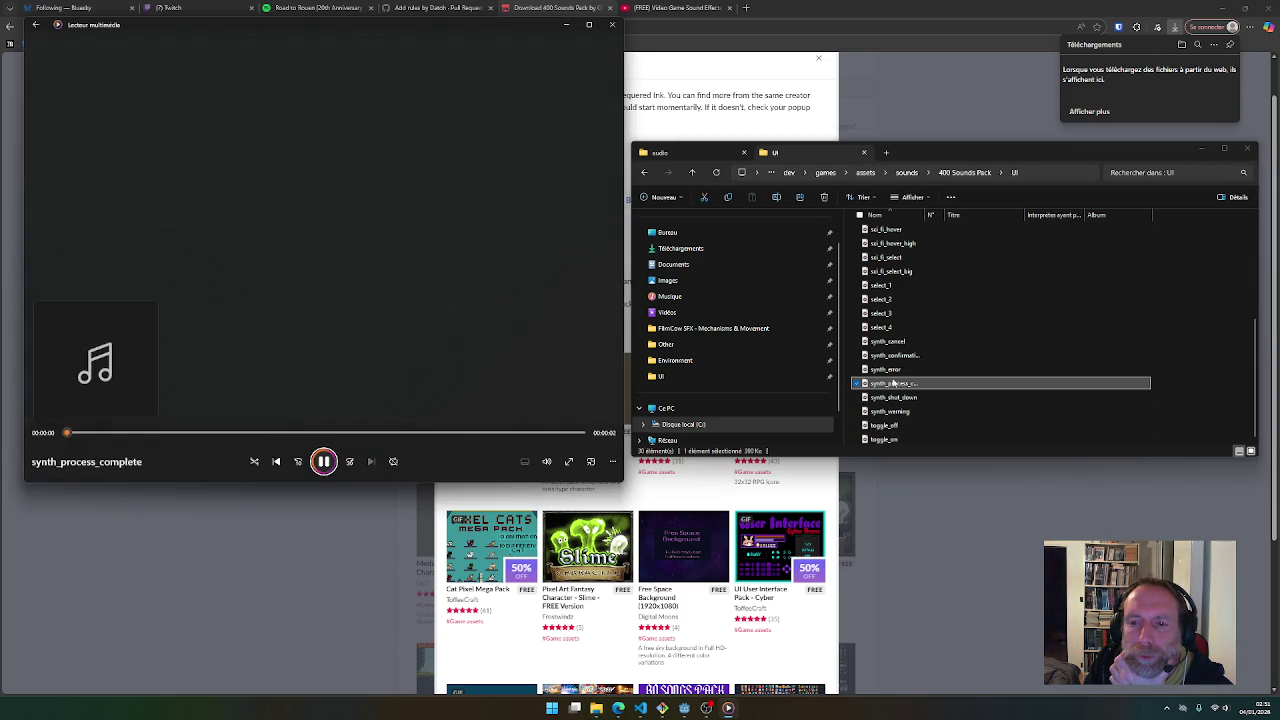
pyautogui.doubleClick(882, 327)
pyautogui.doubleClick(890, 313)
pyautogui.doubleClick(889, 299)
pyautogui.doubleClick(889, 271)
# Preview pop_4, click_double_on_2, click_double_on and cancel, then replay toggle_off
pyautogui.scroll(3, 888, 297)
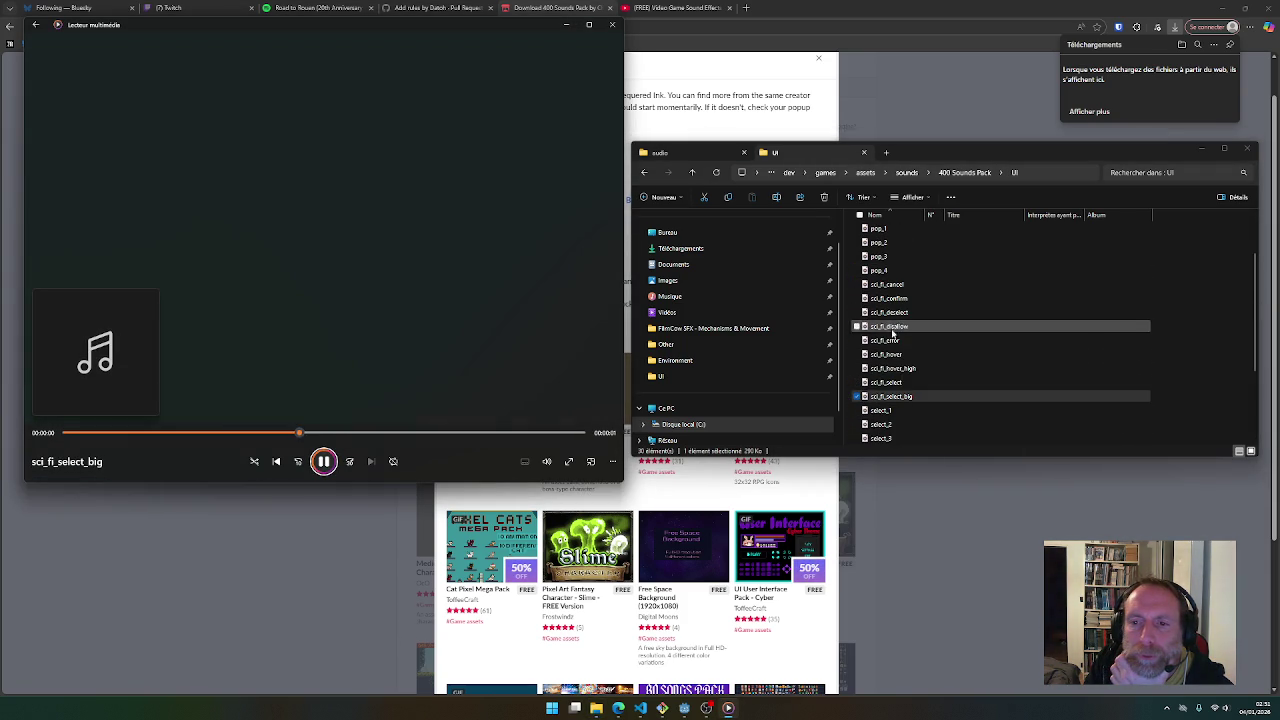
pyautogui.doubleClick(885, 270)
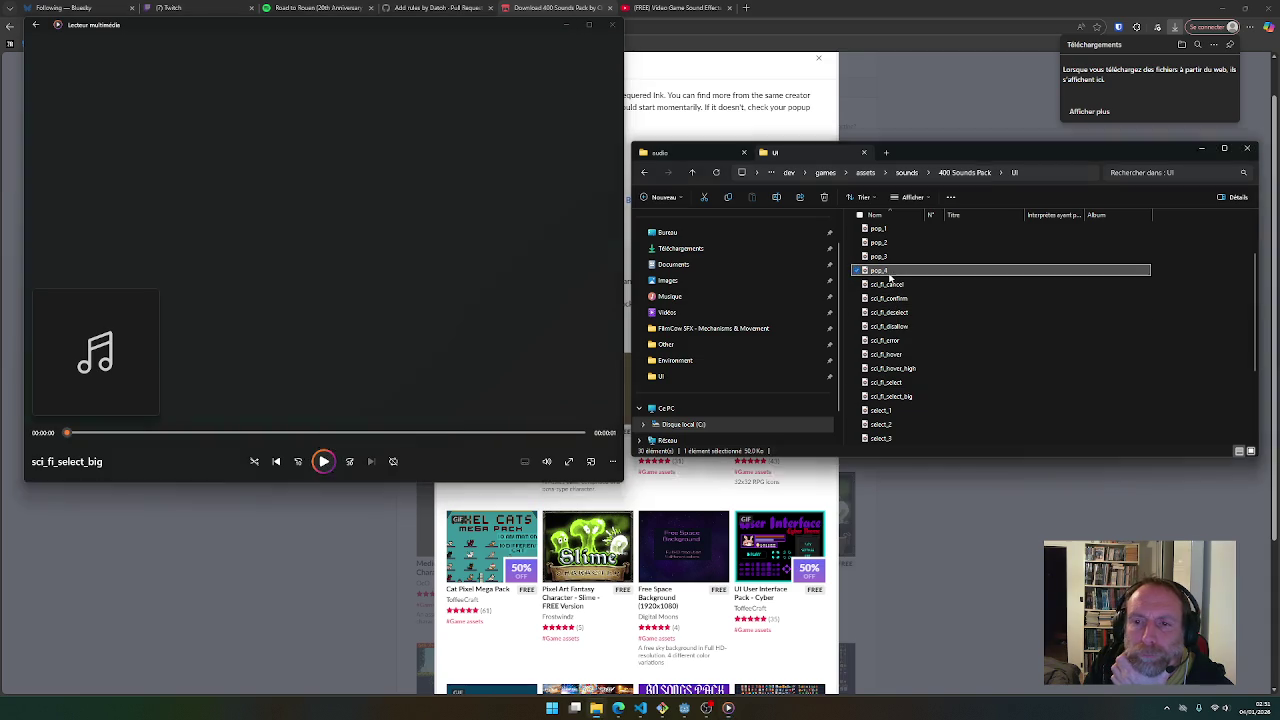
pyautogui.scroll(2, 888, 290)
pyautogui.doubleClick(888, 288)
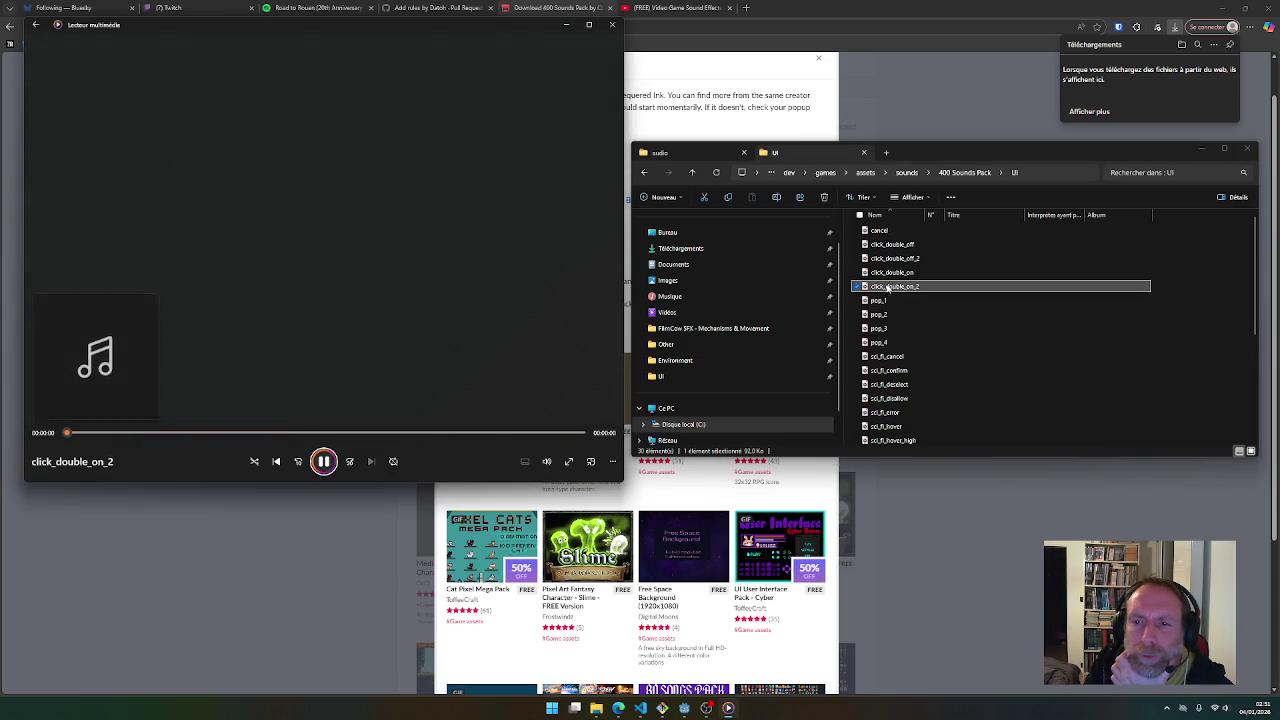
pyautogui.doubleClick(883, 273)
pyautogui.doubleClick(882, 231)
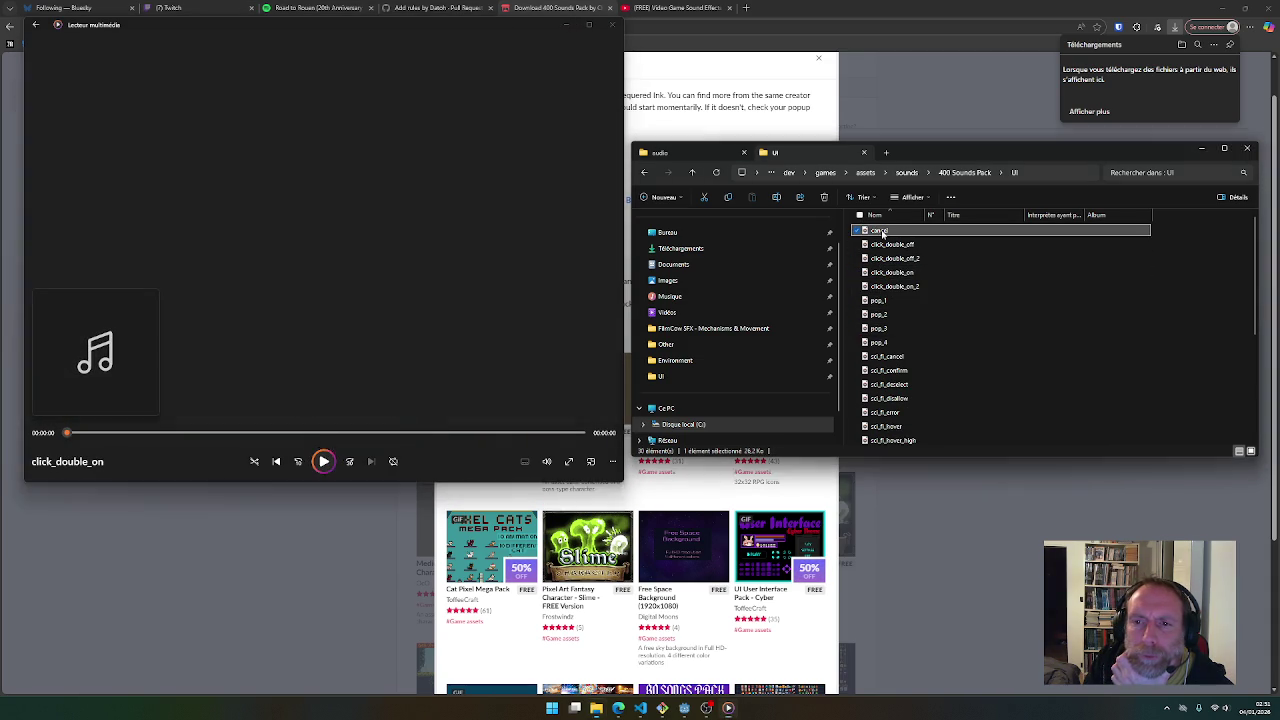
pyautogui.doubleClick(882, 231)
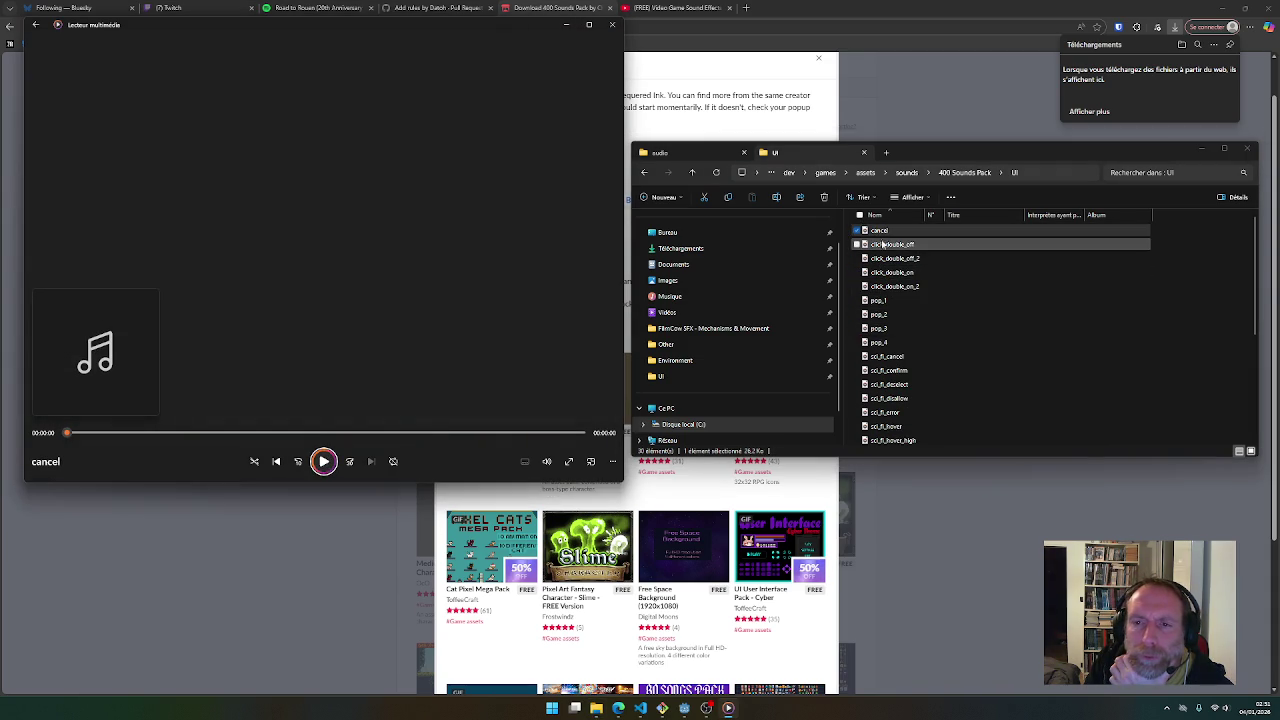
pyautogui.doubleClick(882, 231)
pyautogui.scroll(-3, 890, 300)
pyautogui.click(905, 383)
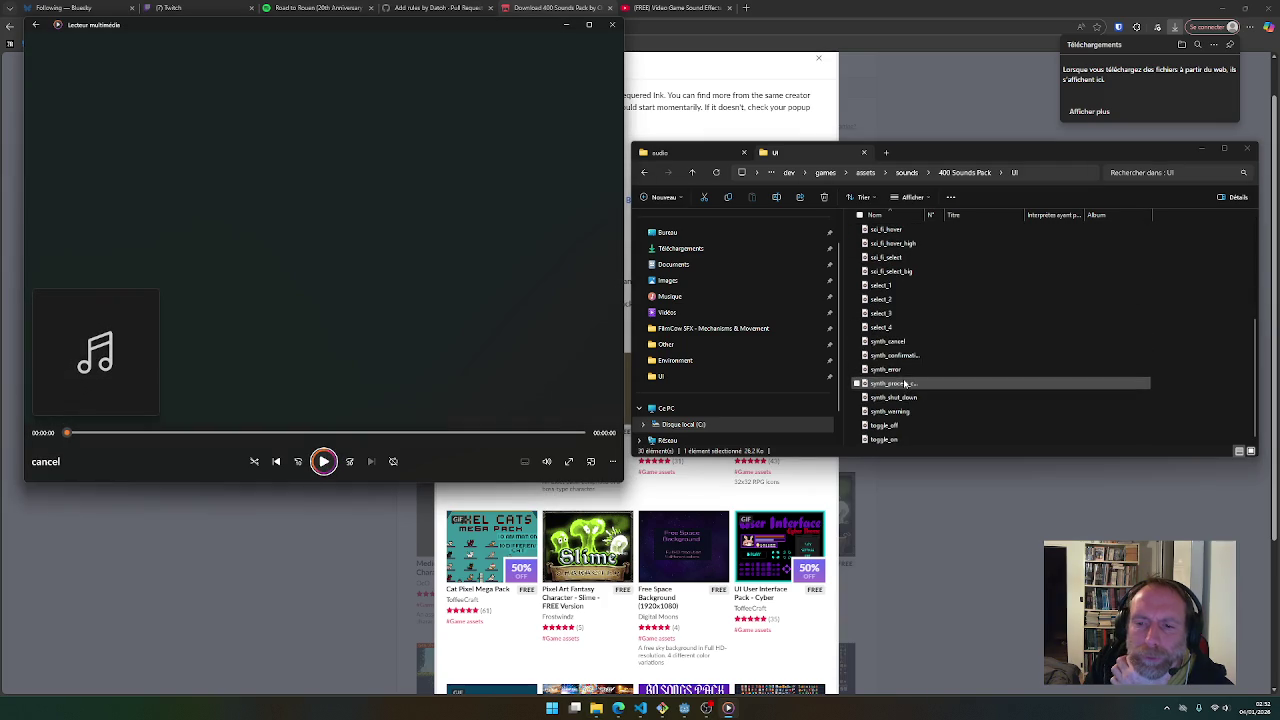
pyautogui.scroll(-1, 900, 400)
pyautogui.doubleClick(890, 425)
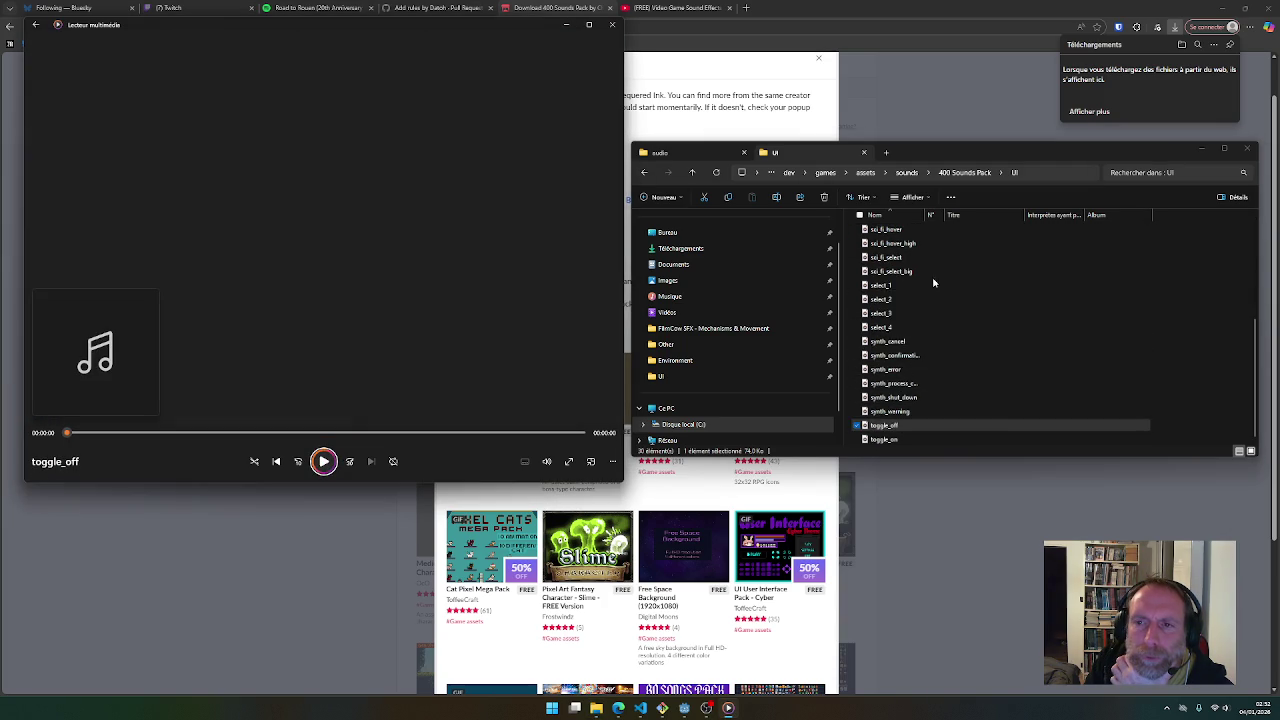
pyautogui.scroll(5, 900, 350)
# Glance at Card and Board, then preview Combat and Gore's crunch, slap, squelching_1, punch_3, punch and kick
pyautogui.click(973, 172)
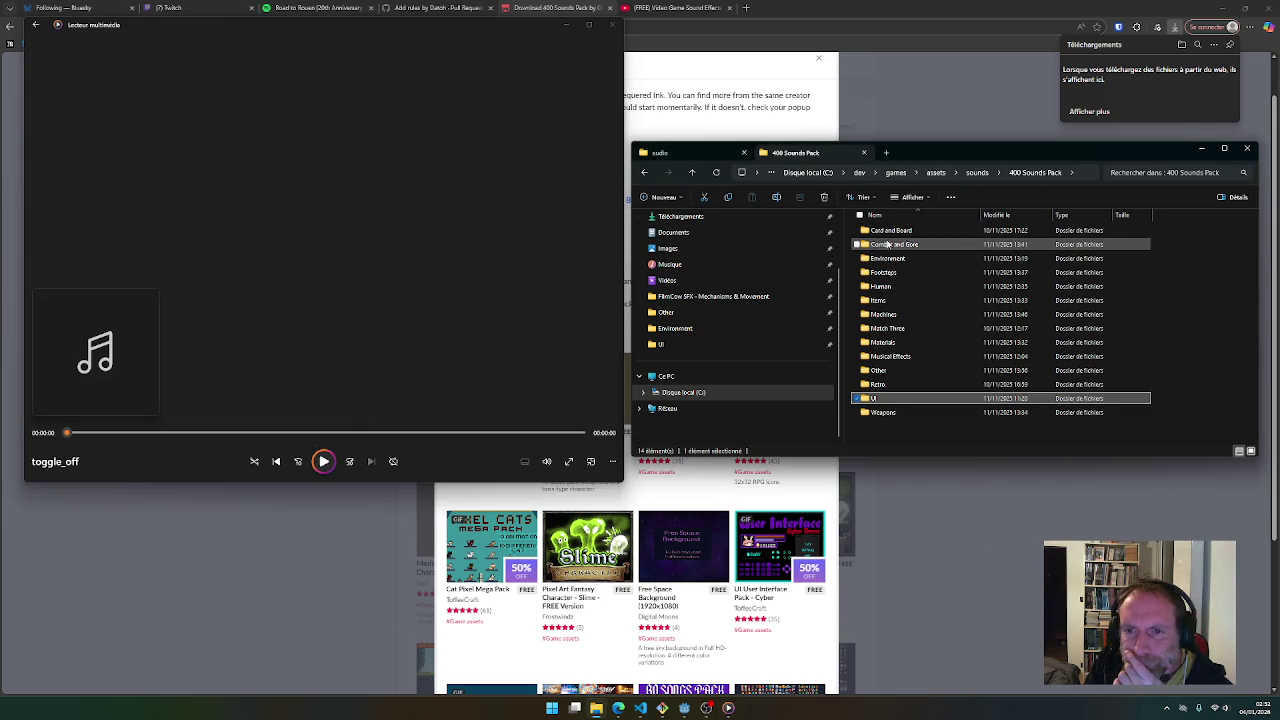
pyautogui.doubleClick(886, 230)
pyautogui.scroll(-3, 872, 425)
pyautogui.click(979, 174)
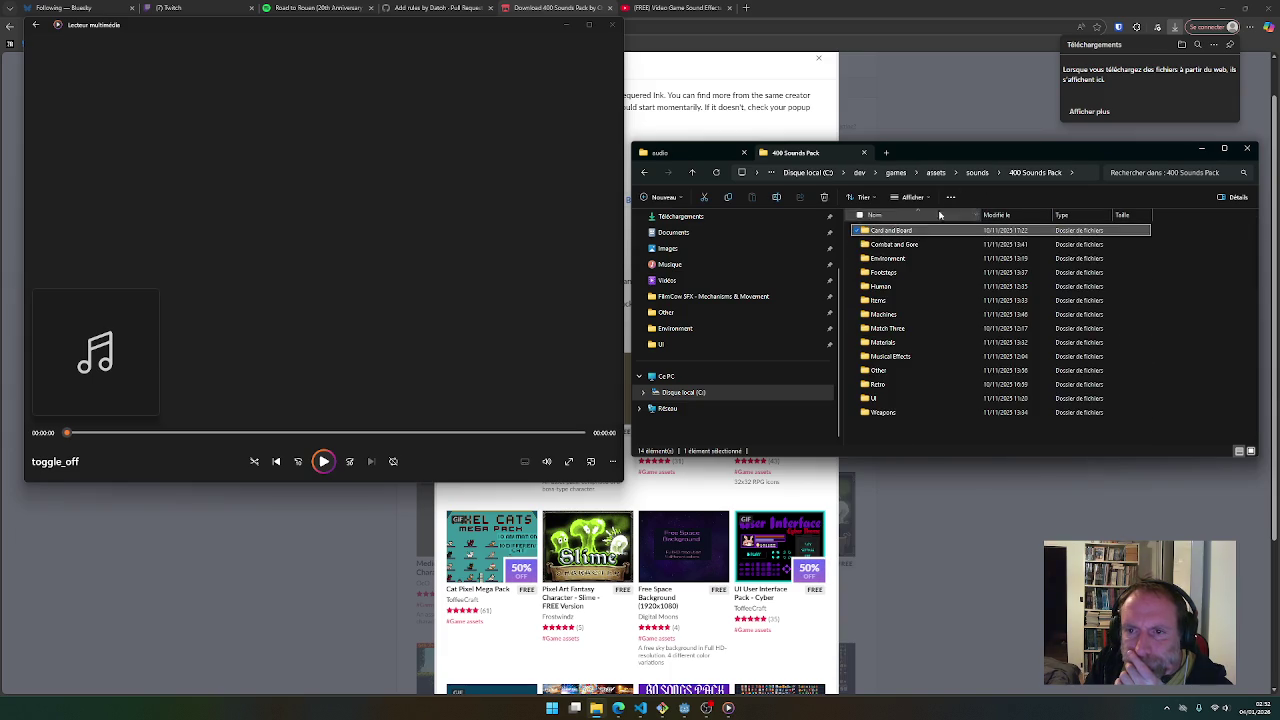
pyautogui.doubleClick(886, 244)
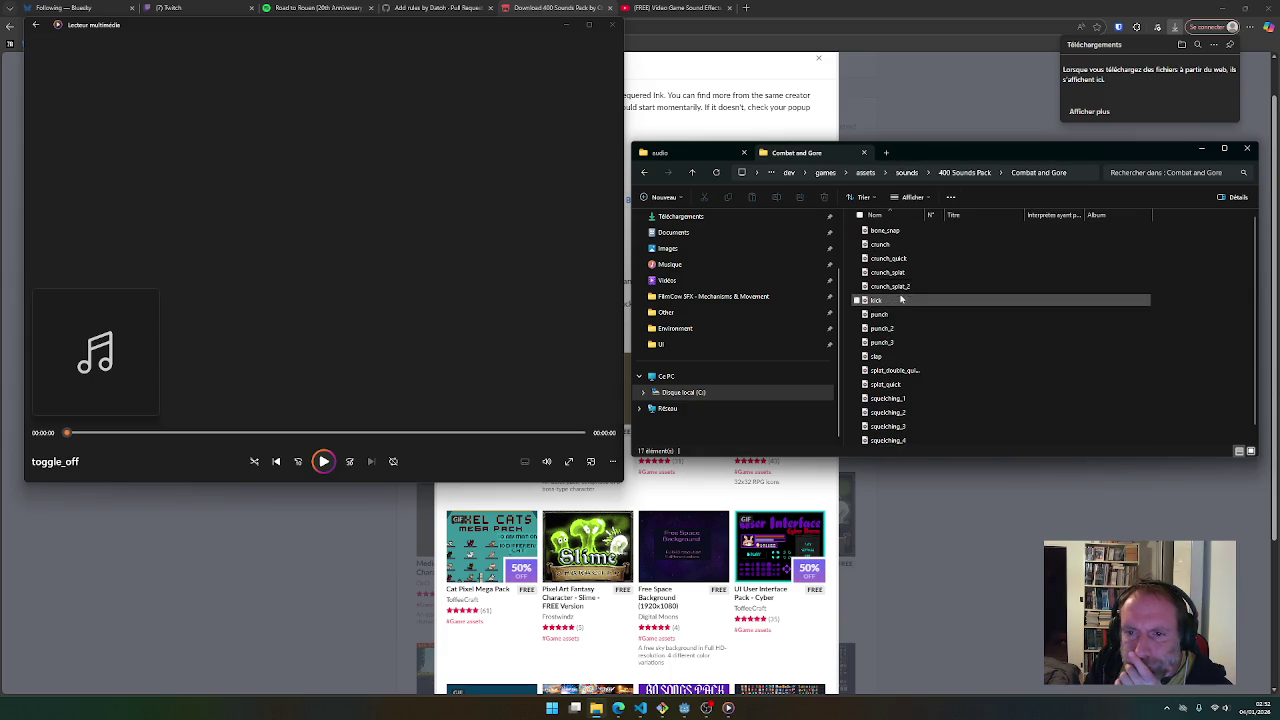
pyautogui.doubleClick(887, 246)
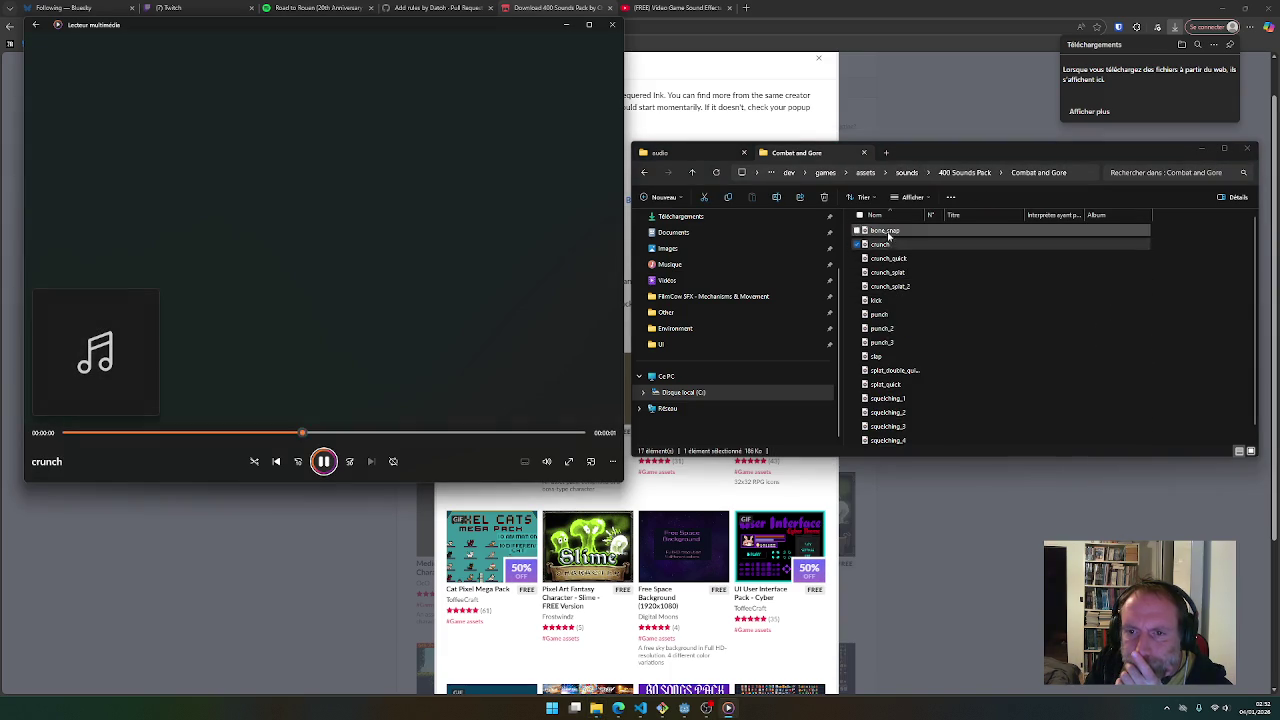
pyautogui.doubleClick(879, 357)
pyautogui.press('Down')
pyautogui.press('Down')
pyautogui.press('Down')
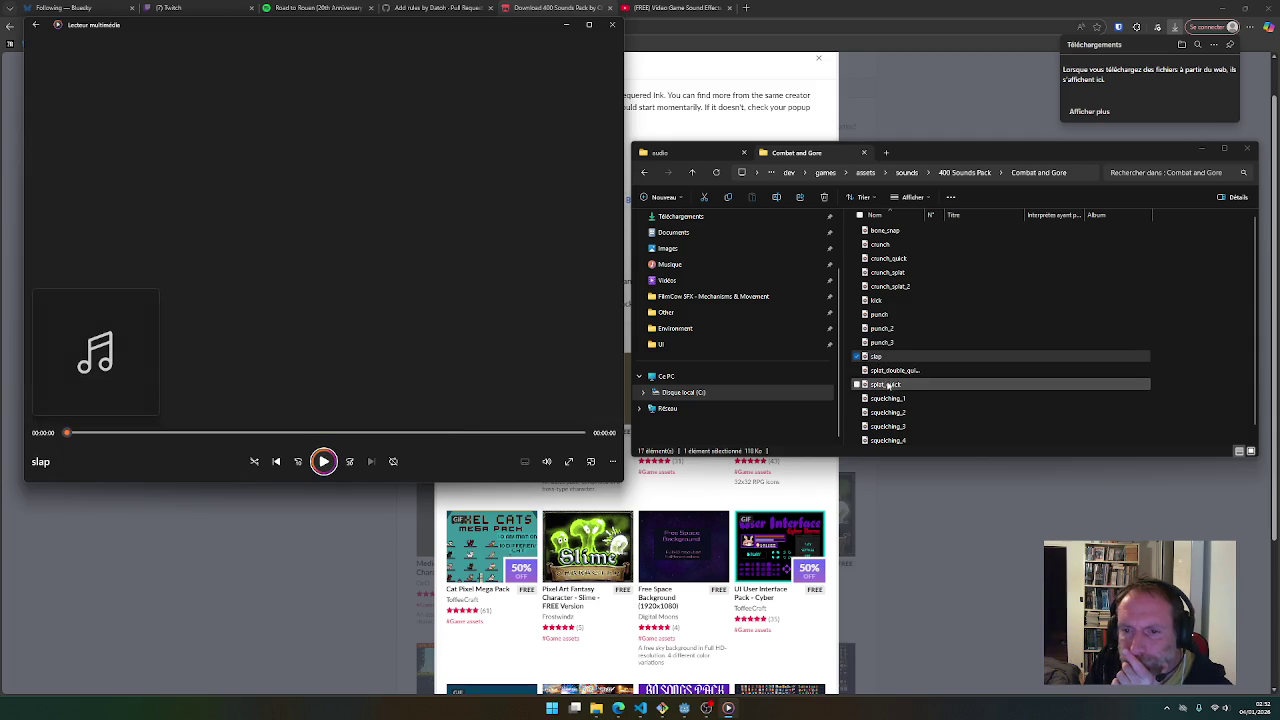
pyautogui.press('Return')
pyautogui.doubleClick(880, 342)
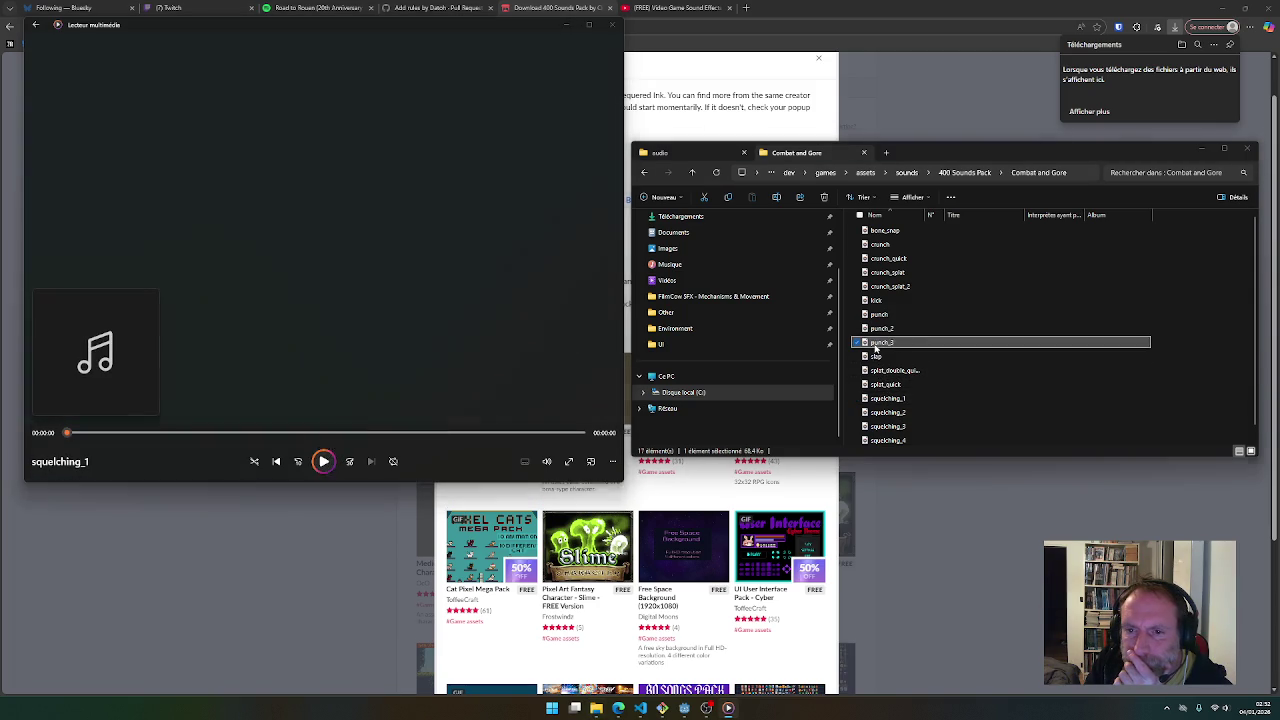
pyautogui.doubleClick(878, 314)
pyautogui.doubleClick(875, 300)
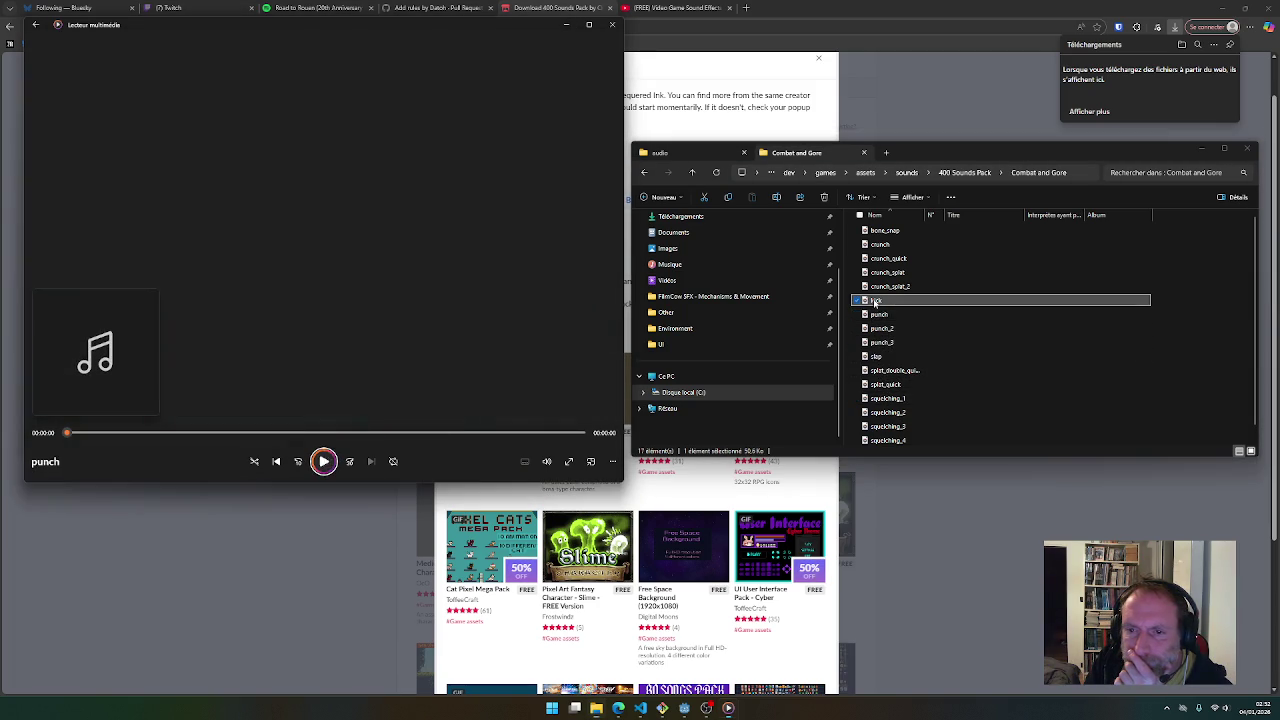
# Preview swipe, splat_quick, splat_double_quick, crunch_splat and crunch_quick, ending on crunch, then close the folder window
pyautogui.scroll(-1, 872, 390)
pyautogui.doubleClick(886, 441)
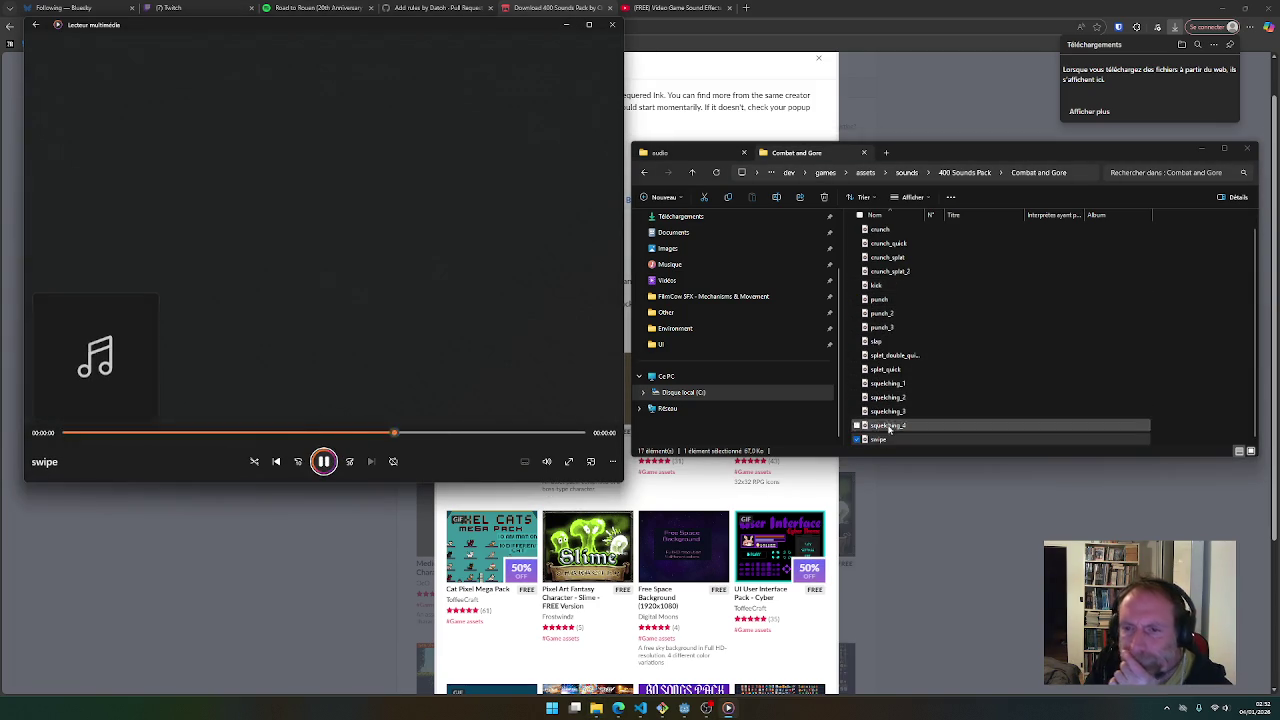
pyautogui.doubleClick(899, 383)
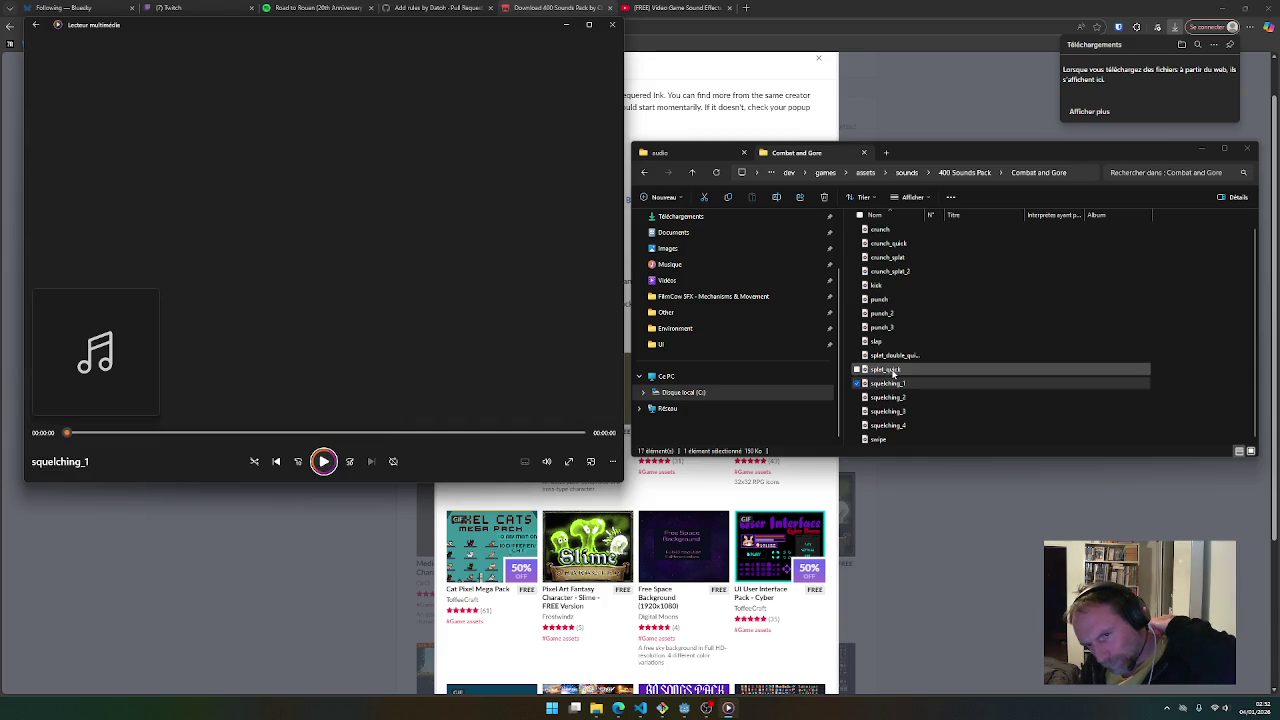
pyautogui.doubleClick(886, 369)
pyautogui.doubleClick(880, 342)
pyautogui.doubleClick(888, 355)
pyautogui.doubleClick(881, 327)
pyautogui.doubleClick(881, 300)
pyautogui.doubleClick(877, 286)
pyautogui.doubleClick(886, 258)
pyautogui.doubleClick(886, 244)
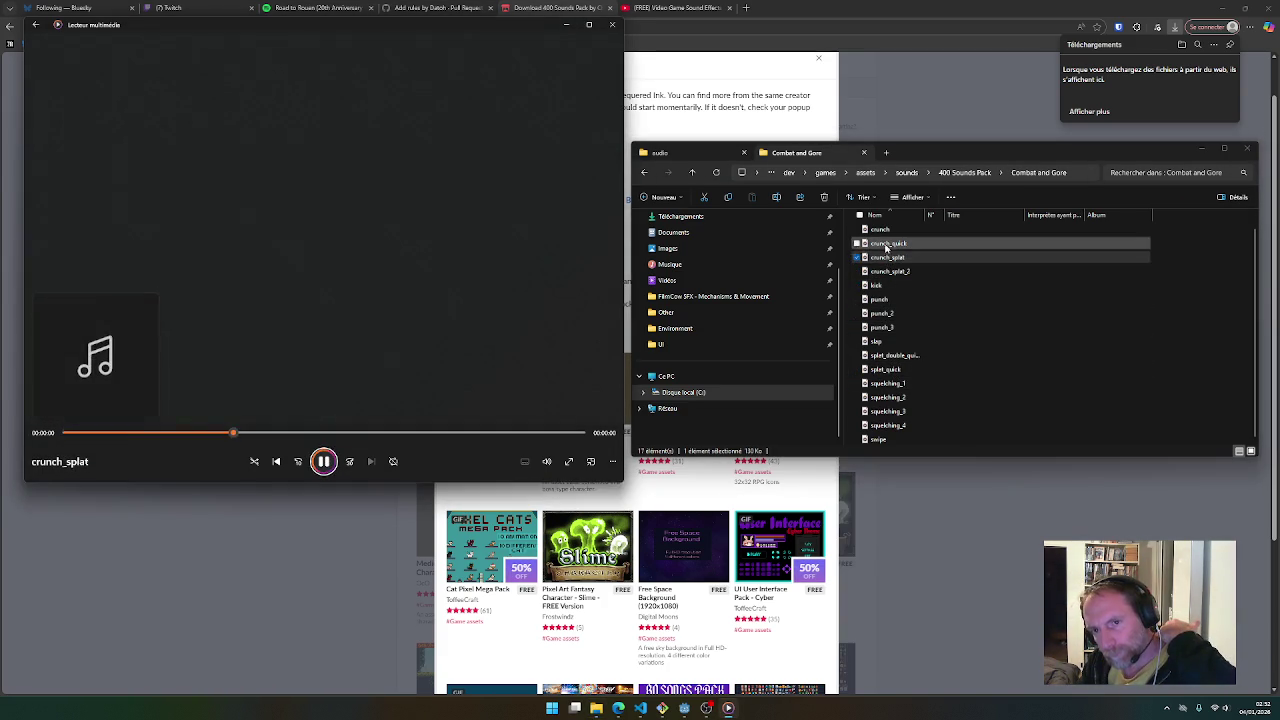
pyautogui.doubleClick(882, 231)
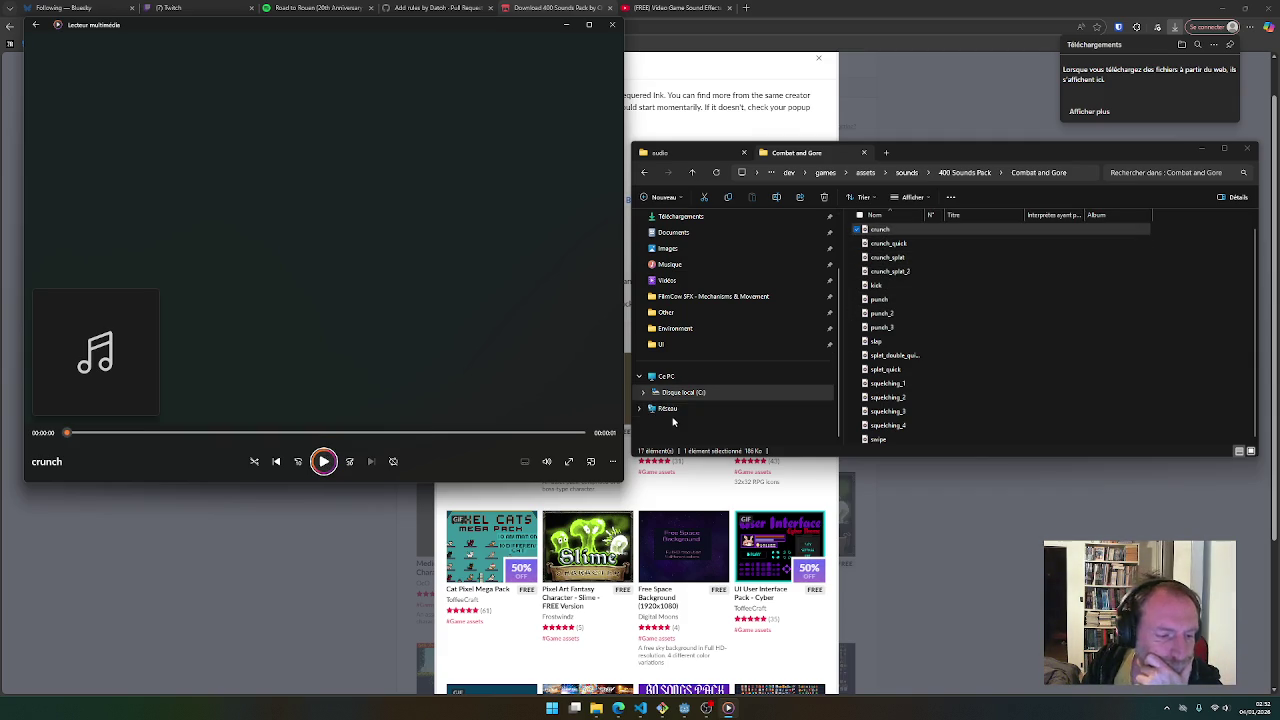
pyautogui.click(1246, 150)
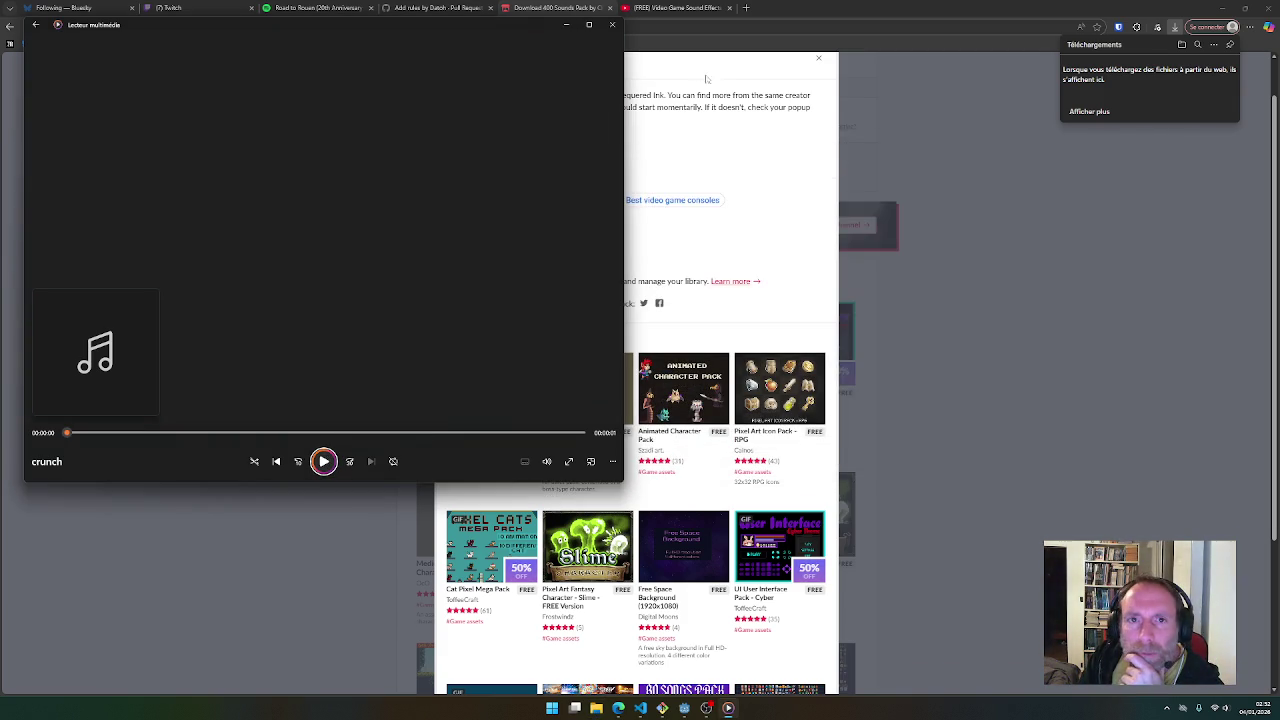
# Back in Godot, replace null on line 13 with the toggle_off.wav preload from line 12
pyautogui.click(611, 24)
pyautogui.click(695, 708)
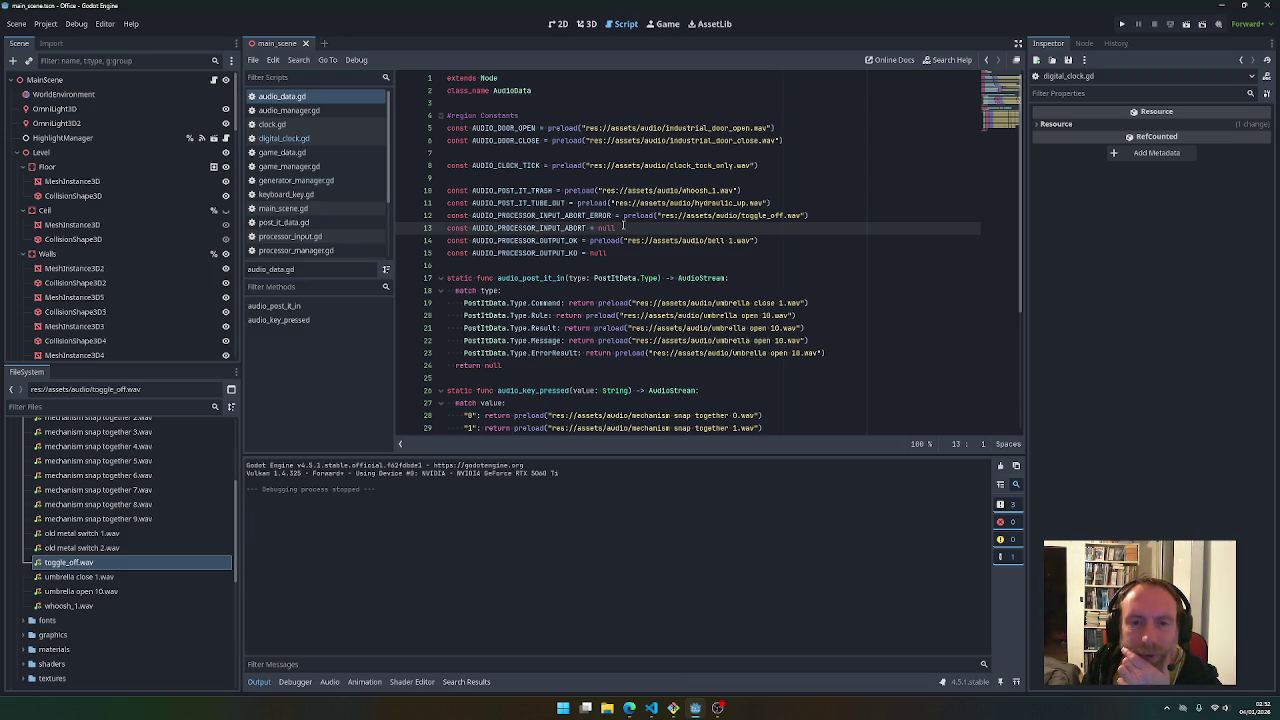
pyautogui.moveTo(623, 215); pyautogui.dragTo(816, 213)
pyautogui.hotkey('ctrl', 'c')
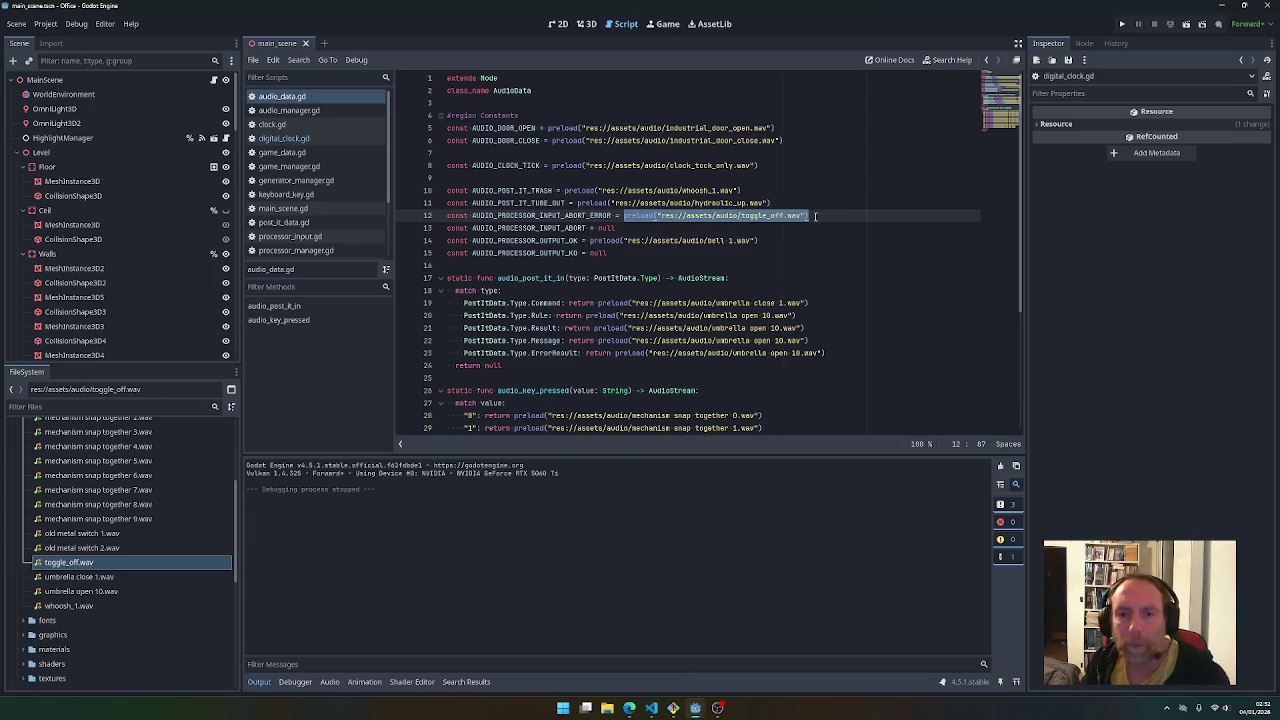
pyautogui.doubleClick(604, 228)
pyautogui.hotkey('ctrl', 'v')
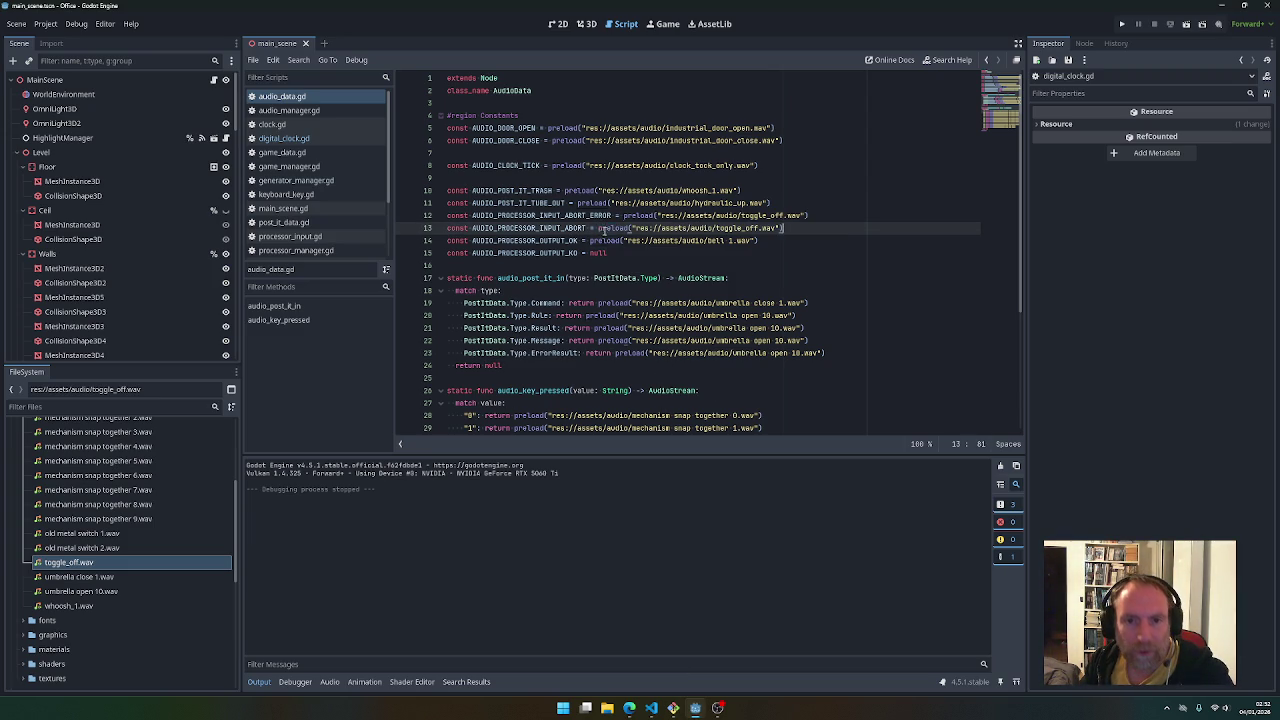
# Replace null on line 15 with the bell 1.wav preload from line 14, then run the game
pyautogui.moveTo(590, 241); pyautogui.dragTo(772, 236)
pyautogui.hotkey('ctrl', 'c')
pyautogui.doubleClick(604, 253)
pyautogui.hotkey('ctrl', 'v')
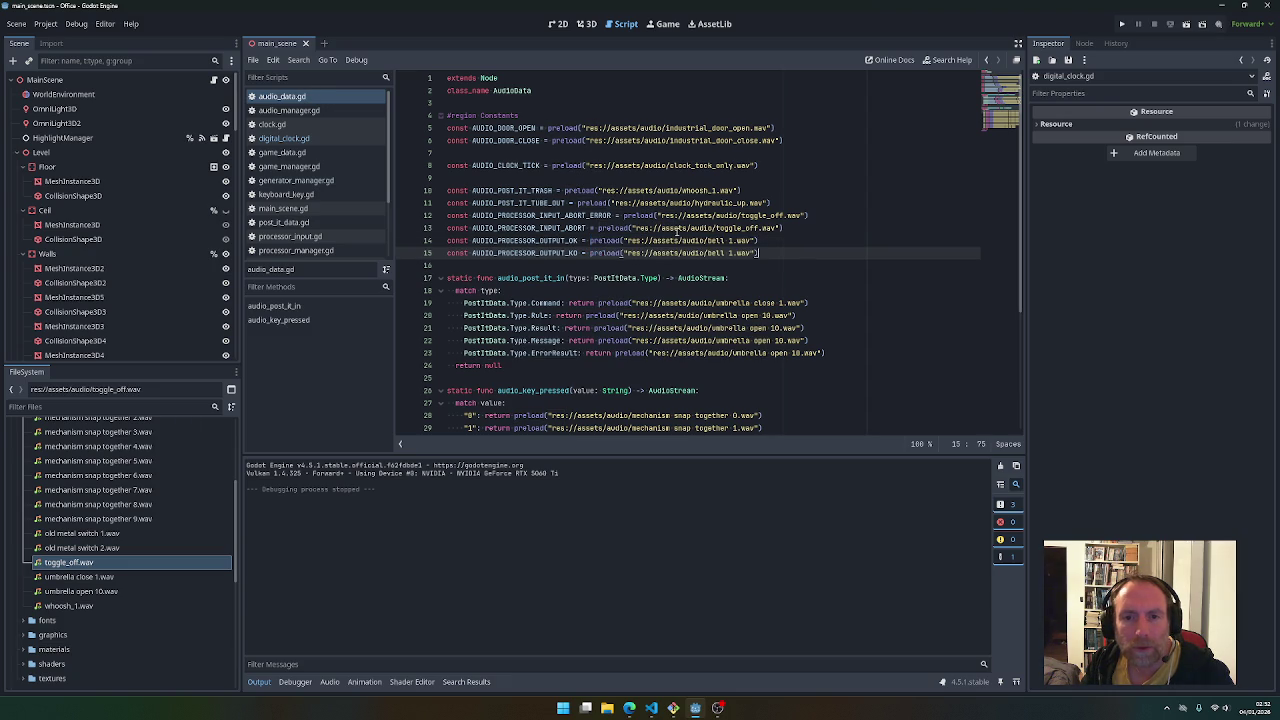
pyautogui.click(1122, 28)
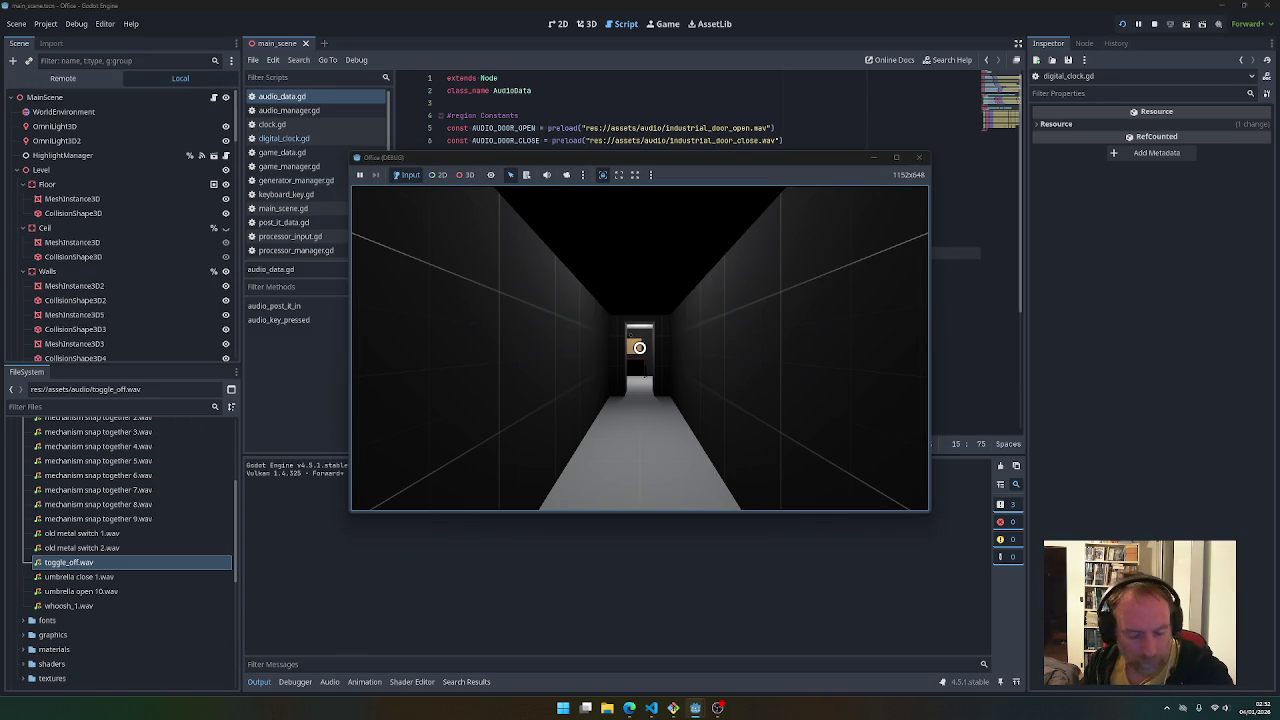
# Walk to the lit room, press the red wall button, enter code 1421 on the keypad, then stop the game
pyautogui.press('w')
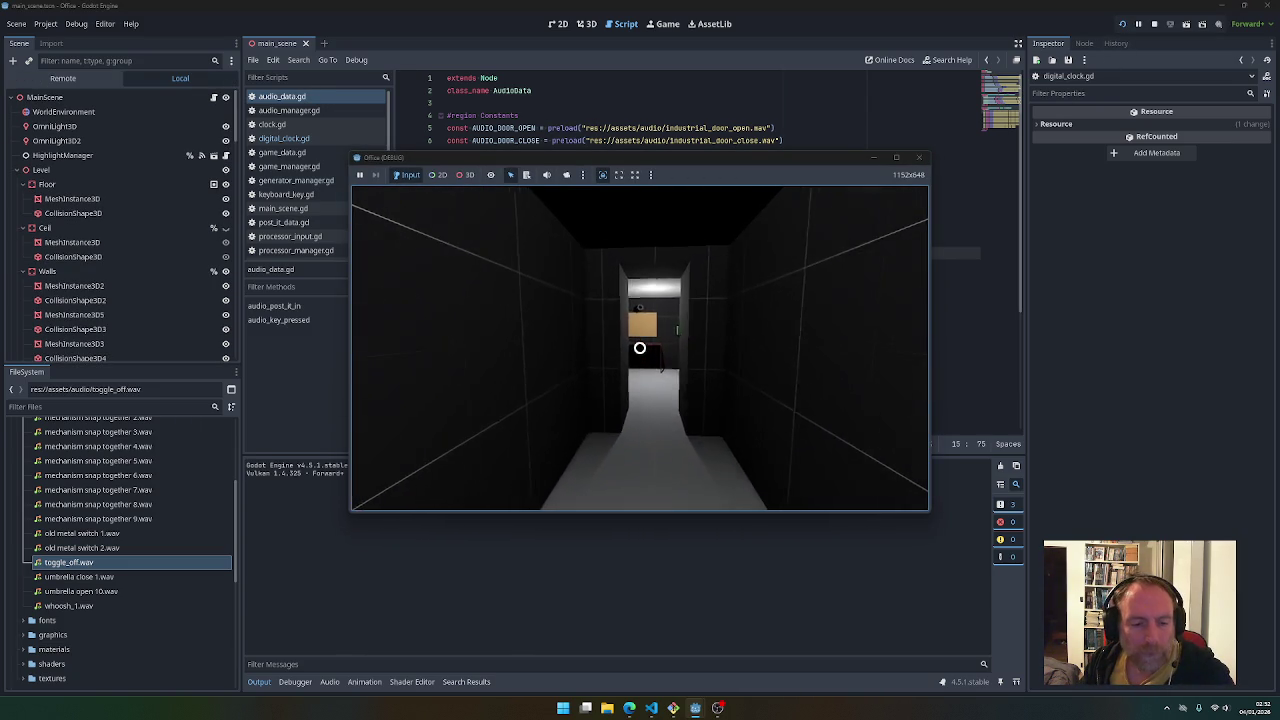
pyautogui.press('w')
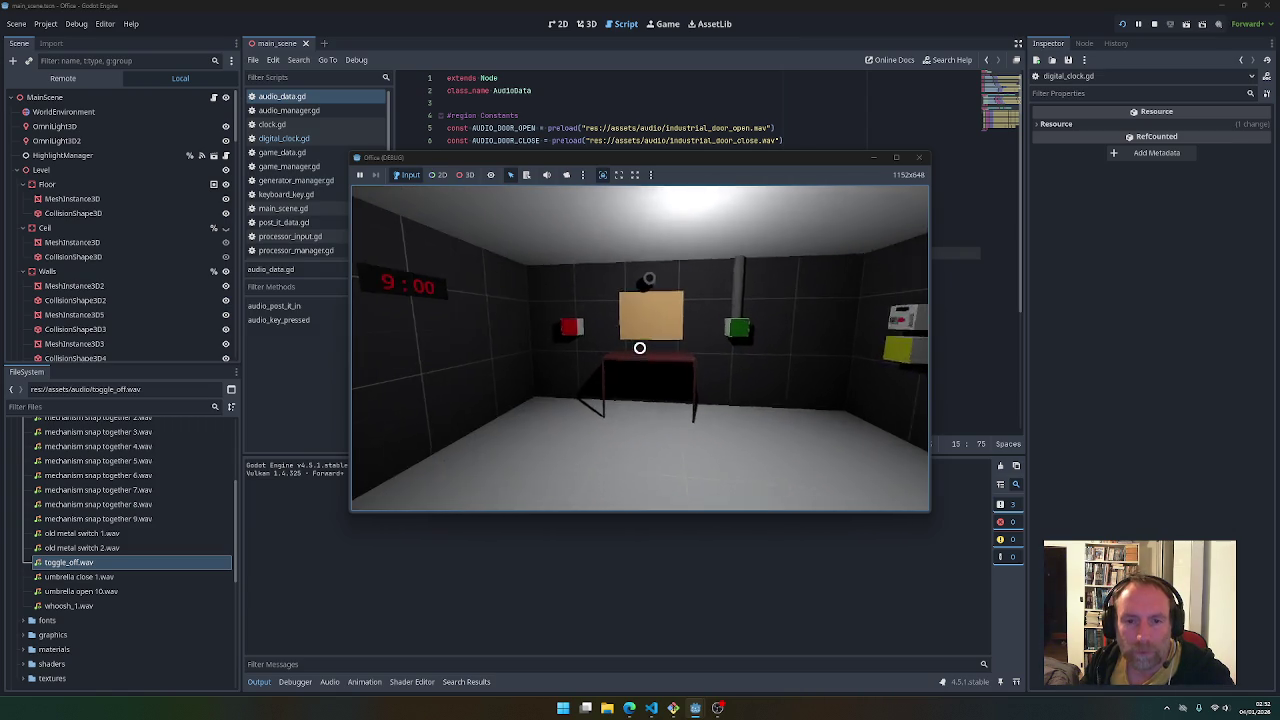
pyautogui.press('w')
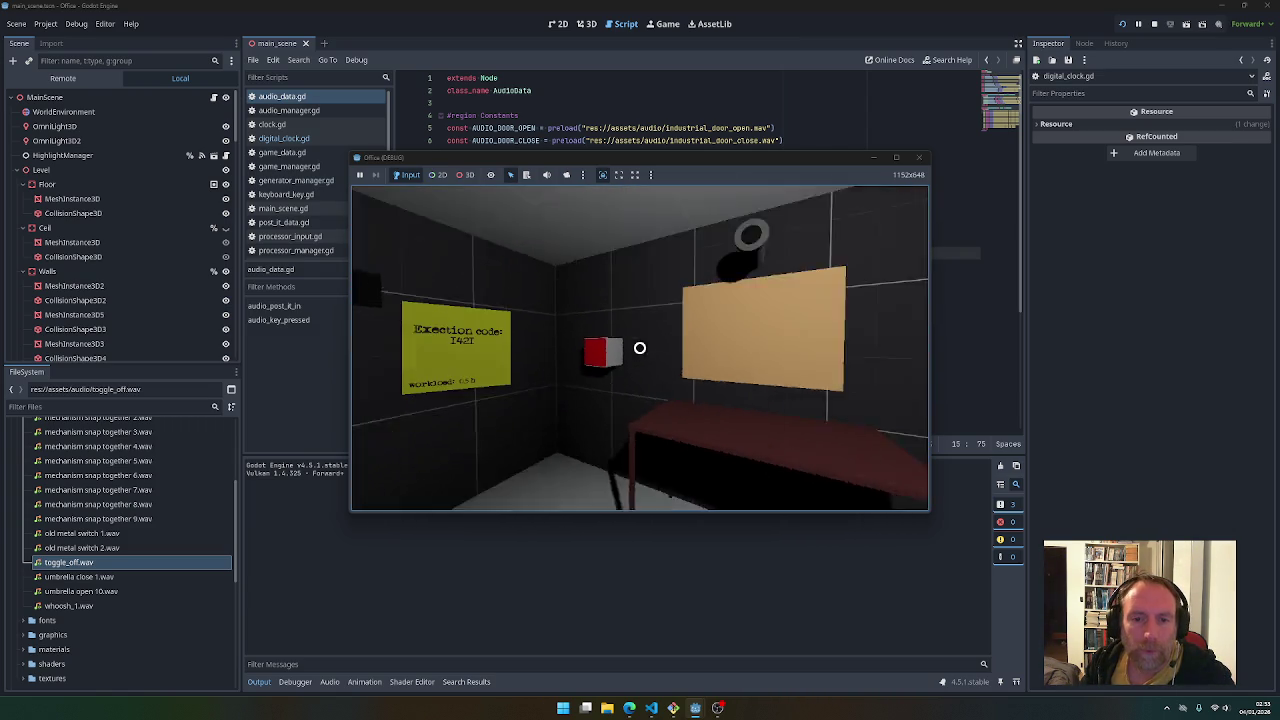
pyautogui.click(640, 347)
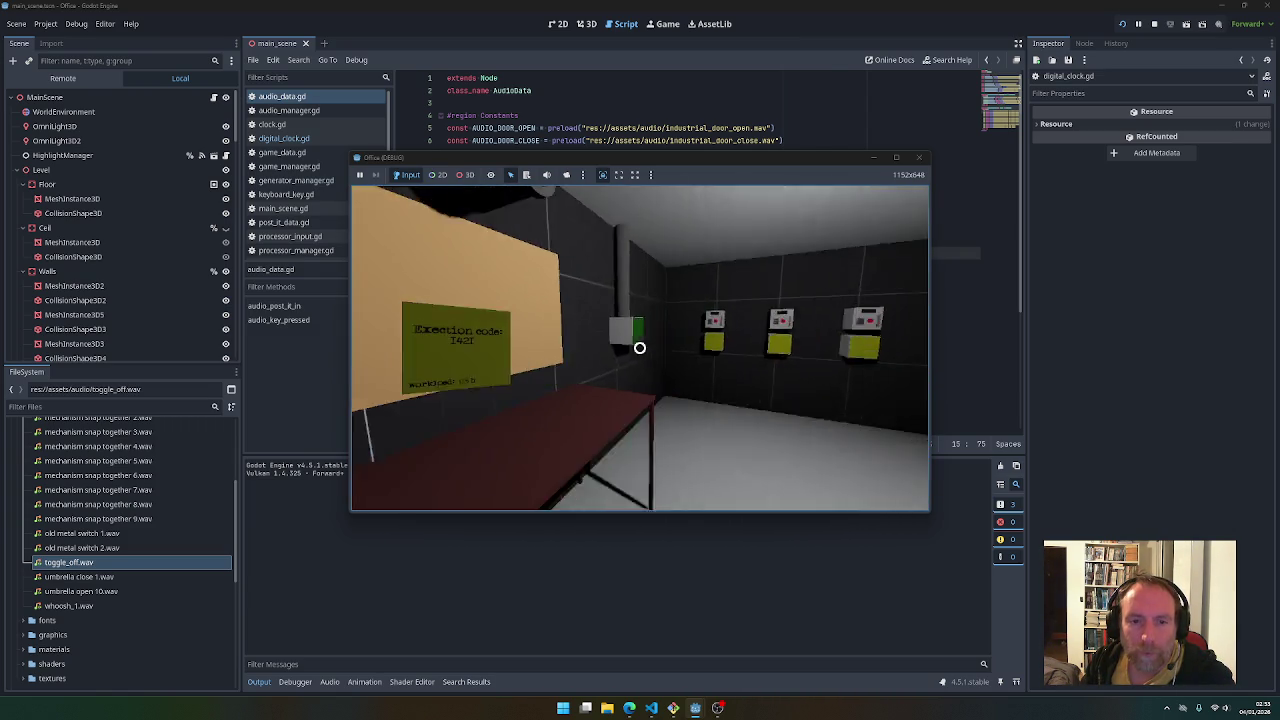
pyautogui.press('w')
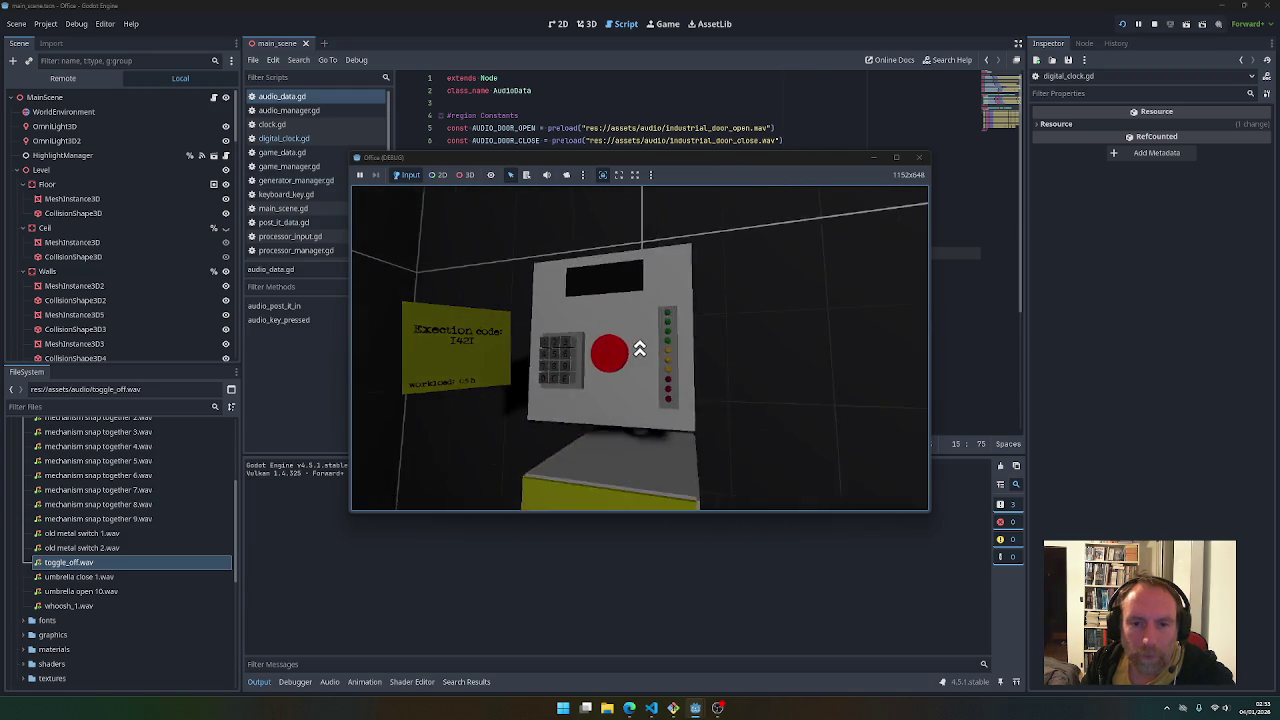
pyautogui.click(640, 347)
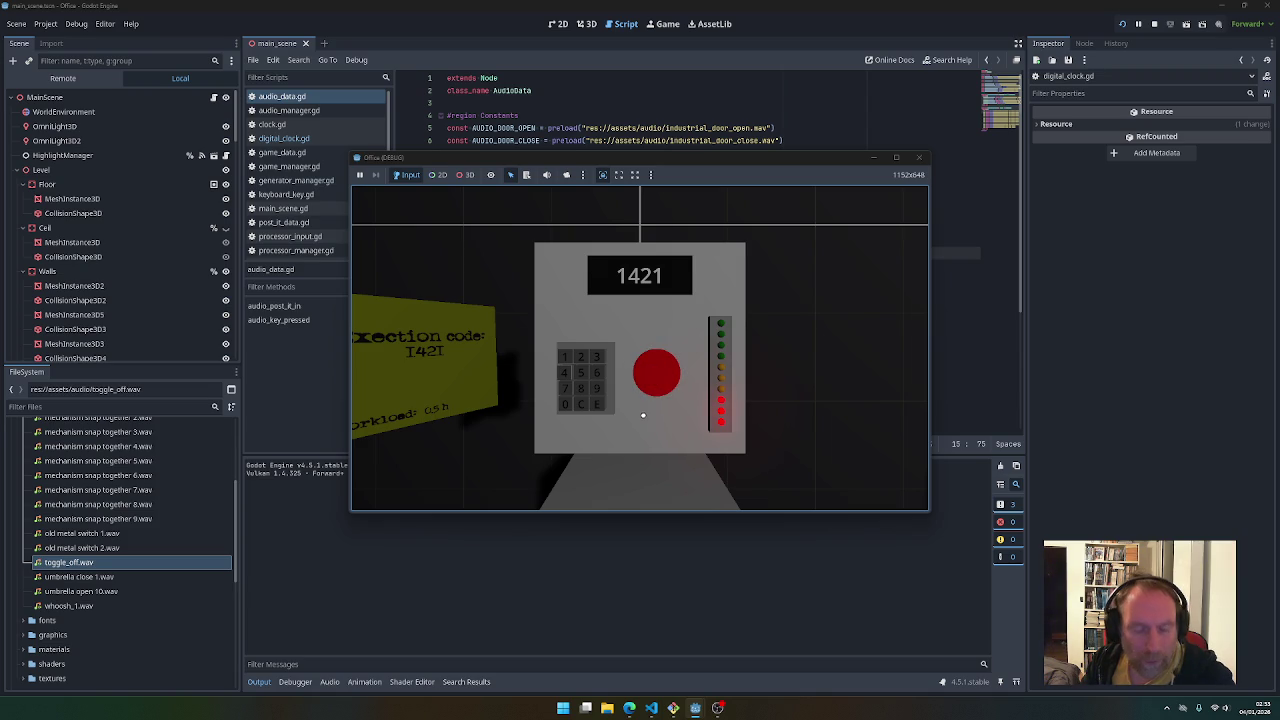
pyautogui.press('F8')
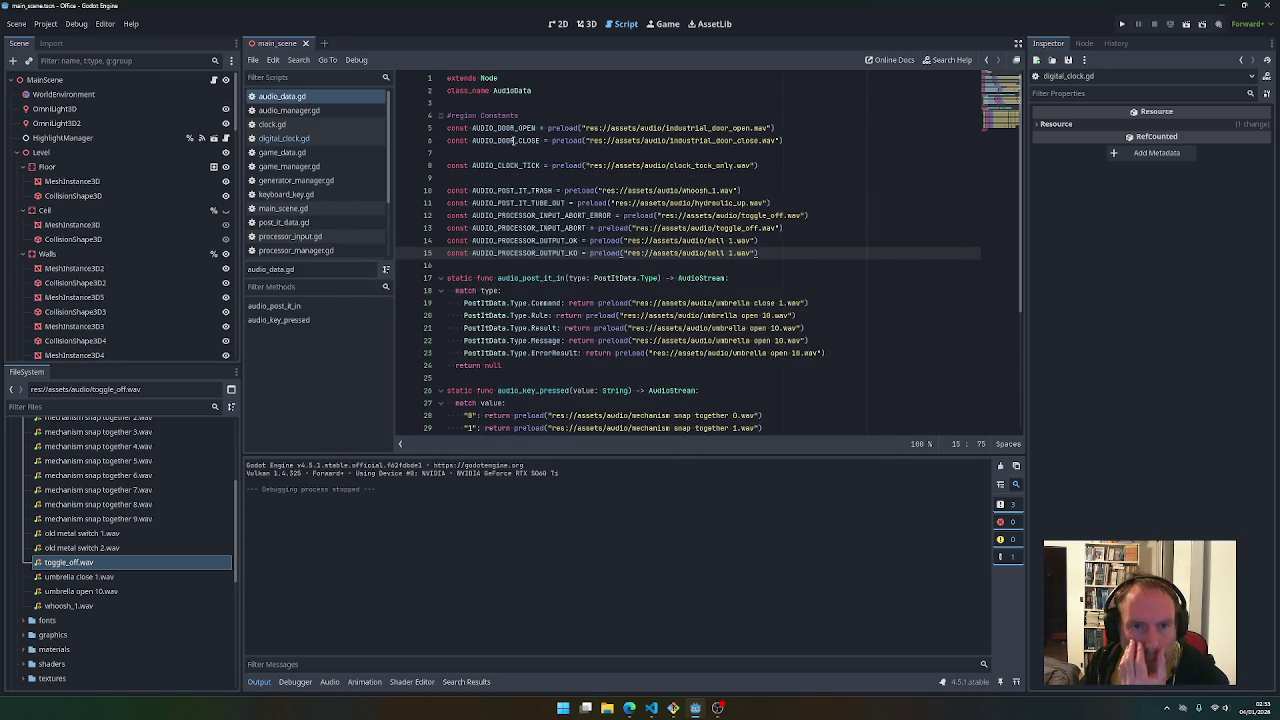
# Search the project for usages of AUDIO_POST_IT_TRASH and AUDIO_POST_IT_TUBE_OUT
pyautogui.doubleClick(508, 166)
pyautogui.doubleClick(513, 190)
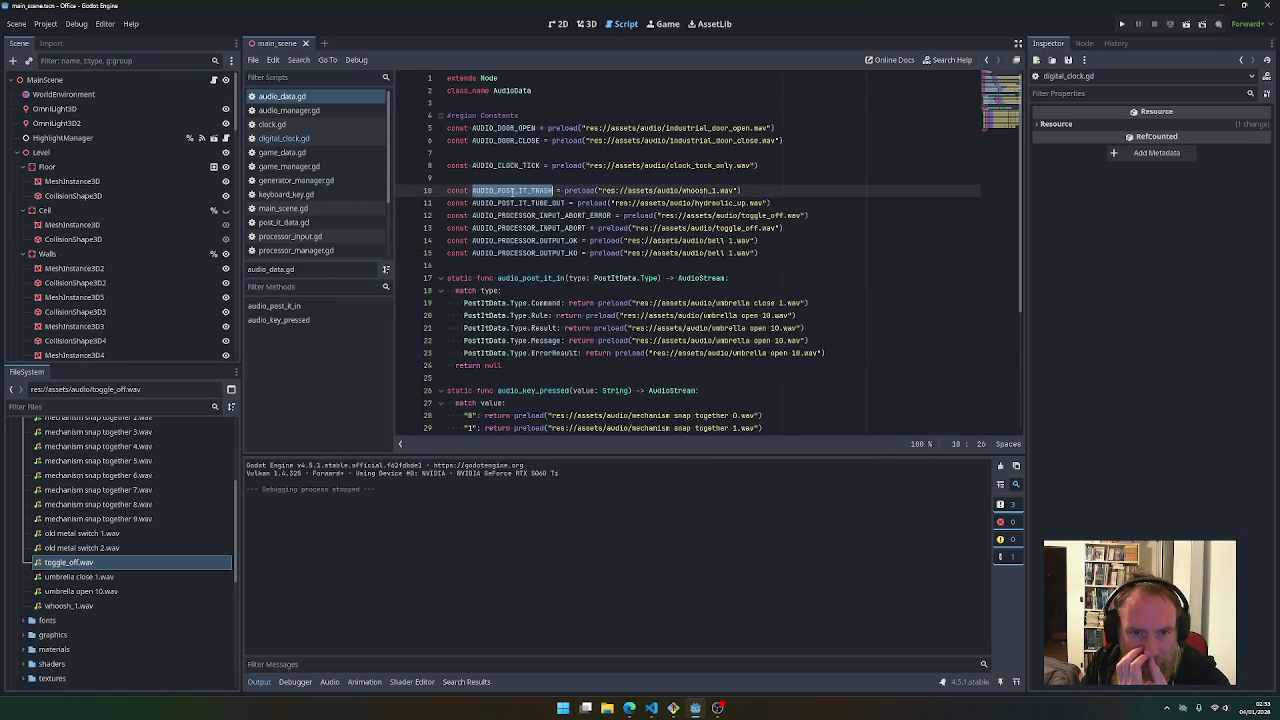
pyautogui.hotkey('ctrl', 'shift', 'f')
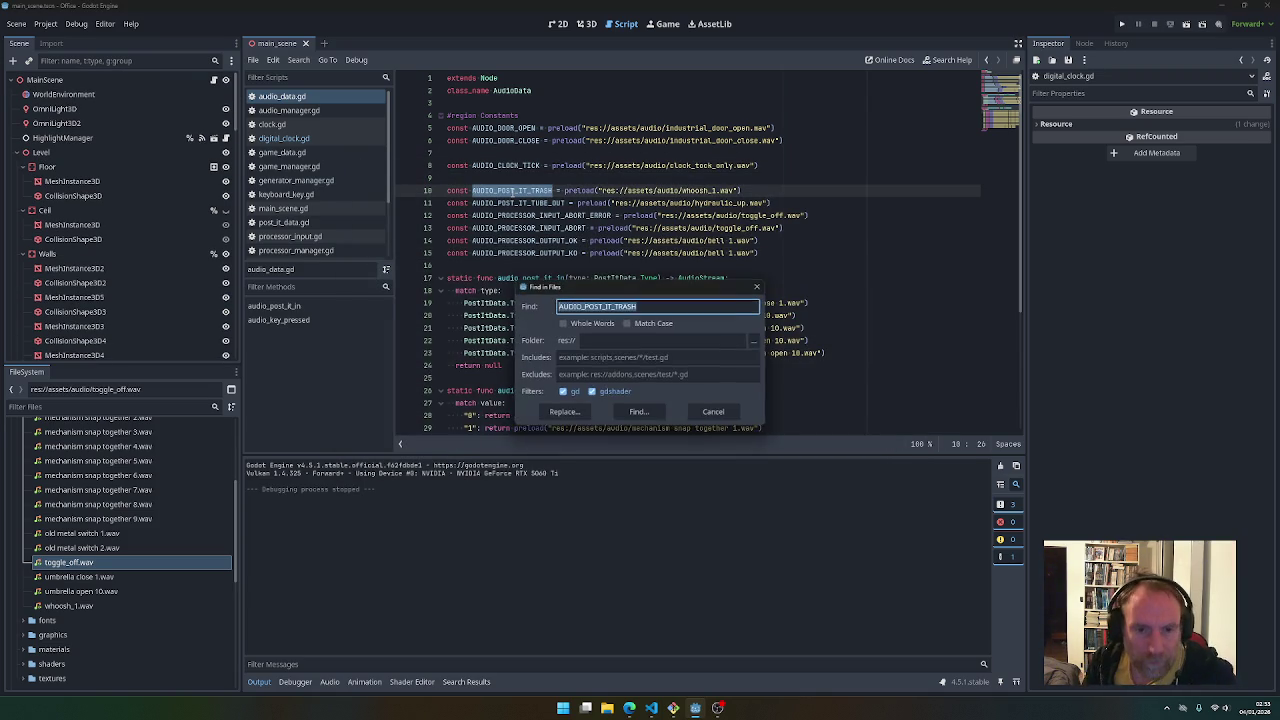
pyautogui.press('Return')
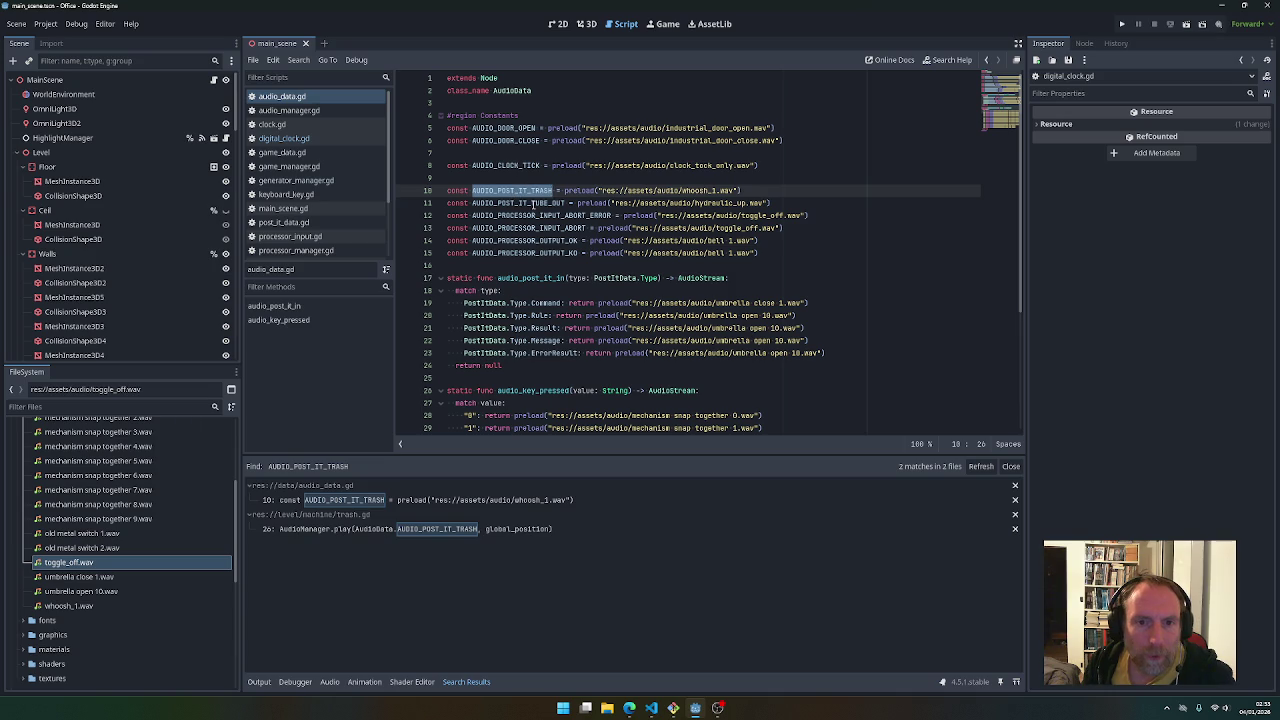
pyautogui.doubleClick(533, 203)
pyautogui.hotkey('ctrl', 'shift', 'f')
pyautogui.press('Return')
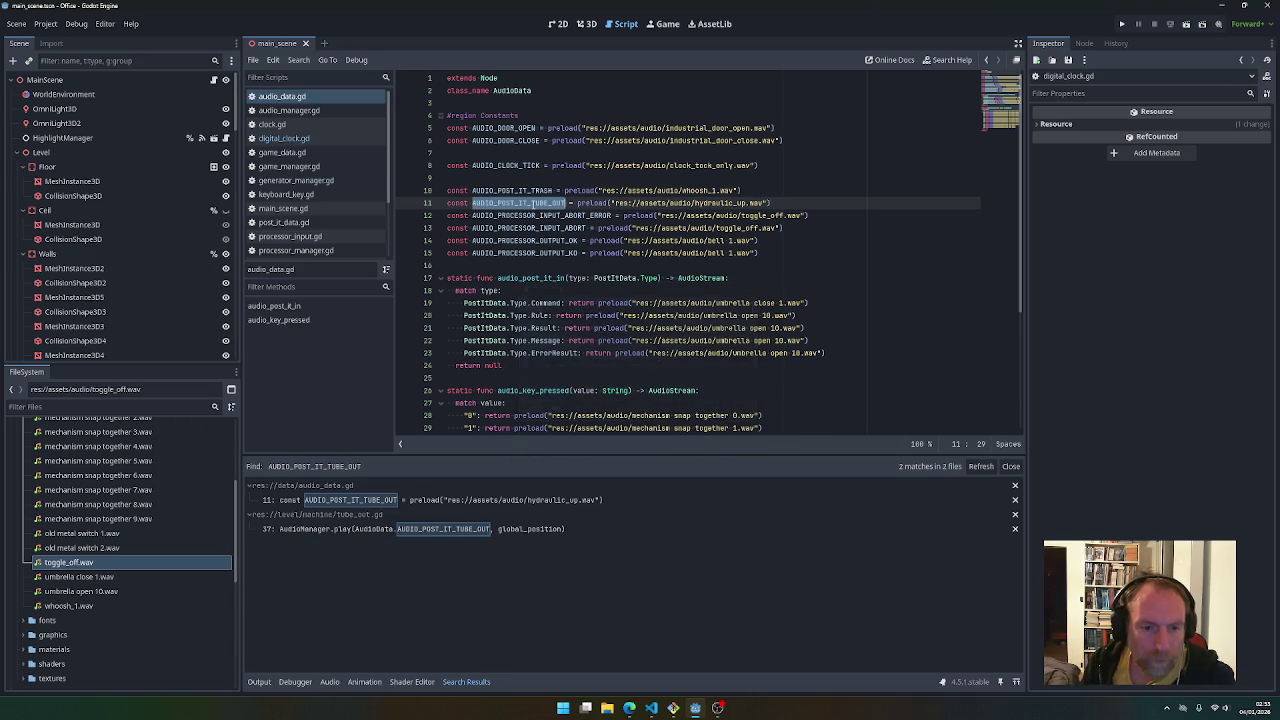
pyautogui.click(547, 228)
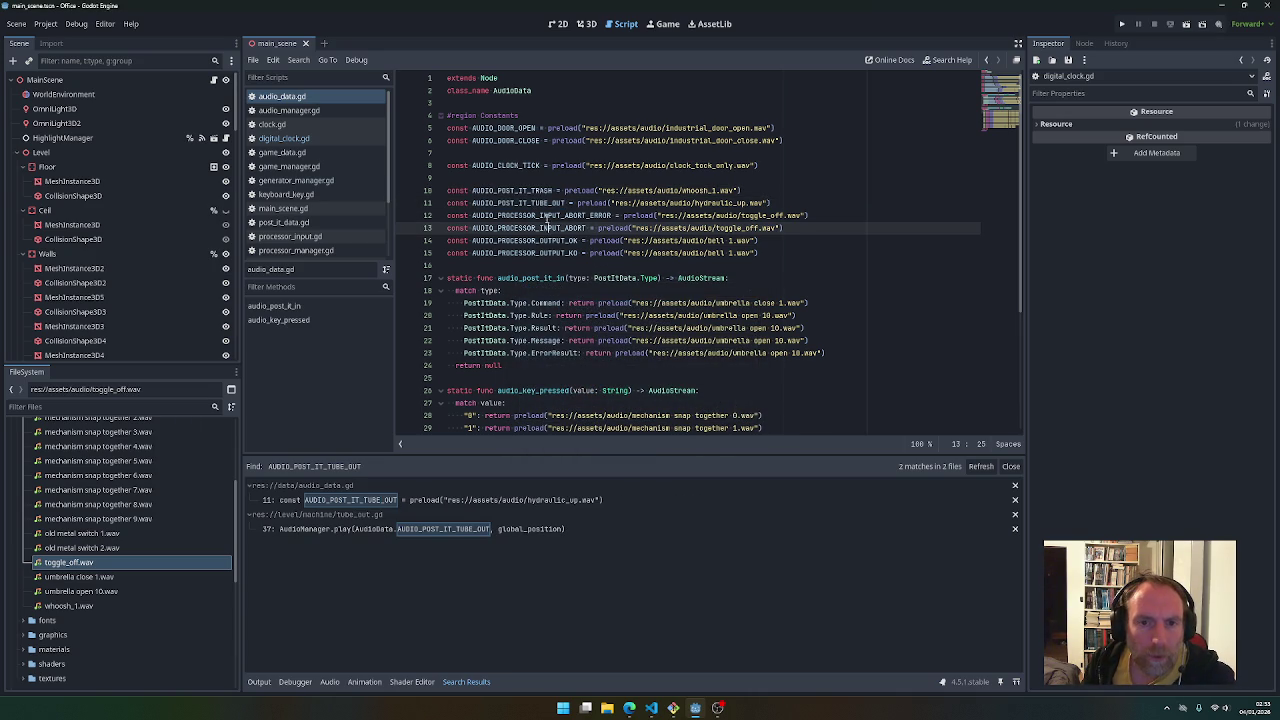
# Find AUDIO_PROCESSOR_INPUT_ABORT_ERROR's use on line 131 of processor_input.gd, then relaunch the game
pyautogui.doubleClick(545, 215)
pyautogui.hotkey('ctrl', 'shift', 'f')
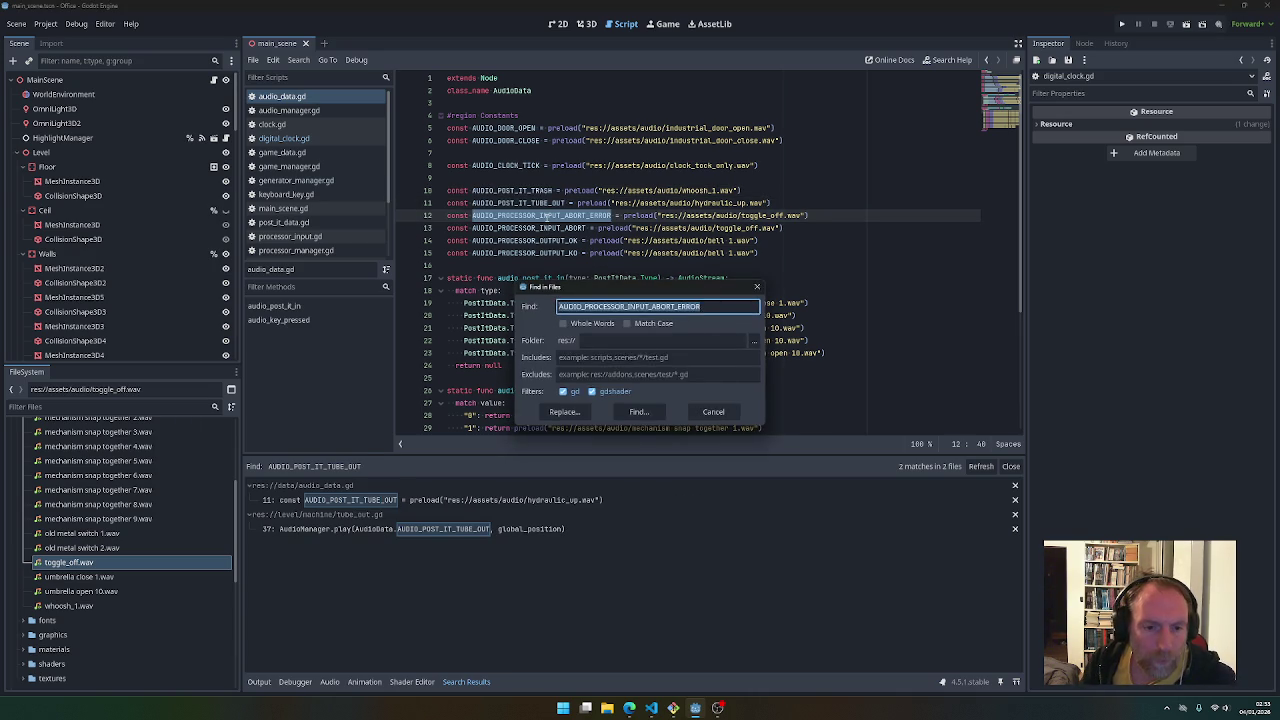
pyautogui.press('Return')
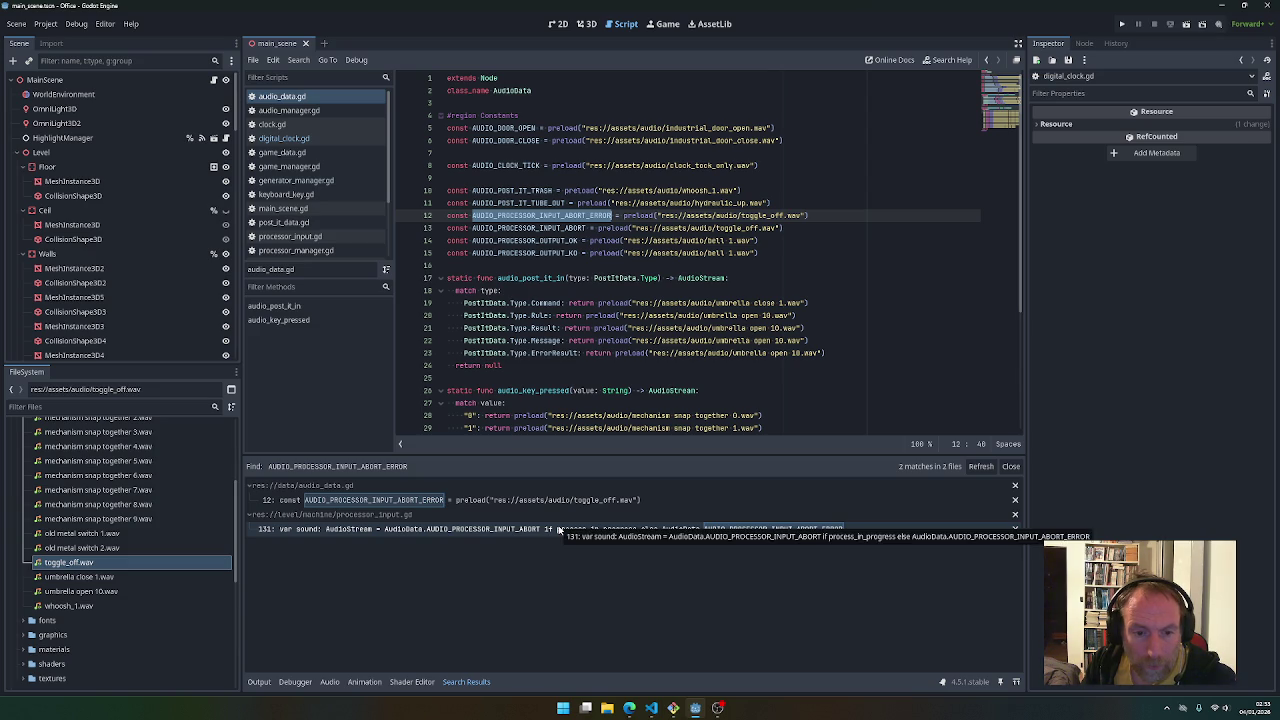
pyautogui.click(559, 529)
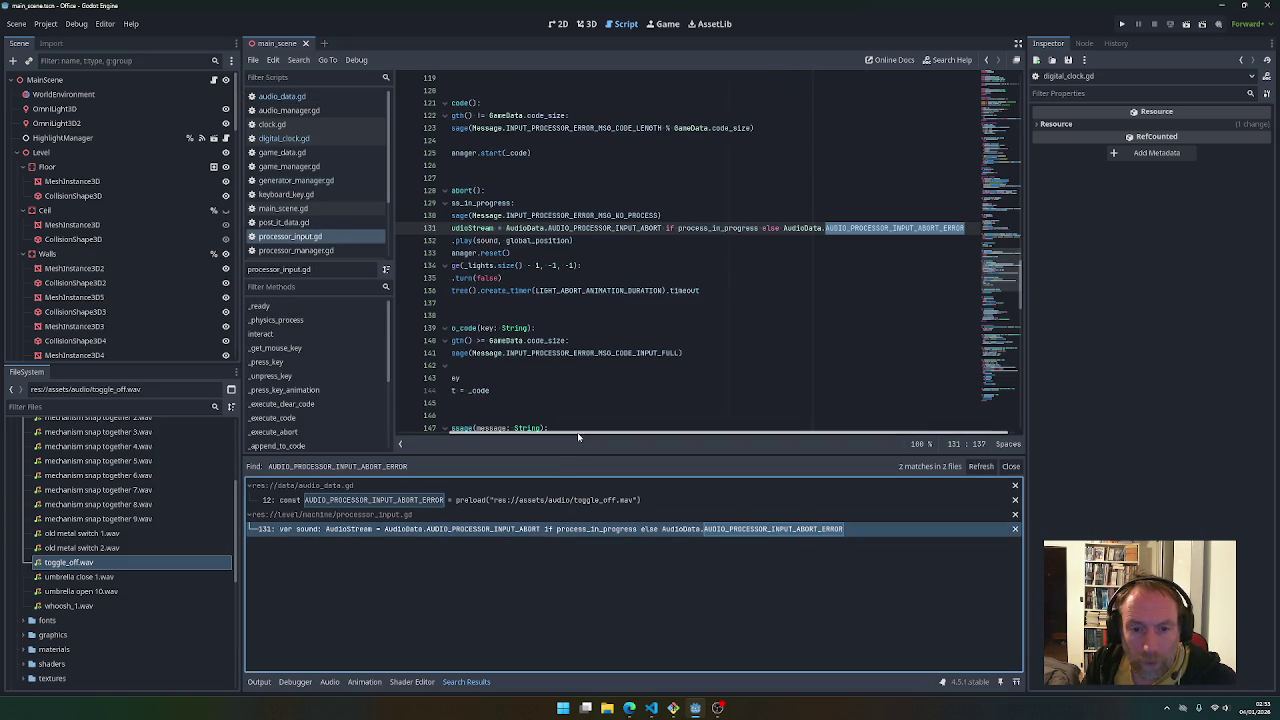
pyautogui.moveTo(580, 432); pyautogui.dragTo(492, 435)
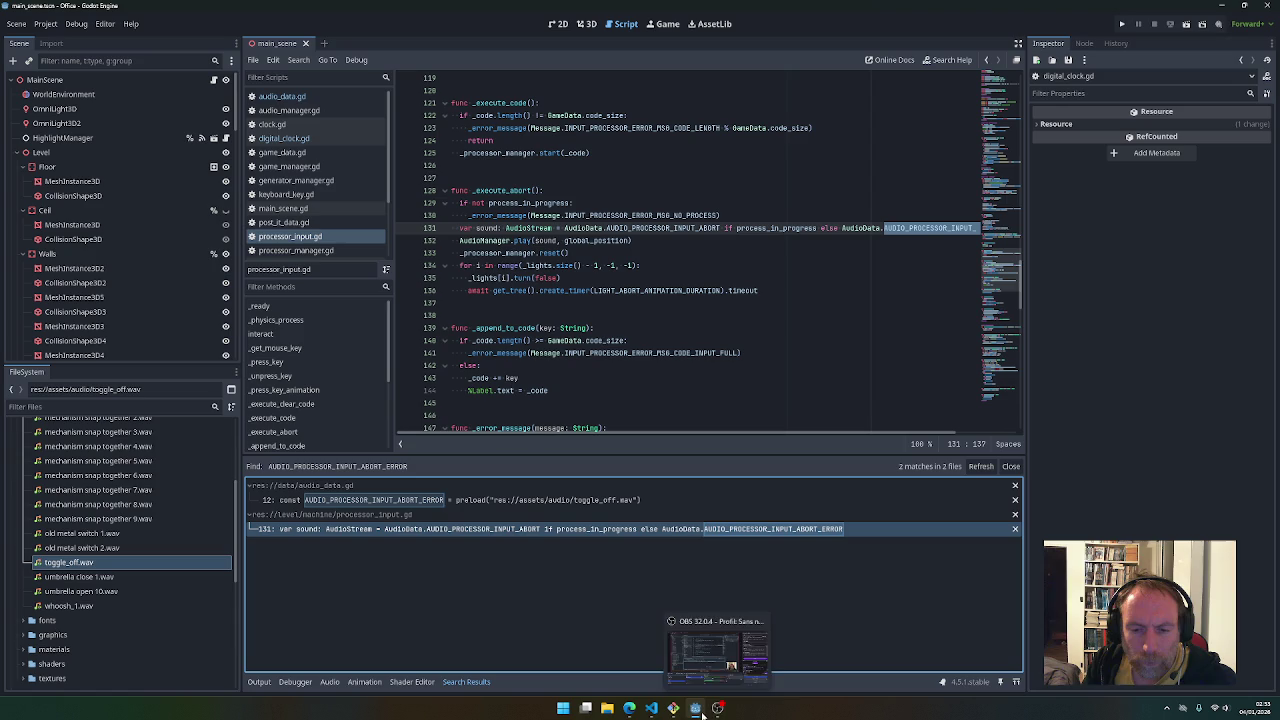
pyautogui.click(1122, 24)
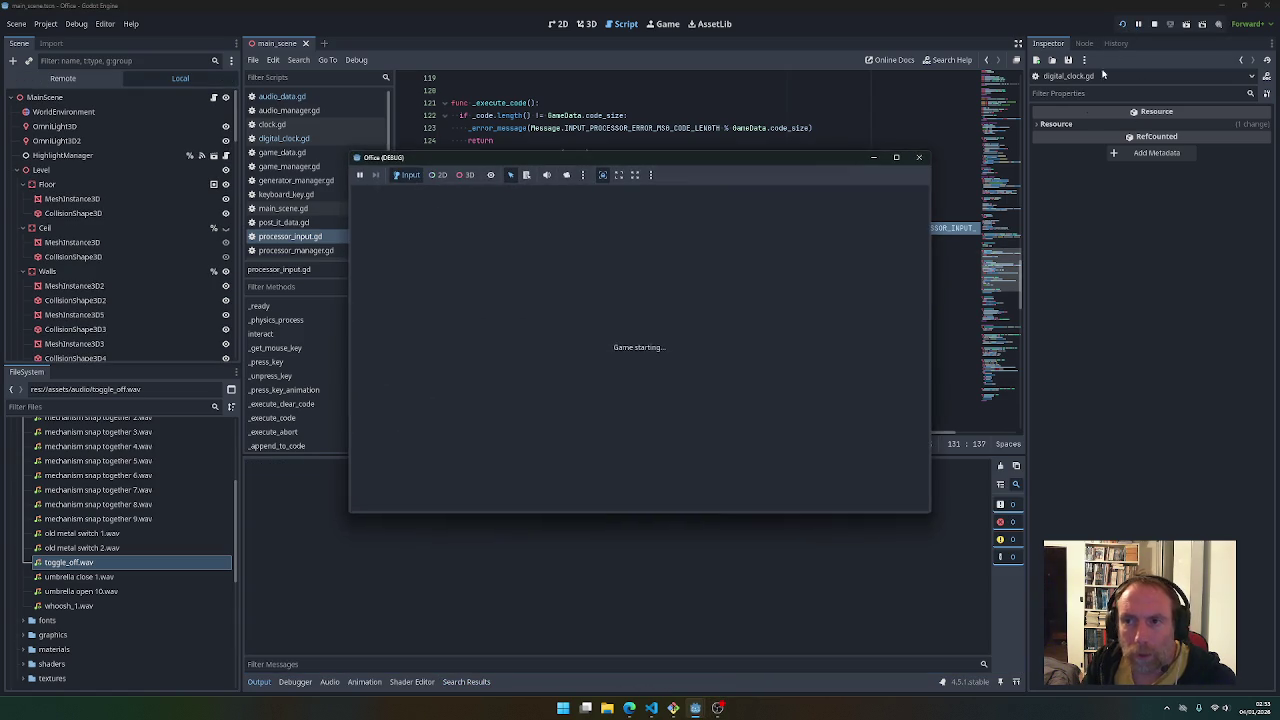
# Walk the player down the corridor to the processor machine panel, check the editor, then stop the game
pyautogui.press('w')
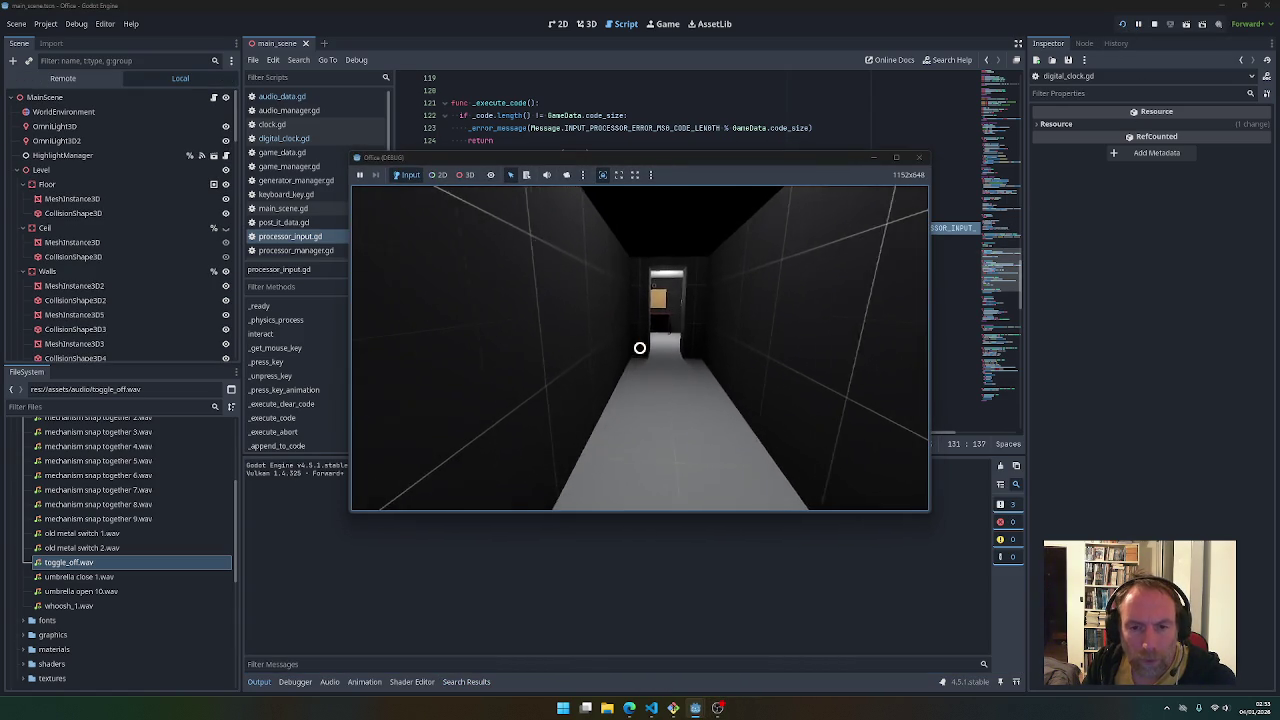
pyautogui.press('w')
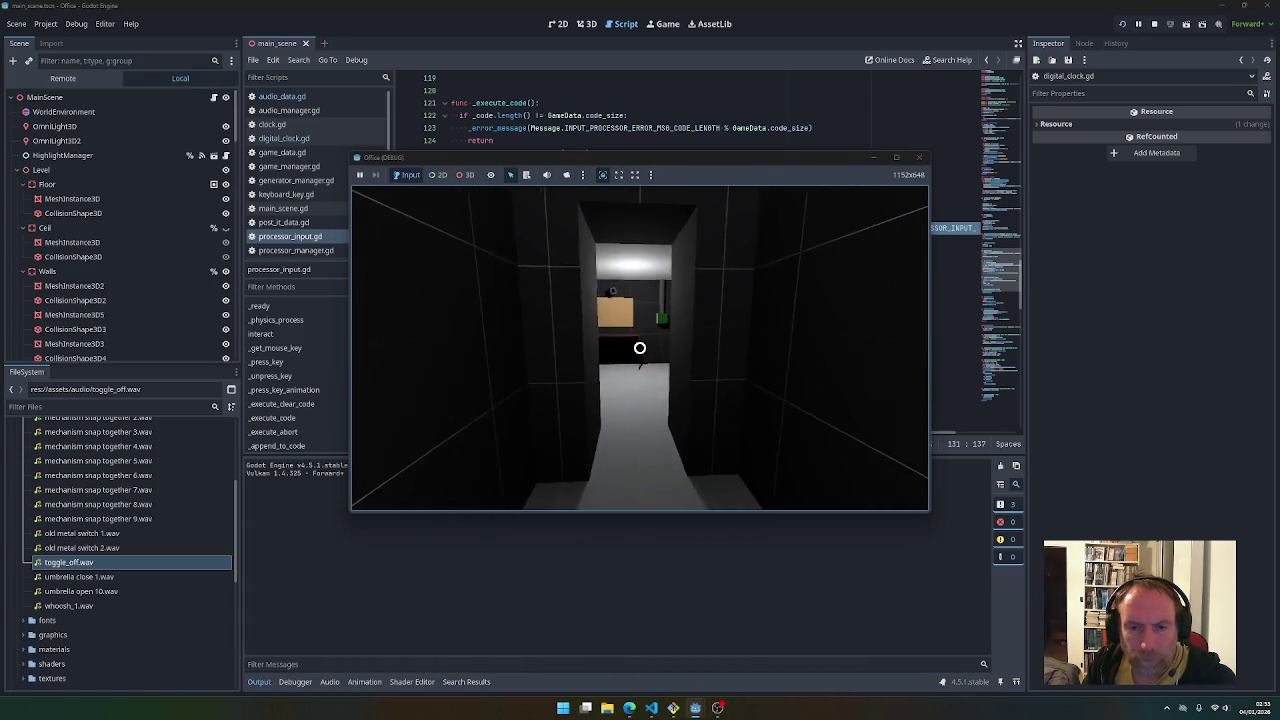
pyautogui.press('w')
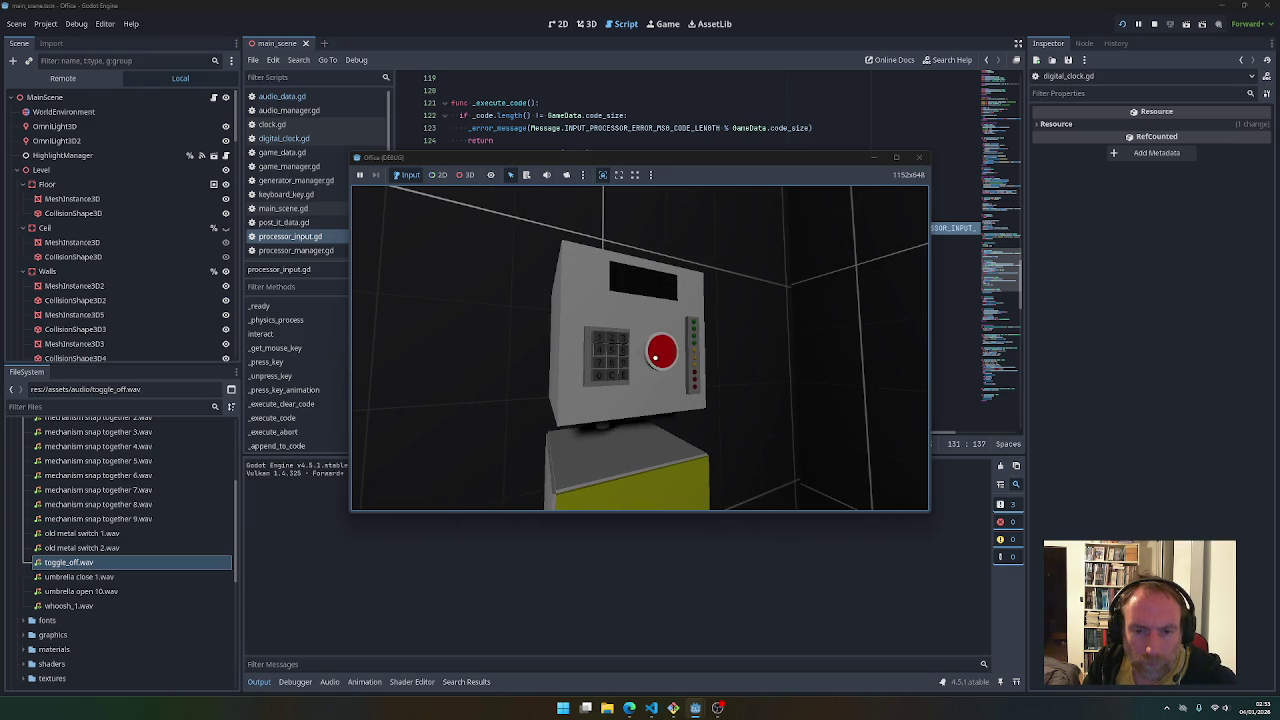
pyautogui.hotkey('alt', 'Tab')
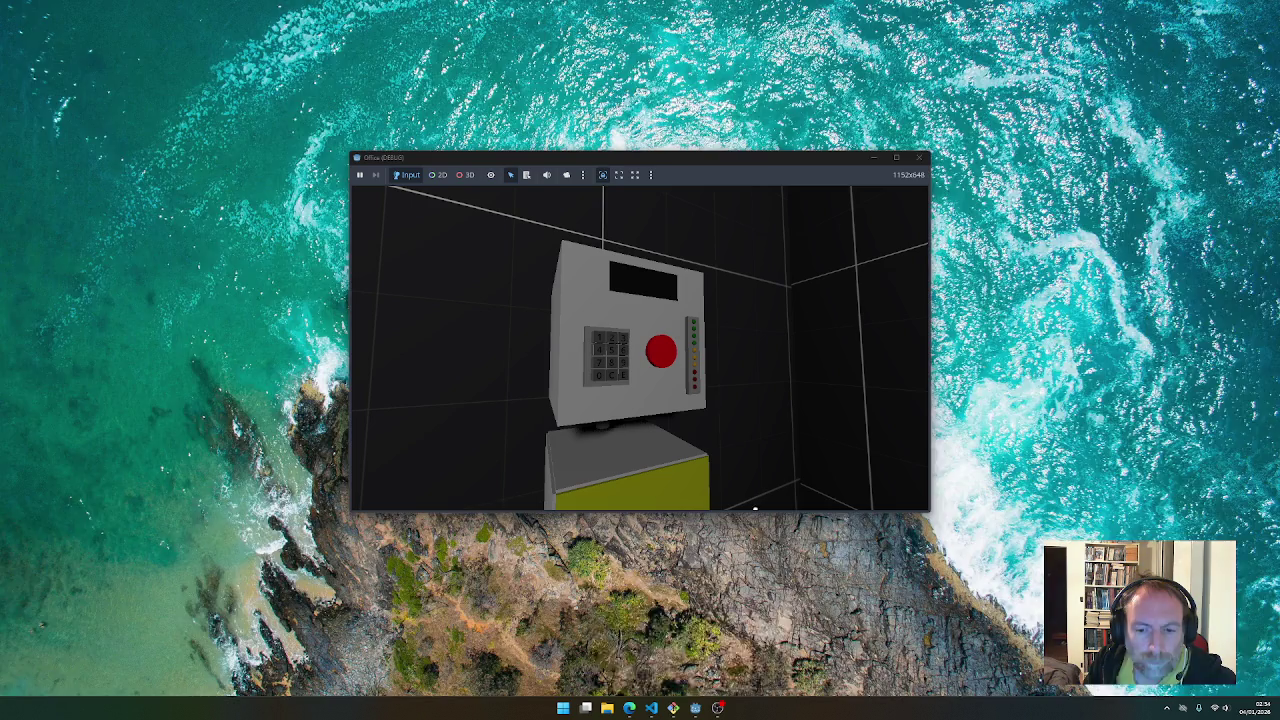
pyautogui.click(696, 655)
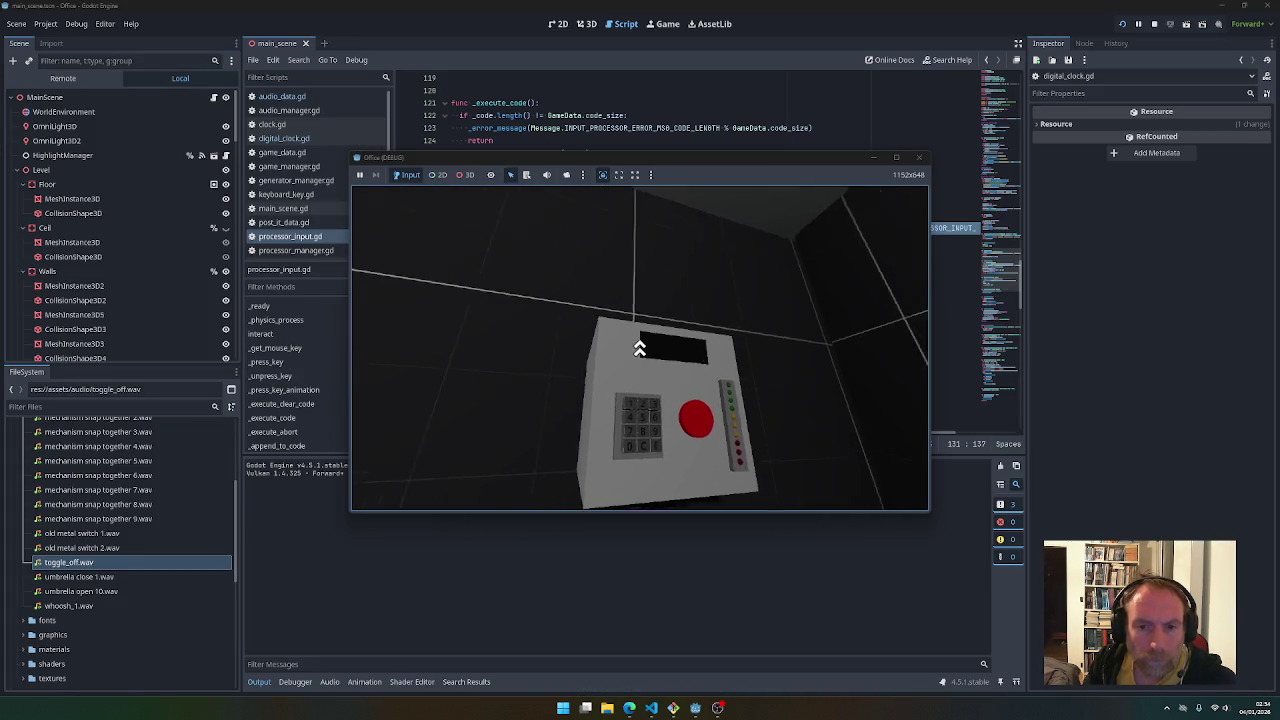
pyautogui.press('Escape')
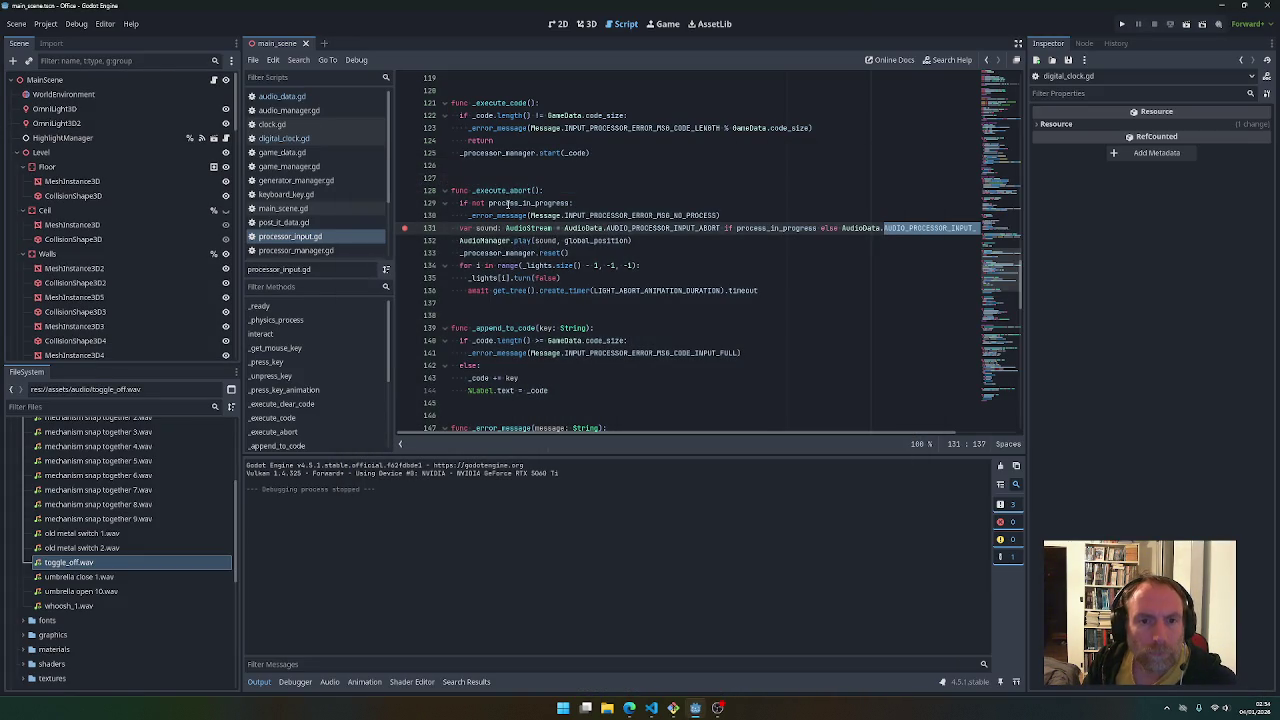
# Search the project for _execute_abort calls, jump to the line 208 call, and select is_abort on line 207
pyautogui.doubleClick(505, 191)
pyautogui.hotkey('ctrl', 'shift', 'f')
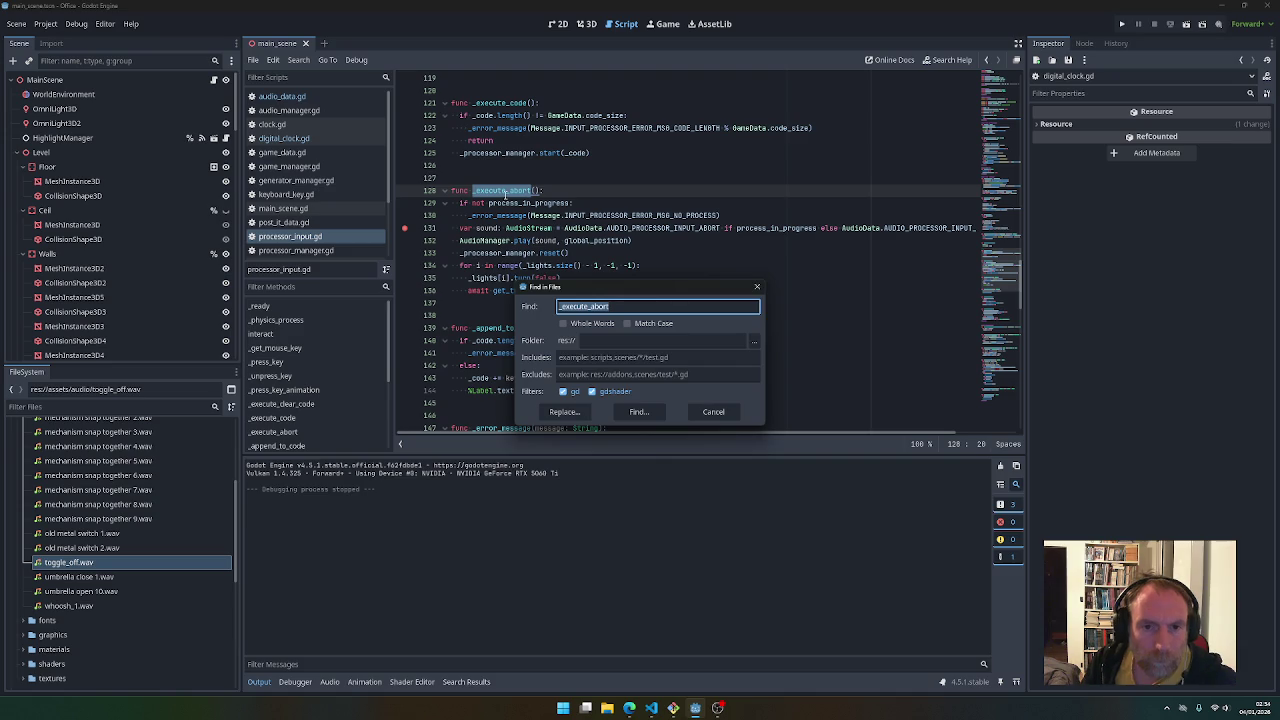
pyautogui.press('Return')
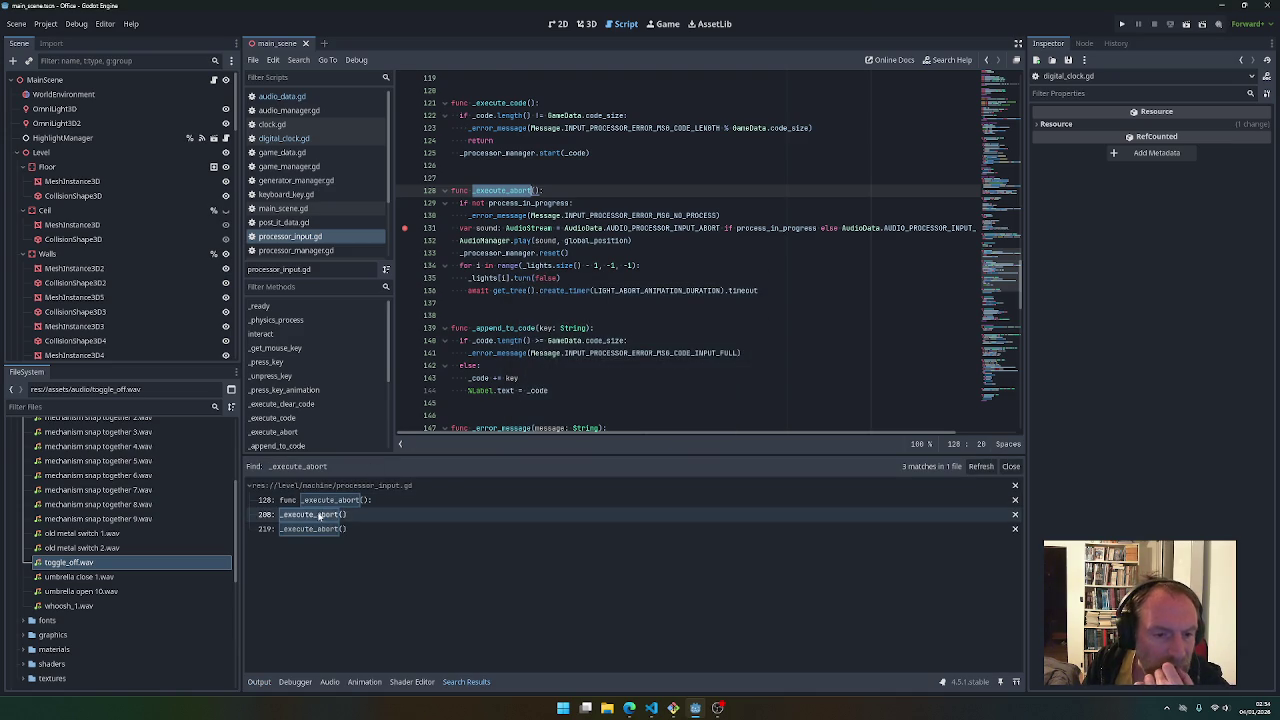
pyautogui.click(312, 514)
pyautogui.scroll(-2, 470, 403)
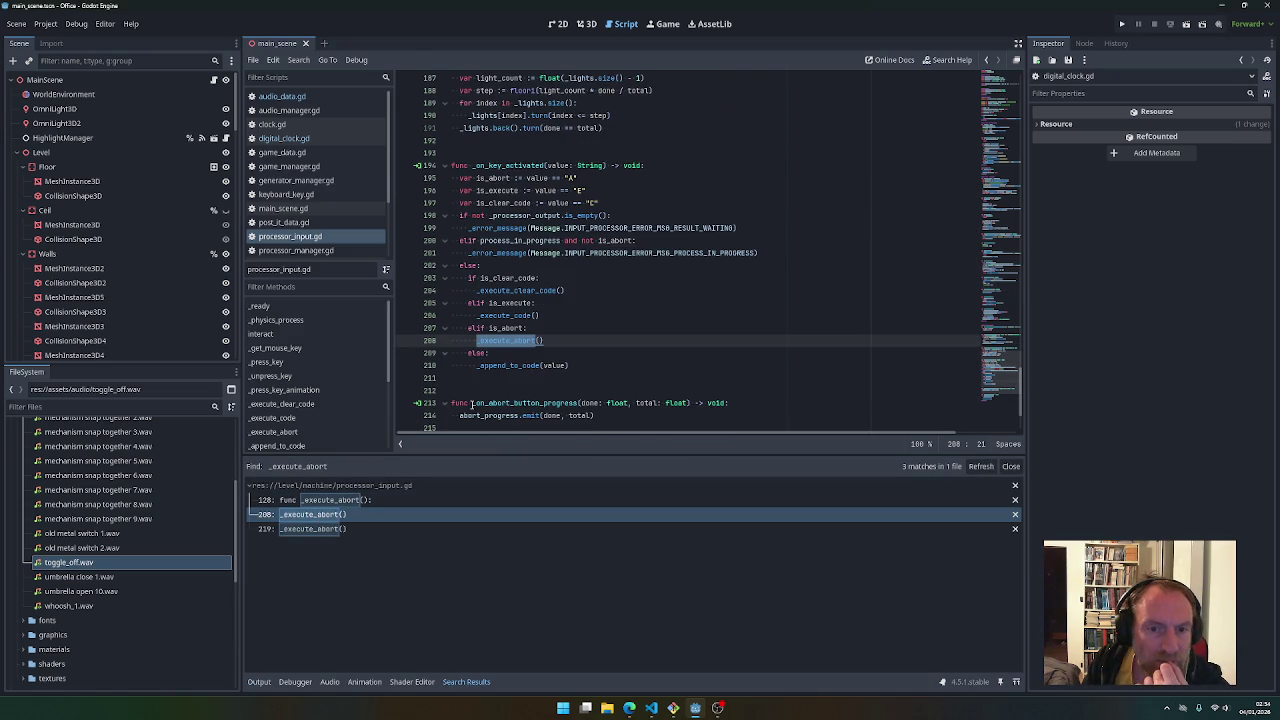
pyautogui.scroll(1, 471, 403)
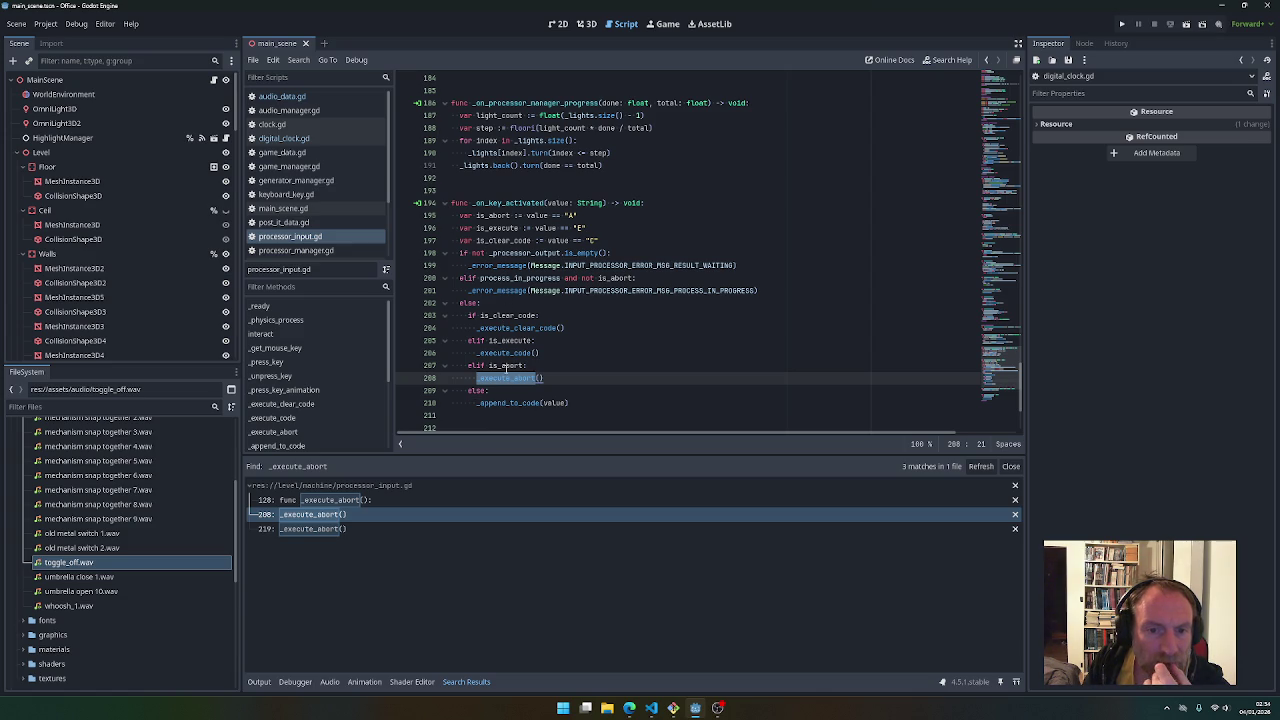
pyautogui.doubleClick(507, 366)
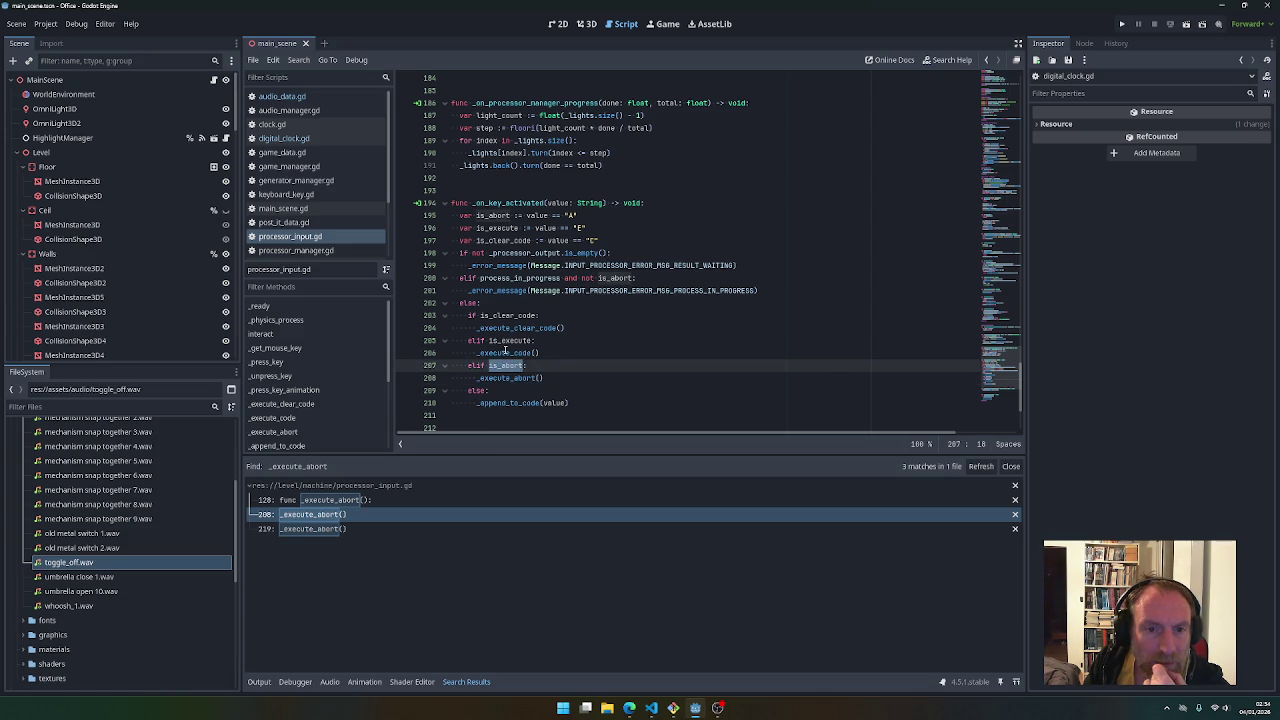
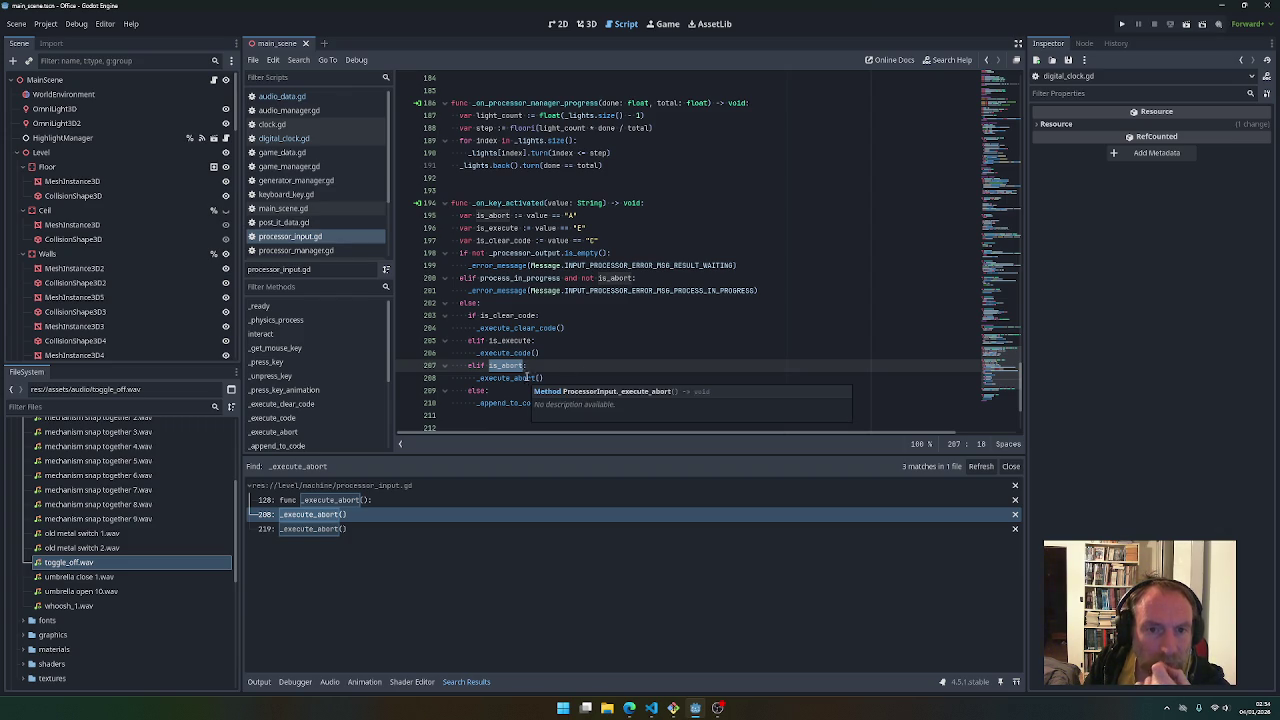
# Select the _on_key_activated handler name and check the _execute_abort call at line 219
pyautogui.doubleClick(493, 204)
pyautogui.scroll(3, 531, 347)
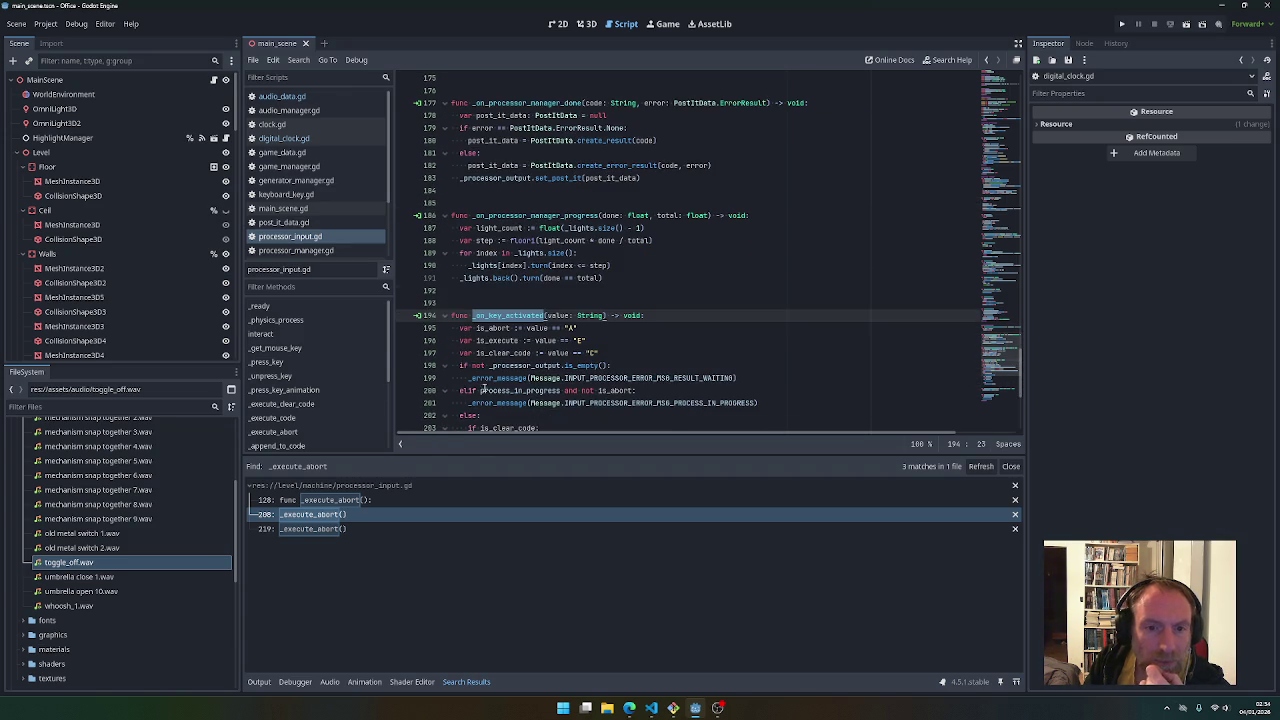
pyautogui.click(317, 529)
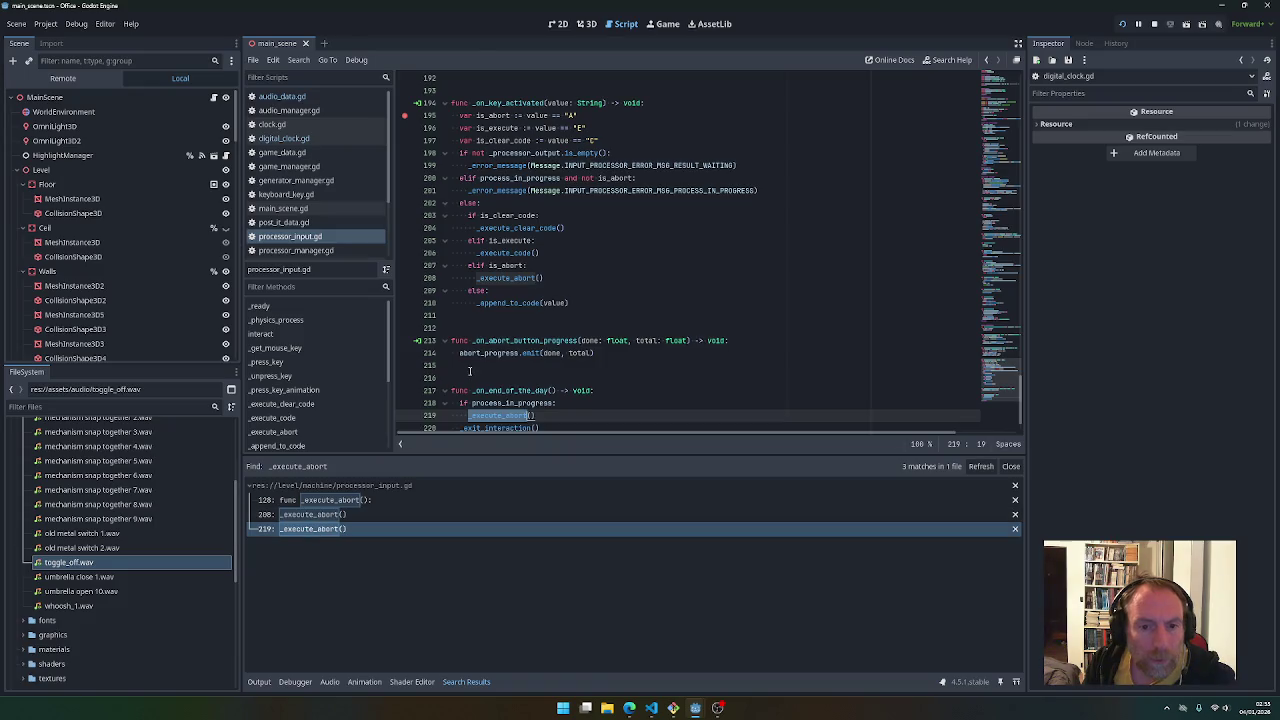
pyautogui.scroll(-1, 469, 372)
pyautogui.scroll(3, 475, 390)
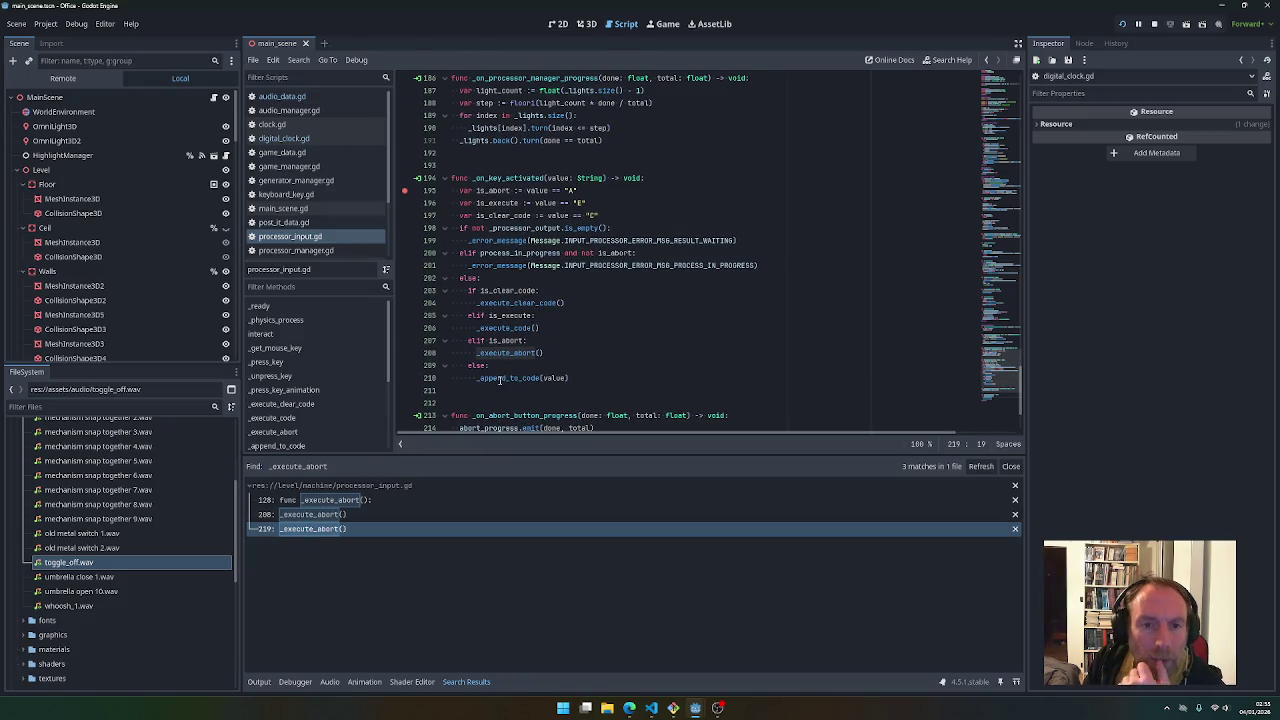
pyautogui.doubleClick(520, 178)
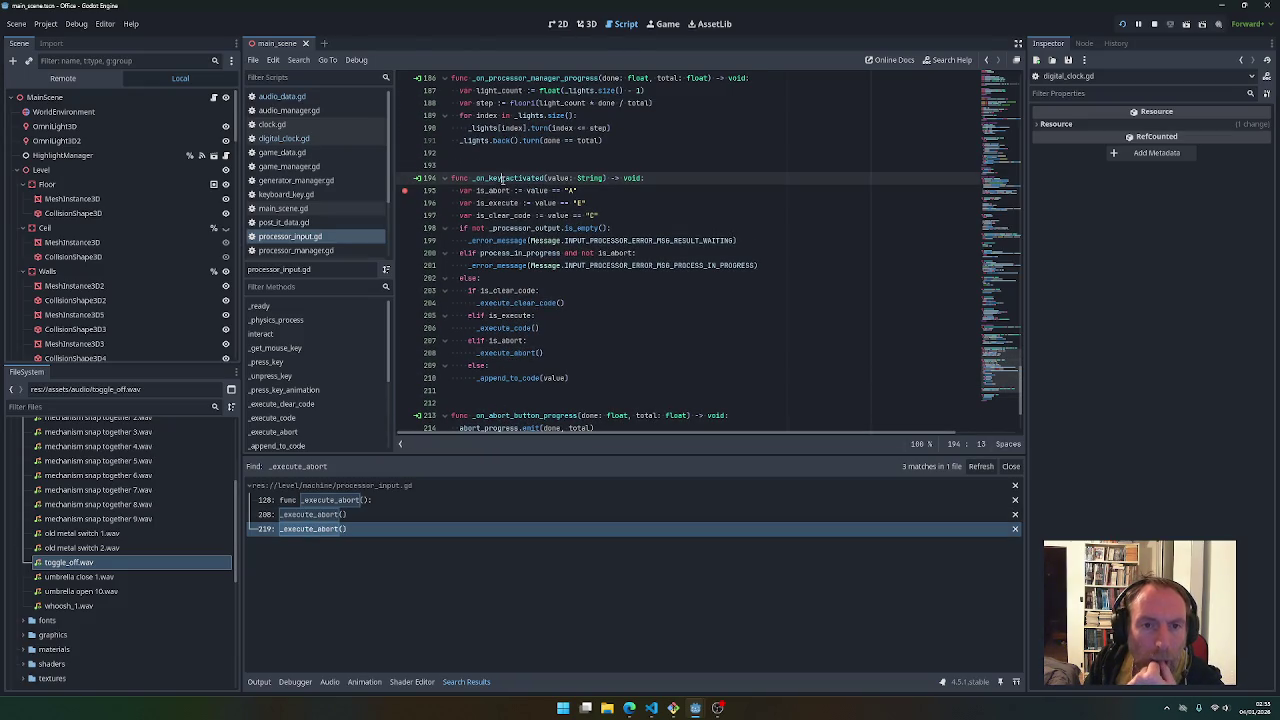
pyautogui.scroll(7, 548, 347)
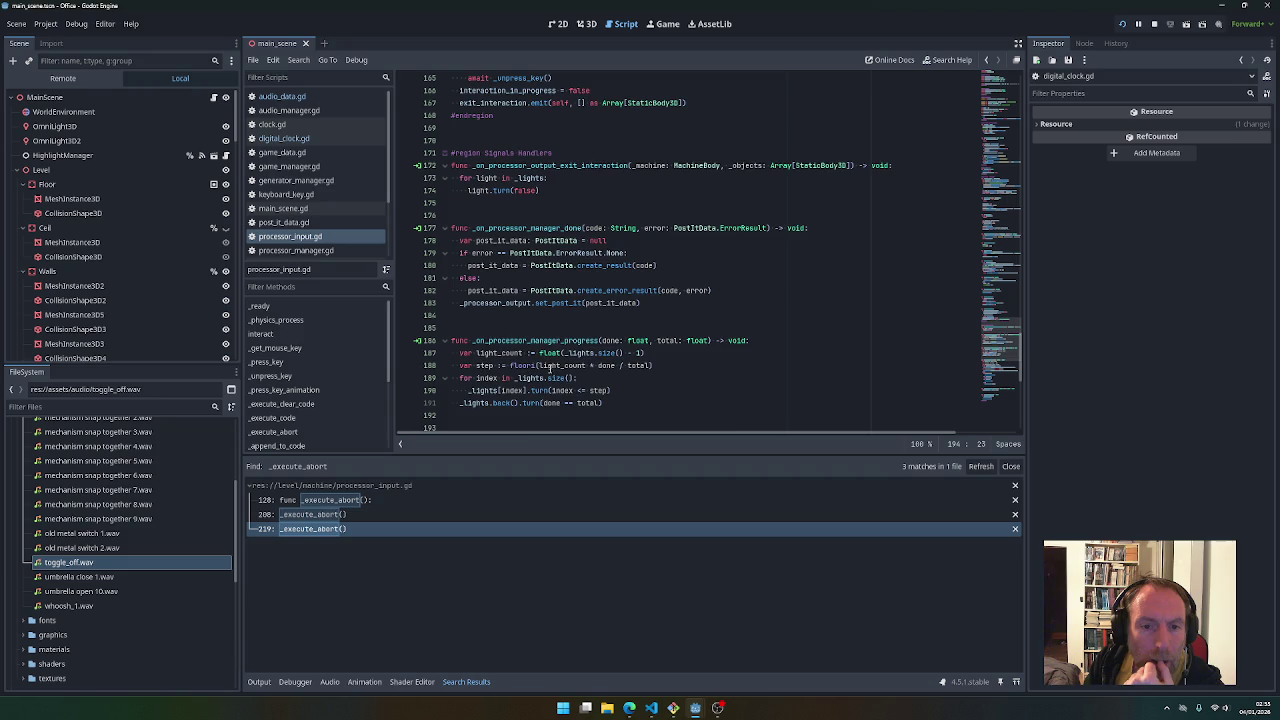
pyautogui.scroll(-2, 548, 368)
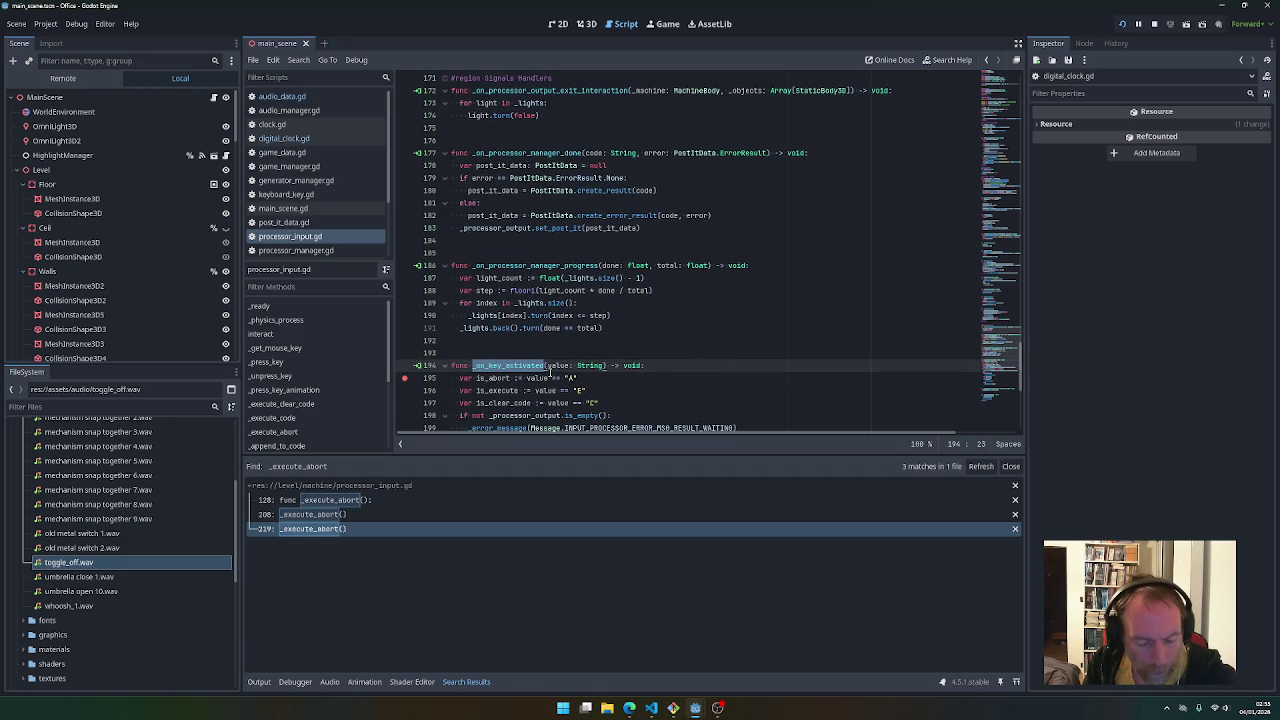
# Search the whole project for _on_key_activated, then stop the running game
pyautogui.hotkey('ctrl', 'shift', 'f')
pyautogui.press('Return')
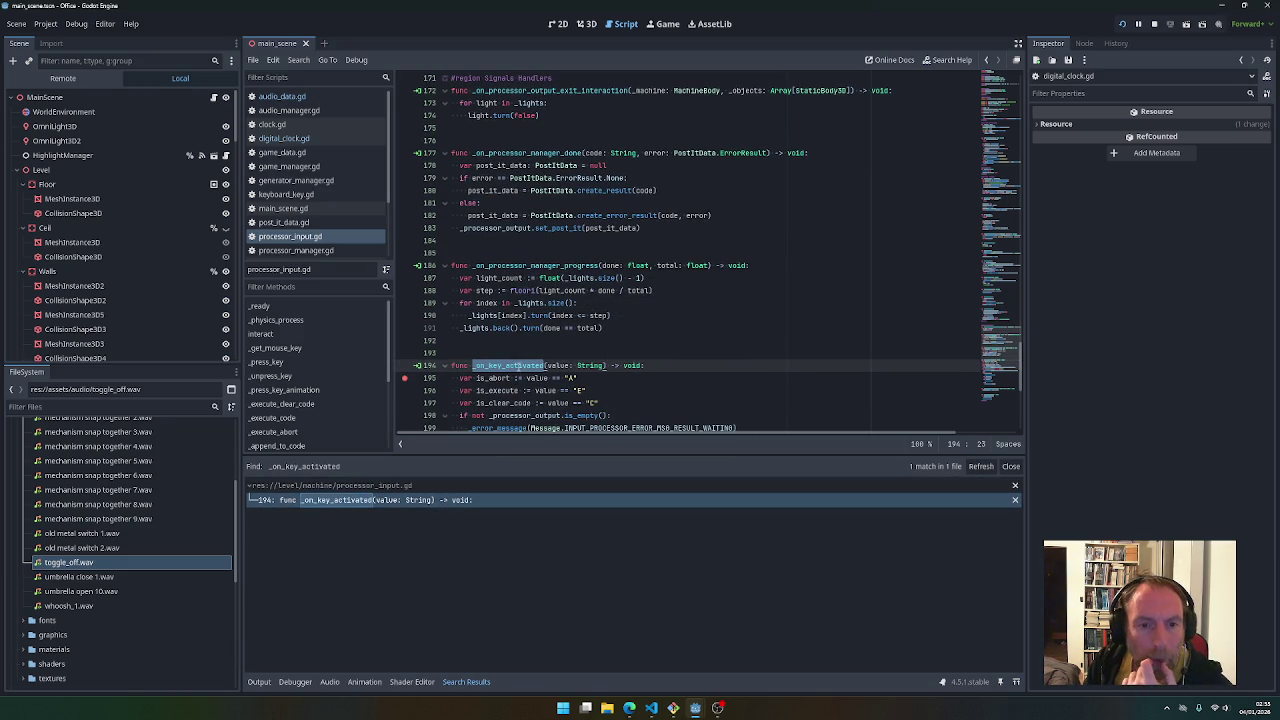
pyautogui.click(495, 366)
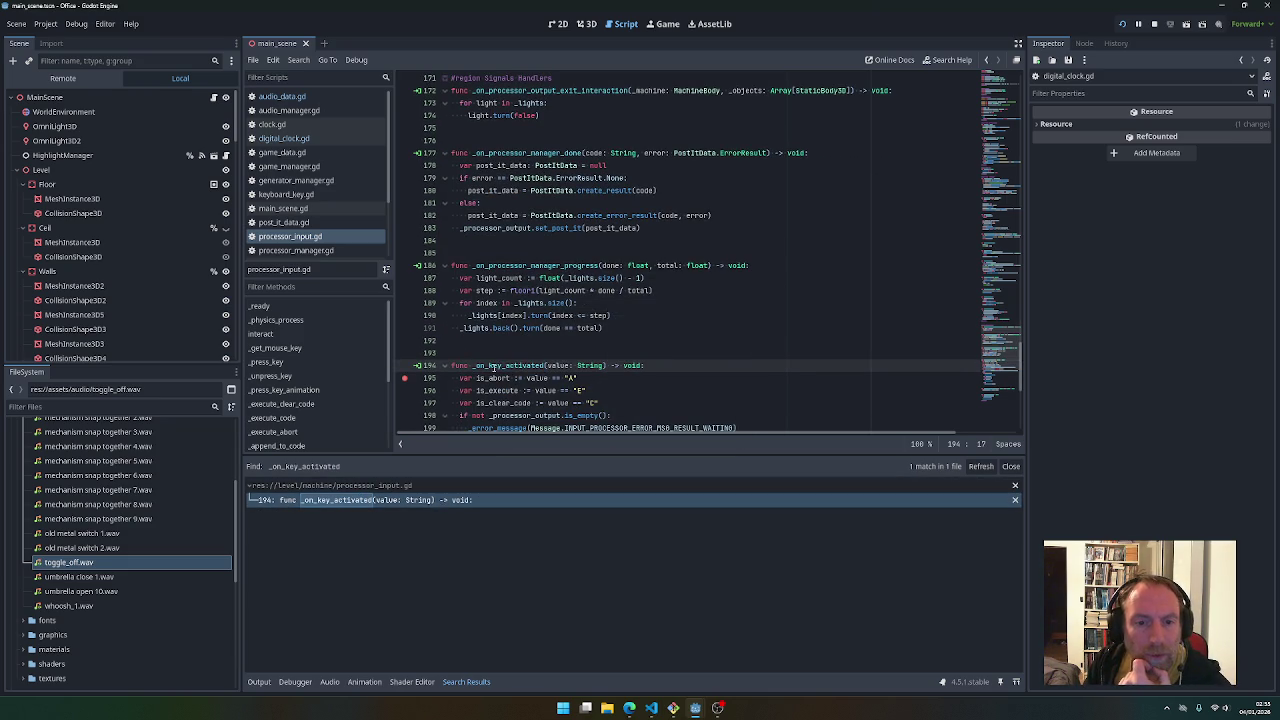
pyautogui.moveTo(489, 366); pyautogui.dragTo(545, 366)
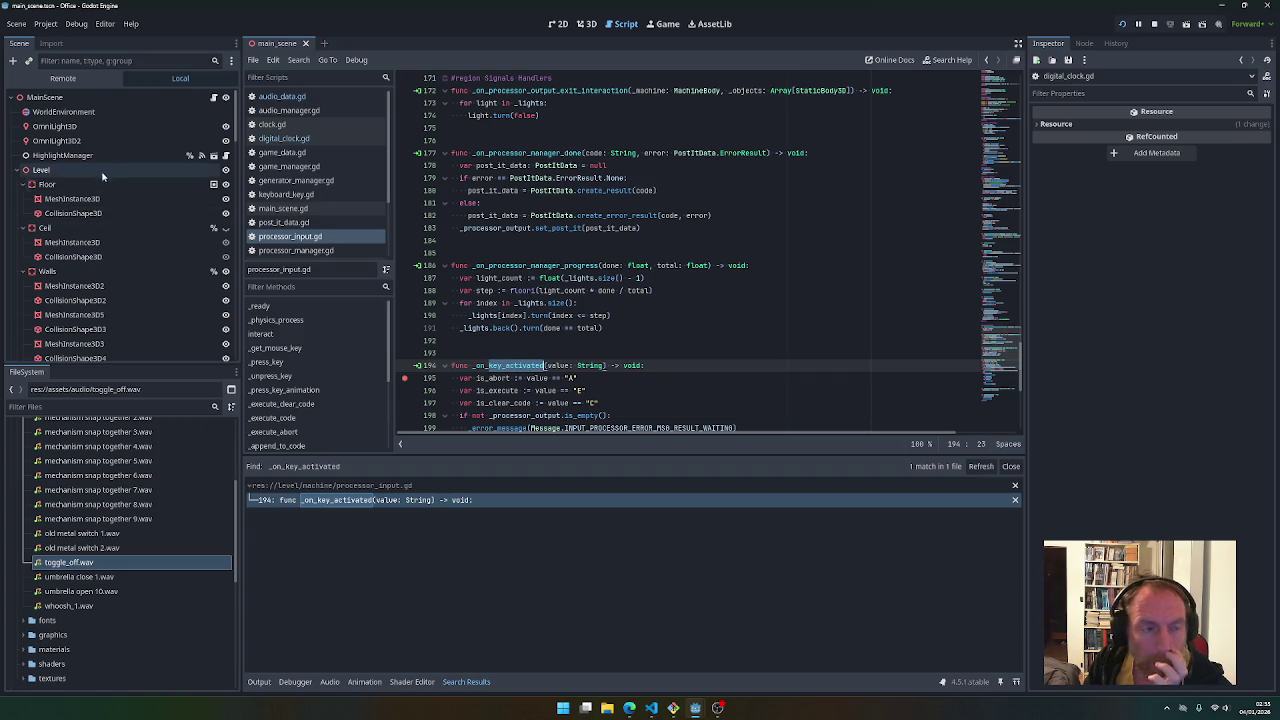
pyautogui.click(1154, 24)
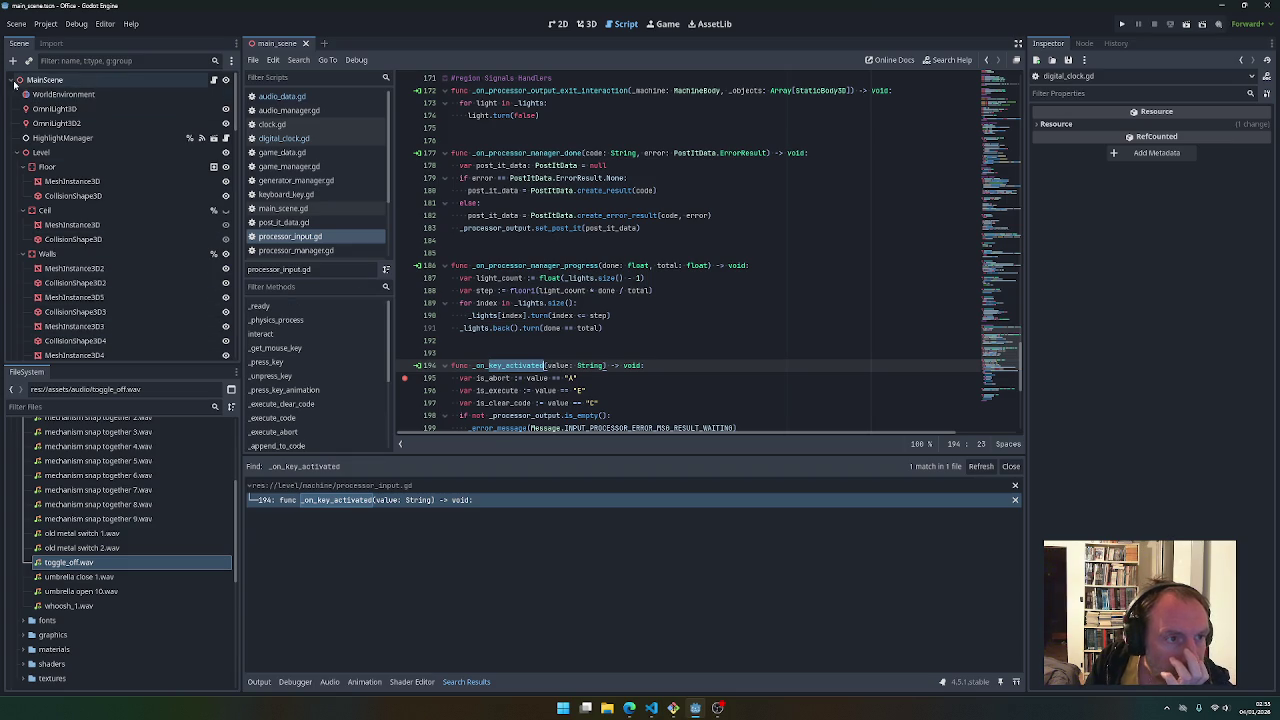
# Open the processor_input scene from the machine folder and select the AbortButton node
pyautogui.scroll(3, 68, 520)
pyautogui.scroll(-10, 70, 518)
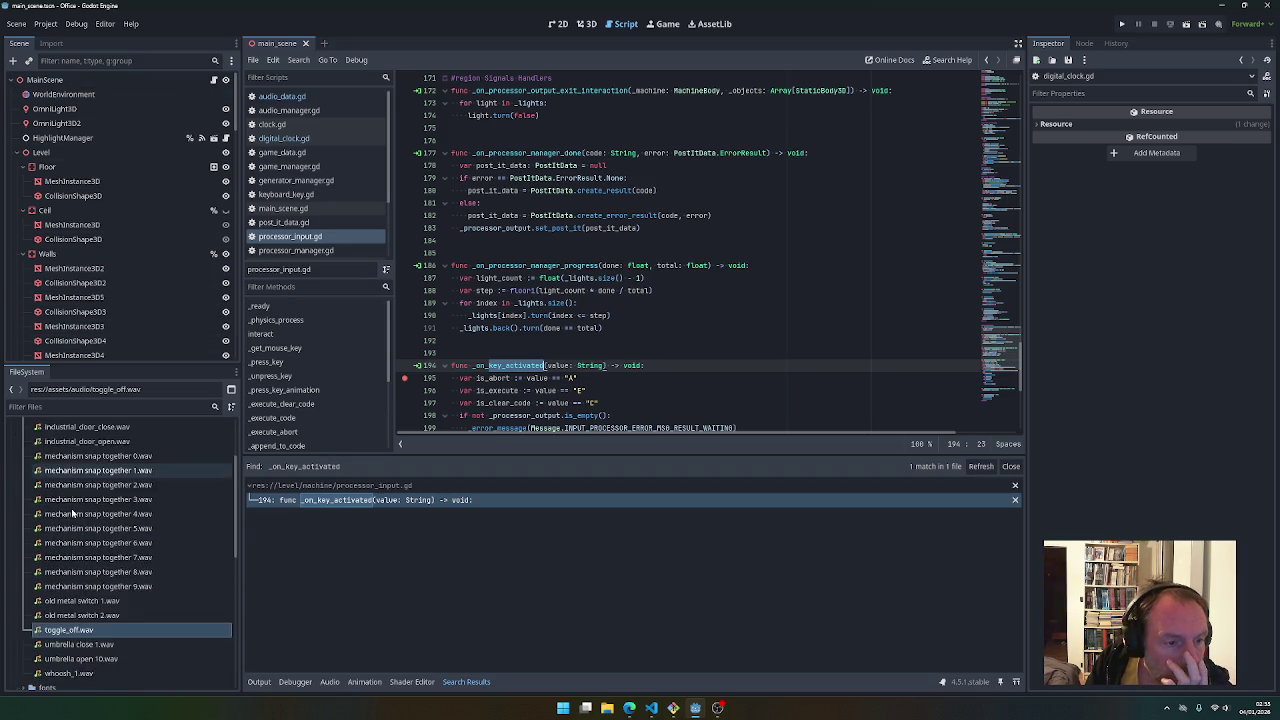
pyautogui.doubleClick(50, 432)
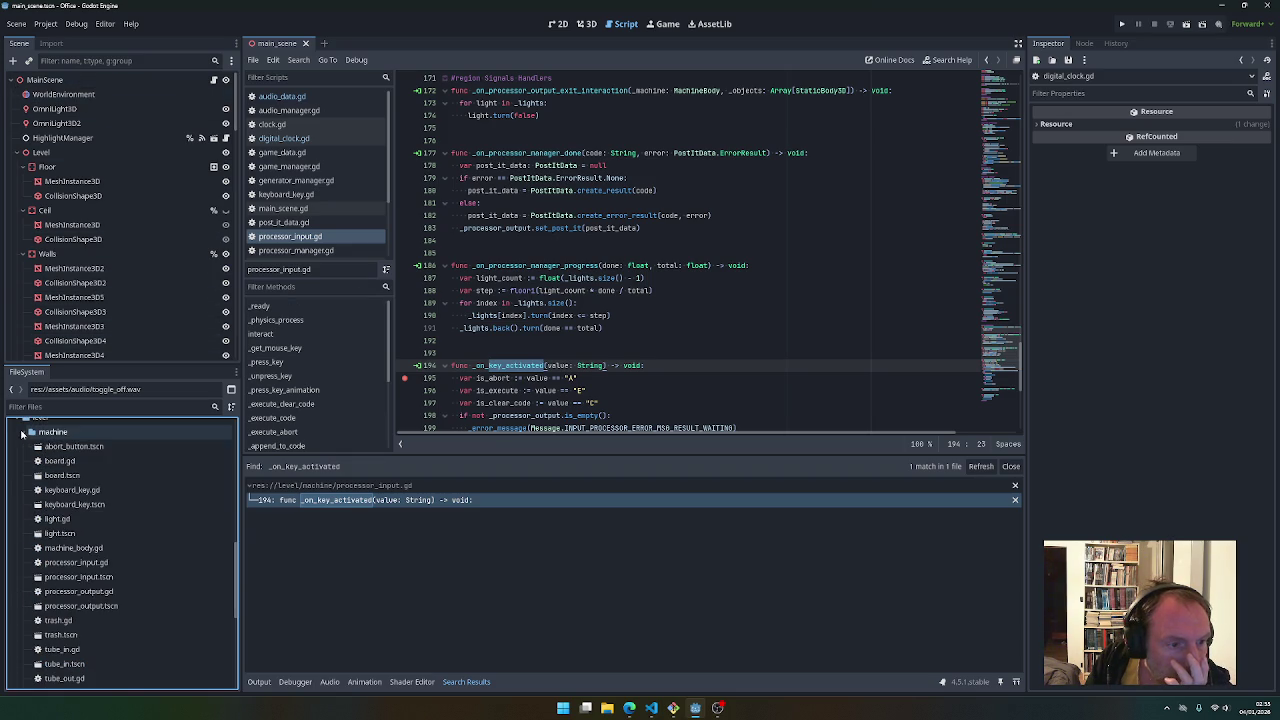
pyautogui.doubleClick(74, 577)
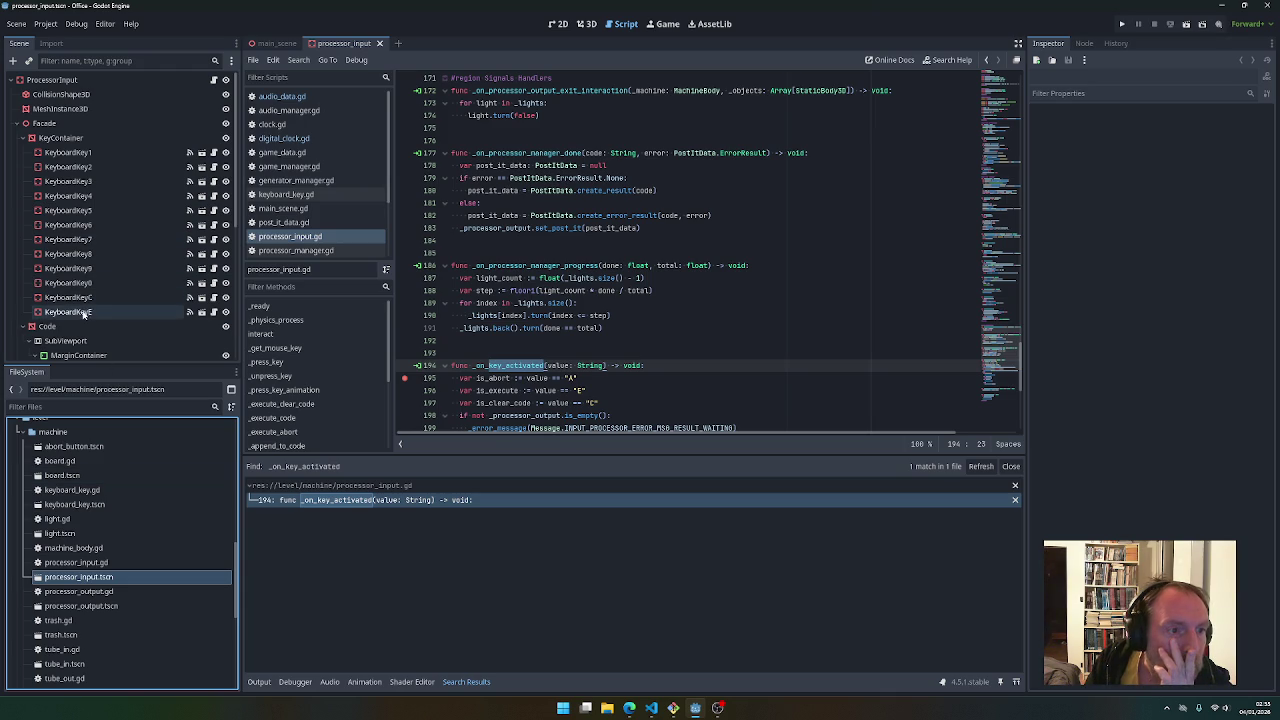
pyautogui.scroll(-3, 84, 318)
pyautogui.scroll(3, 82, 328)
pyautogui.scroll(-7, 82, 328)
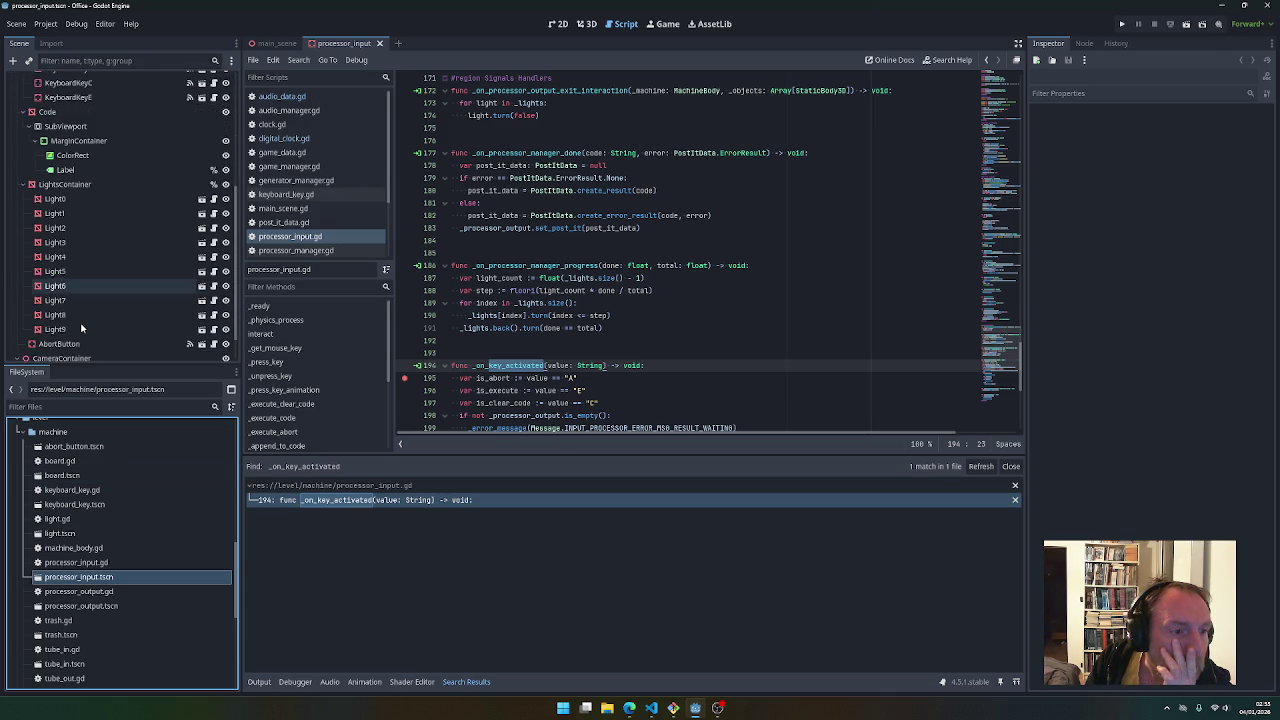
pyautogui.click(62, 309)
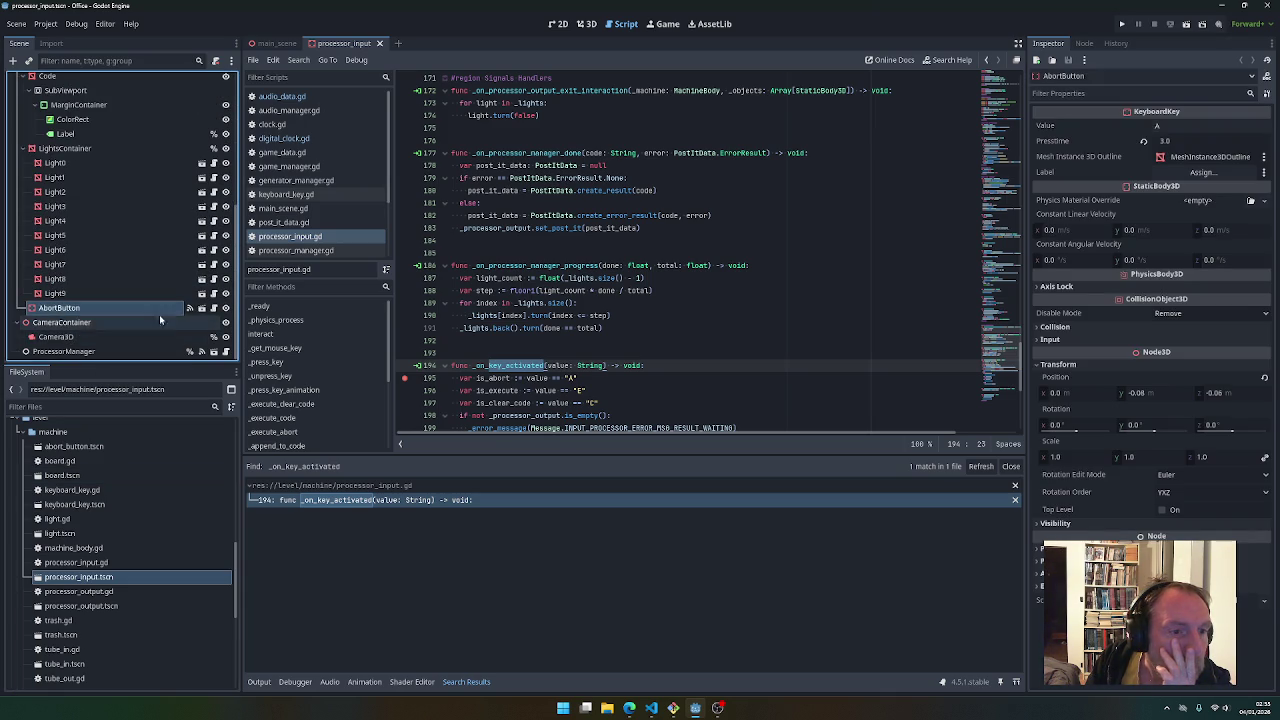
# Confirm AbortButton's signal connects to _on_key_activated, then run the game to test it
pyautogui.click(1097, 44)
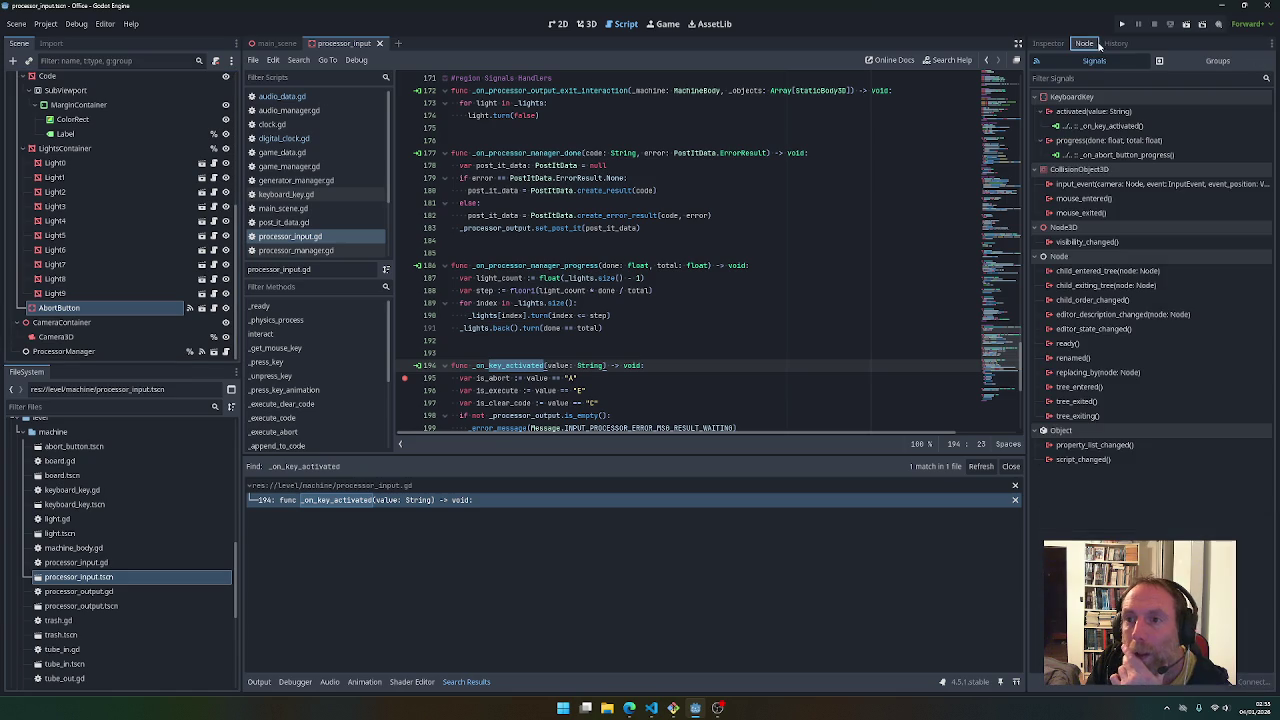
pyautogui.click(1103, 127)
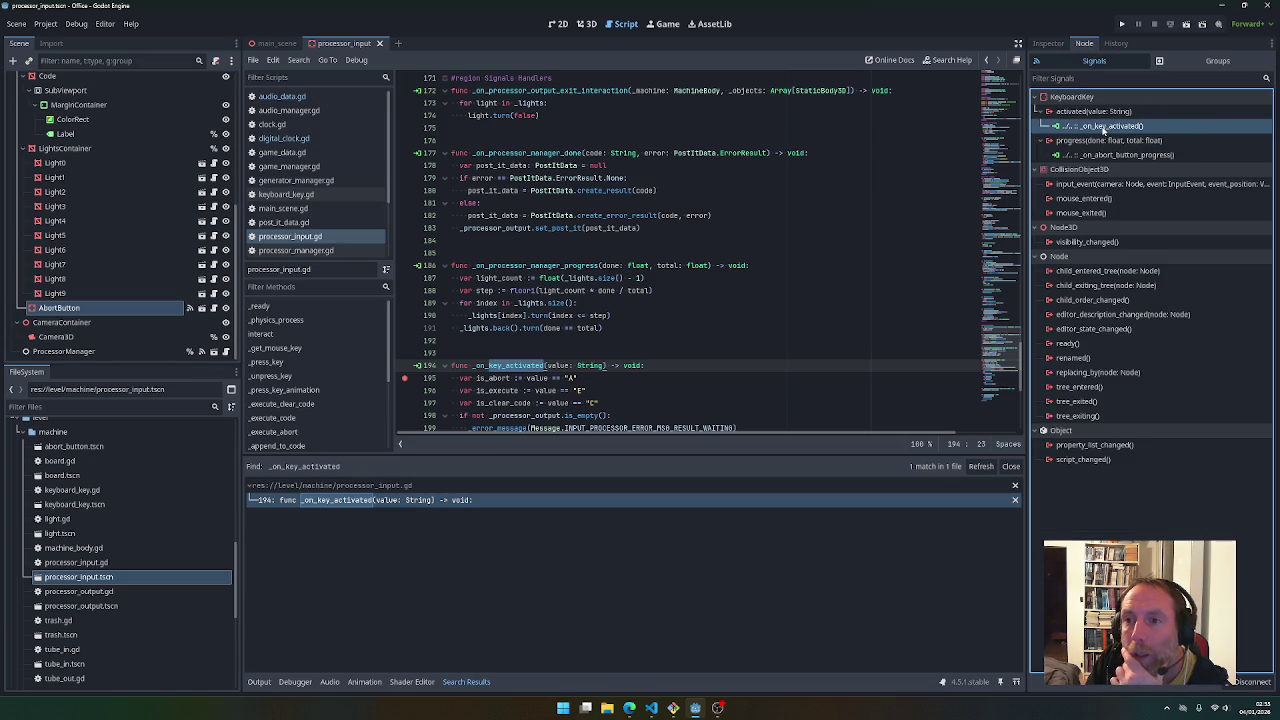
pyautogui.doubleClick(1103, 127)
pyautogui.scroll(-3, 625, 383)
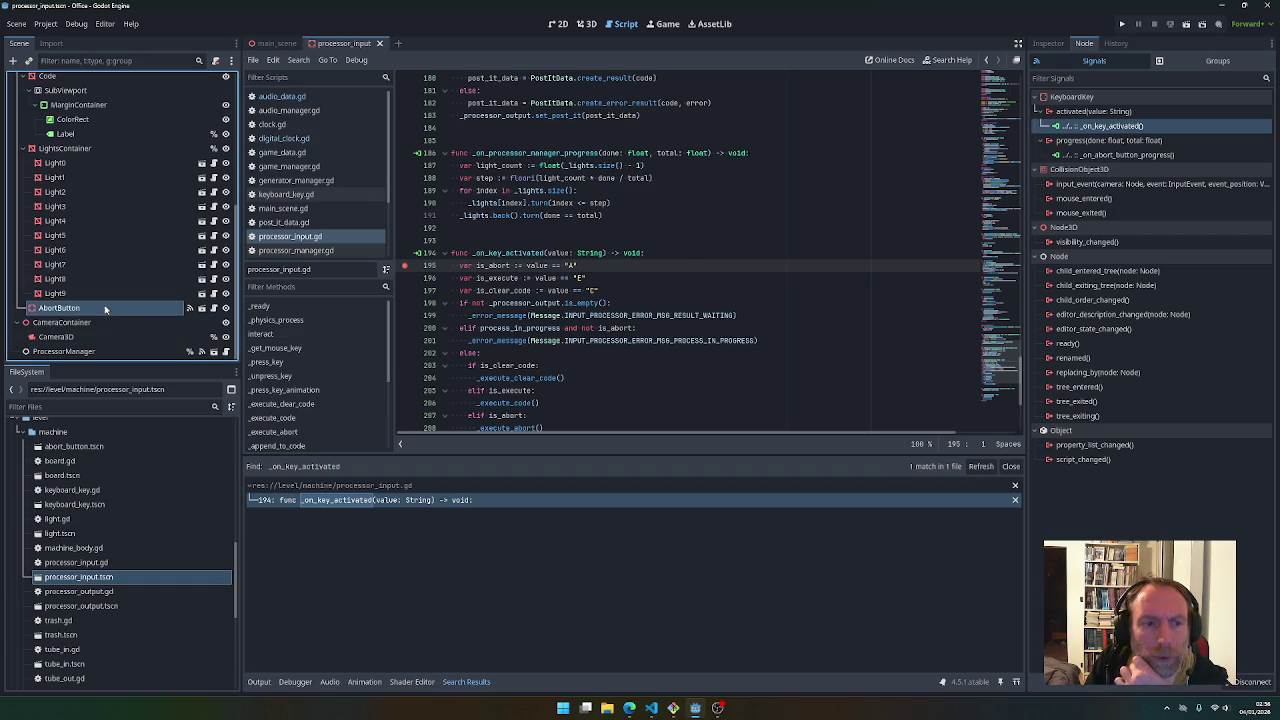
pyautogui.click(1048, 43)
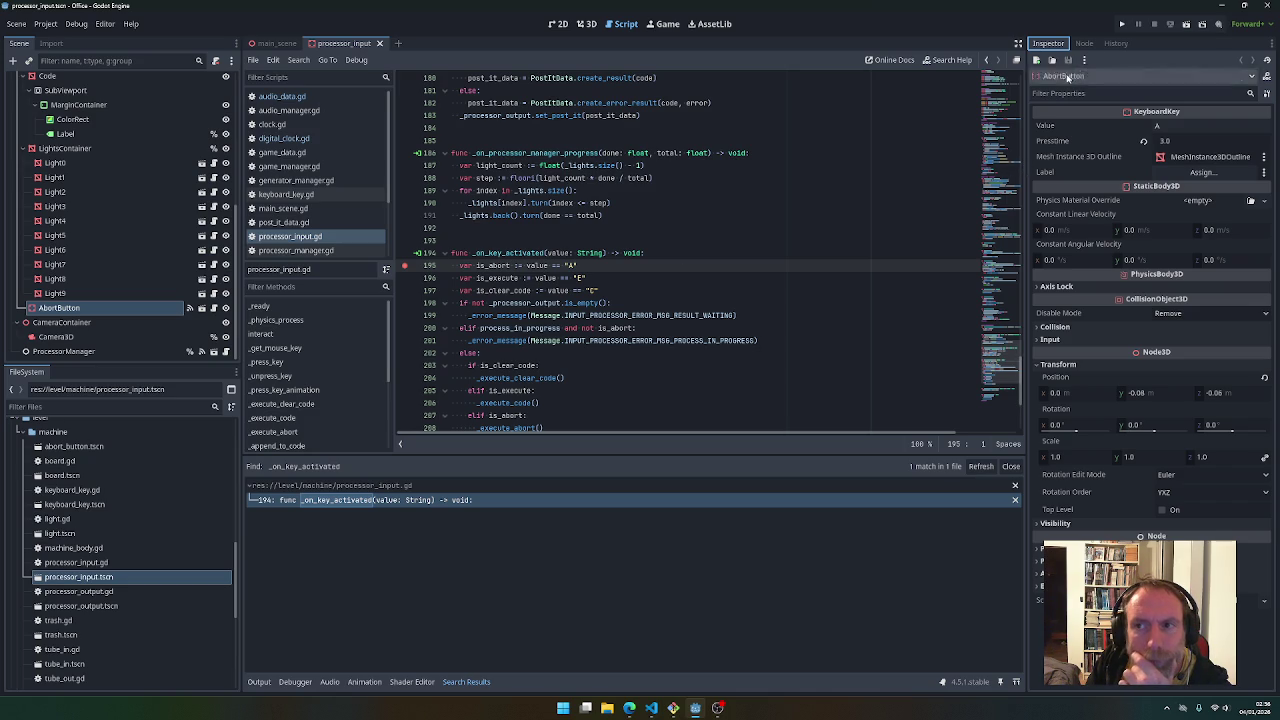
pyautogui.click(1124, 24)
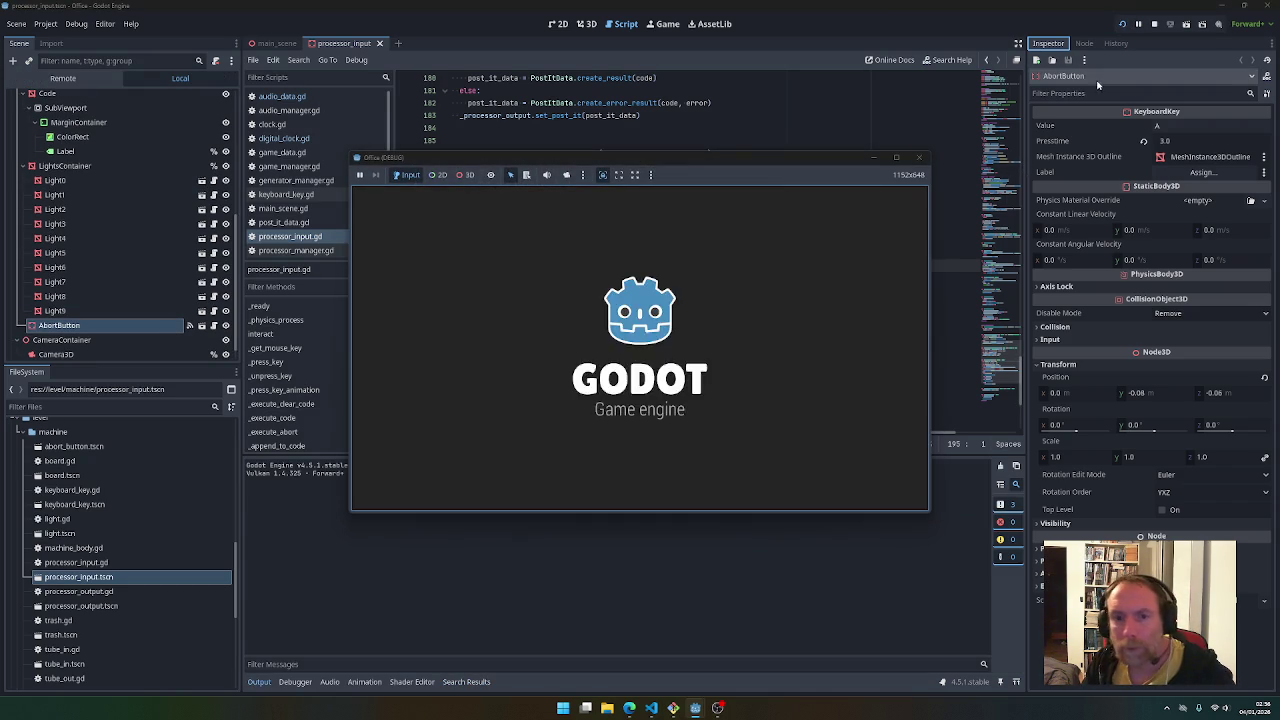
# Walk to the machine panel in the game and press the red abort button
pyautogui.press('w')
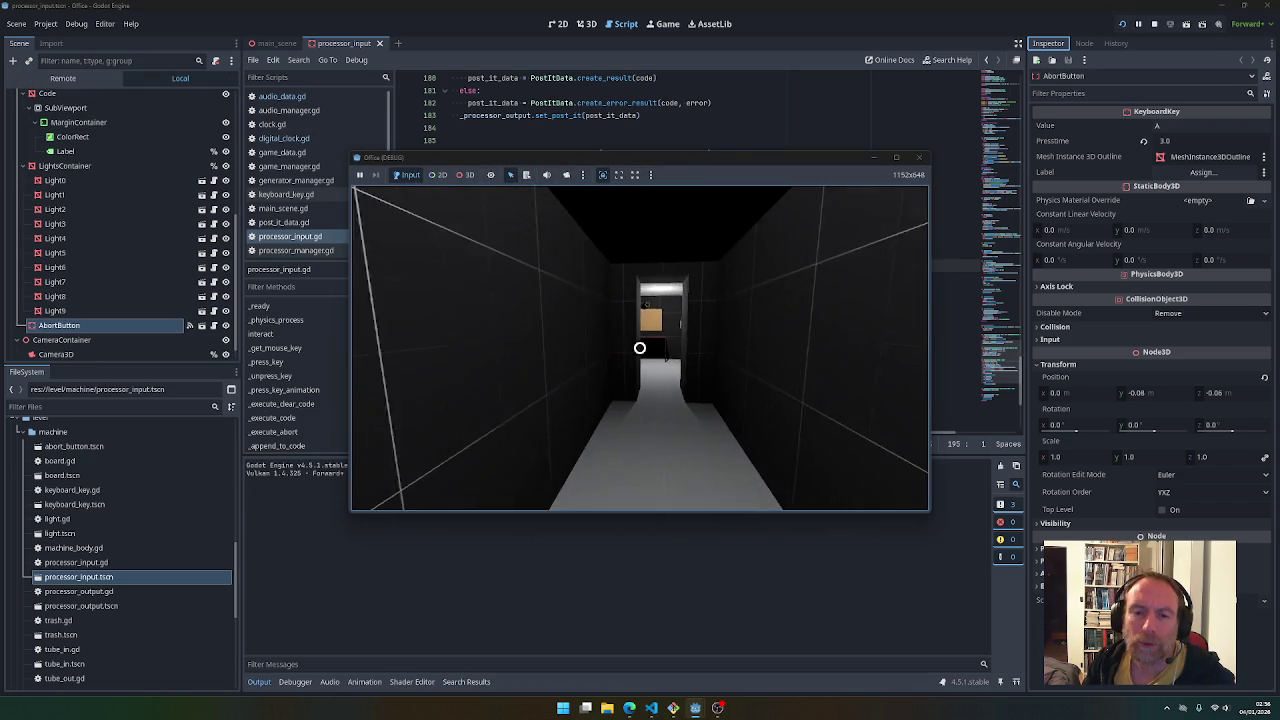
pyautogui.press('w')
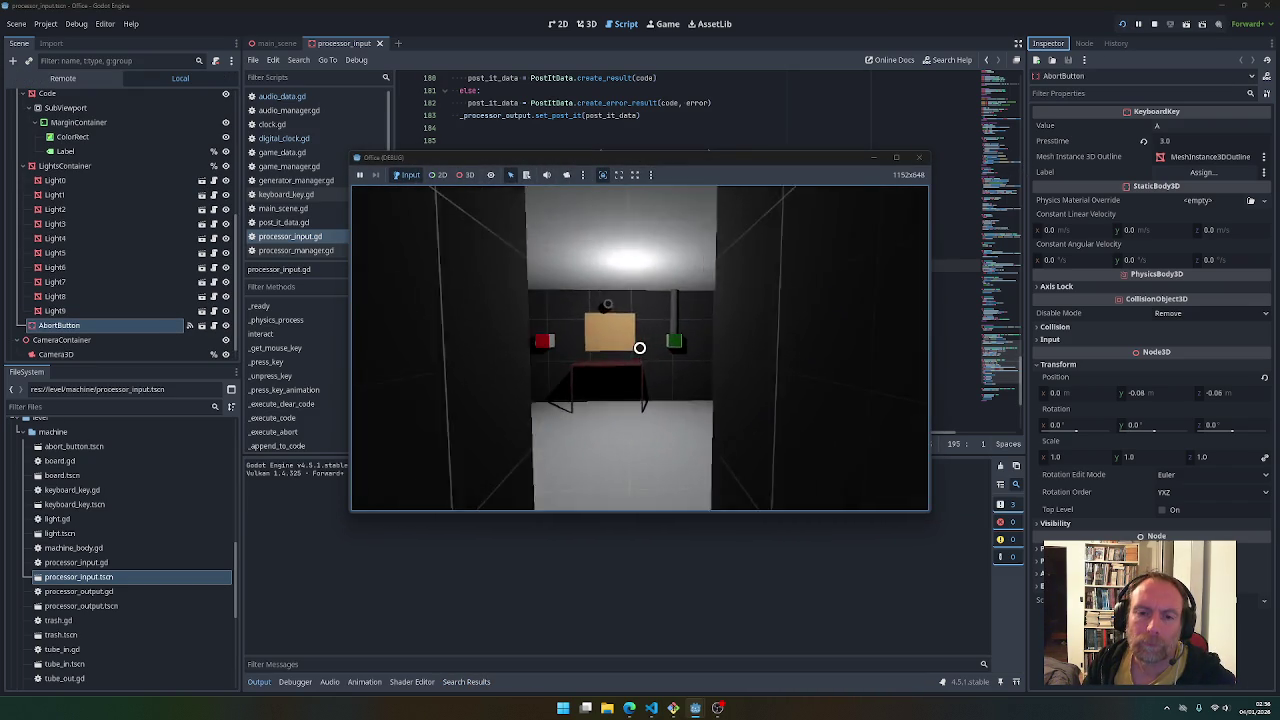
pyautogui.press('w')
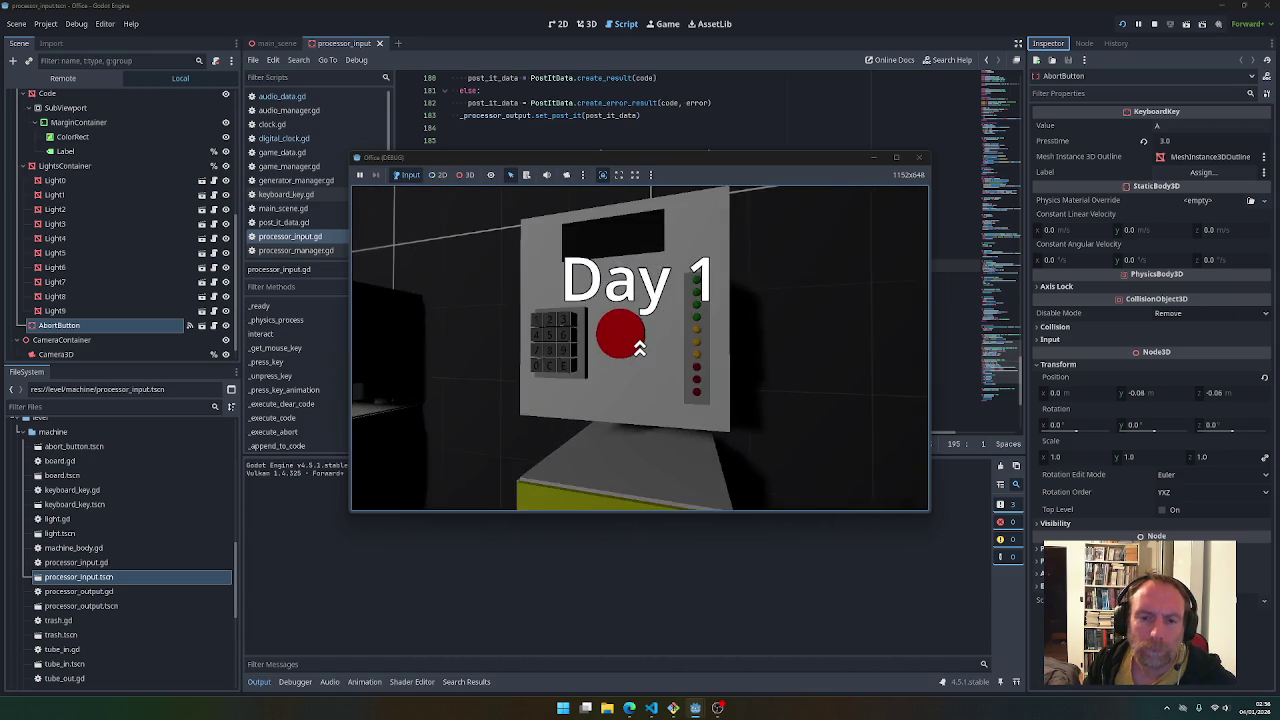
pyautogui.press('e')
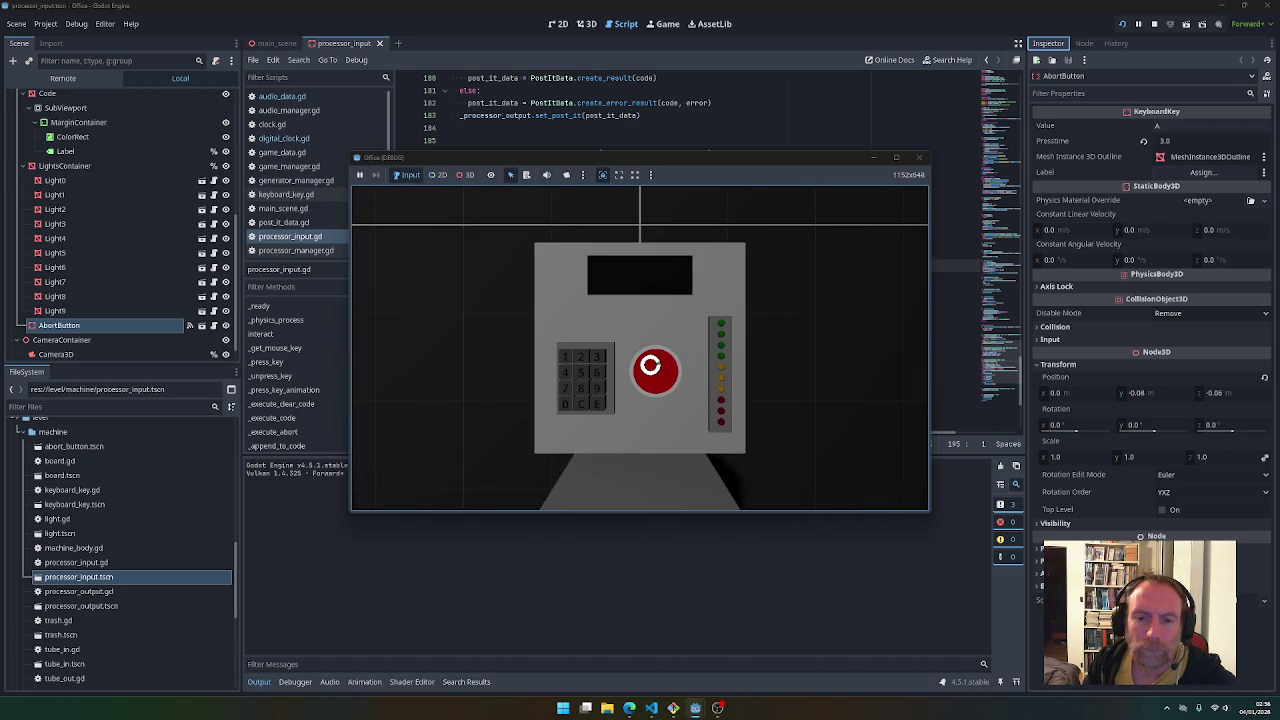
pyautogui.click(650, 366)
# Remove the breakpoints on lines 195 and 131, resume, and press the abort button again
pyautogui.click(405, 255)
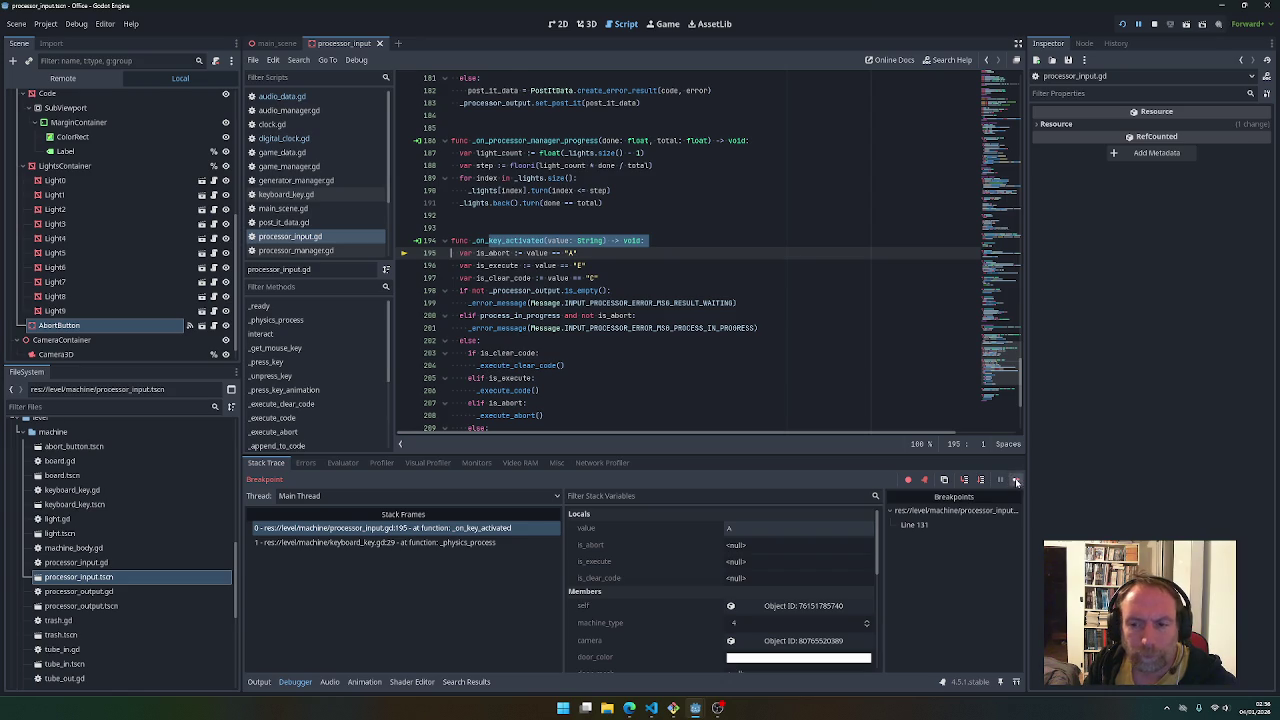
pyautogui.press('F12')
pyautogui.click(924, 481)
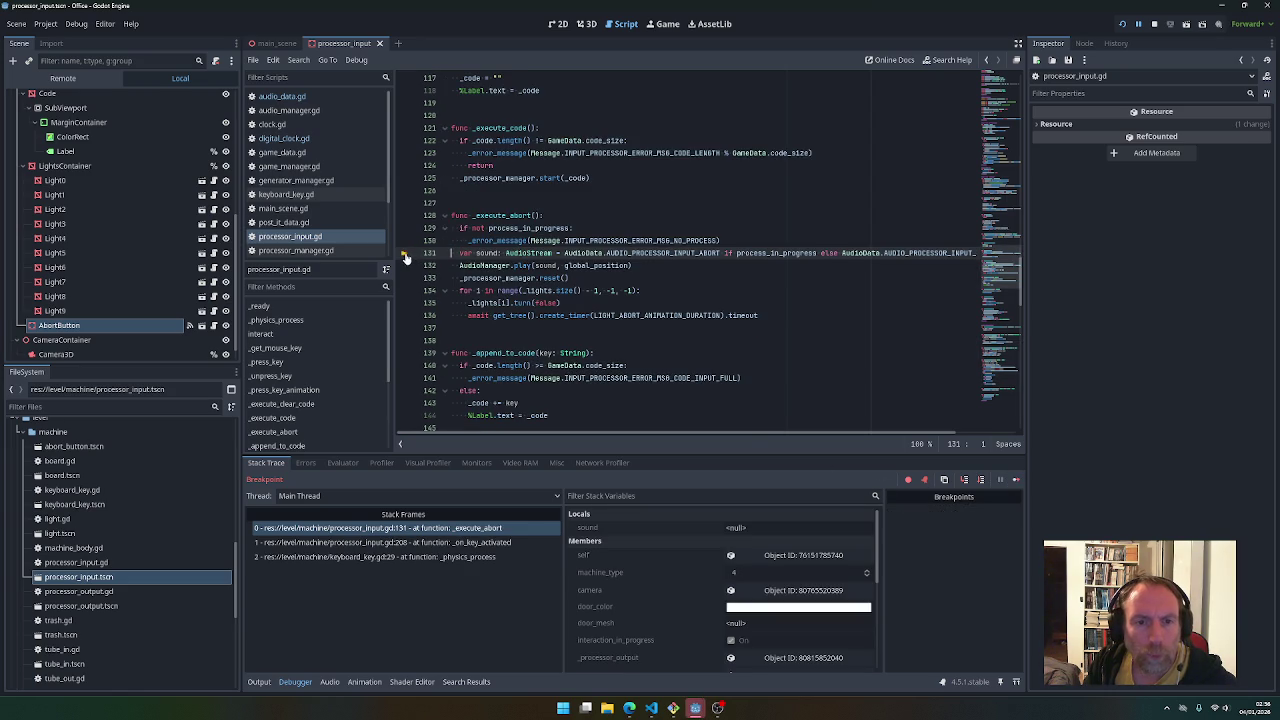
pyautogui.click(1016, 479)
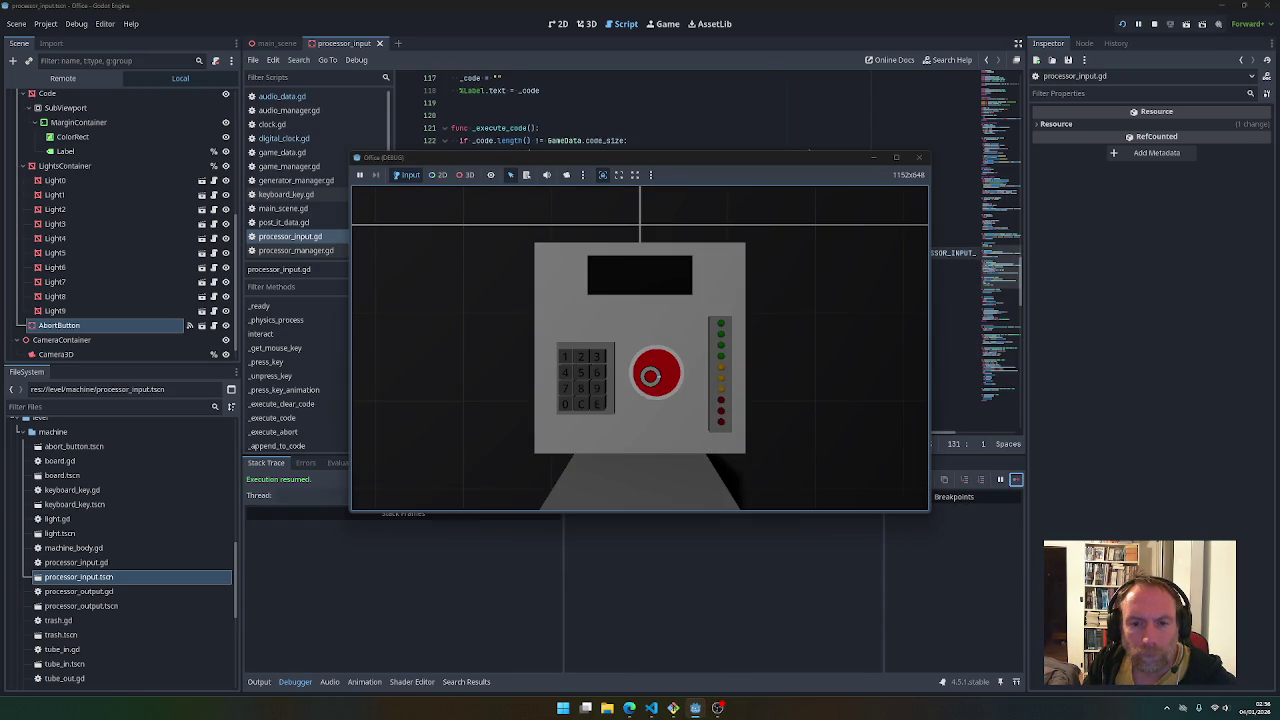
pyautogui.click(650, 375)
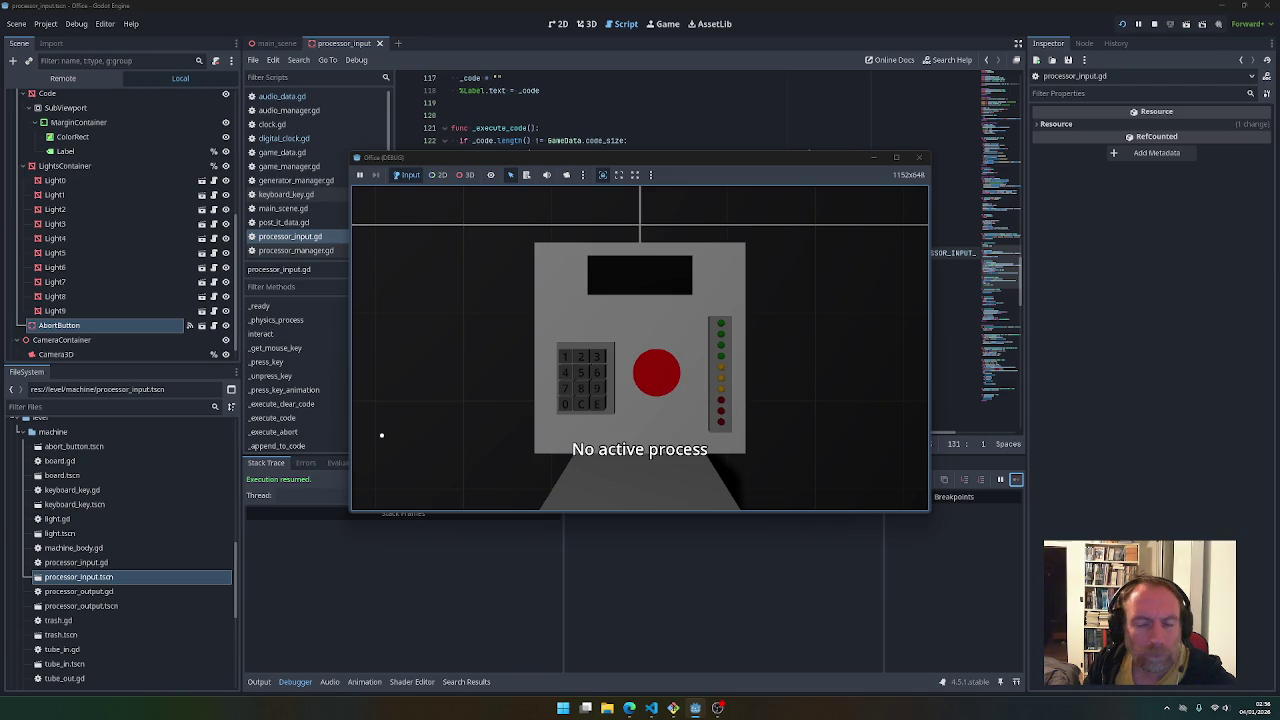
# Step back toward the clock and table, then stop the running game
pyautogui.rightClick(439, 416)
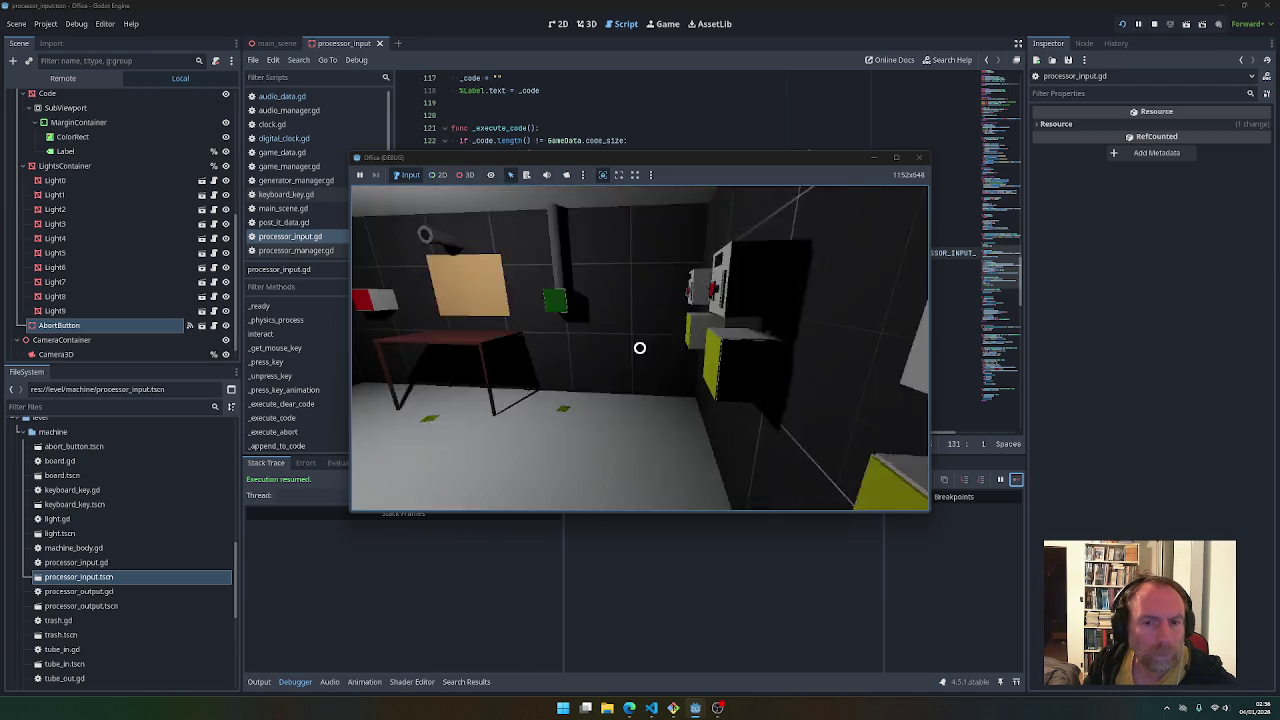
pyautogui.press('w')
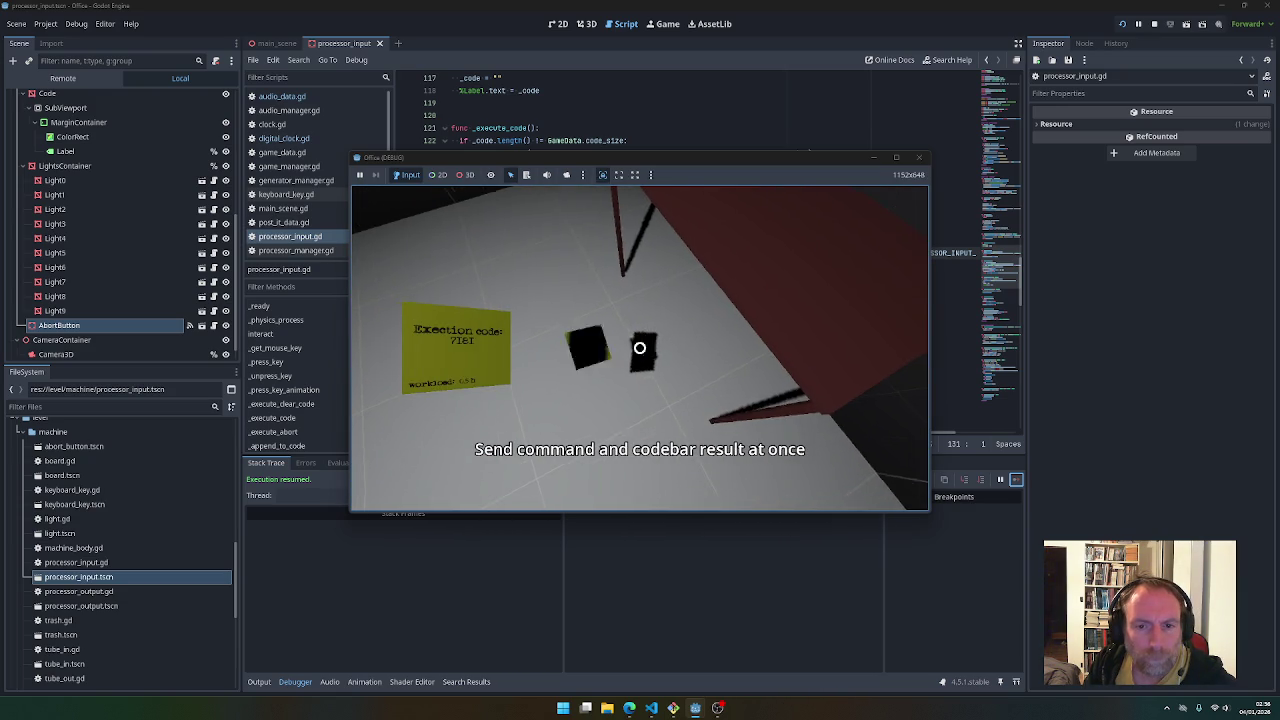
pyautogui.click(640, 348)
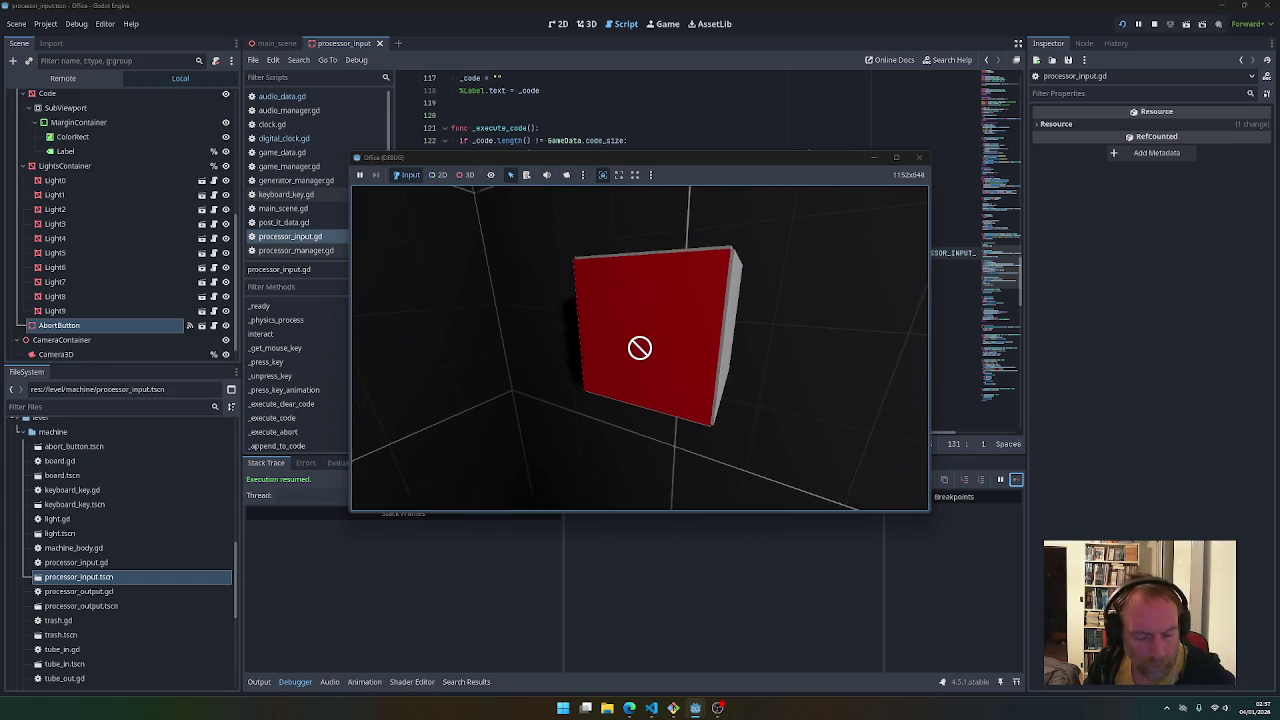
pyautogui.press('Escape')
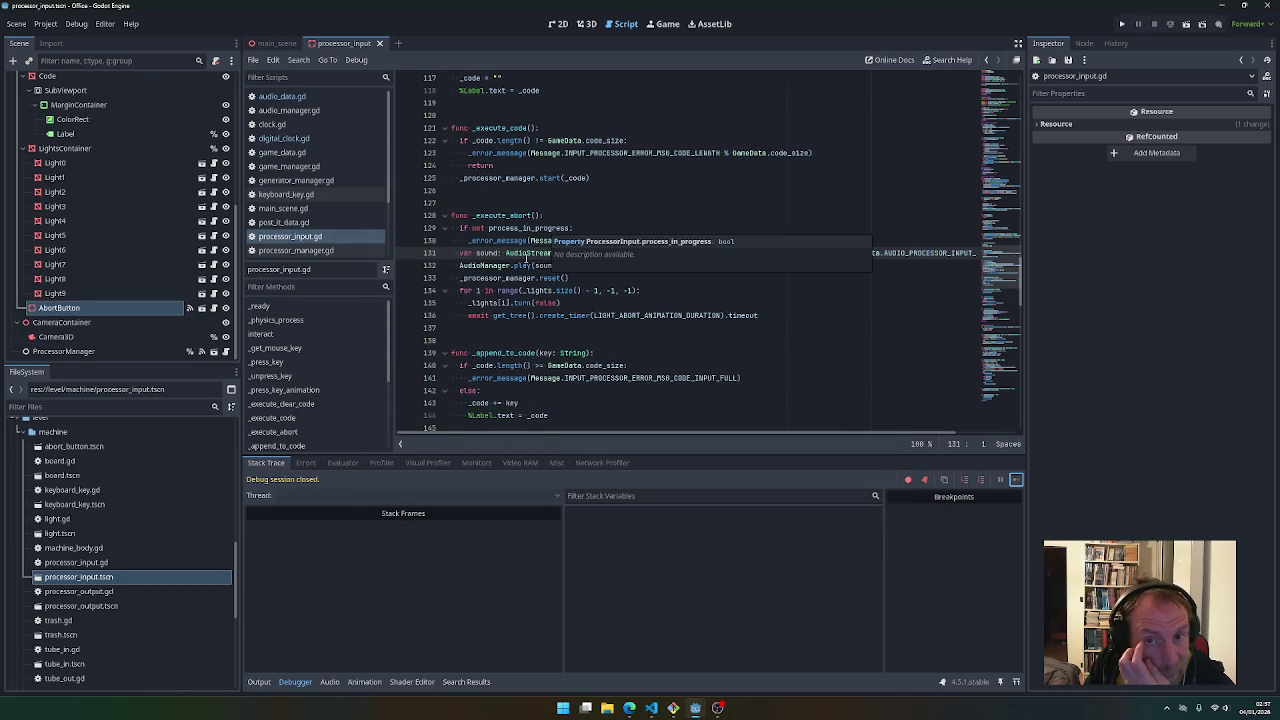
# In audio_data.gd, find the AUDIO_POST_IT_TRASH usage in trash.gd
pyautogui.click(284, 96)
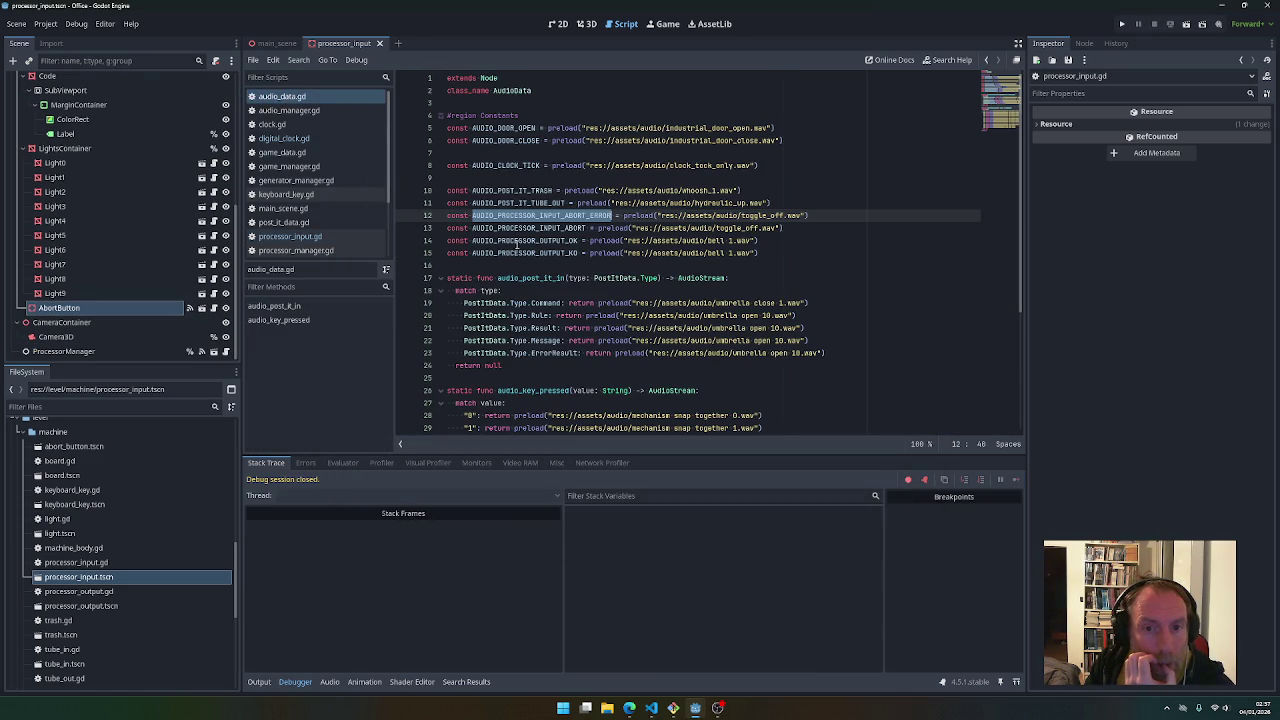
pyautogui.doubleClick(516, 191)
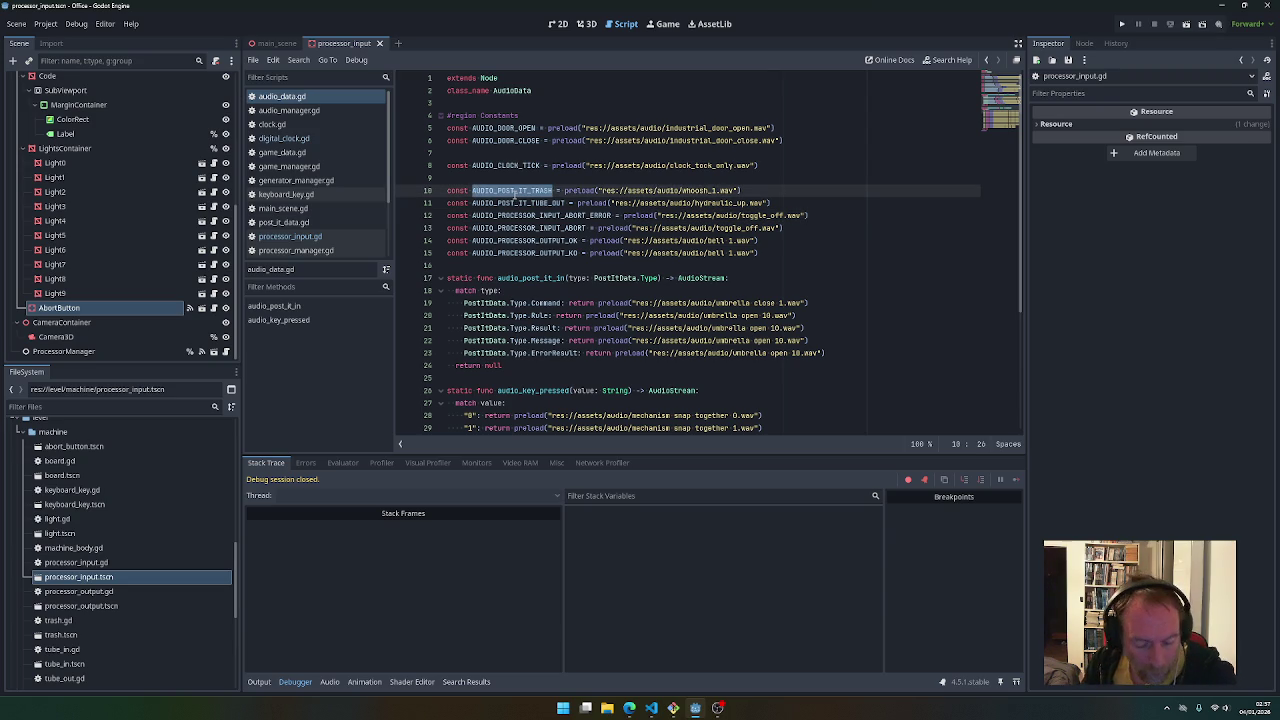
pyautogui.hotkey('ctrl', 'shift', 'f')
pyautogui.press('Return')
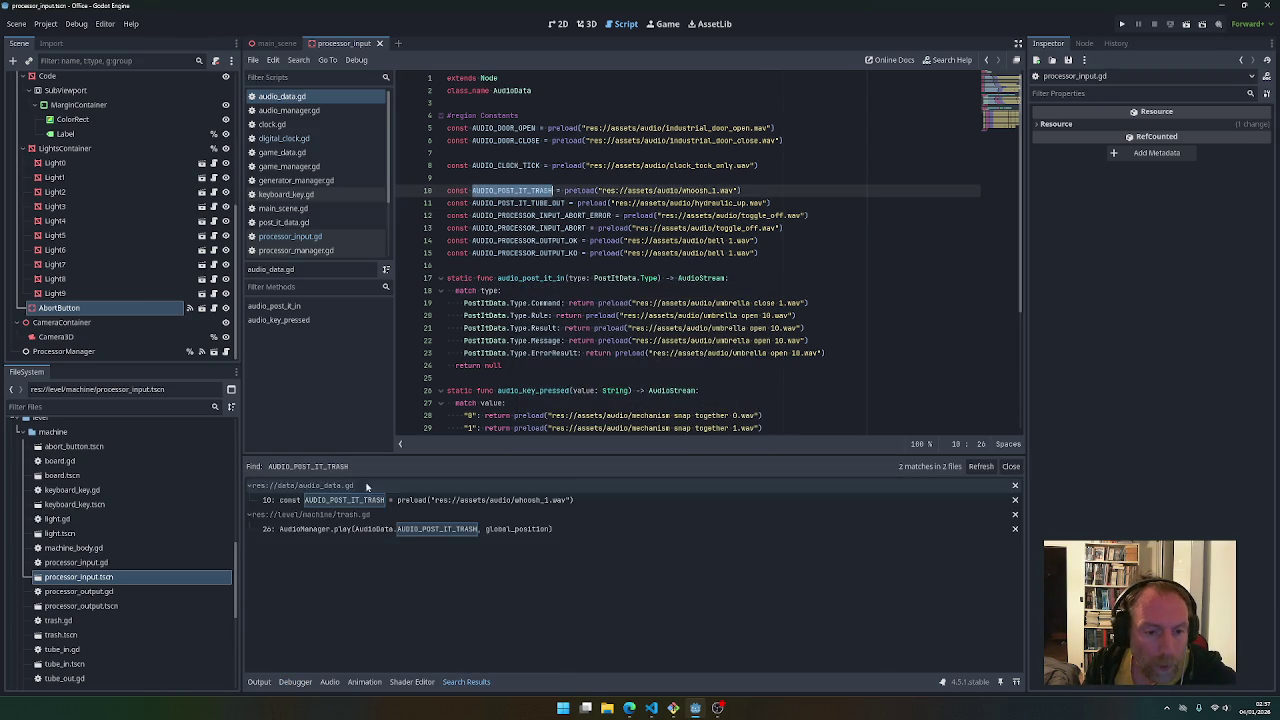
pyautogui.click(420, 528)
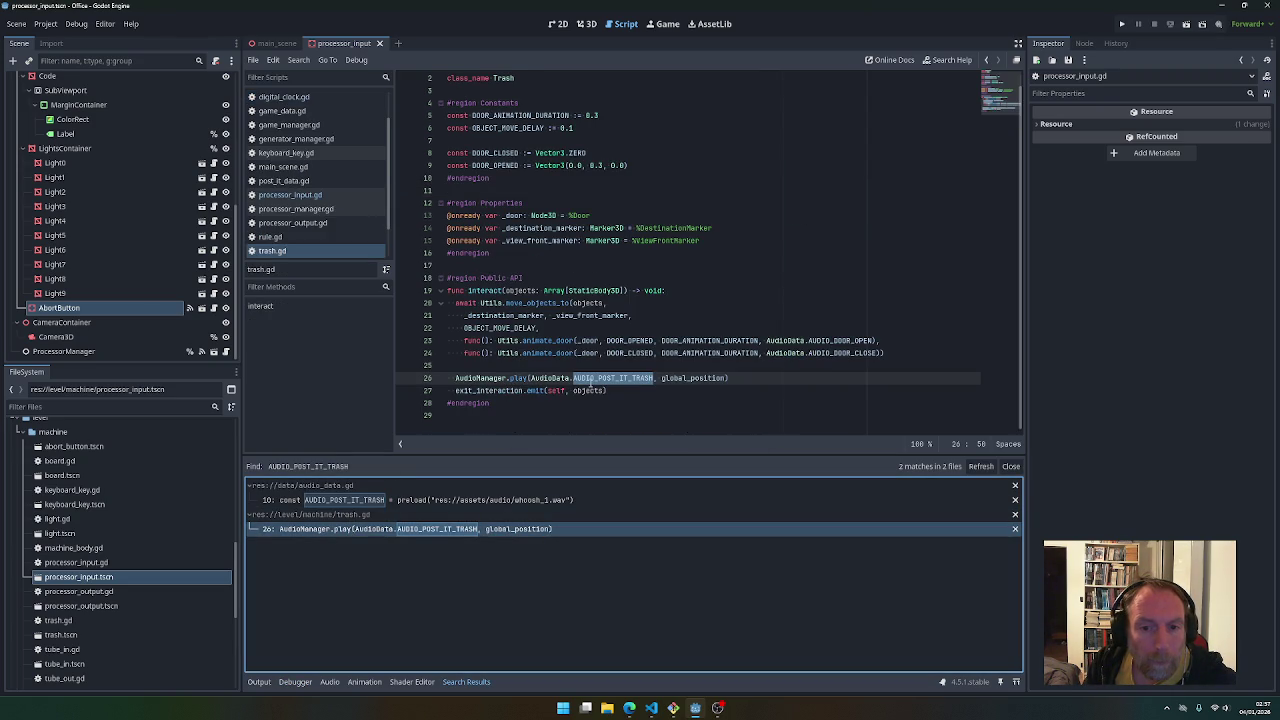
pyautogui.keyDown('ctrl'); pyautogui.click(603, 378); pyautogui.keyUp('ctrl')
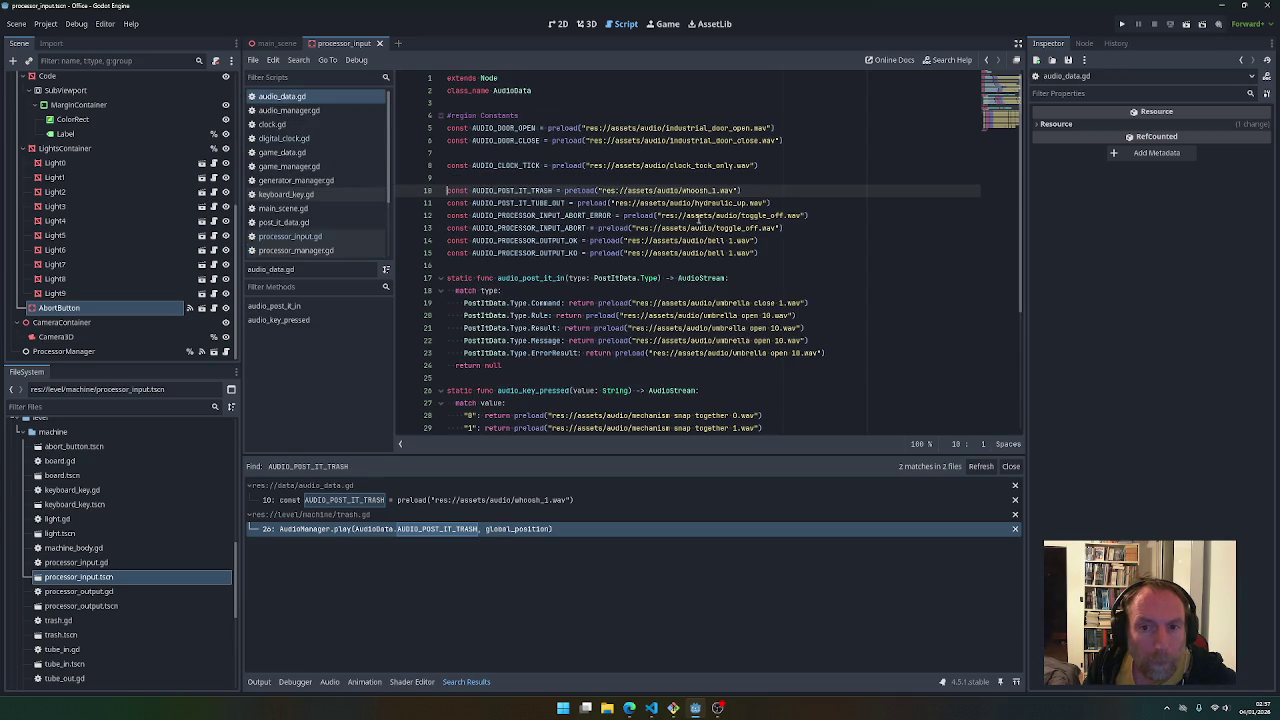
# Run the game to hear the sounds, then stop it
pyautogui.click(1122, 24)
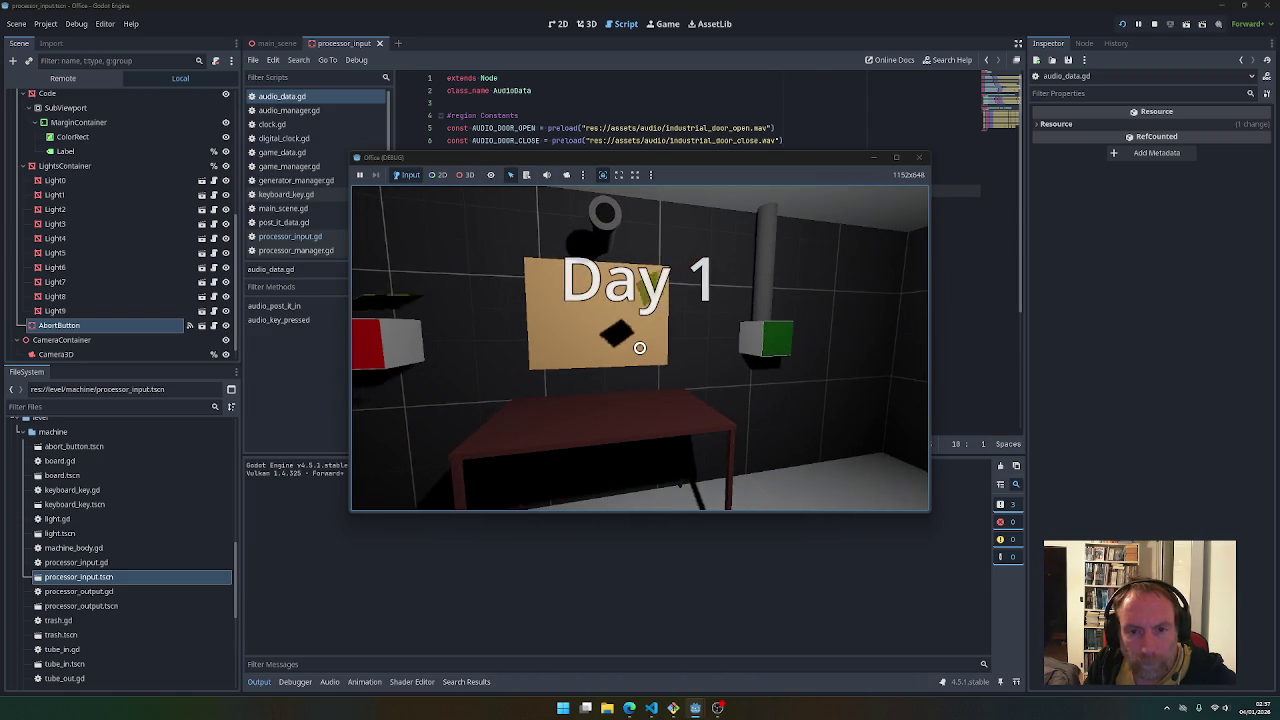
pyautogui.click(640, 348)
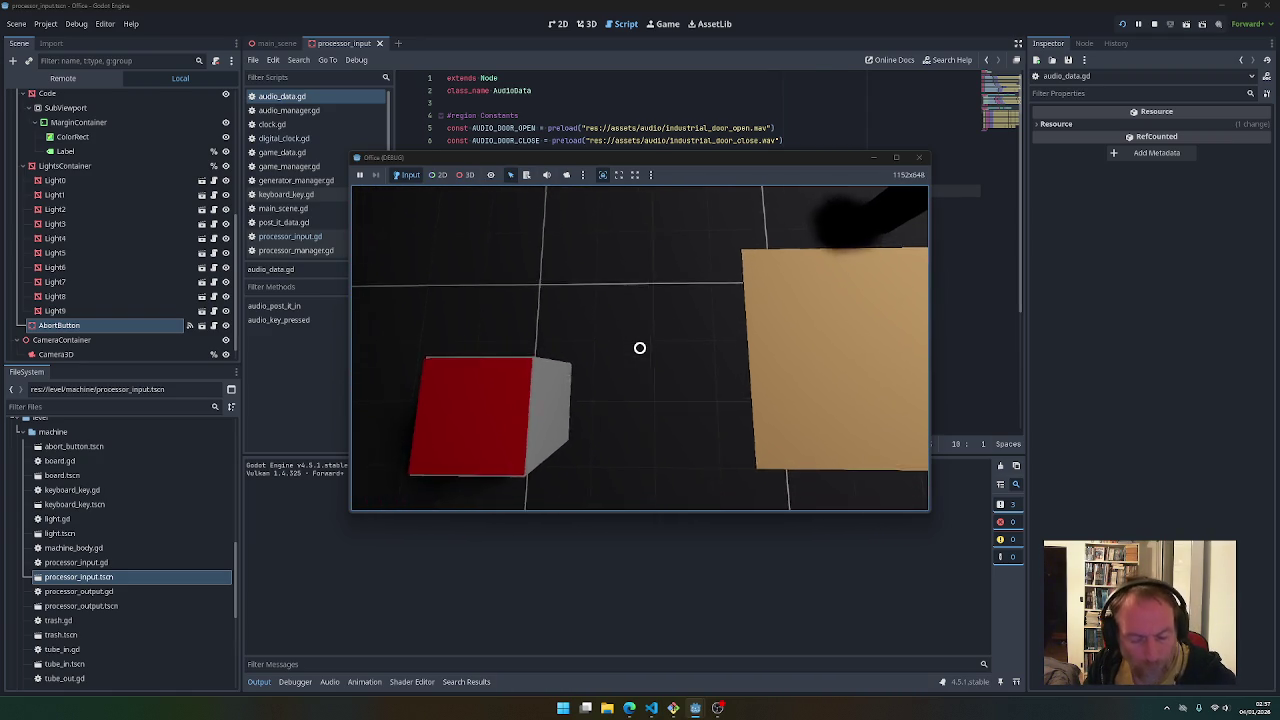
pyautogui.press('F8')
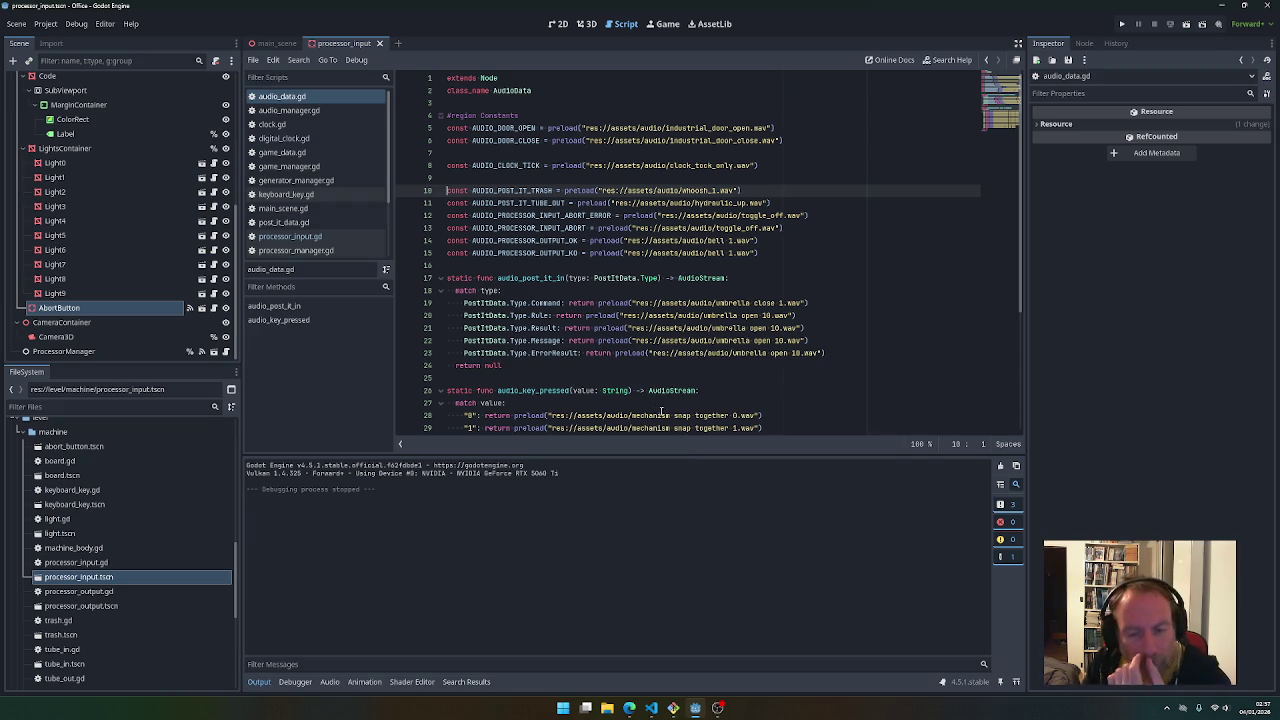
# Search project-wide usages of AUDIO_PROCESSOR_OUTPUT_OK and AUDIO_PROCESSOR_OUTPUT_KO
pyautogui.moveTo(658, 421)
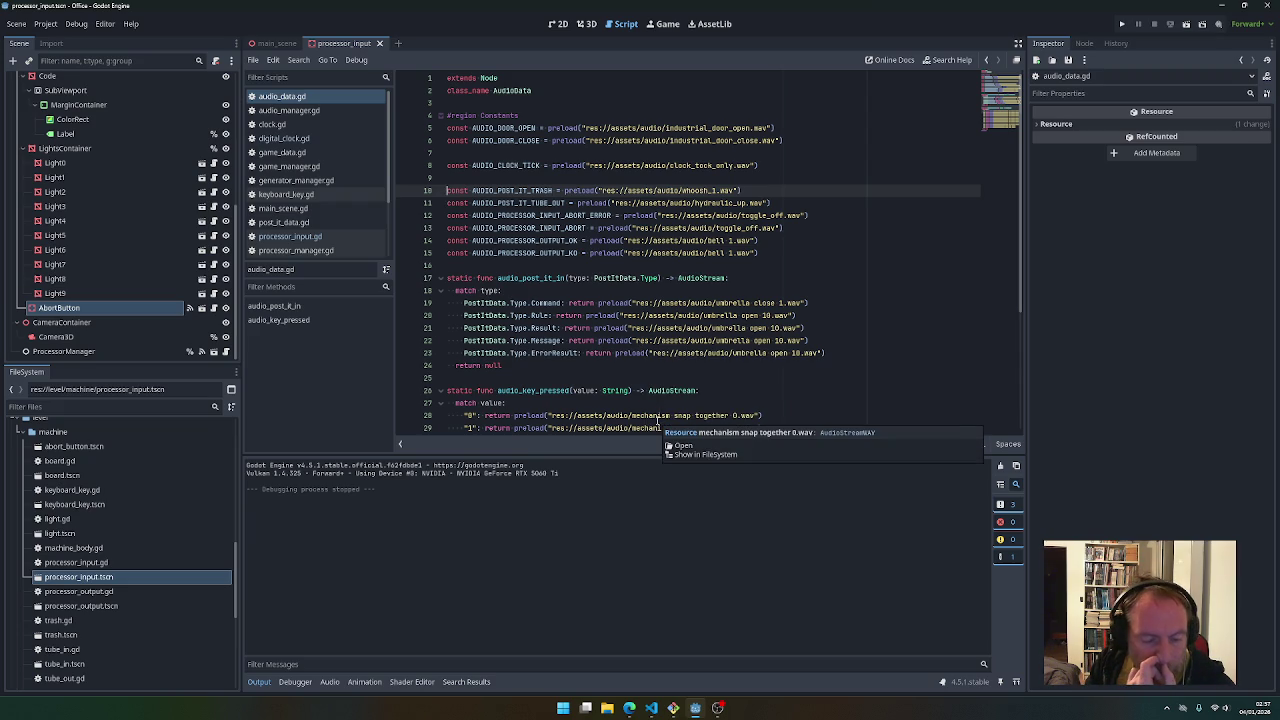
pyautogui.doubleClick(549, 241)
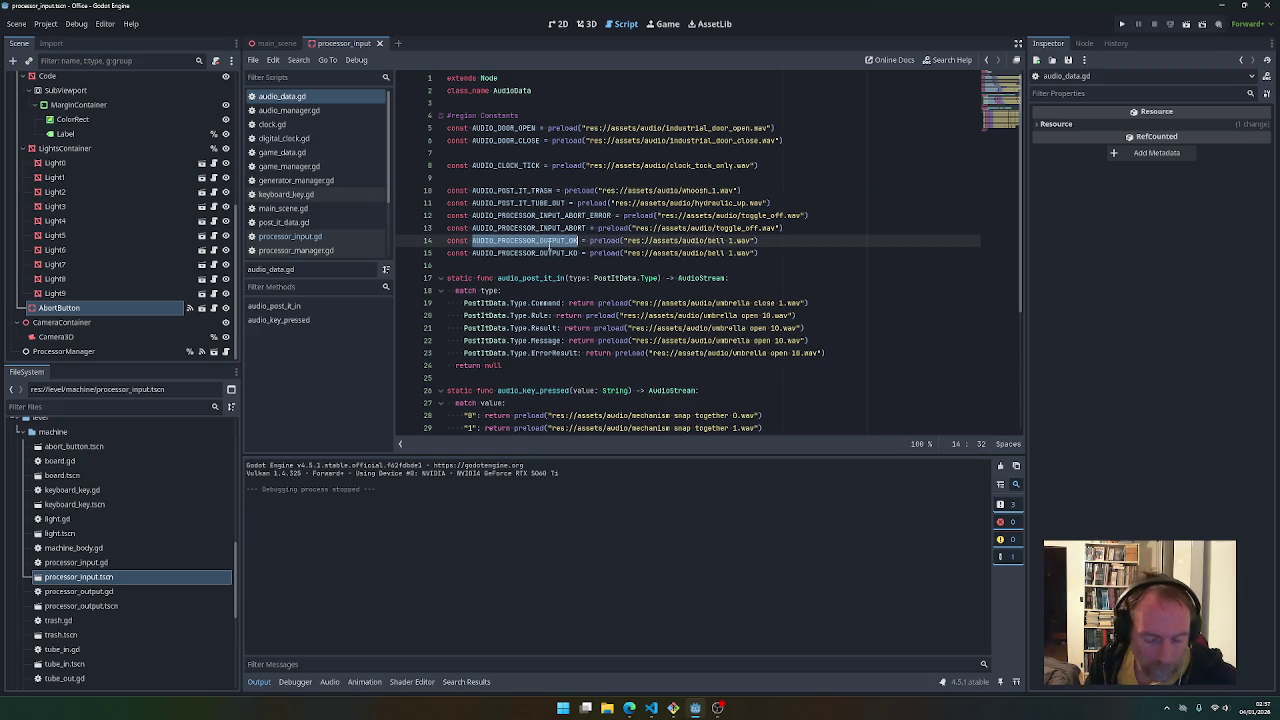
pyautogui.hotkey('ctrl', 'shift', 'f')
pyautogui.press('Return')
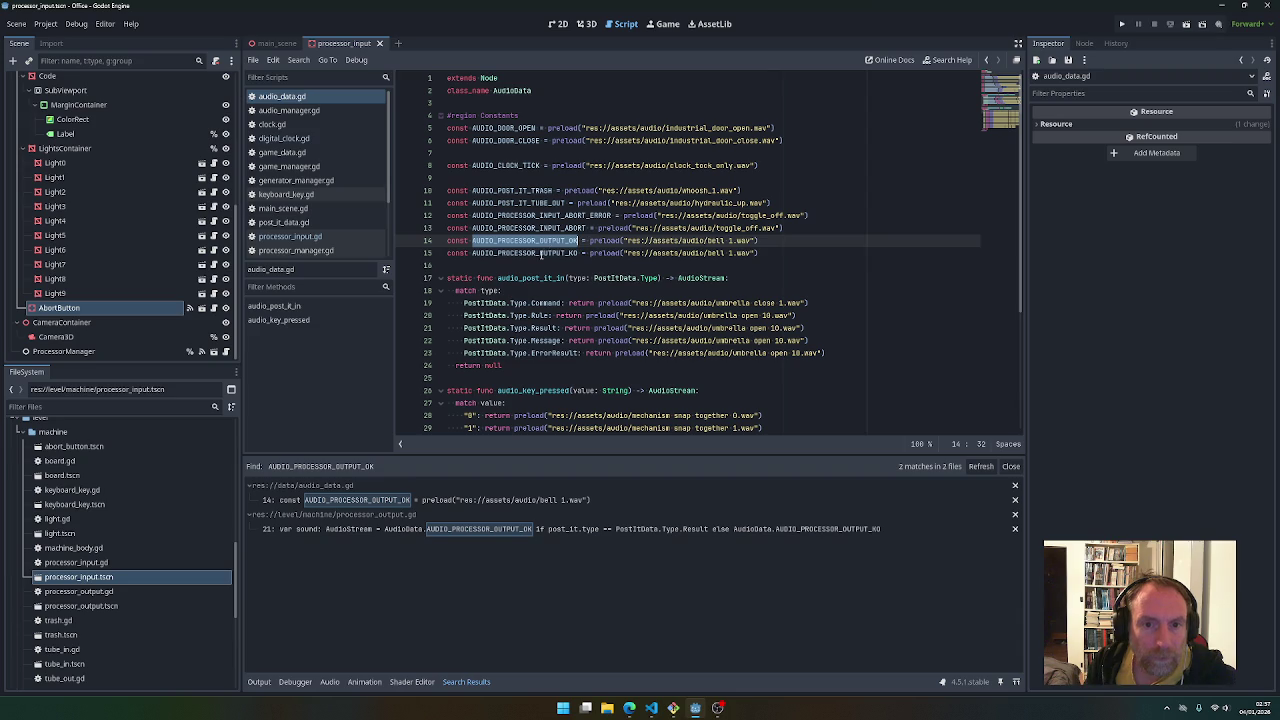
pyautogui.doubleClick(541, 254)
pyautogui.hotkey('ctrl', 'shift', 'f')
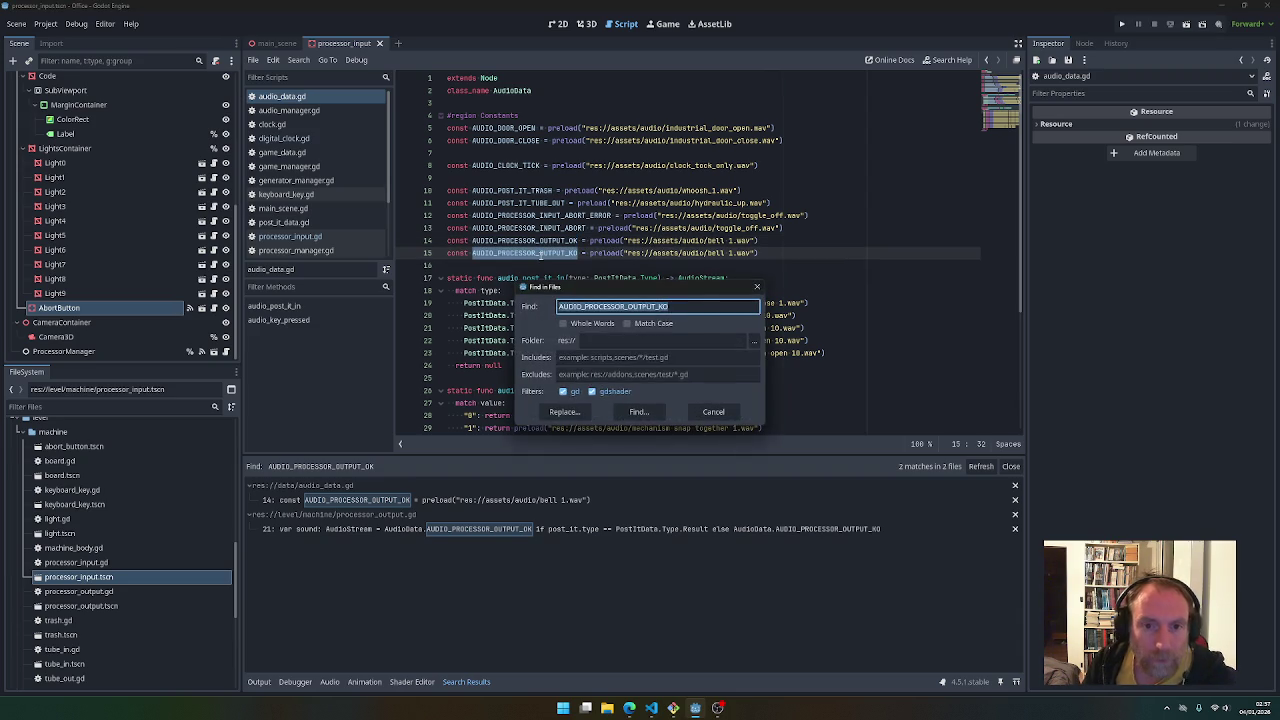
pyautogui.press('Return')
pyautogui.scroll(-4, 543, 272)
pyautogui.scroll(5, 548, 275)
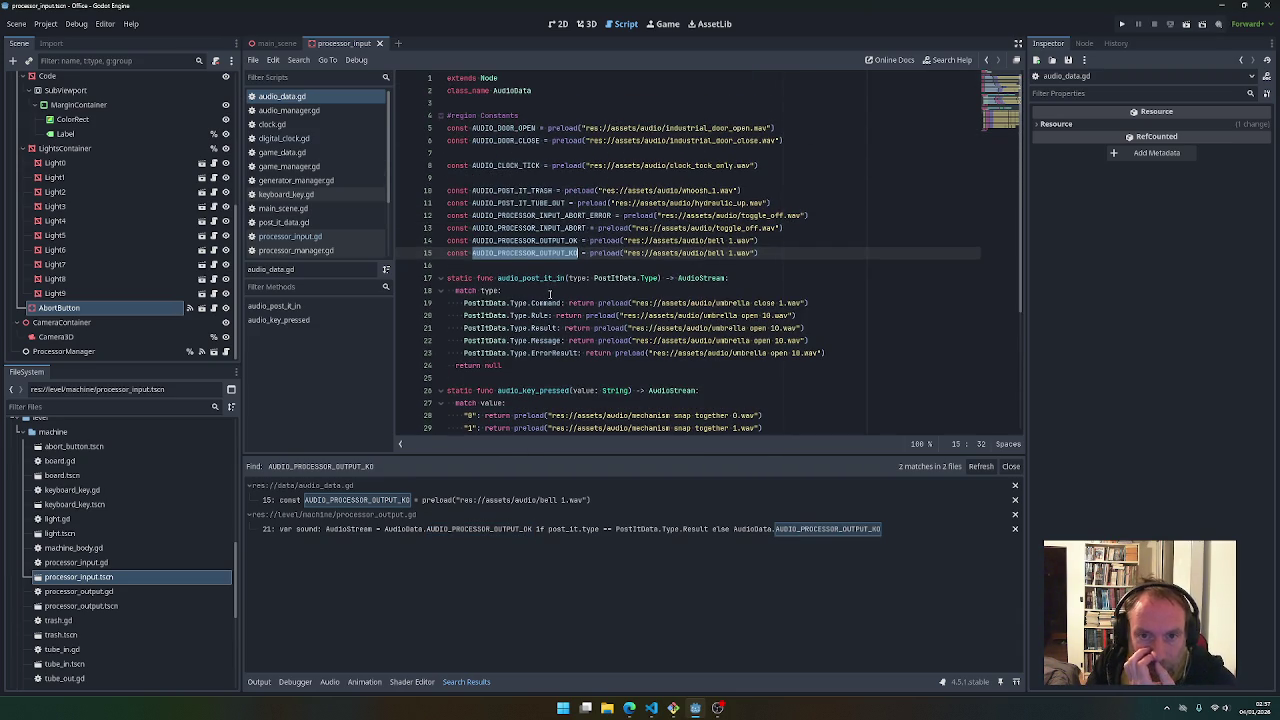
pyautogui.scroll(-3, 549, 294)
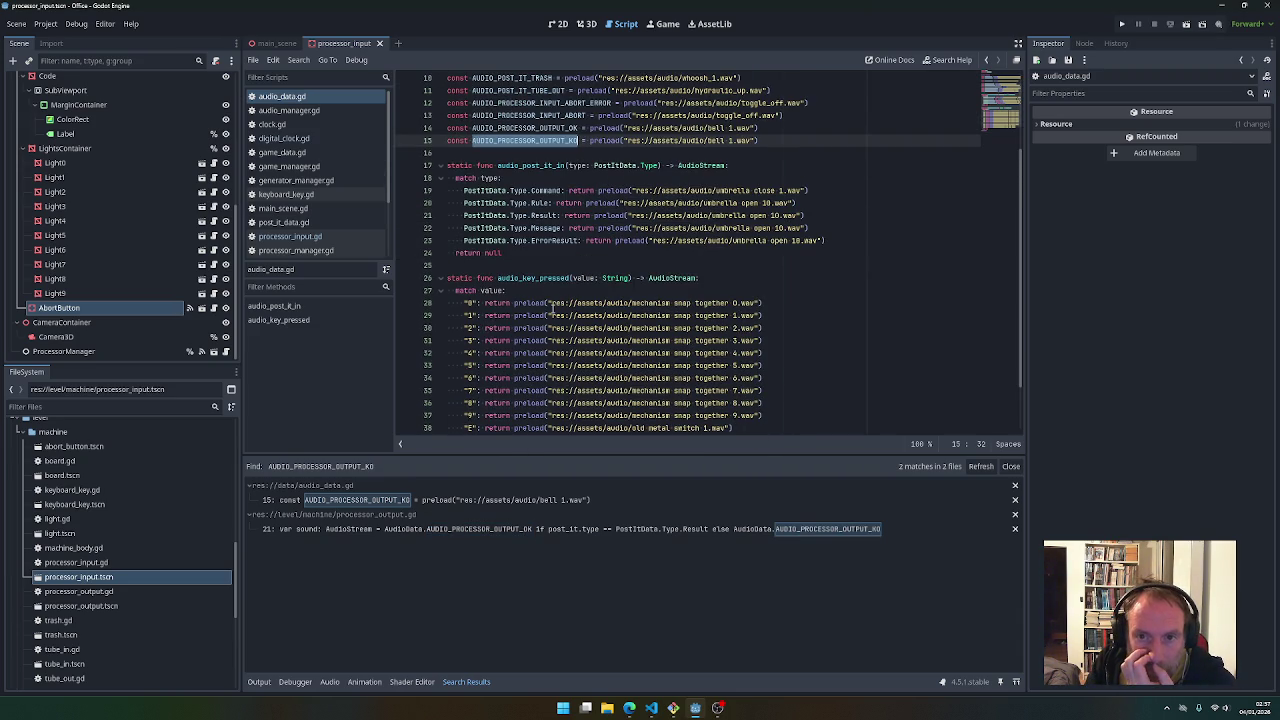
pyautogui.scroll(1, 550, 309)
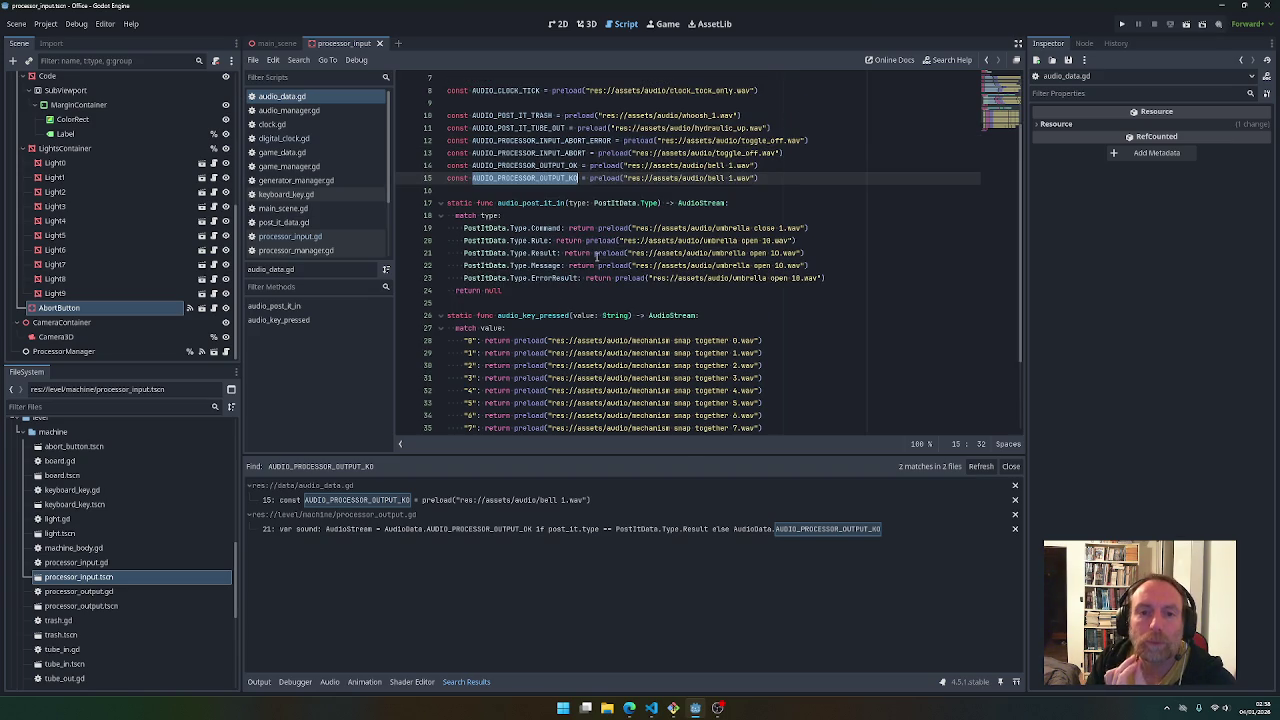
# Replace the umbrella open preloads on lines 20 and 21 with null
pyautogui.moveTo(597, 256)
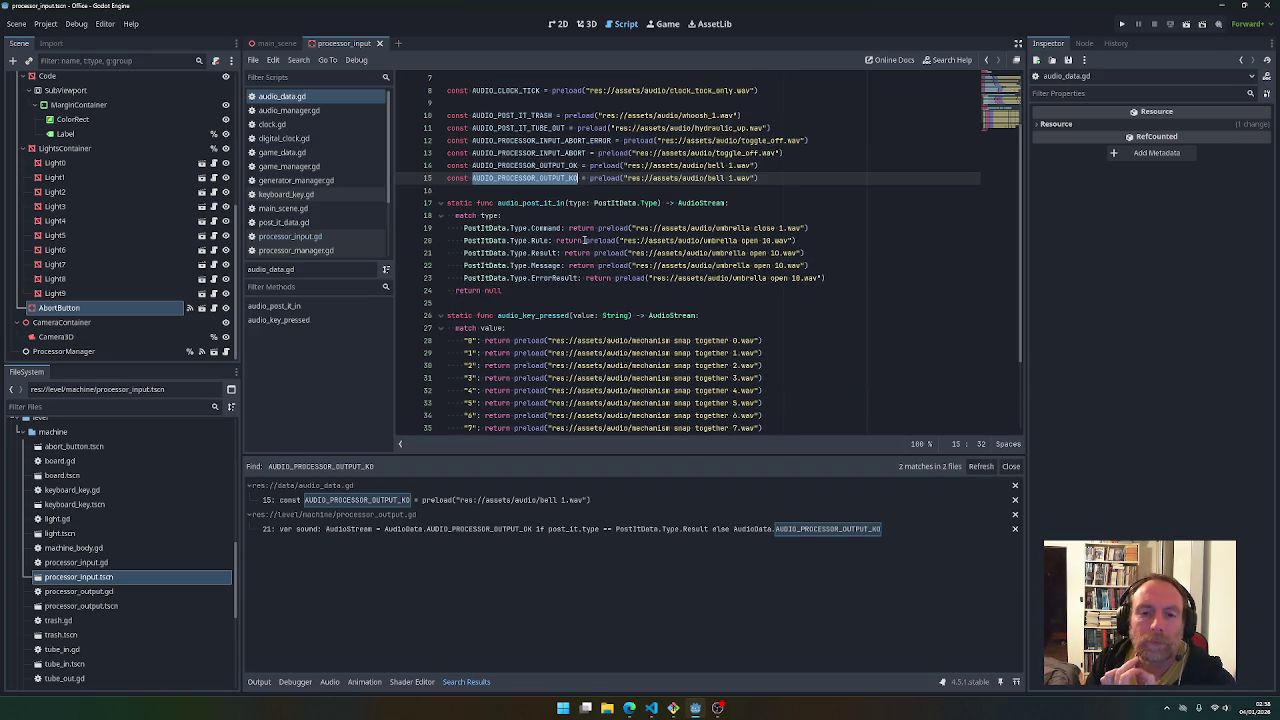
pyautogui.moveTo(585, 240); pyautogui.dragTo(801, 242)
pyautogui.write('n null')
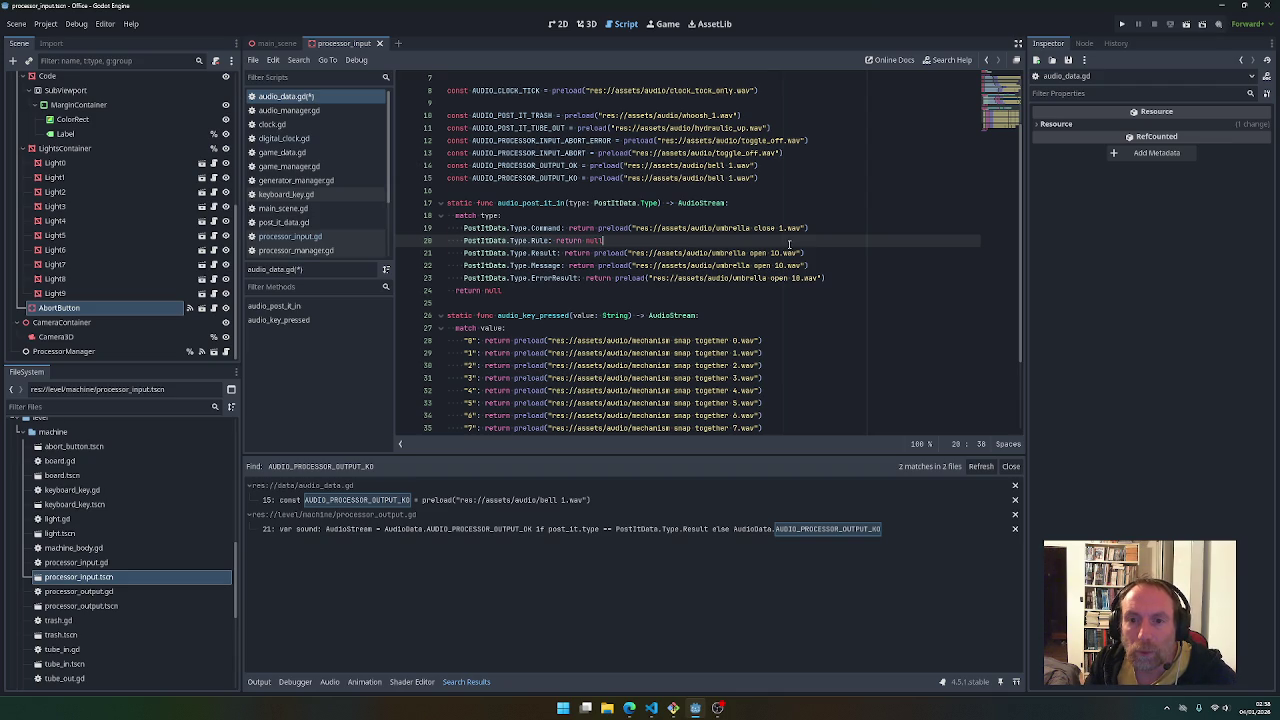
pyautogui.moveTo(595, 253); pyautogui.dragTo(811, 256)
pyautogui.write('null')
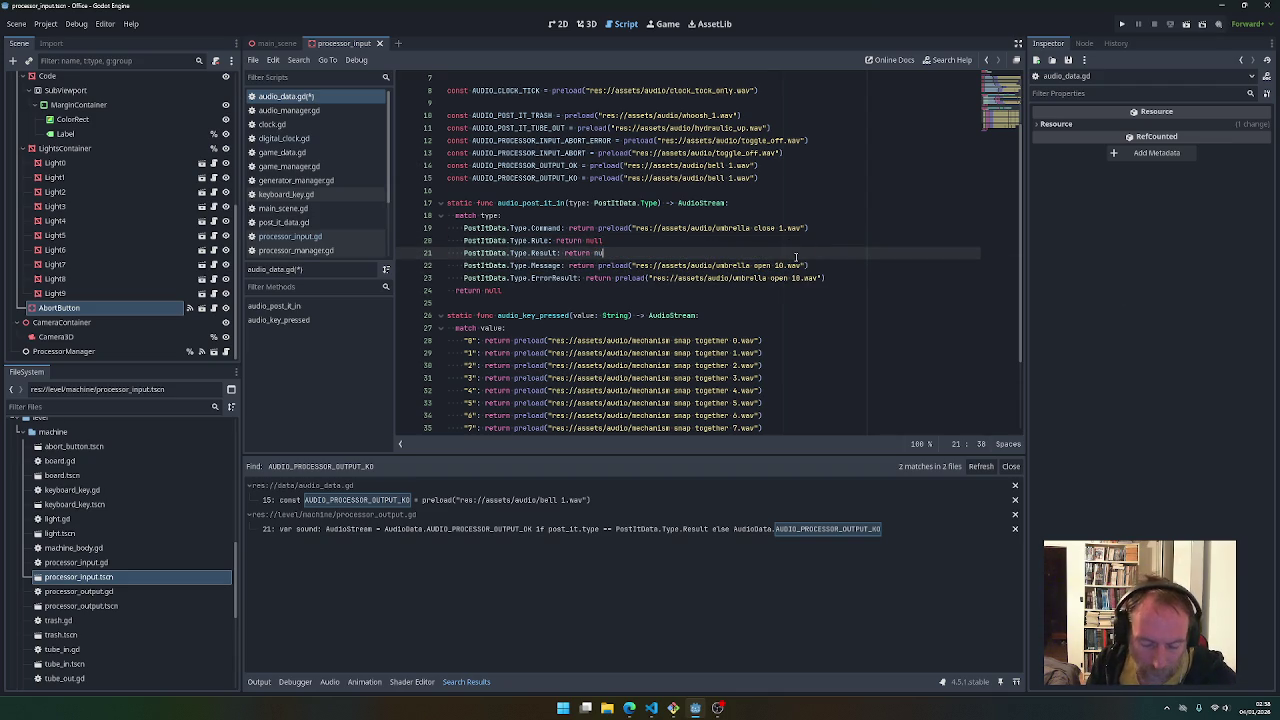
pyautogui.doubleClick(600, 253)
pyautogui.hotkey('ctrl', 'c')
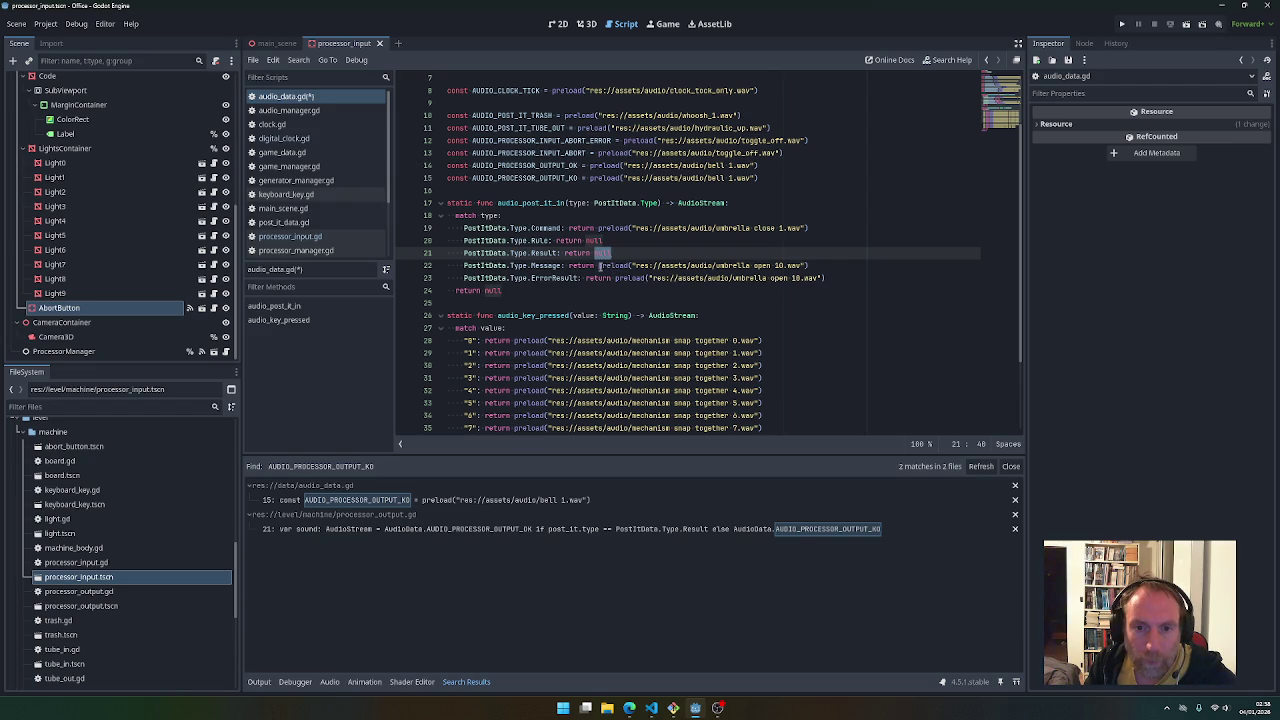
# Replace the preloads on lines 22, 23, 15 (bell 1.wav) and 13 (toggle_off.wav) with null
pyautogui.moveTo(600, 265); pyautogui.dragTo(812, 266)
pyautogui.hotkey('ctrl', 'v')
pyautogui.moveTo(614, 278); pyautogui.dragTo(826, 278)
pyautogui.hotkey('ctrl', 'v')
pyautogui.moveTo(591, 178); pyautogui.dragTo(768, 178)
pyautogui.hotkey('ctrl', 'v')
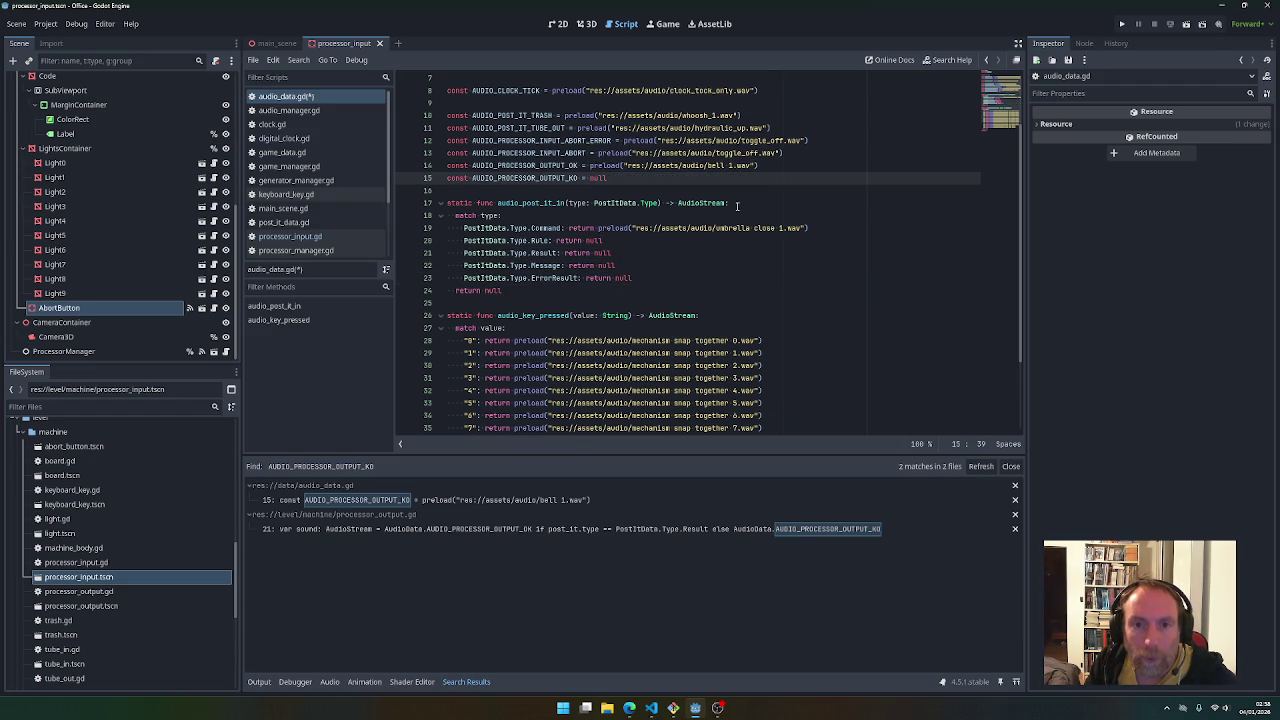
pyautogui.moveTo(599, 153); pyautogui.dragTo(790, 156)
pyautogui.write('null')
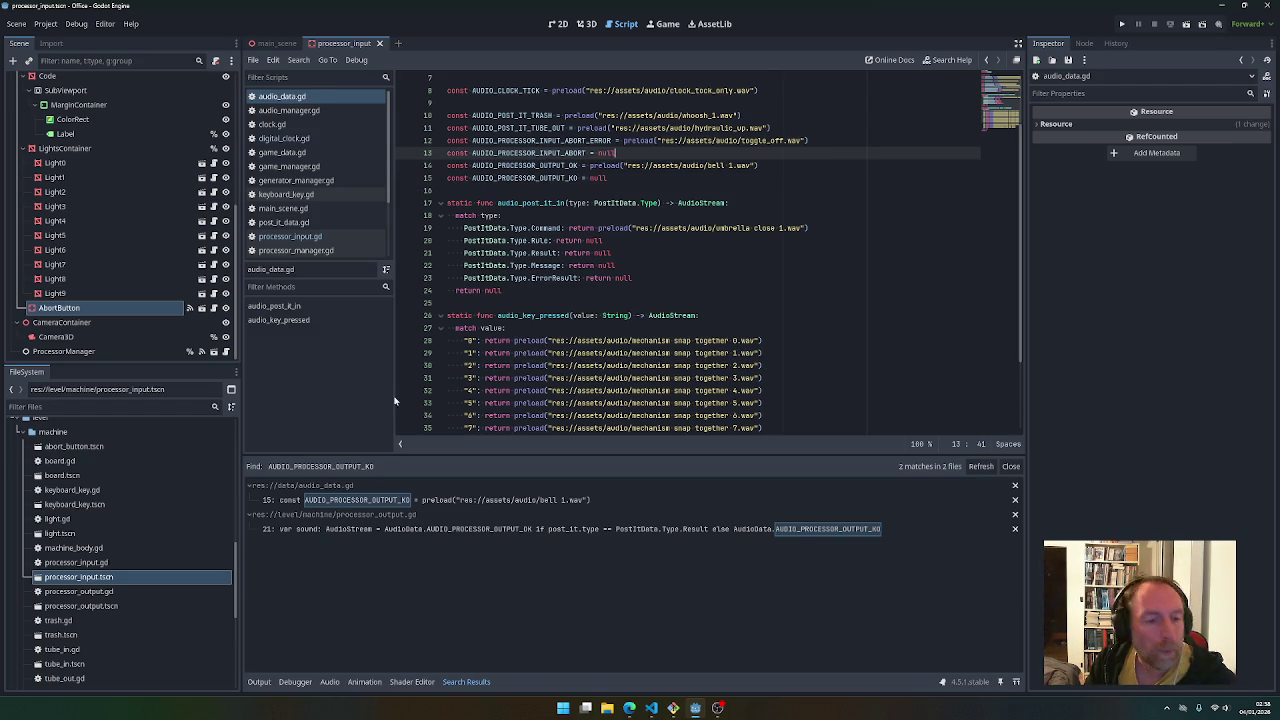
# Delete umbrella close 1.wav and umbrella open 10.wav from the FileSystem
pyautogui.scroll(-4, 99, 614)
pyautogui.scroll(10, 99, 614)
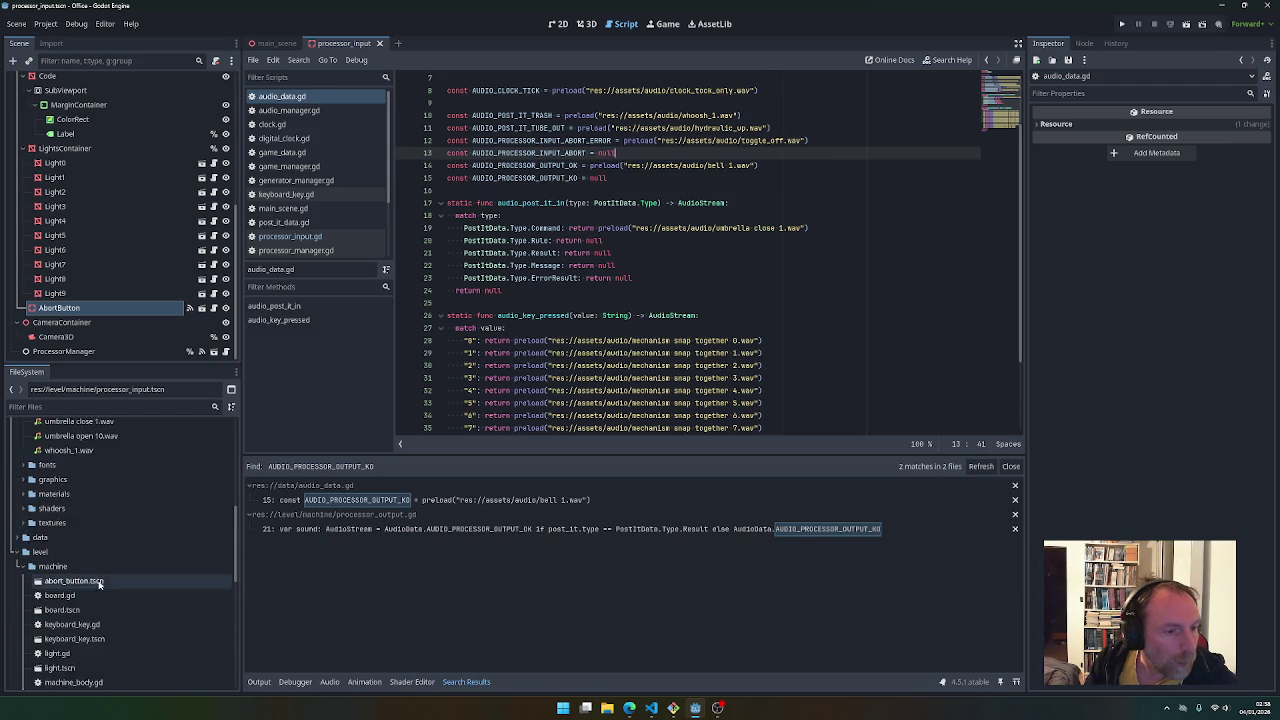
pyautogui.click(80, 556)
pyautogui.keyDown('shift'); pyautogui.click(81, 570); pyautogui.keyUp('shift')
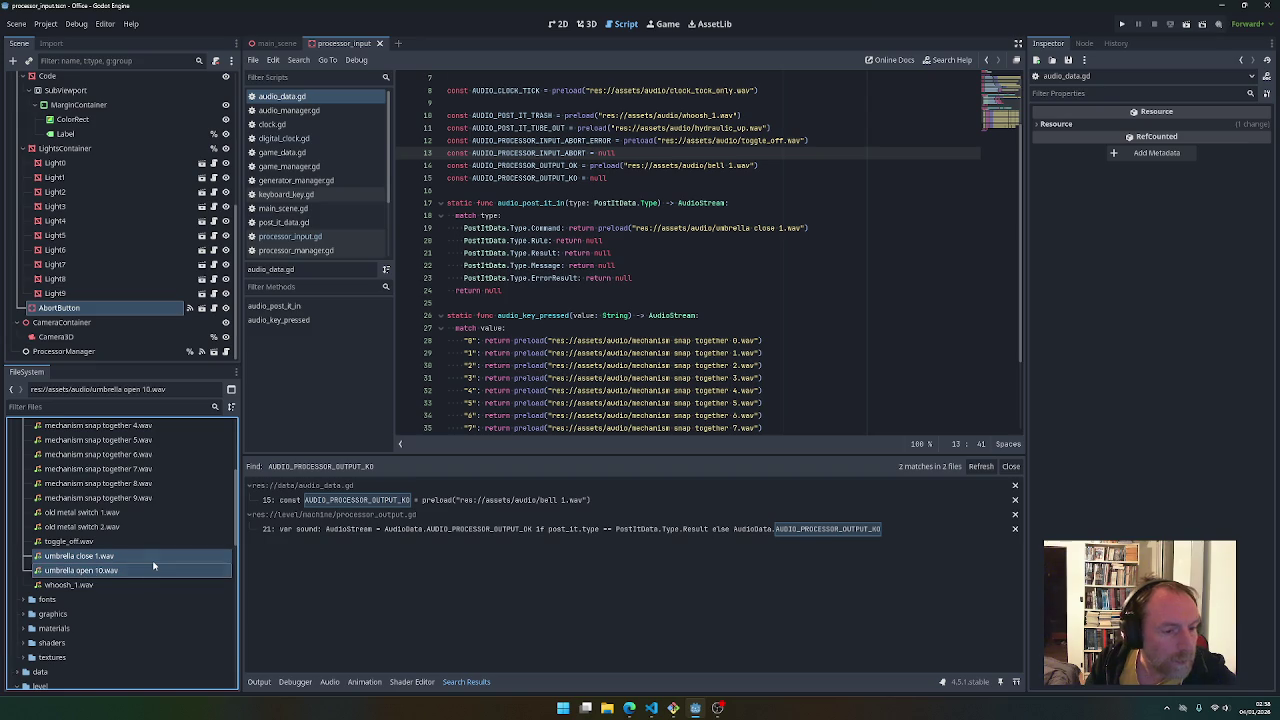
pyautogui.press('Delete')
pyautogui.press('Return')
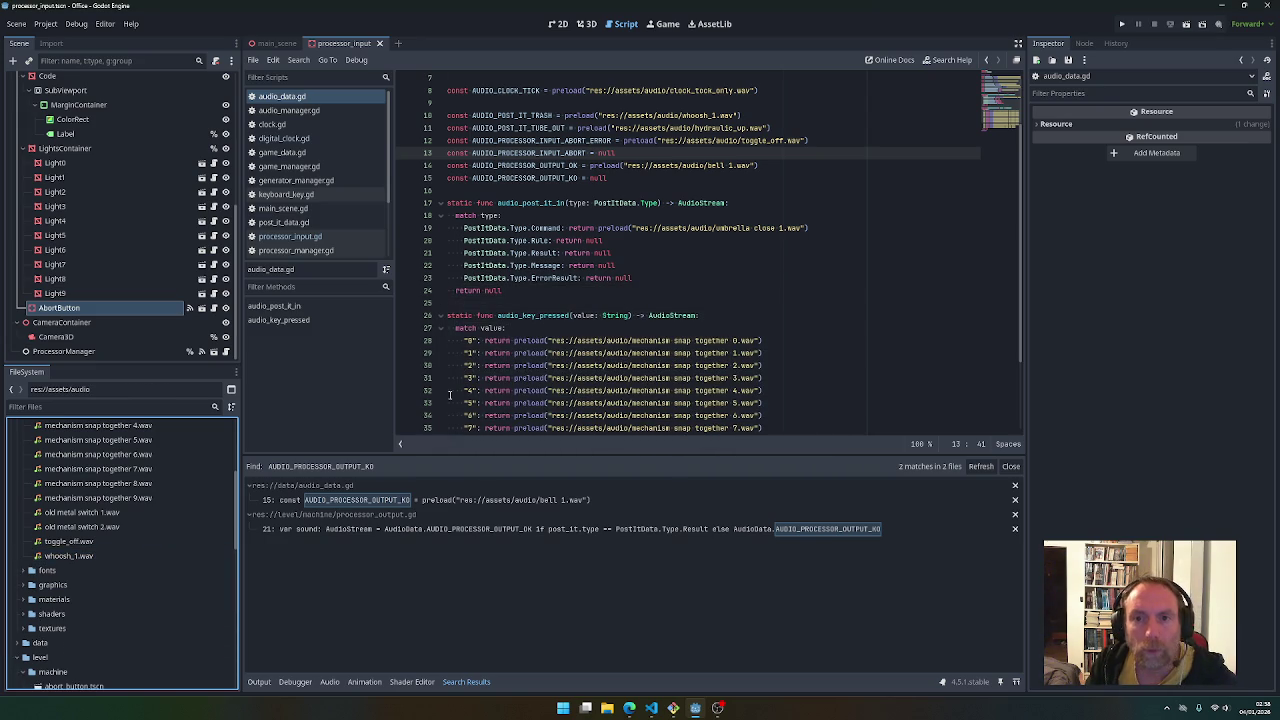
# Select toggle_off.wav and bring the Git Bash terminal to the front
pyautogui.click(68, 541)
pyautogui.scroll(2, 675, 325)
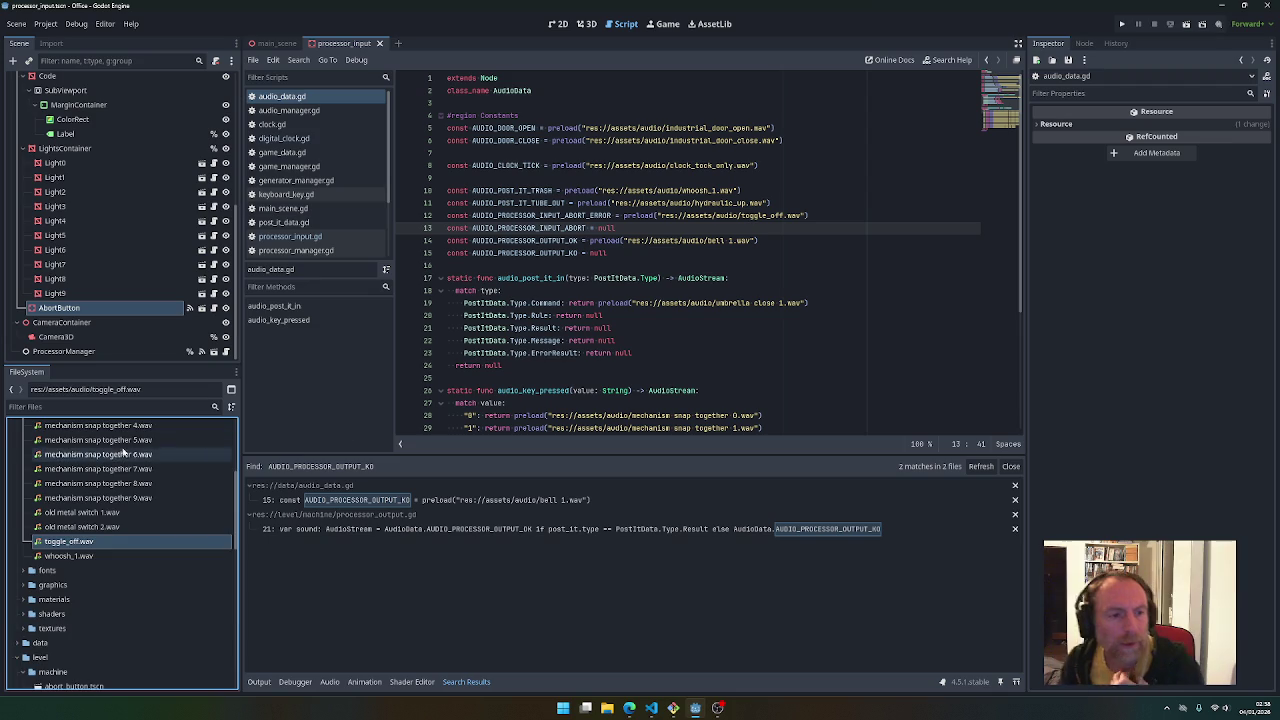
pyautogui.scroll(5, 125, 463)
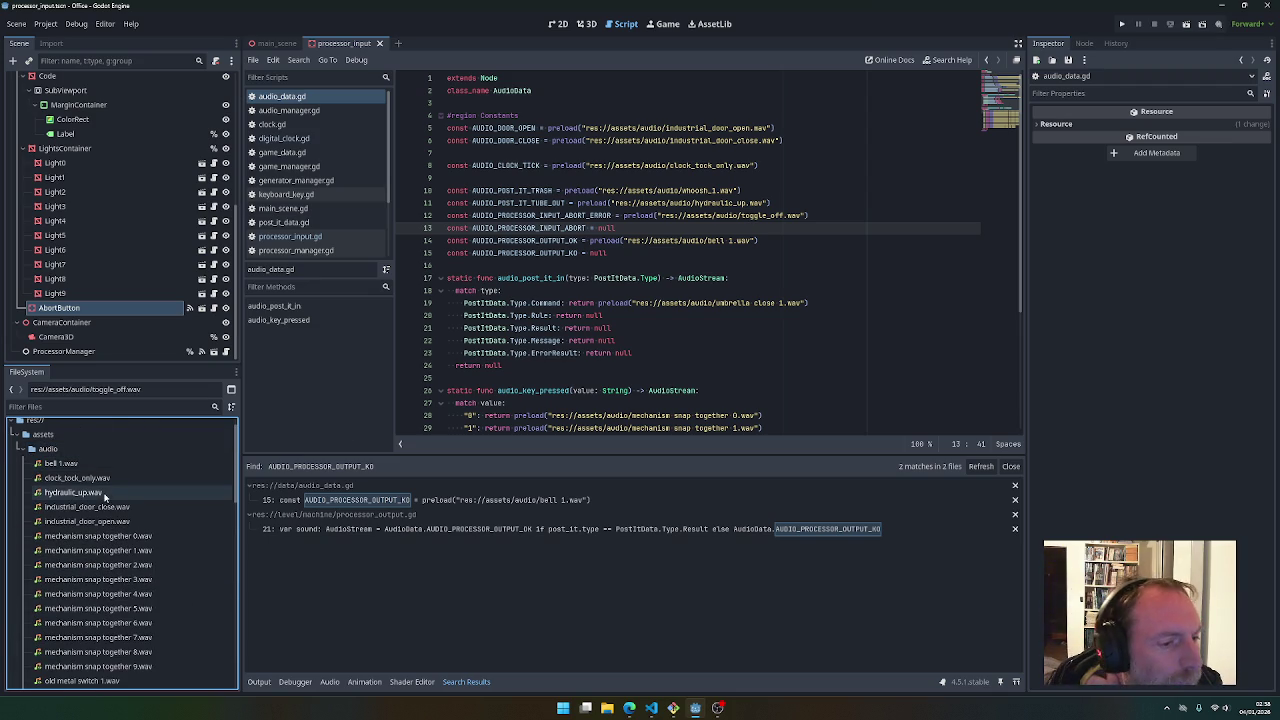
pyautogui.scroll(-5, 658, 345)
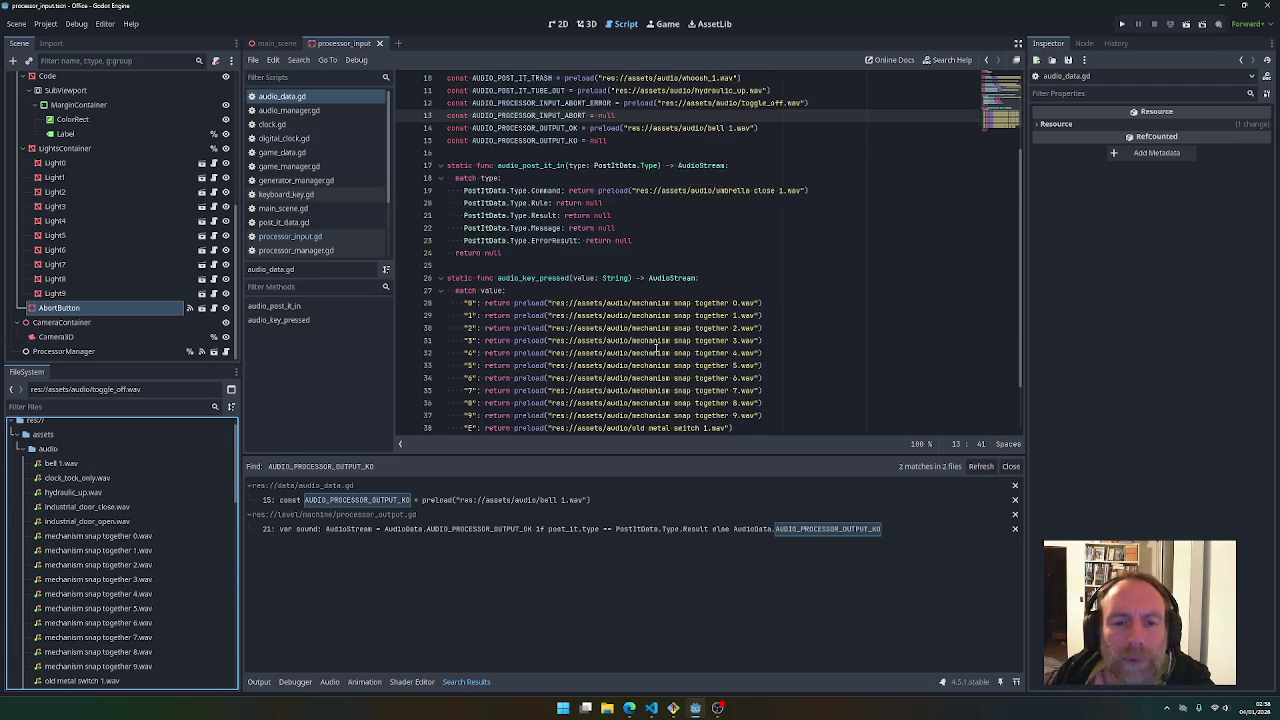
pyautogui.scroll(2, 658, 345)
pyautogui.scroll(4, 658, 345)
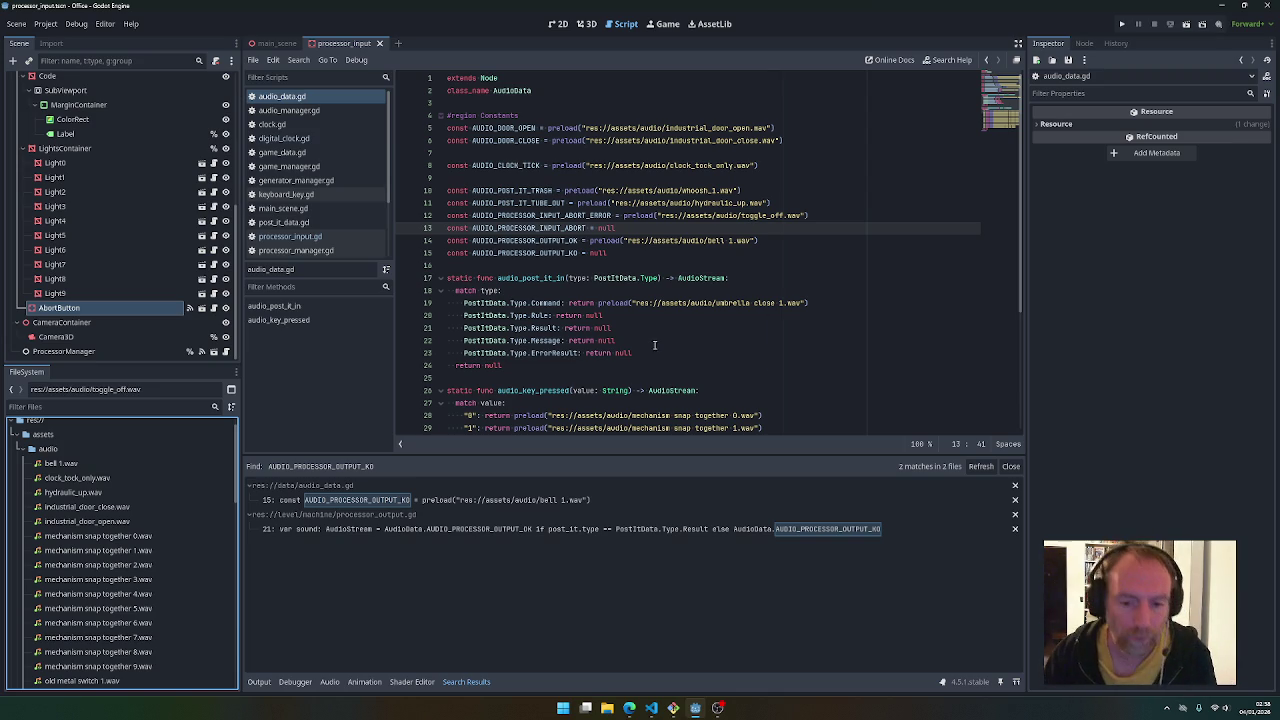
pyautogui.click(673, 708)
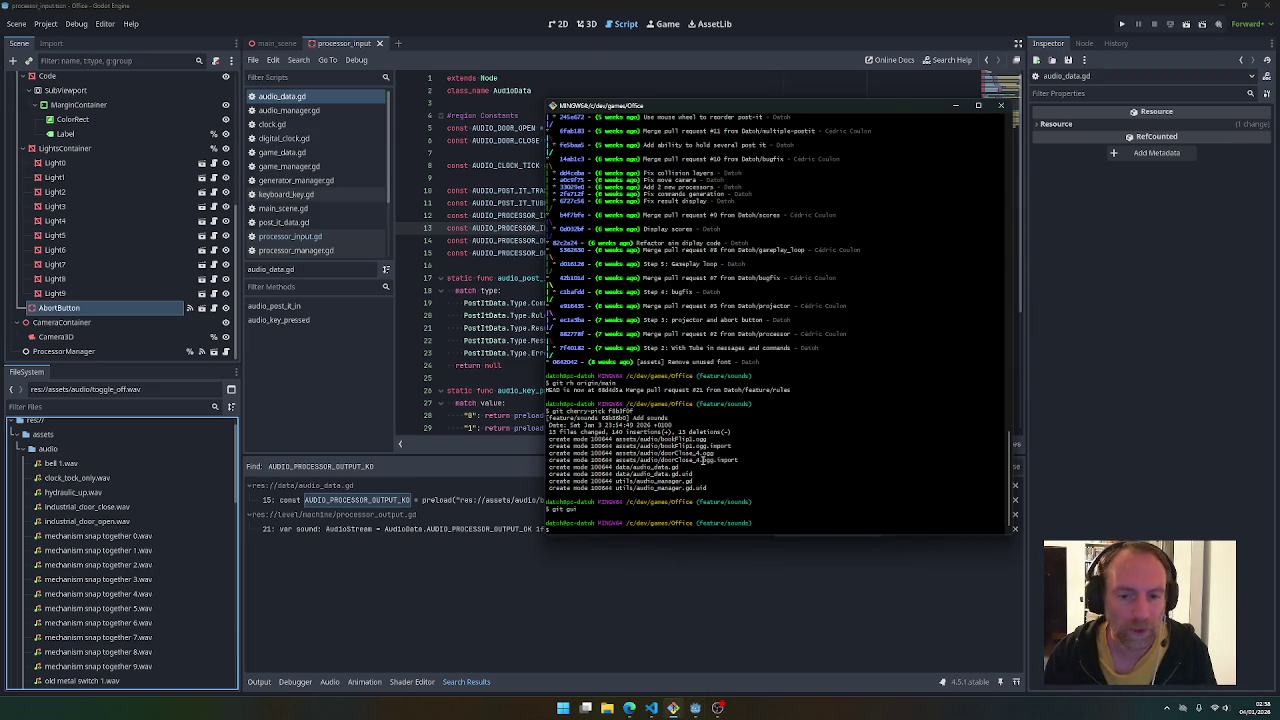
# Launch Git GUI with 'git gui' and view the main_scene.gd diff
pyautogui.write('git gui')
pyautogui.press('Return')
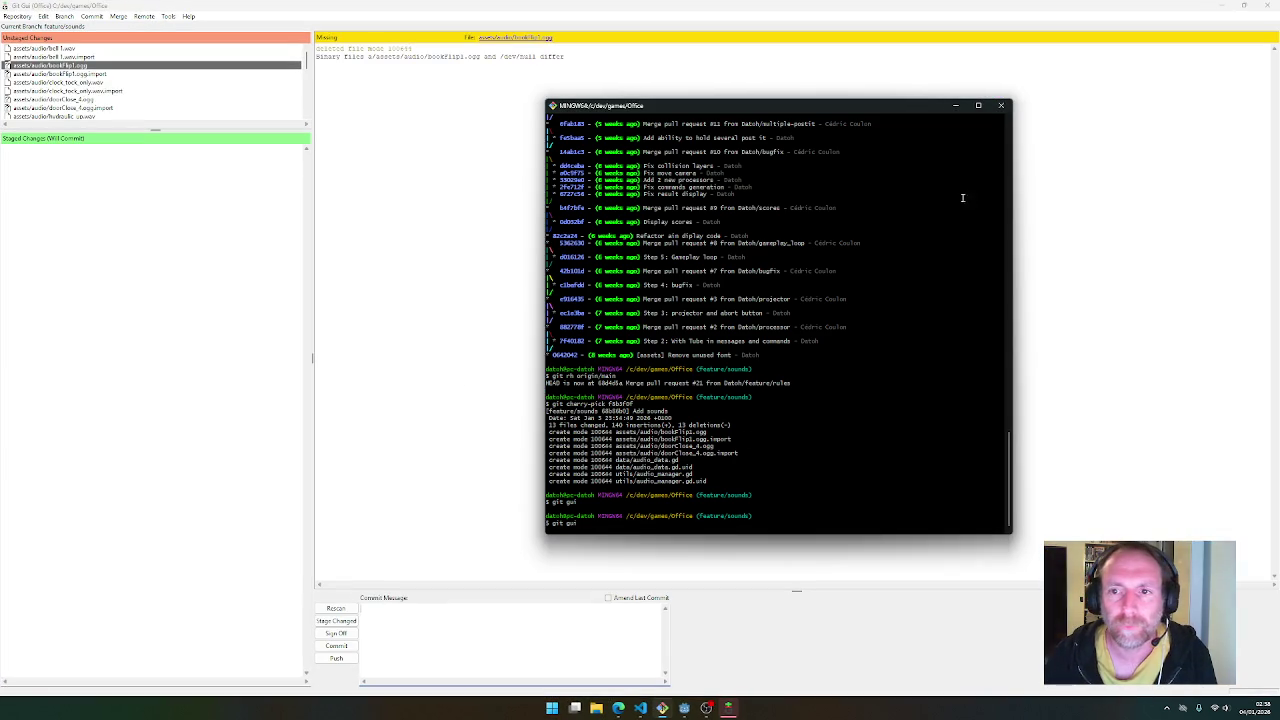
pyautogui.click(218, 80)
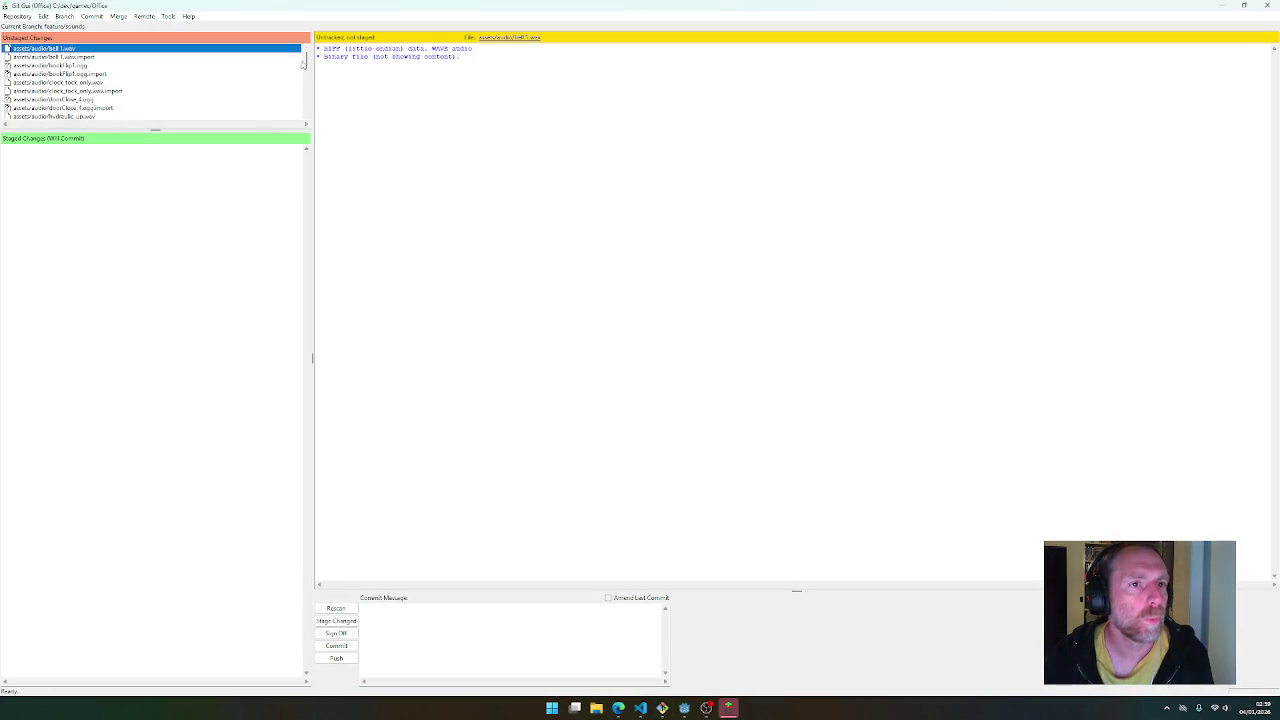
pyautogui.scroll(-10, 60, 100)
pyautogui.click(44, 108)
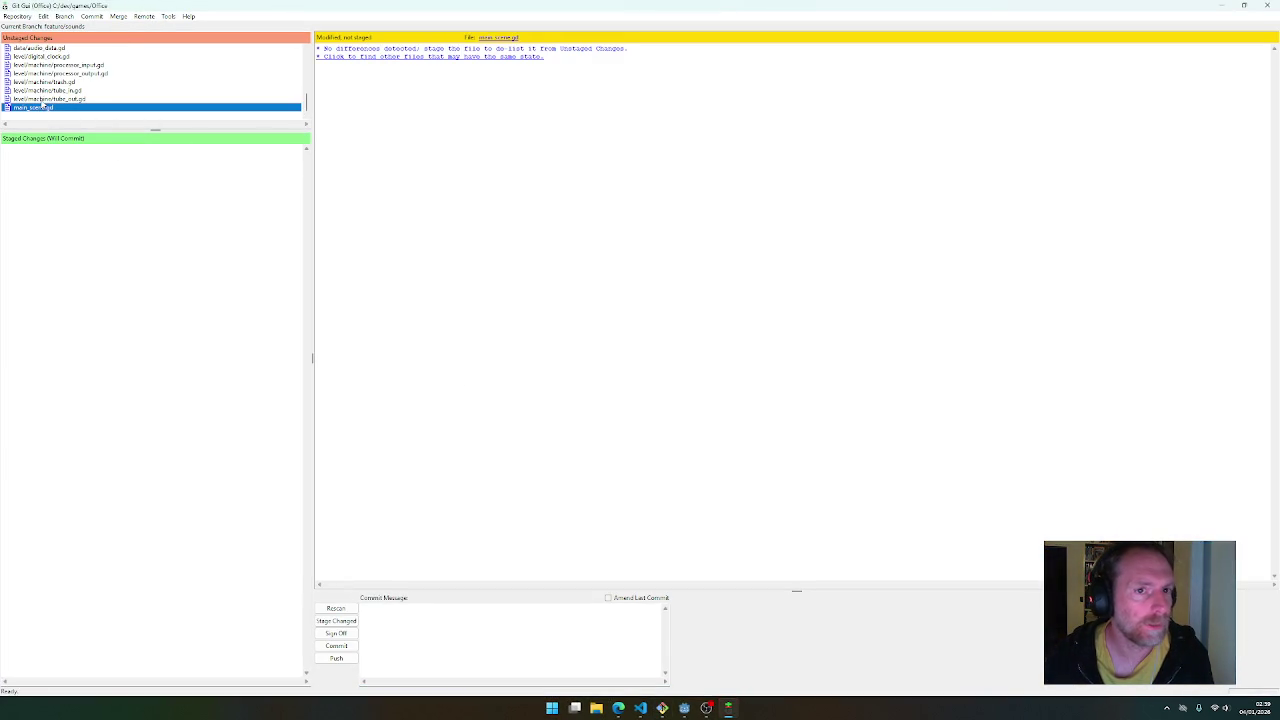
# Review diffs of tube_out, tube_in, trash, processor_output, processor_input, digital_clock and audio_data scripts
pyautogui.press('Up')
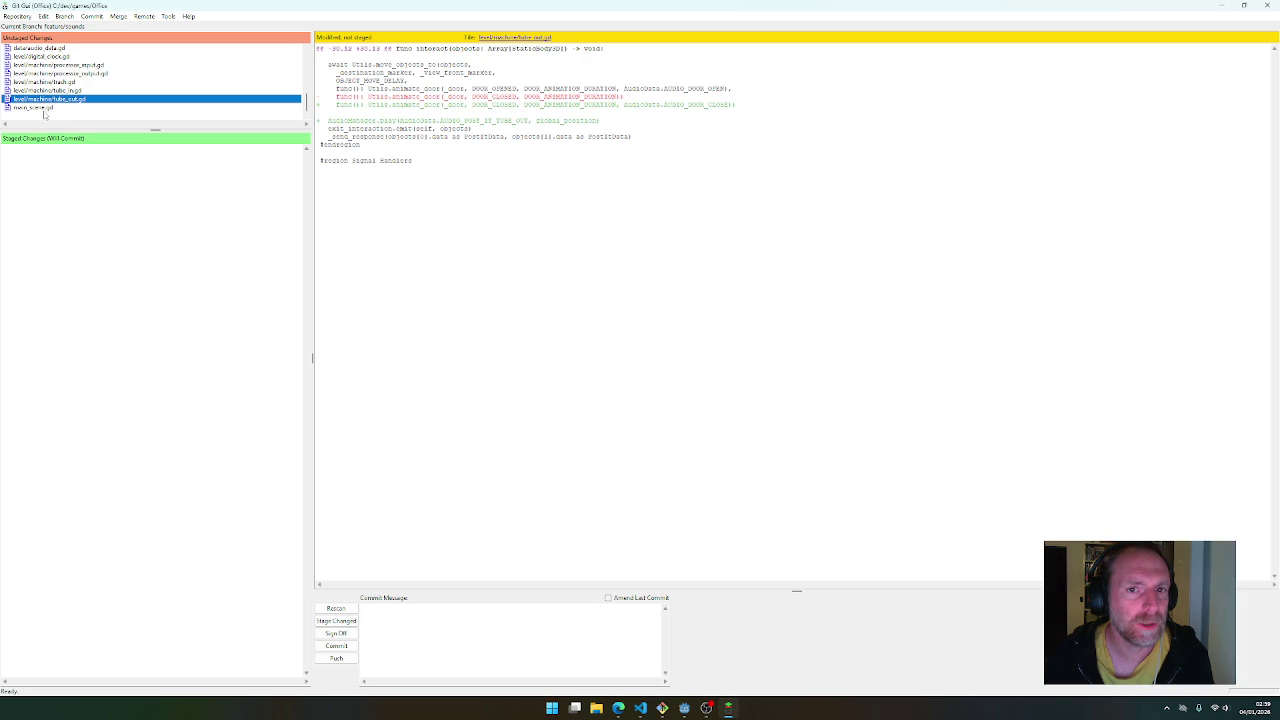
pyautogui.press('Down')
pyautogui.press('Up')
pyautogui.press('Up')
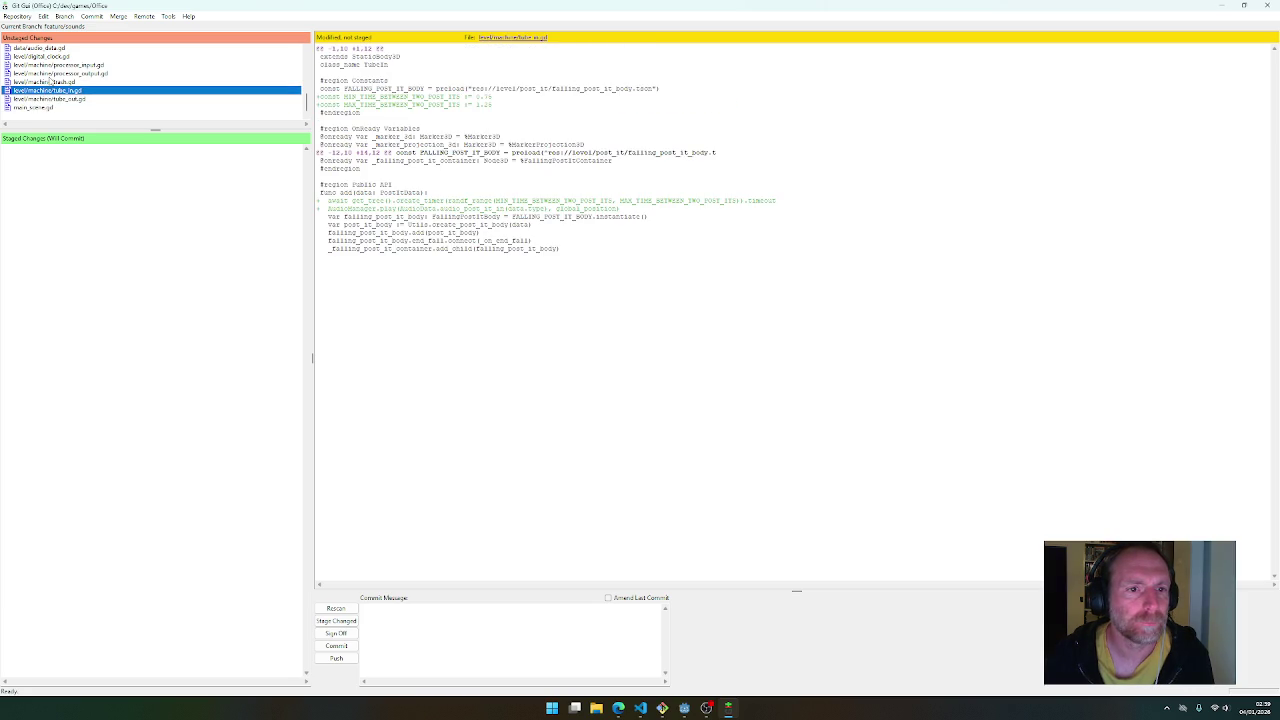
pyautogui.press('Up')
pyautogui.press('Up')
pyautogui.press('Down')
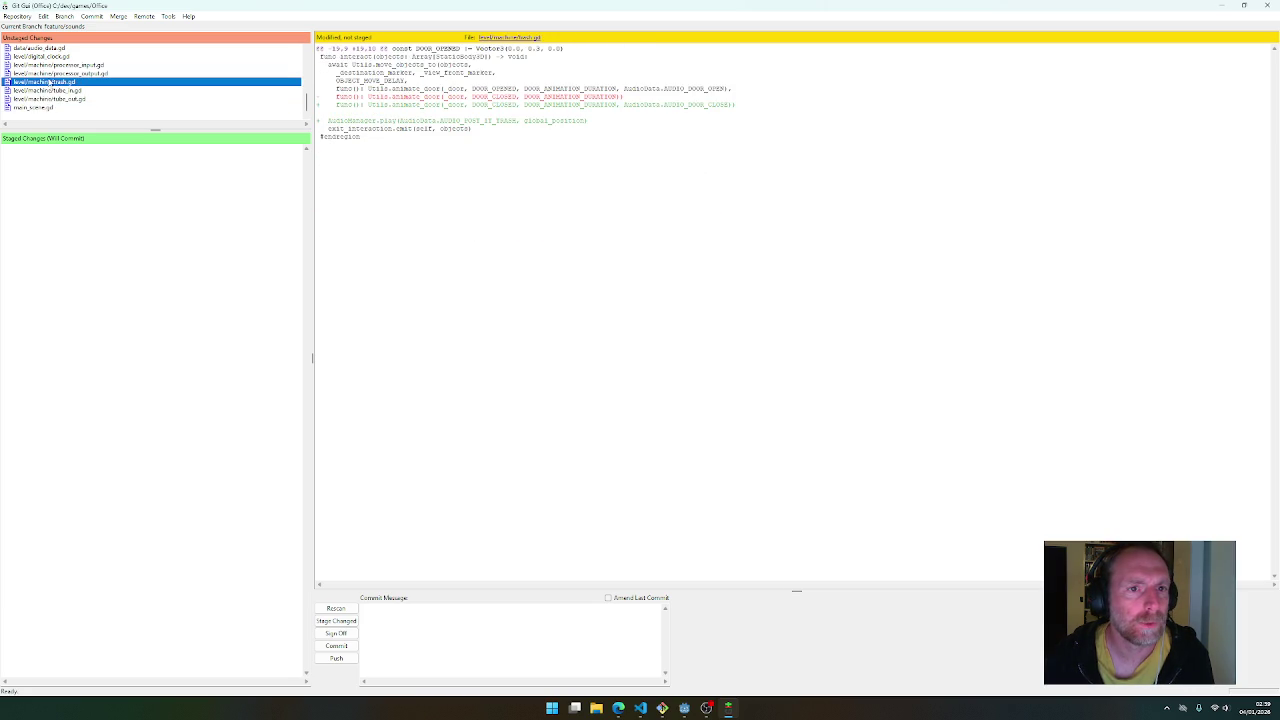
pyautogui.click(50, 73)
pyautogui.click(50, 65)
pyautogui.click(49, 57)
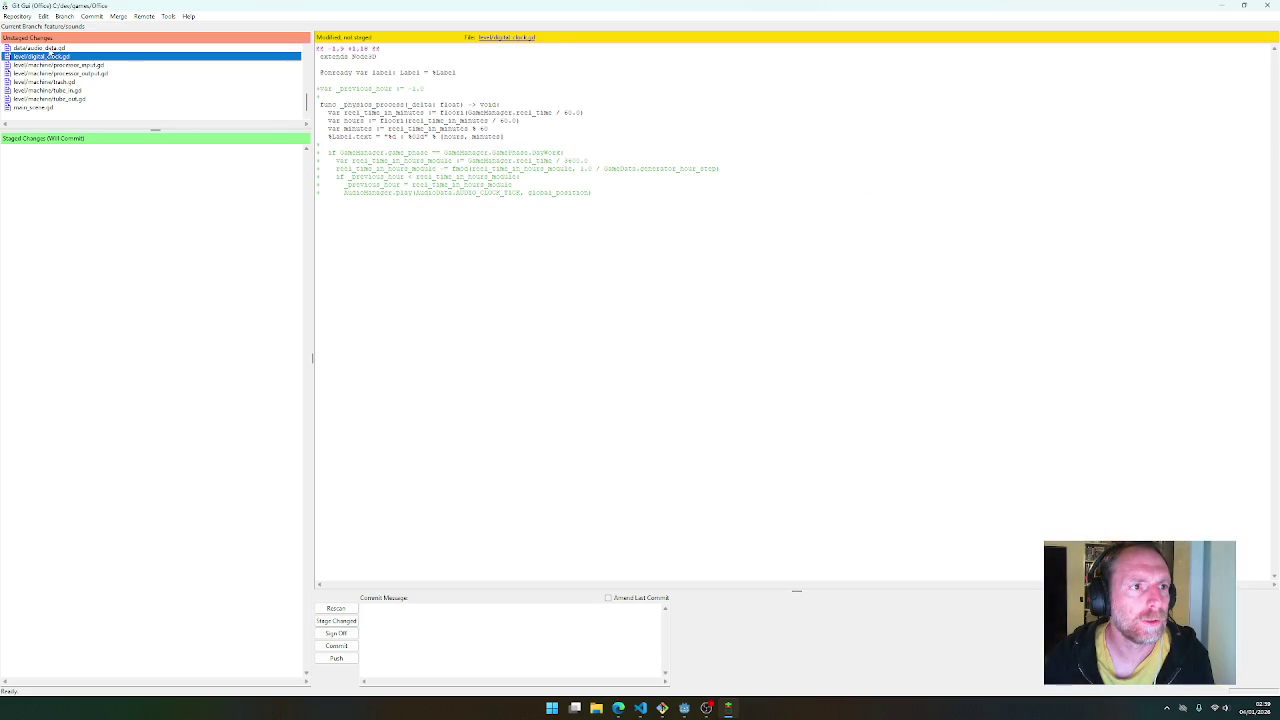
pyautogui.click(52, 49)
# Review the whoosh_1.wav, whoosh_2.wav and toggle_off.wav import changes
pyautogui.scroll(1, 156, 111)
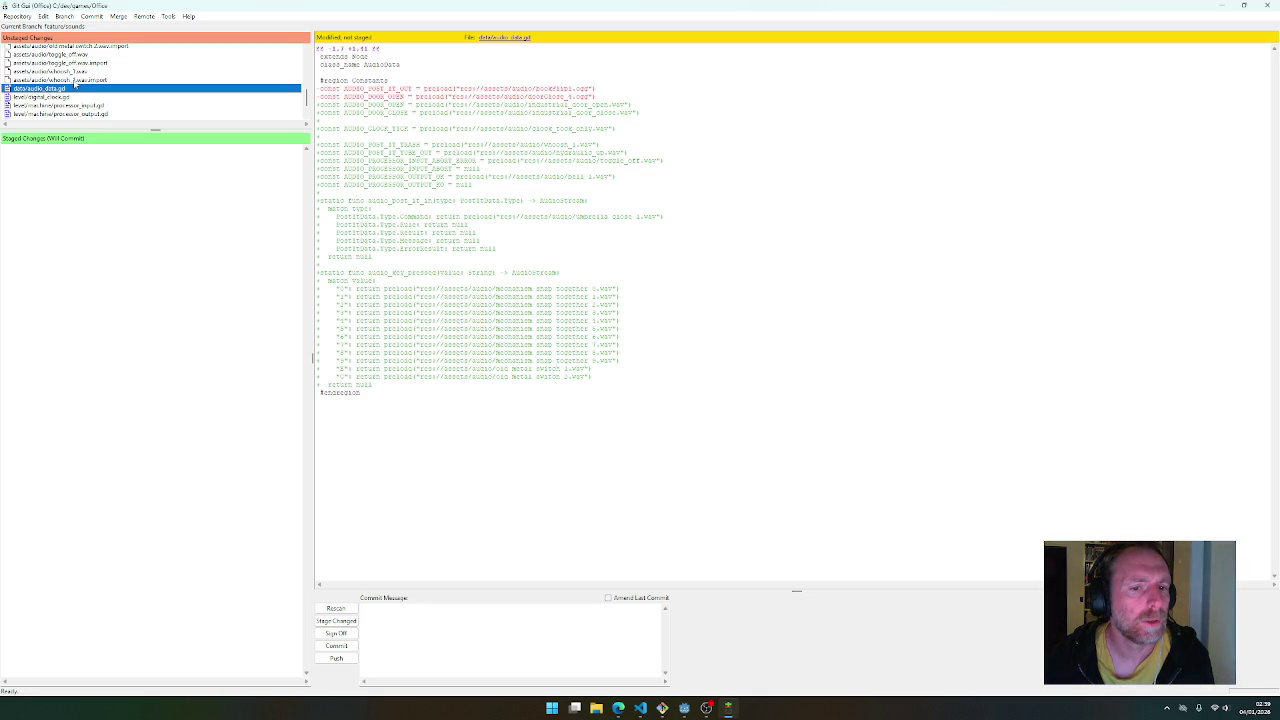
pyautogui.click(75, 80)
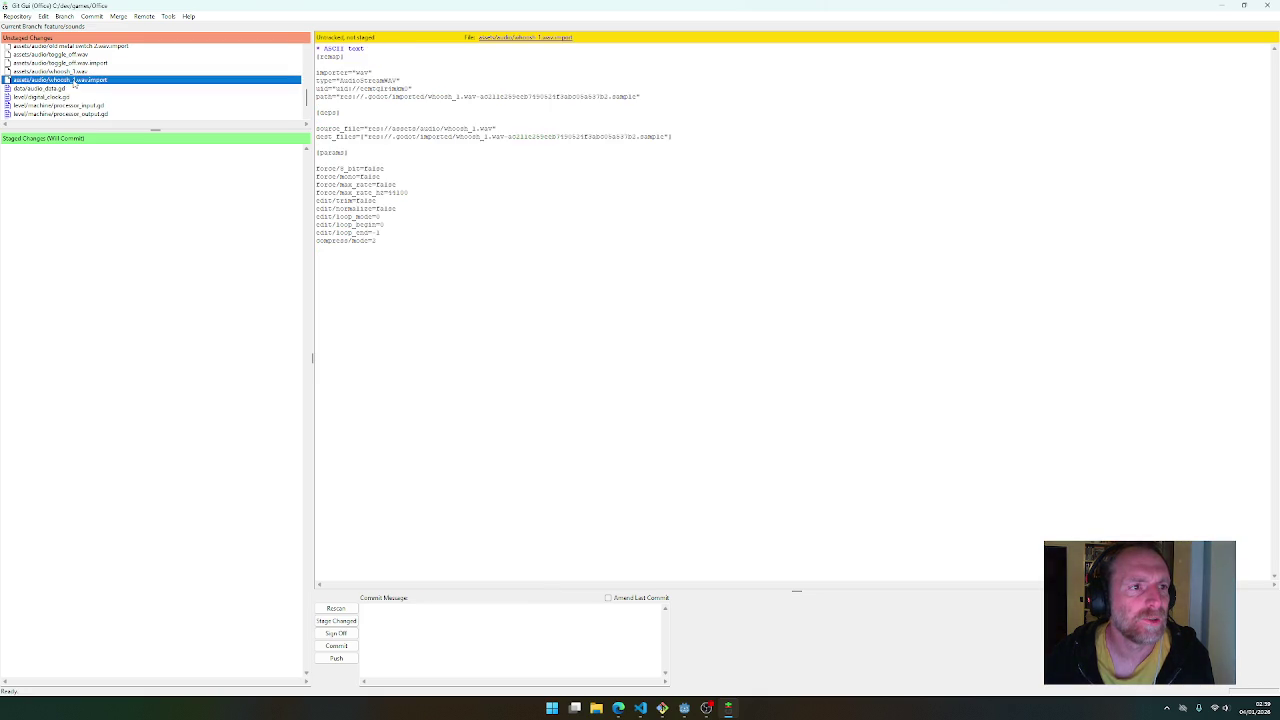
pyautogui.click(73, 71)
pyautogui.click(72, 63)
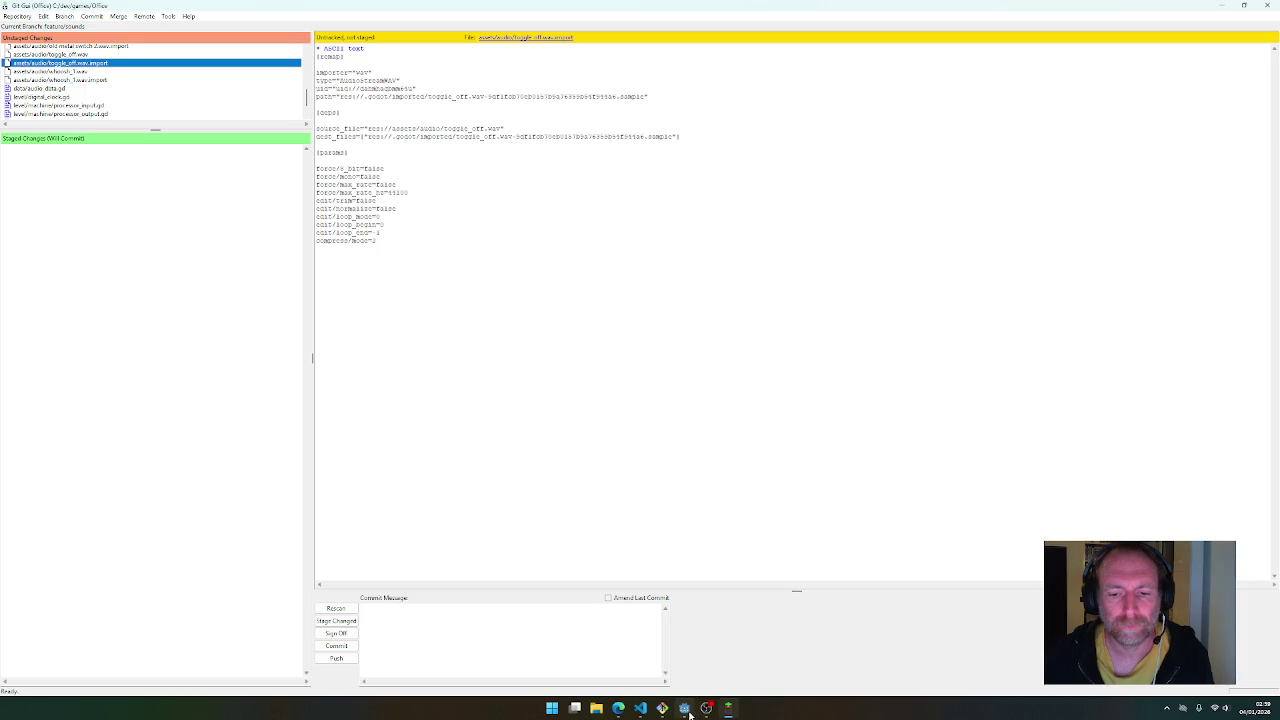
pyautogui.click(638, 712)
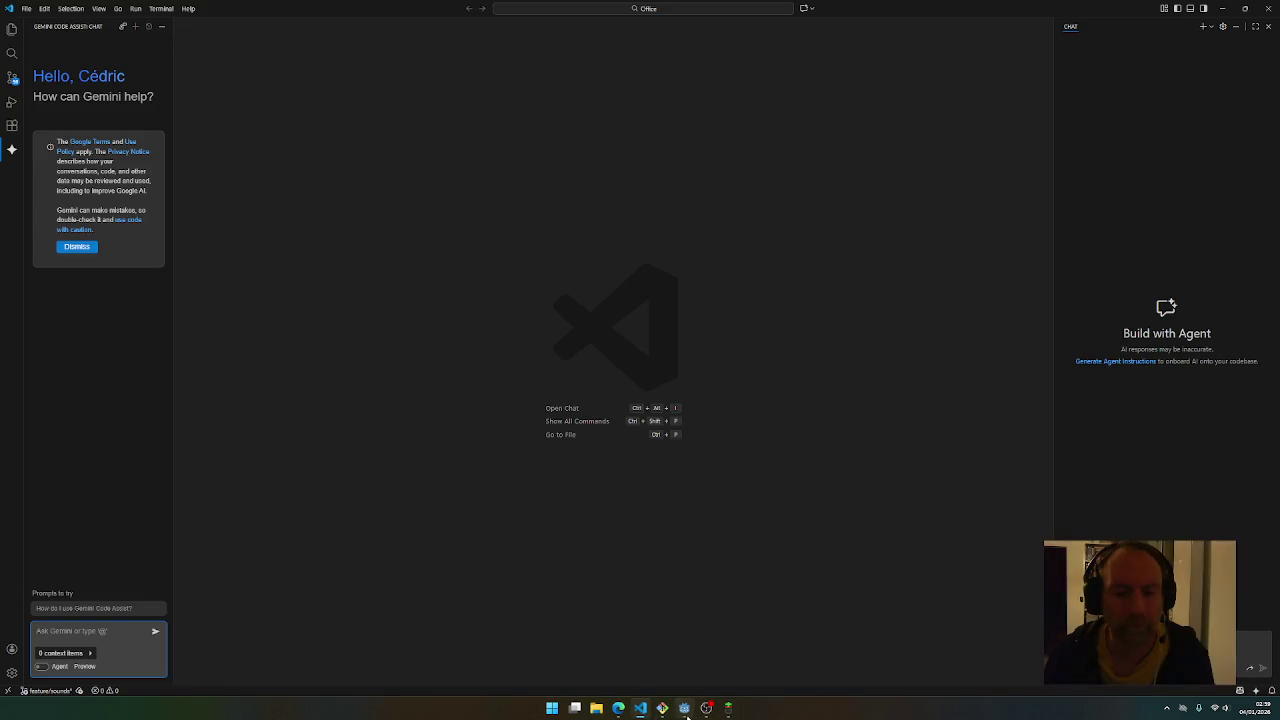
# Back in Godot, open digital_clock.gd and highlight the uses of _previous_hour
pyautogui.click(684, 708)
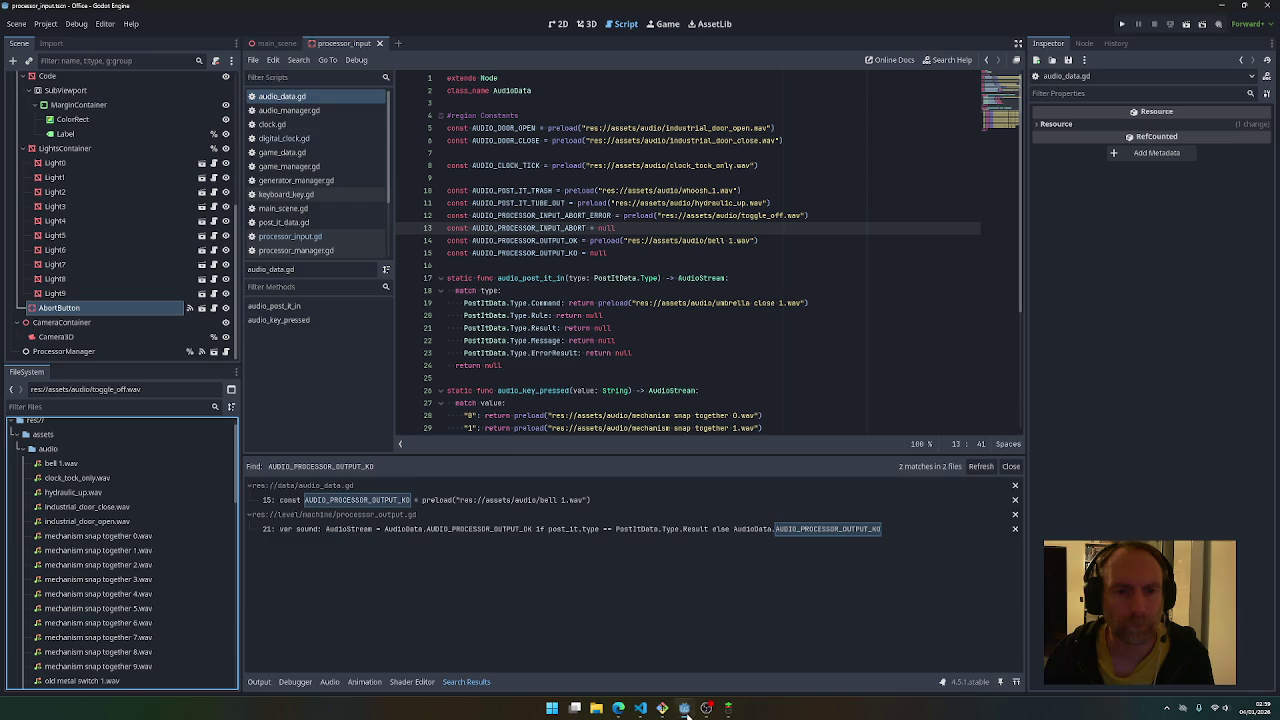
pyautogui.click(272, 125)
pyautogui.click(297, 140)
pyautogui.click(297, 127)
pyautogui.click(297, 139)
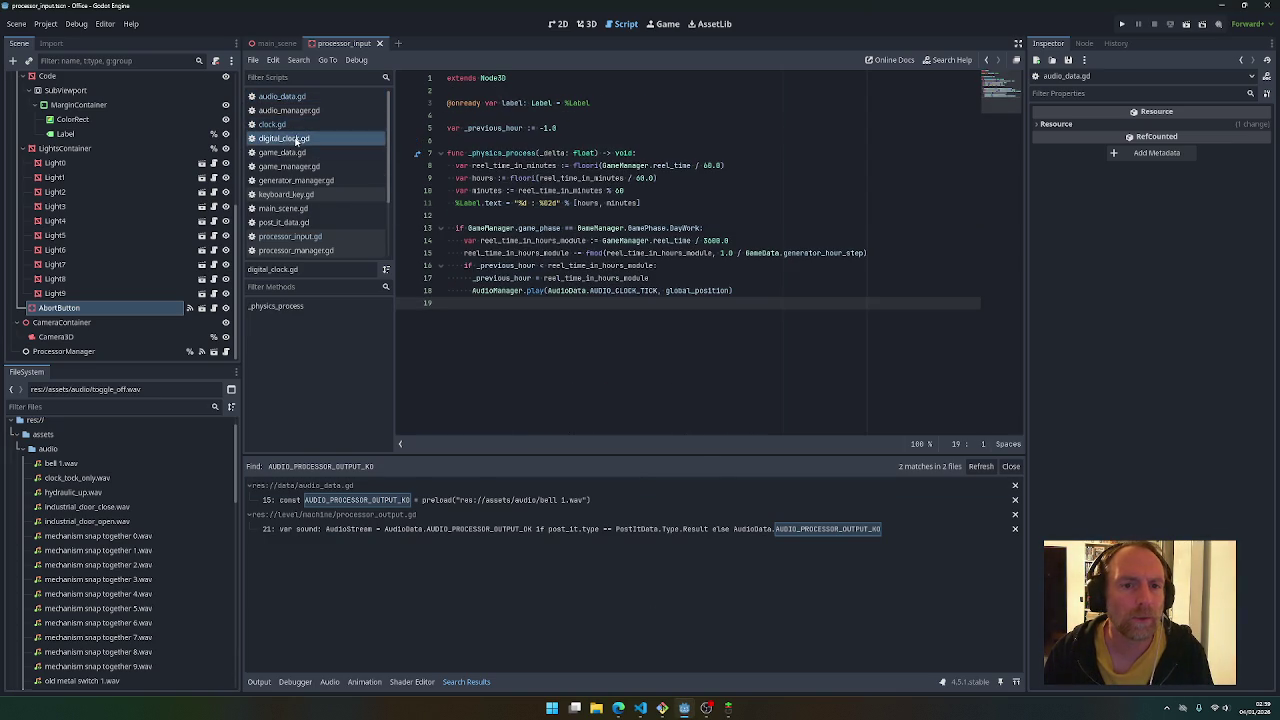
pyautogui.doubleClick(493, 128)
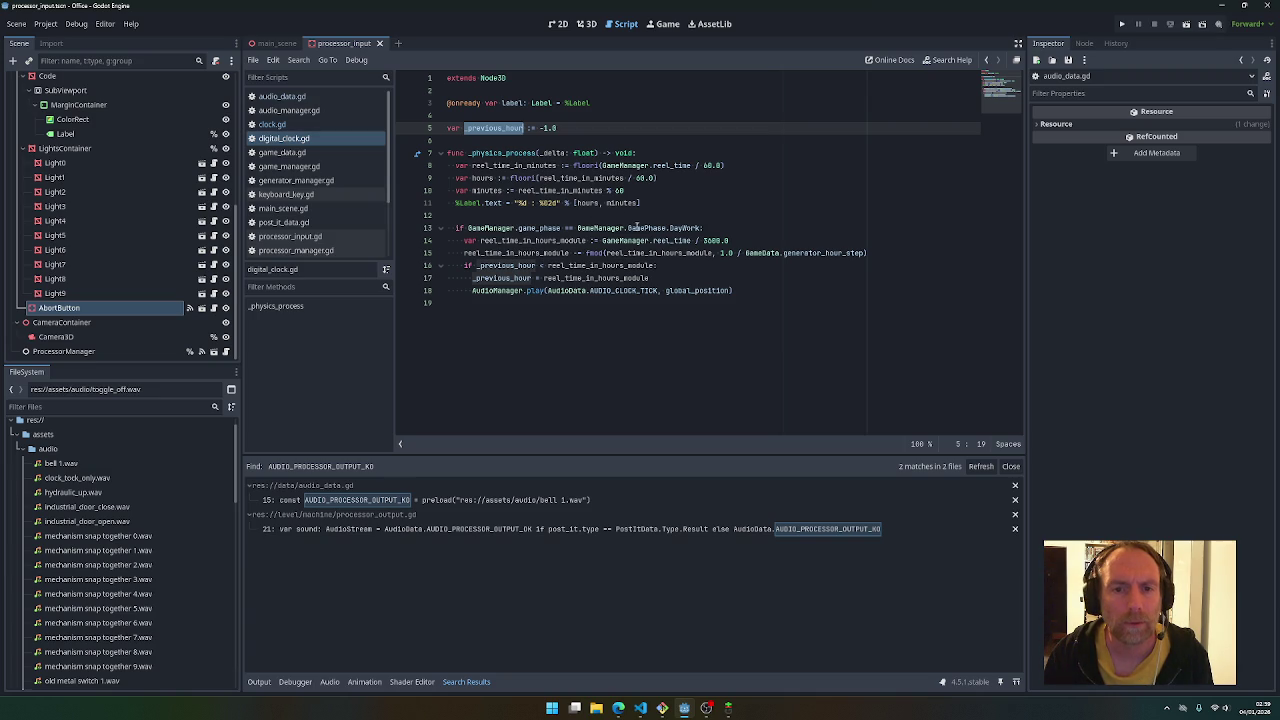
# Insert a new if line above the phase check, copying the DayWork condition into it
pyautogui.click(597, 217)
pyautogui.press('Return')
pyautogui.write('if')
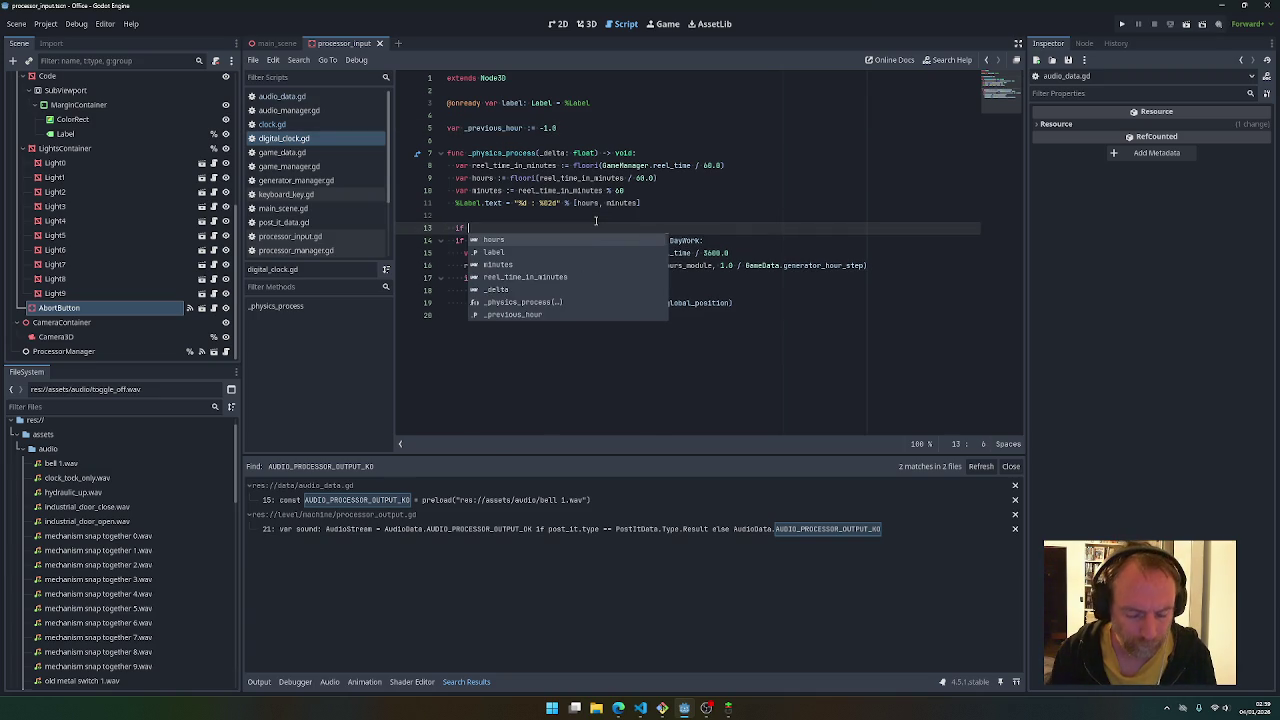
pyautogui.press('Escape')
pyautogui.click(573, 241)
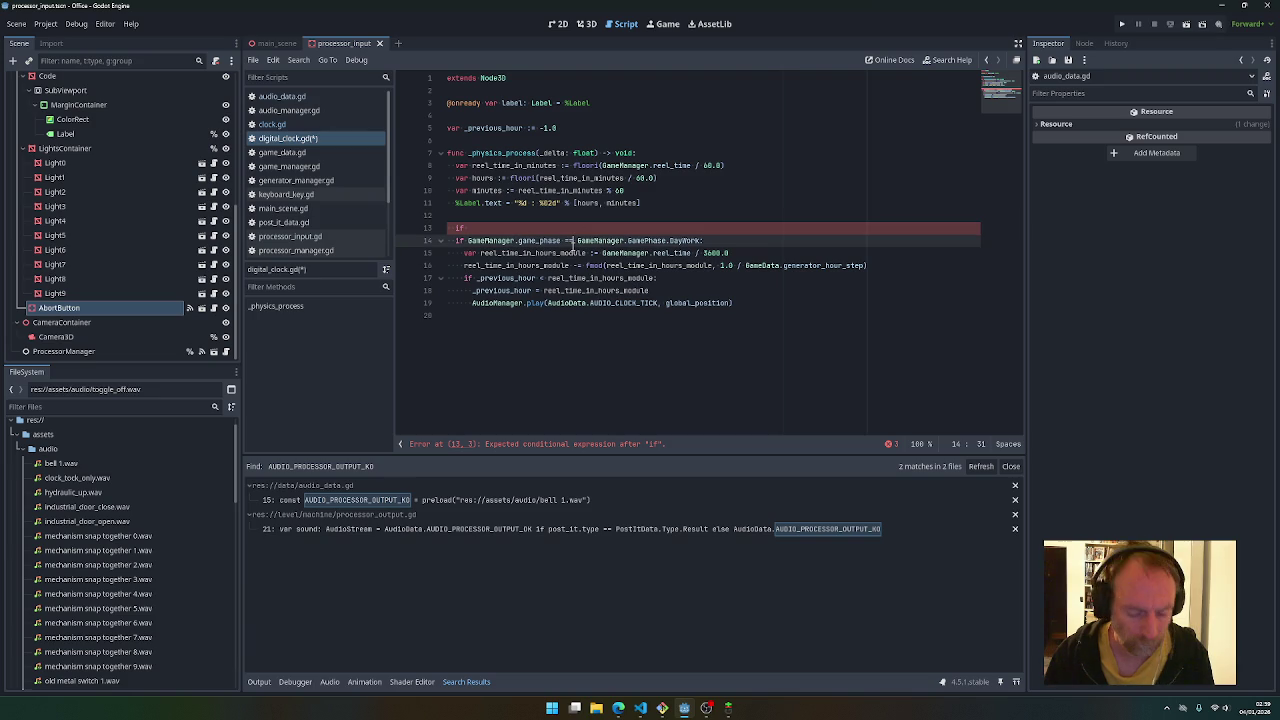
pyautogui.moveTo(468, 241); pyautogui.dragTo(704, 241)
pyautogui.hotkey('ctrl', 'c')
pyautogui.press('Up')
pyautogui.press('End')
pyautogui.hotkey('ctrl', 'v')
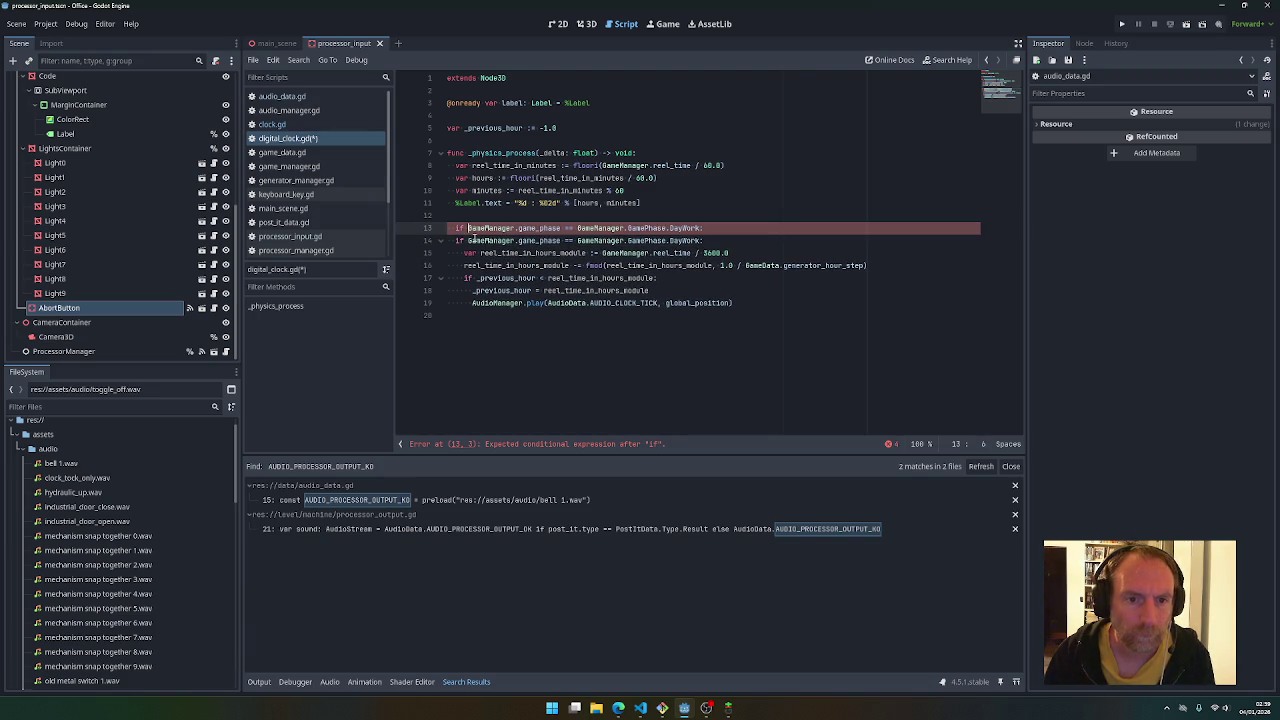
# Change the new condition to GamePhase.PreDayWork and turn the DayWork if into elif
pyautogui.click(456, 241)
pyautogui.write('el')
pyautogui.click(670, 228)
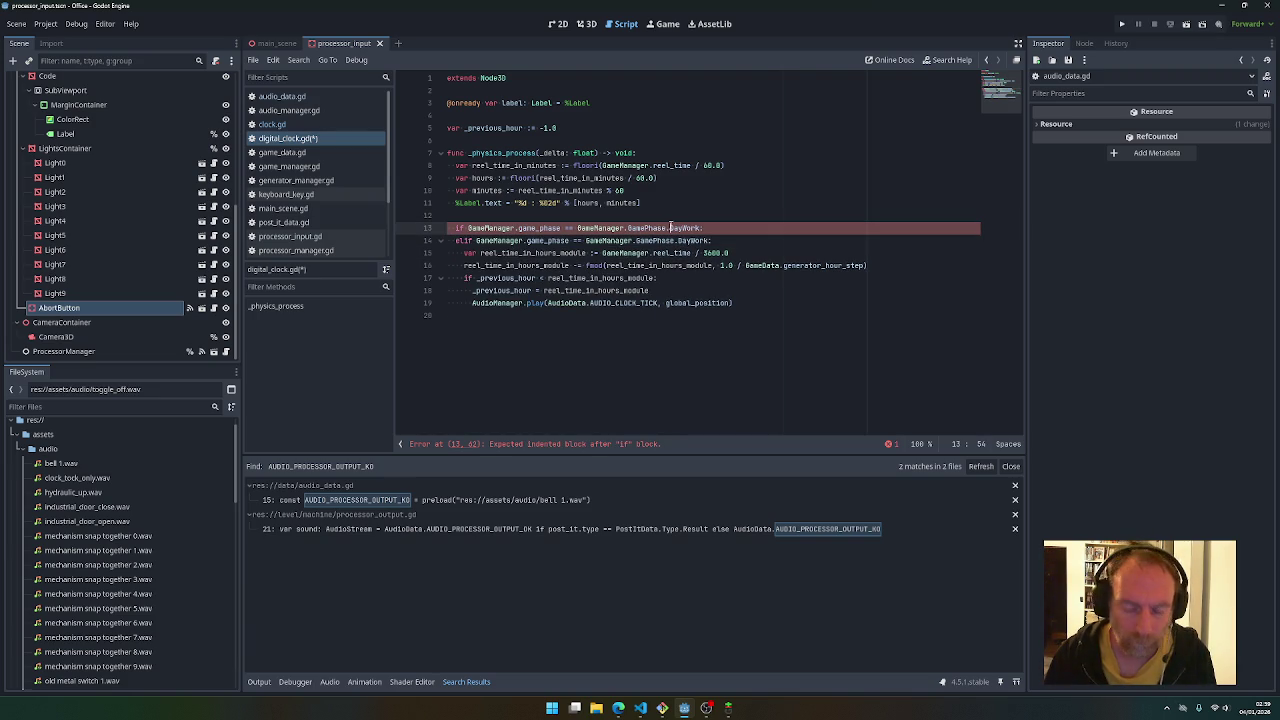
pyautogui.write('Pre')
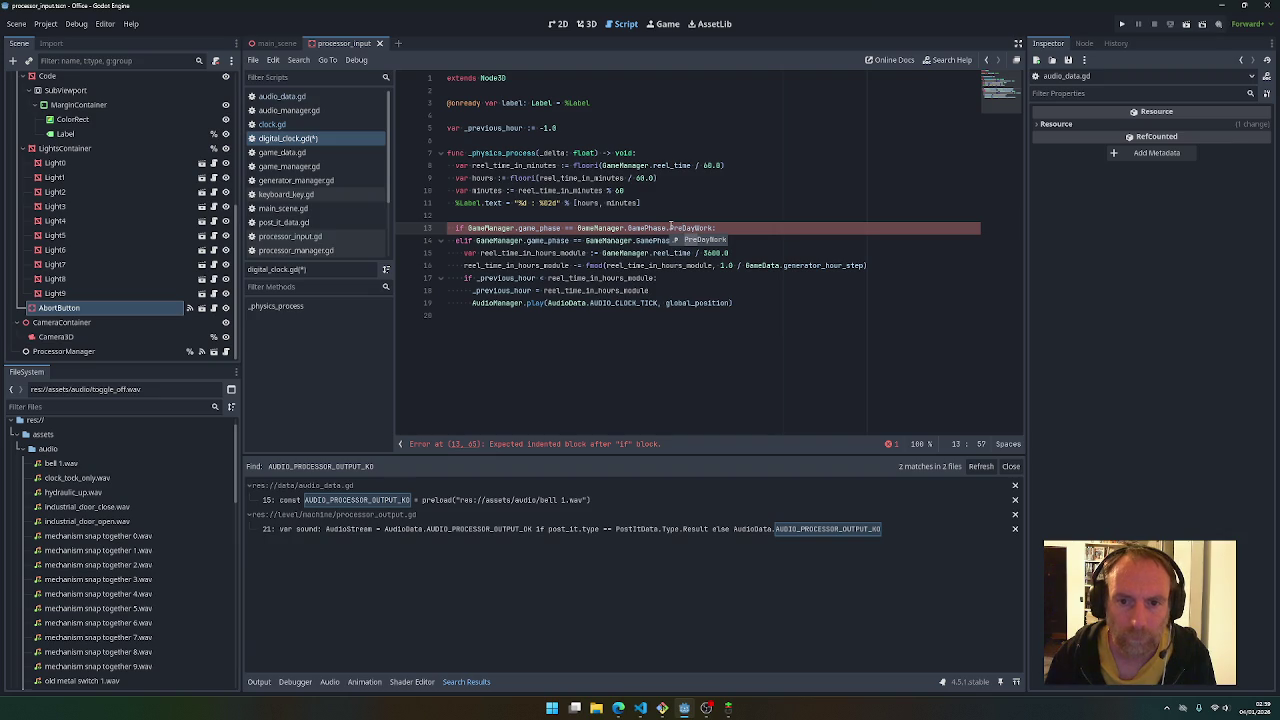
# Set _previous_hour = -1.0 under the PreDayWork check and save digital_clock.gd
pyautogui.doubleClick(518, 129)
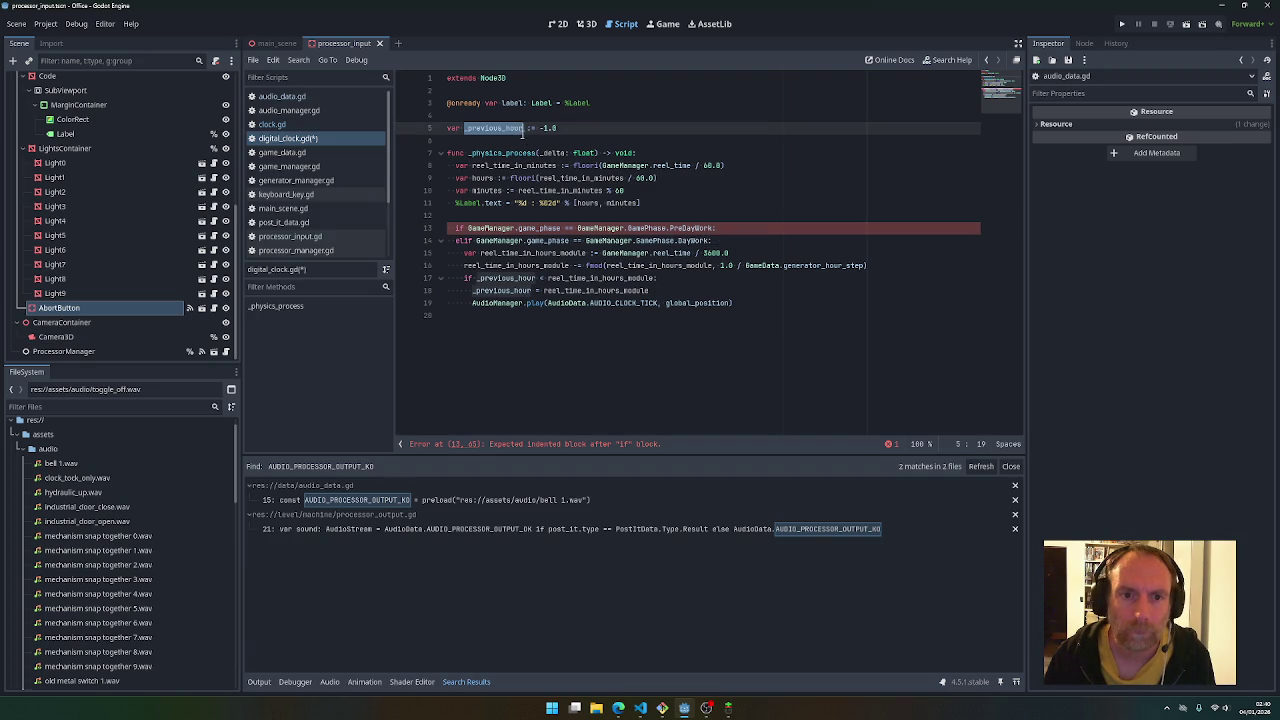
pyautogui.click(717, 228)
pyautogui.press('Return')
pyautogui.hotkey('ctrl', 'v')
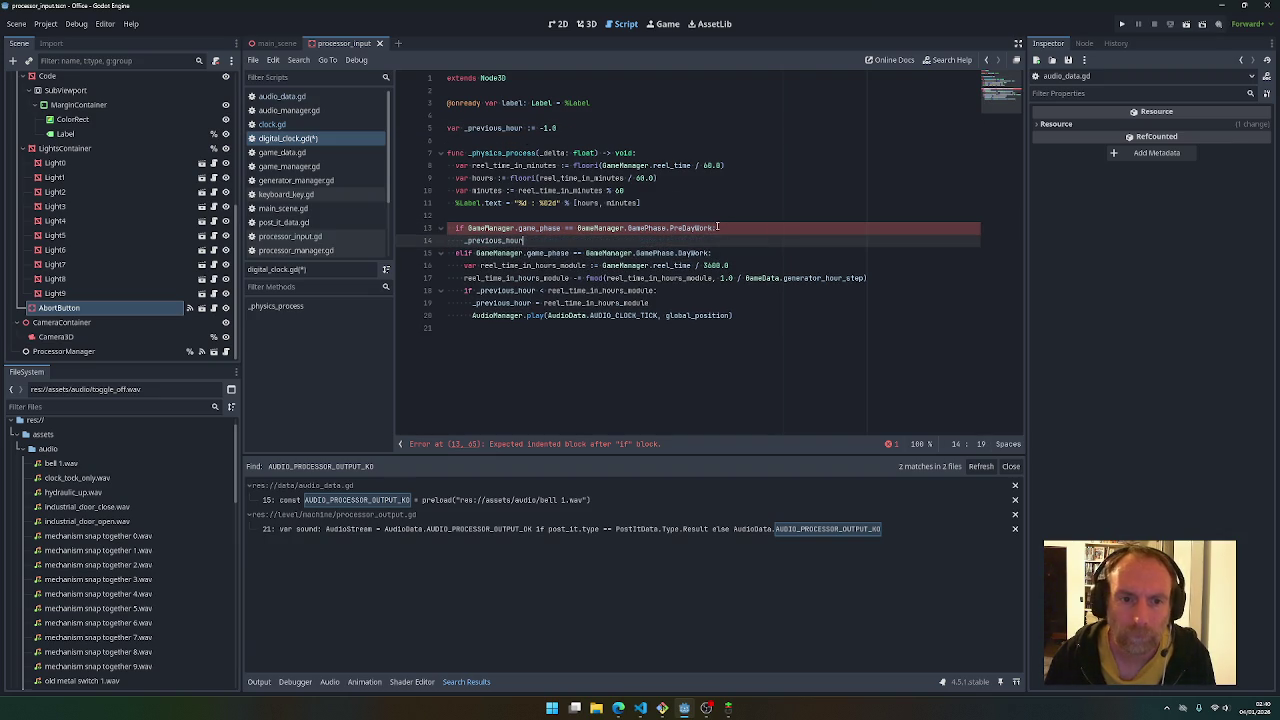
pyautogui.write(' = -1.0')
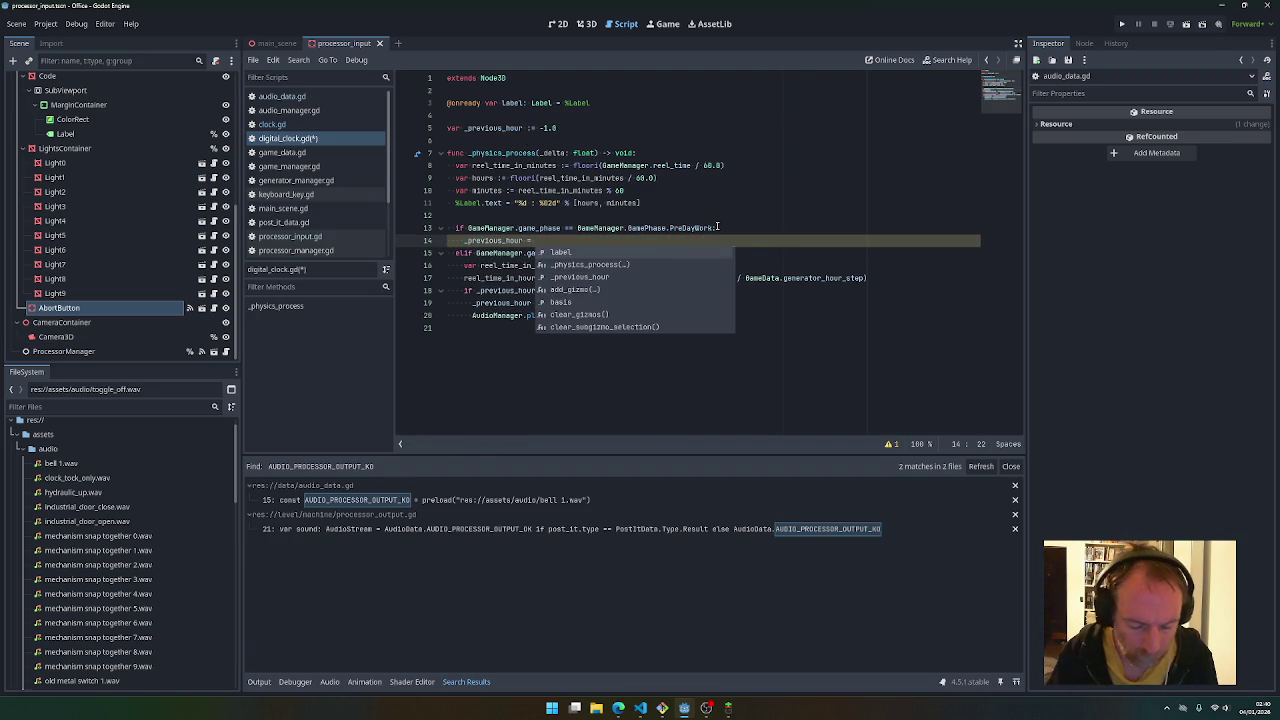
pyautogui.hotkey('ctrl', 's')
pyautogui.click(714, 203)
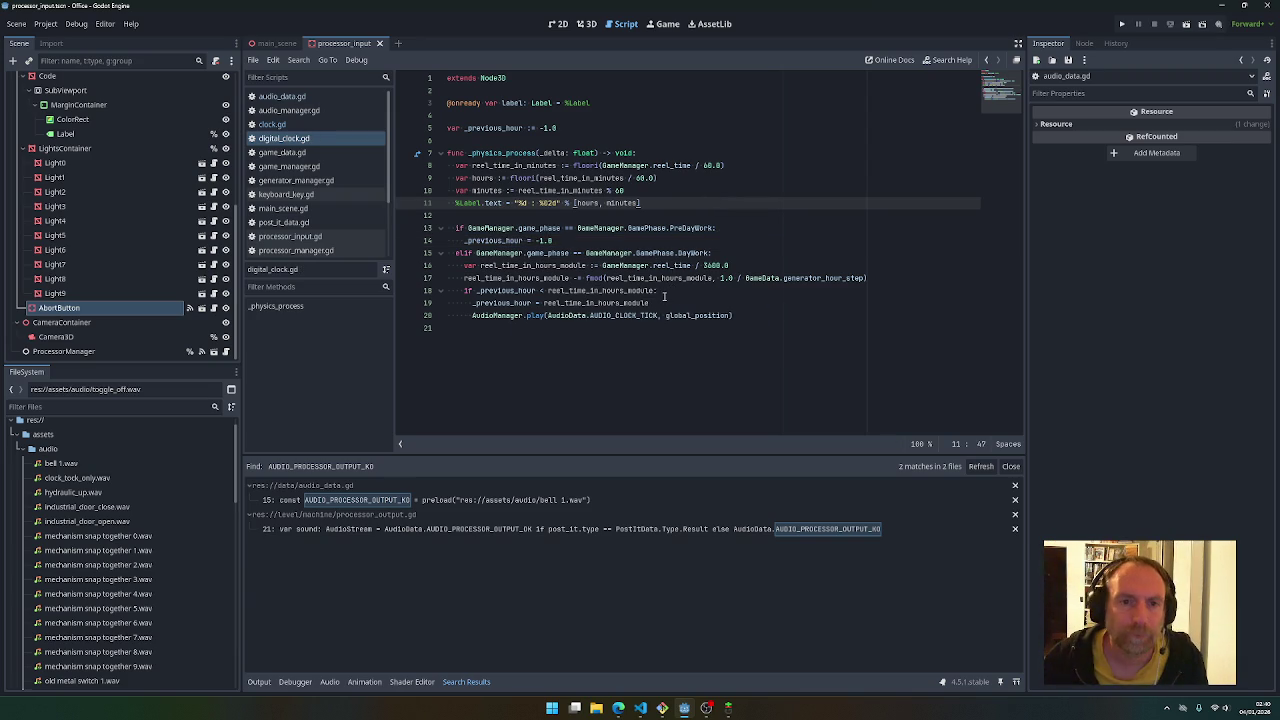
pyautogui.click(728, 707)
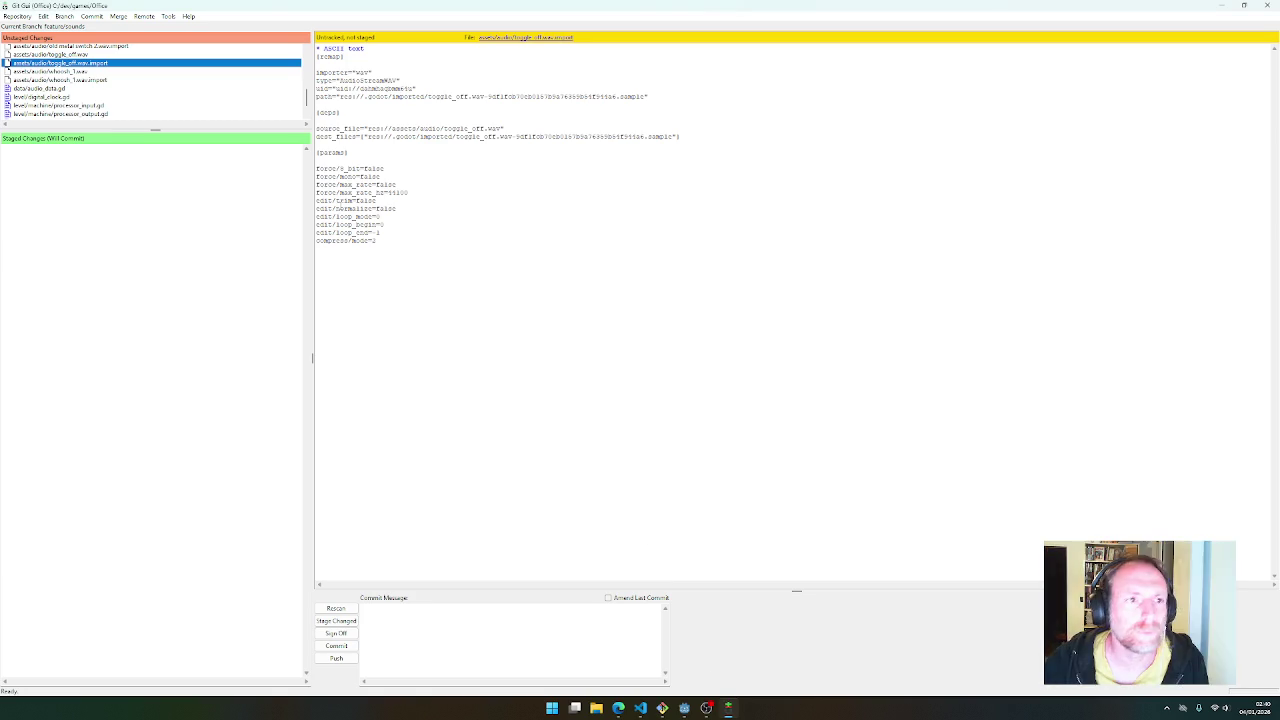
# Rescan the repository and review the diffs of the changed scripts and audio files
pyautogui.click(340, 609)
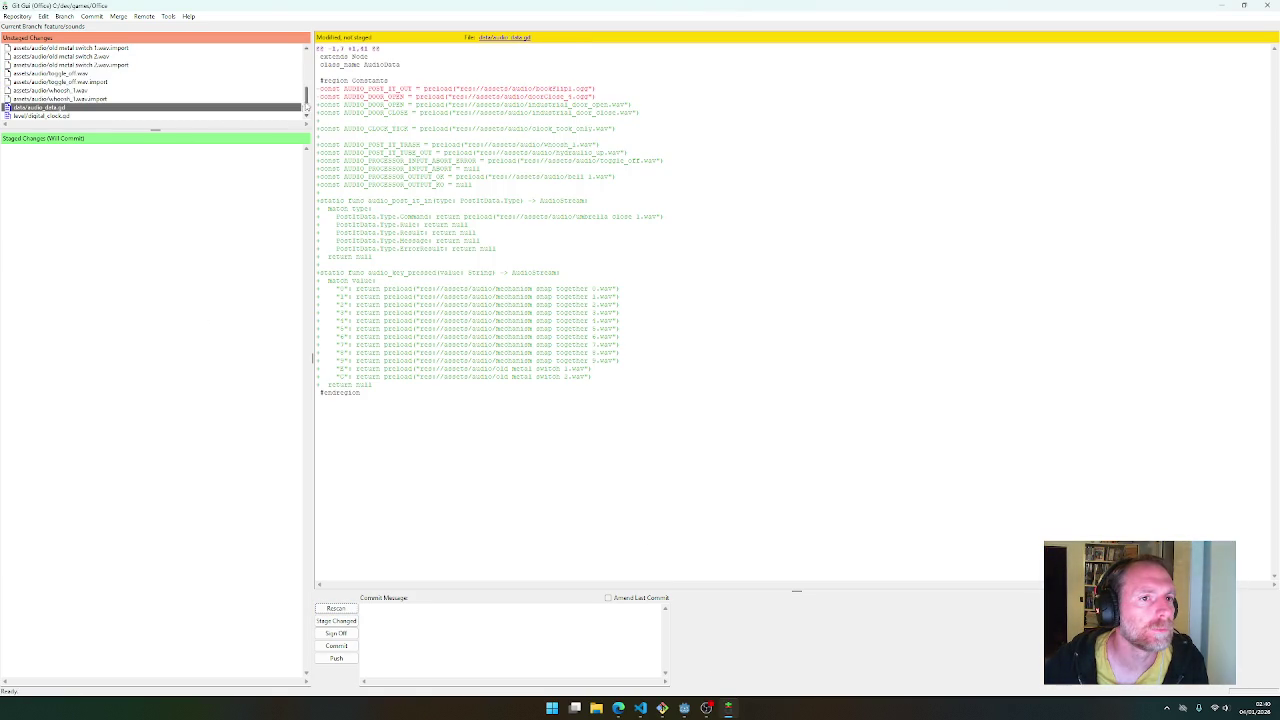
pyautogui.scroll(-2, 305, 110)
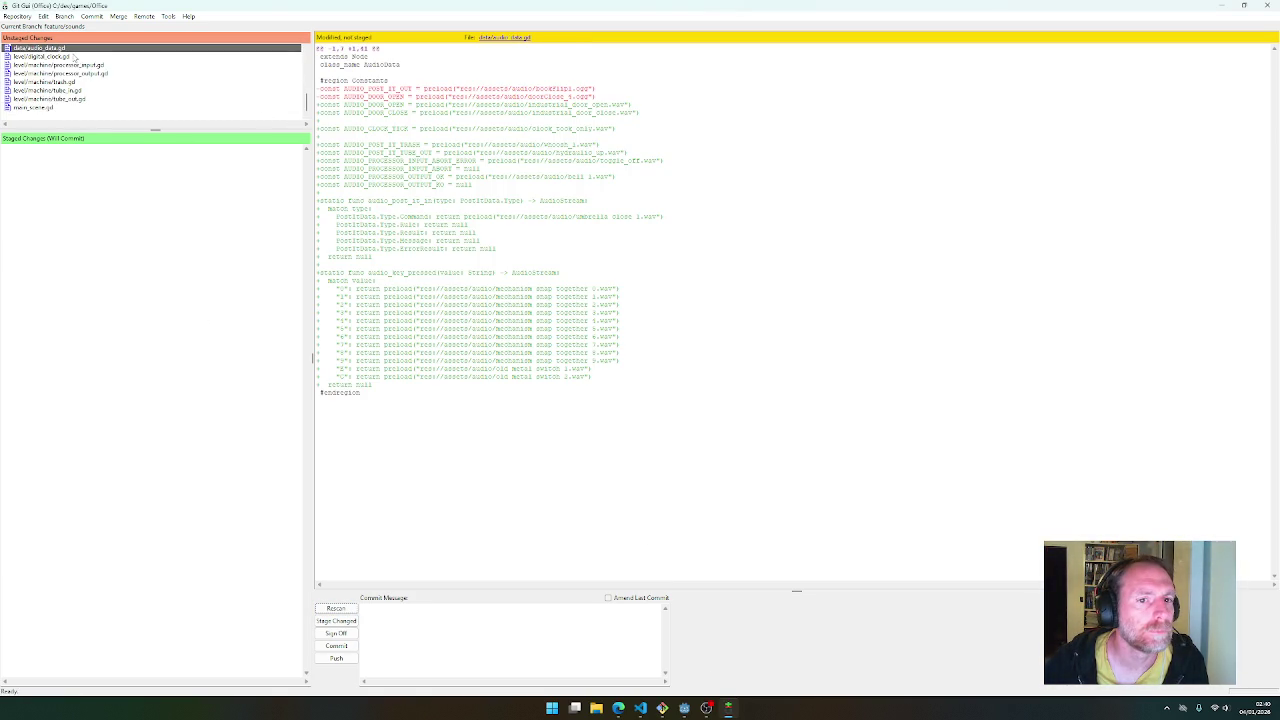
pyautogui.scroll(2, 74, 62)
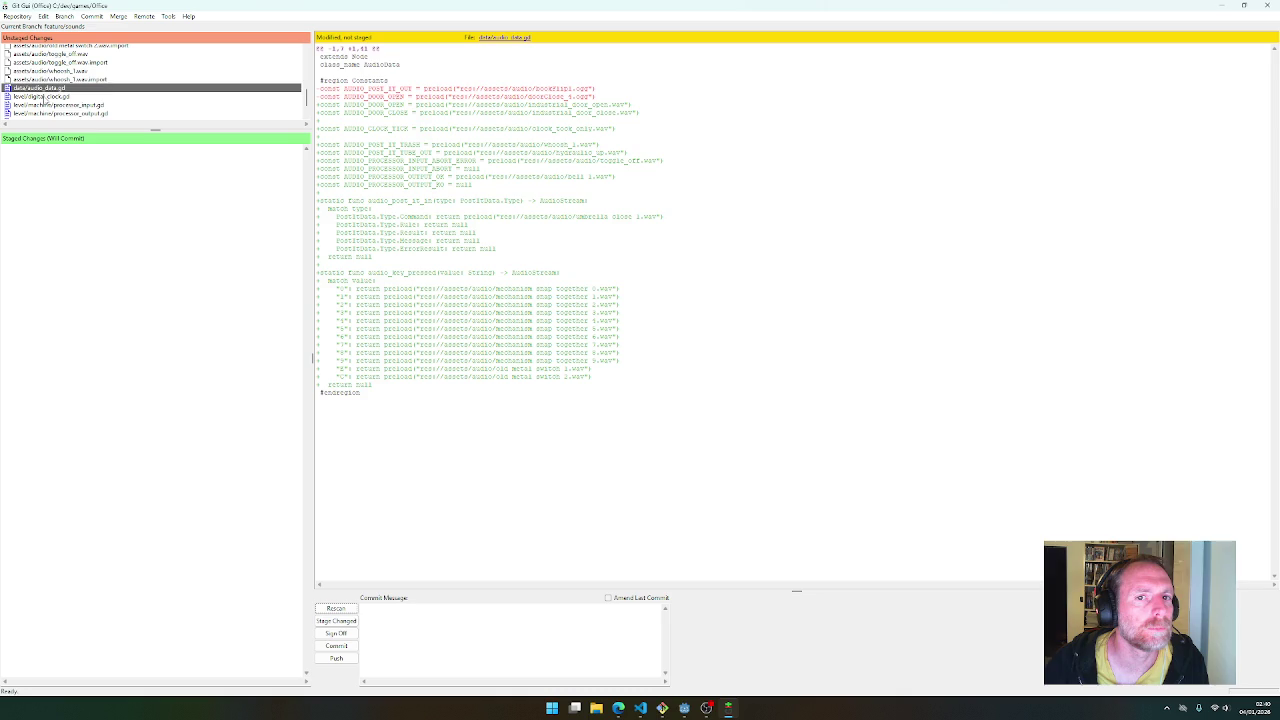
pyautogui.click(44, 97)
pyautogui.click(44, 104)
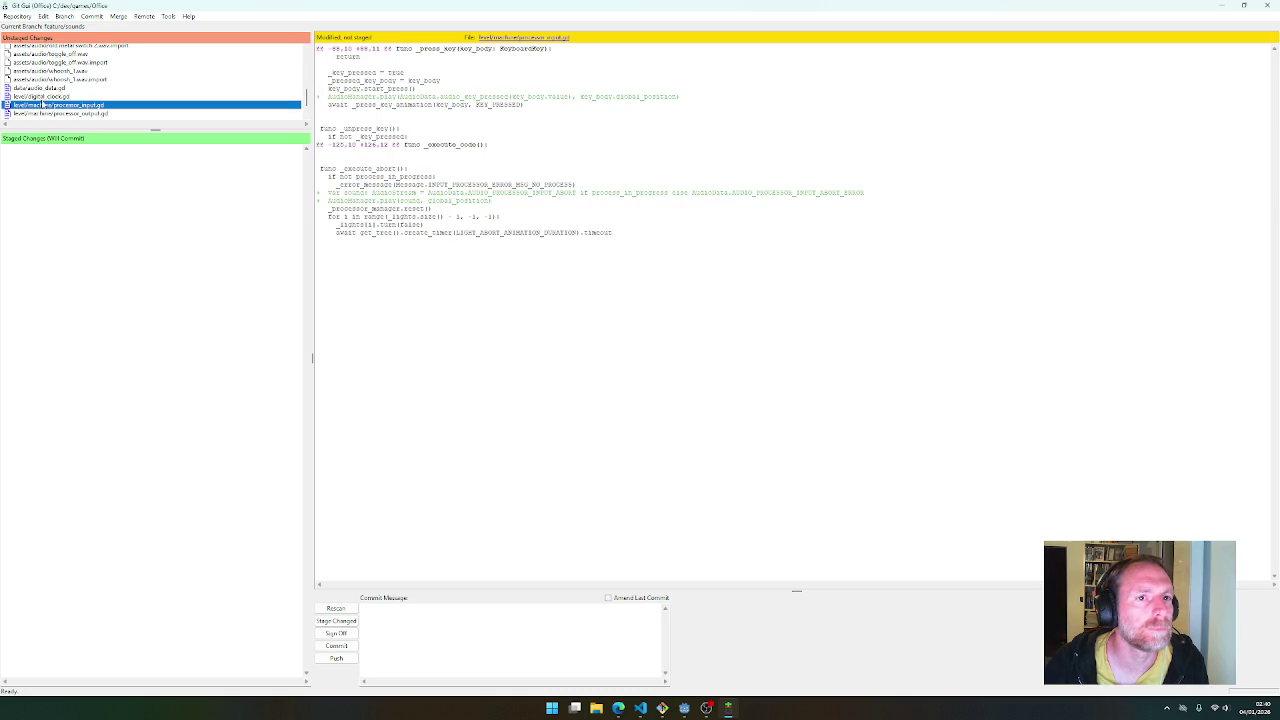
pyautogui.click(42, 88)
pyautogui.click(40, 79)
pyautogui.scroll(3, 60, 80)
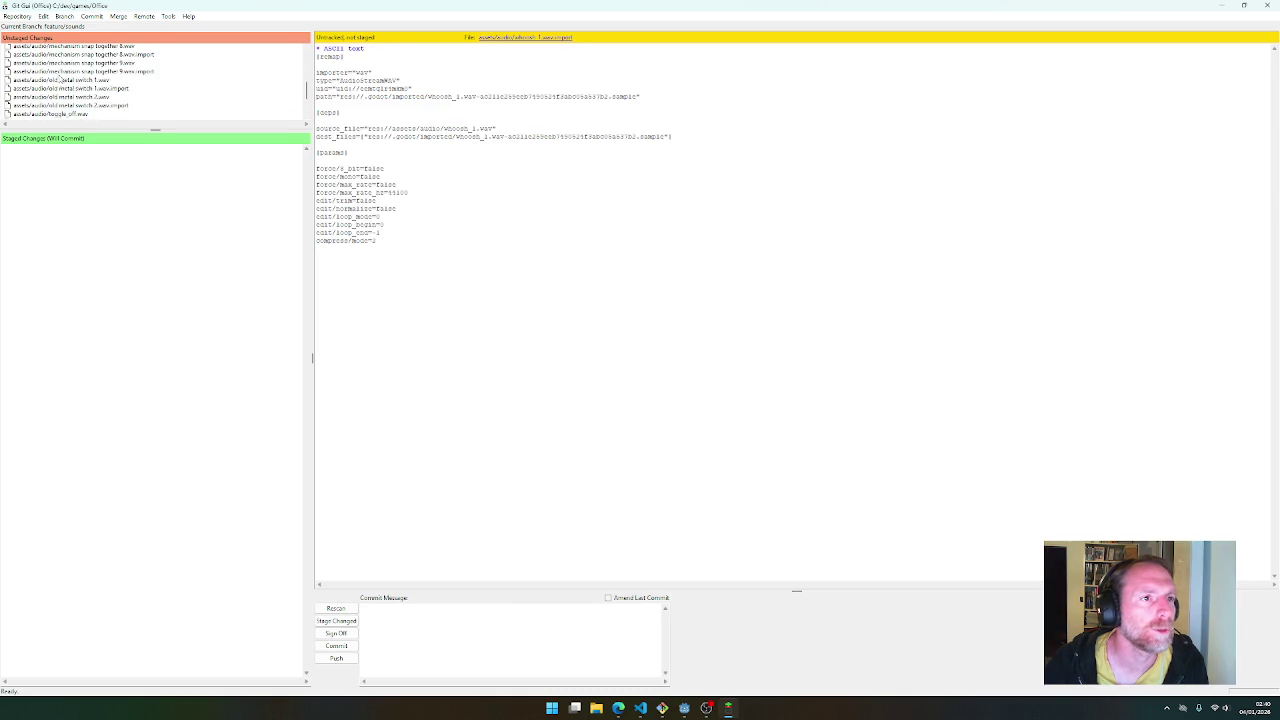
pyautogui.click(73, 64)
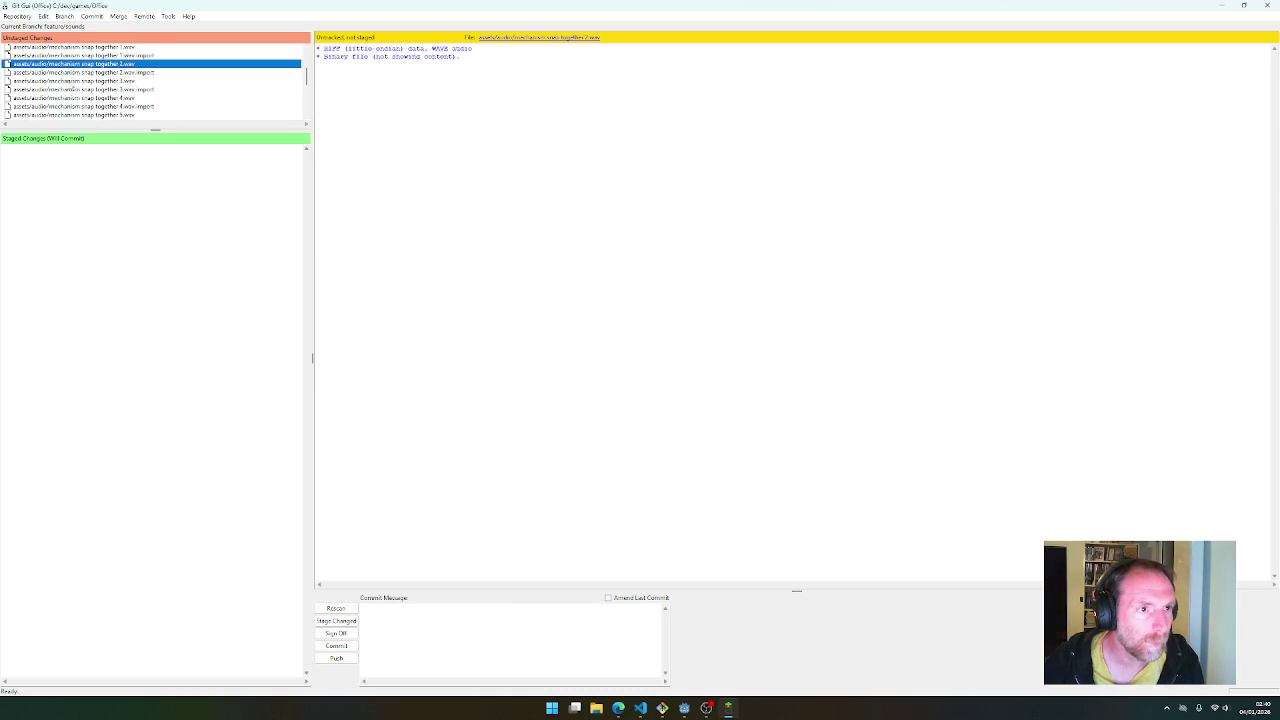
pyautogui.scroll(5, 72, 88)
# Stage every file from bell_1.wav through main_scene.gd with Ctrl+T
pyautogui.click(44, 48)
pyautogui.scroll(-10, 60, 90)
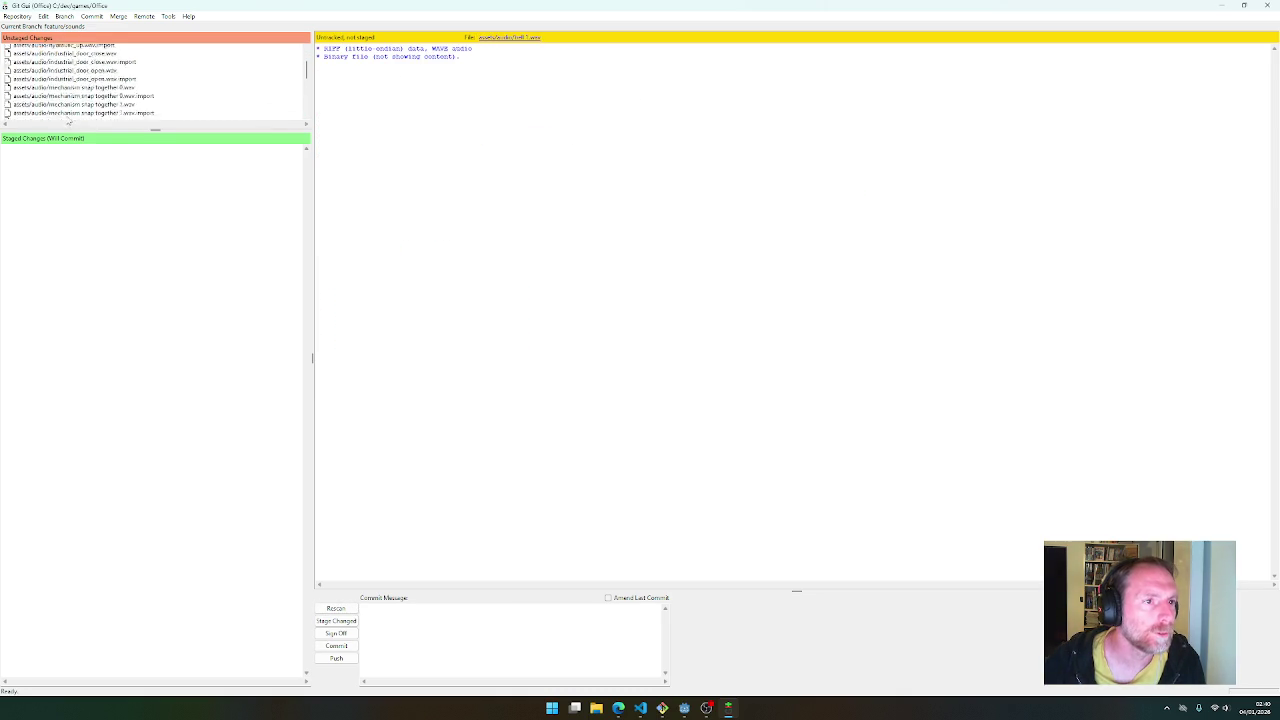
pyautogui.keyDown('shift'); pyautogui.click(61, 108); pyautogui.keyUp('shift')
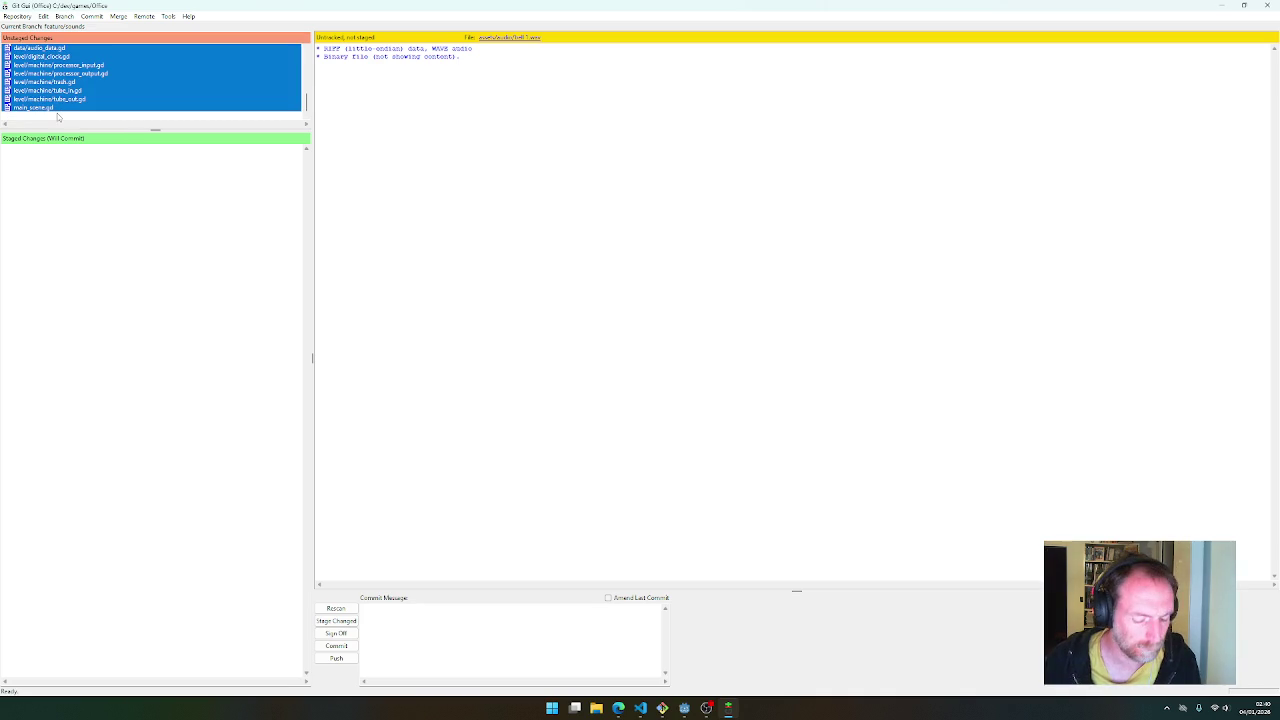
pyautogui.hotkey('ctrl', 't')
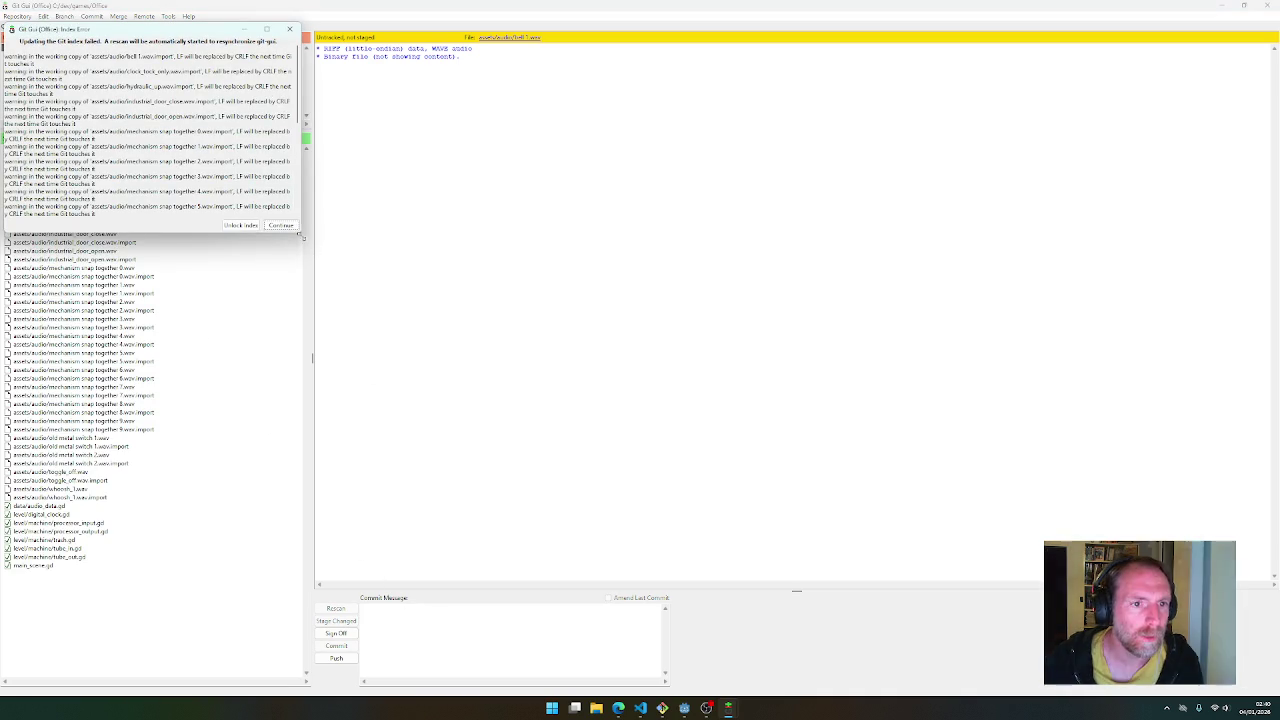
# Dismiss the line-ending warning and commit the staged files as 'Add sounds'
pyautogui.press('Return')
pyautogui.write('dd sounds')
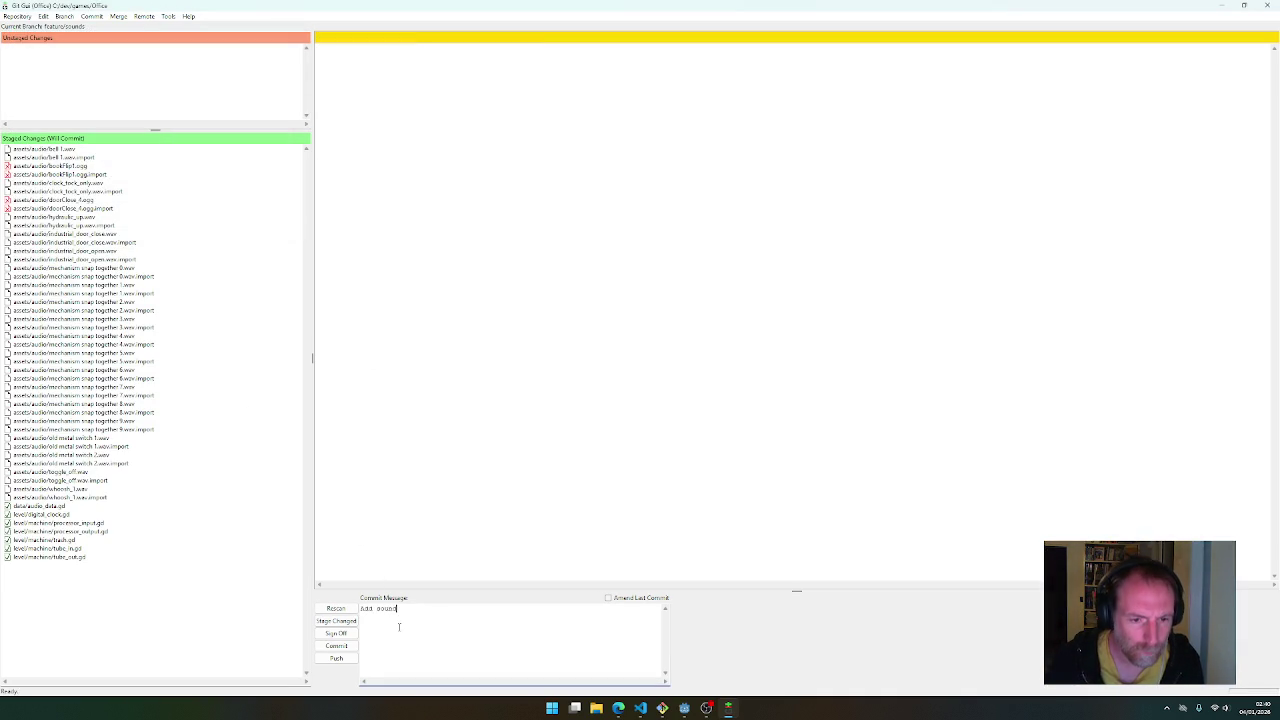
pyautogui.click(352, 645)
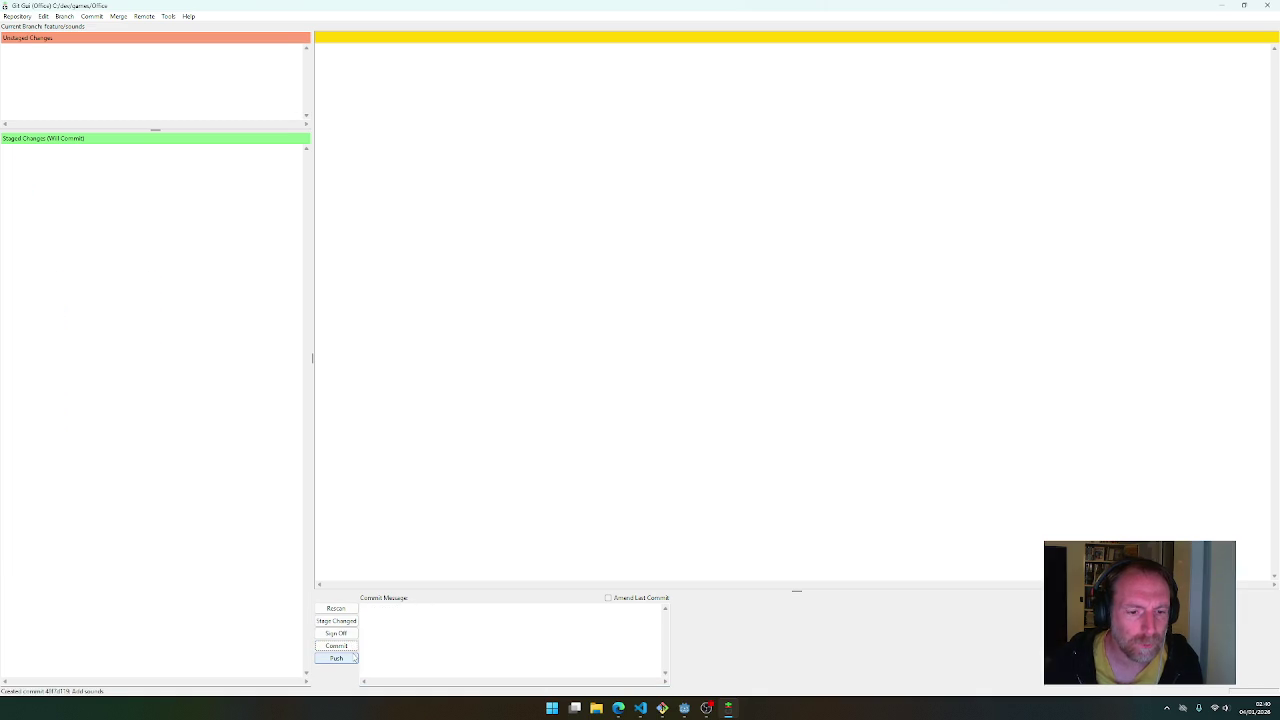
# Push feature/sounds to origin, close the rejected-push report, and exit Git GUI
pyautogui.click(355, 658)
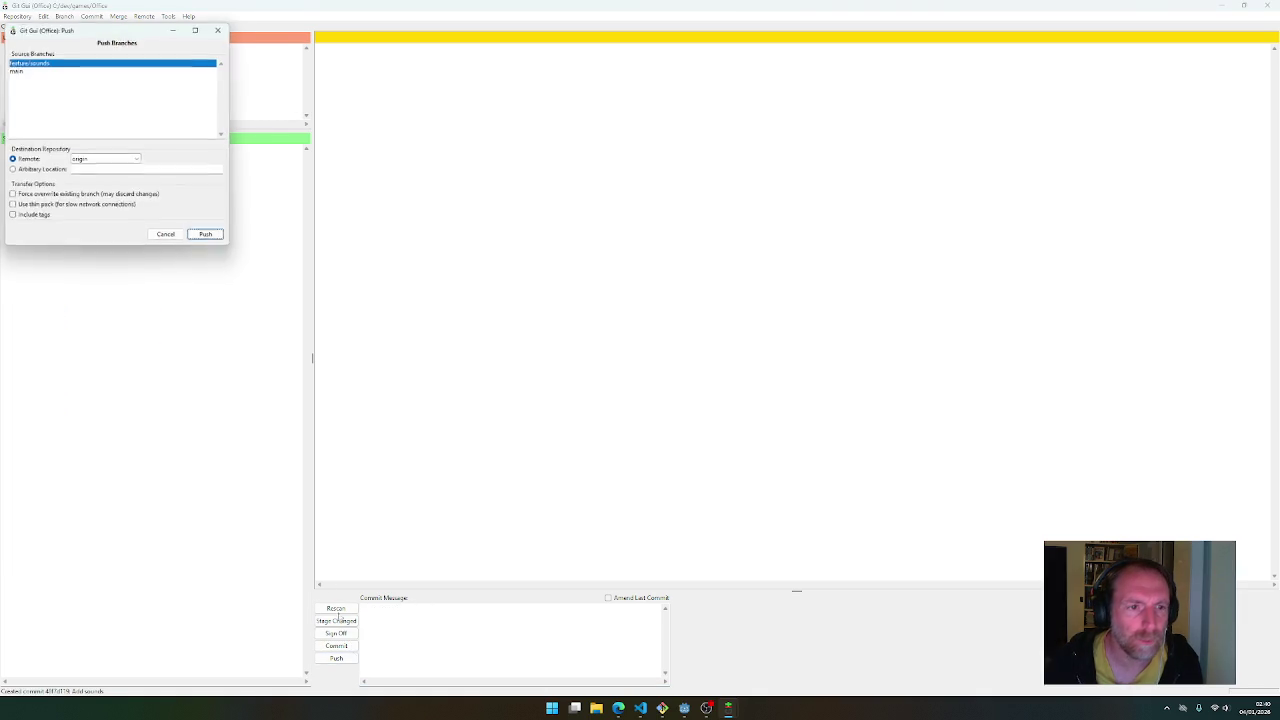
pyautogui.click(204, 236)
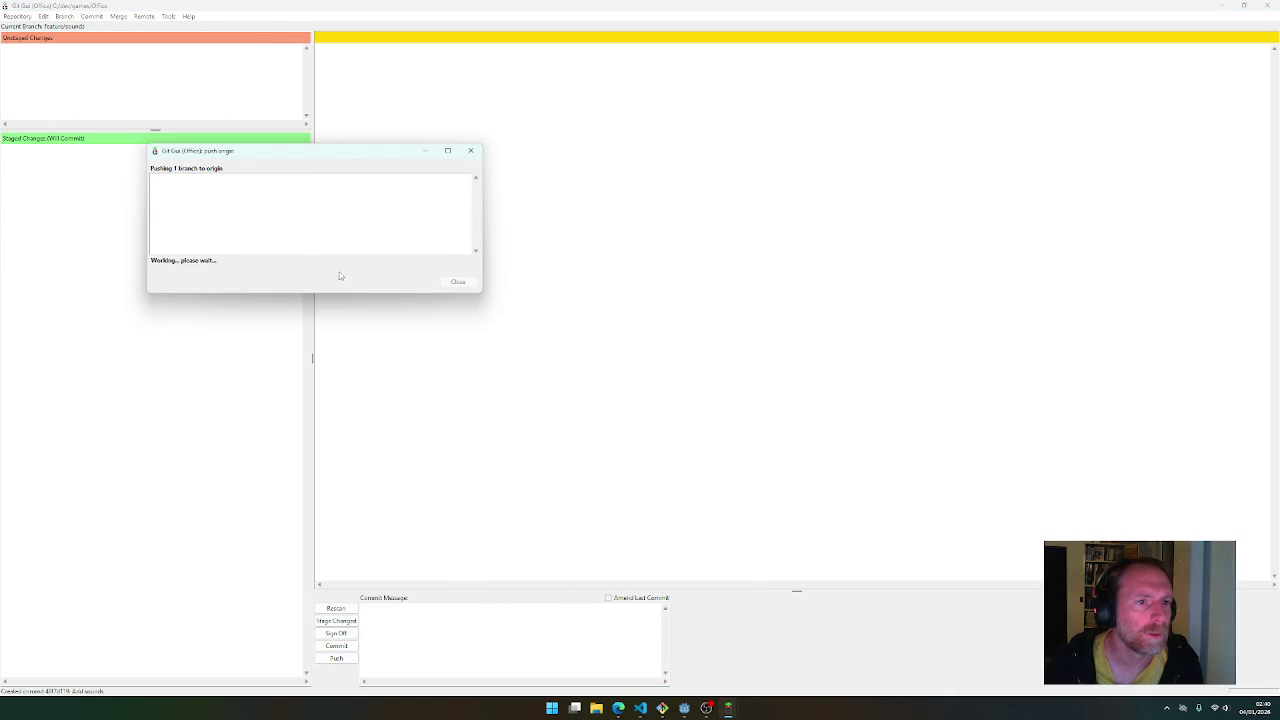
pyautogui.click(458, 282)
pyautogui.click(1266, 6)
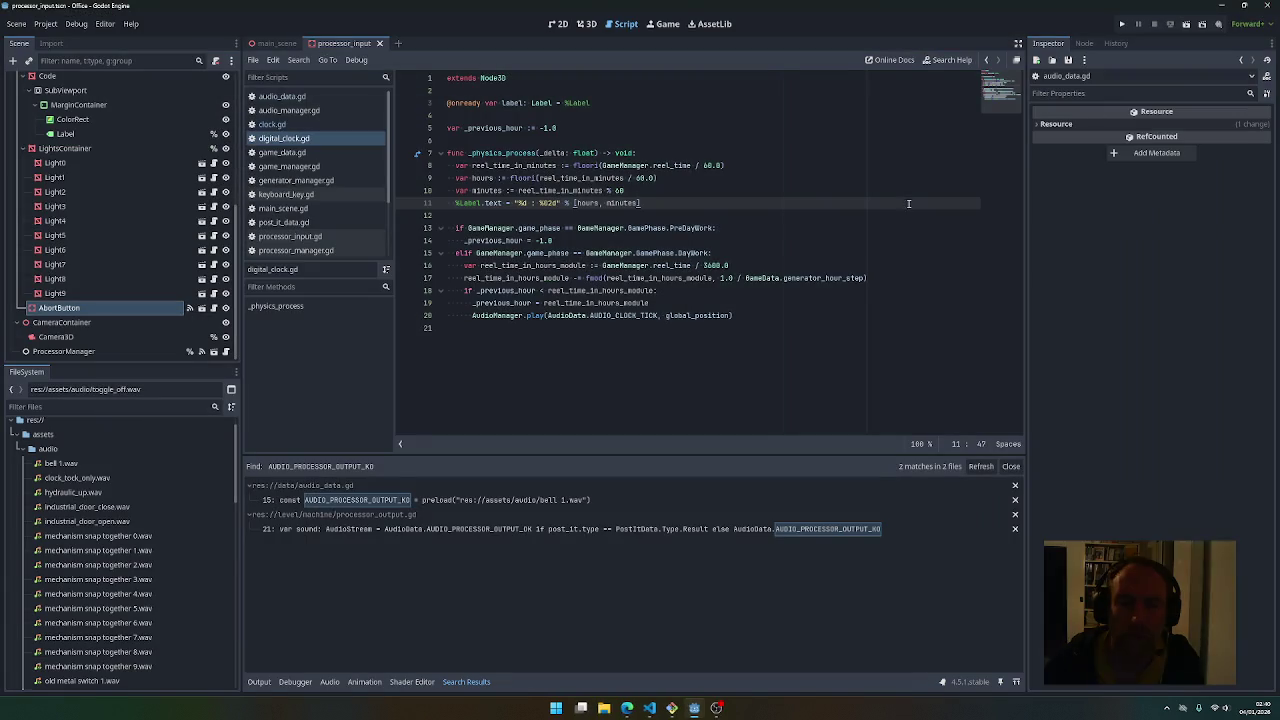
# View the branch history, attempt a safe force push, then run the suggested set-upstream push
pyautogui.click(673, 708)
pyautogui.write('g')
pyautogui.write('ga')
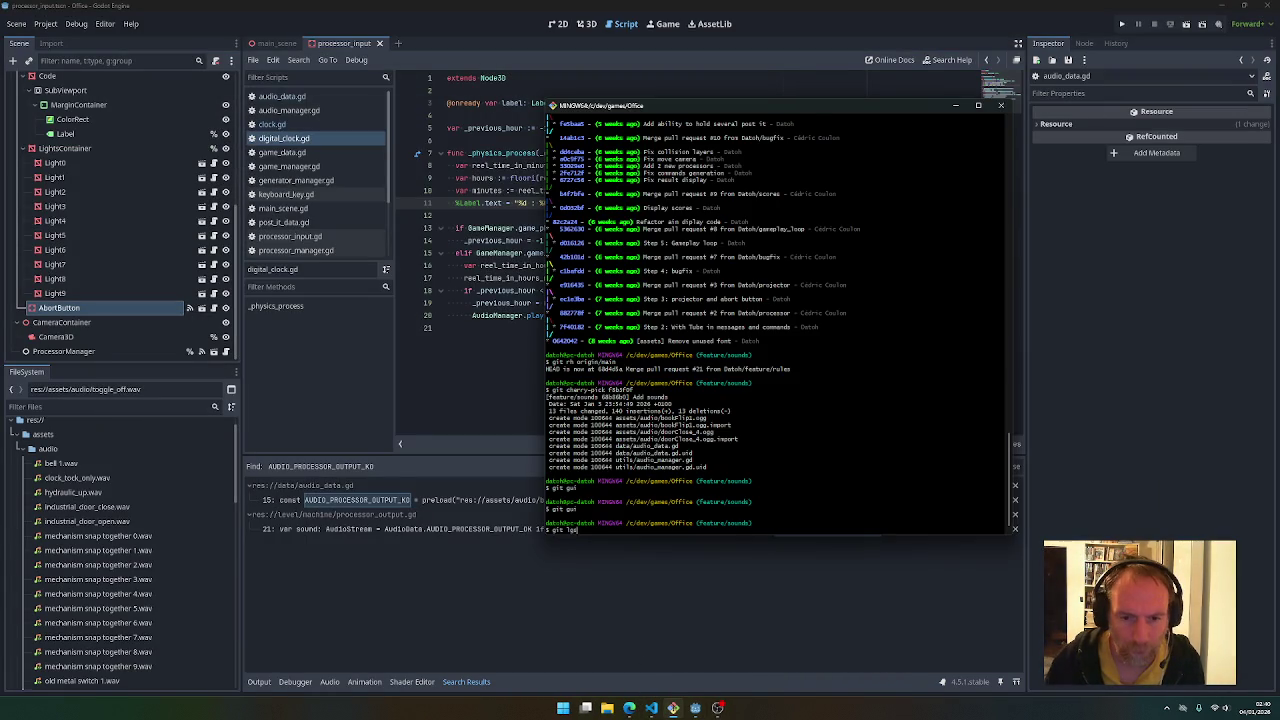
pyautogui.press('Return')
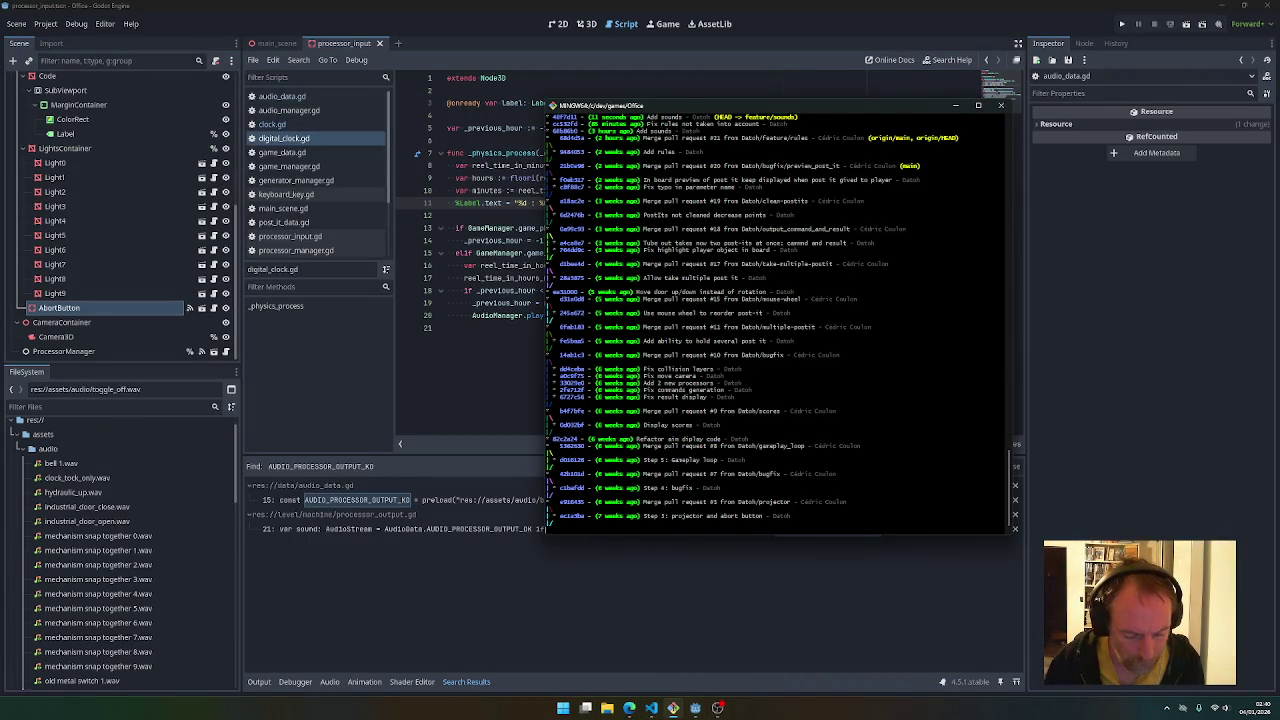
pyautogui.write('git lease')
pyautogui.press('Return')
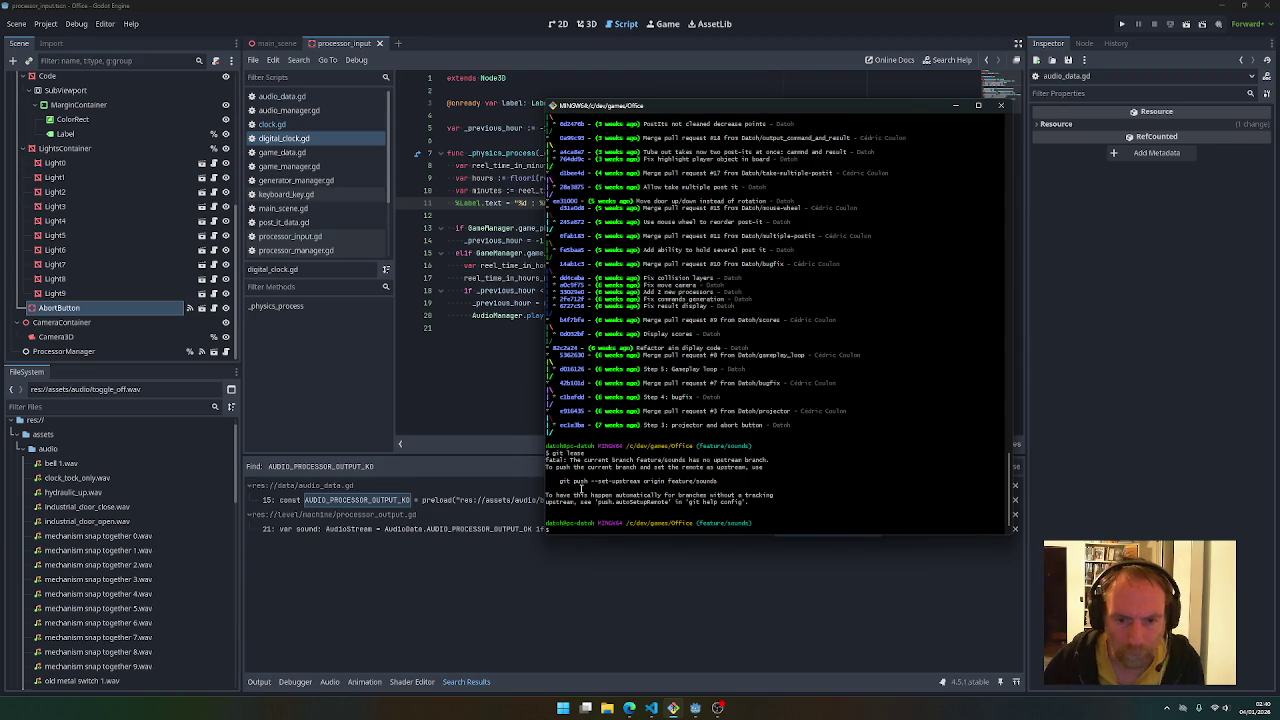
pyautogui.moveTo(560, 481); pyautogui.dragTo(733, 476)
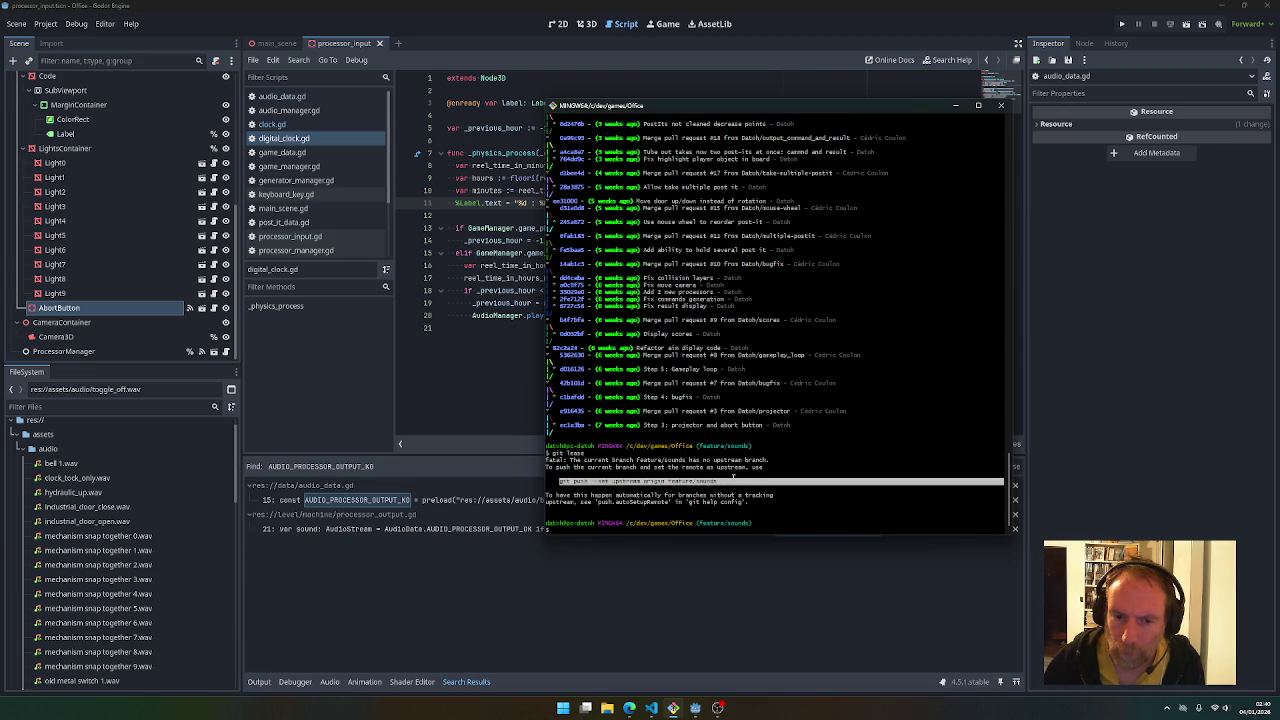
pyautogui.middleClick(733, 477)
pyautogui.press('Return')
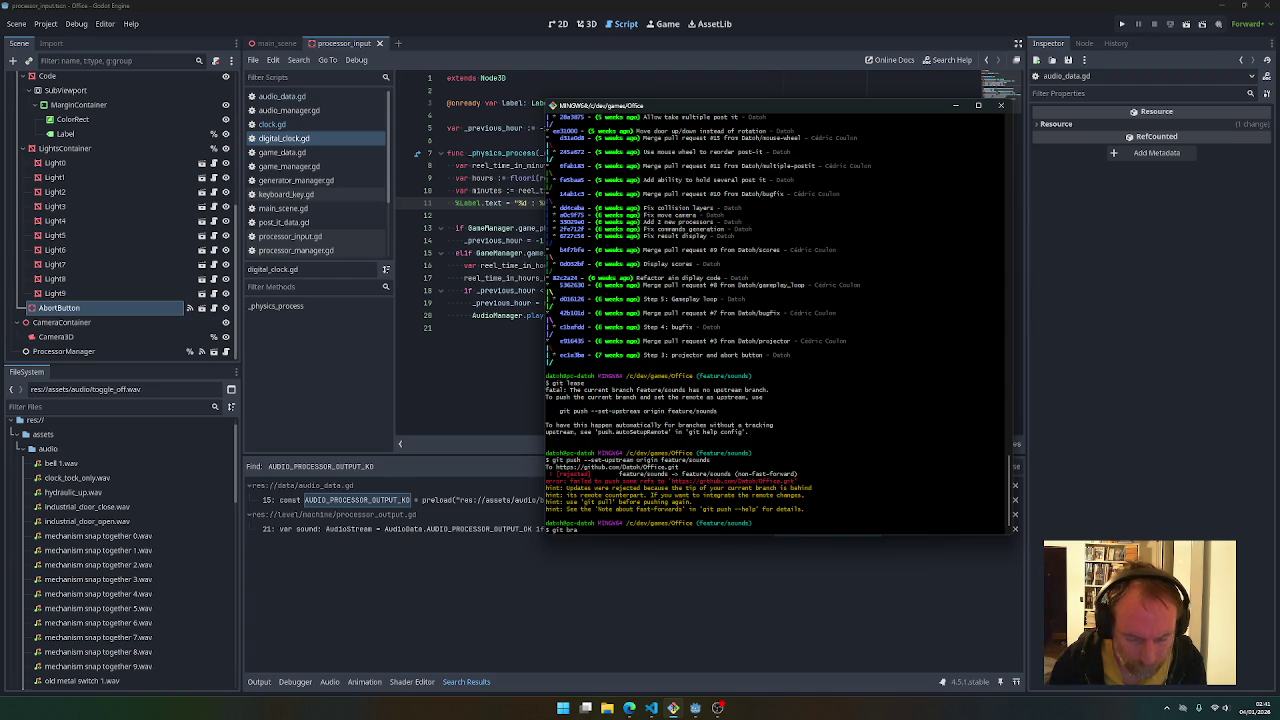
# Delete the remote feature/sounds branch and push it again with upstream tracking
pyautogui.write('sh origin :')
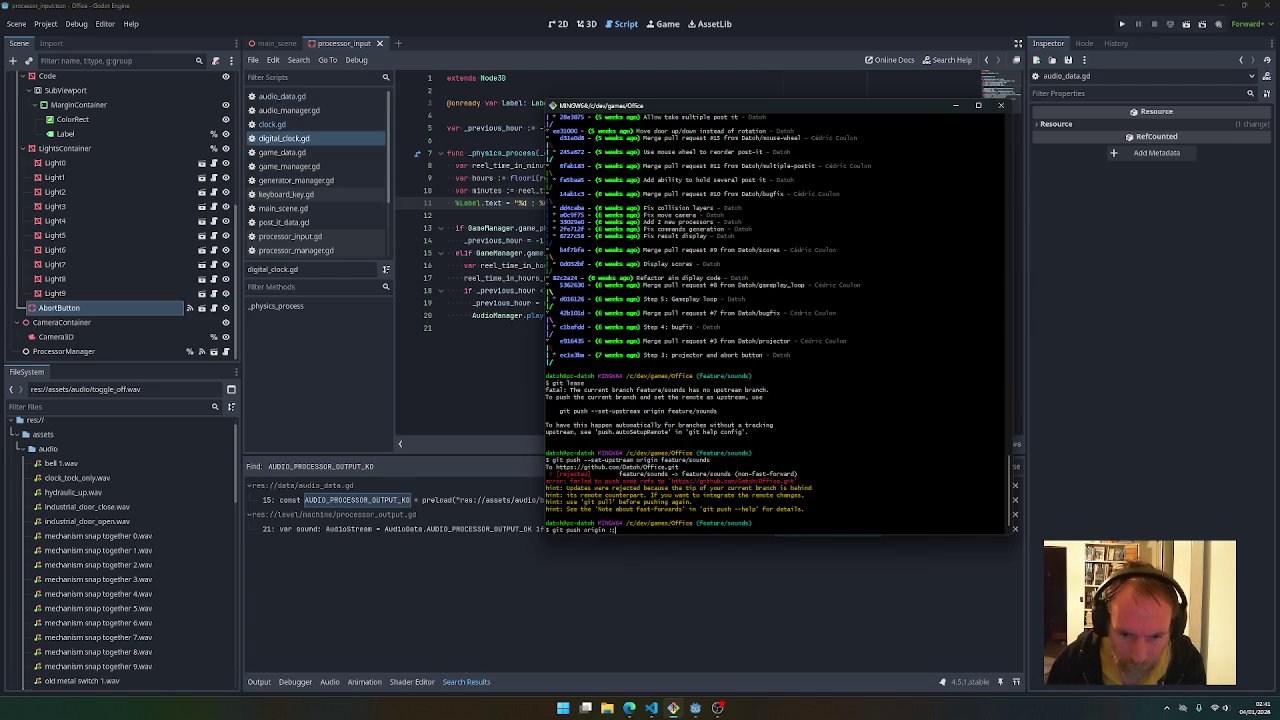
pyautogui.doubleClick(740, 455)
pyautogui.write('feature/sounds')
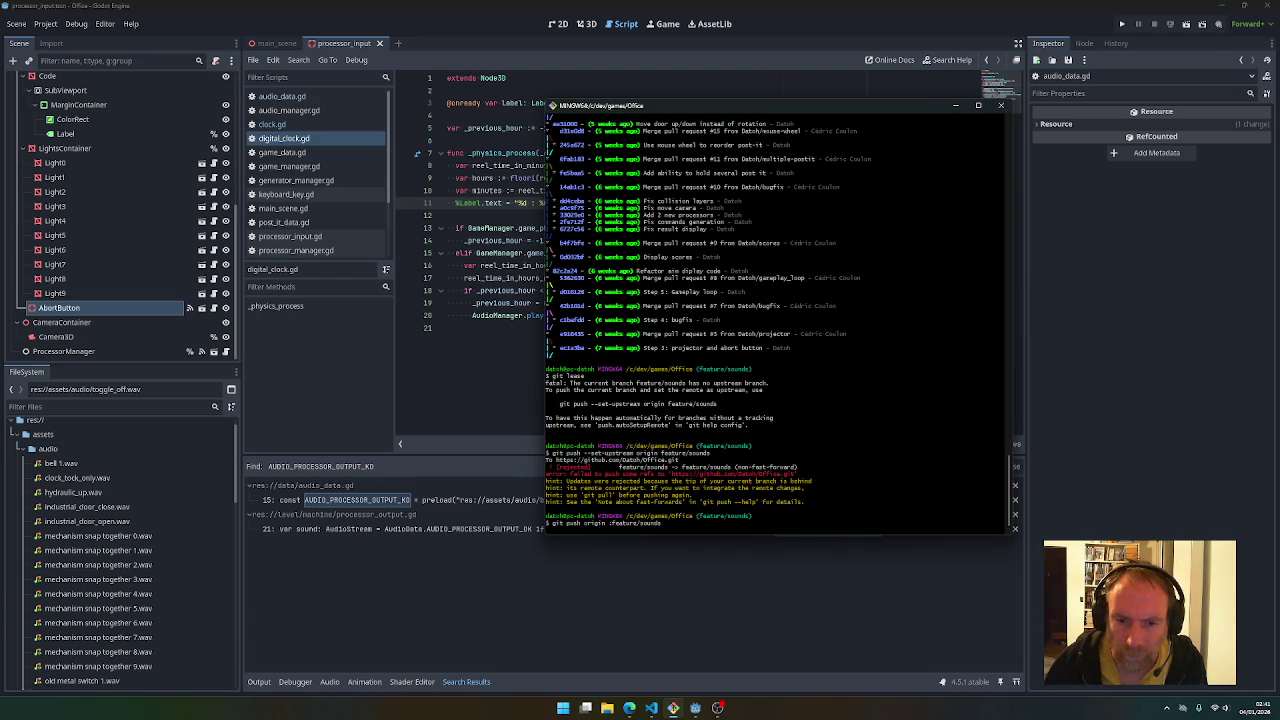
pyautogui.press('Return')
pyautogui.press('Up')
pyautogui.press('Up')
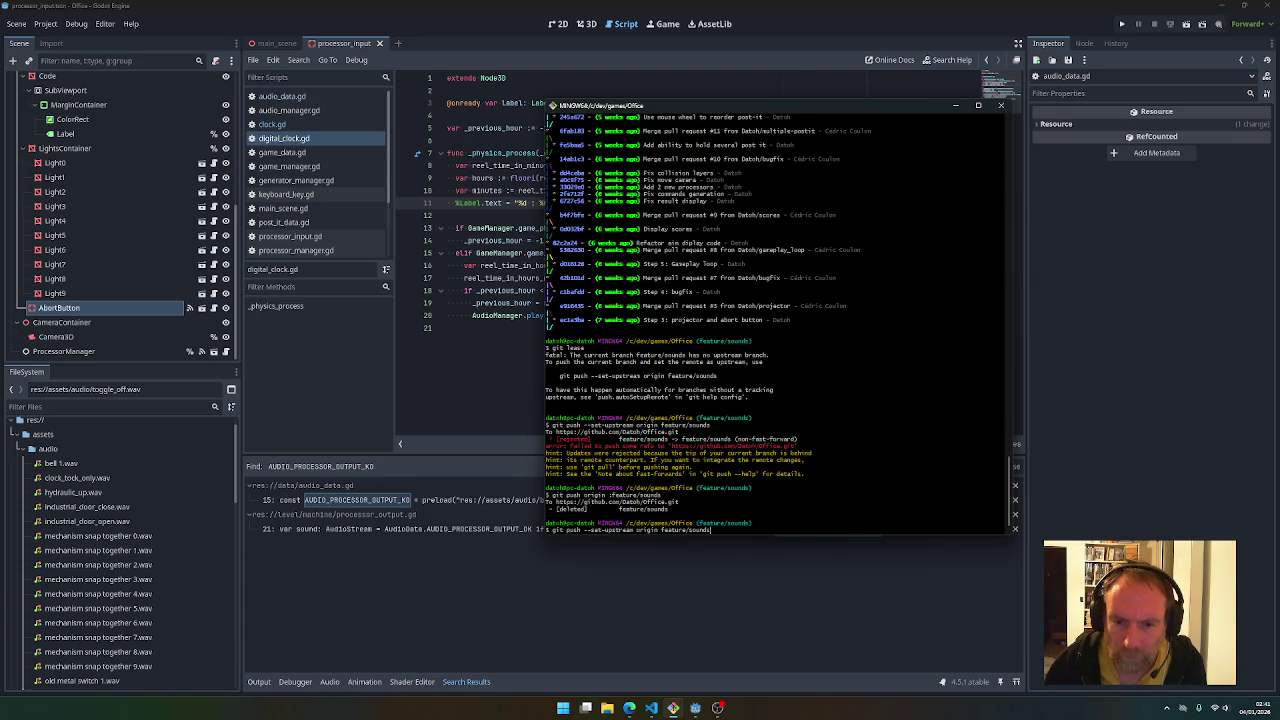
pyautogui.press('Return')
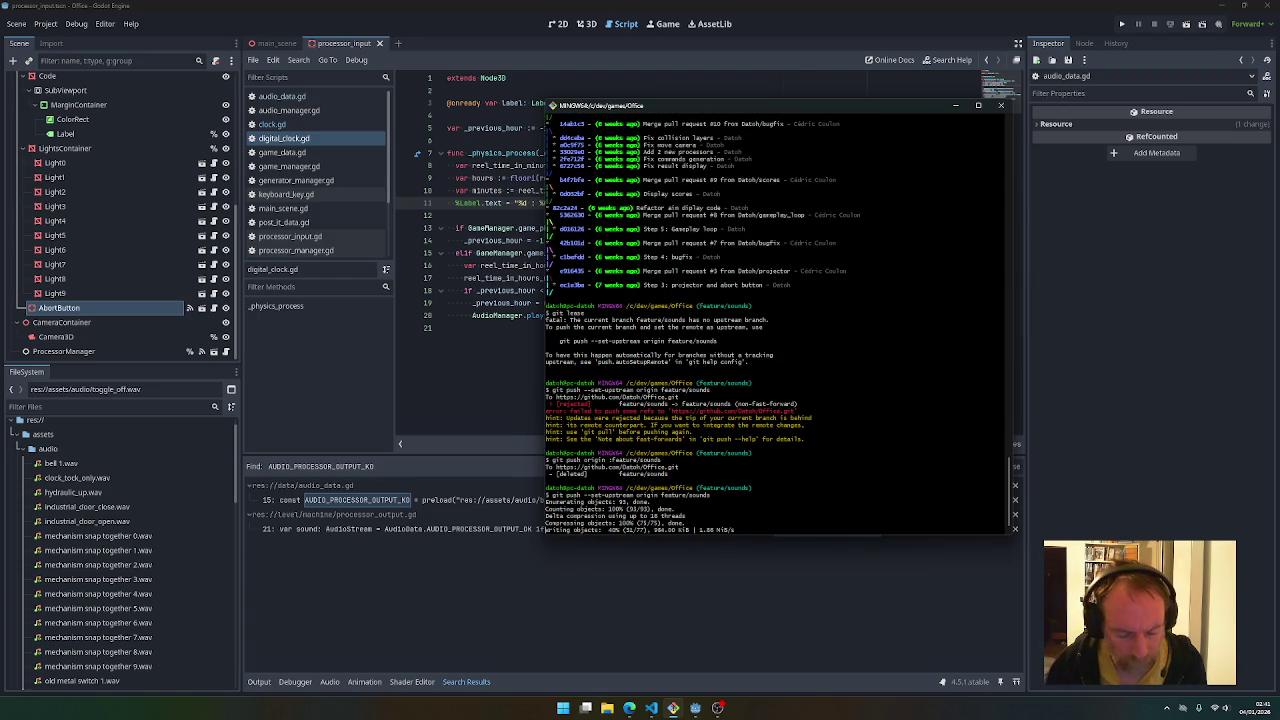
pyautogui.write('git ')
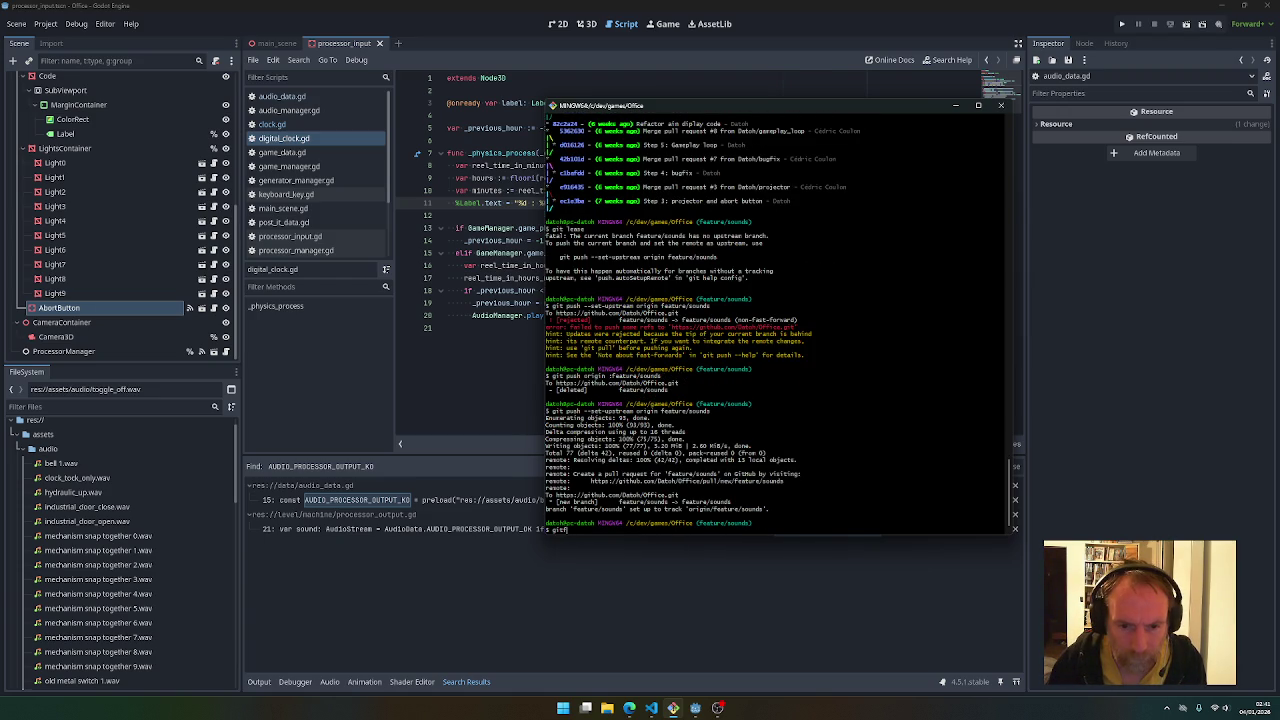
pyautogui.write('pu')
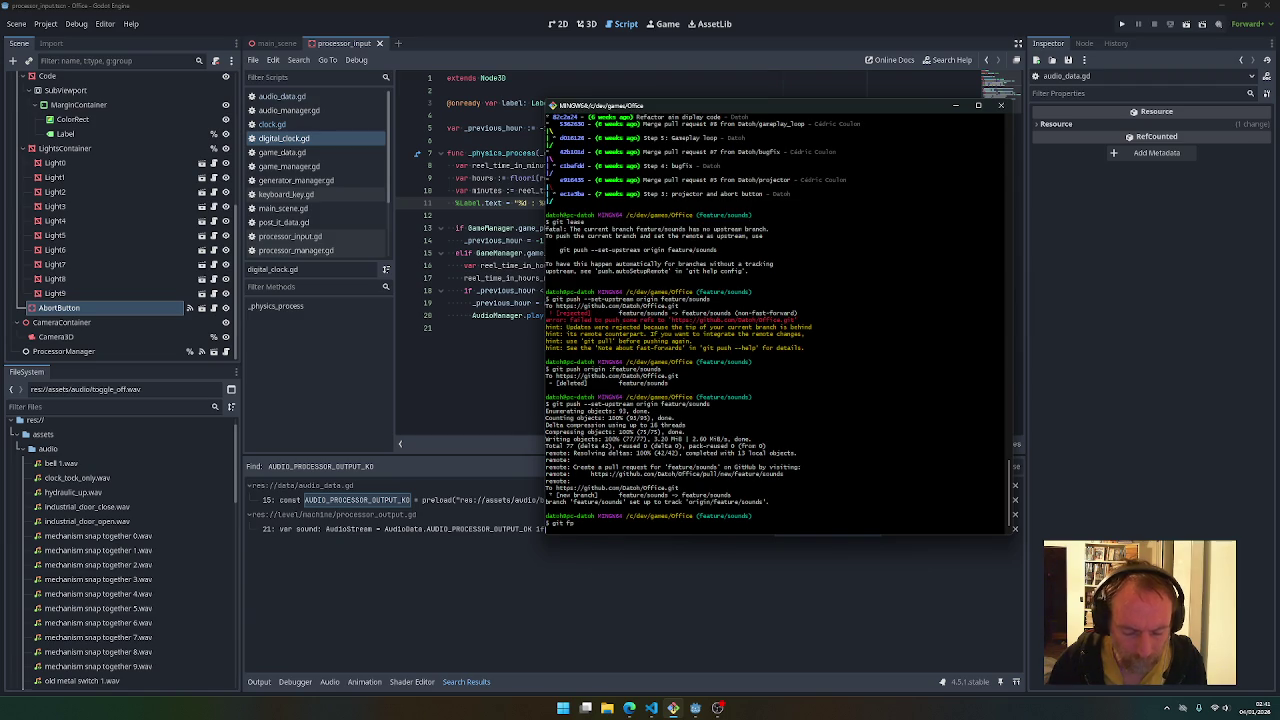
# Review the commit history and start an interactive rebase from the base commit
pyautogui.press('Return')
pyautogui.scroll(1, 842, 348)
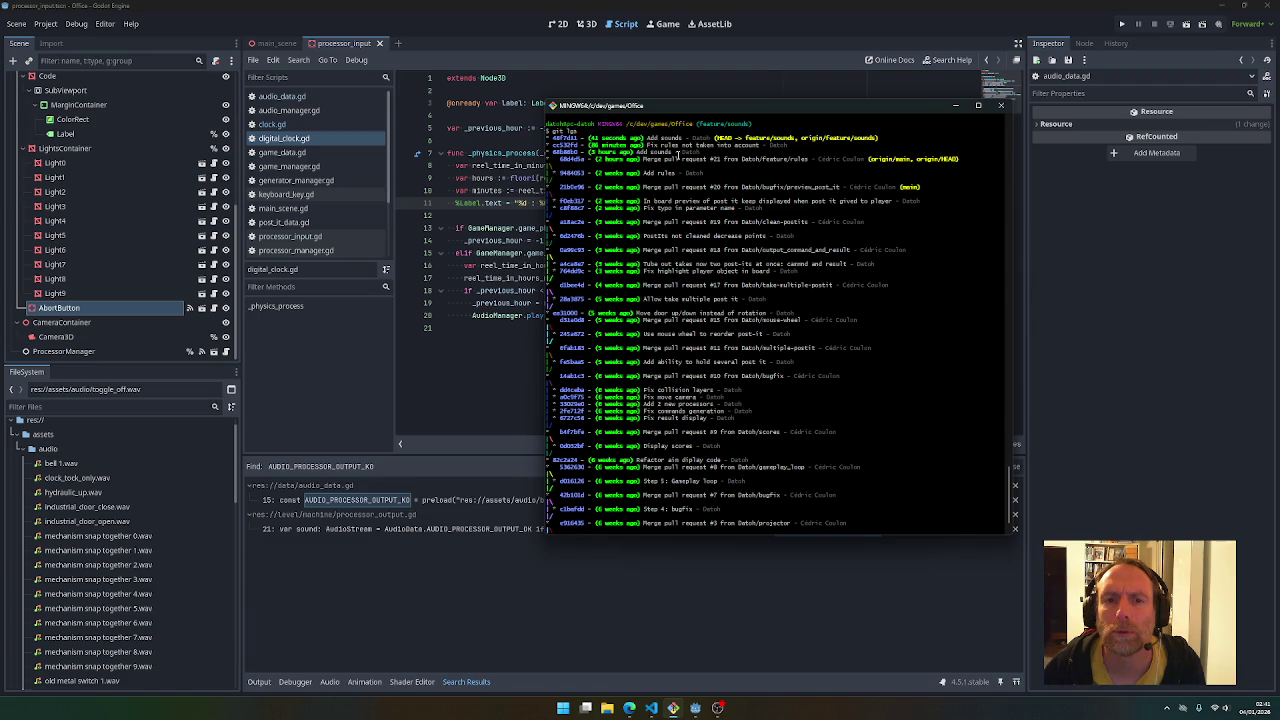
pyautogui.doubleClick(566, 158)
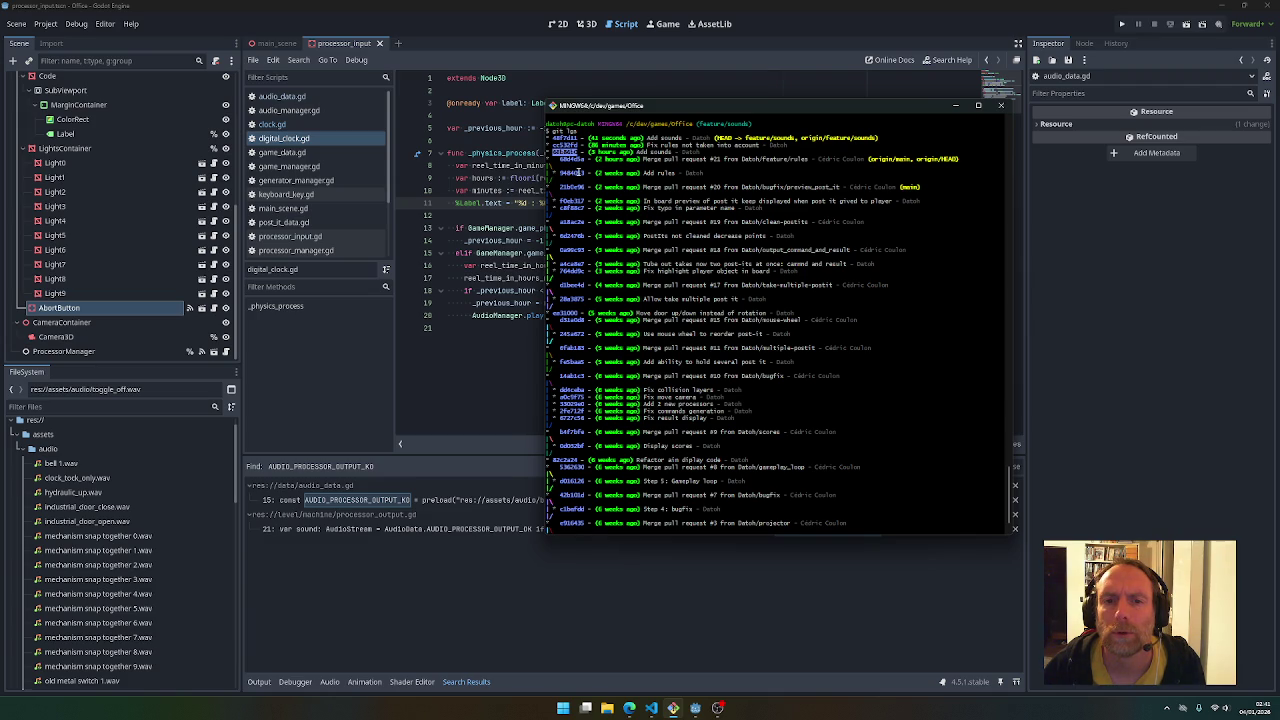
pyautogui.click(601, 180)
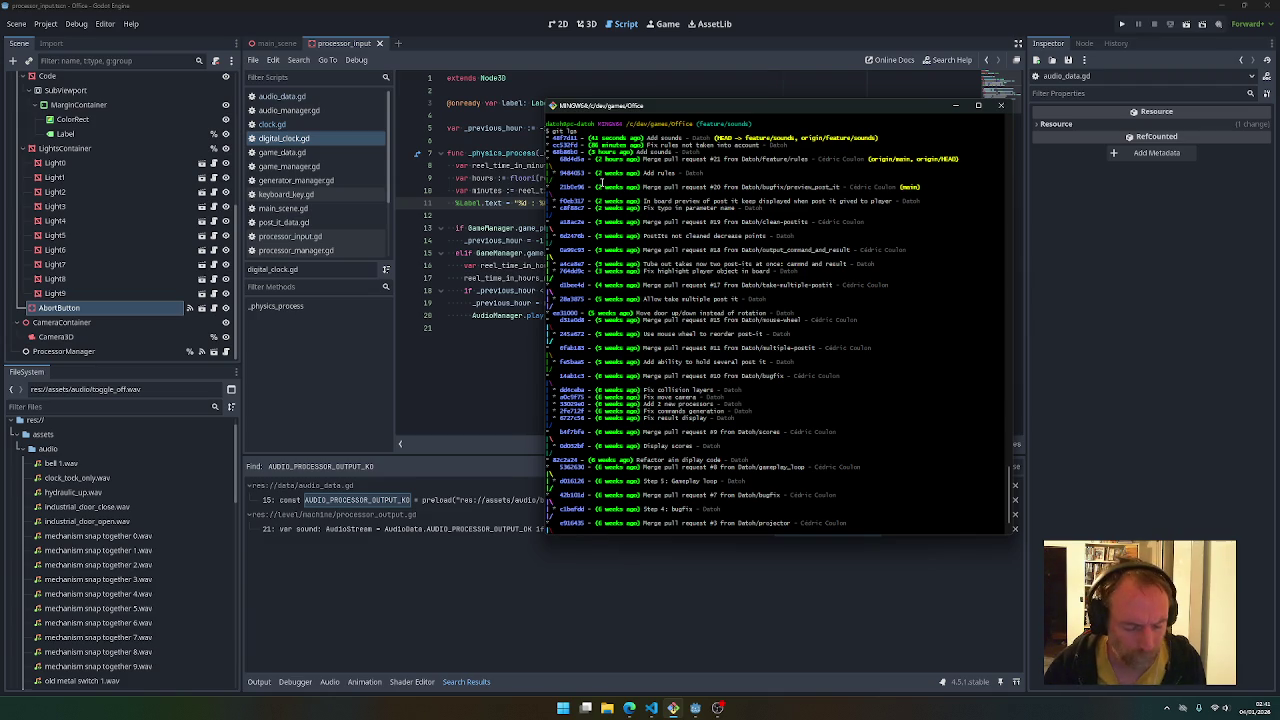
pyautogui.write('q')
pyautogui.write('git ')
pyautogui.write('rebase -i')
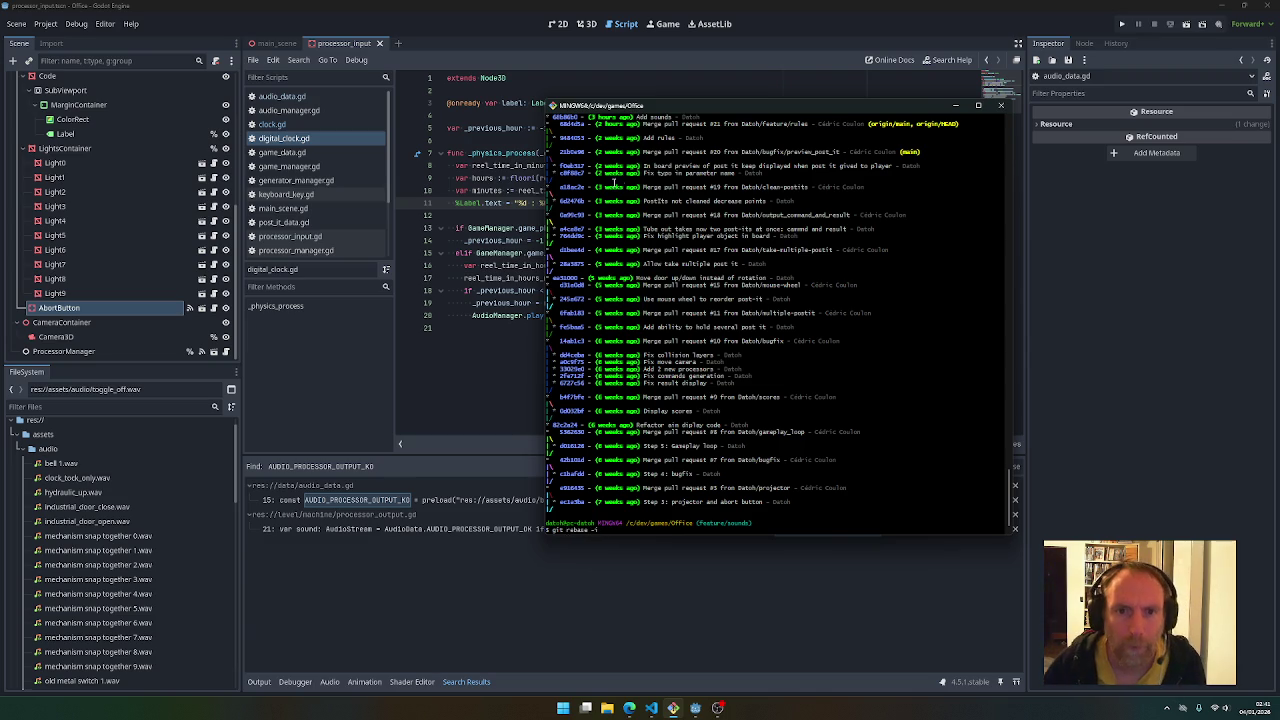
pyautogui.scroll(2, 637, 213)
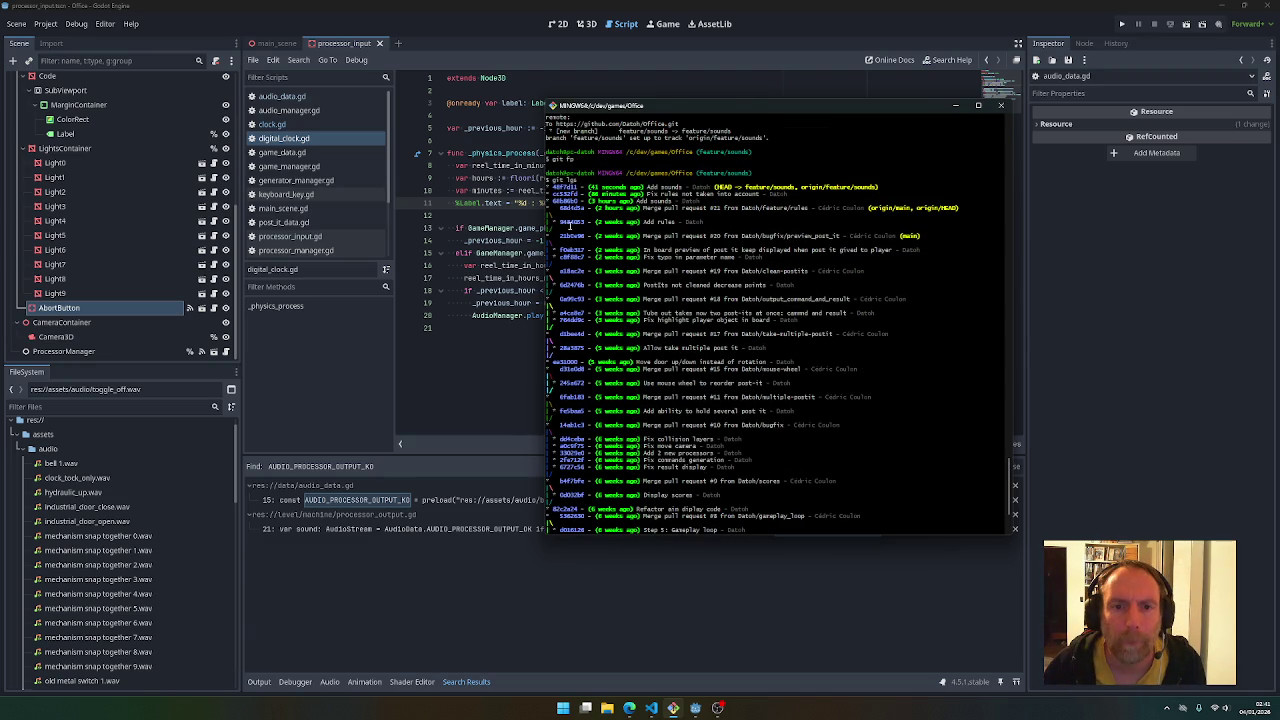
pyautogui.doubleClick(571, 208)
pyautogui.press('shift+Insert')
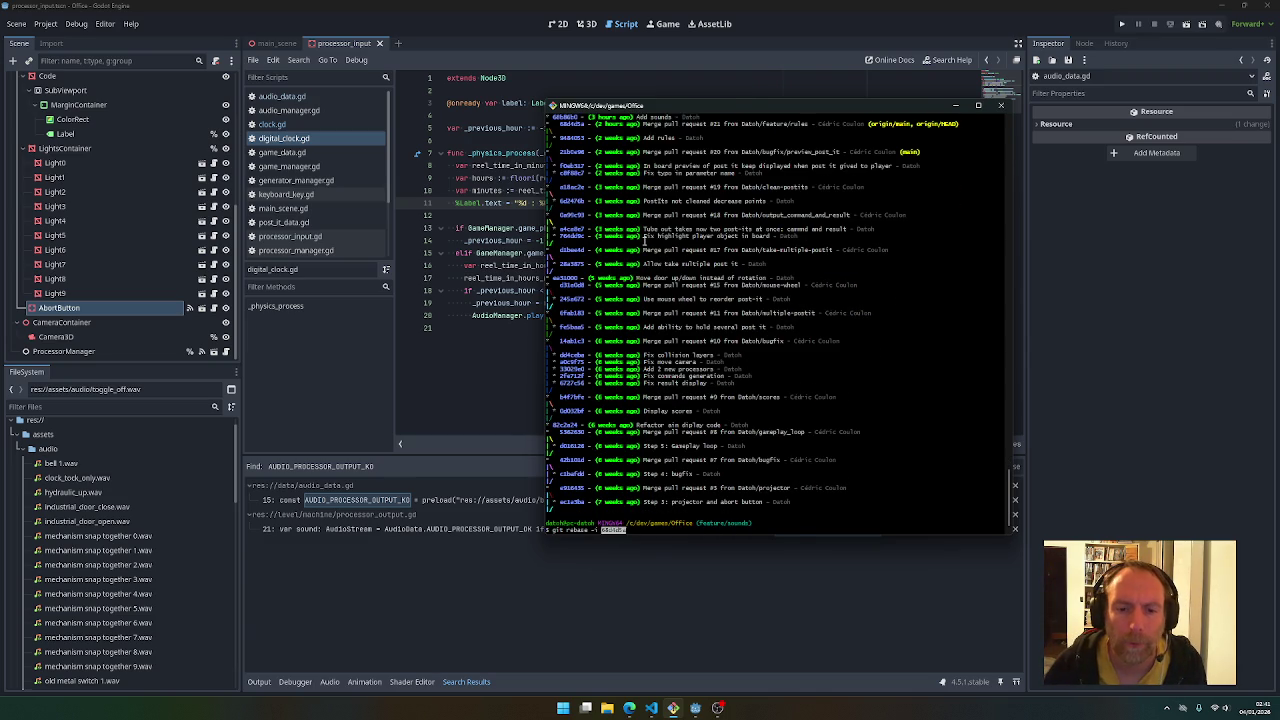
pyautogui.press('Return')
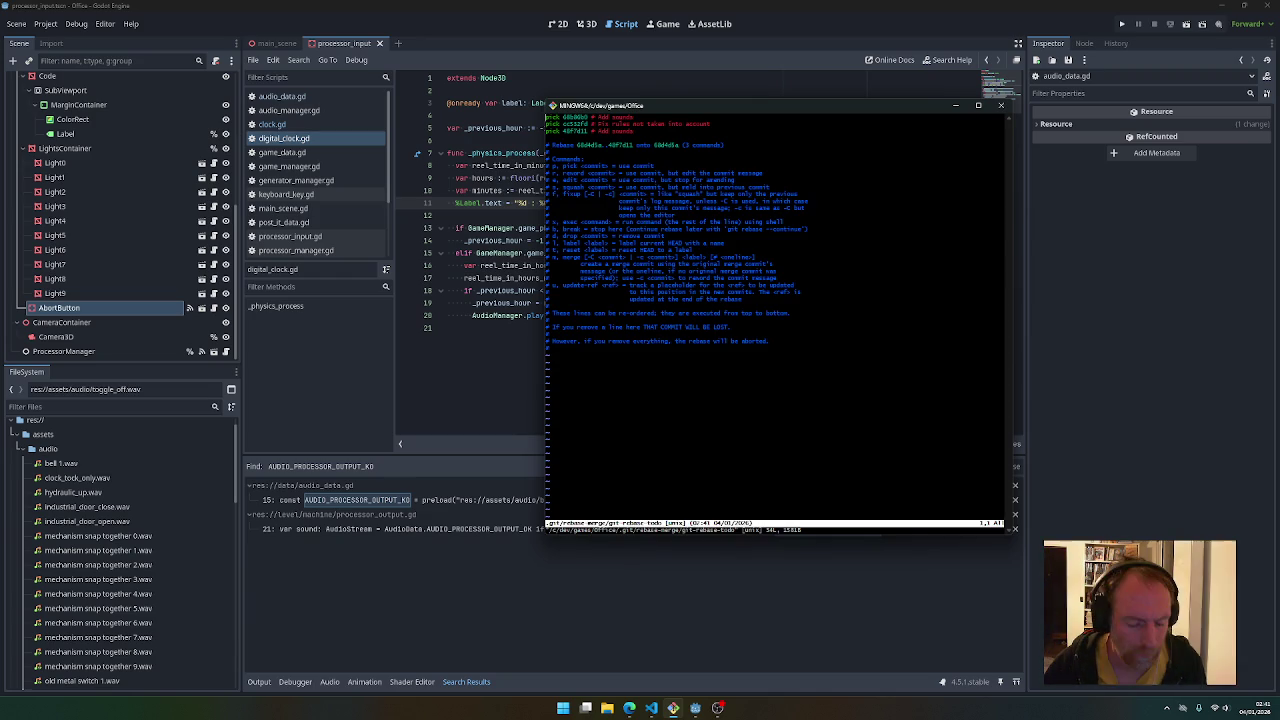
# Mark the third commit, the duplicate Add sounds, as fixup and save the rebase plan
pyautogui.press('d')
pyautogui.press('d')
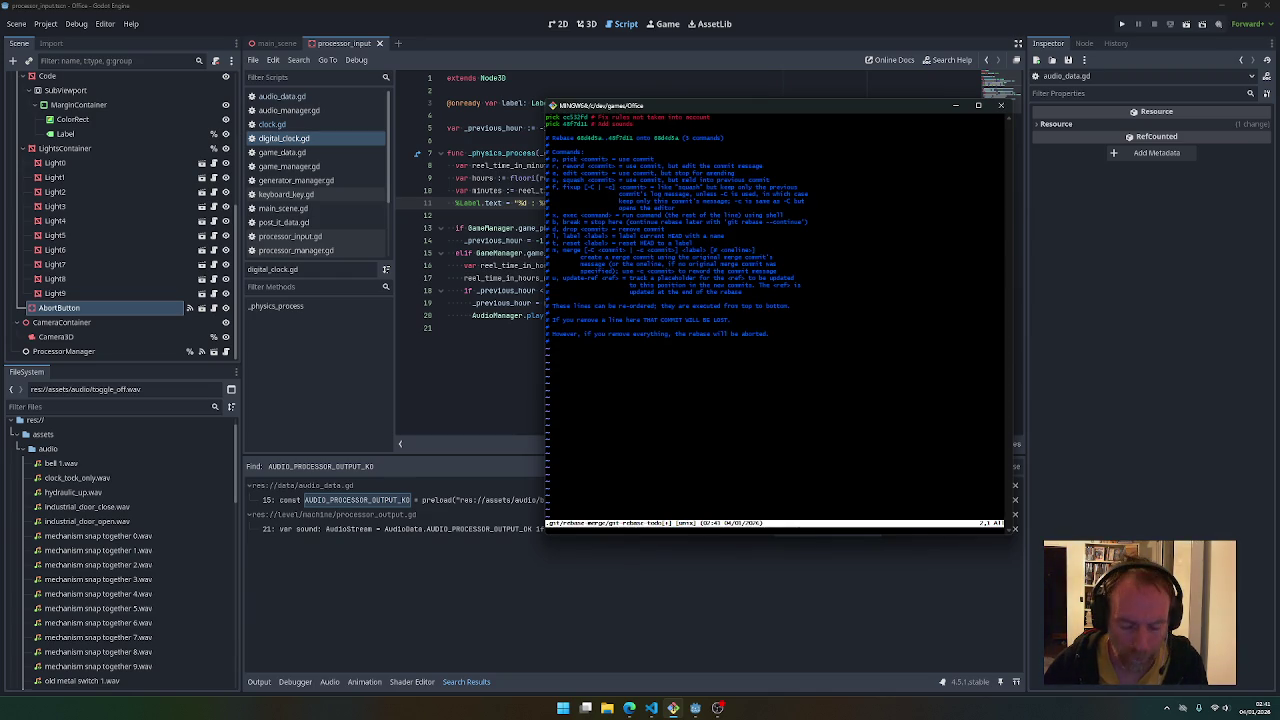
pyautogui.rightClick(768, 229)
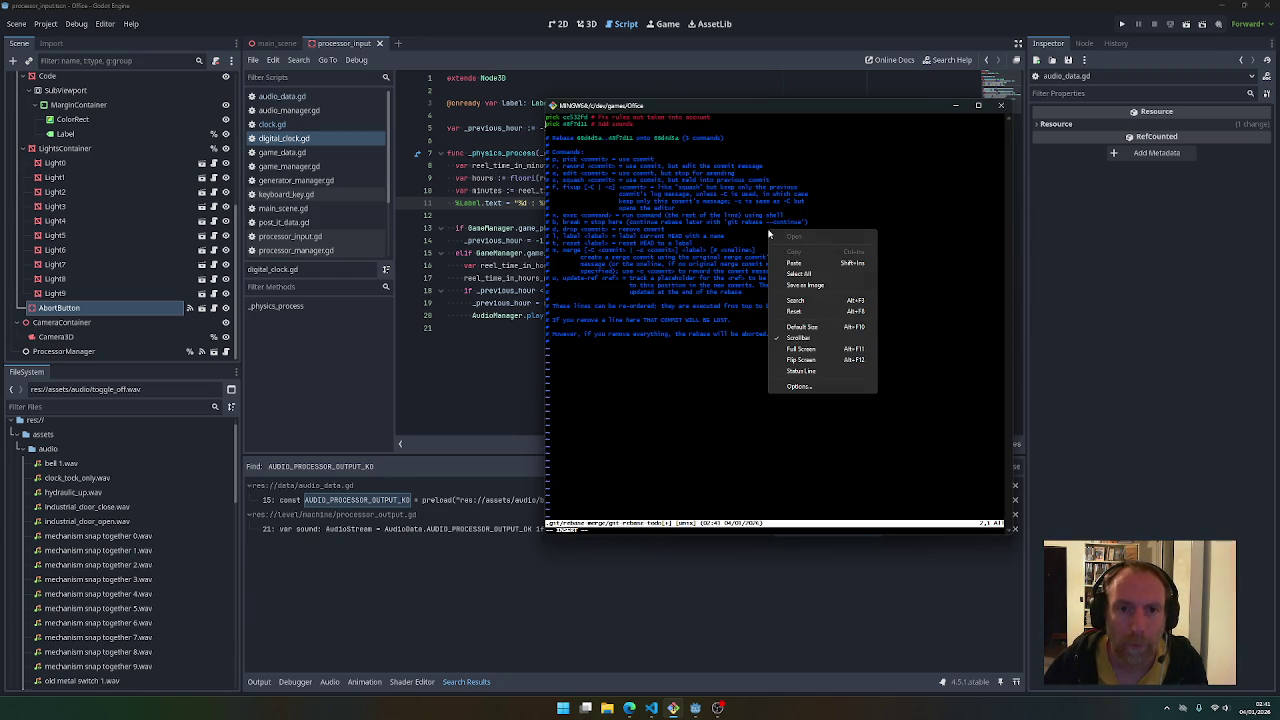
pyautogui.click(797, 264)
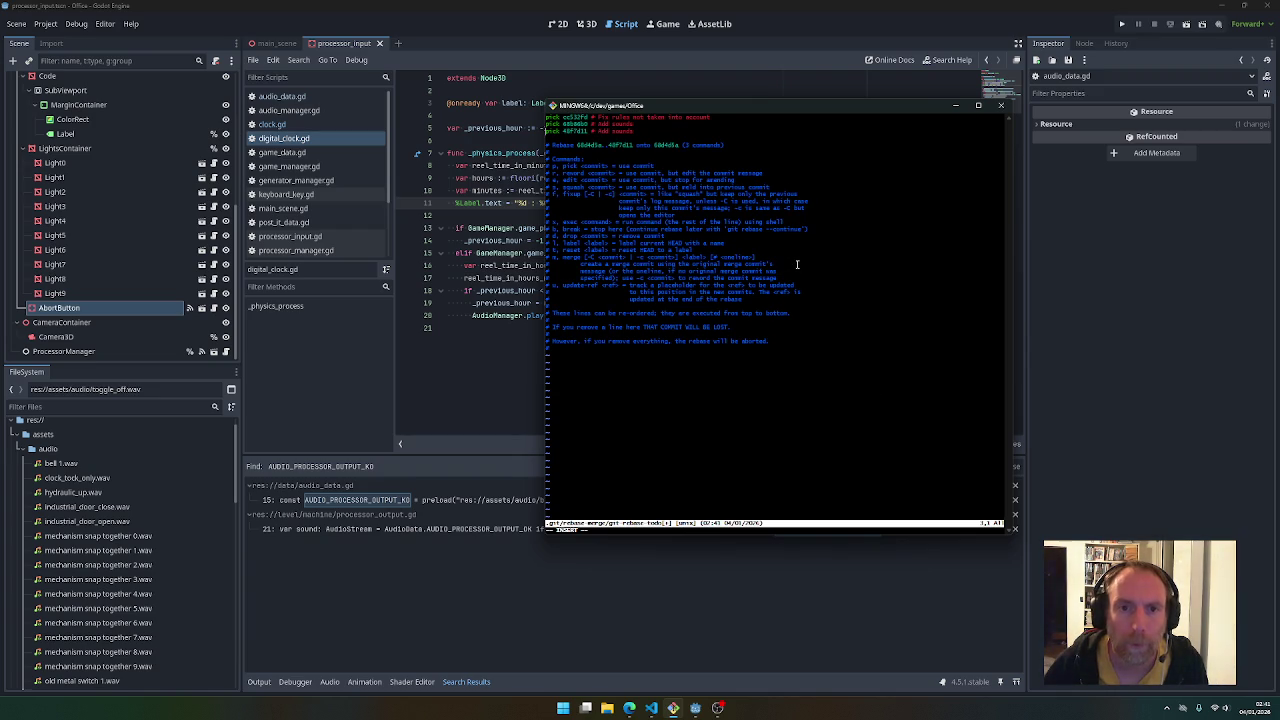
pyautogui.write('cwf')
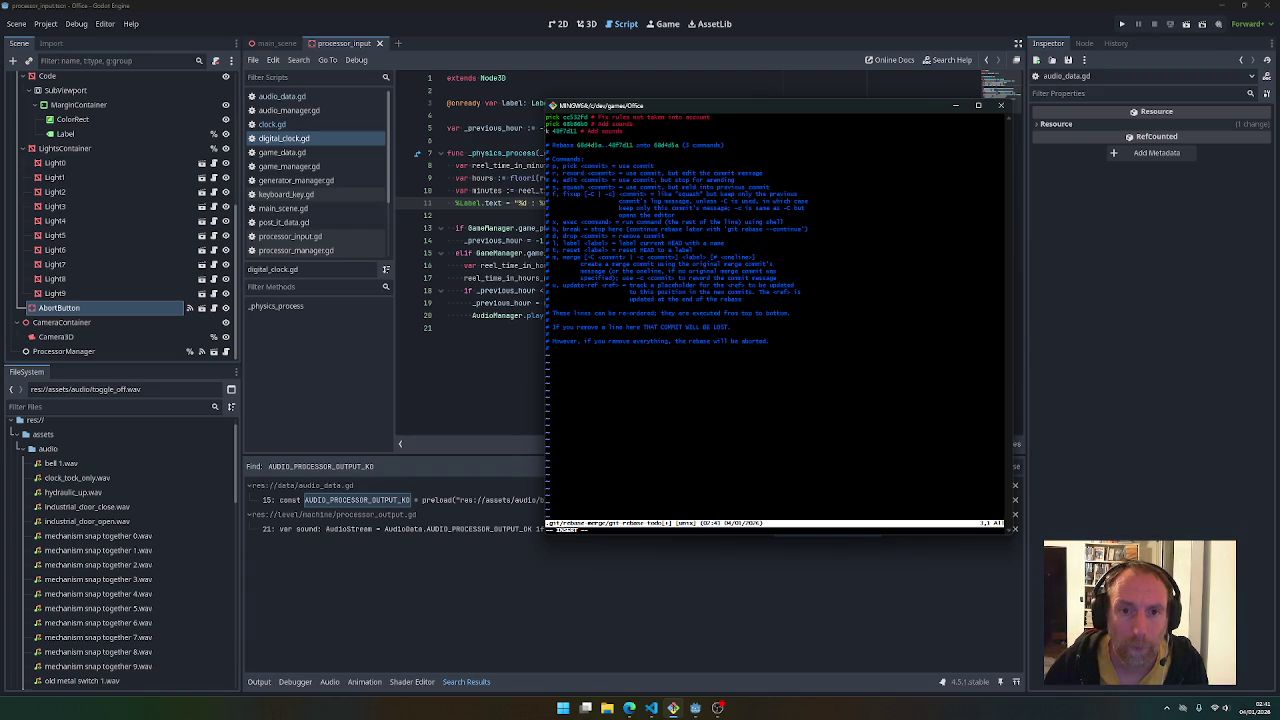
pyautogui.press('Escape')
pyautogui.press('l')
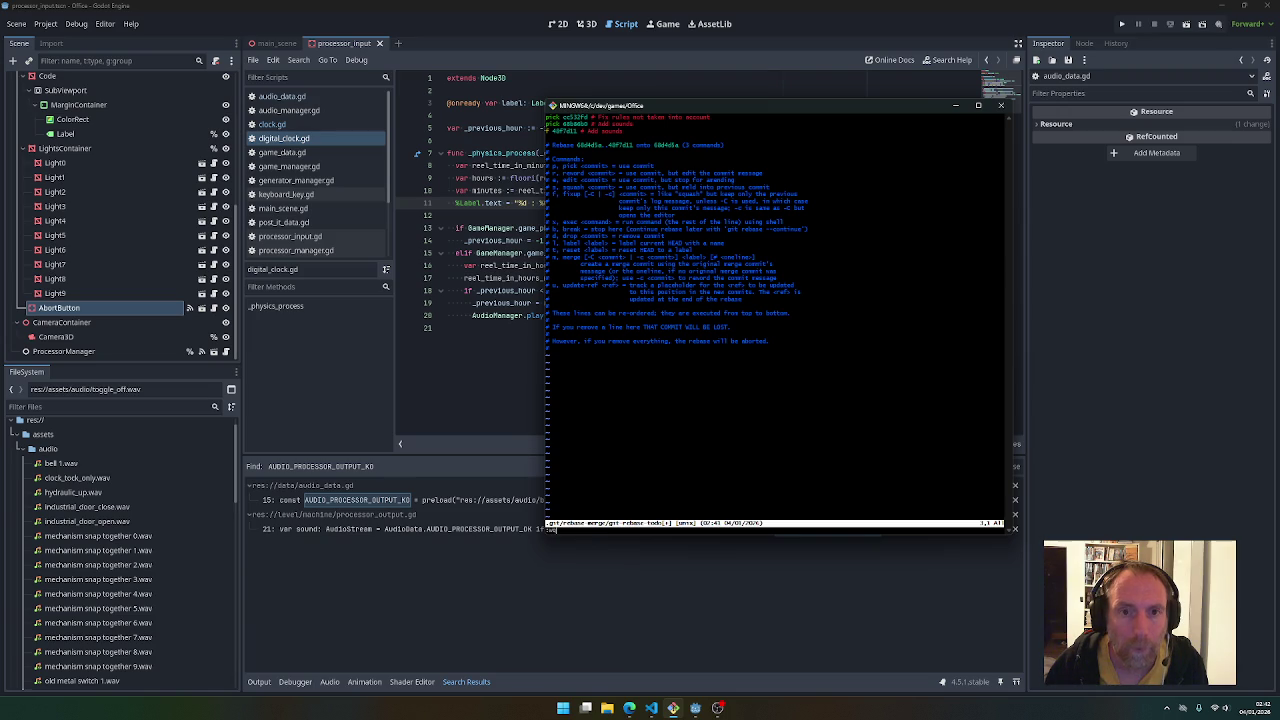
pyautogui.press('Return')
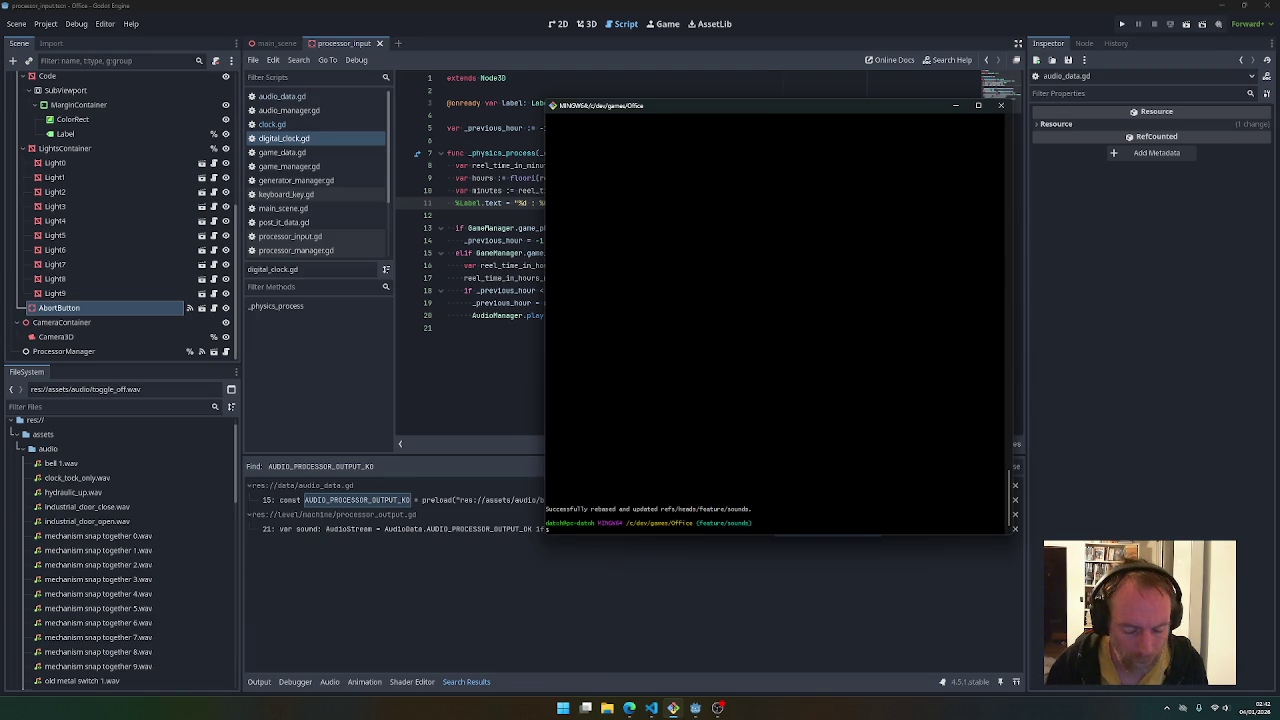
# Check the rewritten history with git lg and force-push the branch with lease
pyautogui.write('gitg')
pyautogui.press('Return')
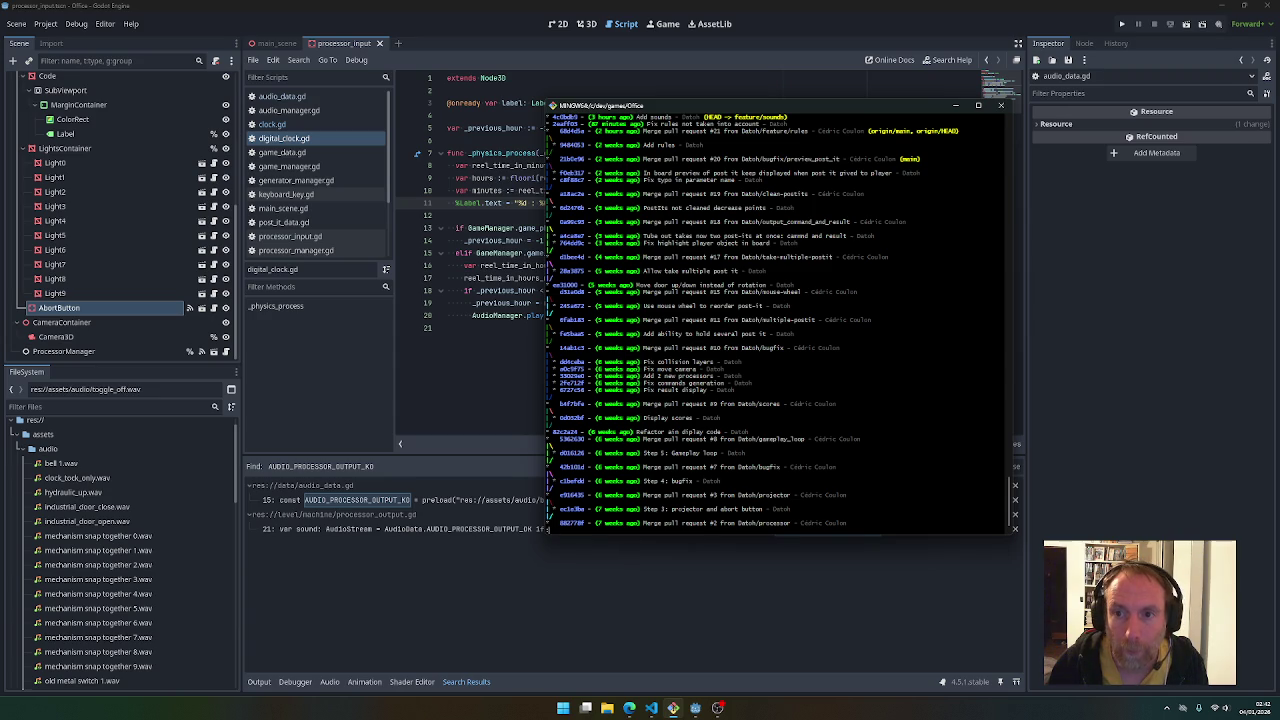
pyautogui.press('t')
pyautogui.press('q')
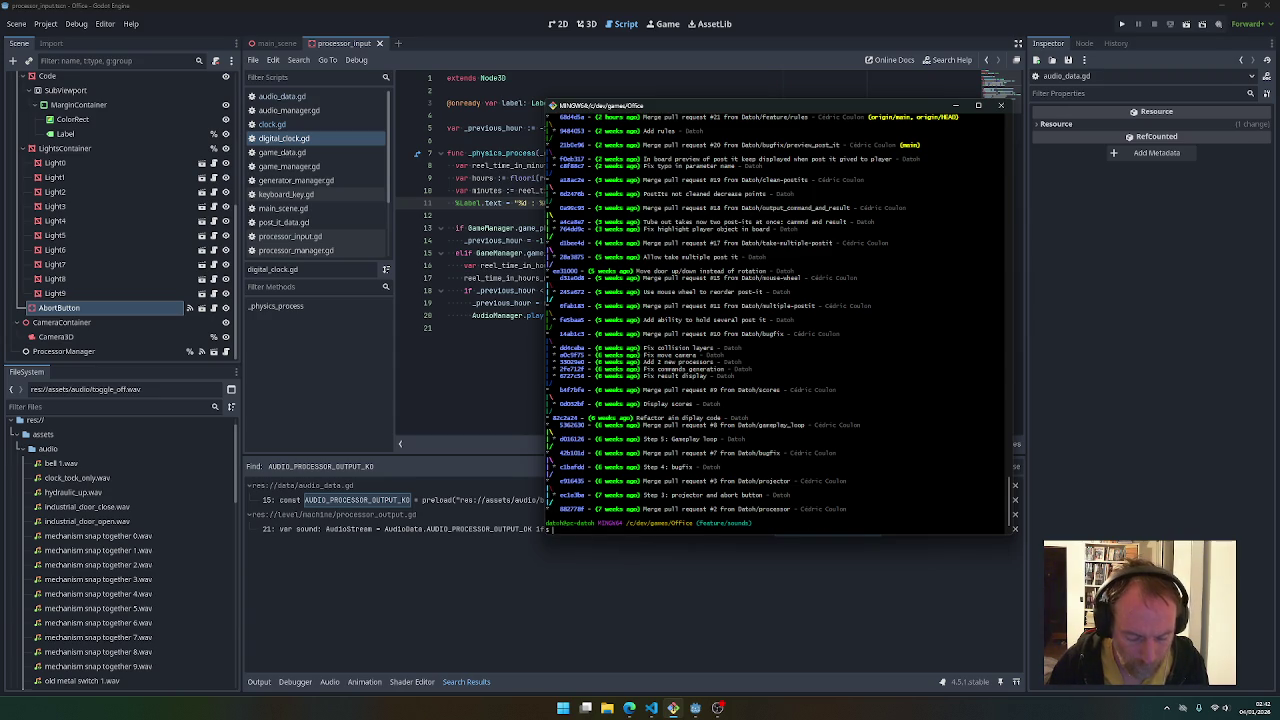
pyautogui.write('git lease')
pyautogui.press('Return')
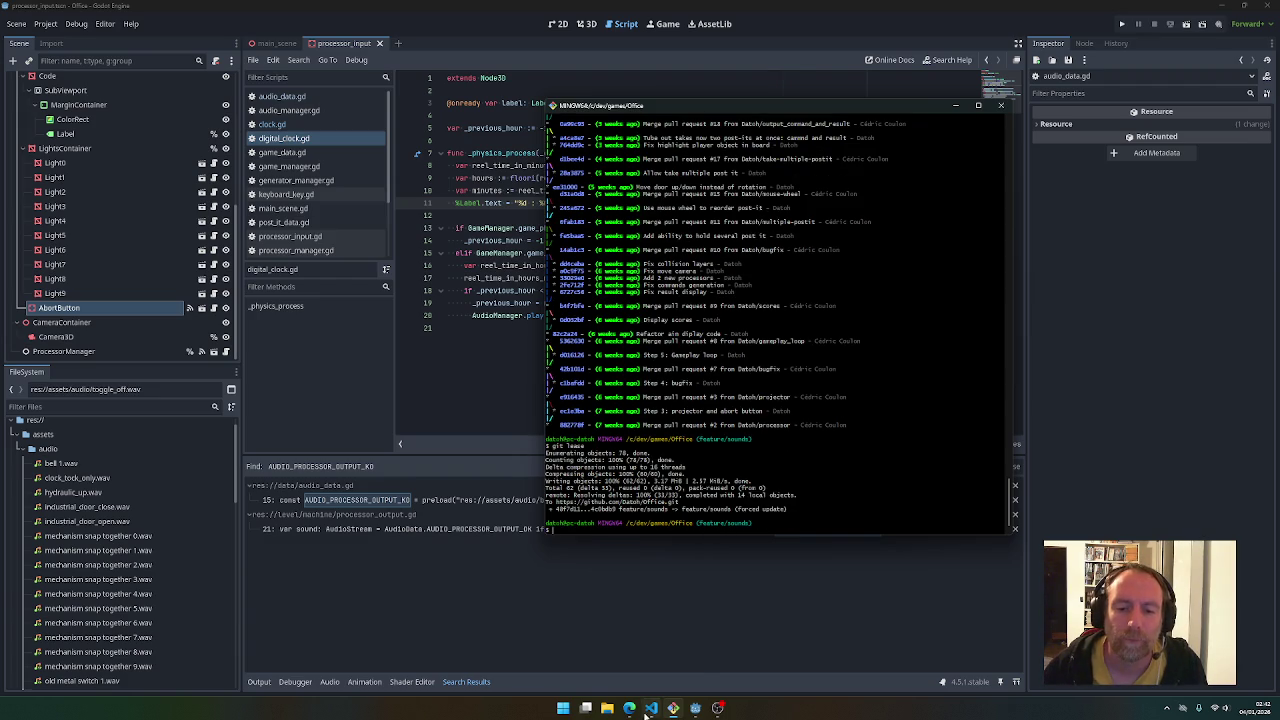
pyautogui.click(629, 707)
# Go to the Office repository root and create a pull request from feature/sounds into main
pyautogui.click(438, 8)
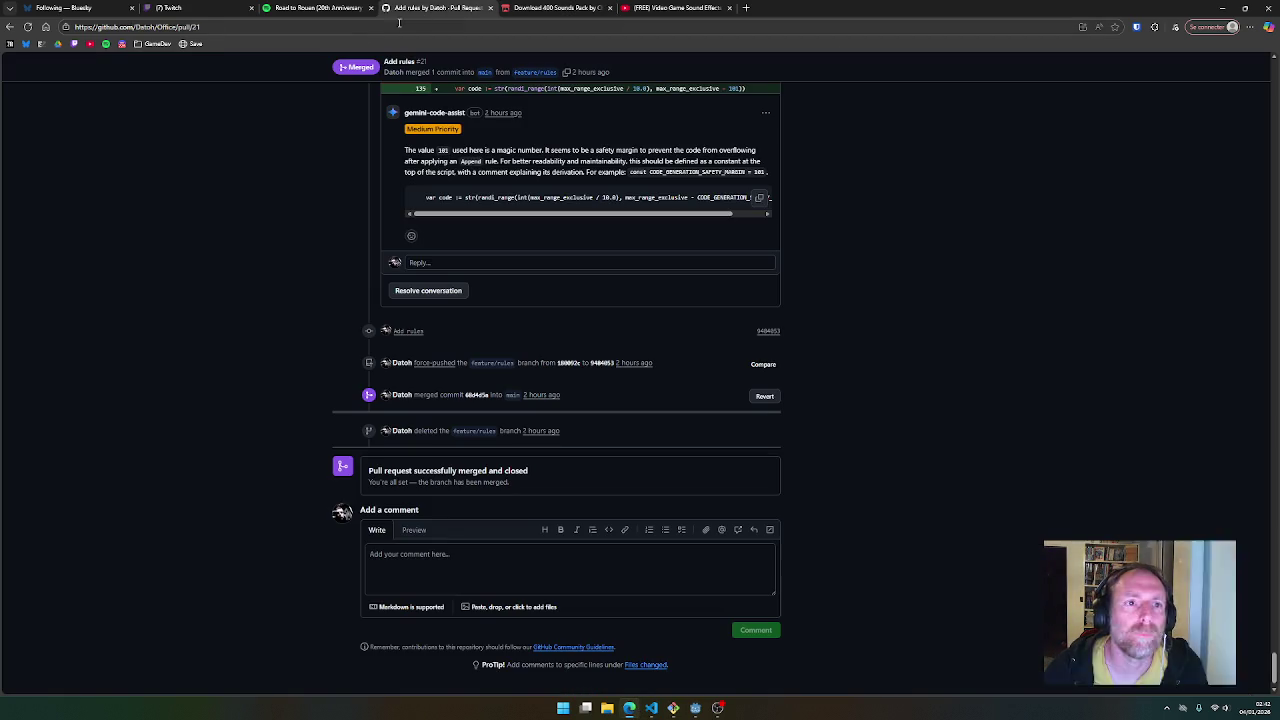
pyautogui.click(215, 27)
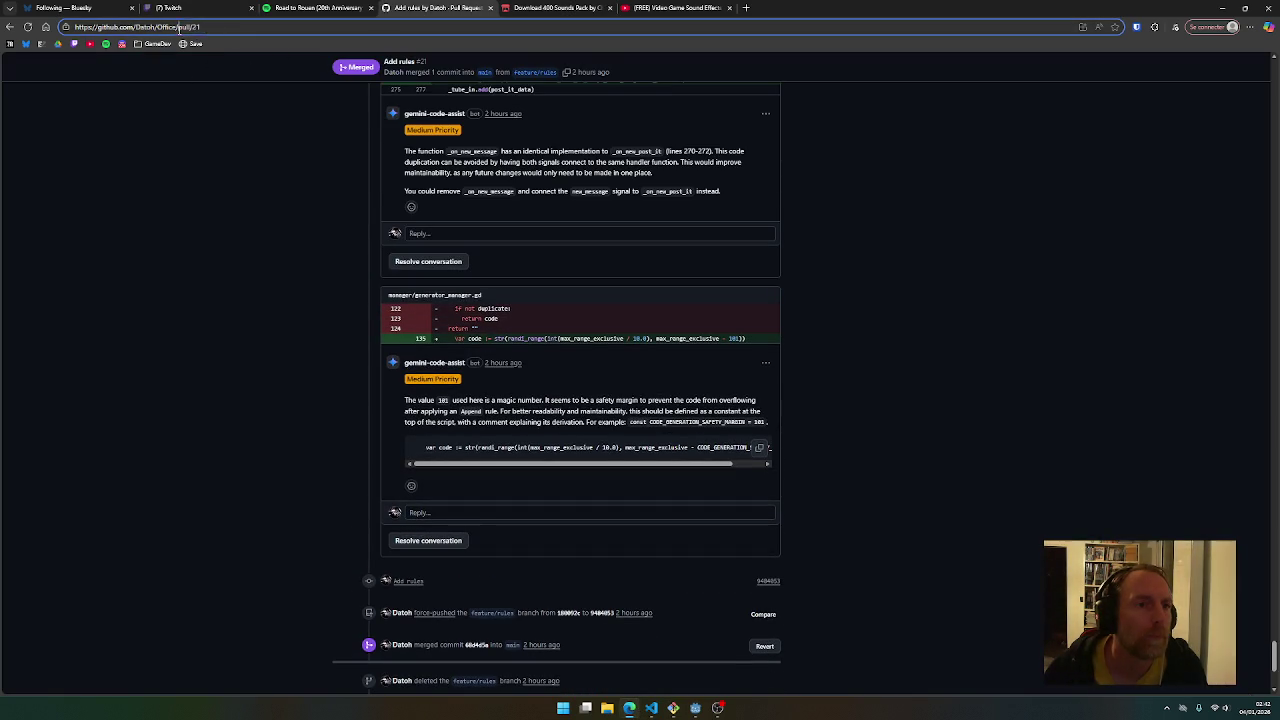
pyautogui.press('BackSpace')
pyautogui.press('BackSpace')
pyautogui.press('BackSpace')
pyautogui.press('Return')
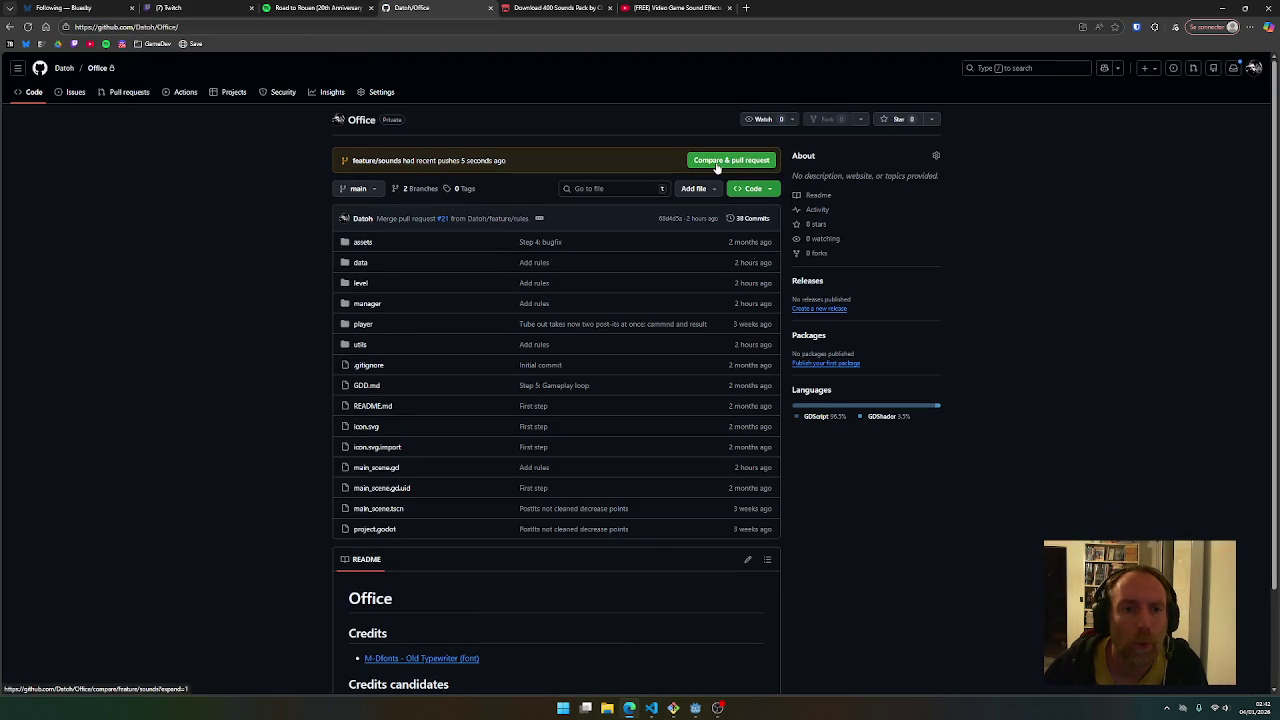
pyautogui.click(716, 164)
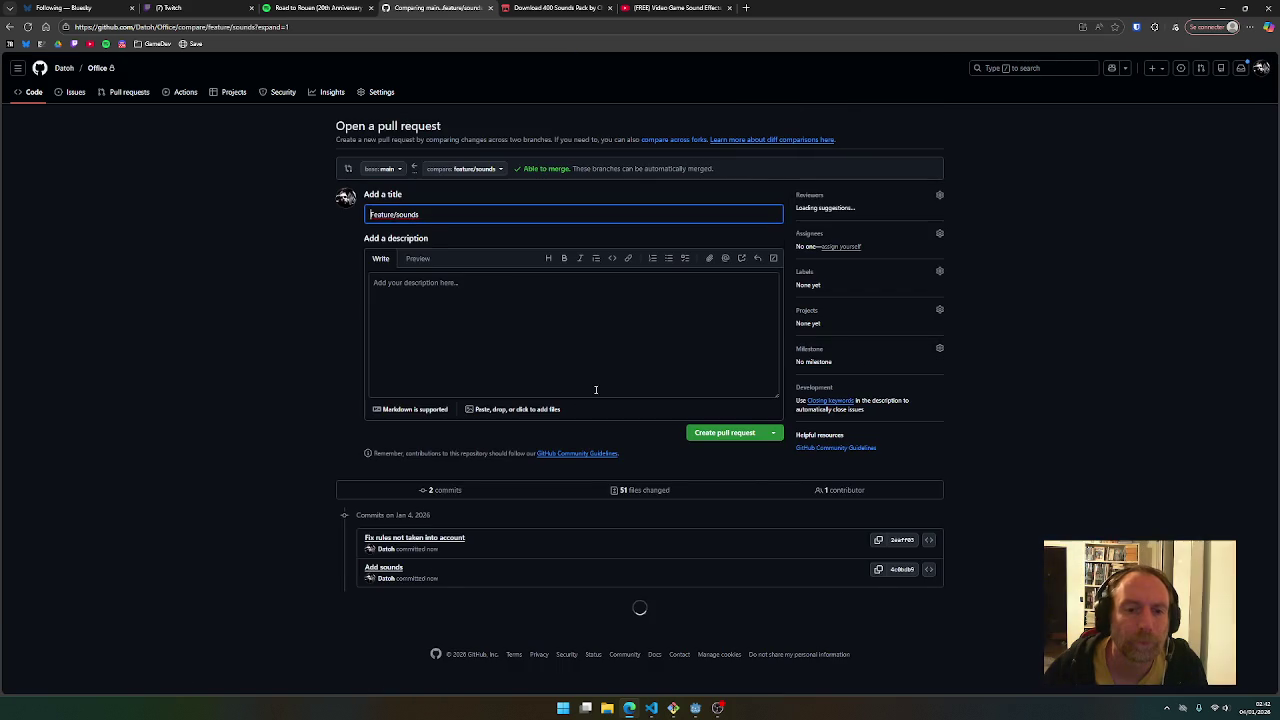
pyautogui.click(722, 438)
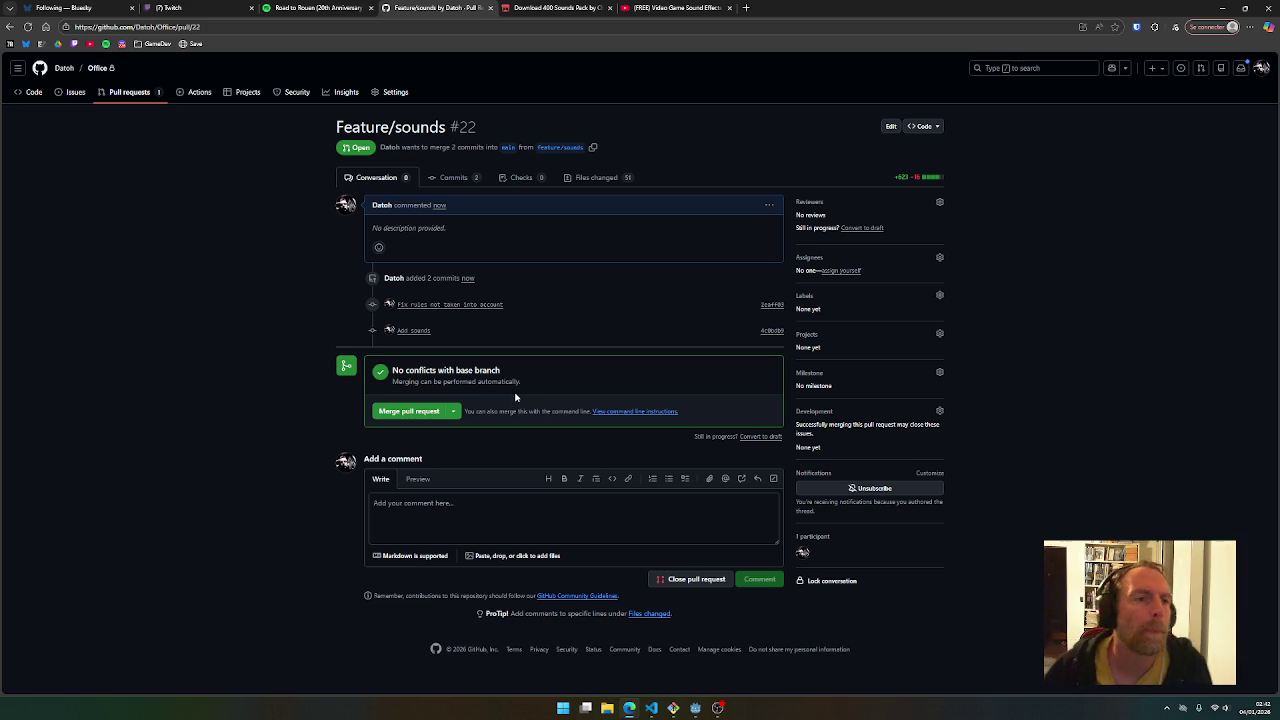
pyautogui.click(678, 12)
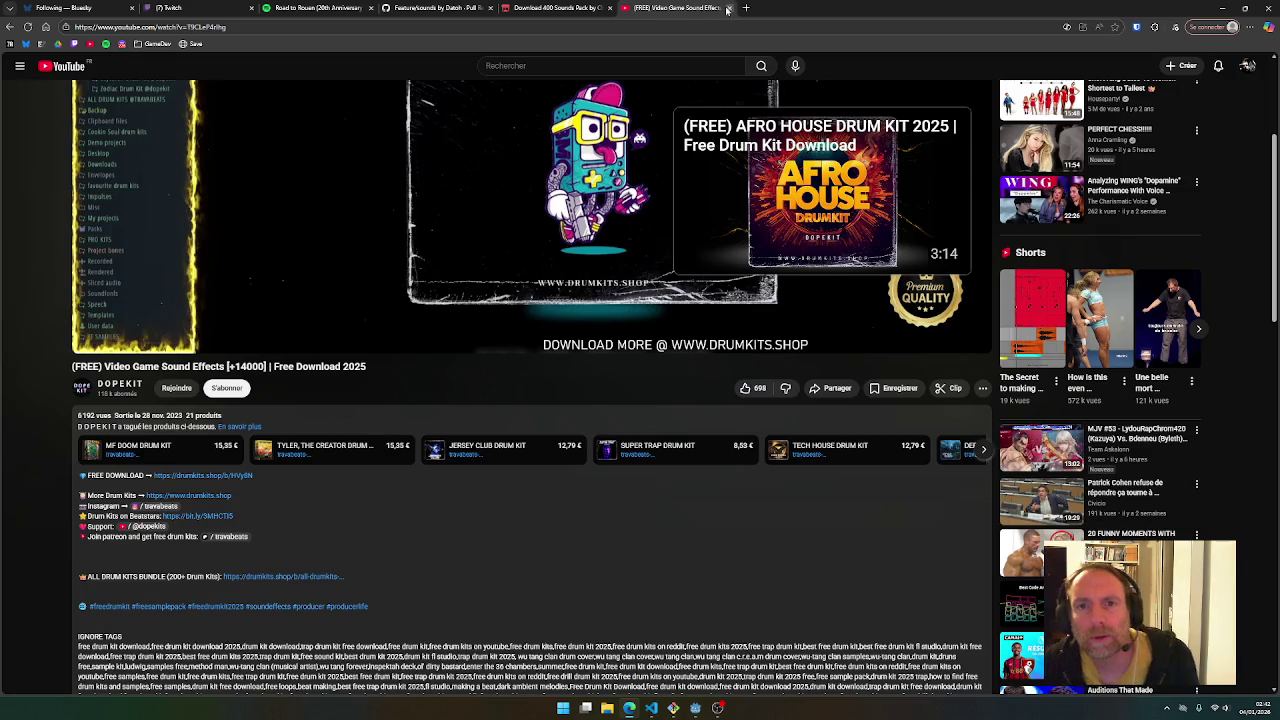
# Close the YouTube and download-confirmation tabs and look over the 400 Sounds Pack page
pyautogui.click(729, 7)
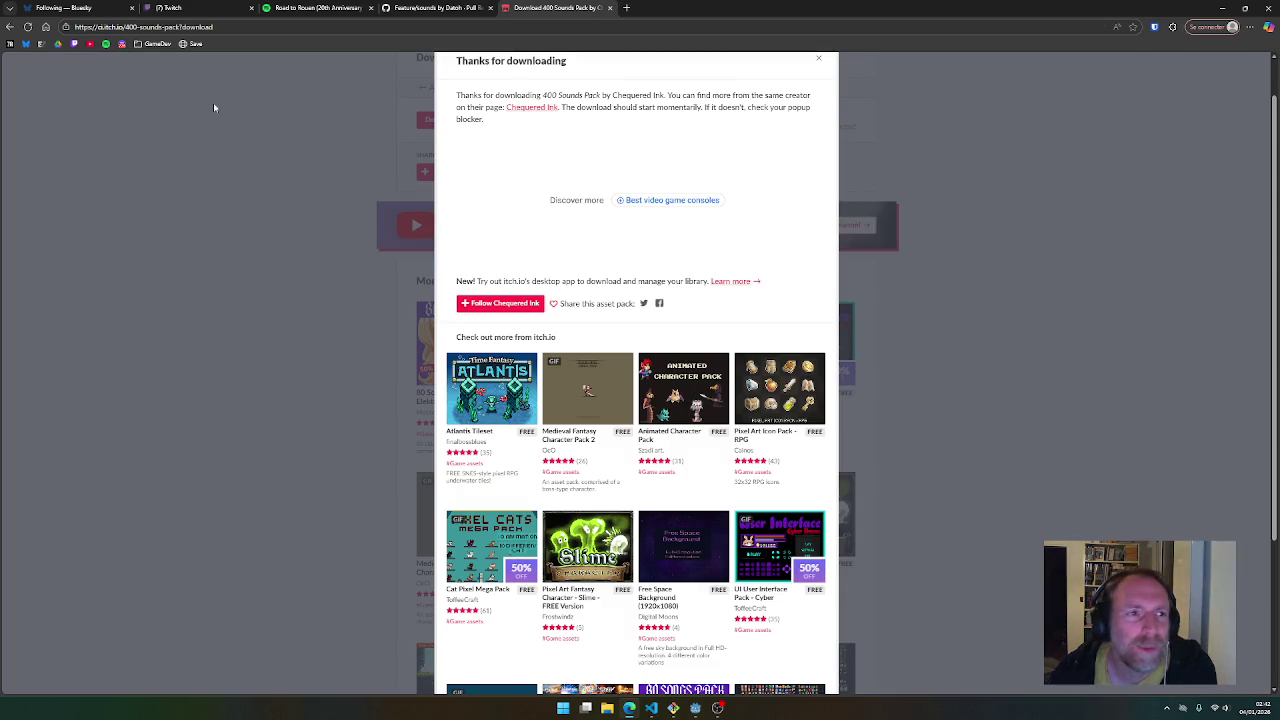
pyautogui.hotkey('ctrl', 'w')
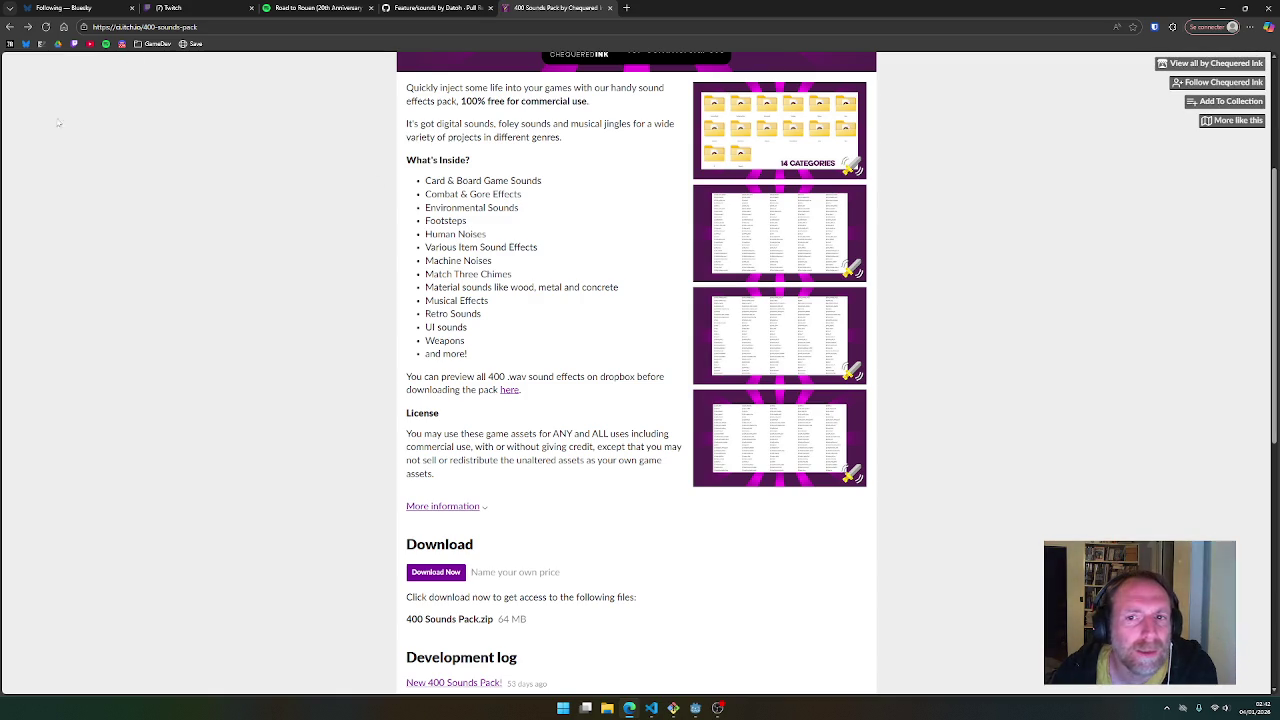
pyautogui.scroll(2, 366, 256)
pyautogui.scroll(-7, 368, 260)
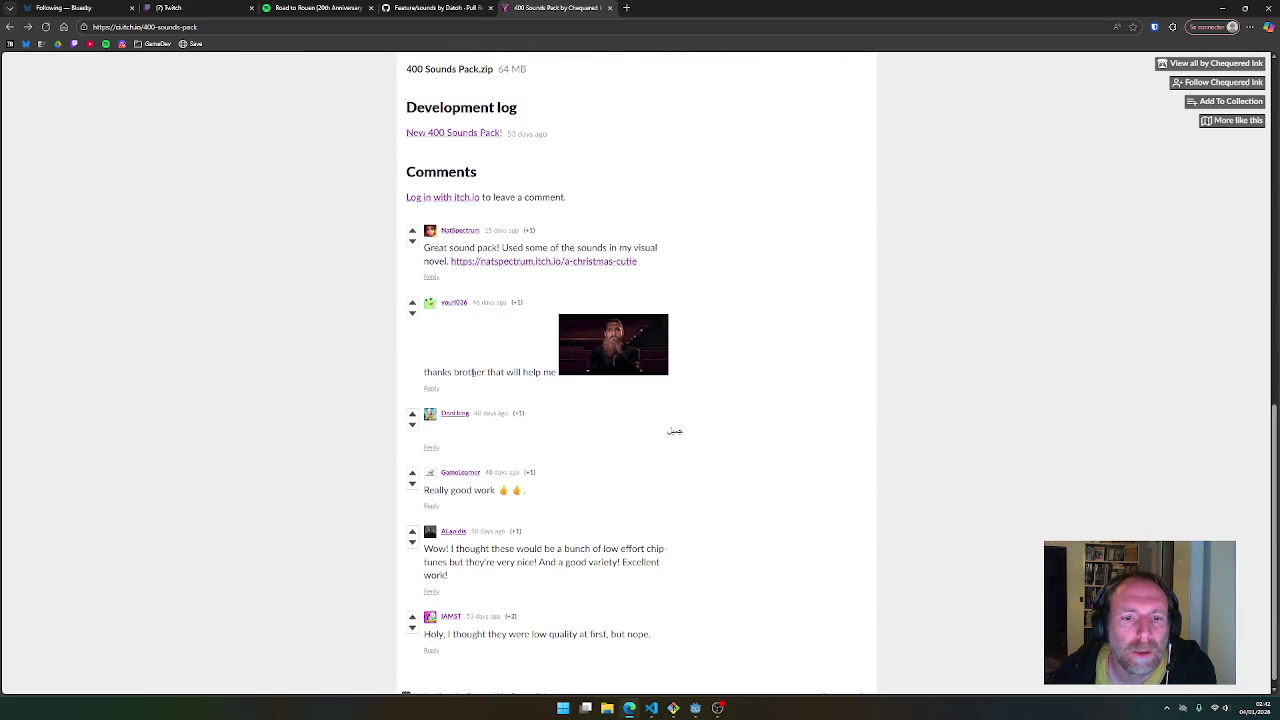
pyautogui.scroll(-1, 474, 378)
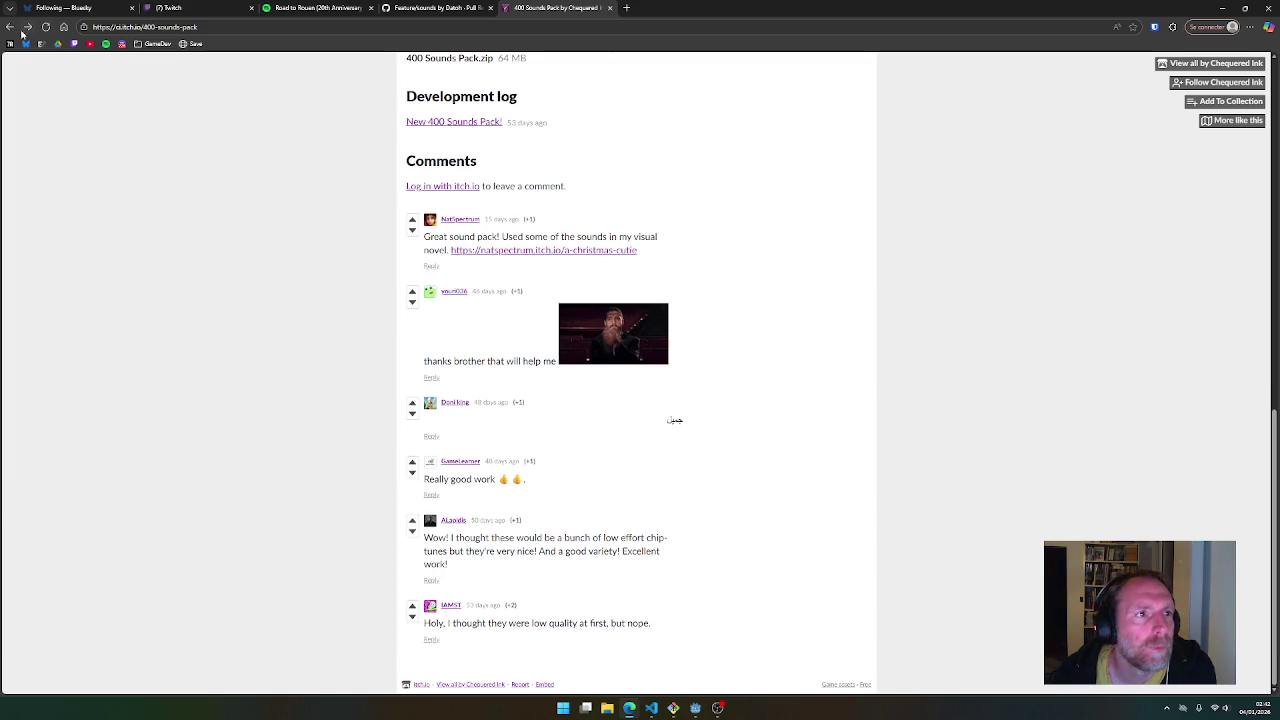
pyautogui.scroll(10, 626, 266)
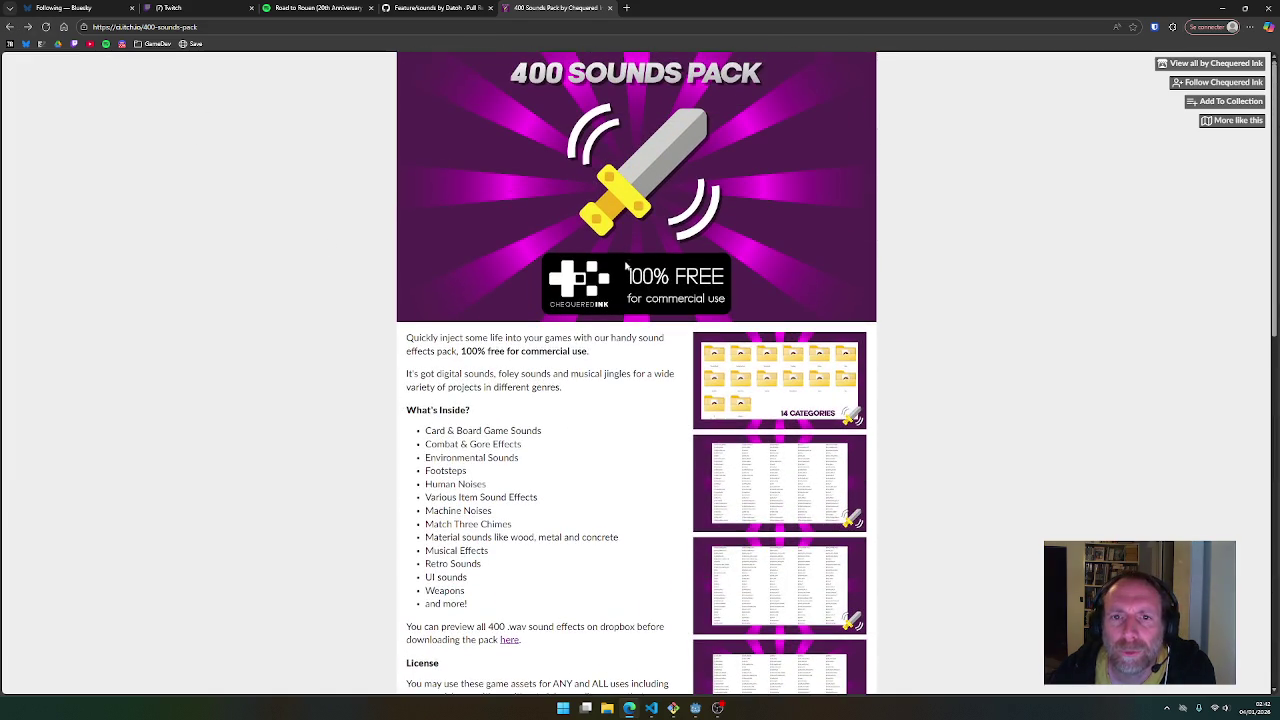
# Browse the Chequered Ink creator's other packs, then go back to the 400 Sounds Pack page
pyautogui.click(1215, 63)
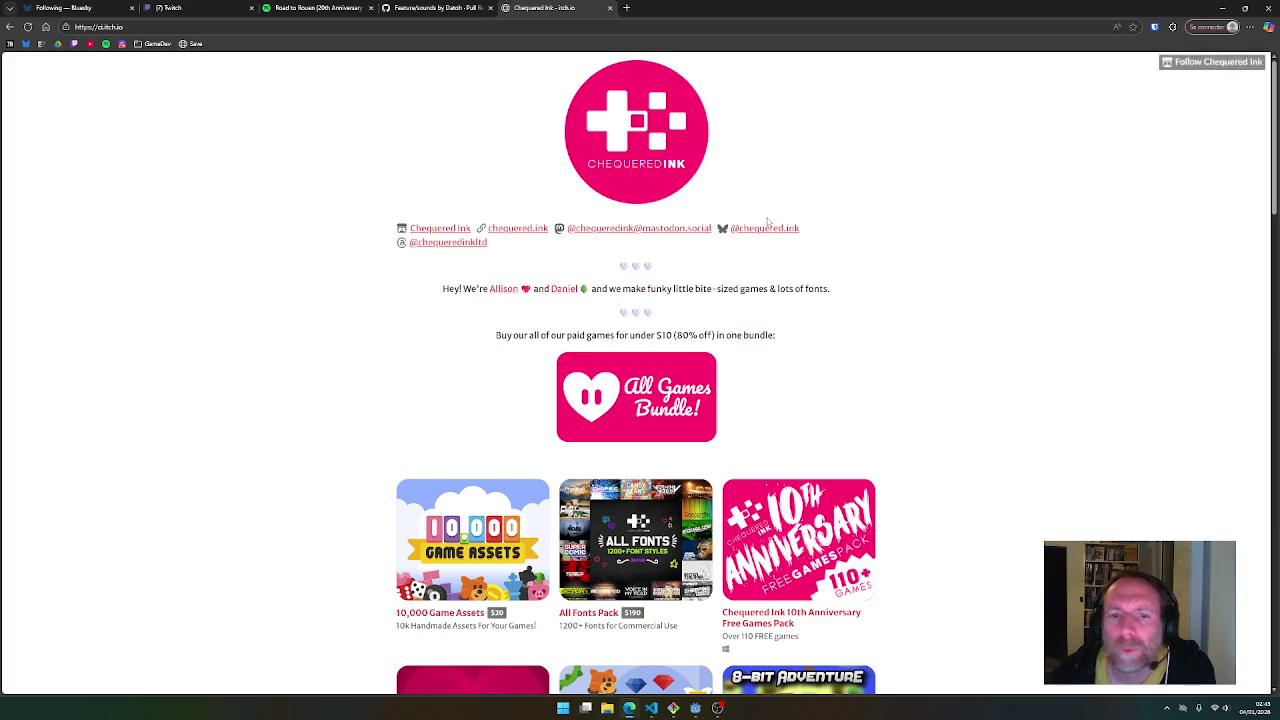
pyautogui.scroll(-2, 657, 424)
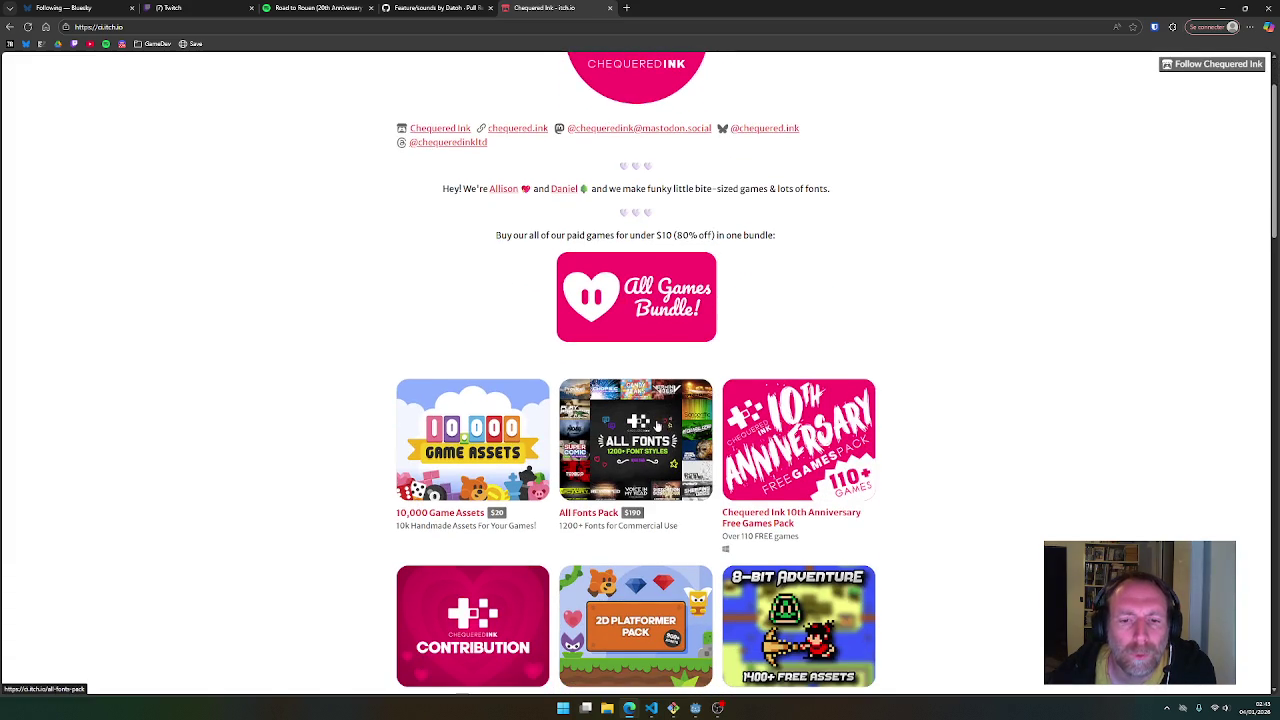
pyautogui.scroll(-2, 670, 432)
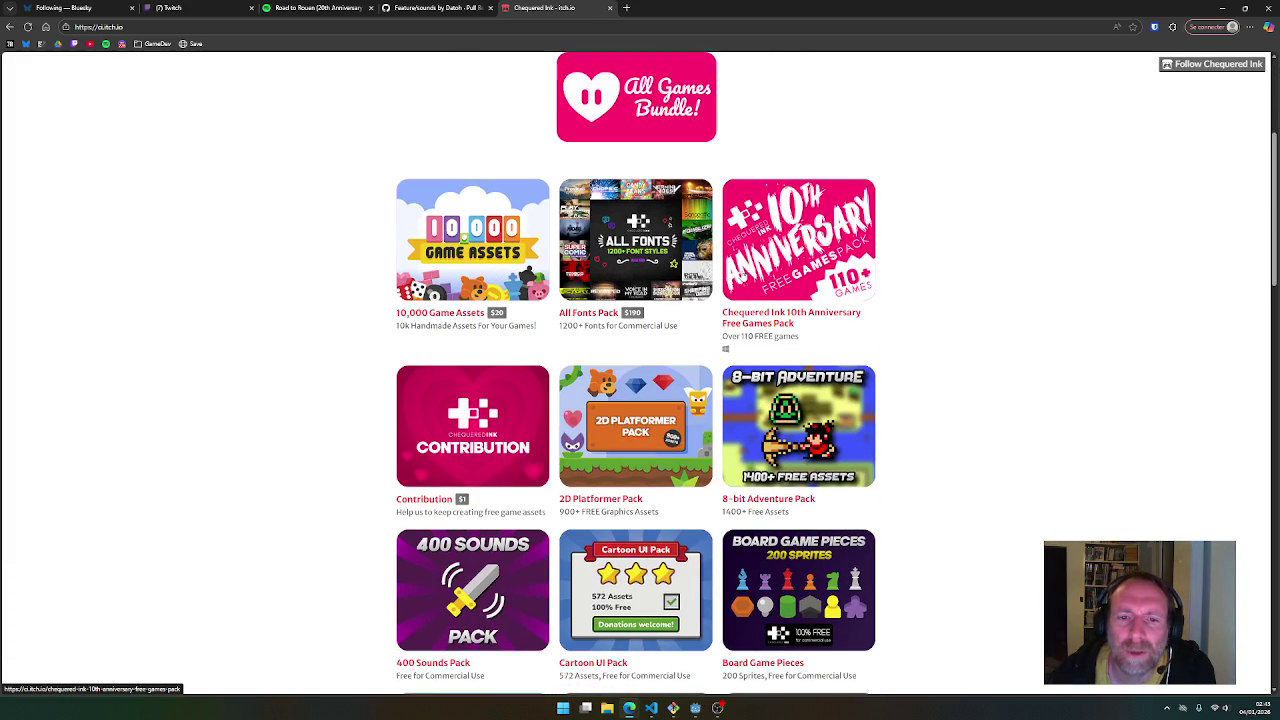
pyautogui.scroll(-2, 822, 453)
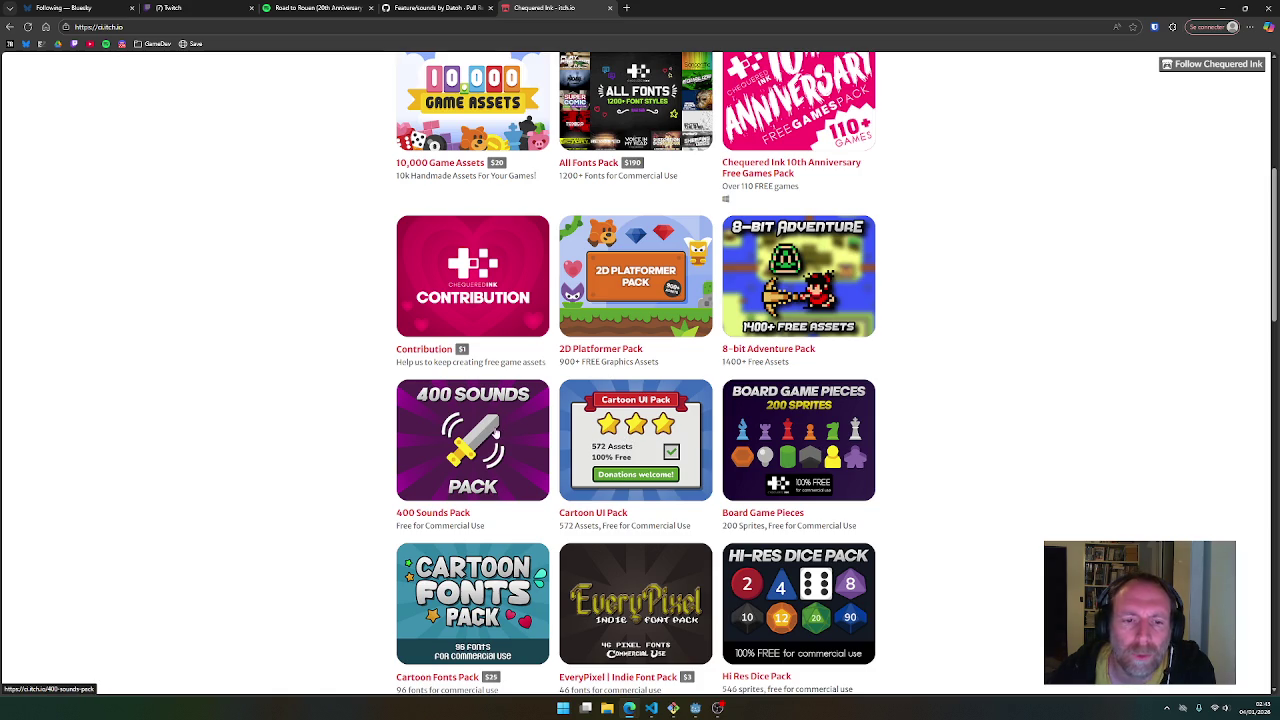
pyautogui.scroll(-2, 496, 430)
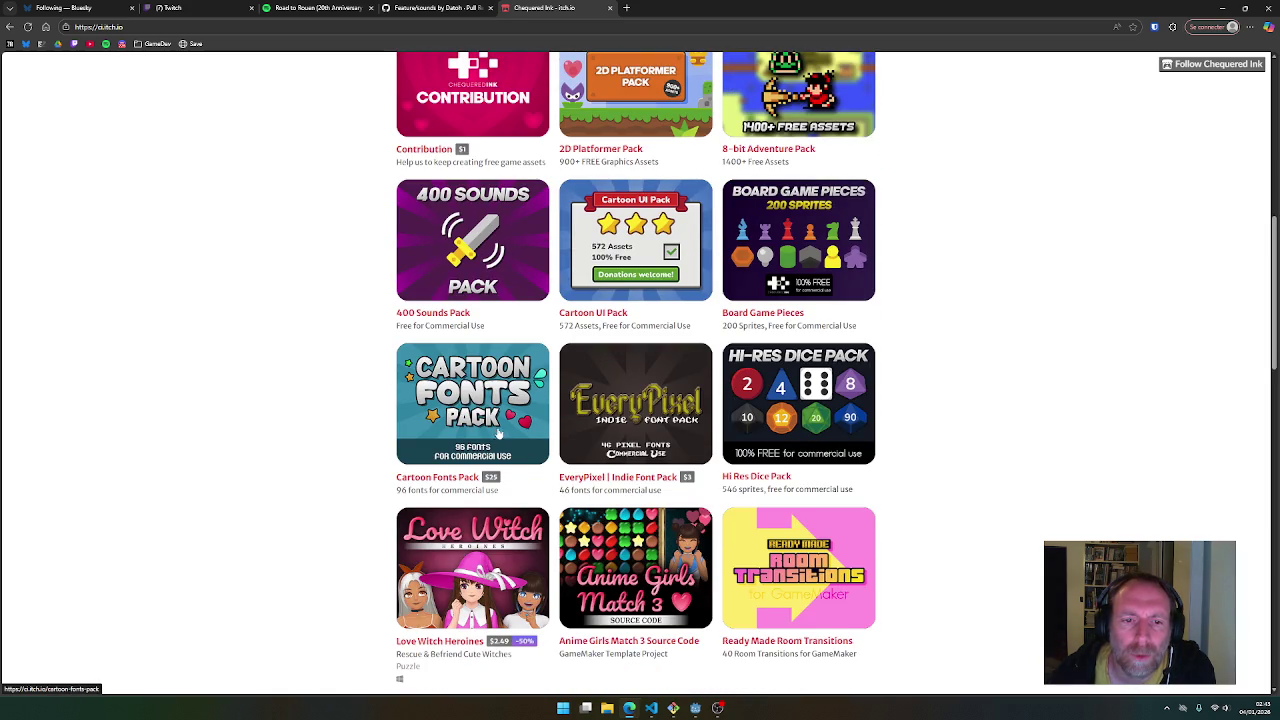
pyautogui.scroll(-3, 765, 448)
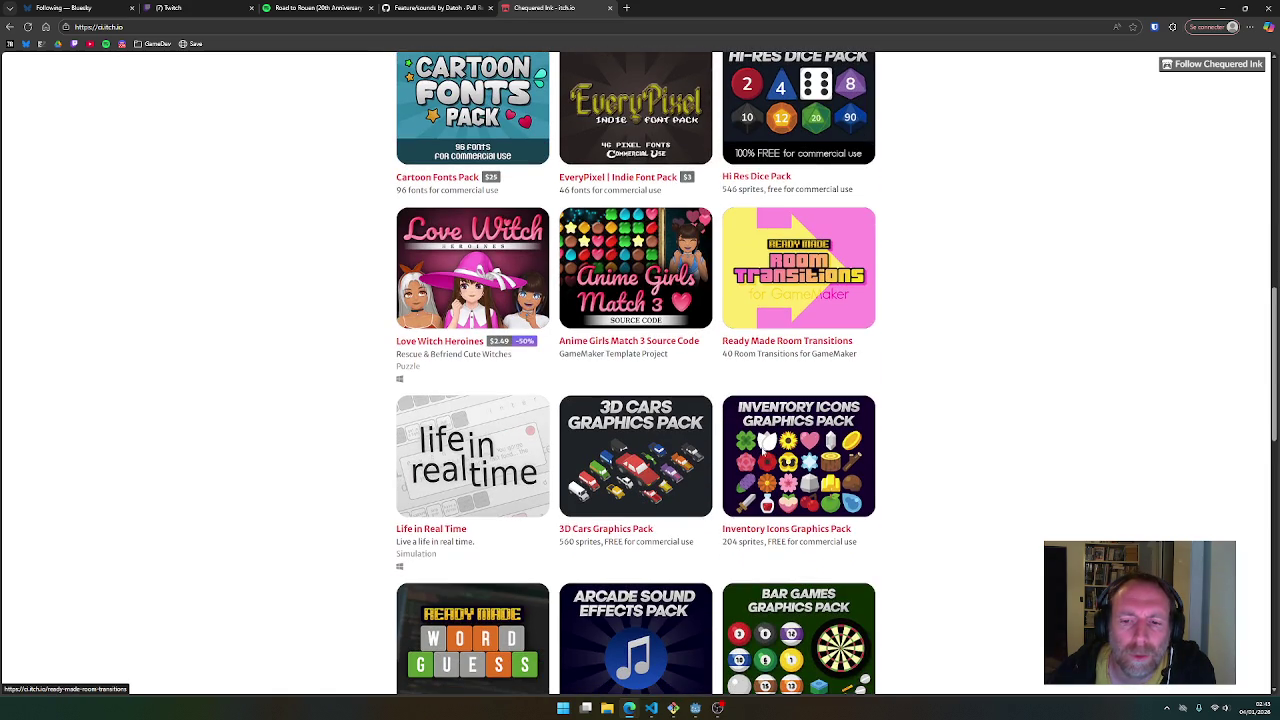
pyautogui.scroll(-2, 757, 455)
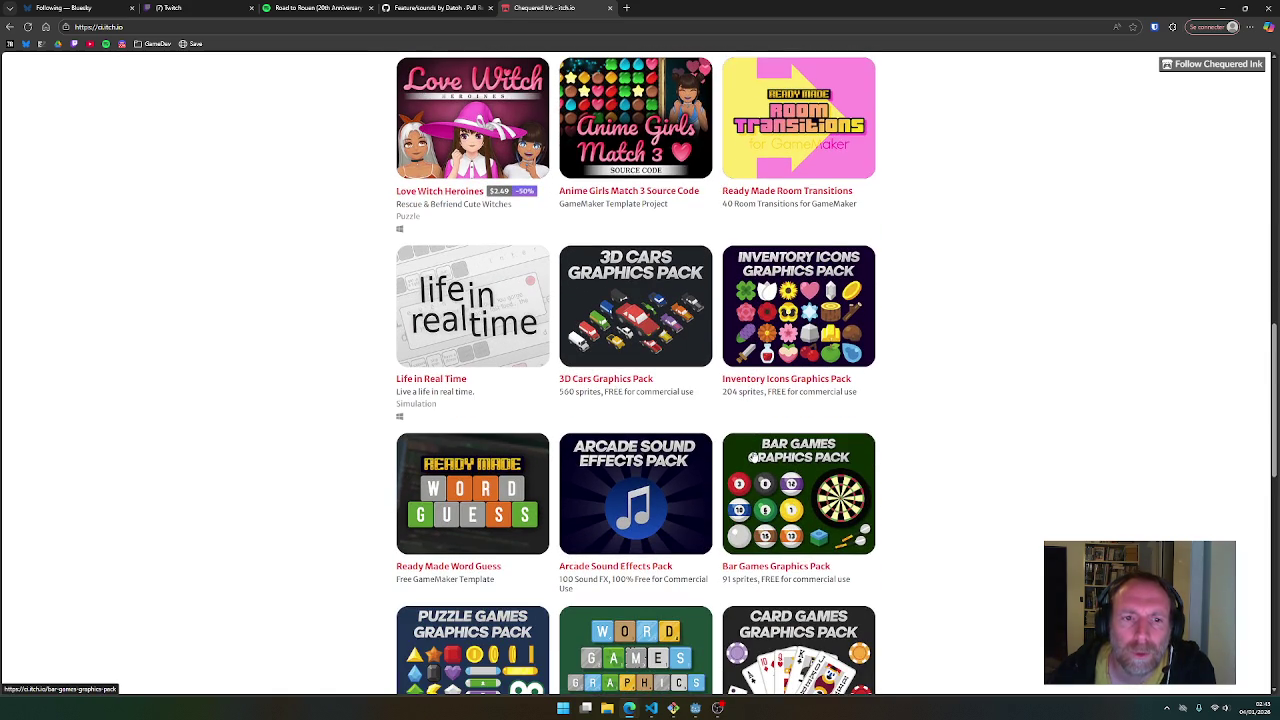
pyautogui.scroll(-3, 750, 458)
pyautogui.scroll(-3, 727, 463)
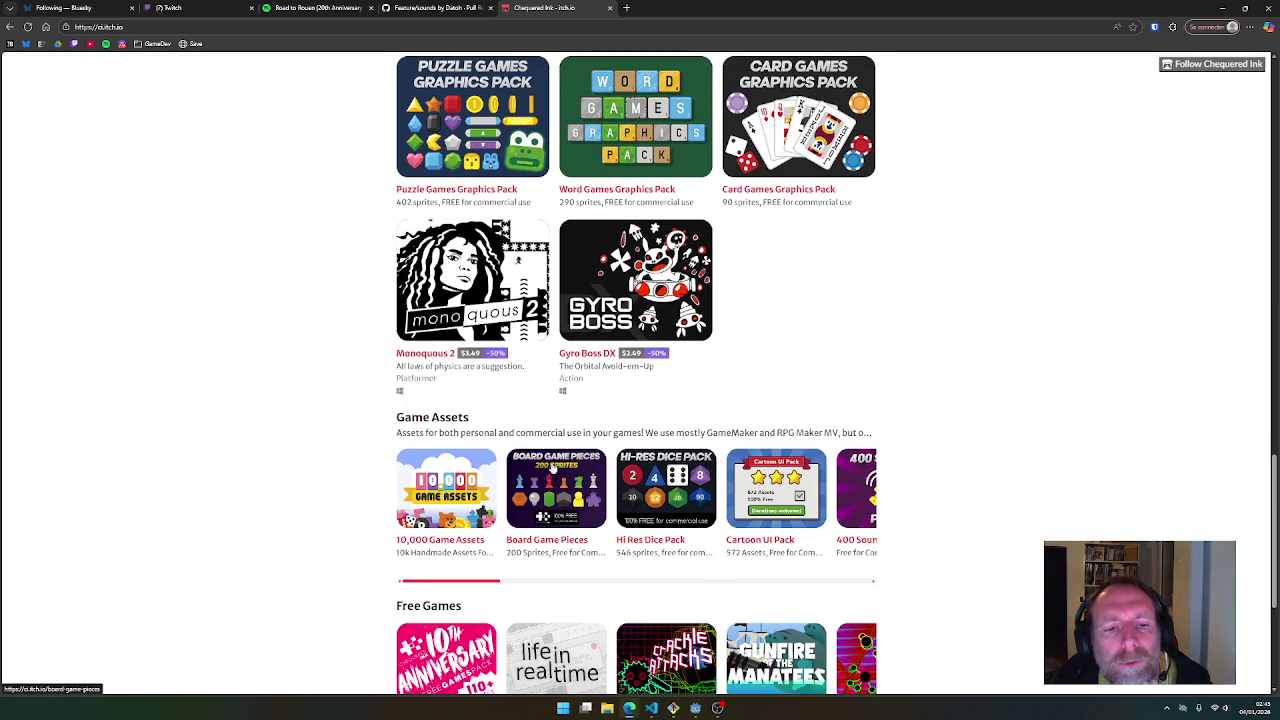
pyautogui.click(9, 26)
pyautogui.click(9, 26)
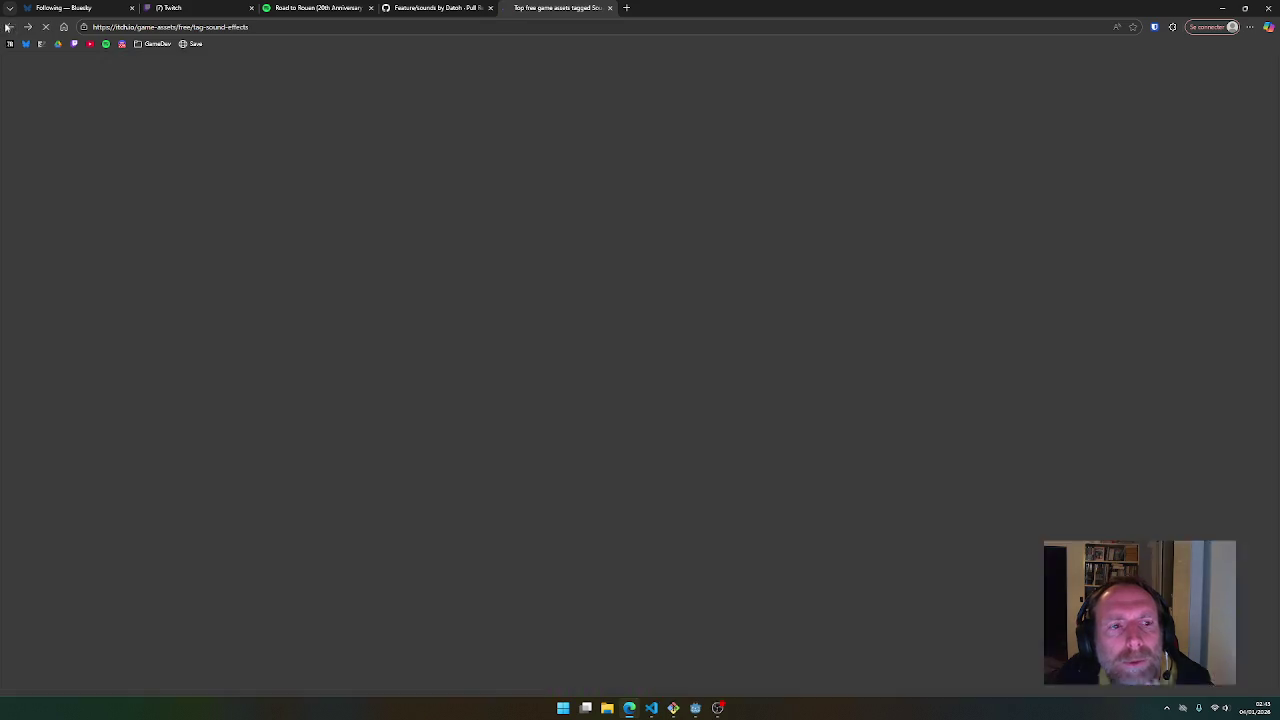
pyautogui.scroll(-1, 525, 432)
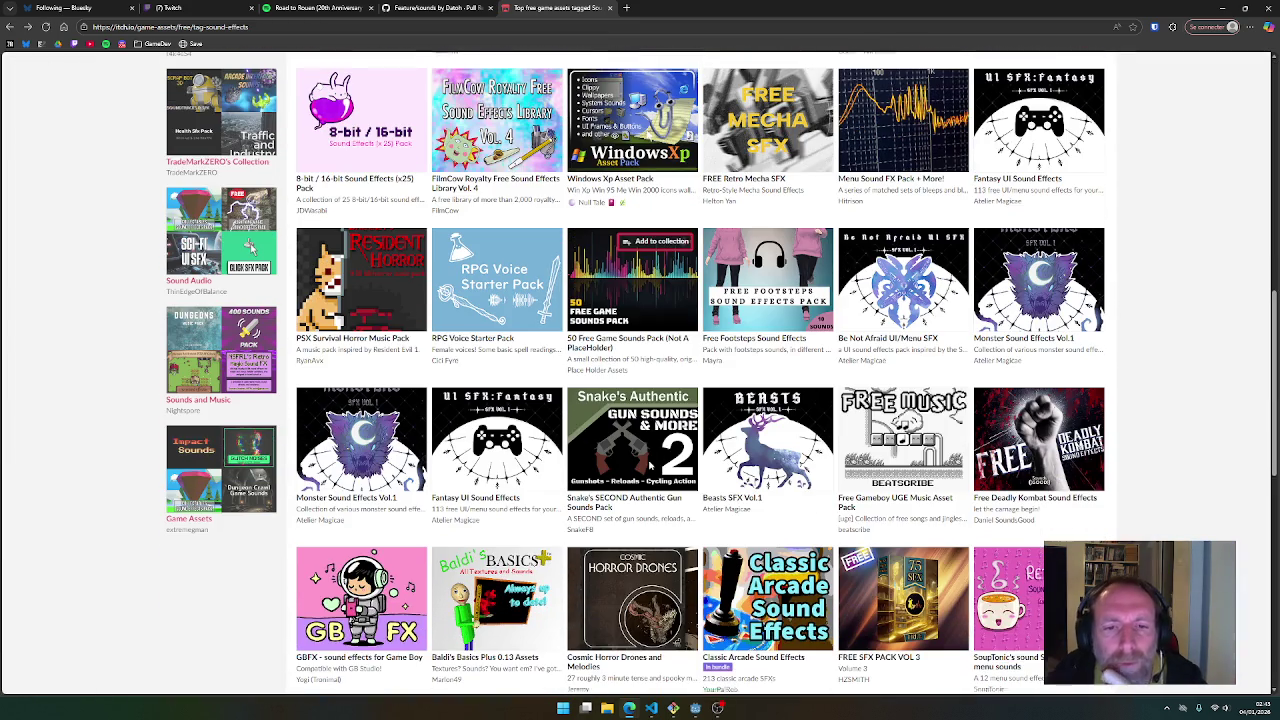
pyautogui.scroll(-2, 649, 466)
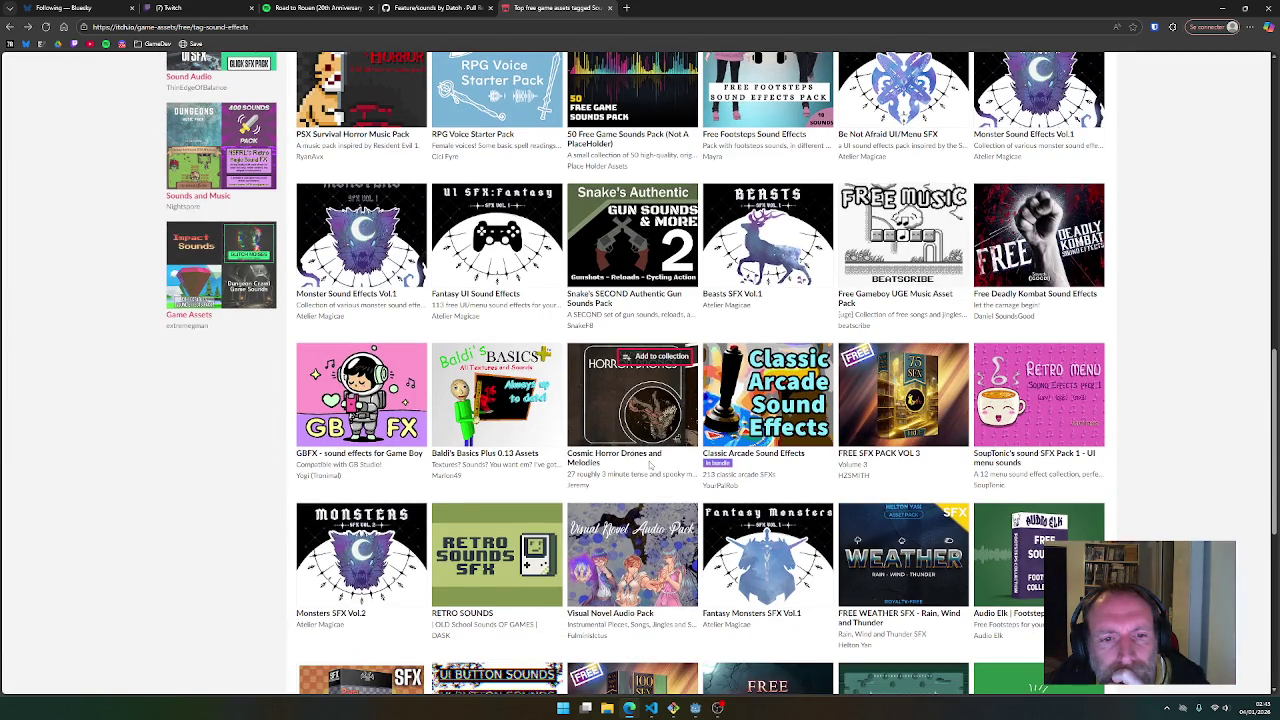
pyautogui.scroll(-1, 649, 464)
pyautogui.scroll(-2, 649, 466)
pyautogui.scroll(-1, 649, 466)
pyautogui.scroll(-1, 649, 466)
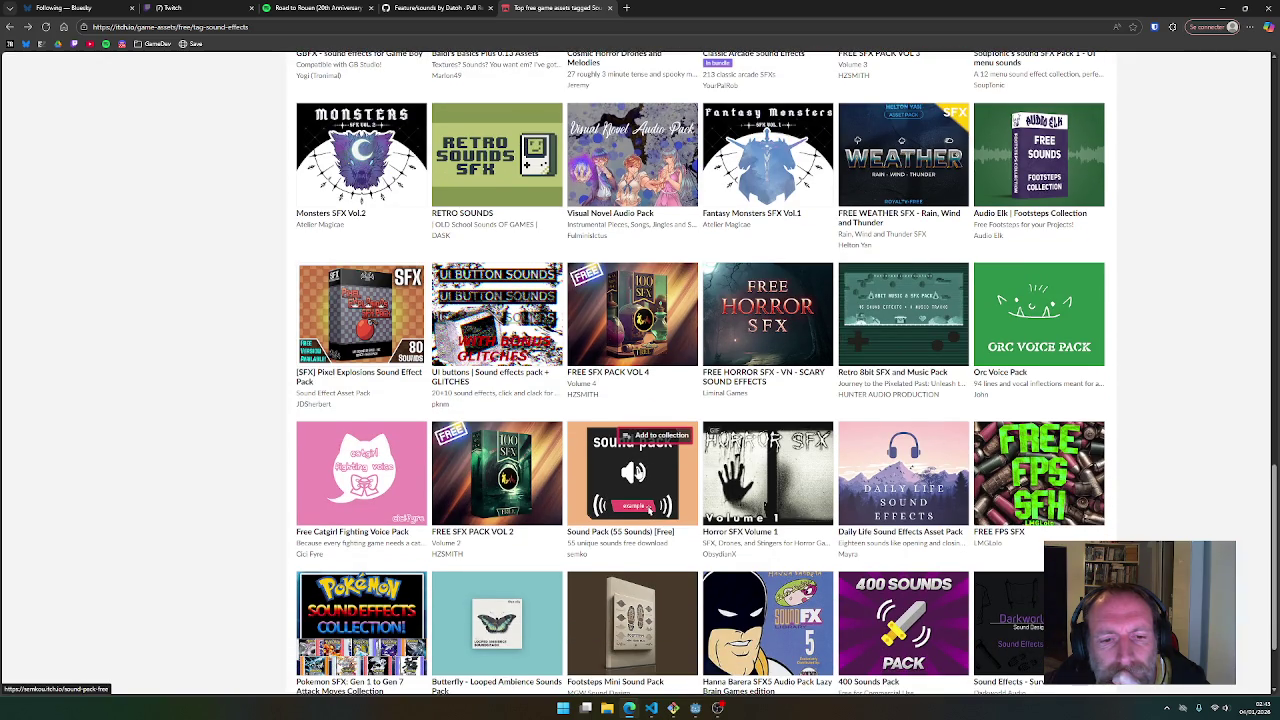
pyautogui.moveTo(519, 487)
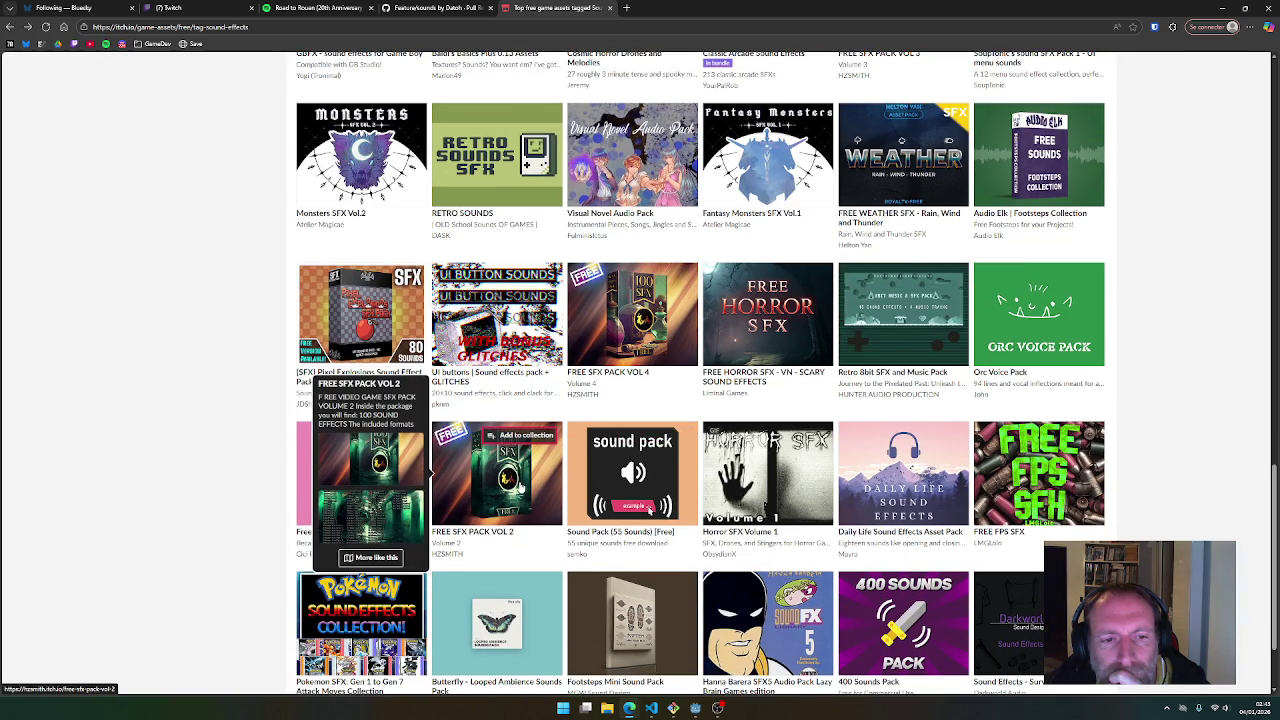
# Open the FREE SFX PACK VOL 2 page and inspect the picture listing its sounds
pyautogui.click(520, 490)
pyautogui.scroll(-2, 761, 538)
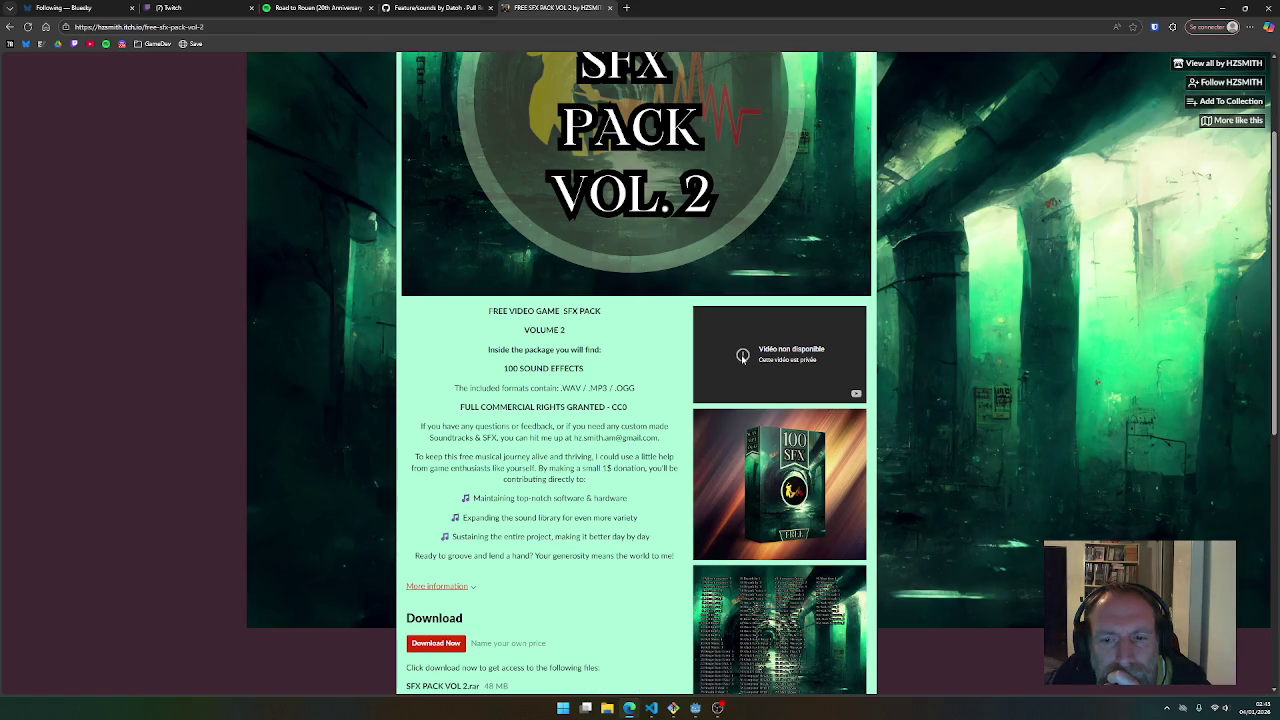
pyautogui.scroll(-2, 622, 470)
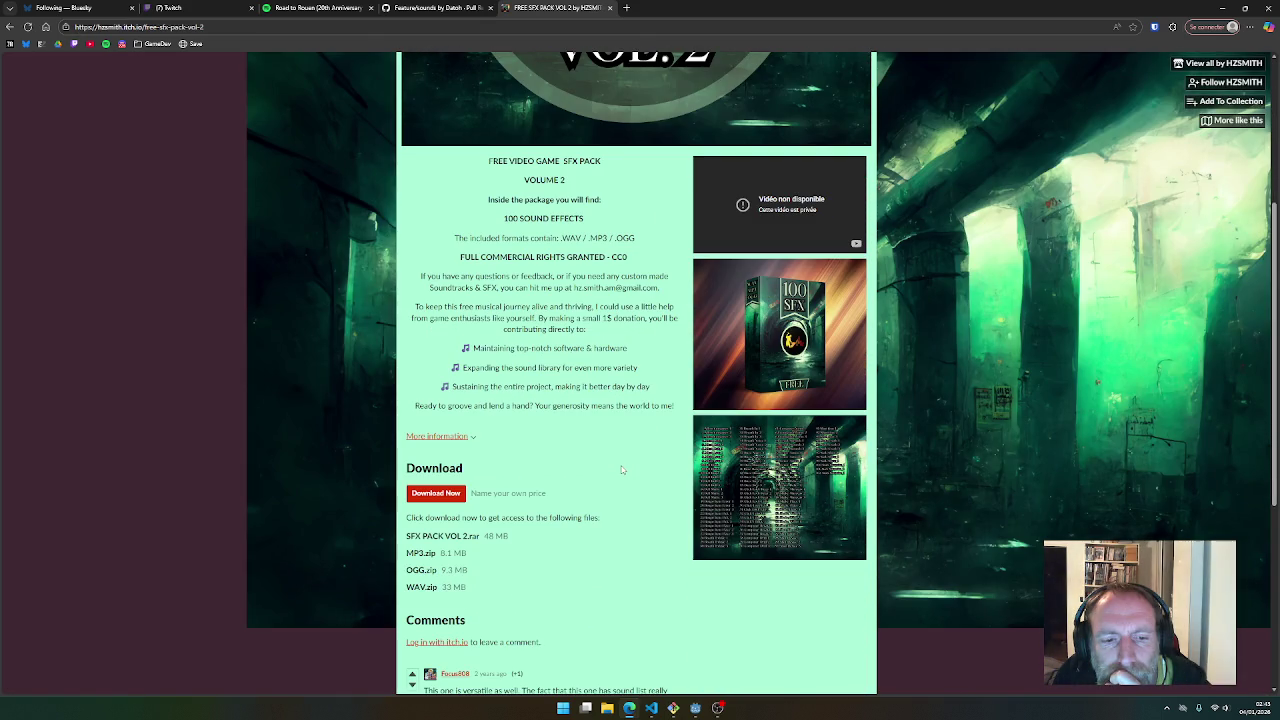
pyautogui.scroll(2, 622, 470)
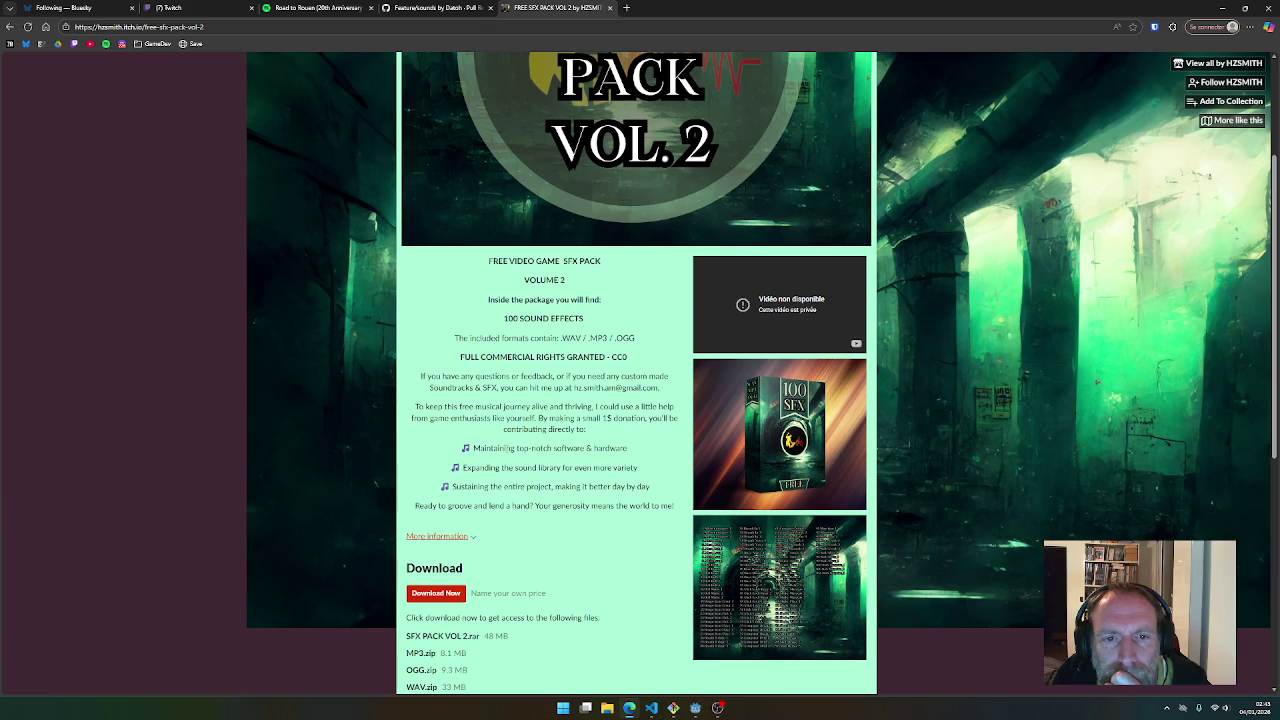
pyautogui.click(740, 541)
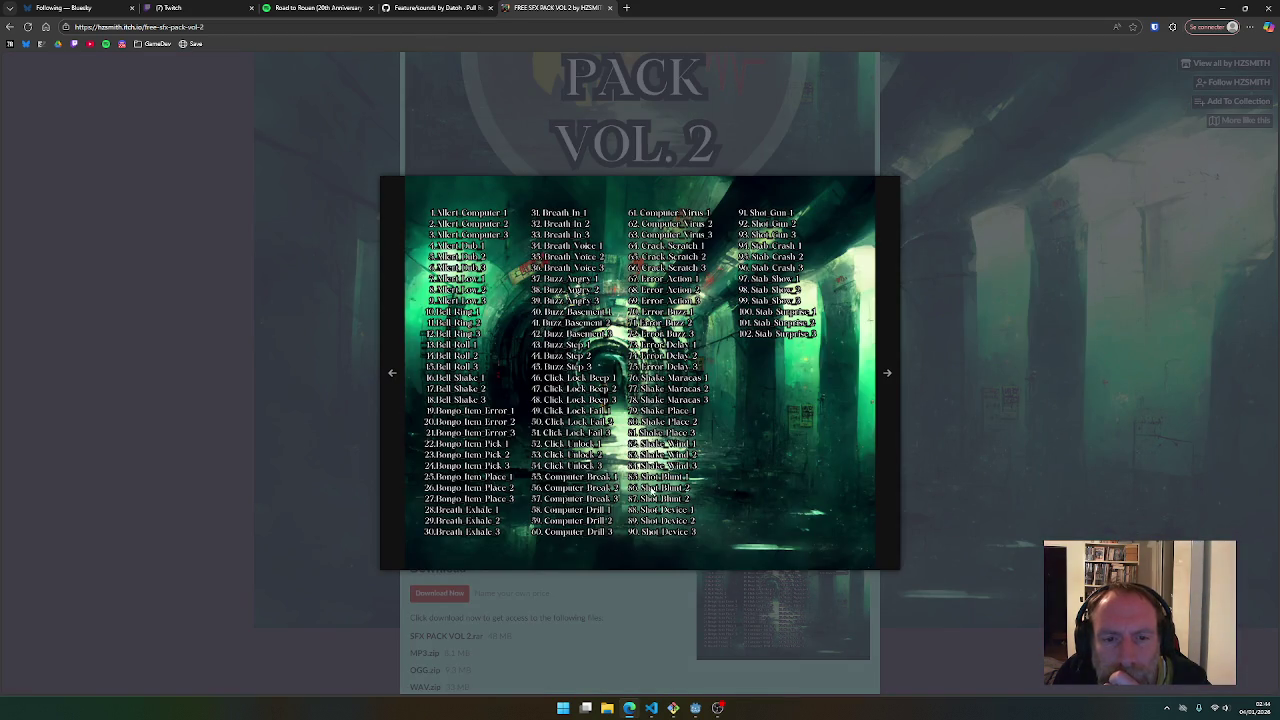
pyautogui.click(963, 472)
# Download the pack free, skipping payment, choosing the OGG.zip file
pyautogui.click(437, 594)
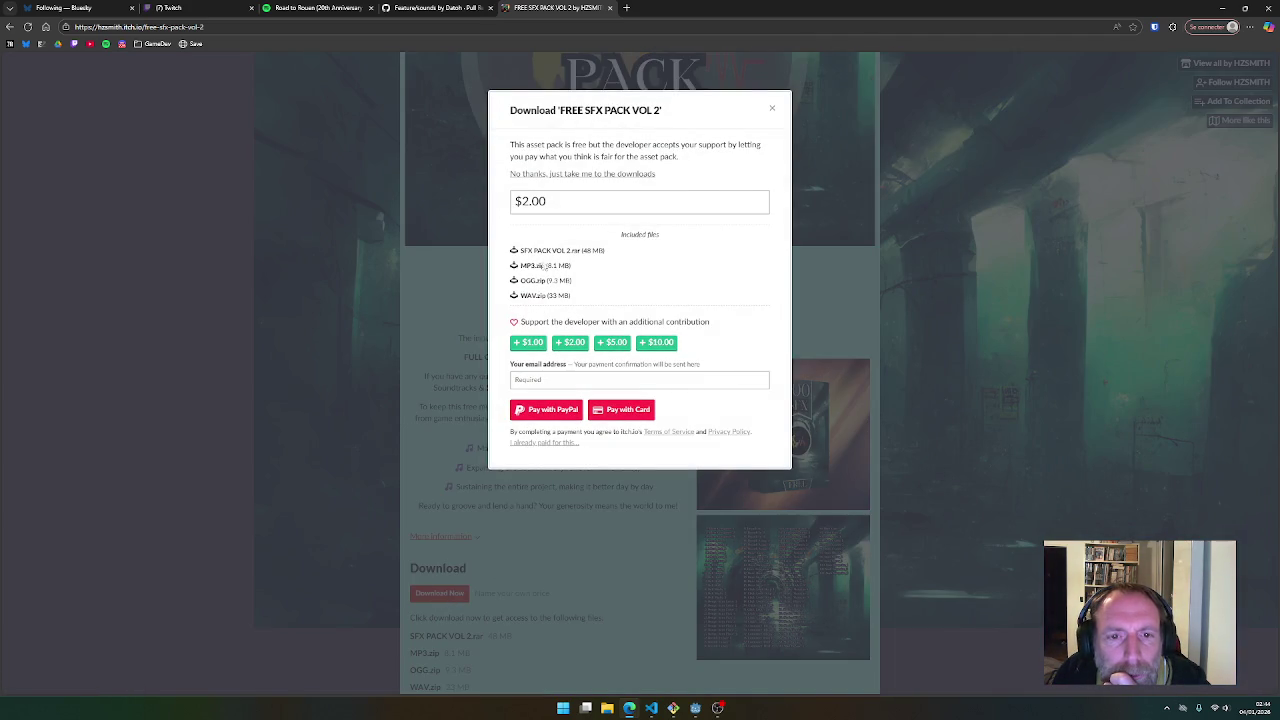
pyautogui.click(566, 174)
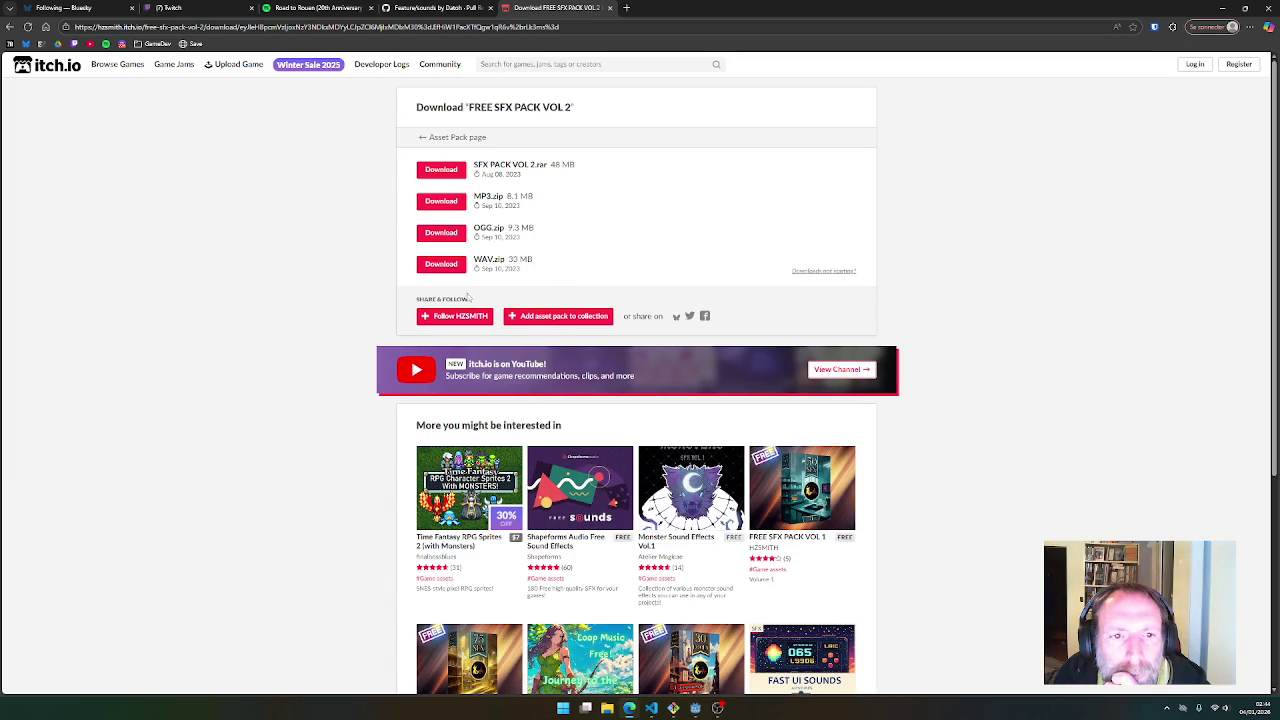
pyautogui.click(439, 236)
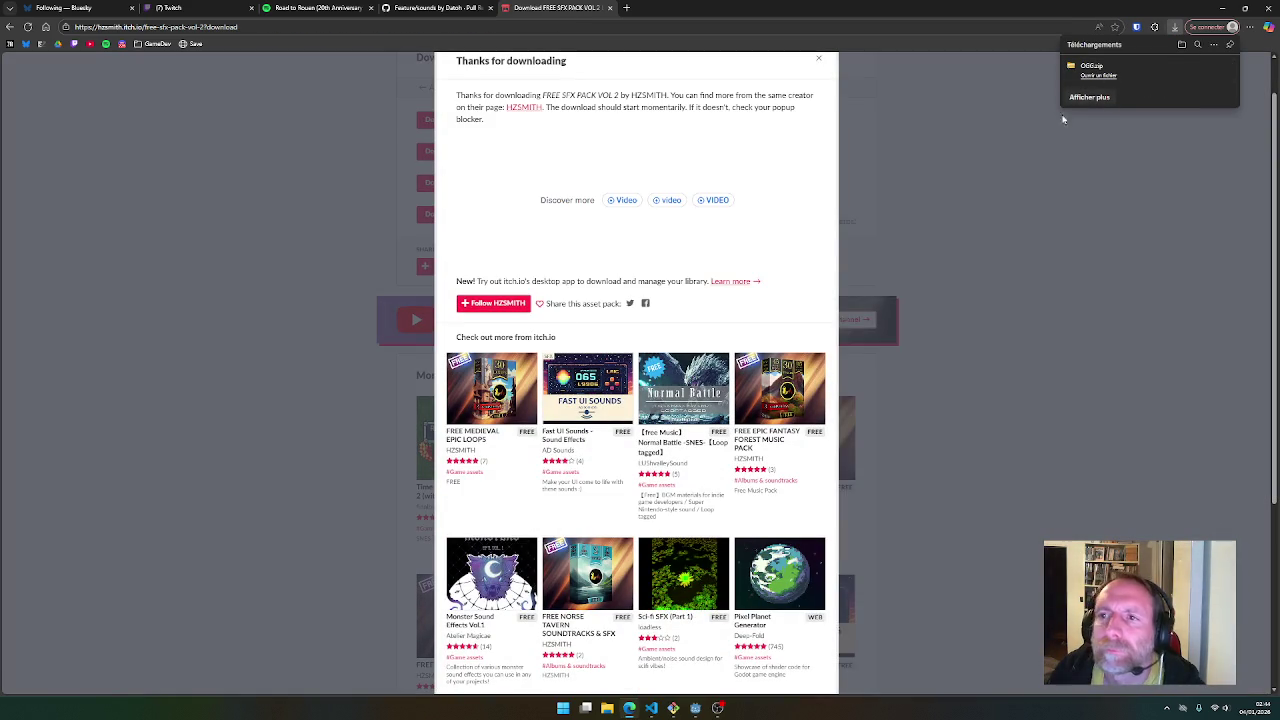
# Check the downloaded OGG.zip and paste it into the game's assets/sounds folder
pyautogui.click(1196, 72)
pyautogui.doubleClick(886, 244)
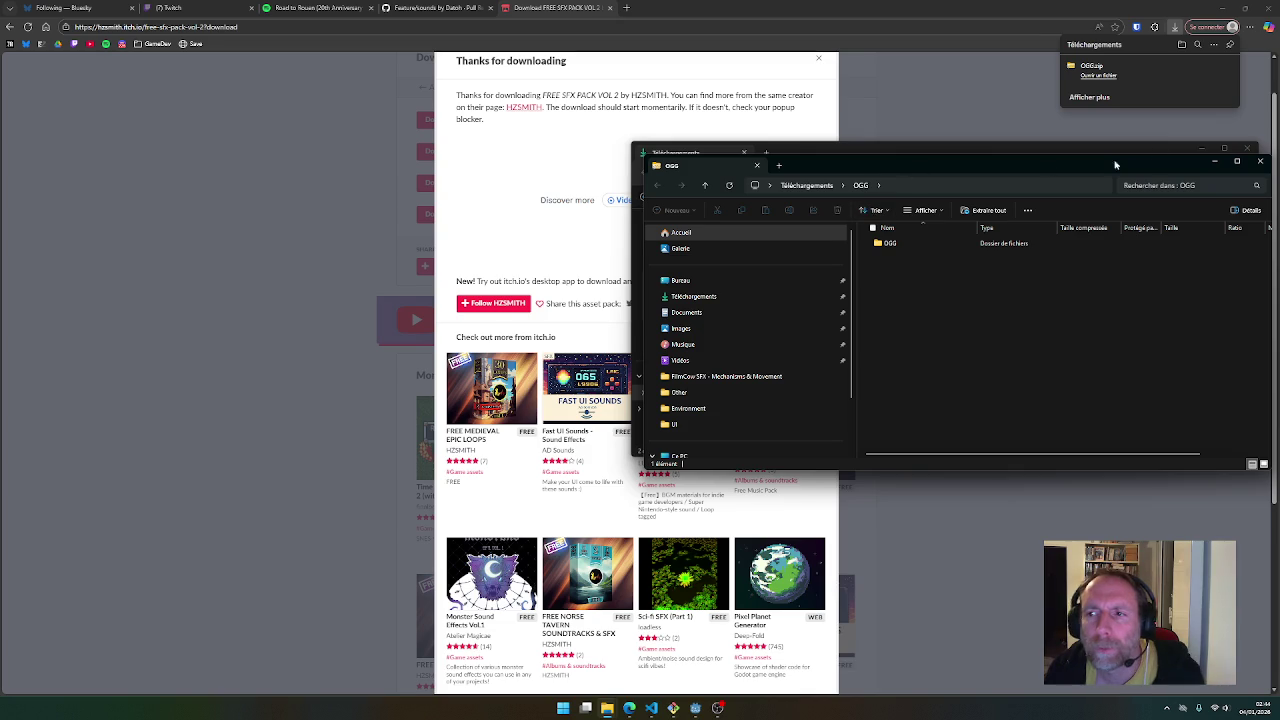
pyautogui.click(1260, 161)
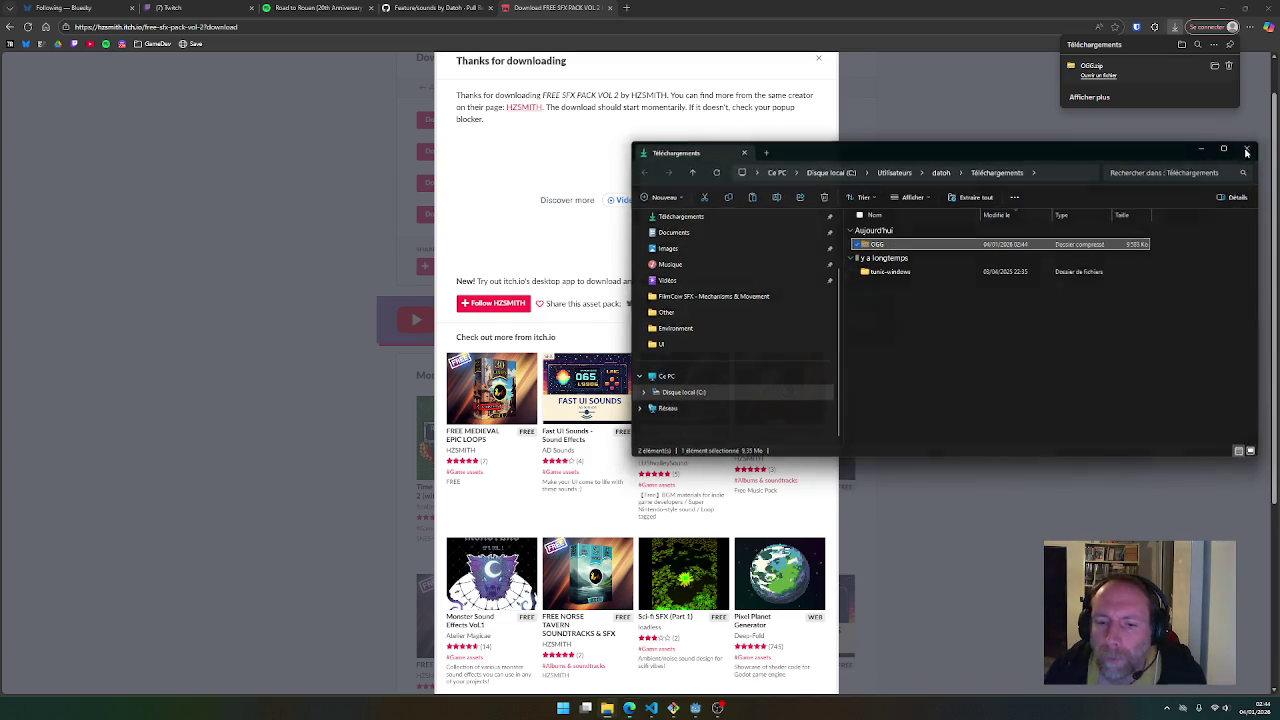
pyautogui.click(1247, 148)
pyautogui.click(607, 708)
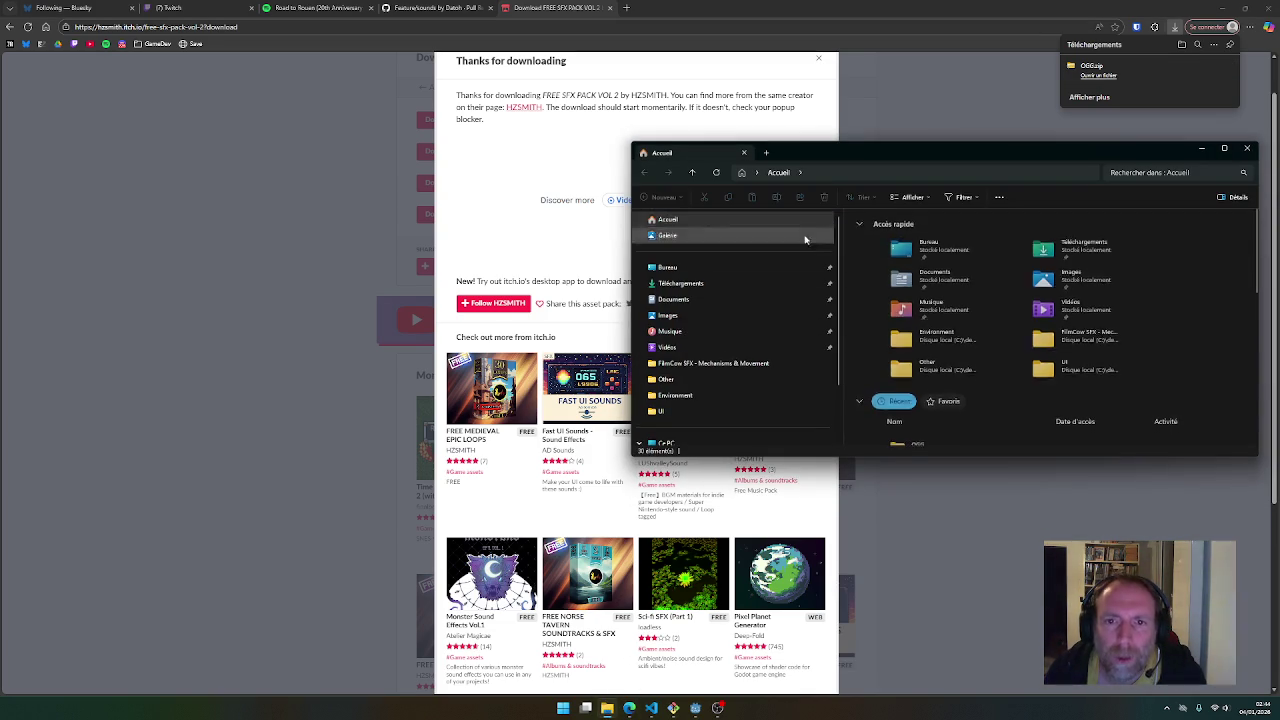
pyautogui.click(712, 363)
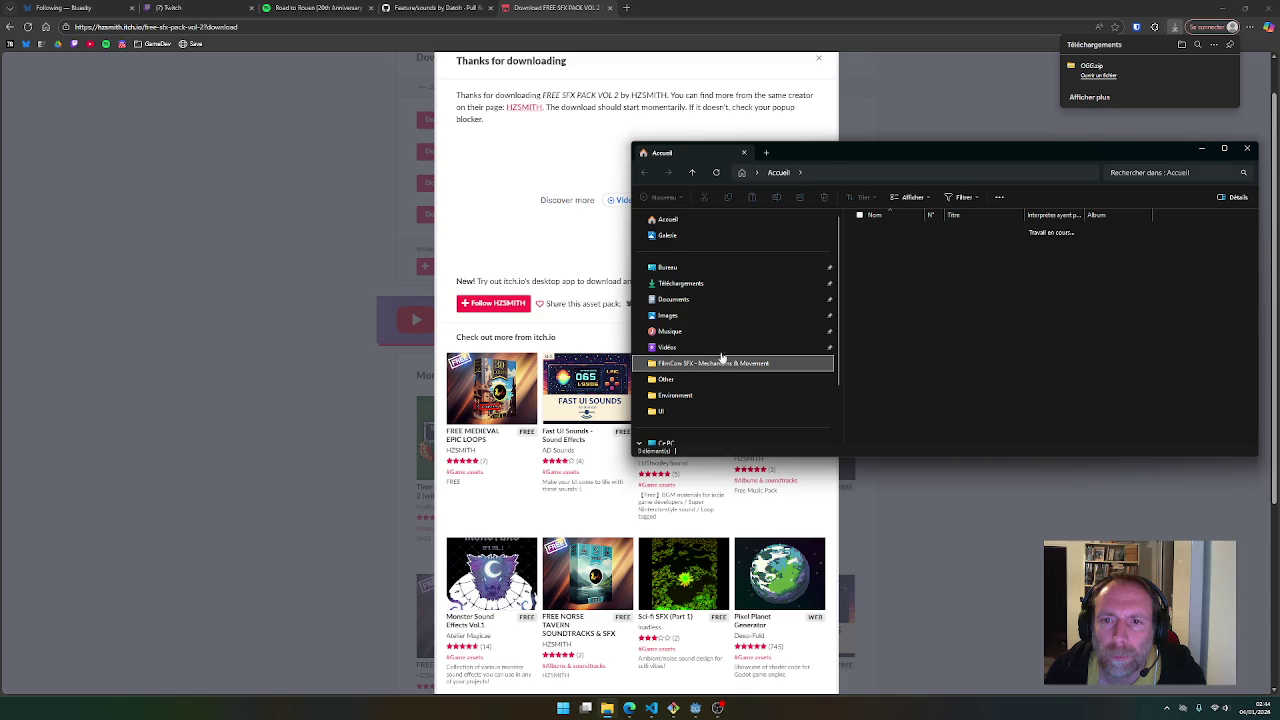
pyautogui.click(870, 173)
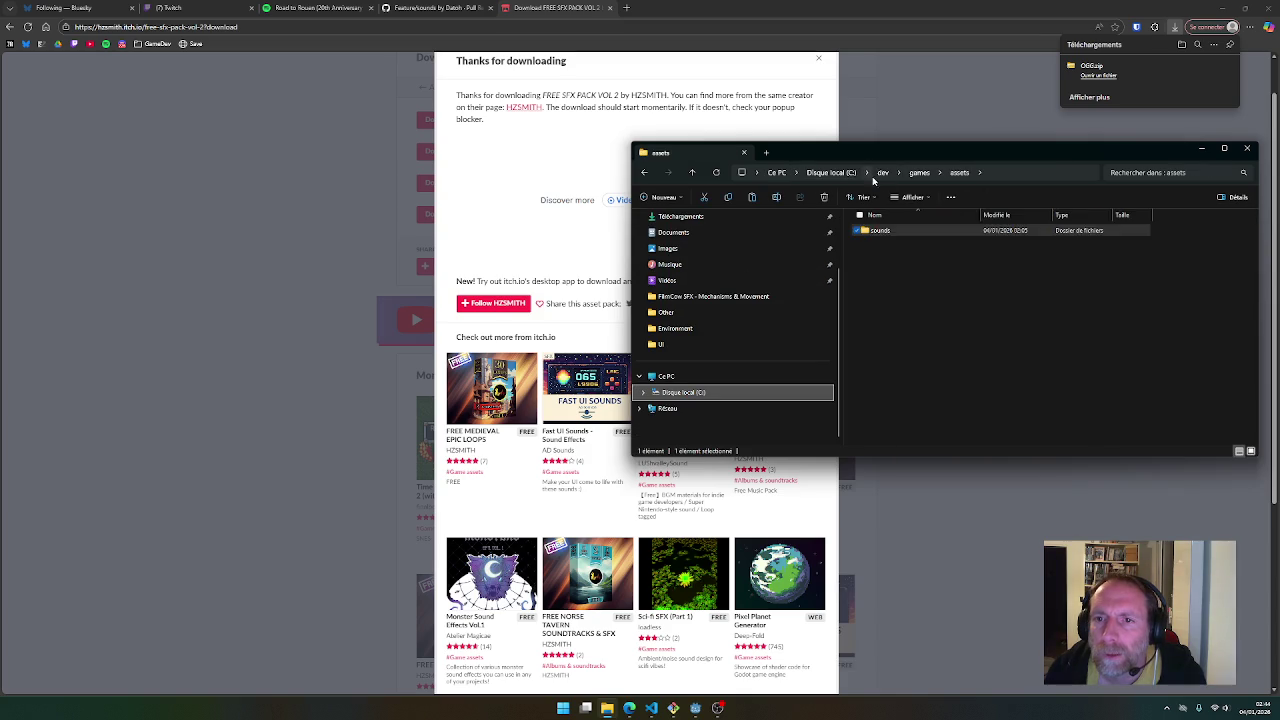
pyautogui.doubleClick(903, 235)
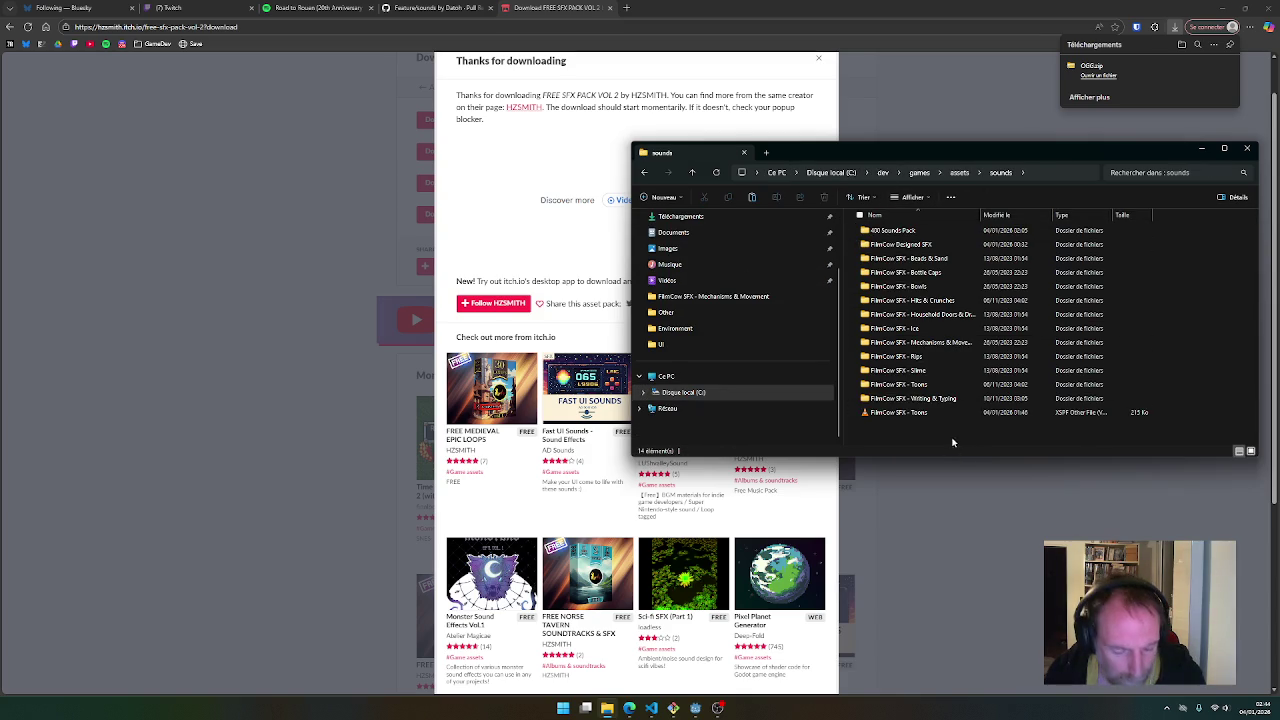
pyautogui.hotkey('ctrl', 'v')
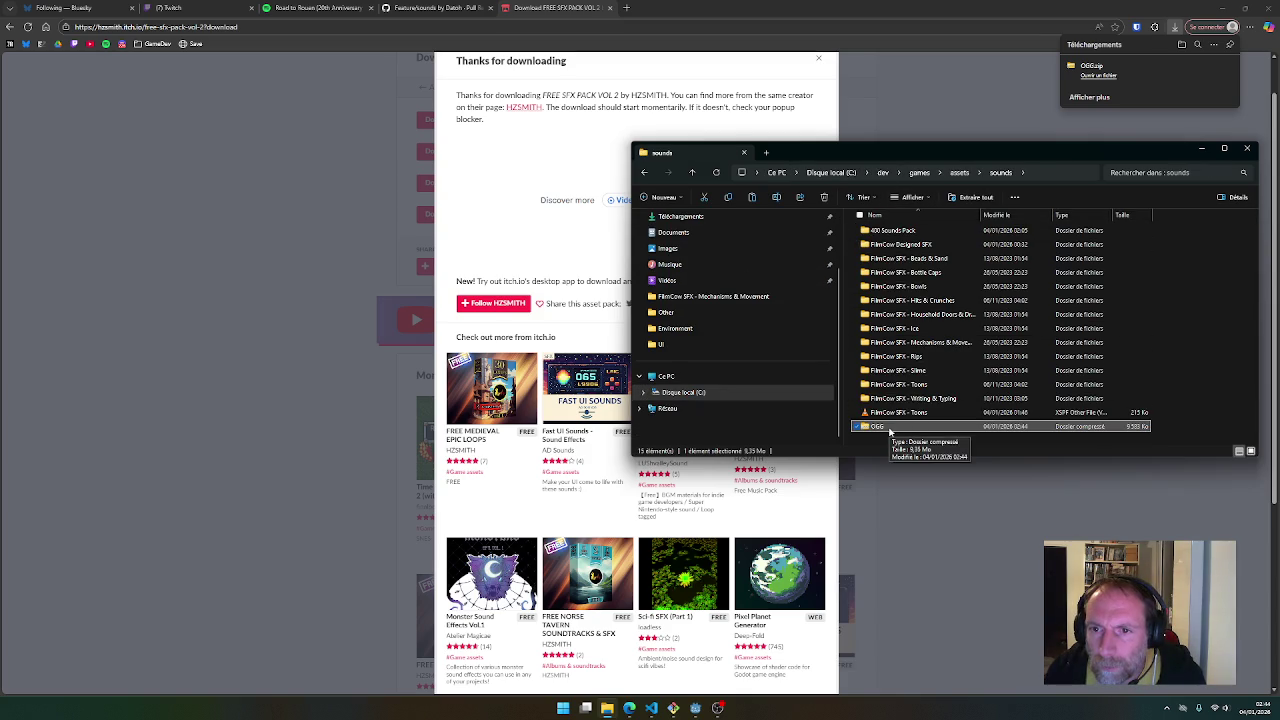
# Look inside the zip and copy the pack name 'FREE SFX PACK VOL 2' from the download page
pyautogui.doubleClick(889, 429)
pyautogui.doubleClick(877, 230)
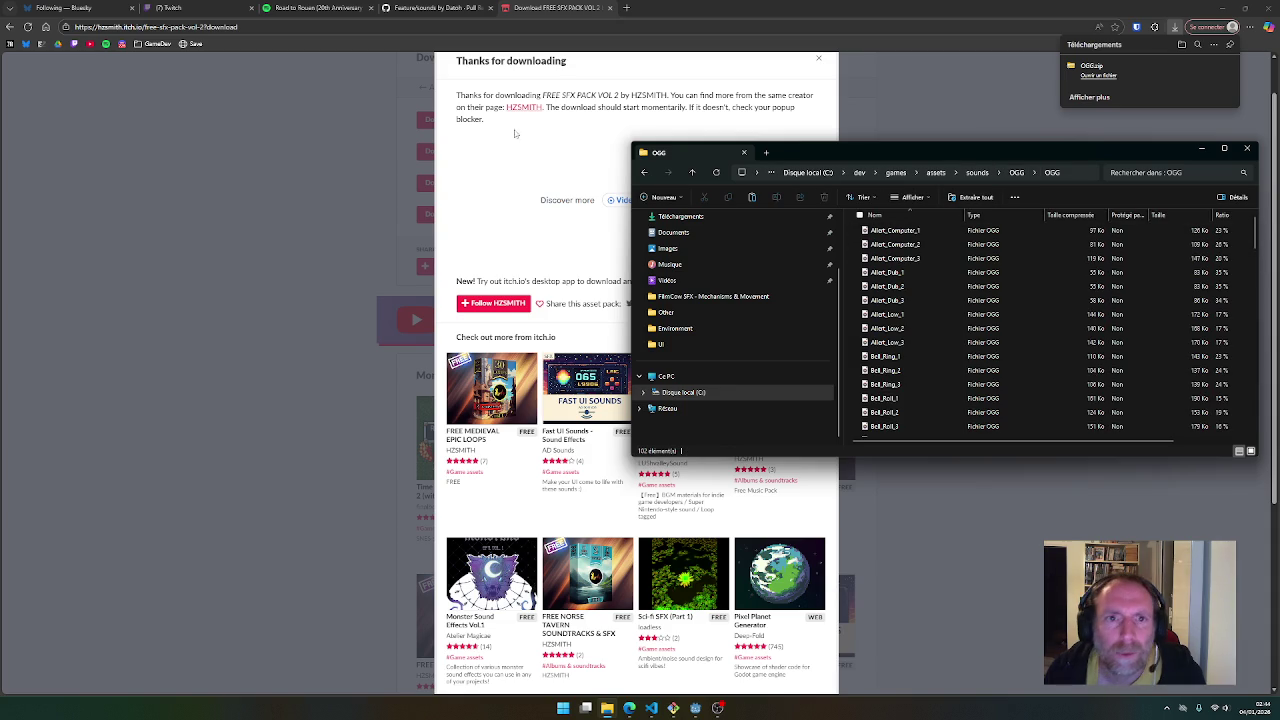
pyautogui.click(591, 121)
pyautogui.click(263, 88)
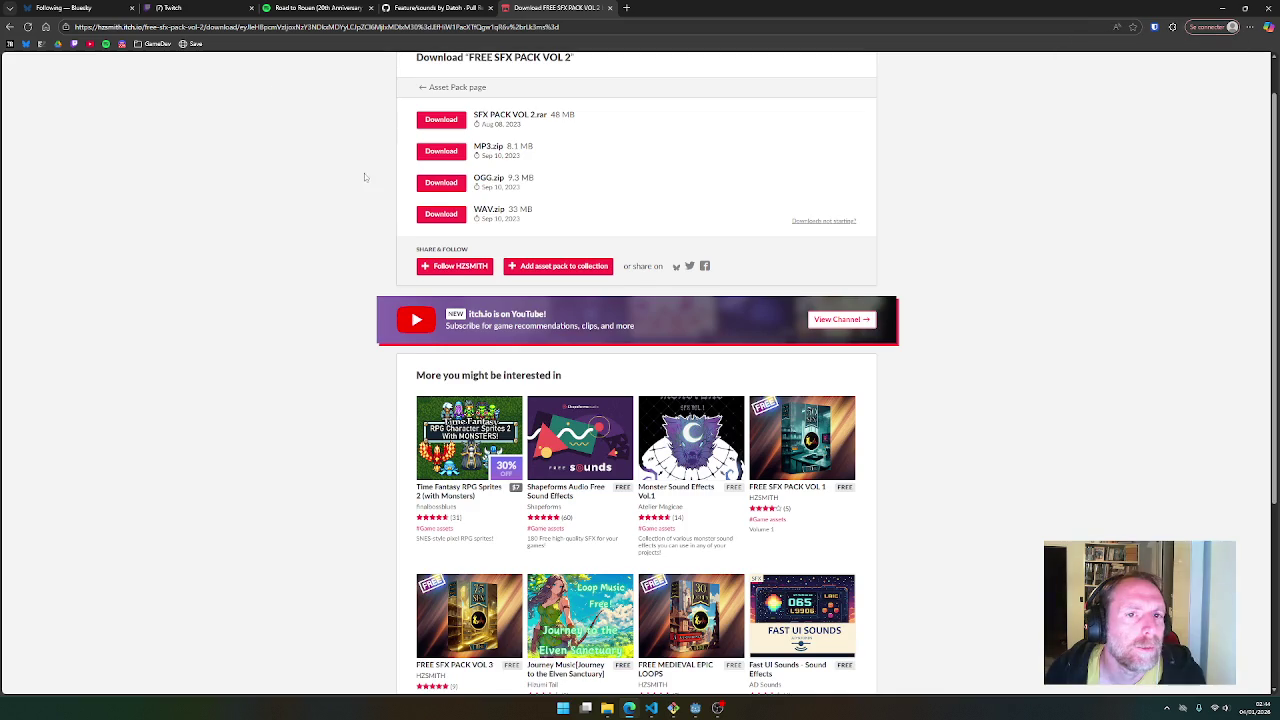
pyautogui.moveTo(468, 107); pyautogui.dragTo(571, 107)
pyautogui.hotkey('ctrl', 'c')
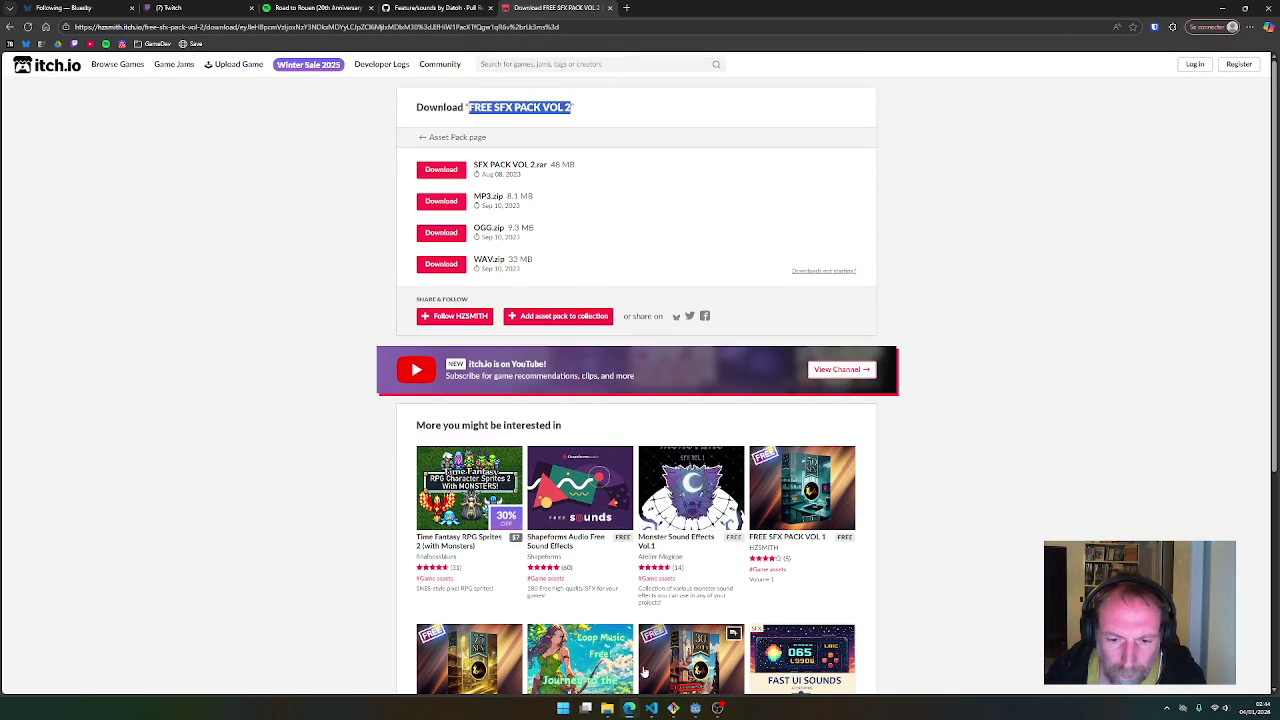
pyautogui.click(607, 708)
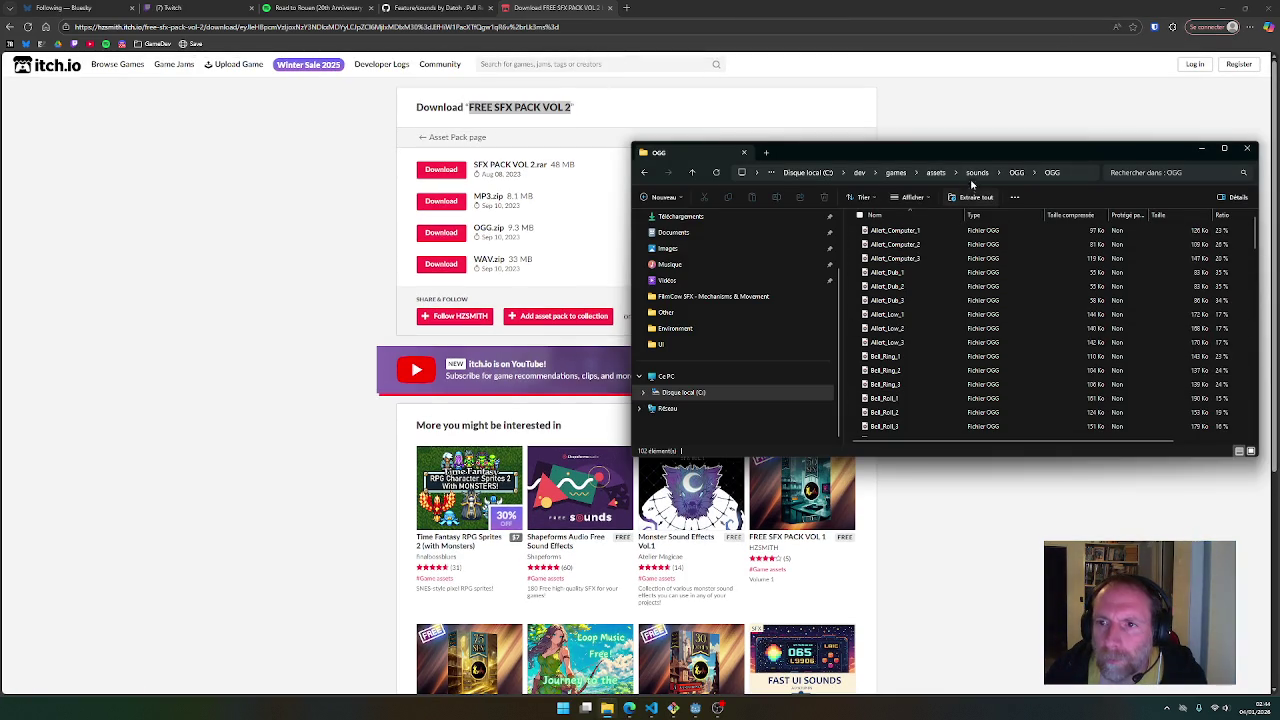
pyautogui.click(1018, 173)
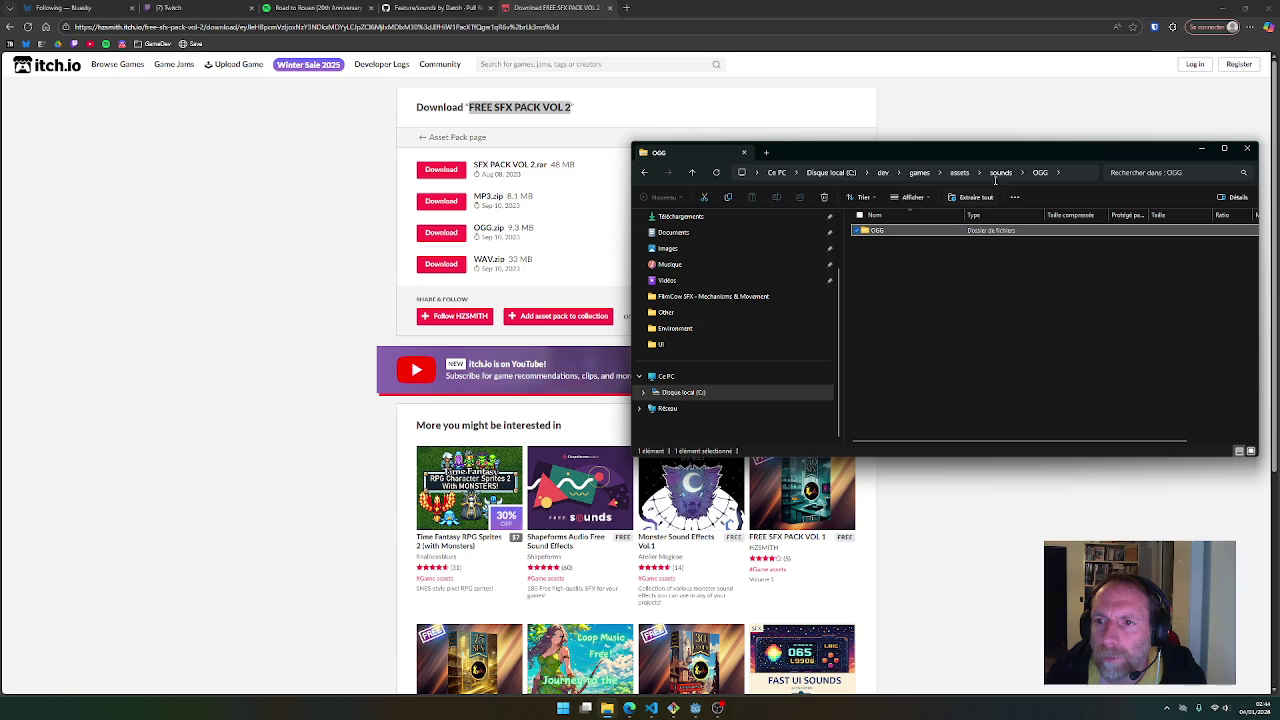
pyautogui.click(1000, 173)
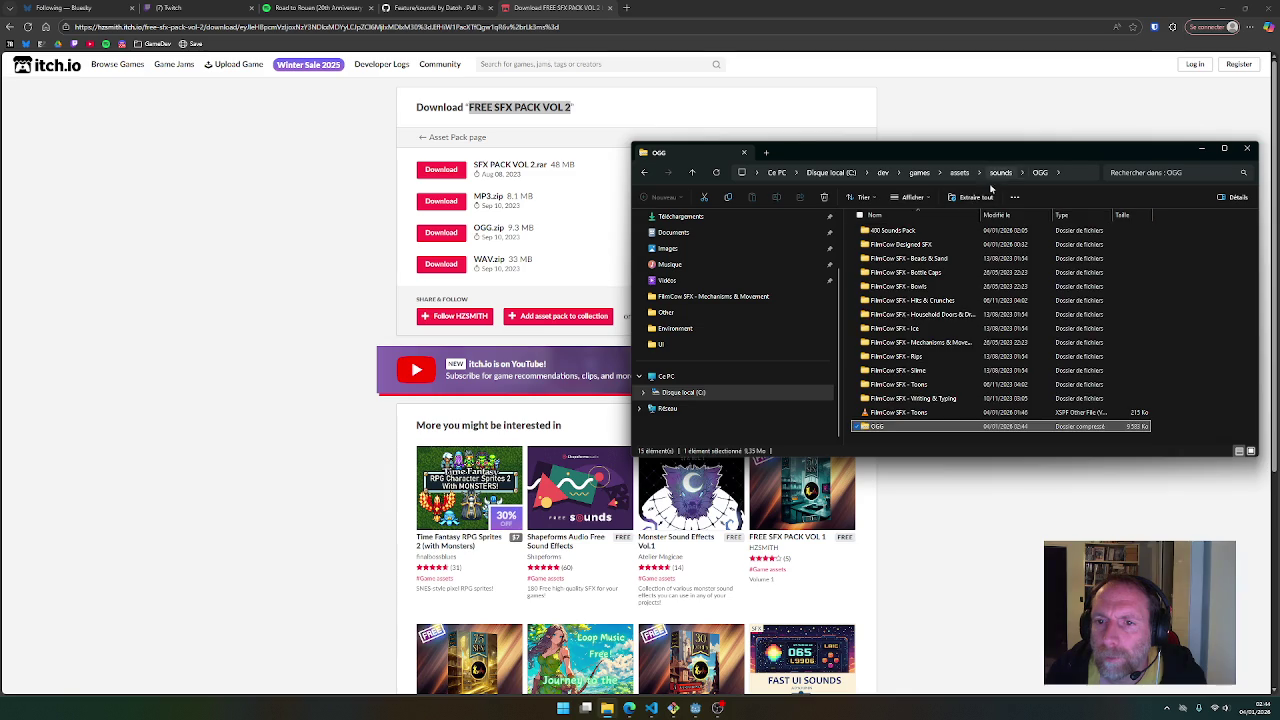
# Extract OGG.zip with 7-Zip, rename the folder FREE SFX PACK VOL 2, and delete the zip
pyautogui.rightClick(884, 428)
pyautogui.moveTo(924, 248)
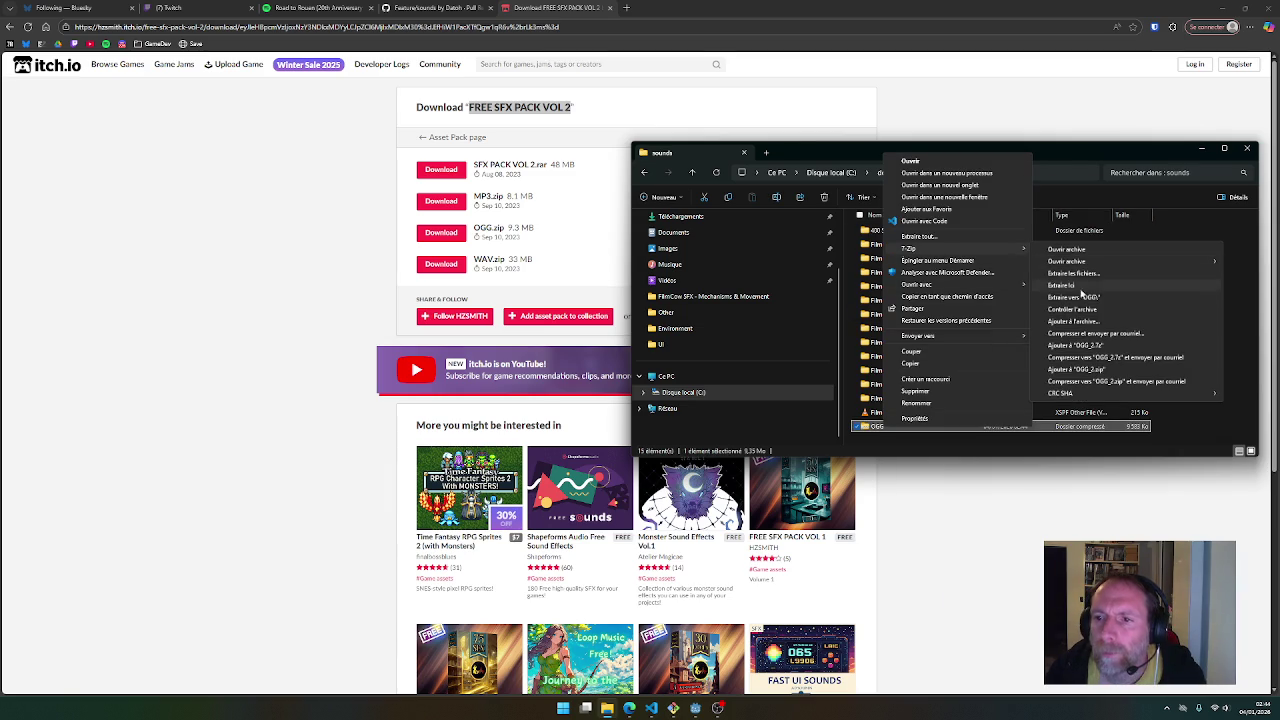
pyautogui.click(1070, 285)
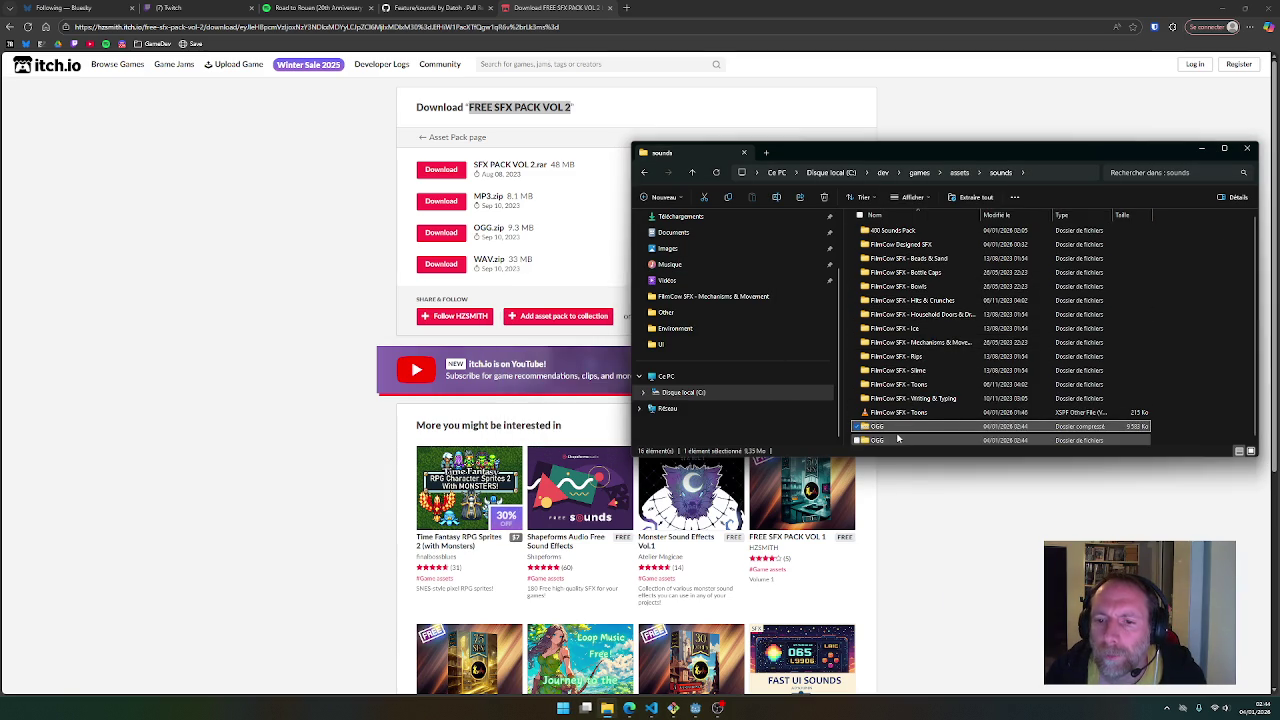
pyautogui.click(887, 440)
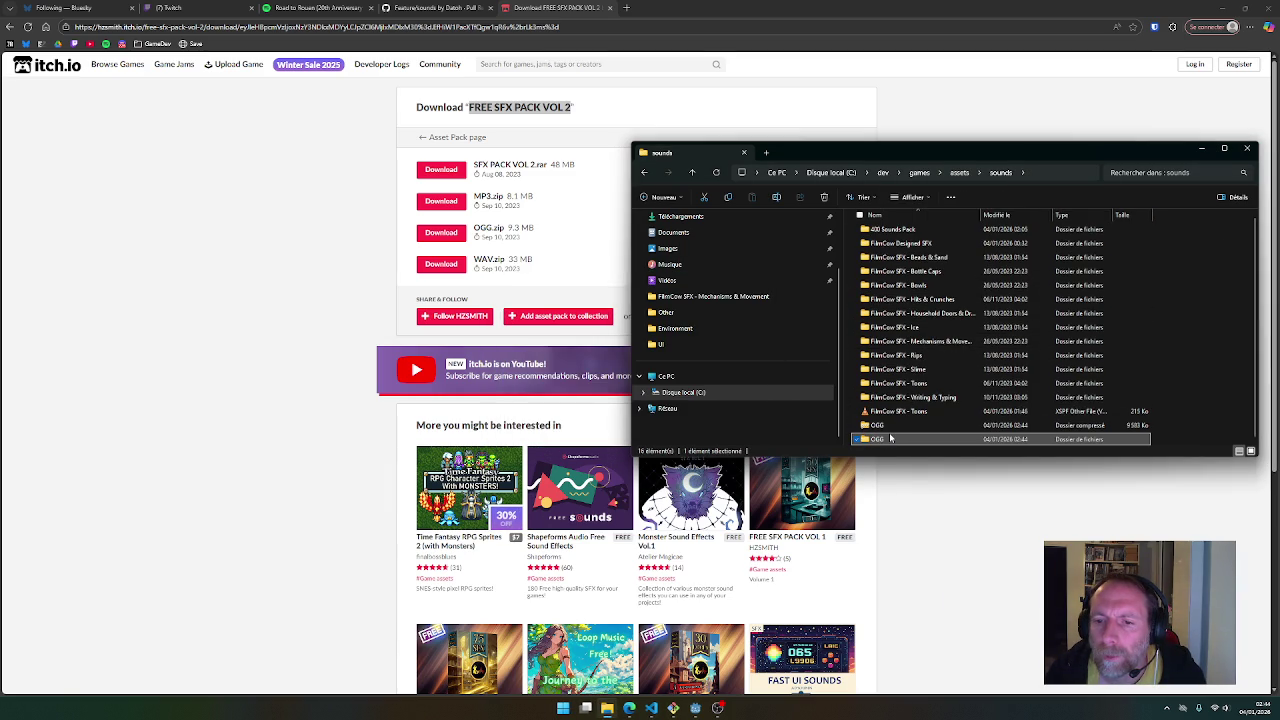
pyautogui.click(891, 439)
pyautogui.hotkey('ctrl', 'v')
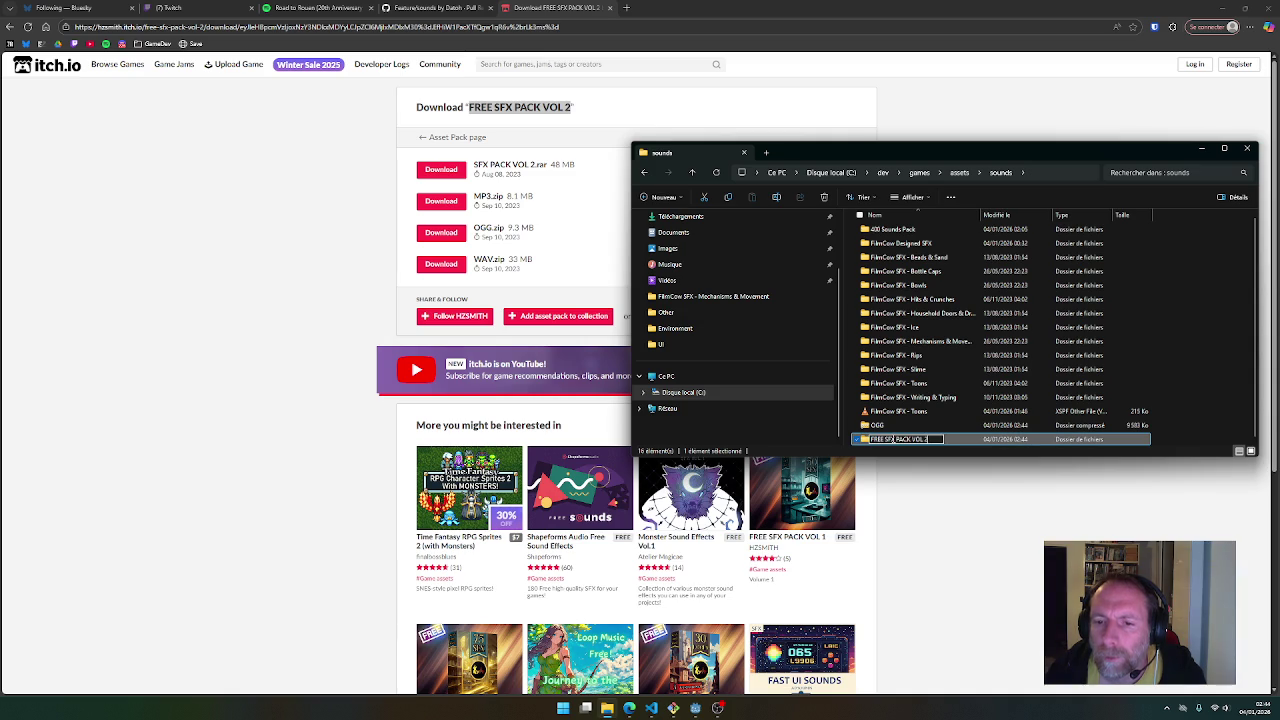
pyautogui.press('Return')
pyautogui.press('Up')
pyautogui.press('Delete')
pyautogui.press('Return')
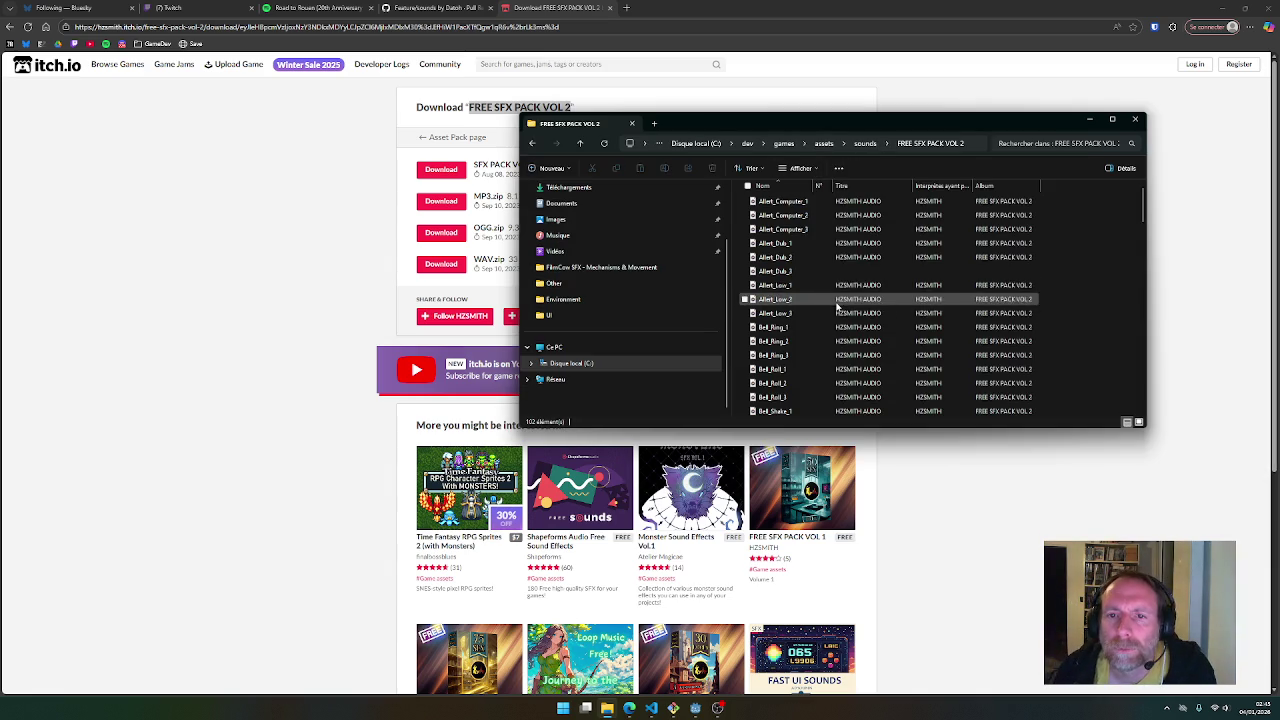
# Widen the name column and try playing the Allert_Dub_1 sound
pyautogui.moveTo(815, 186); pyautogui.dragTo(932, 186)
pyautogui.click(785, 245)
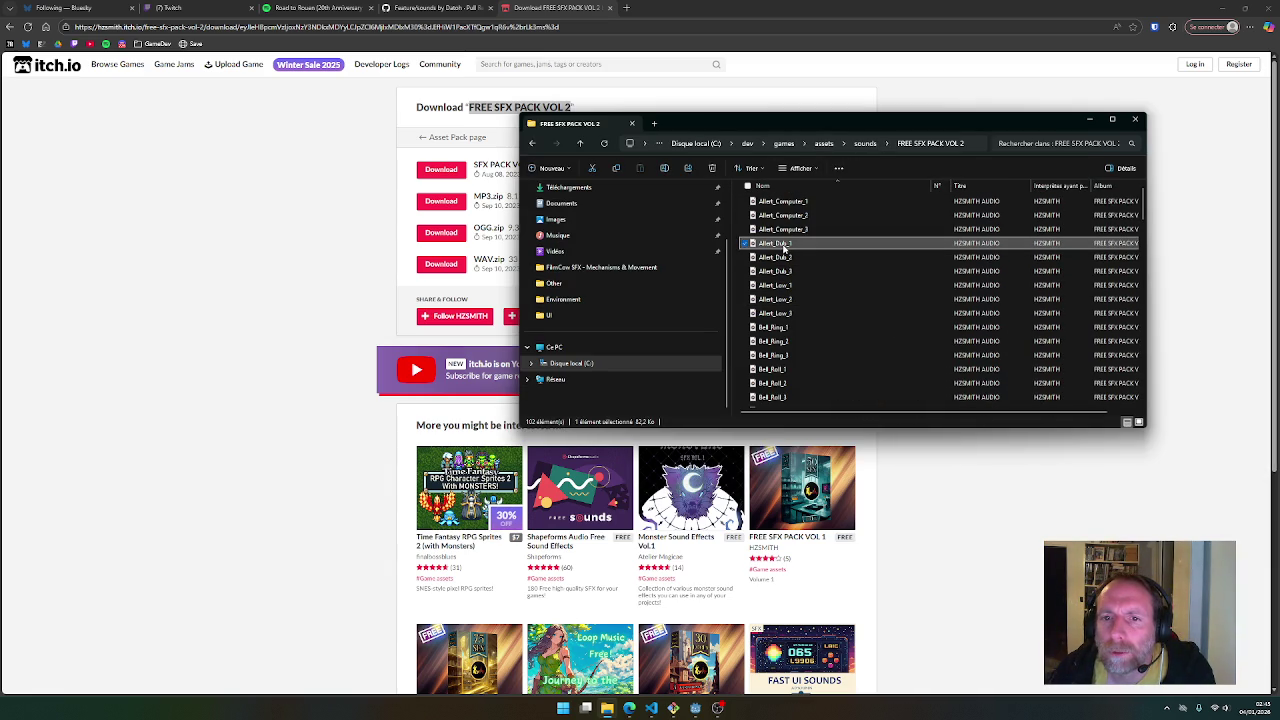
pyautogui.doubleClick(785, 245)
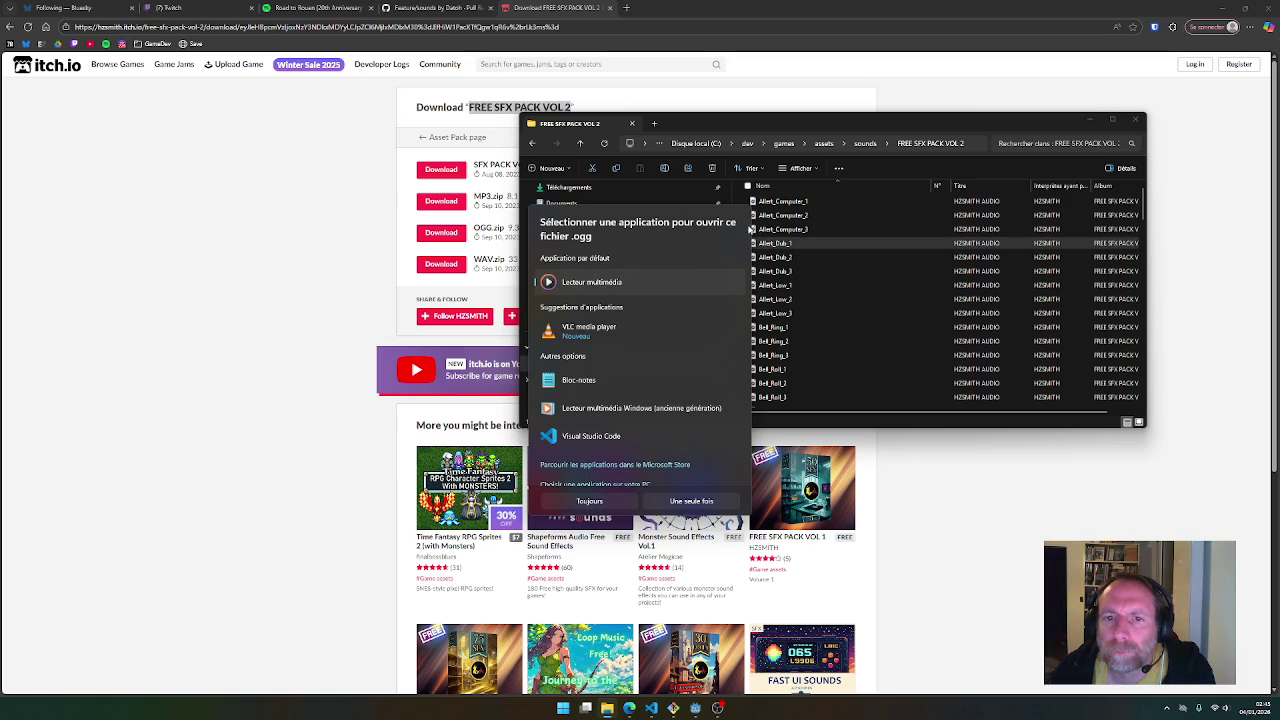
pyautogui.click(862, 330)
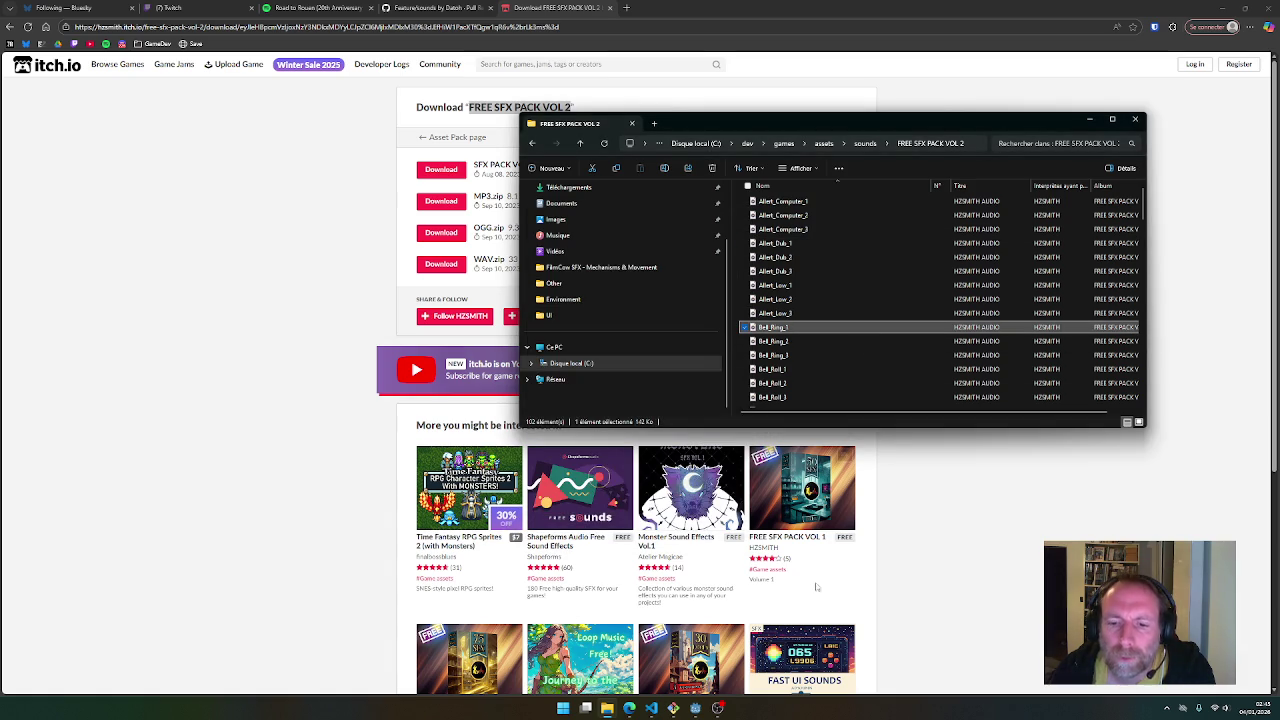
# Launch VLC and load all 102 FREE SFX PACK VOL 2 sound files into its playlist
pyautogui.press('super')
pyautogui.write('vlc')
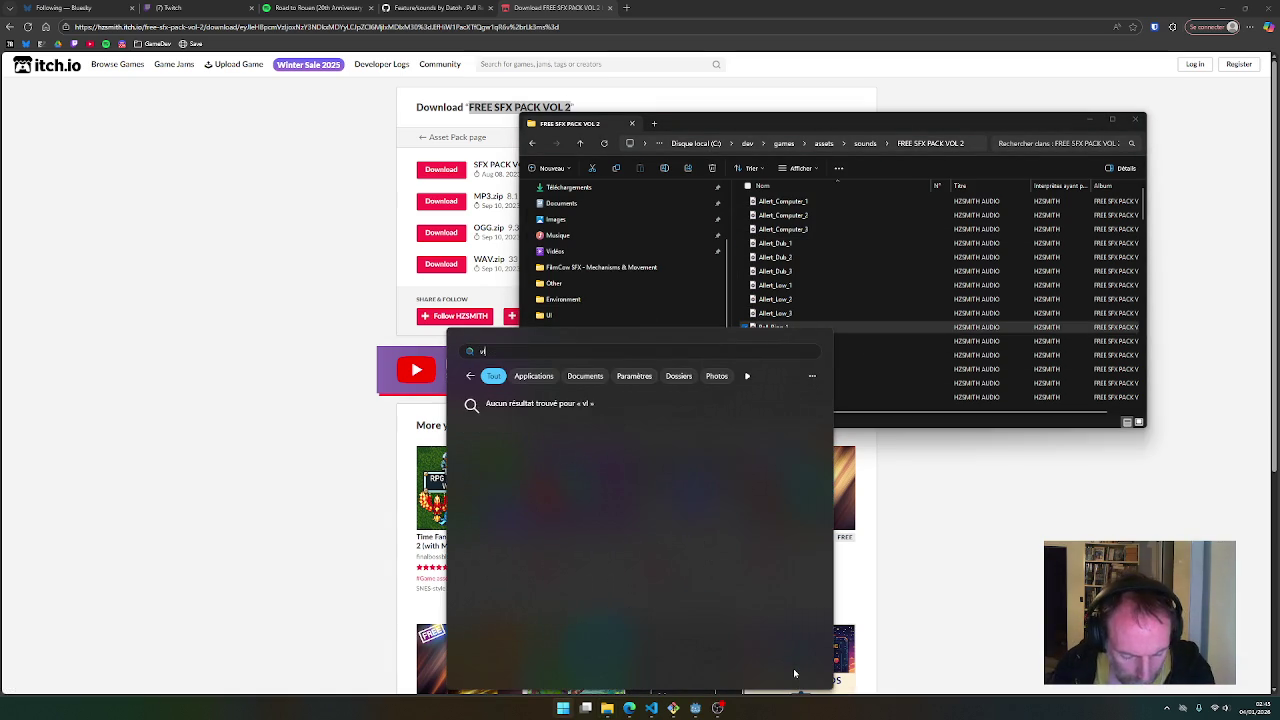
pyautogui.press('Return')
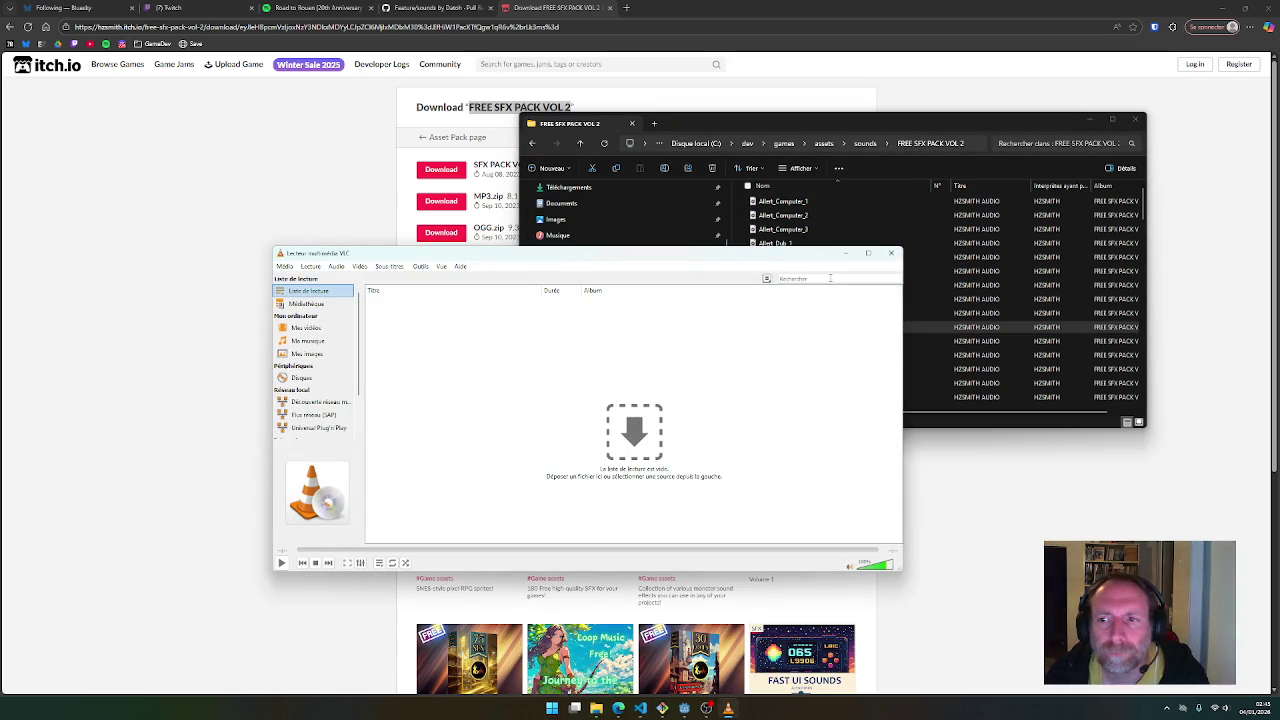
pyautogui.click(783, 203)
pyautogui.hotkey('ctrl', 'a')
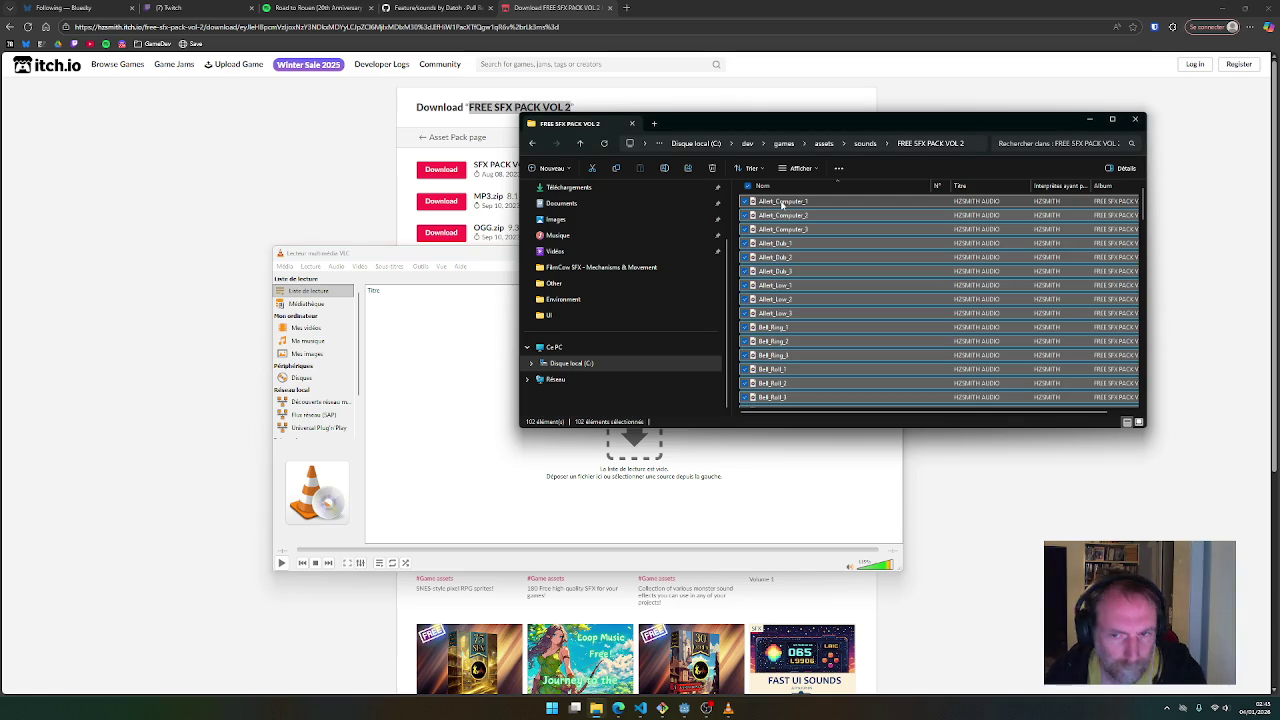
pyautogui.moveTo(783, 203); pyautogui.dragTo(460, 330)
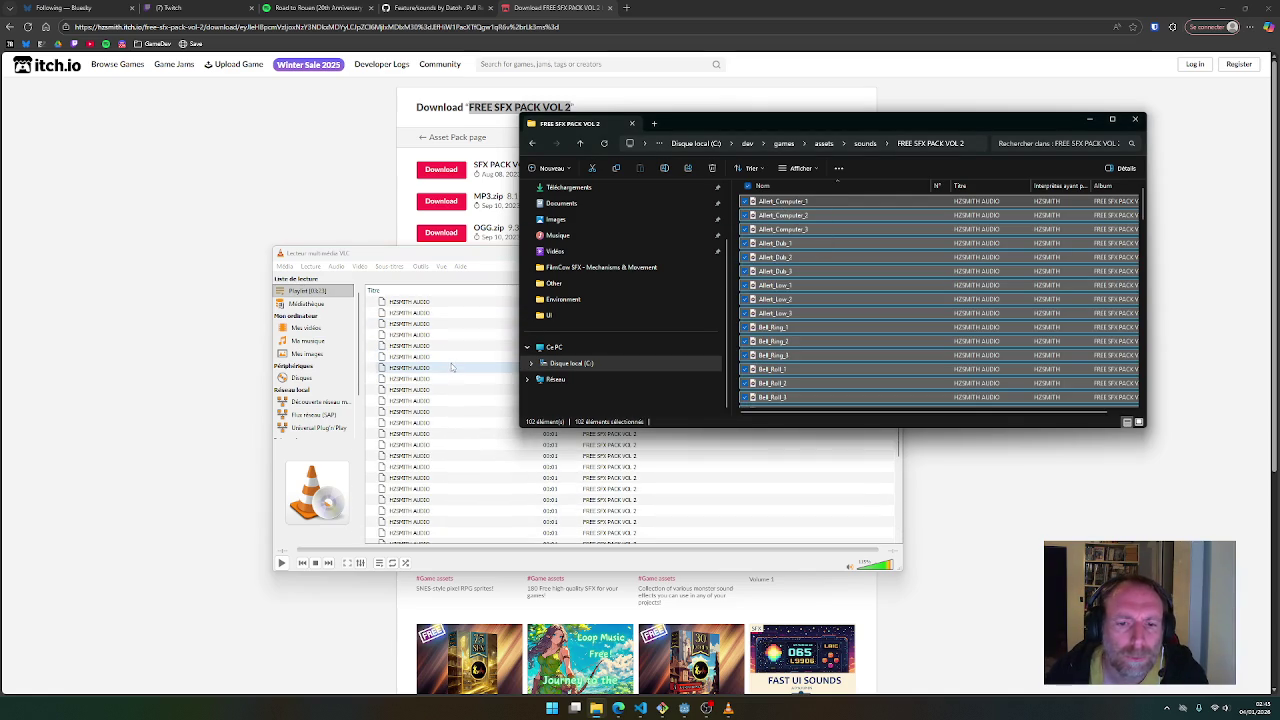
# Move the VLC window left and set the playlist to the detailed list view with durations
pyautogui.moveTo(435, 252); pyautogui.dragTo(343, 244)
pyautogui.click(299, 293)
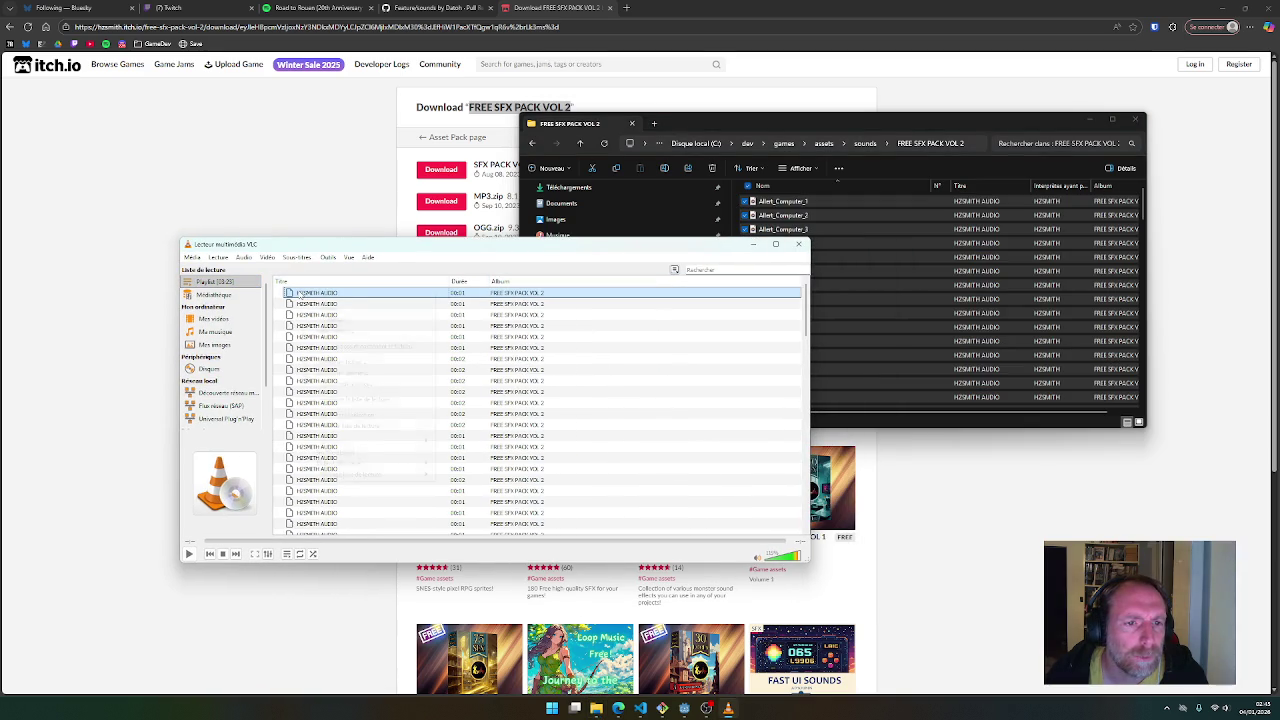
pyautogui.rightClick(299, 293)
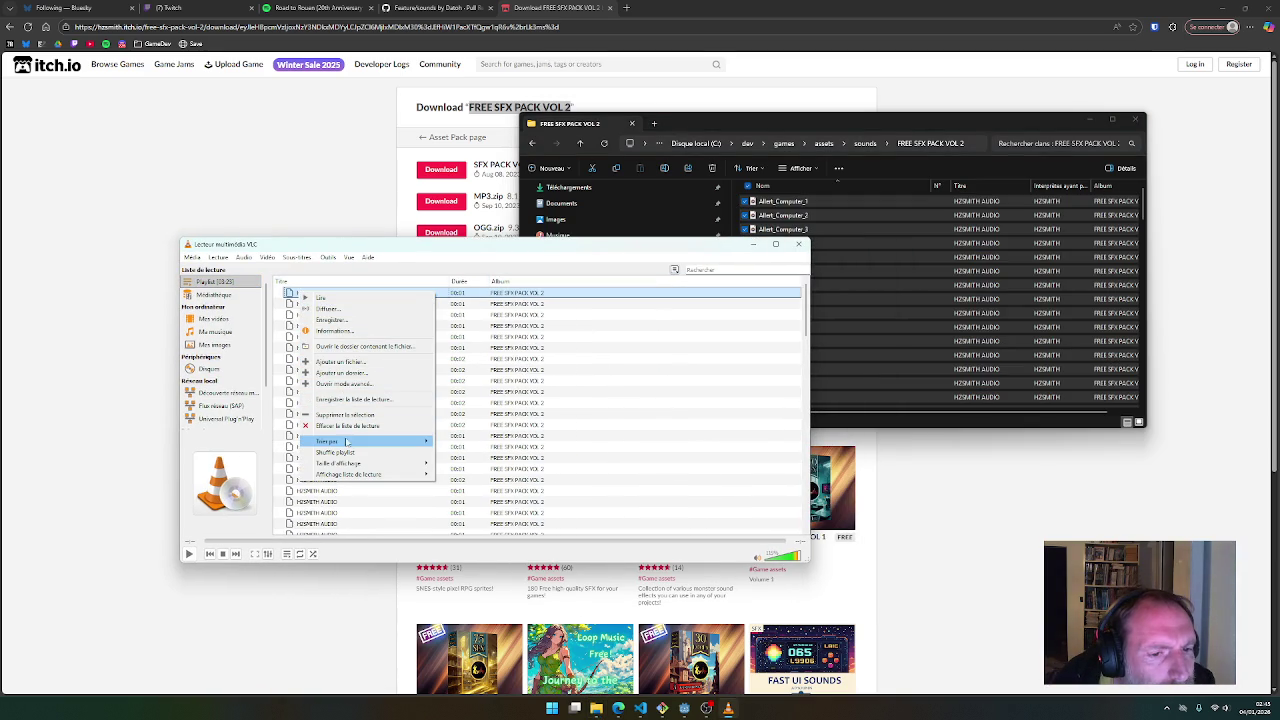
pyautogui.moveTo(356, 466)
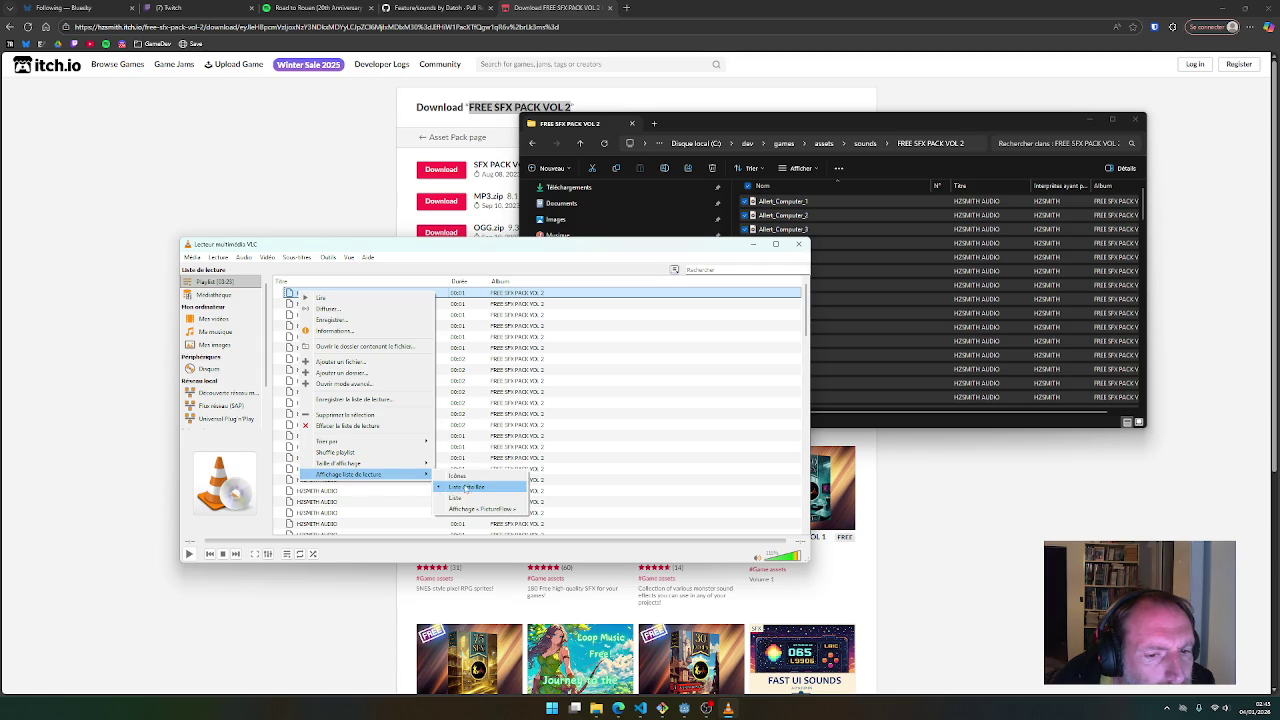
pyautogui.click(458, 498)
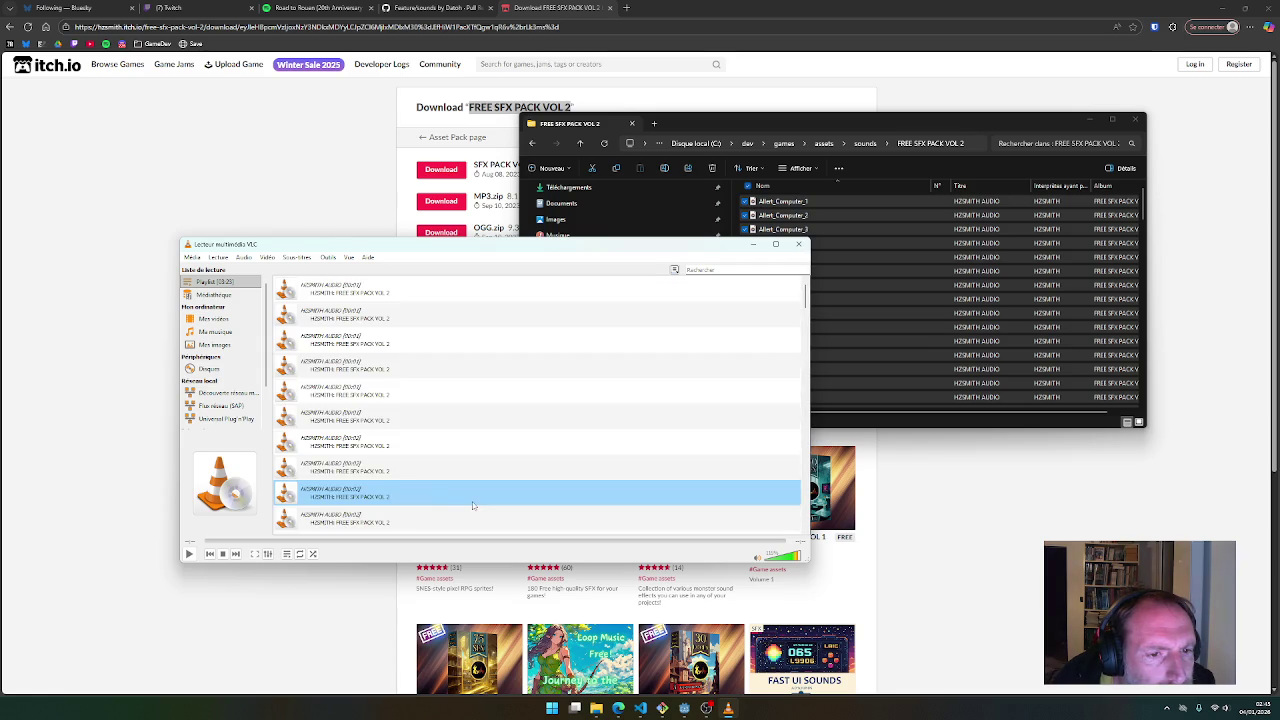
pyautogui.moveTo(421, 477); pyautogui.dragTo(368, 292)
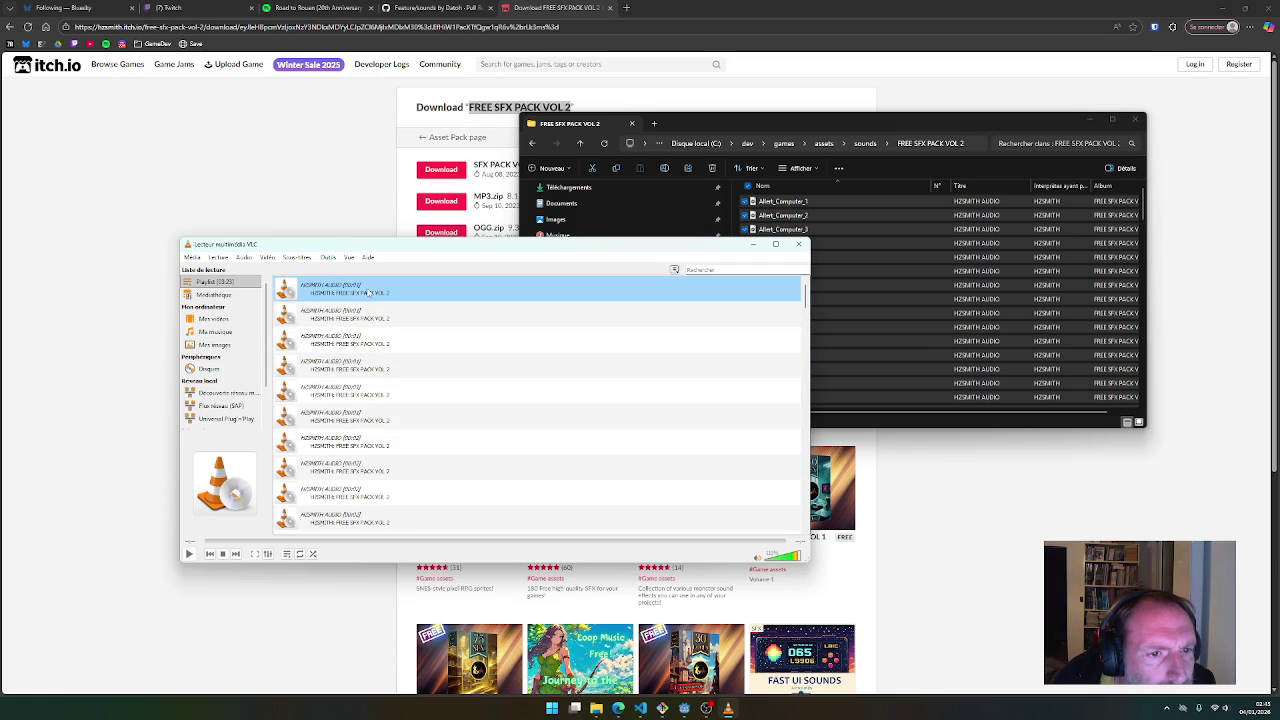
pyautogui.rightClick(323, 285)
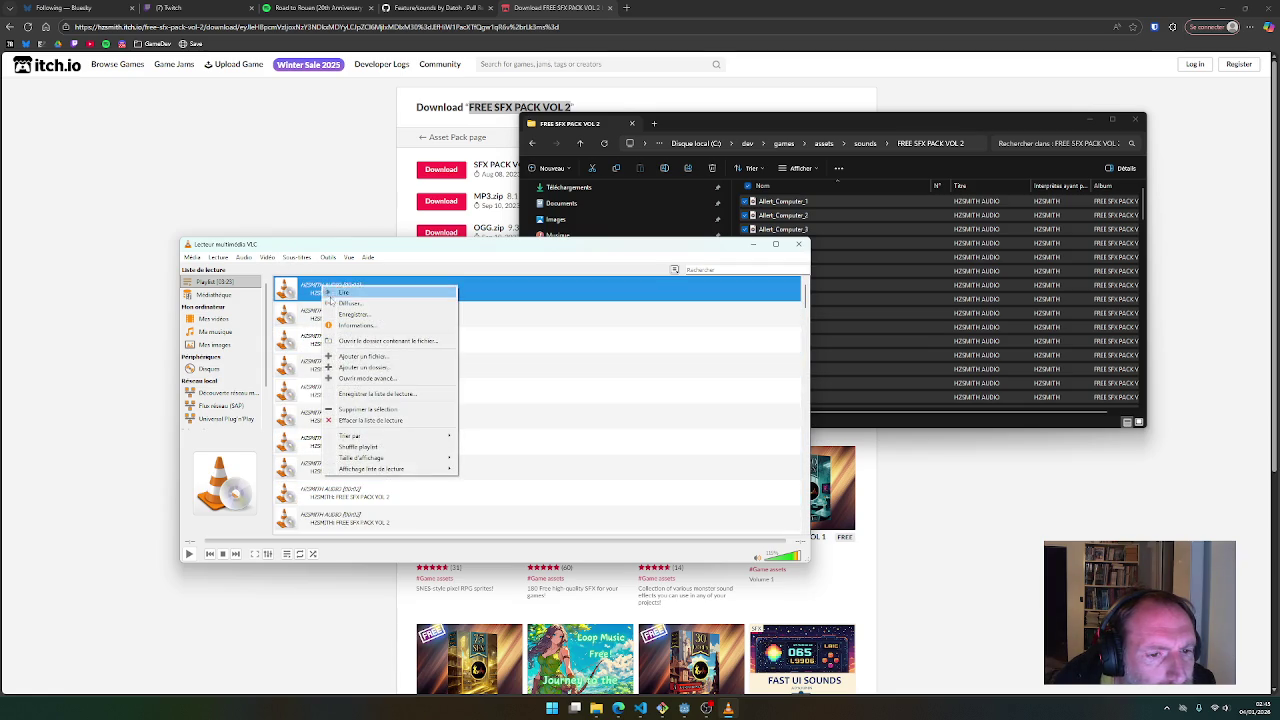
pyautogui.moveTo(410, 468)
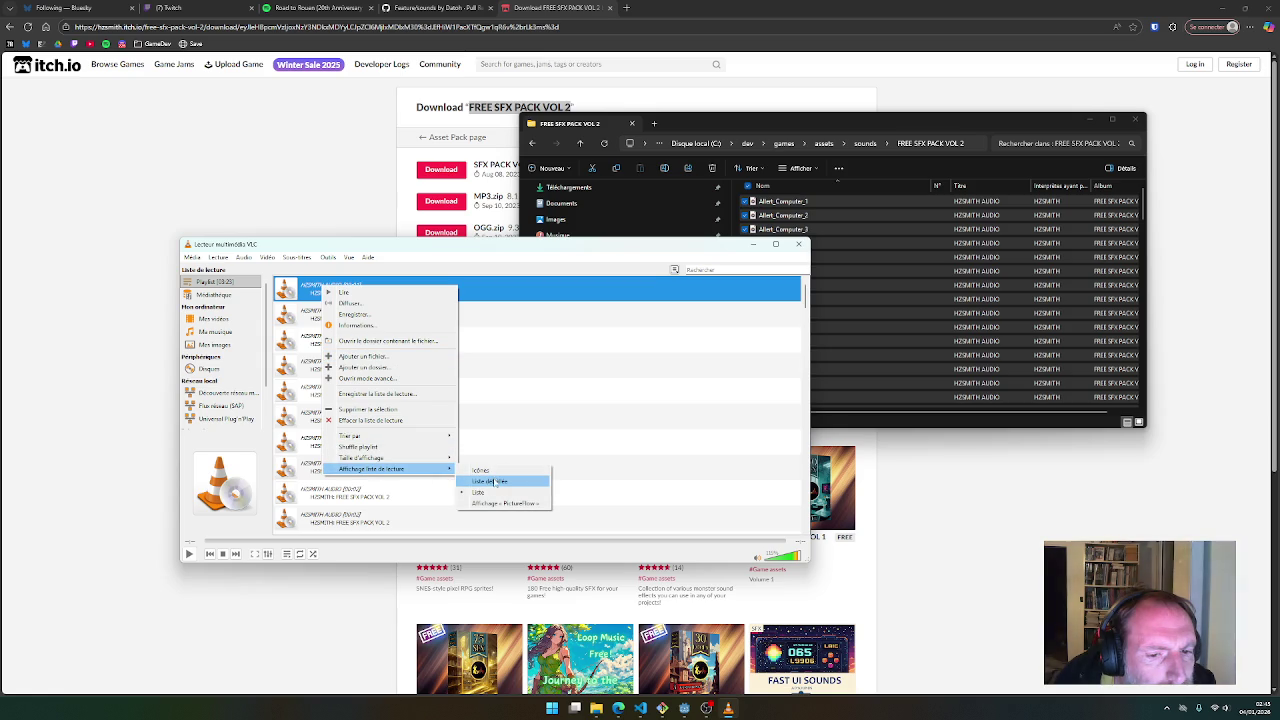
pyautogui.click(496, 481)
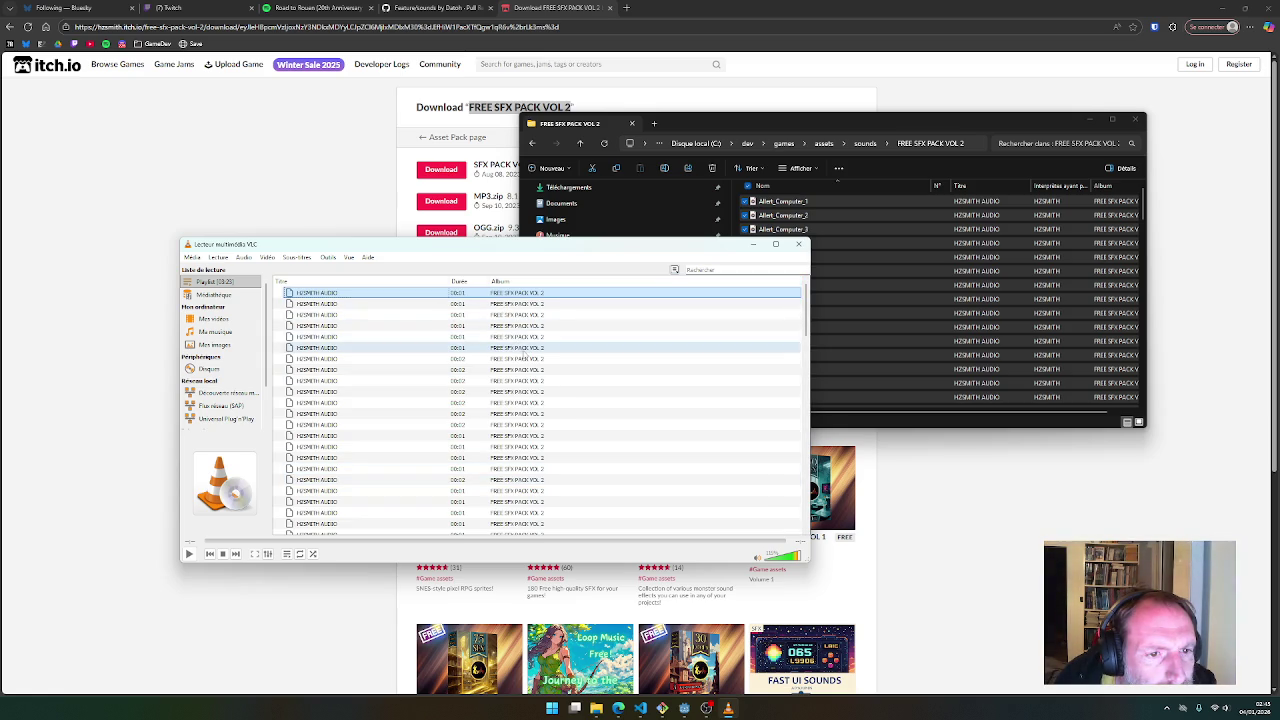
# Audition the first five sounds in the playlist, working down from the top
pyautogui.doubleClick(336, 293)
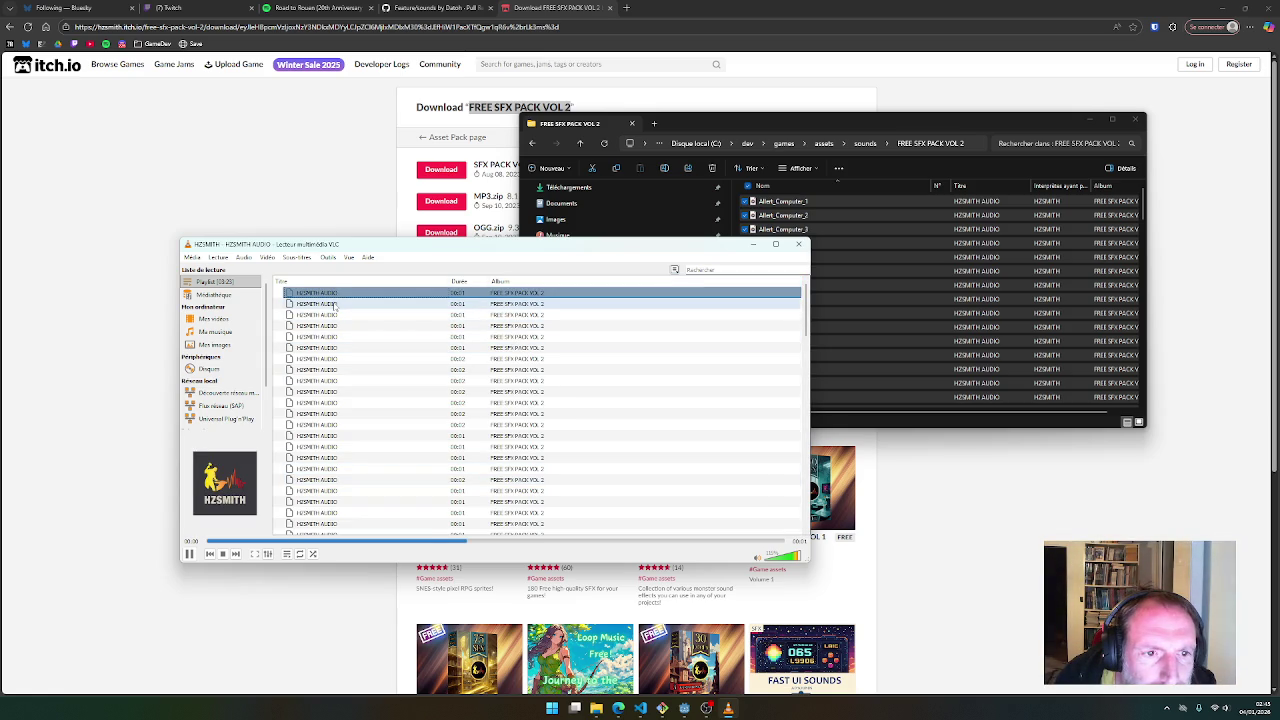
pyautogui.click(330, 436)
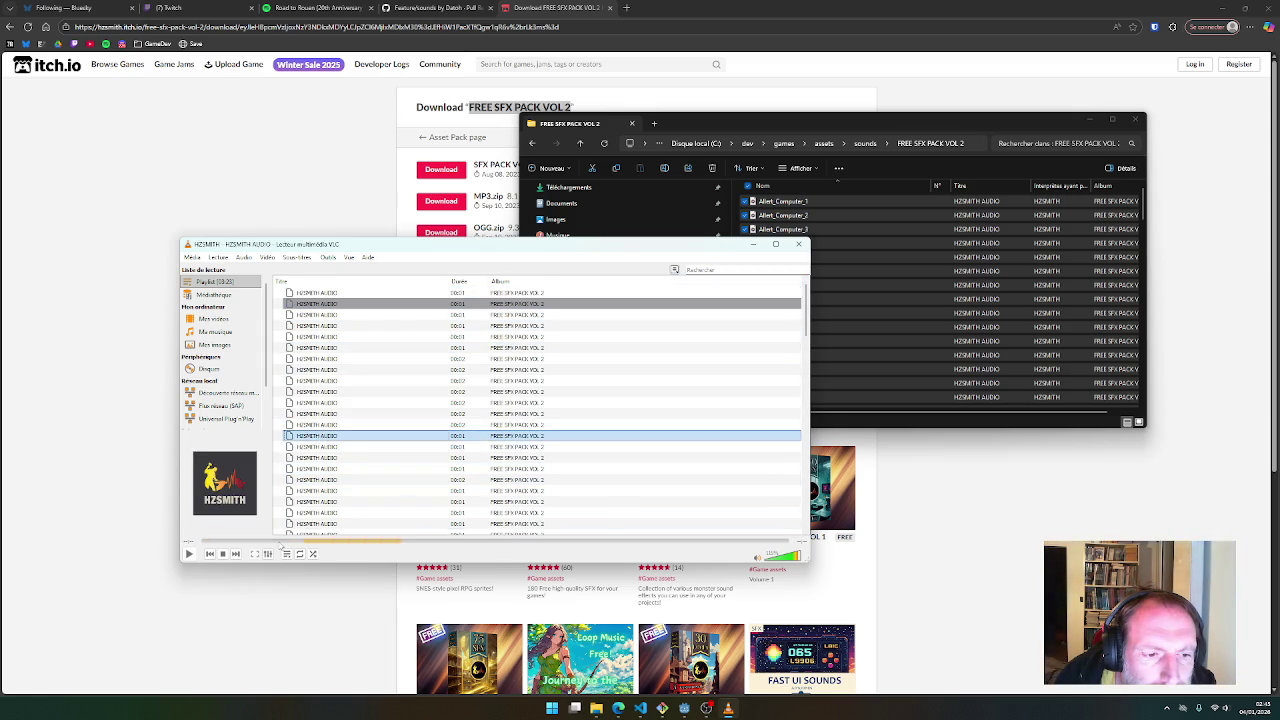
pyautogui.doubleClick(330, 436)
pyautogui.click(326, 502)
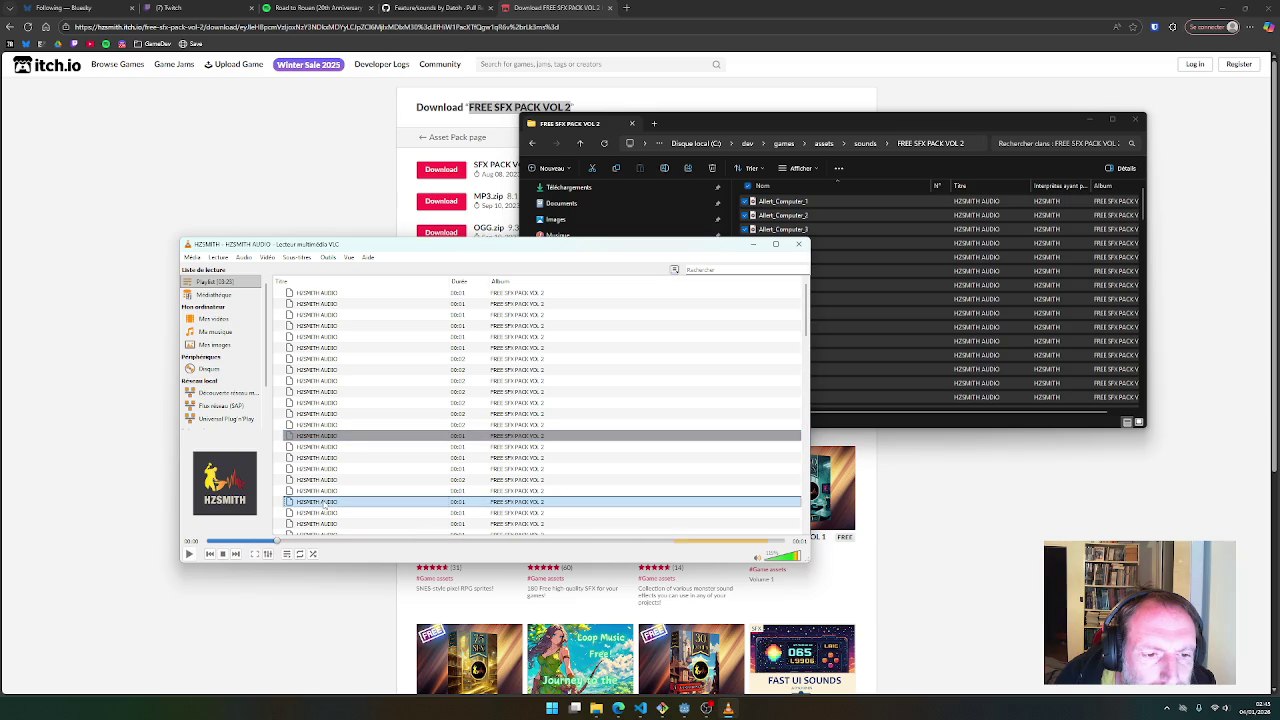
pyautogui.doubleClick(326, 503)
pyautogui.scroll(-4, 326, 504)
pyautogui.click(327, 503)
pyautogui.doubleClick(327, 503)
pyautogui.scroll(-4, 328, 500)
pyautogui.click(331, 469)
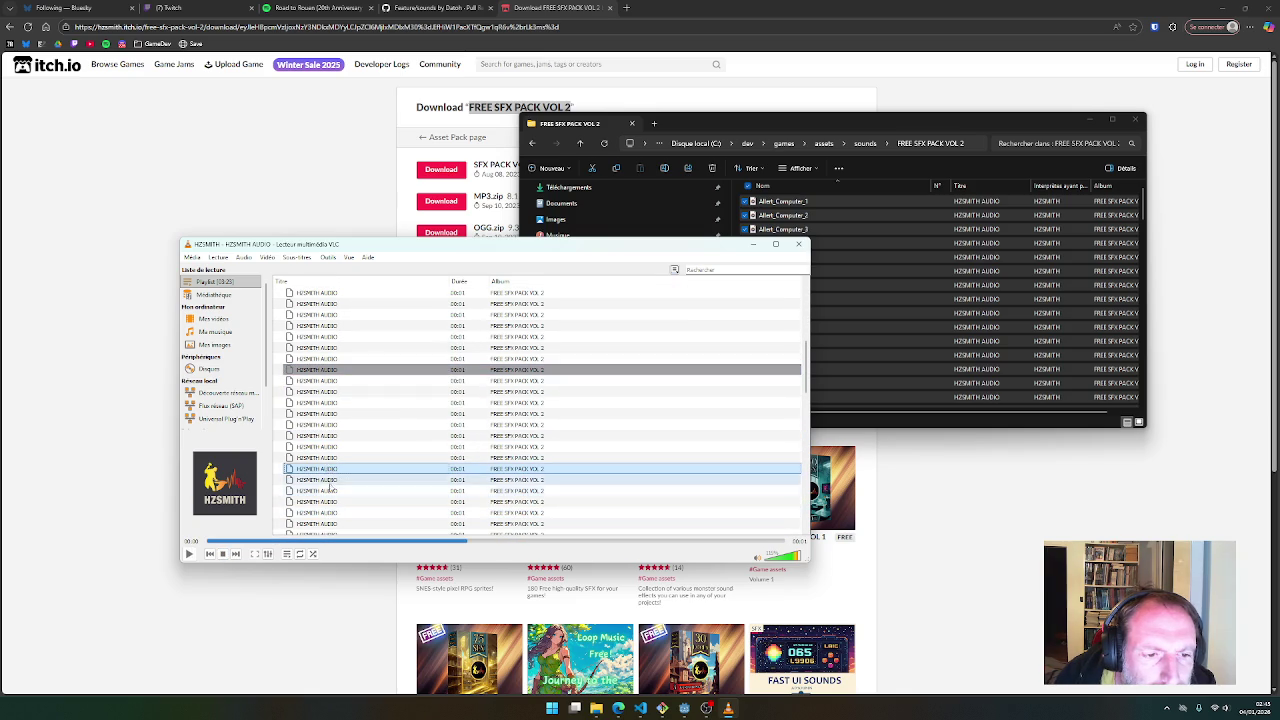
pyautogui.doubleClick(330, 469)
# Audition five more sounds further down the playlist, then close VLC with Alt+F4
pyautogui.scroll(-4, 330, 470)
pyautogui.click(328, 502)
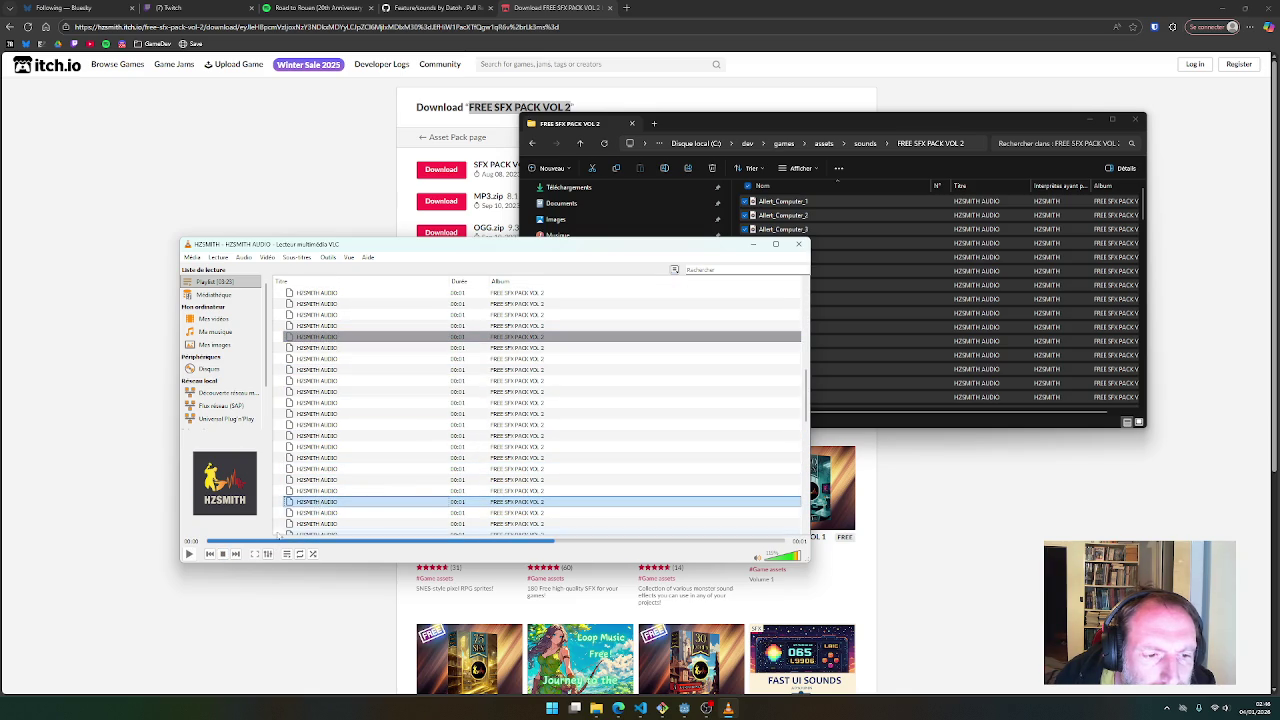
pyautogui.doubleClick(289, 502)
pyautogui.scroll(-4, 289, 500)
pyautogui.click(289, 490)
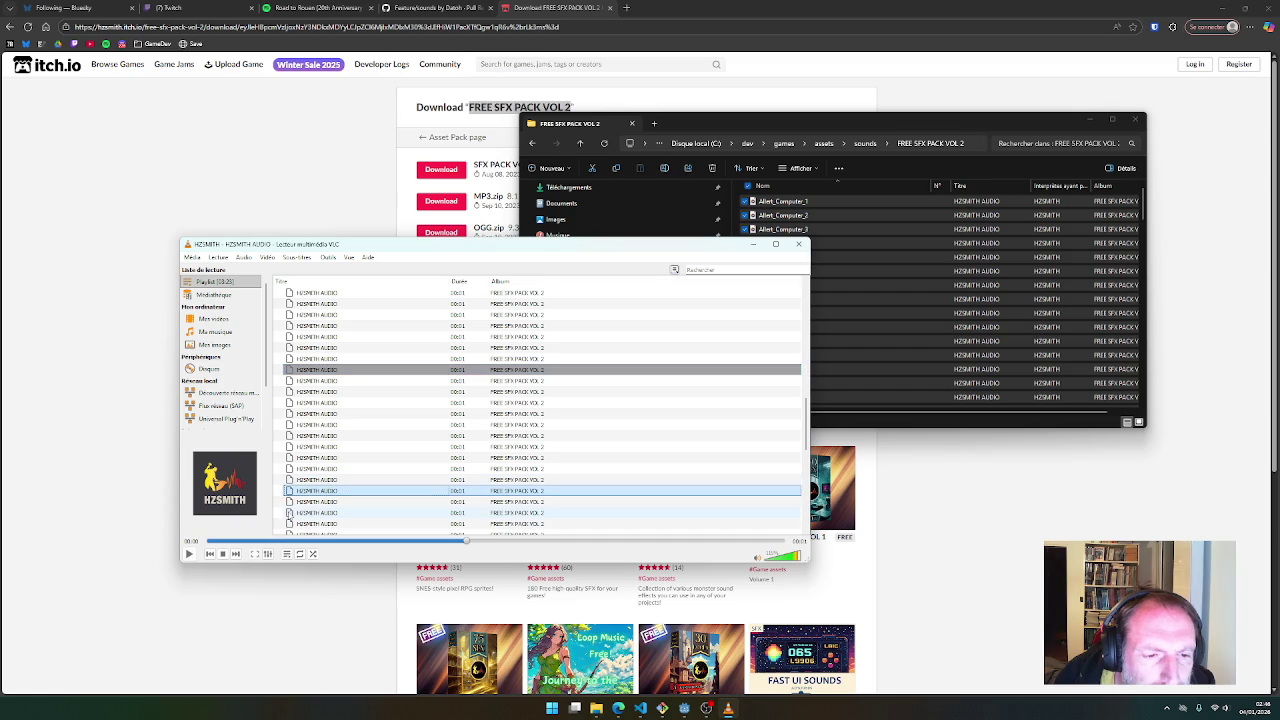
pyautogui.doubleClick(289, 490)
pyautogui.scroll(-4, 300, 495)
pyautogui.click(316, 502)
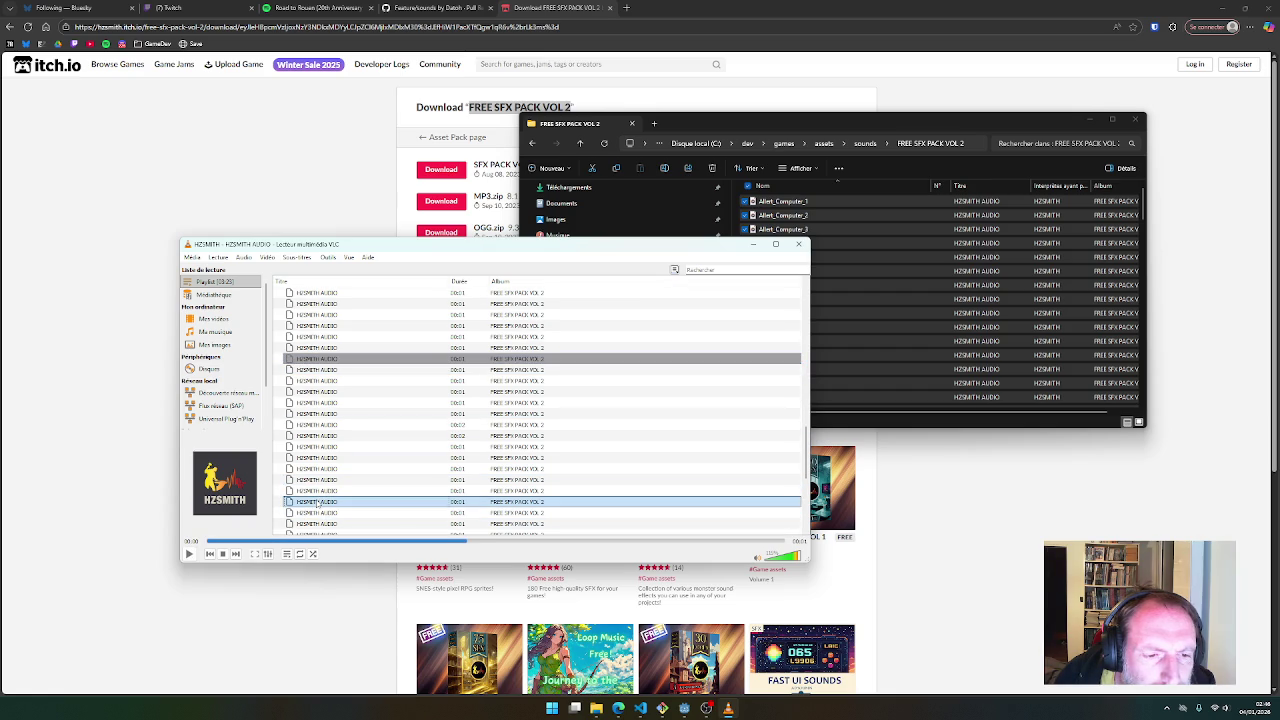
pyautogui.doubleClick(316, 502)
pyautogui.scroll(-4, 316, 502)
pyautogui.click(318, 502)
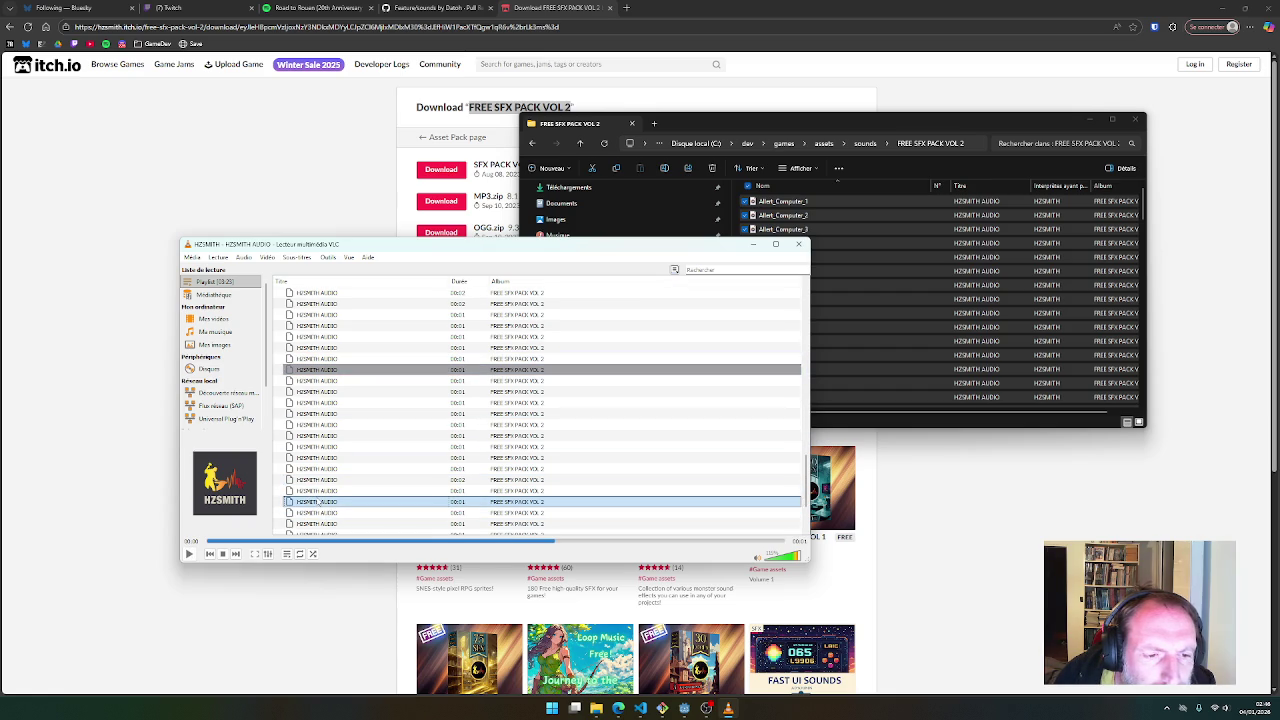
pyautogui.doubleClick(318, 502)
pyautogui.scroll(-3, 318, 500)
pyautogui.click(319, 483)
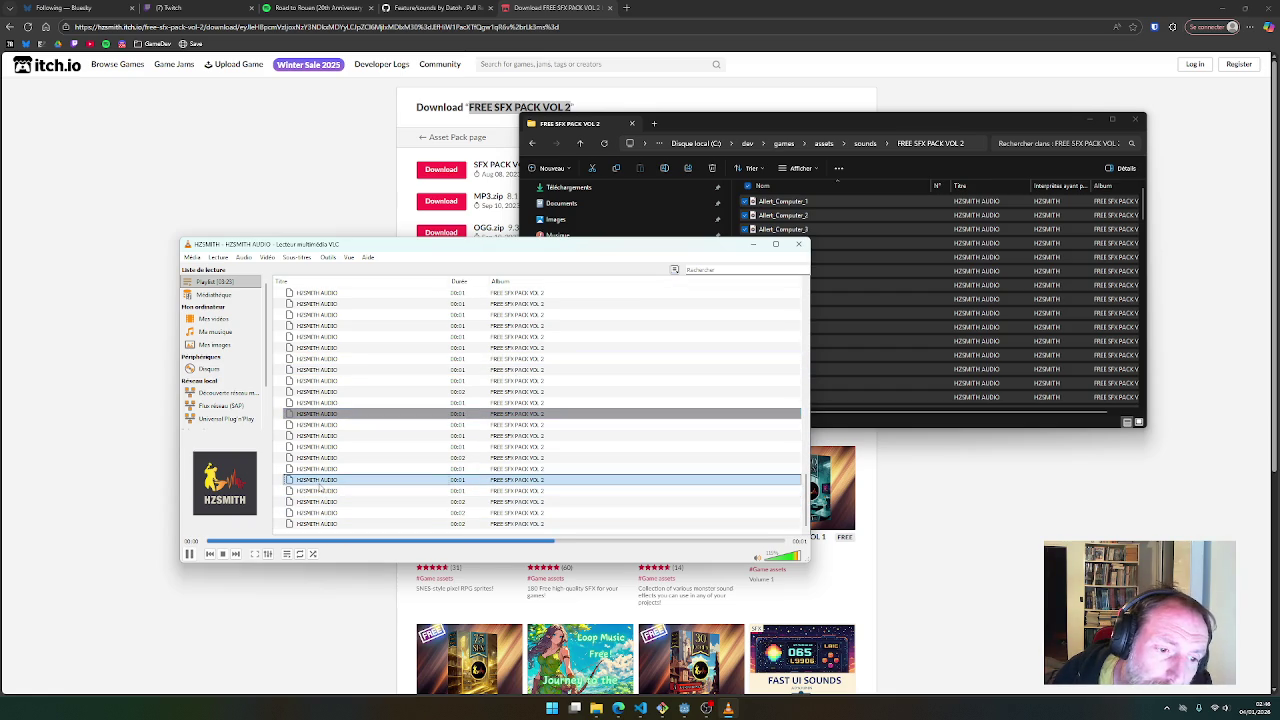
pyautogui.doubleClick(319, 483)
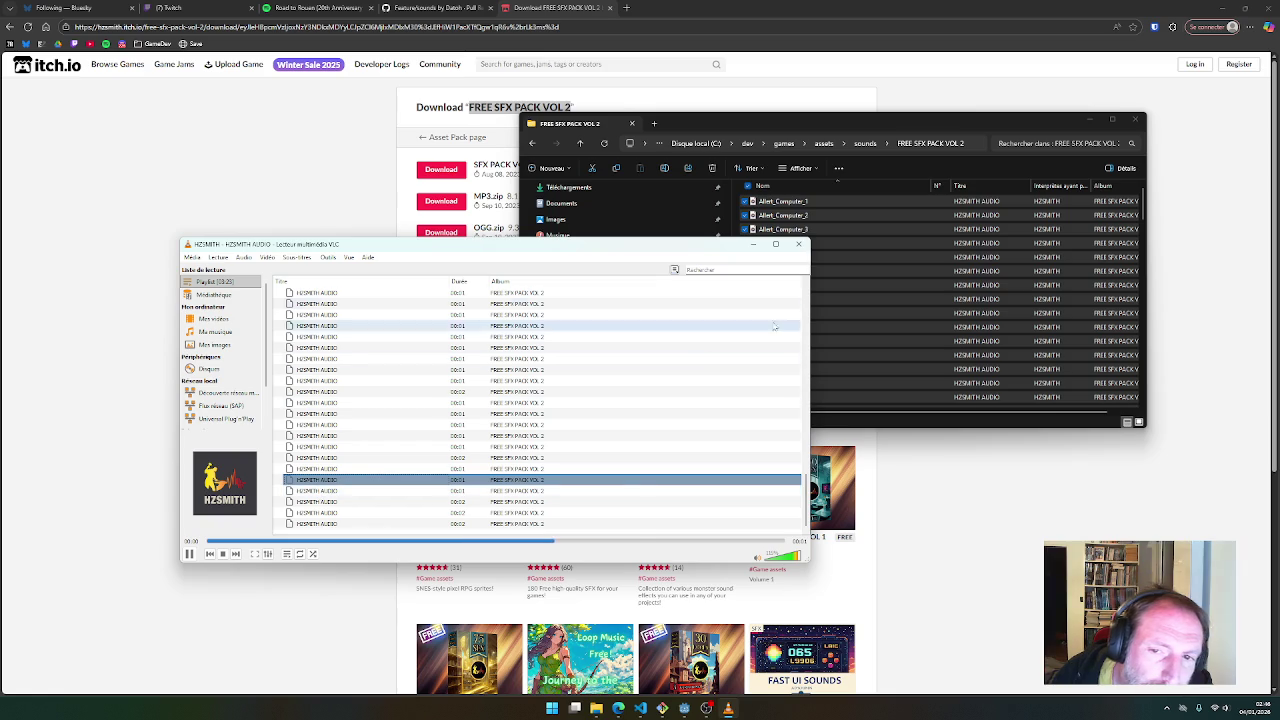
pyautogui.hotkey('alt', 'F4')
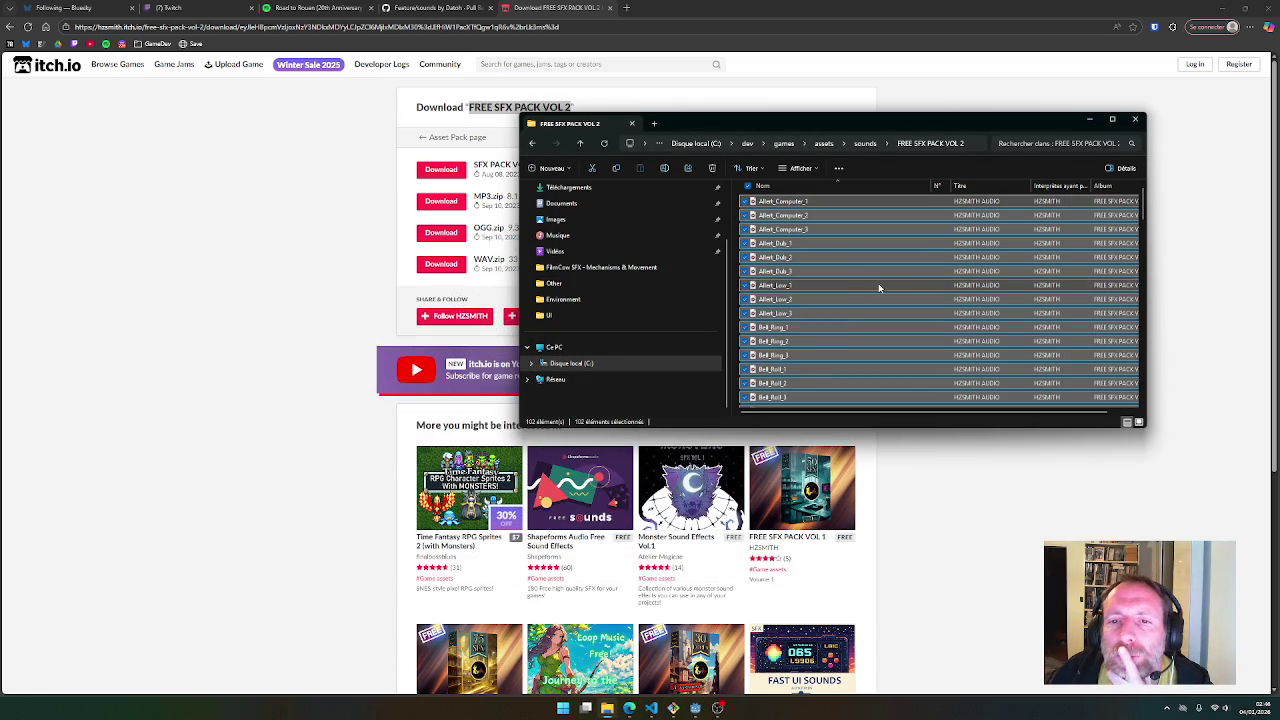
# View the enlarged track-list image on the FREE SFX PACK VOL 1 itch.io page, then close that page
pyautogui.click(1012, 518)
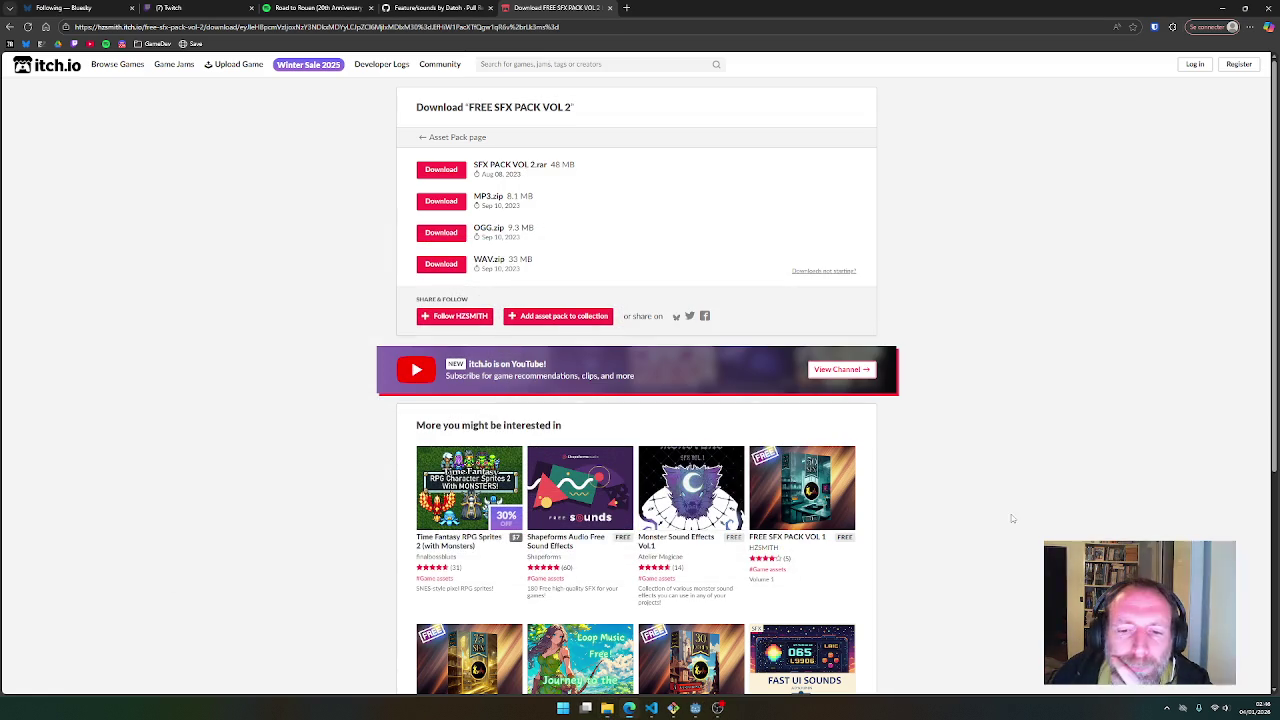
pyautogui.click(788, 533)
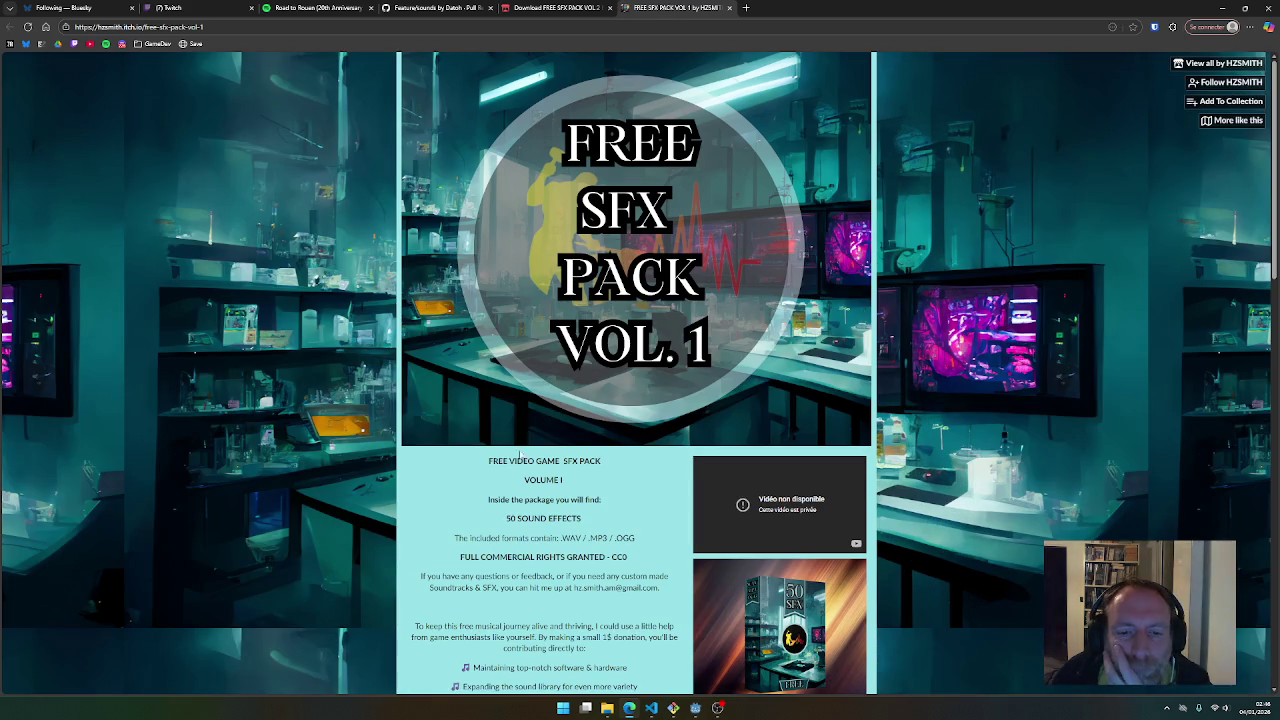
pyautogui.scroll(-3, 515, 446)
pyautogui.click(766, 466)
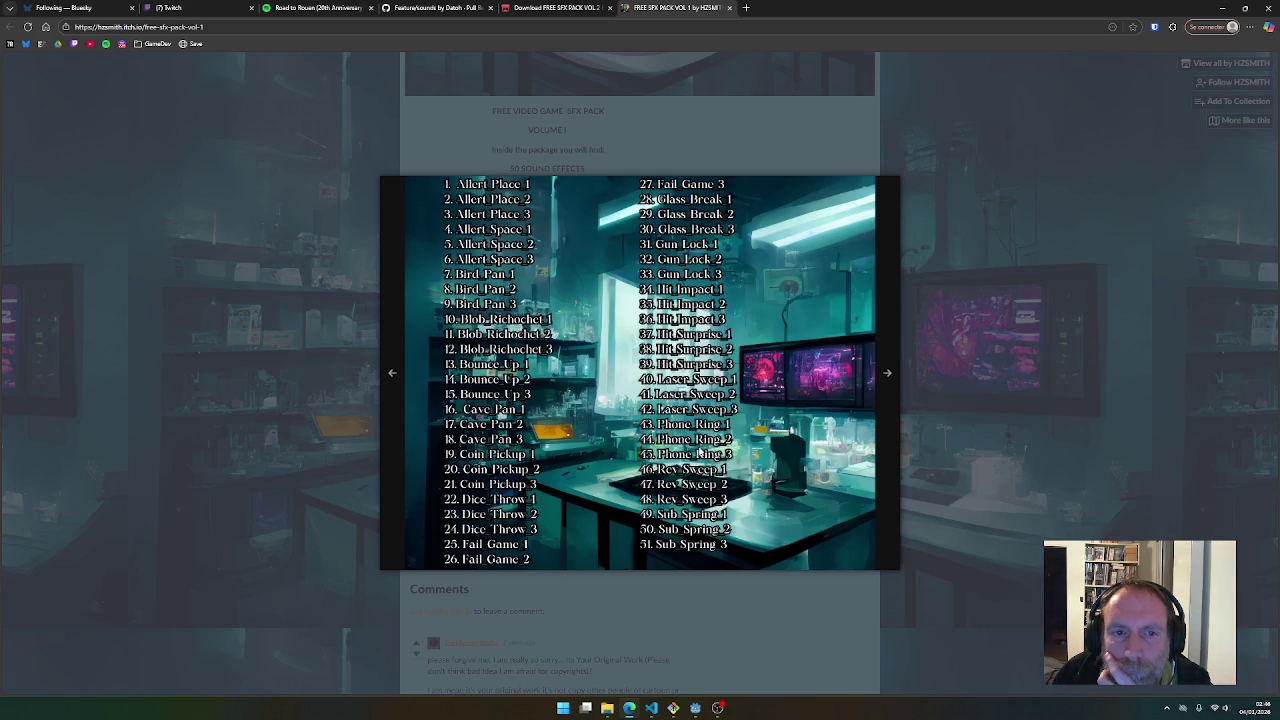
pyautogui.click(1188, 110)
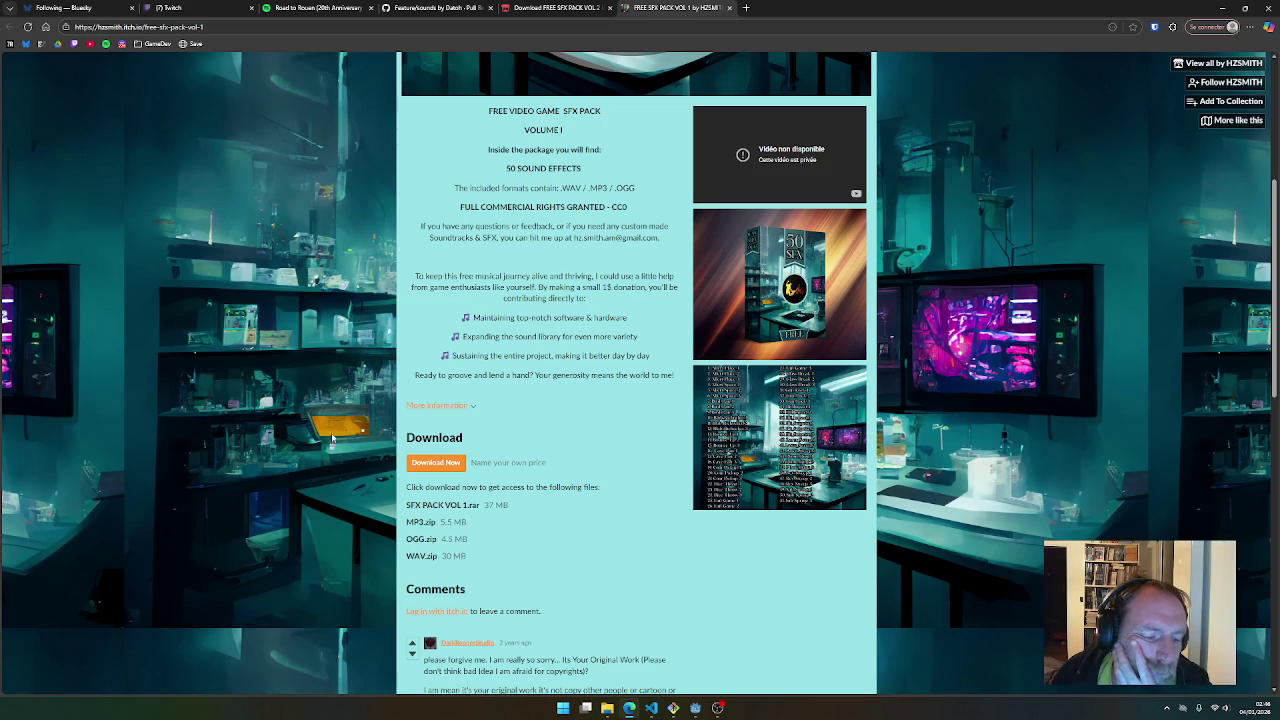
pyautogui.click(729, 7)
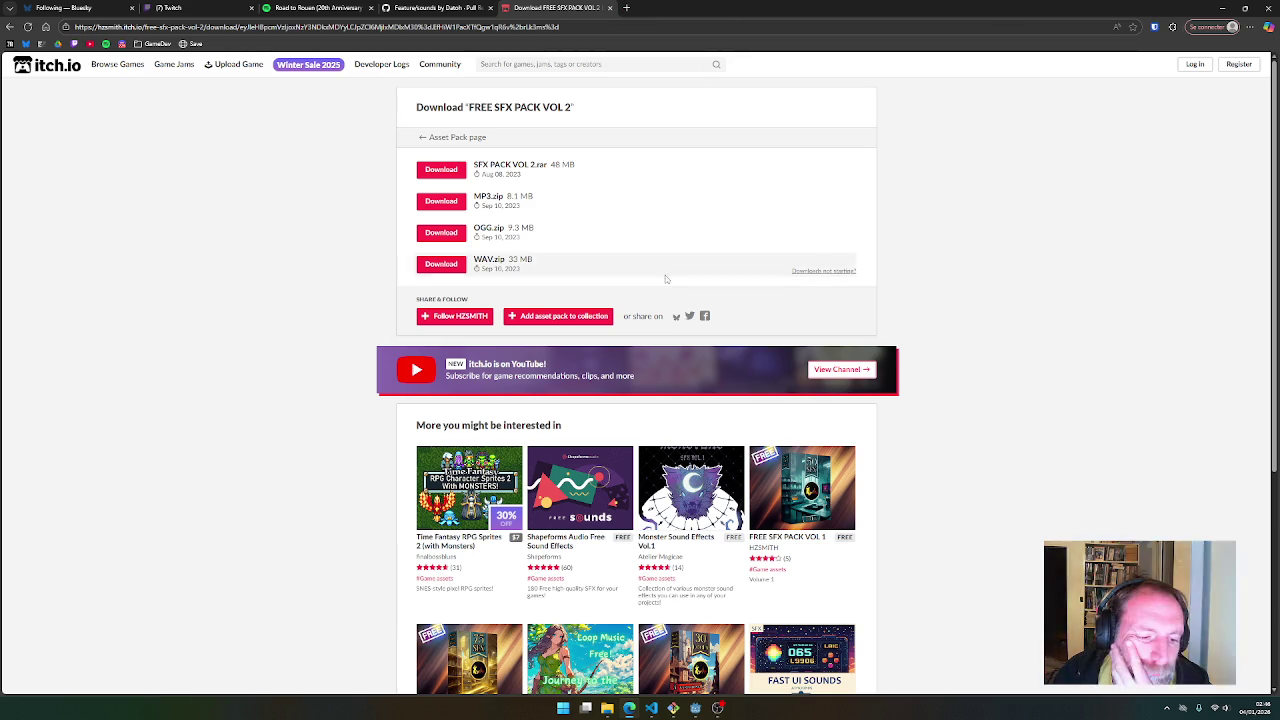
pyautogui.click(651, 708)
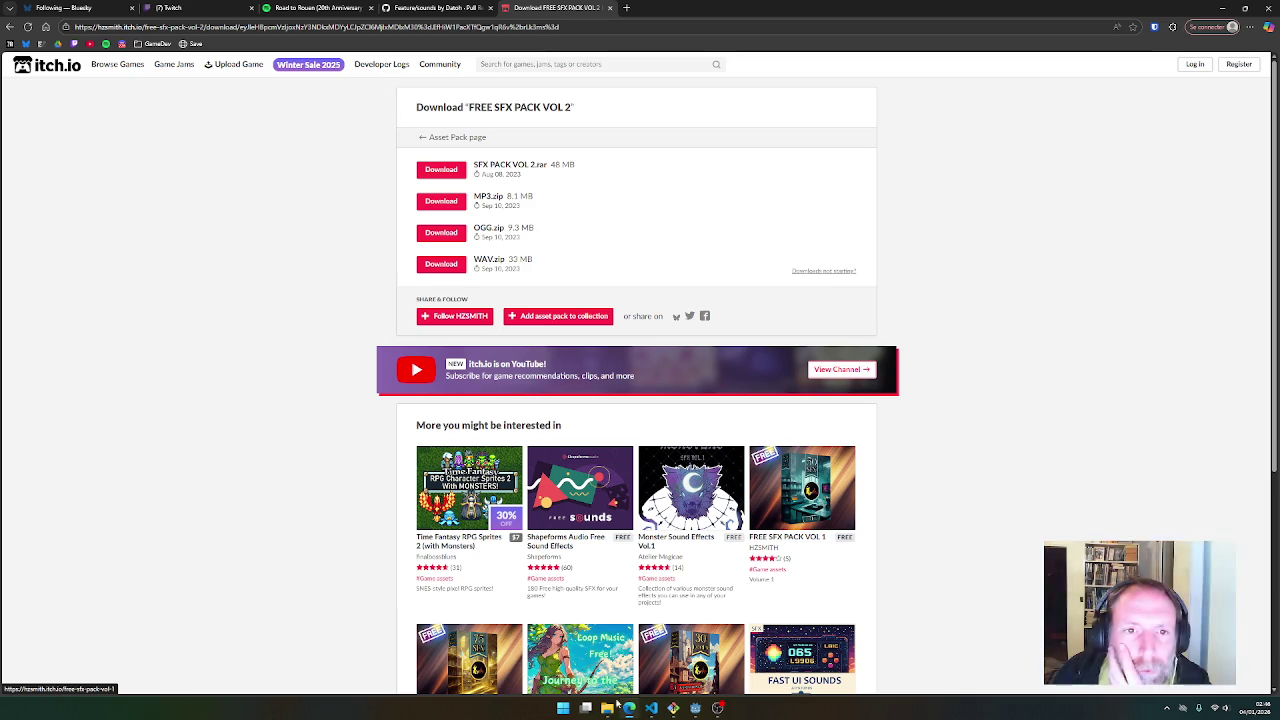
# Read the Feature/sounds PR's critical comment about the missing umbrella close 1.wav preload
pyautogui.click(629, 708)
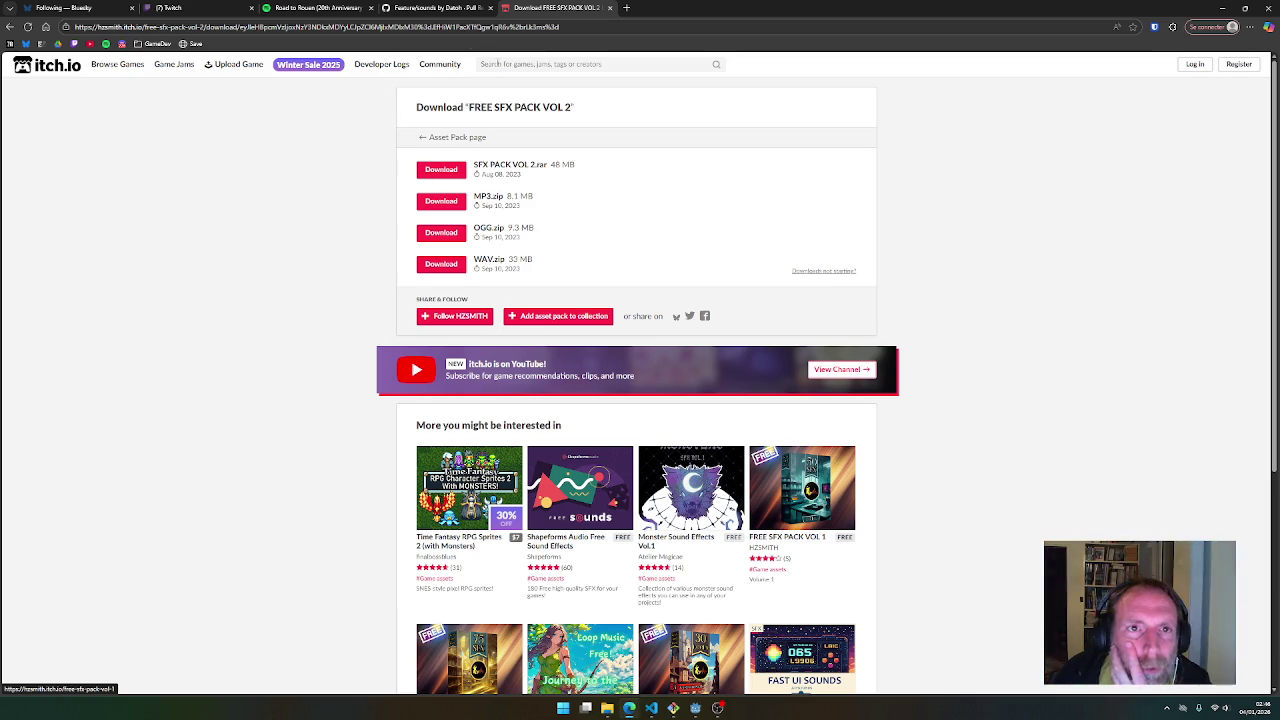
pyautogui.click(433, 15)
pyautogui.scroll(-8, 447, 420)
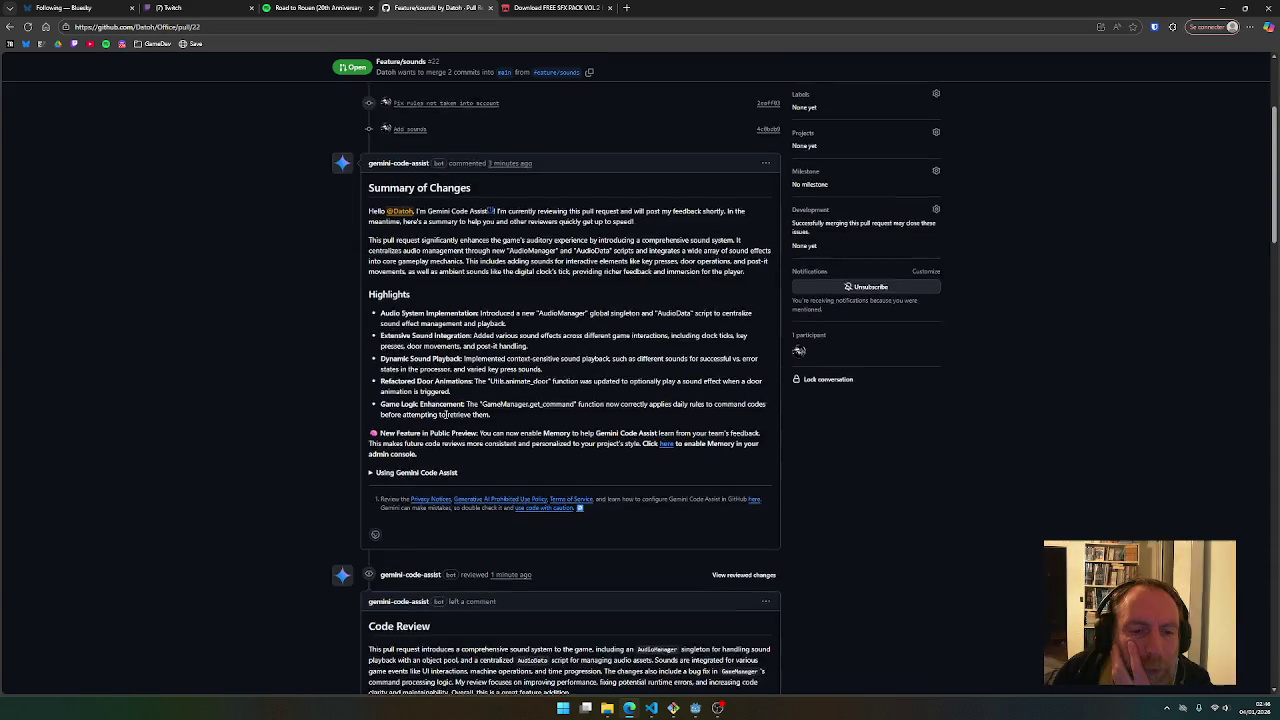
pyautogui.scroll(-3, 447, 420)
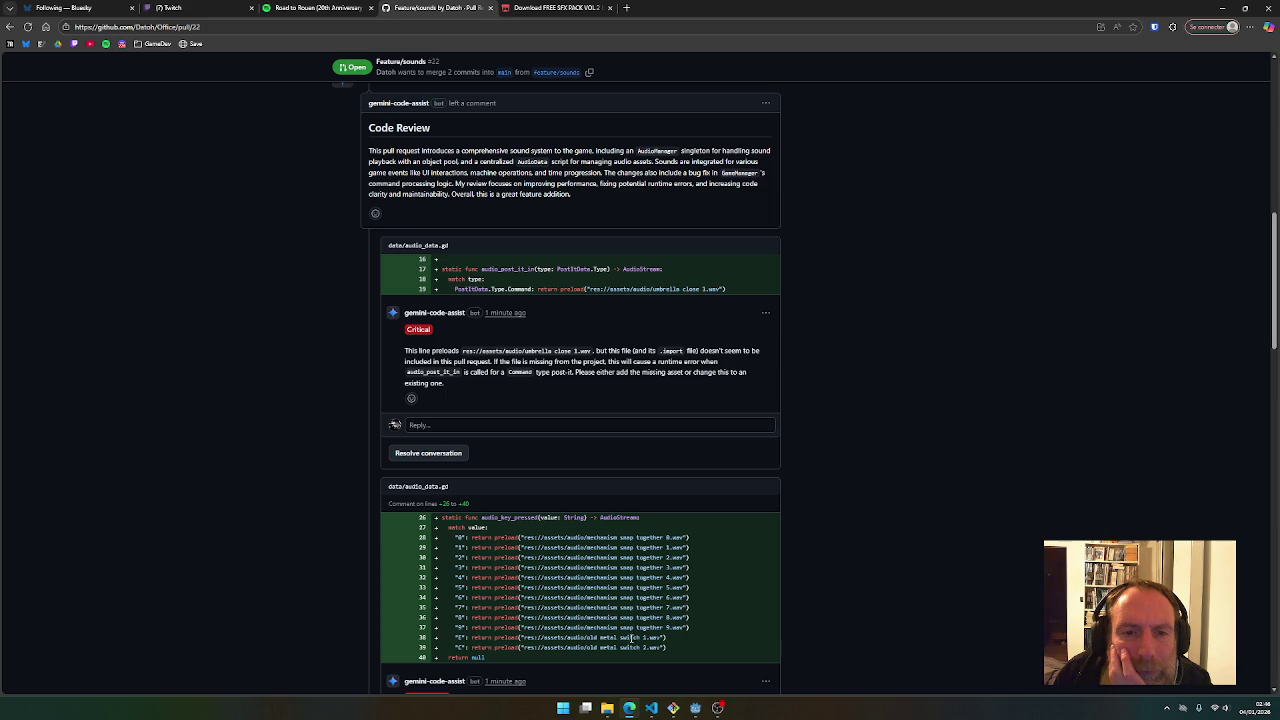
pyautogui.click(695, 708)
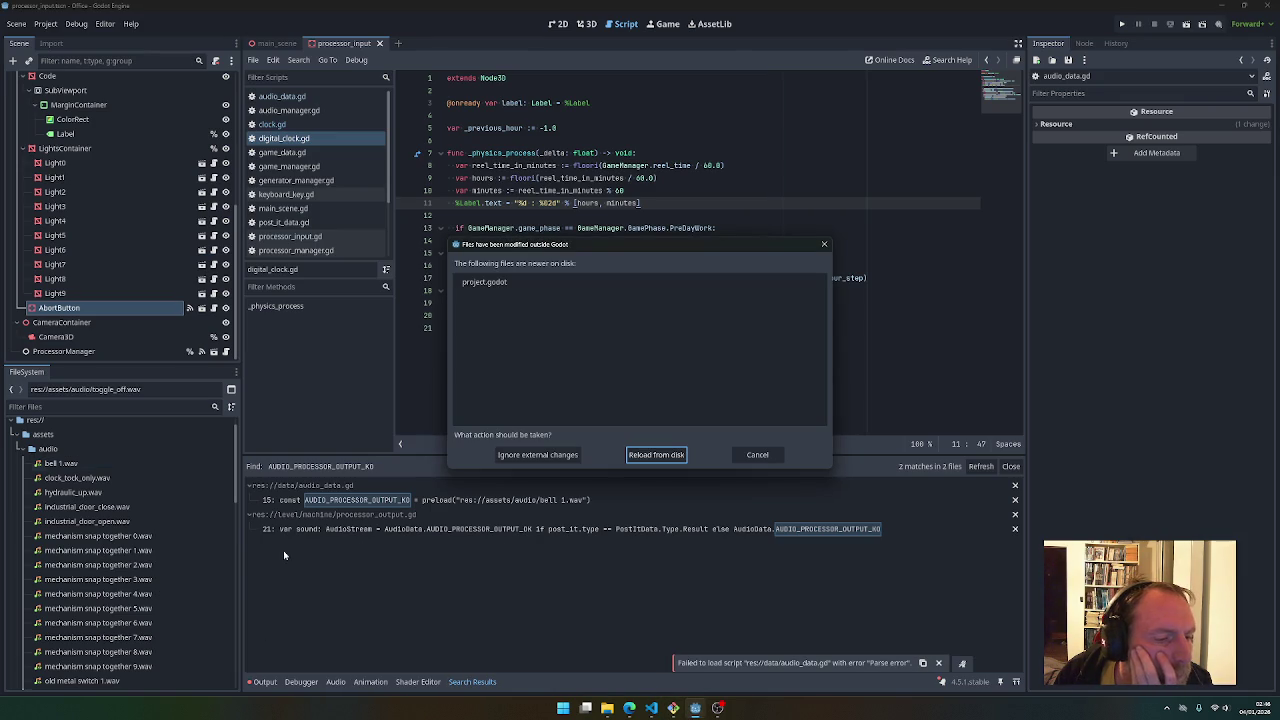
# Reload the project files that changed outside Godot from disk
pyautogui.click(656, 454)
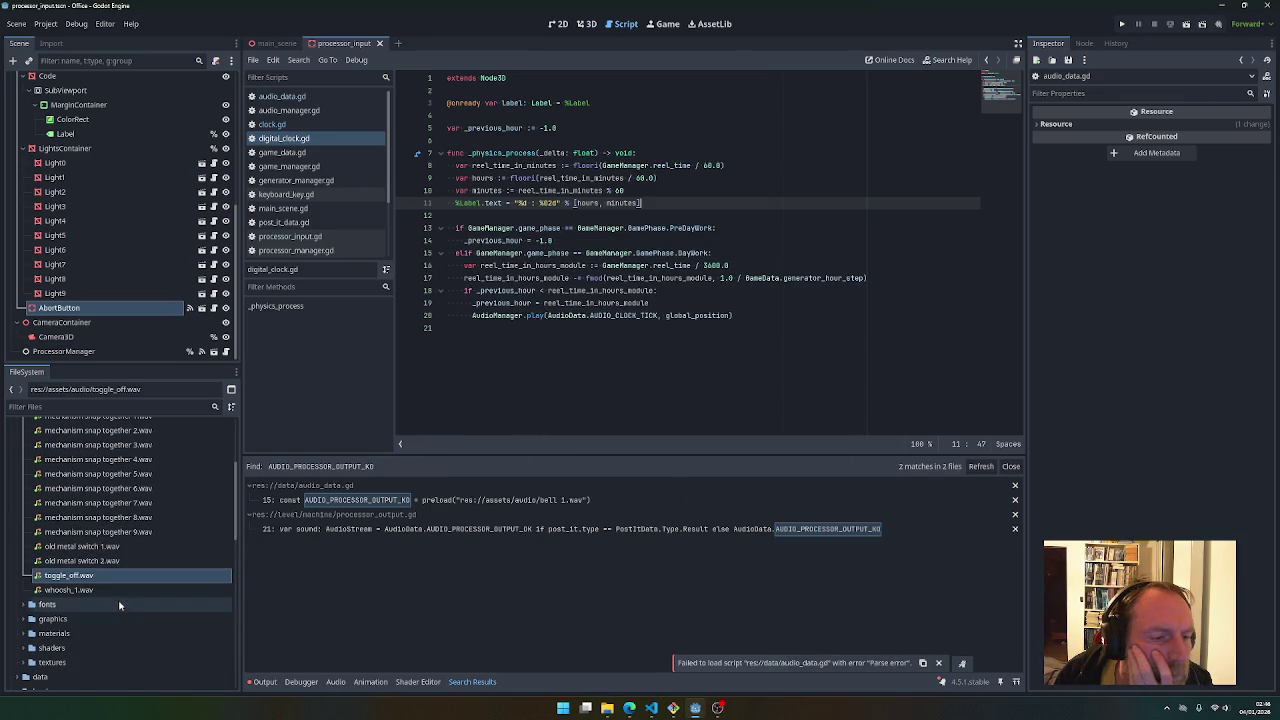
pyautogui.scroll(3, 95, 595)
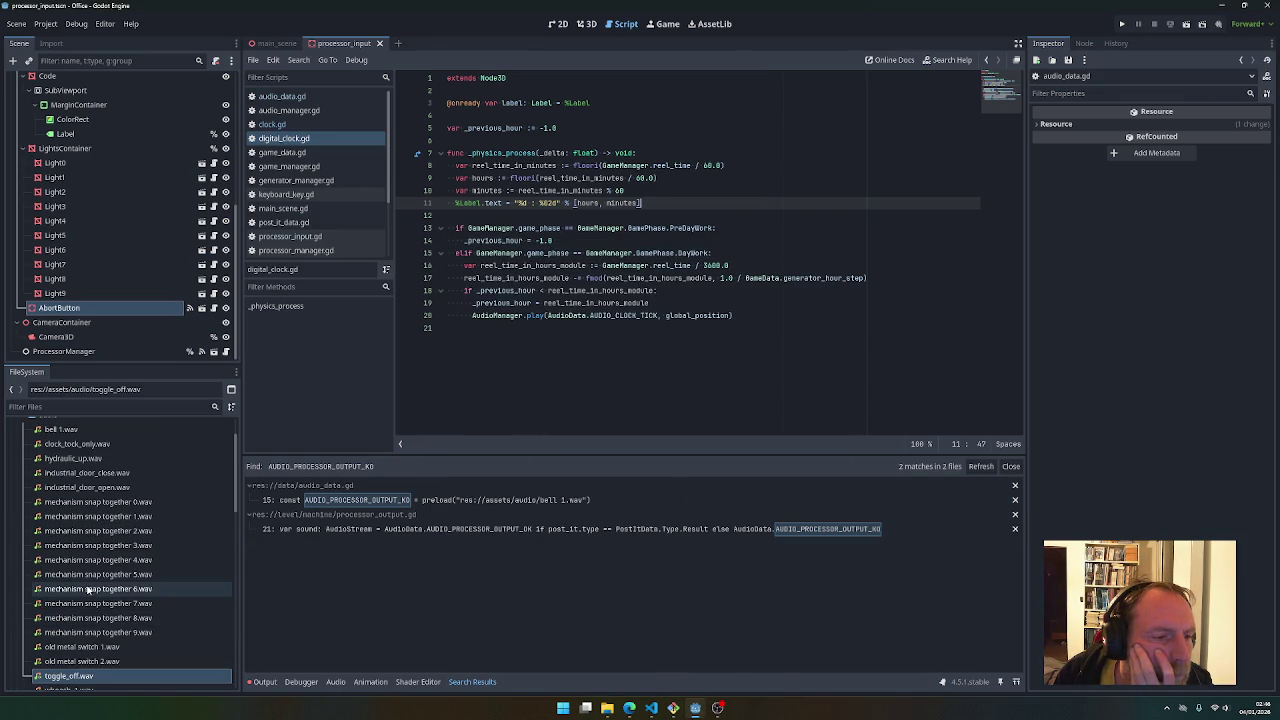
pyautogui.scroll(3, 90, 590)
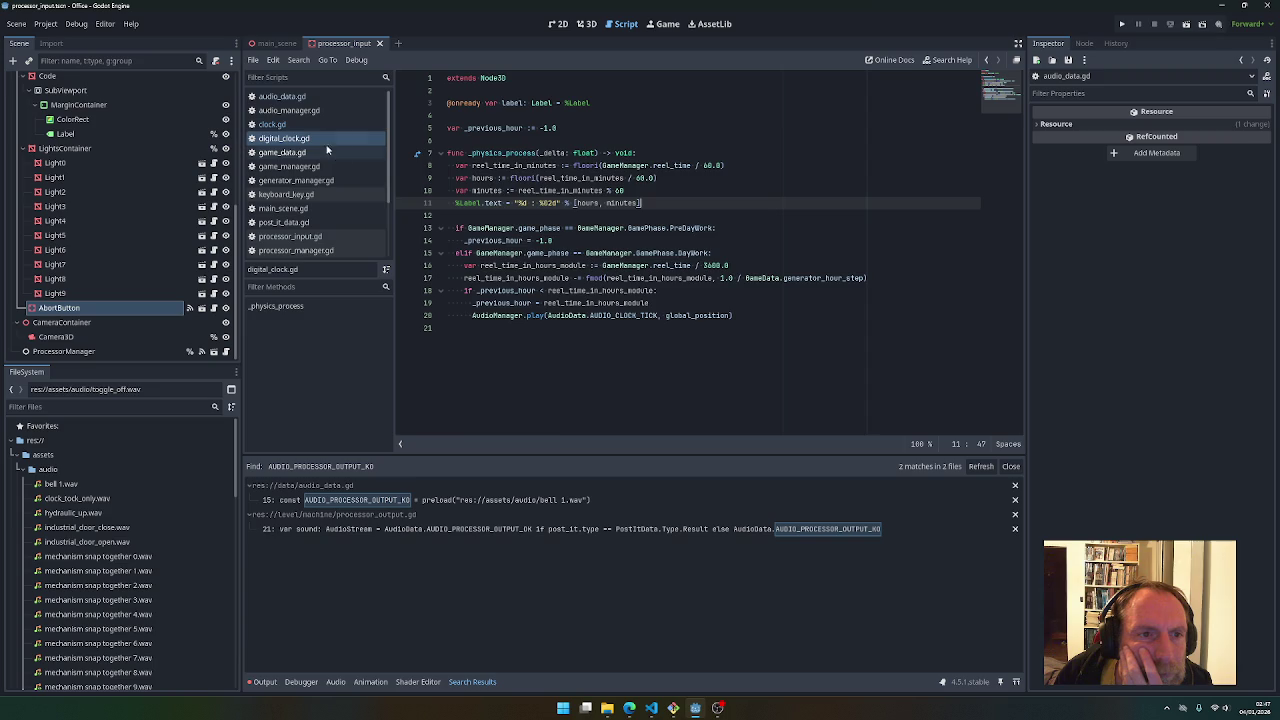
# Open audio_data.gd and inspect line 19's error that umbrella close 1.wav does not exist
pyautogui.click(285, 96)
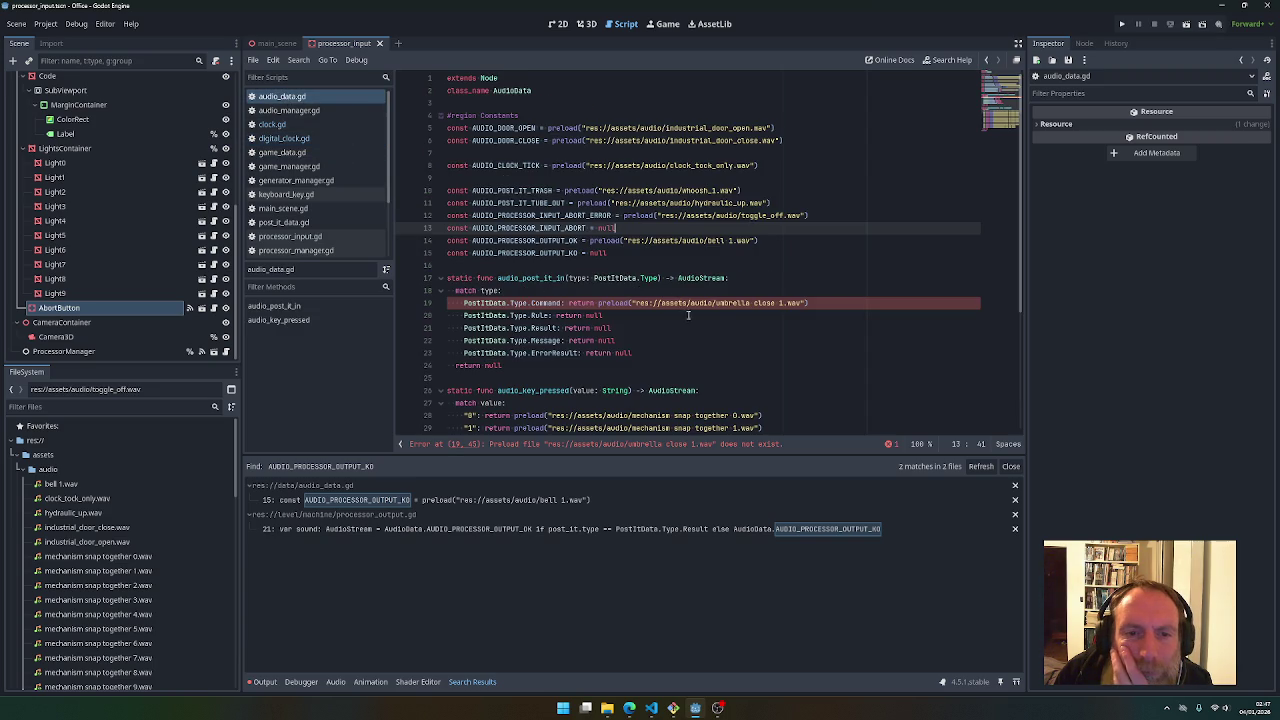
pyautogui.scroll(-3, 692, 330)
pyautogui.moveTo(697, 338)
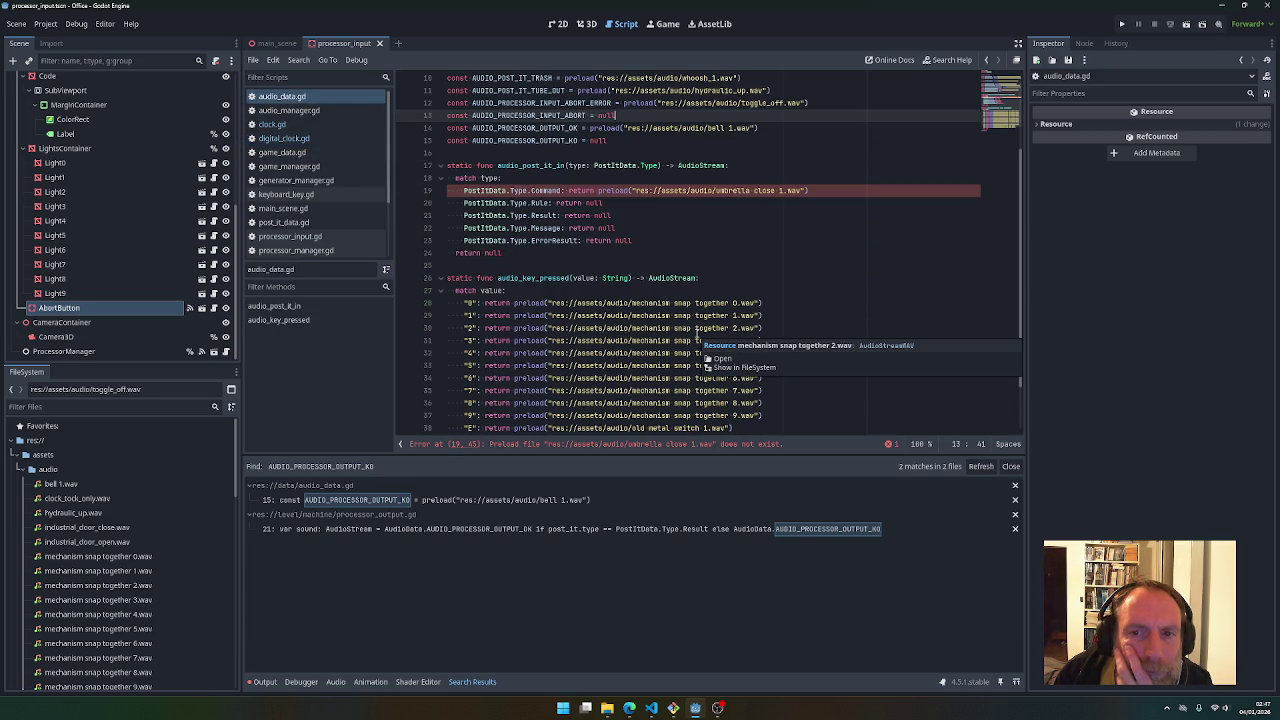
pyautogui.scroll(-3, 165, 495)
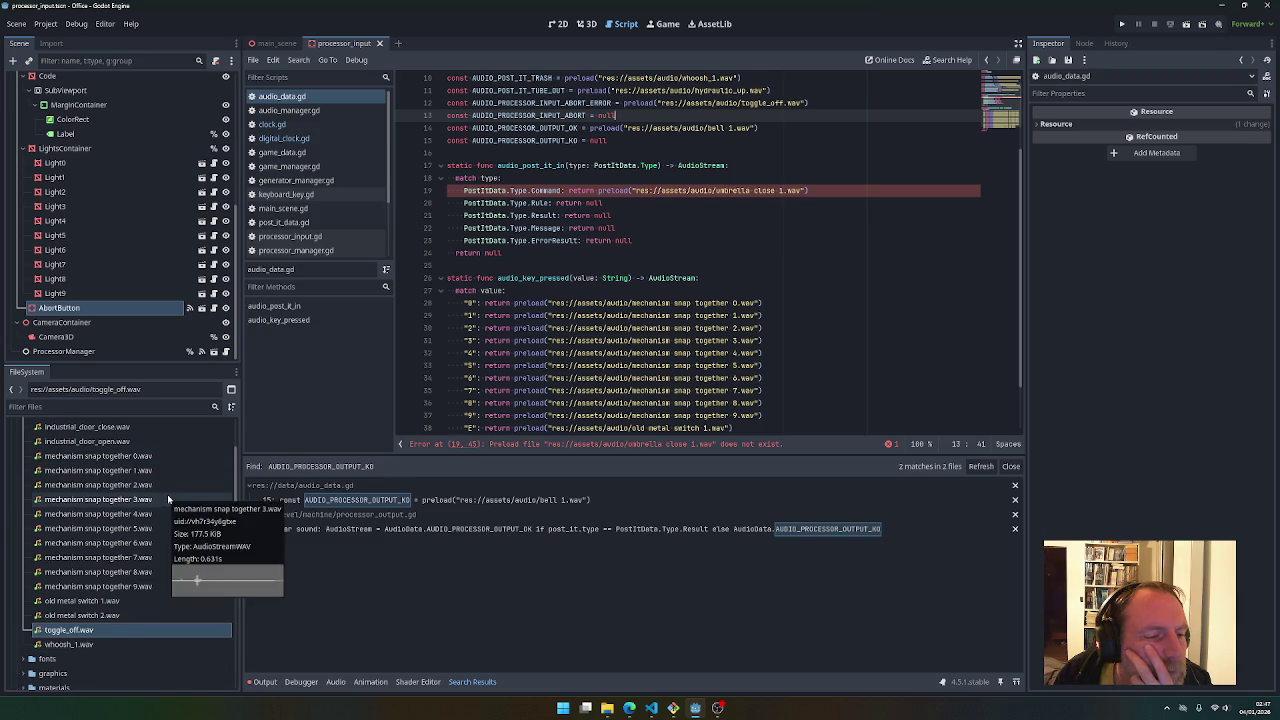
pyautogui.scroll(3, 167, 494)
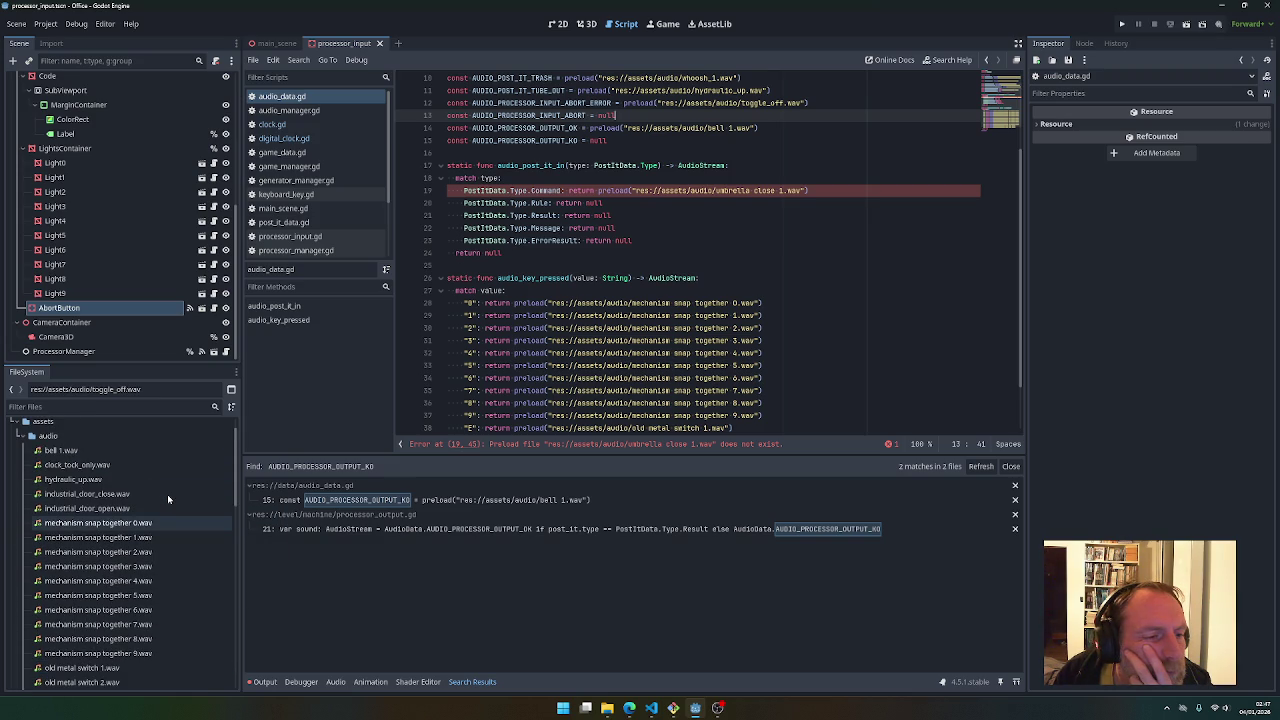
pyautogui.scroll(-2, 167, 494)
pyautogui.scroll(-1, 167, 494)
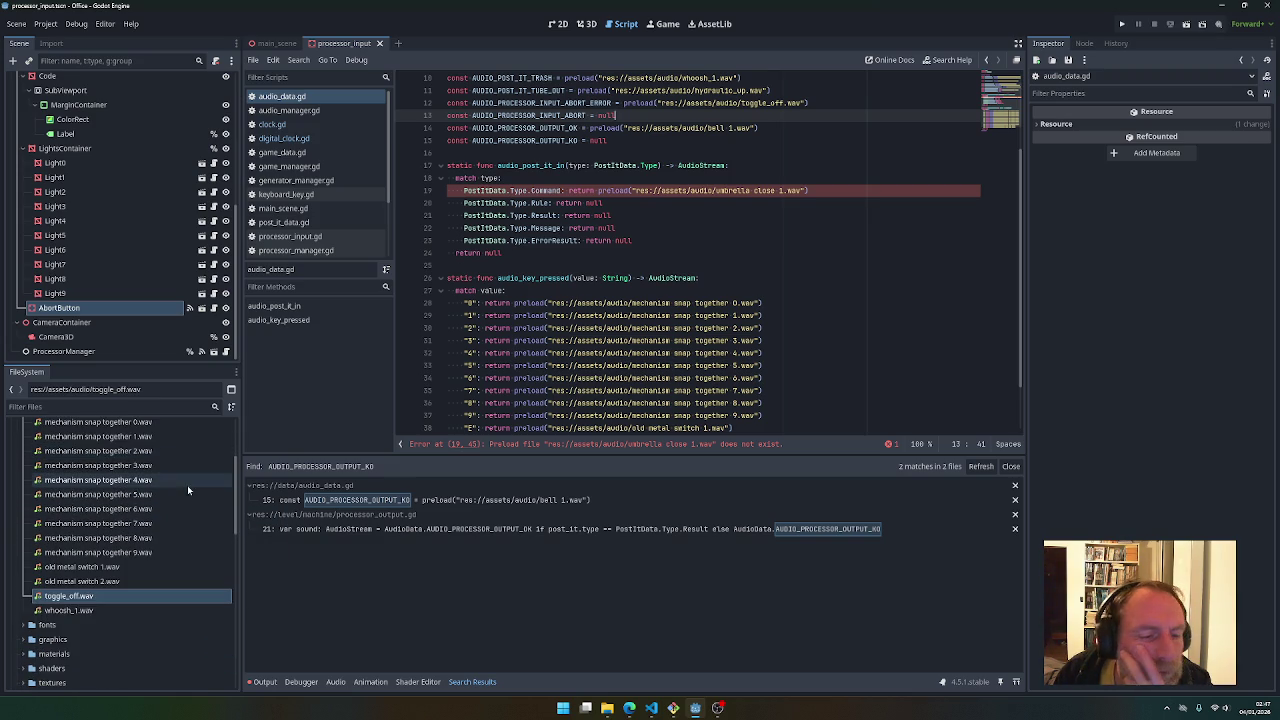
# Copy umbrella close 1.wav from FilmCow SFX - Mechanisms & Movement into res://assets/audio
pyautogui.click(605, 712)
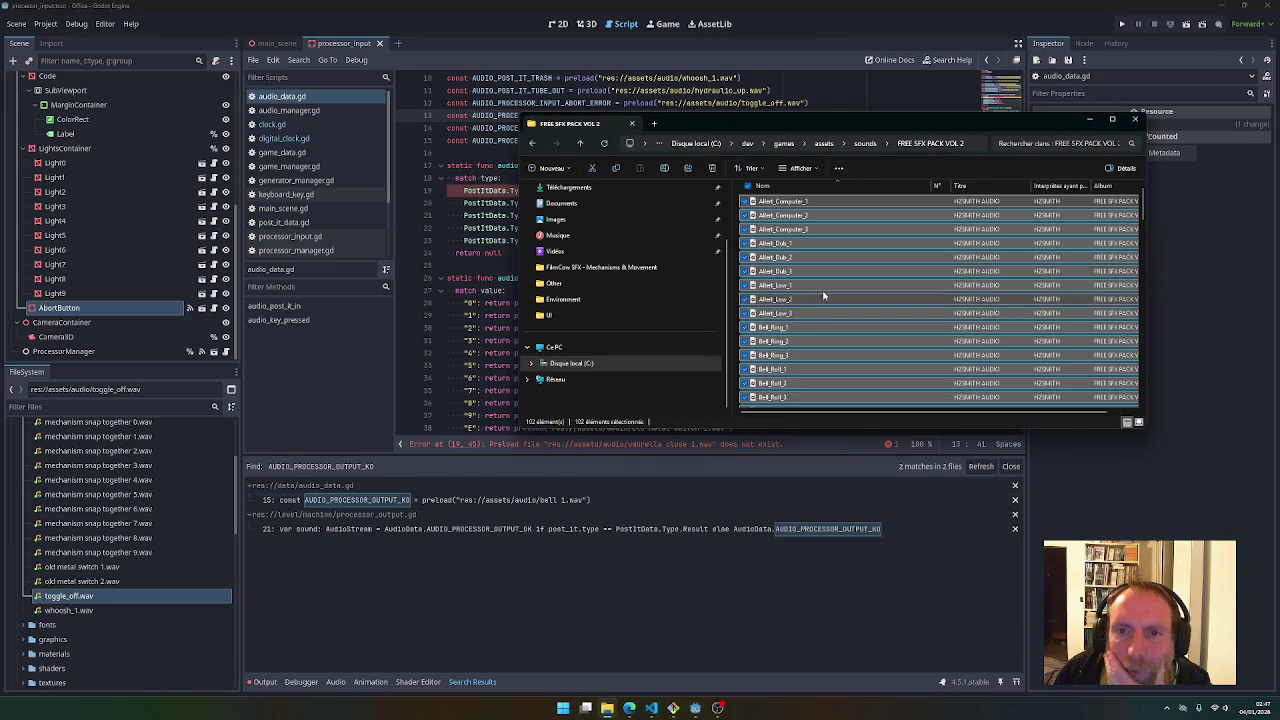
pyautogui.click(824, 143)
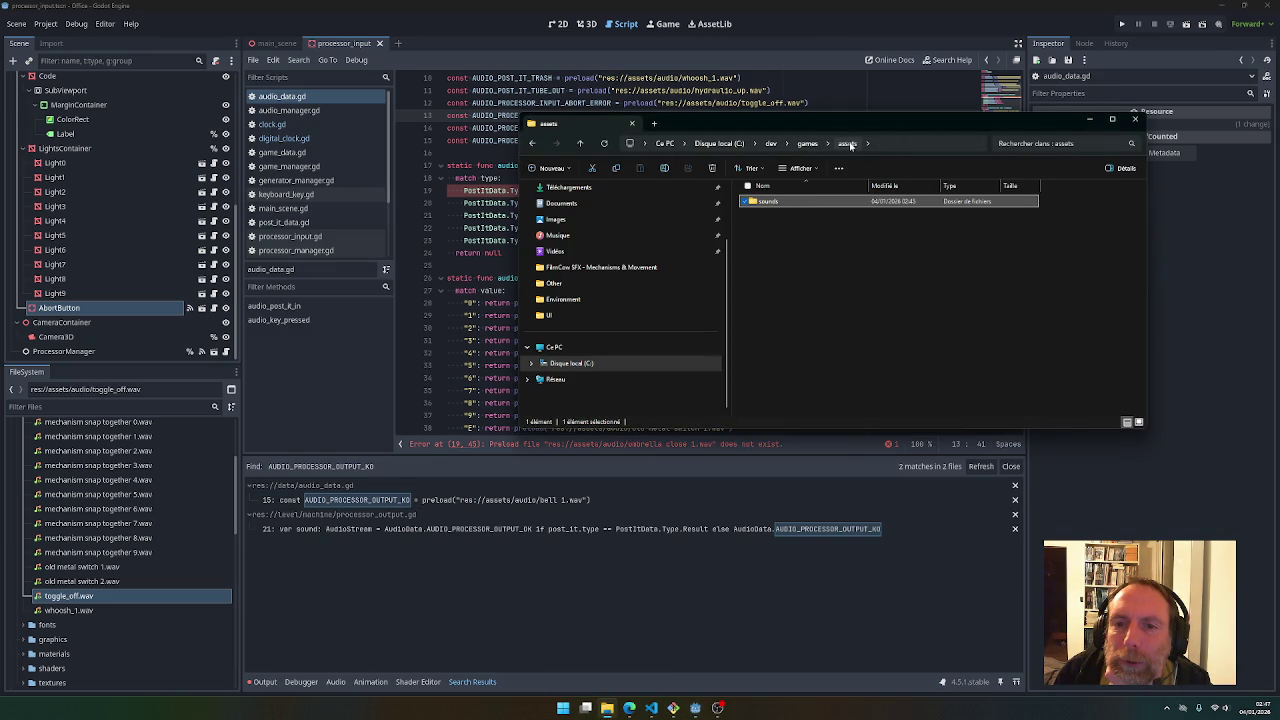
pyautogui.doubleClick(774, 201)
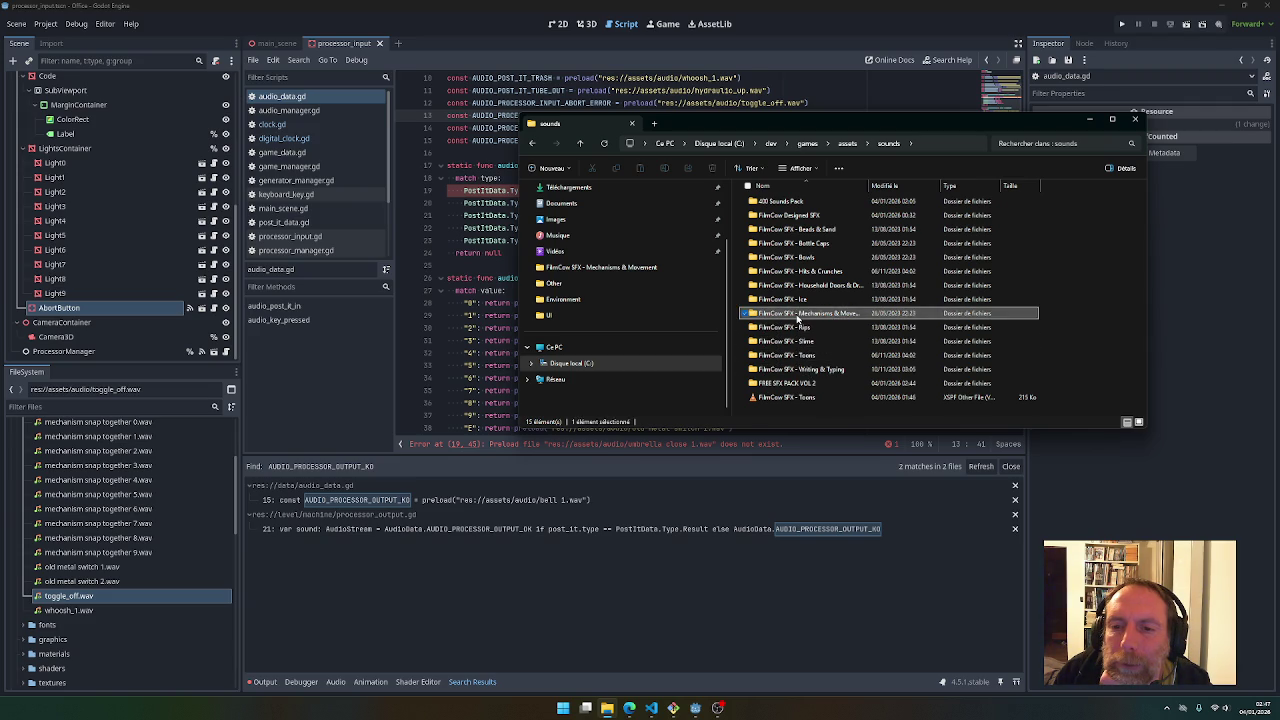
pyautogui.doubleClick(800, 313)
pyautogui.click(804, 358)
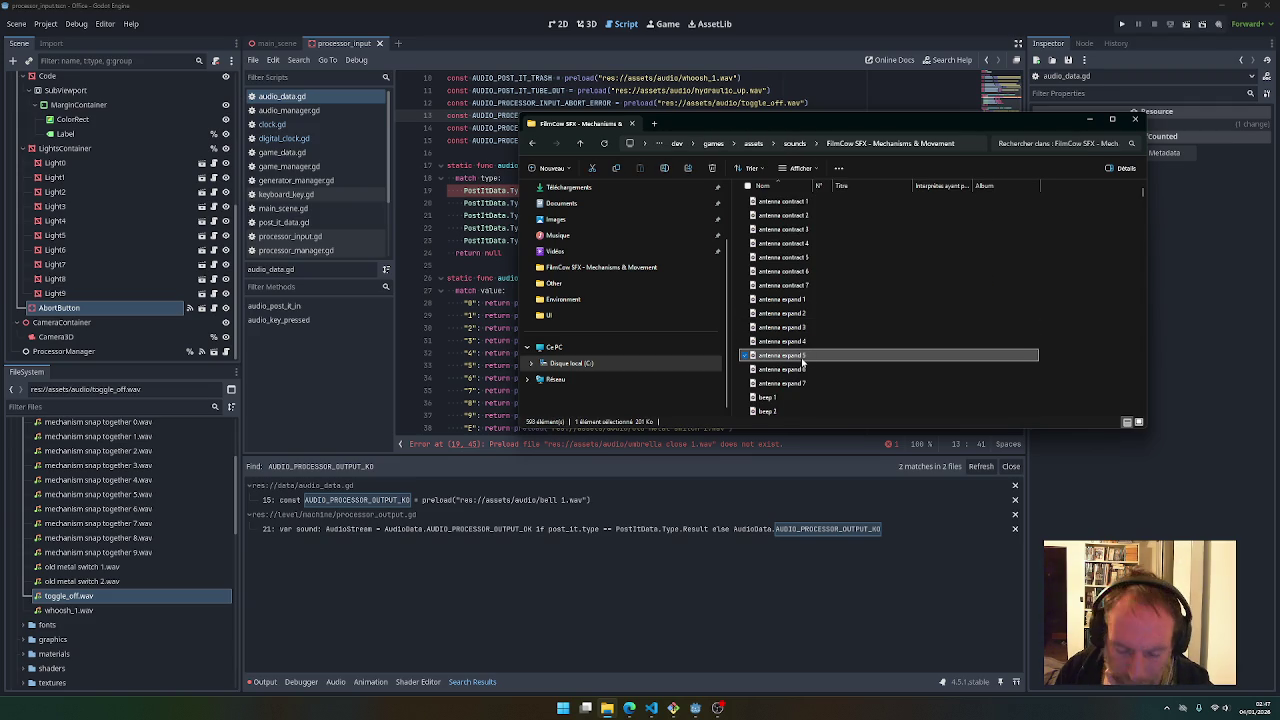
pyautogui.press('u')
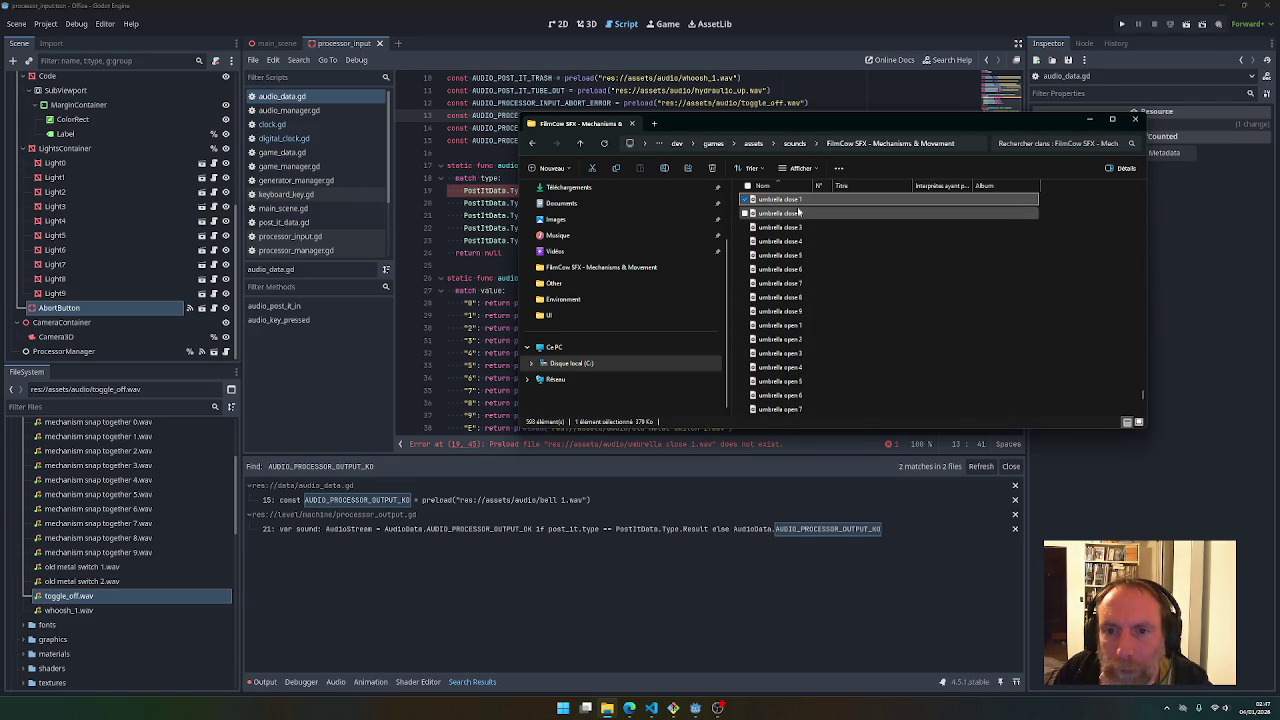
pyautogui.moveTo(147, 488); pyautogui.dragTo(140, 486)
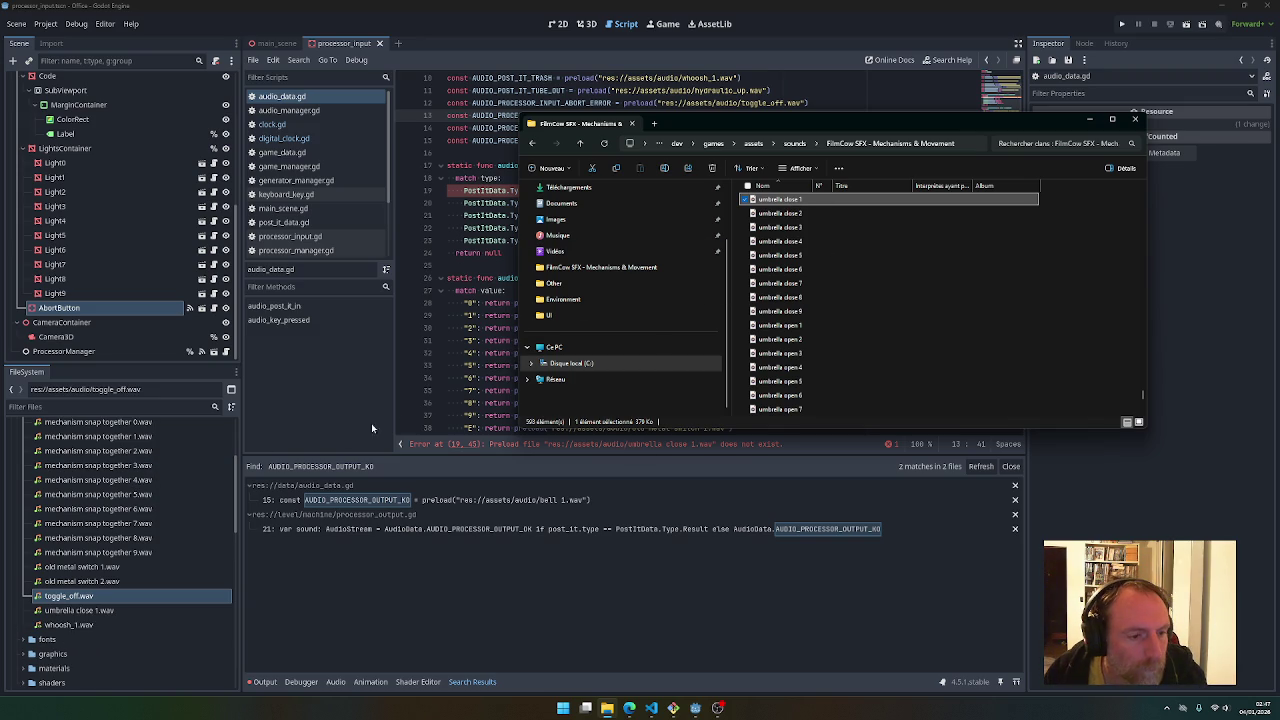
pyautogui.click(490, 280)
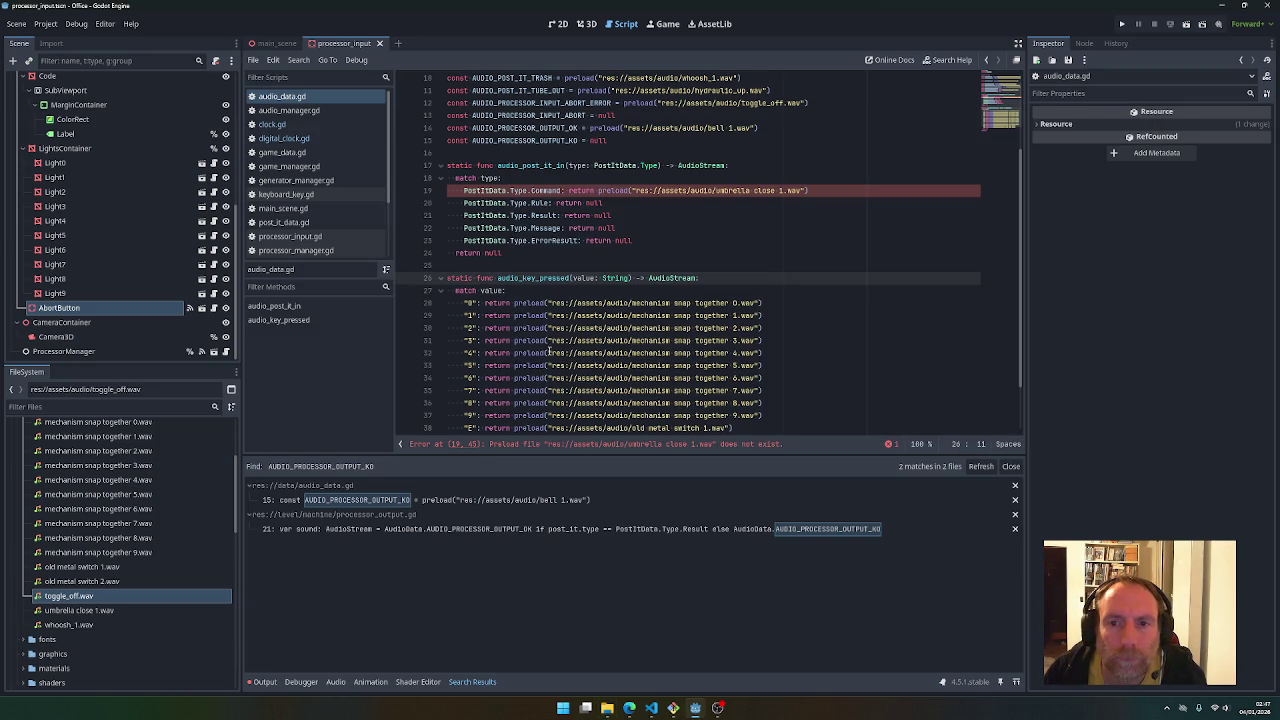
# Test-run the game to Day 1, stop it with F8, and go to Git Bash
pyautogui.click(679, 245)
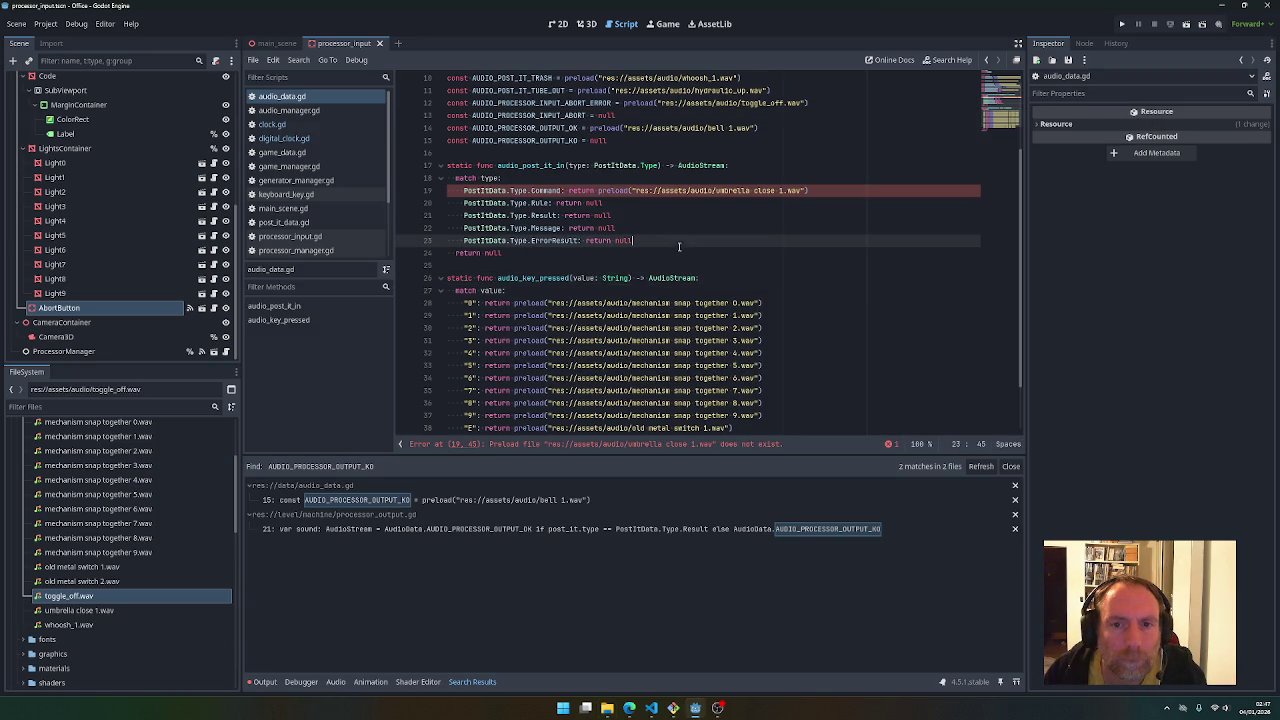
pyautogui.moveTo(655, 190)
pyautogui.click(722, 182)
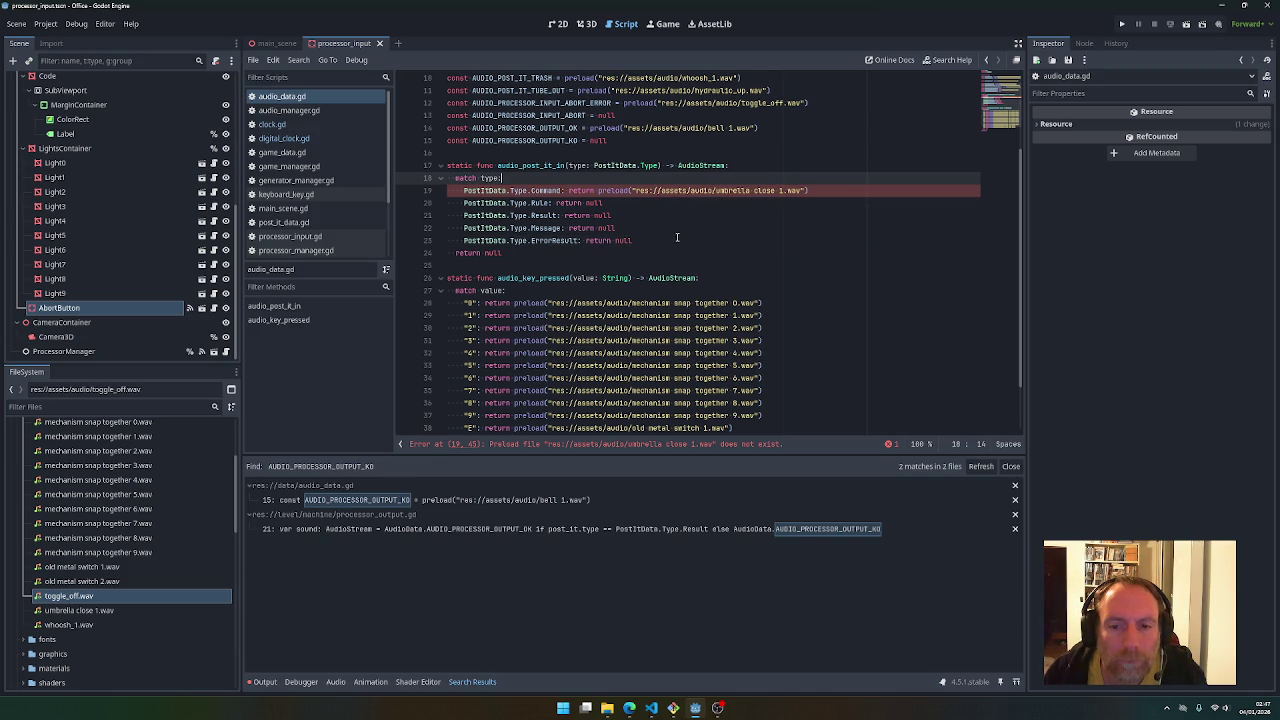
pyautogui.click(1124, 25)
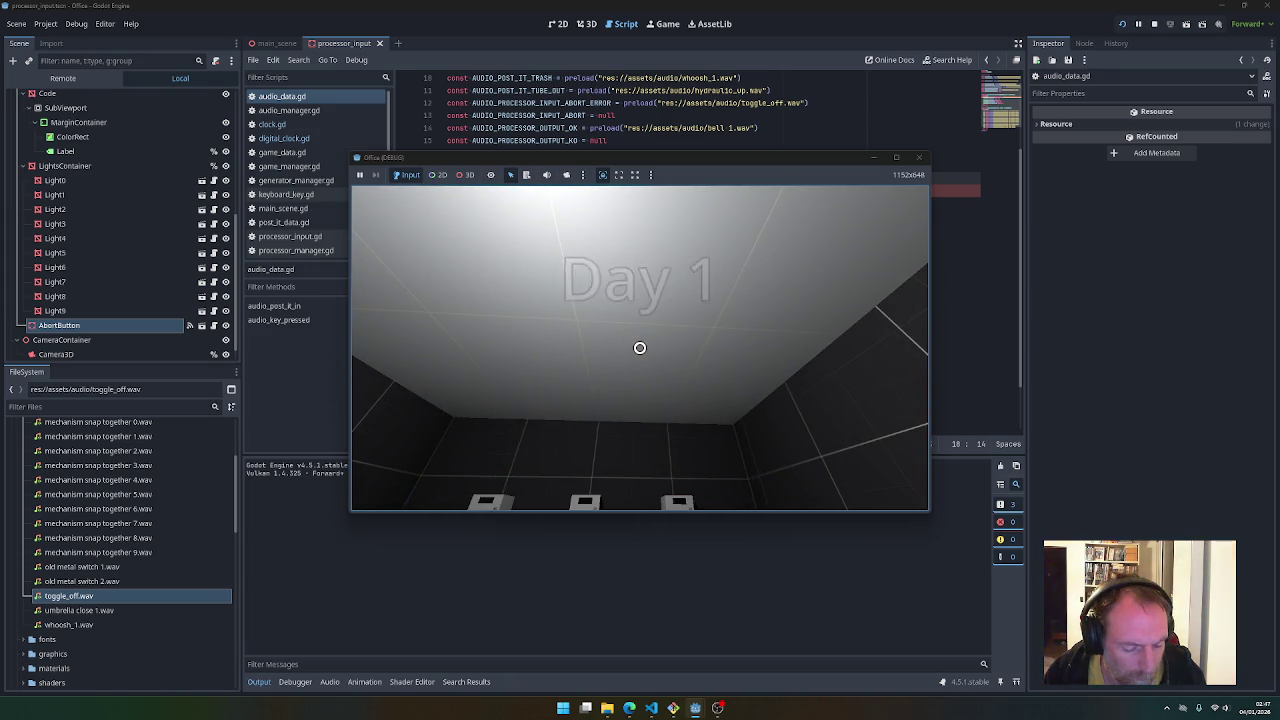
pyautogui.press('F8')
pyautogui.moveTo(597, 382)
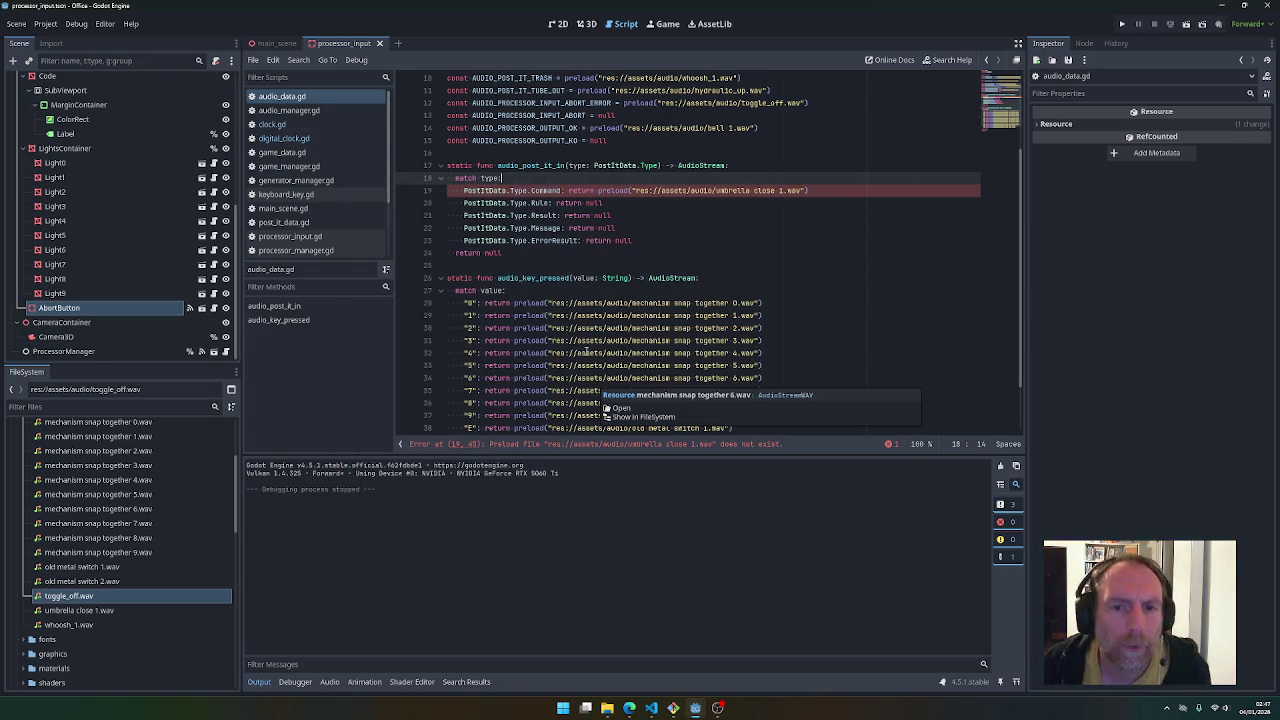
pyautogui.click(580, 328)
pyautogui.click(673, 708)
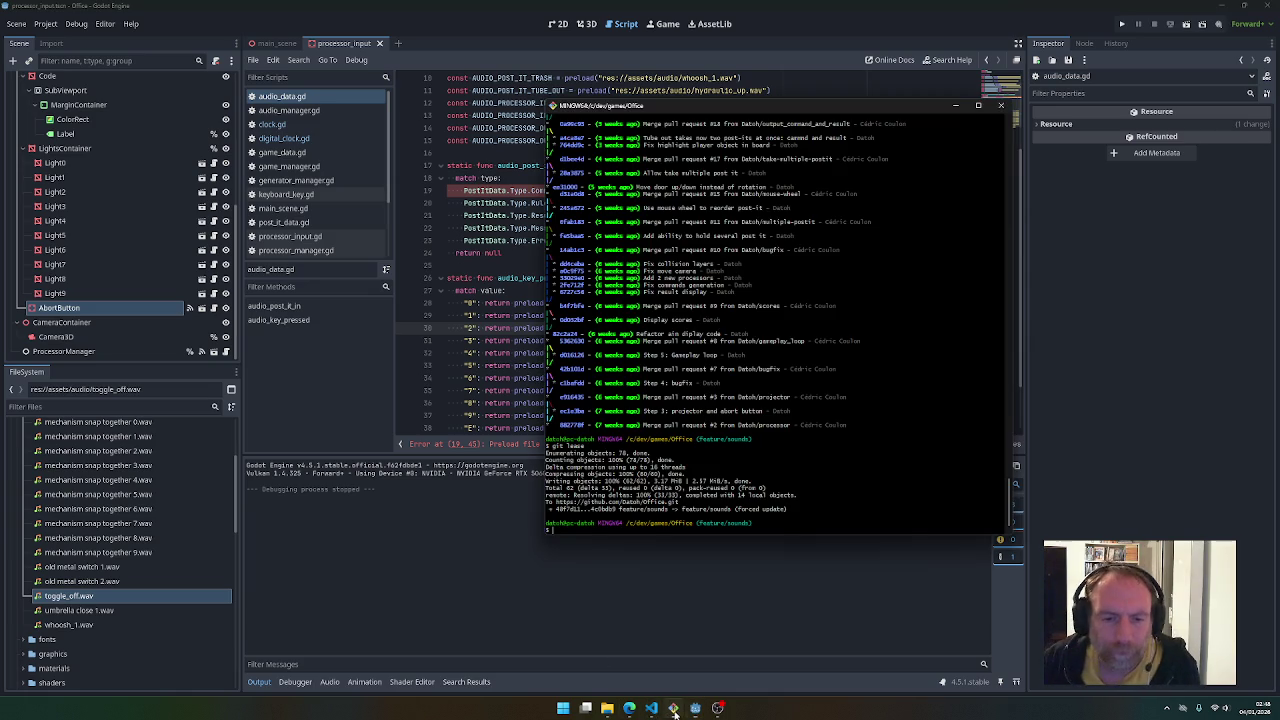
# Return to PR #22's conversation and scroll down toward the High Priority comment
pyautogui.click(628, 708)
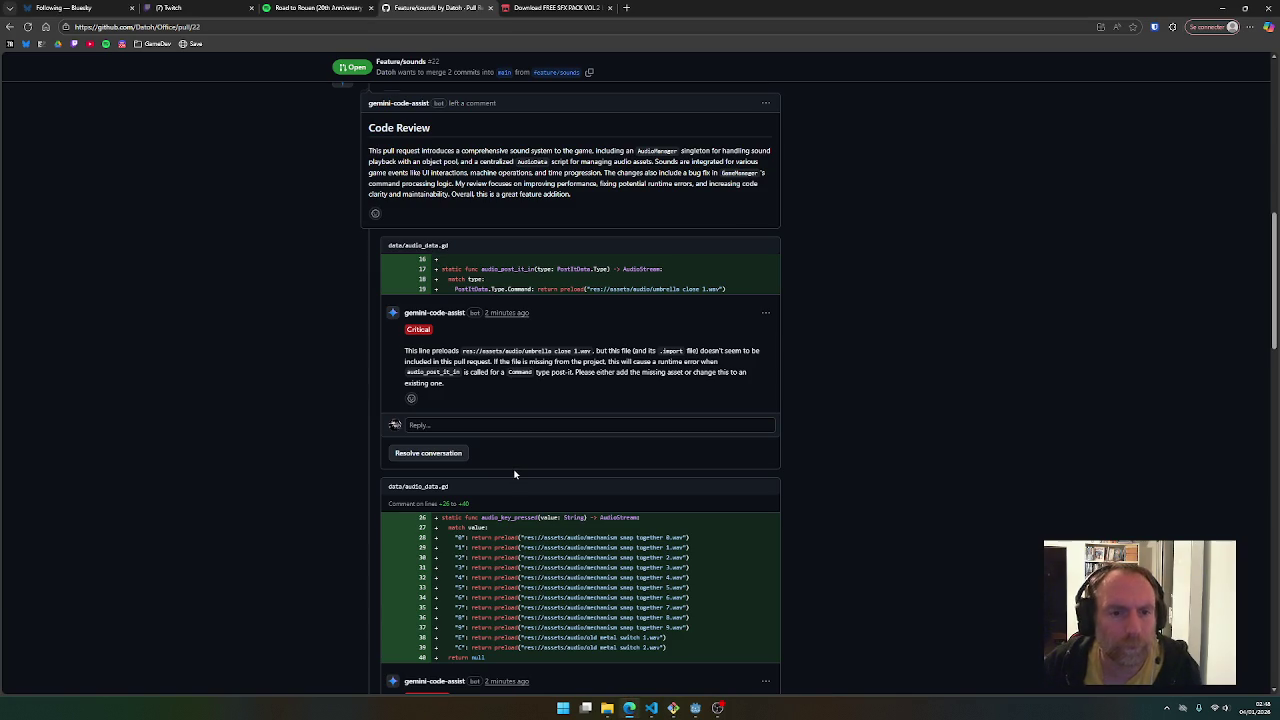
pyautogui.scroll(-5, 514, 474)
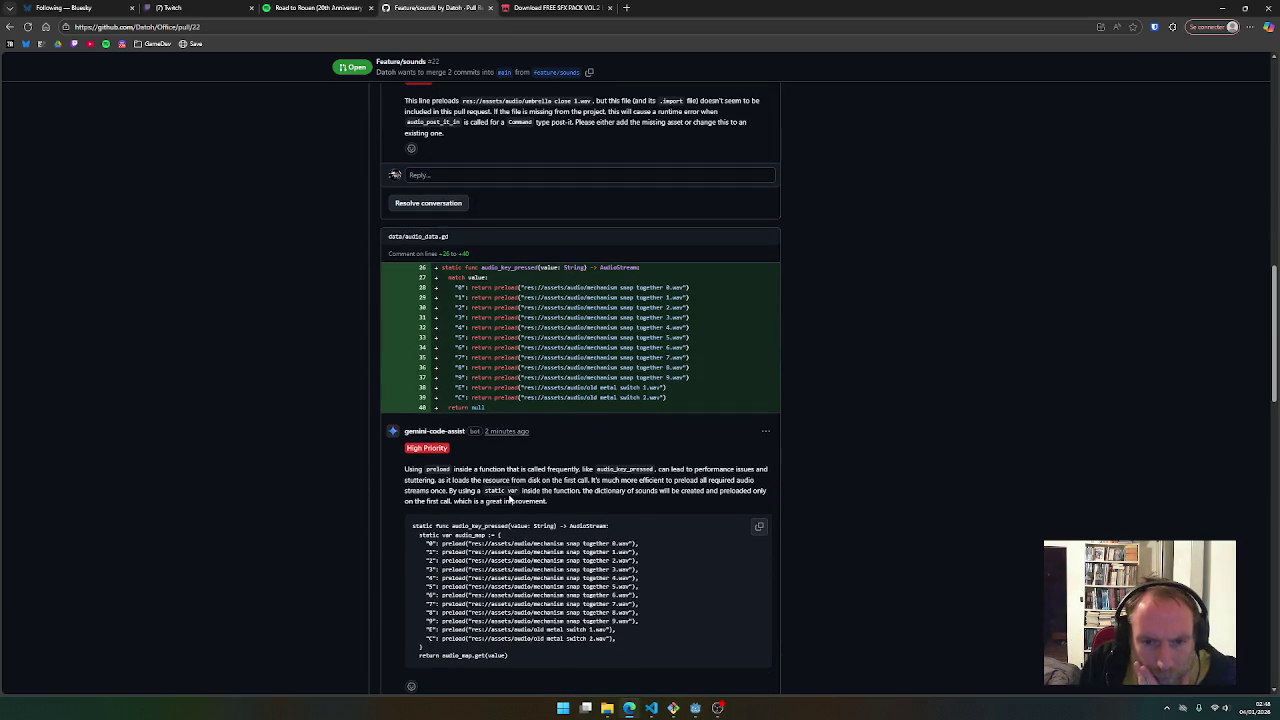
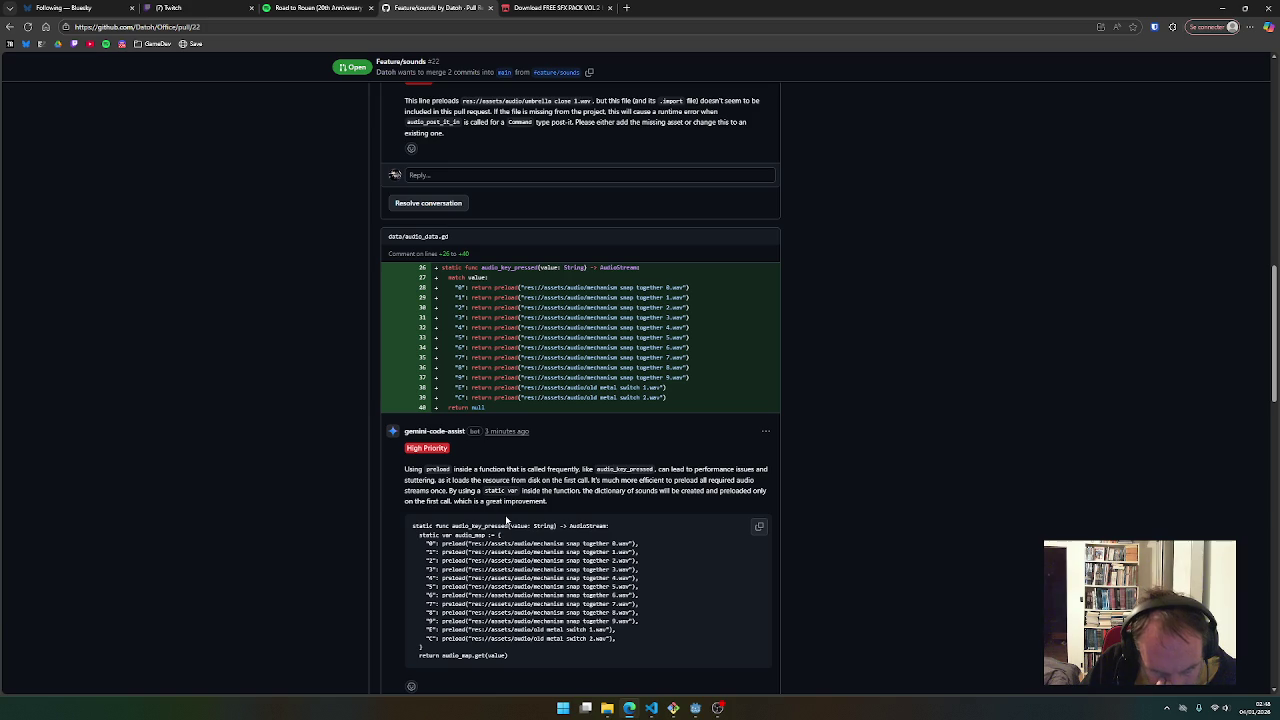
# Copy the bot's suggested static audio_map version of audio_key_pressed, then switch to Godot
pyautogui.scroll(-2, 506, 522)
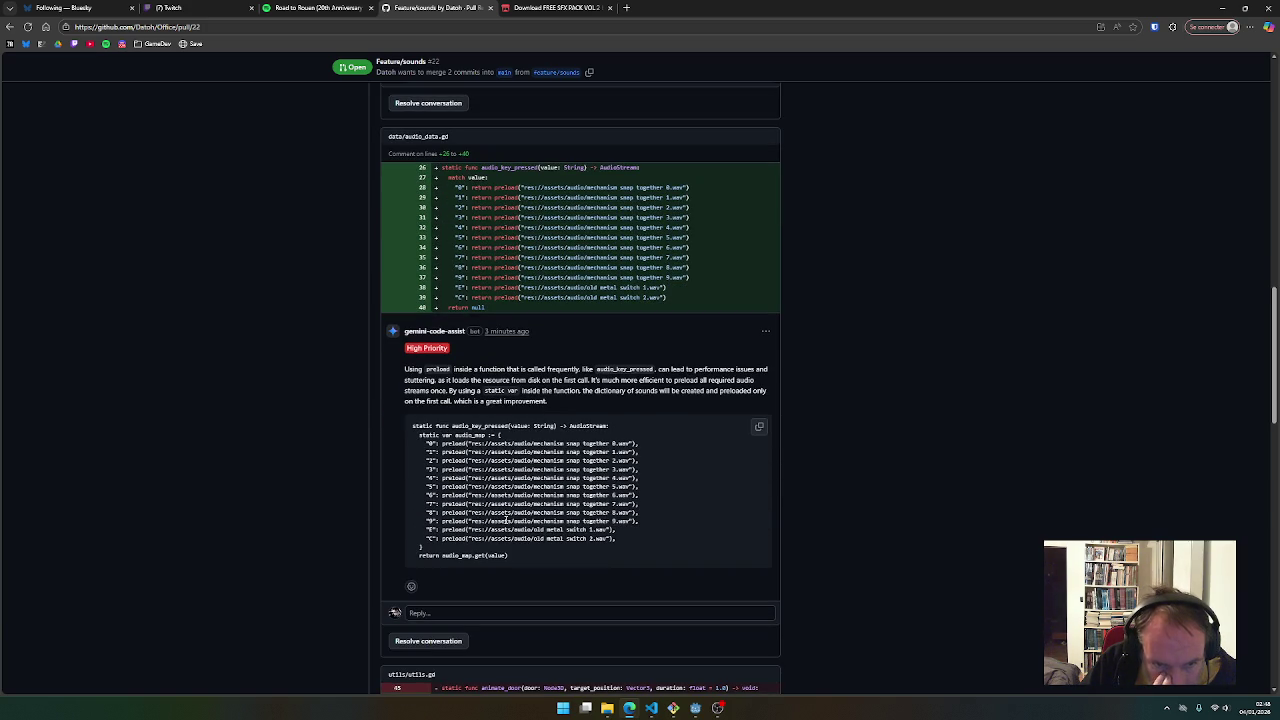
pyautogui.moveTo(413, 425)
pyautogui.mouseDown()
pyautogui.moveTo(560, 540)
pyautogui.moveTo(517, 554)
pyautogui.mouseUp()
pyautogui.hotkey('ctrl', 'c')
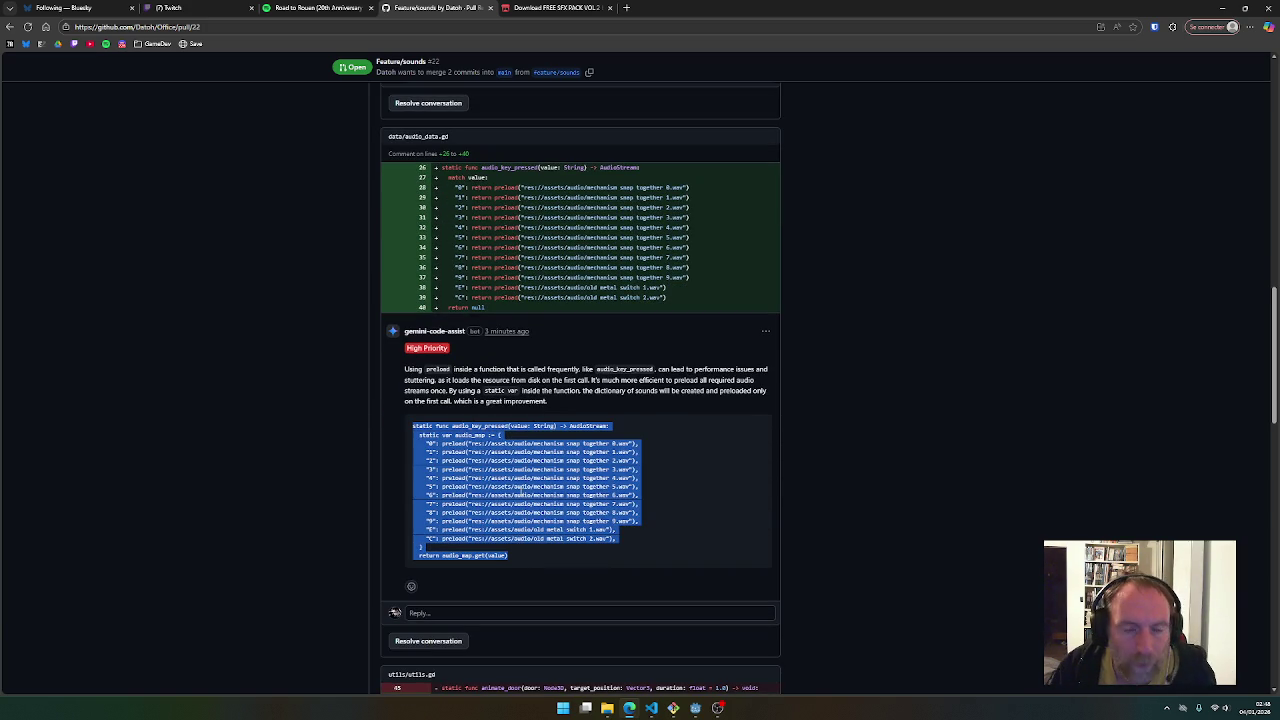
pyautogui.click(695, 708)
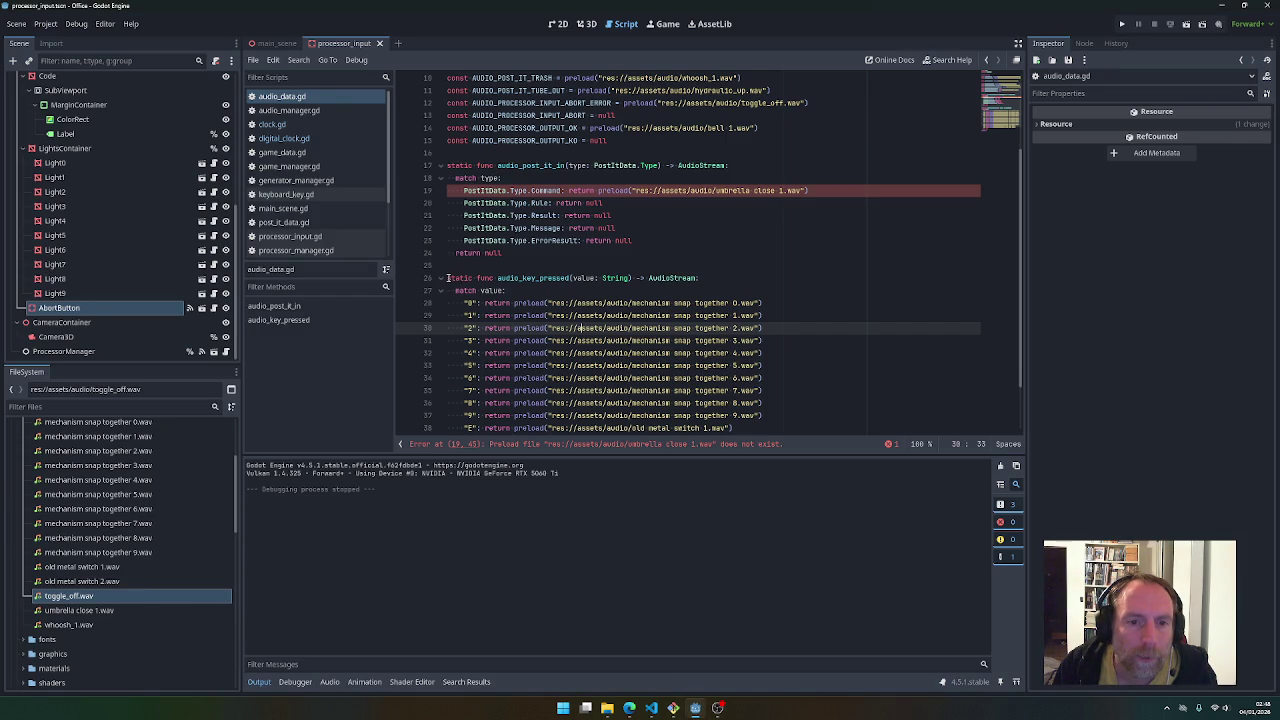
# Replace audio_key_pressed with the pasted audio_map code and put #endregion on its own line
pyautogui.moveTo(447, 278); pyautogui.dragTo(414, 425)
pyautogui.hotkey('ctrl', 'v')
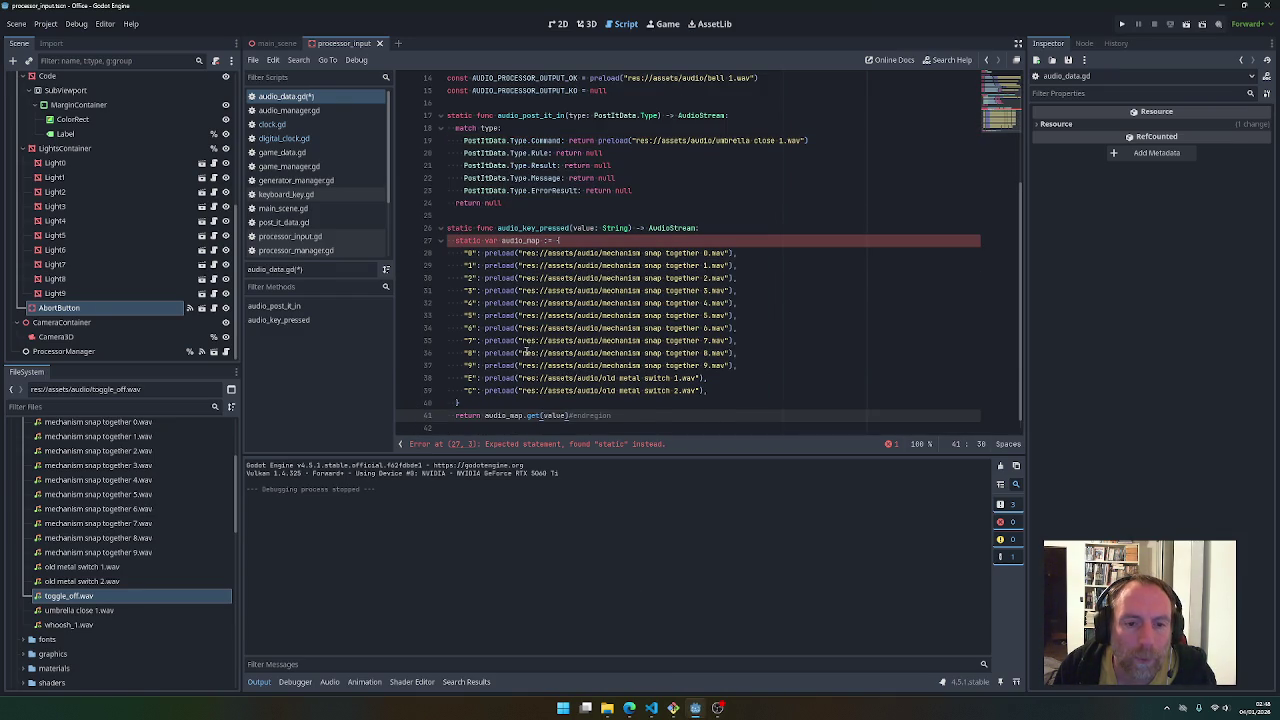
pyautogui.press('Return')
pyautogui.press('BackSpace')
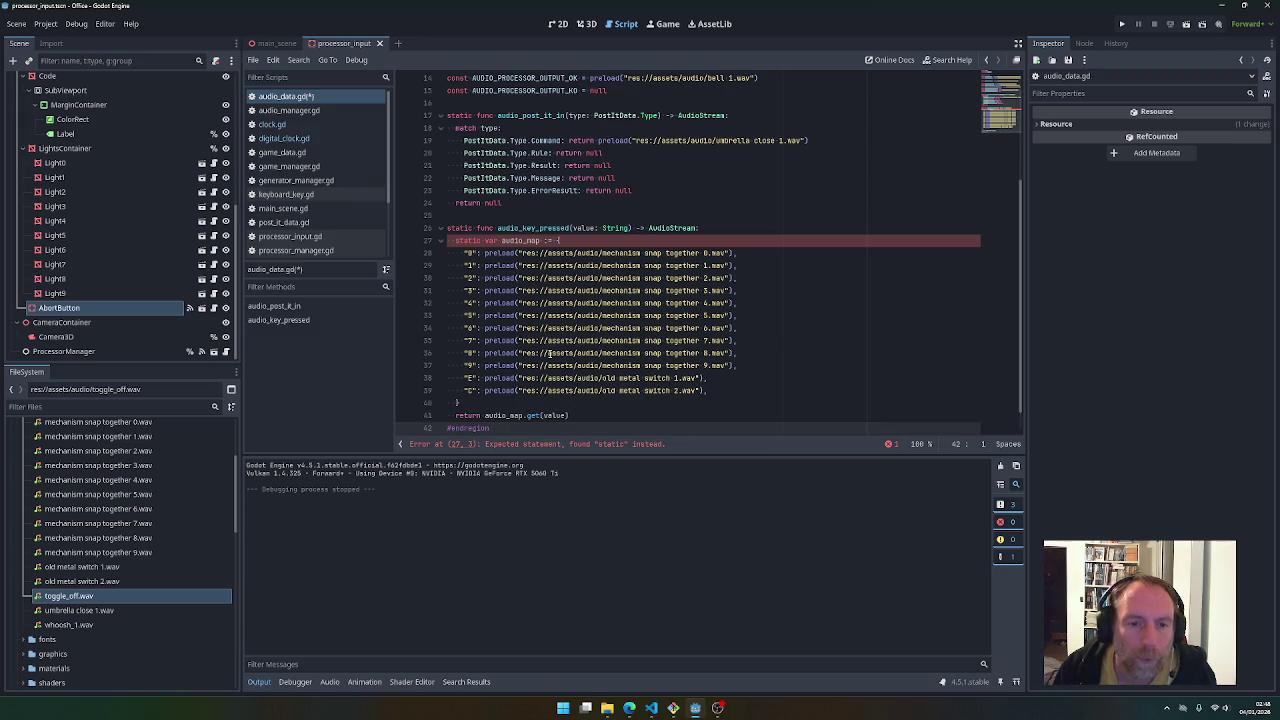
# Inspect the static var error, undo the paste to restore the match code, and return to the PR
pyautogui.click(534, 291)
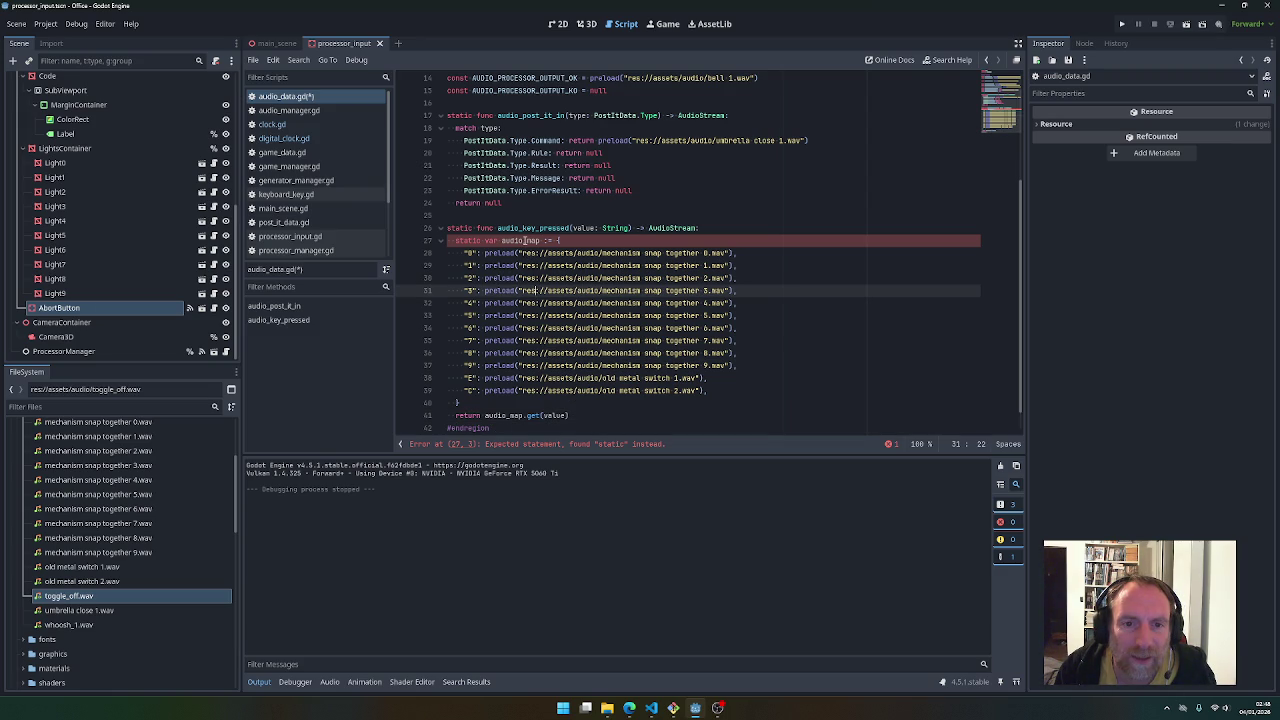
pyautogui.click(522, 241)
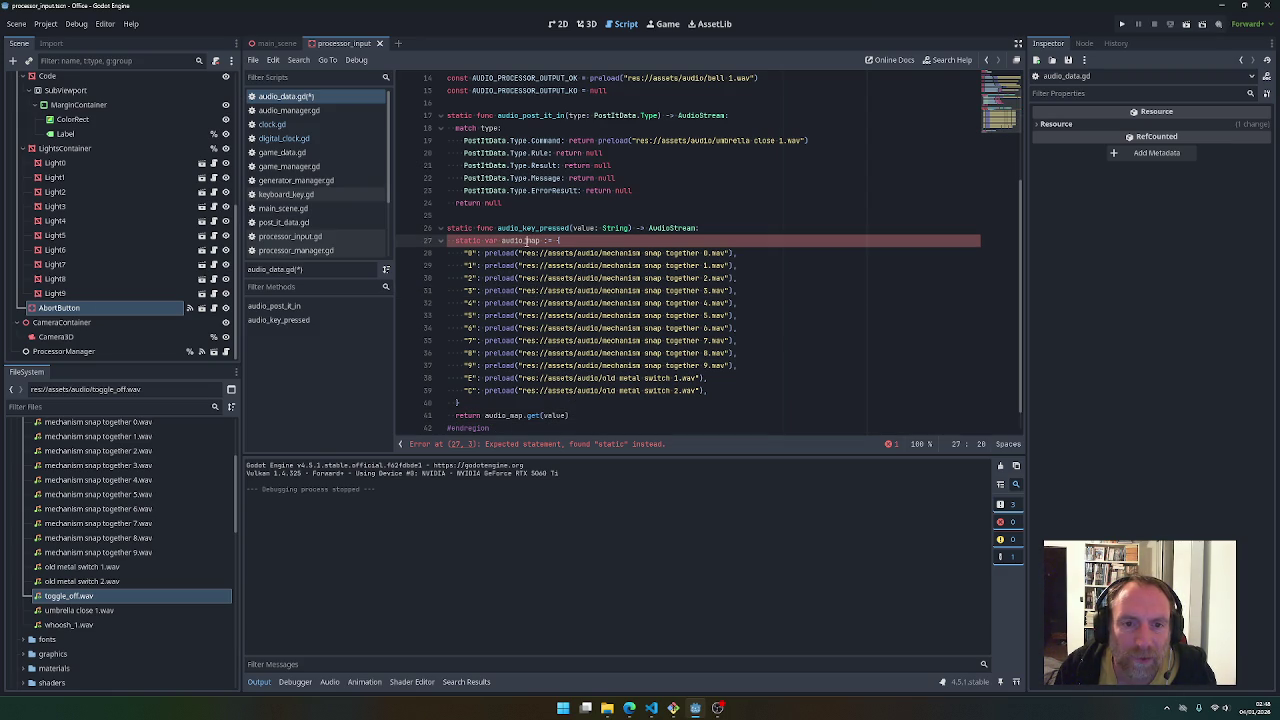
pyautogui.moveTo(583, 300)
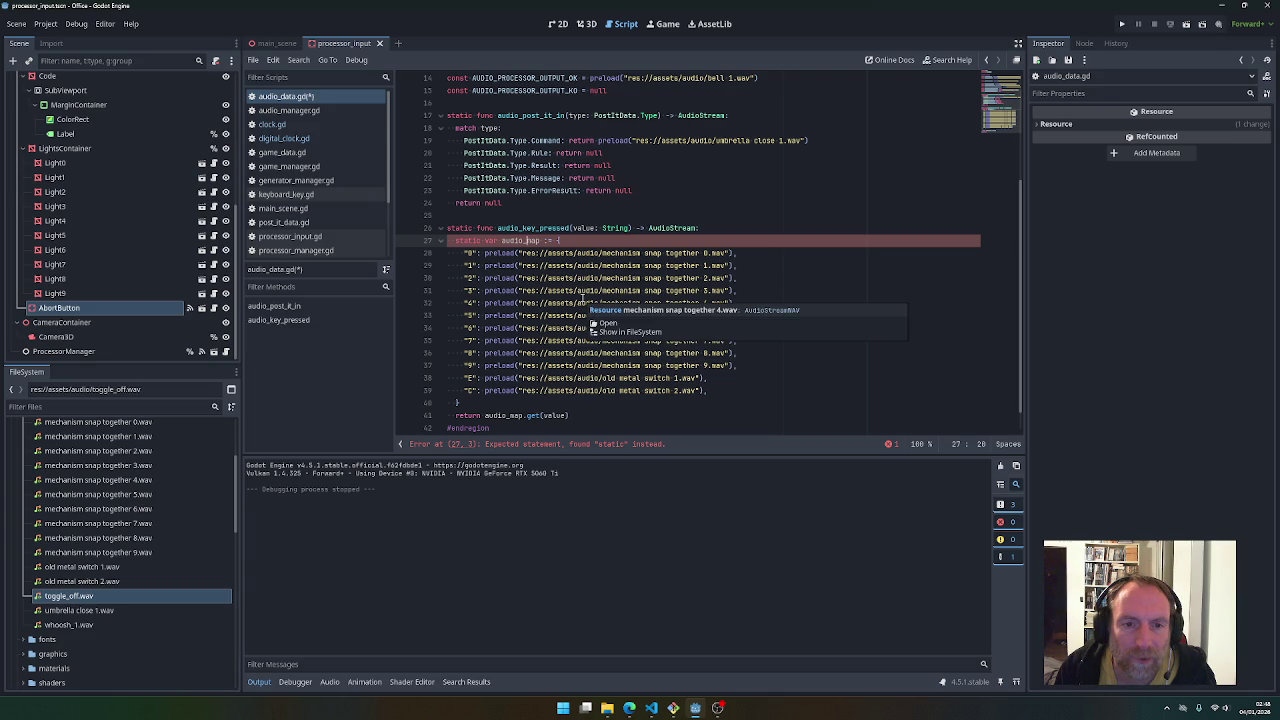
pyautogui.hotkey('ctrl', 'z')
pyautogui.hotkey('ctrl', 'z')
pyautogui.hotkey('ctrl', 'z')
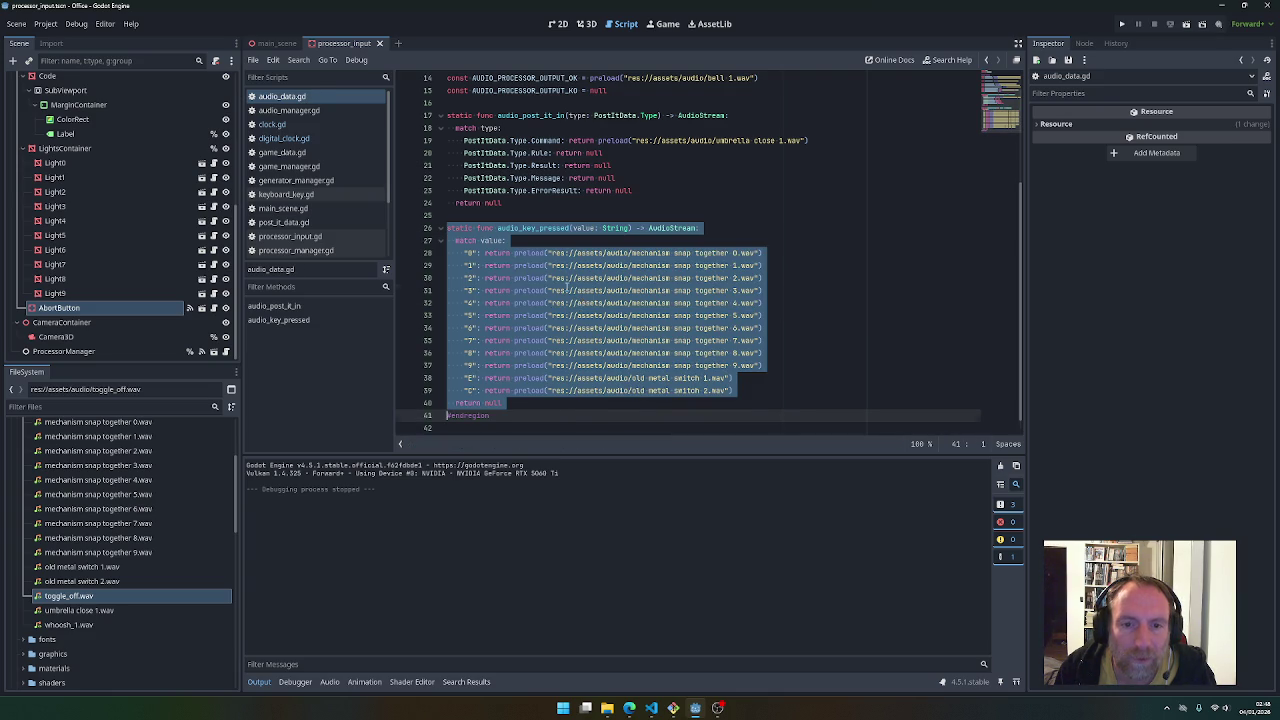
pyautogui.click(569, 287)
pyautogui.click(630, 708)
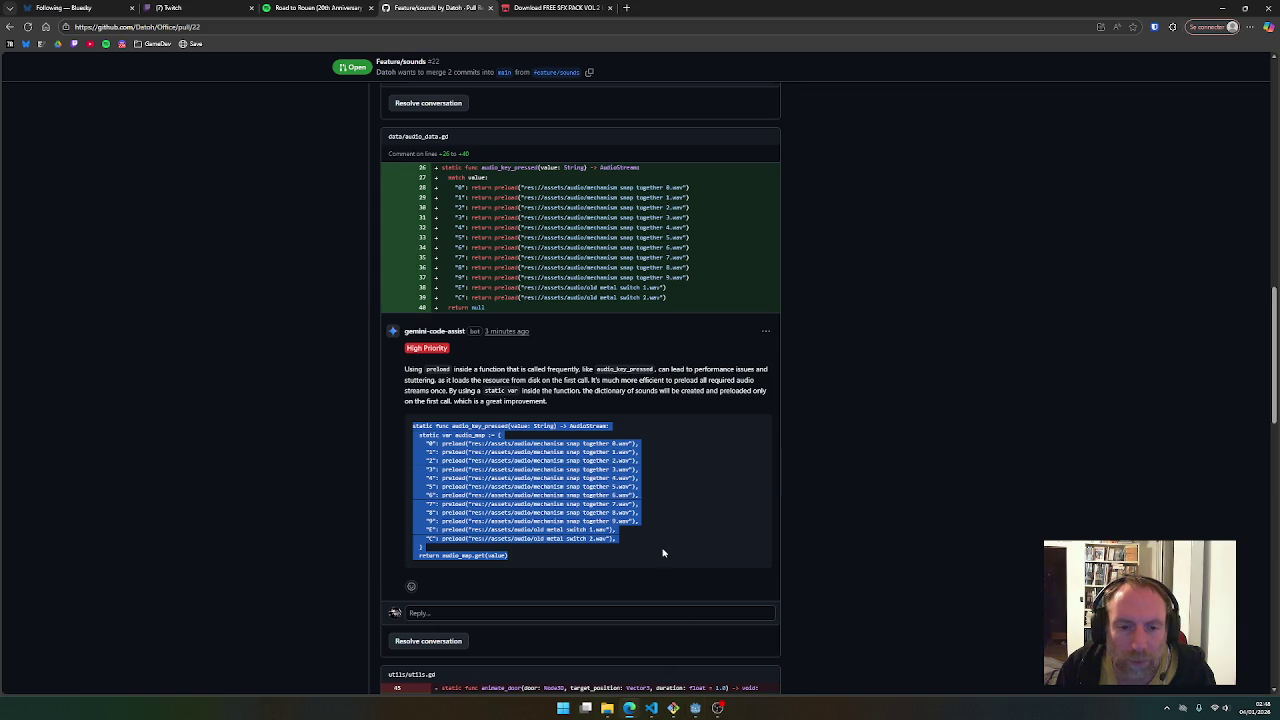
# Read the utils.gd comment about playing the door sound at door.global_position instead of target_position
pyautogui.scroll(-4, 655, 545)
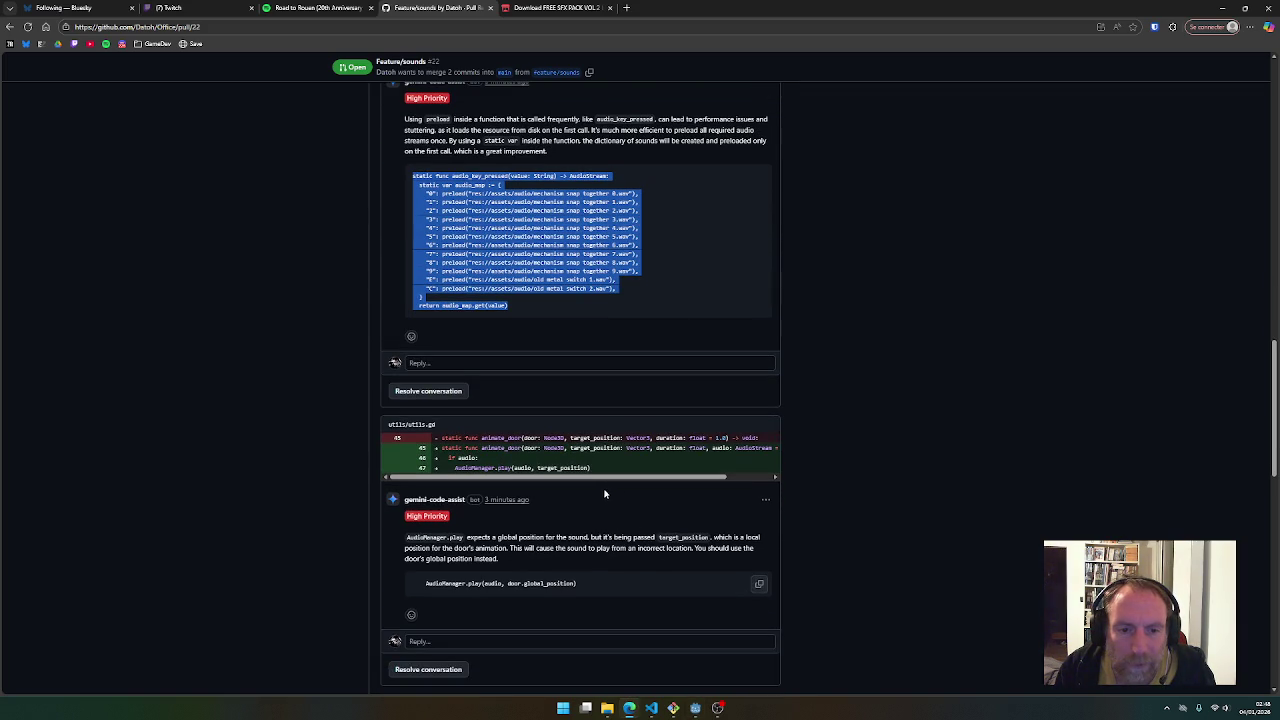
pyautogui.moveTo(465, 540); pyautogui.dragTo(654, 539)
pyautogui.click(670, 545)
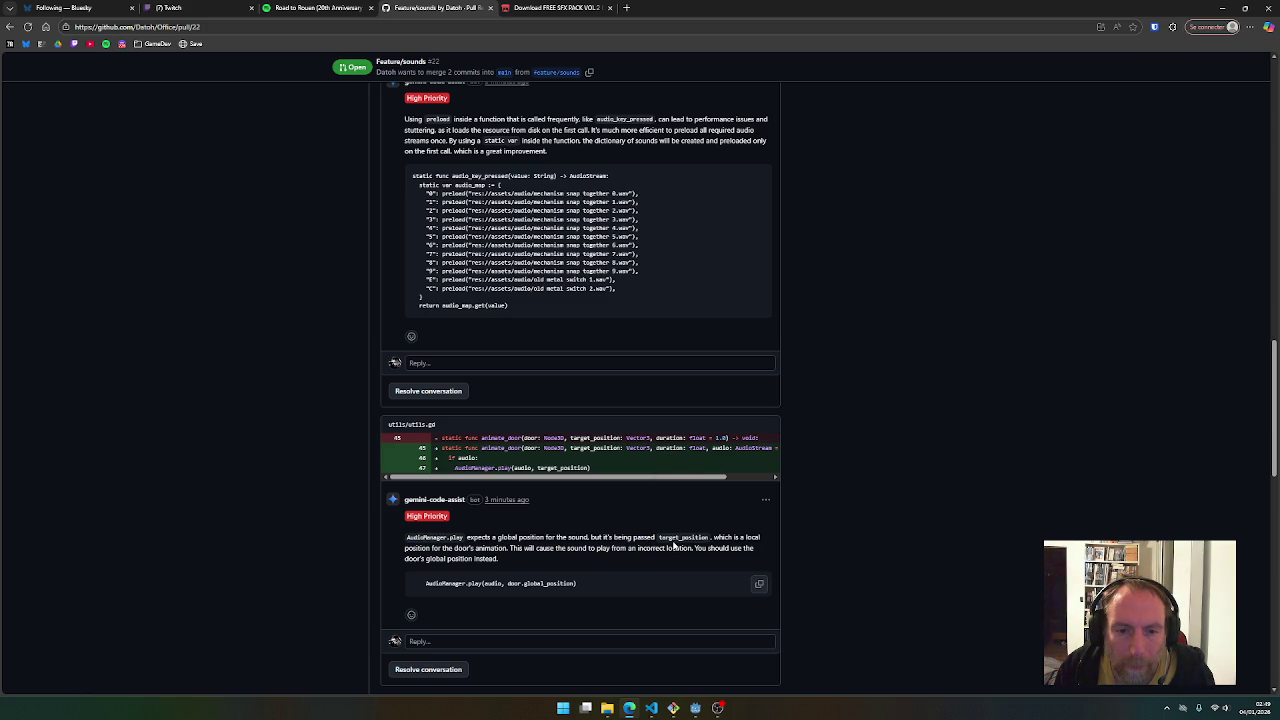
pyautogui.moveTo(476, 549); pyautogui.dragTo(615, 556)
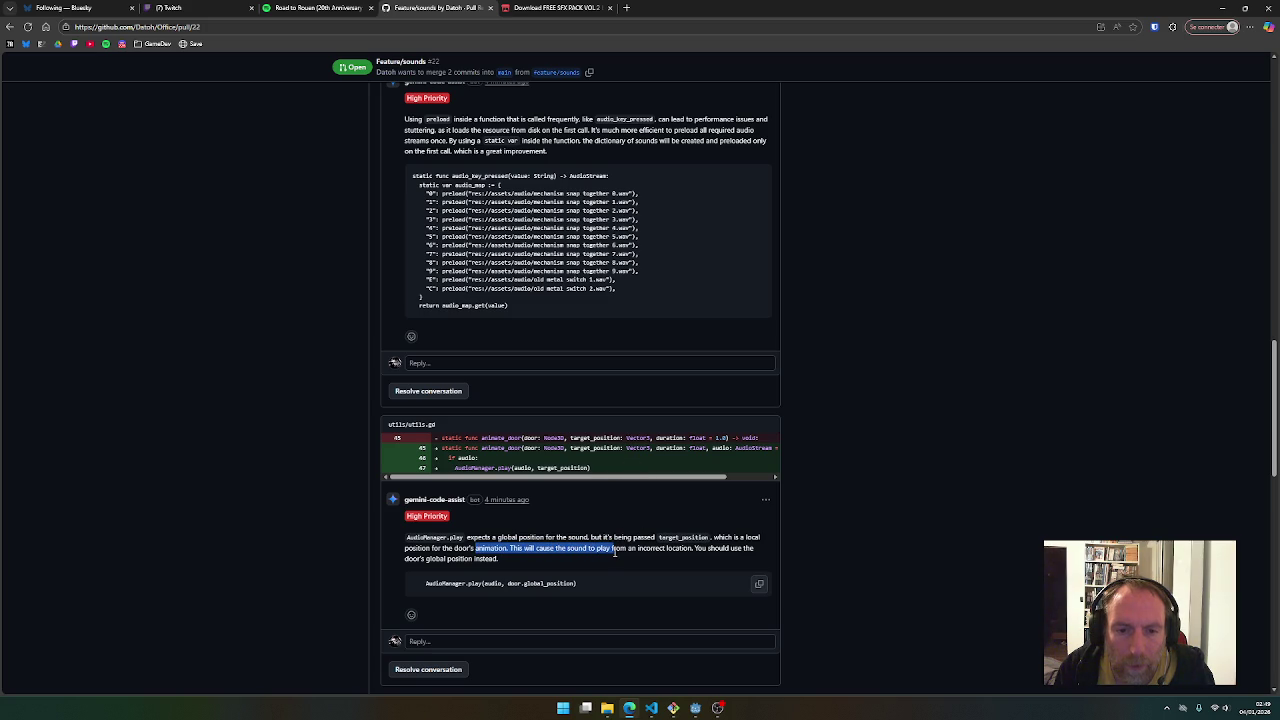
pyautogui.doubleClick(502, 448)
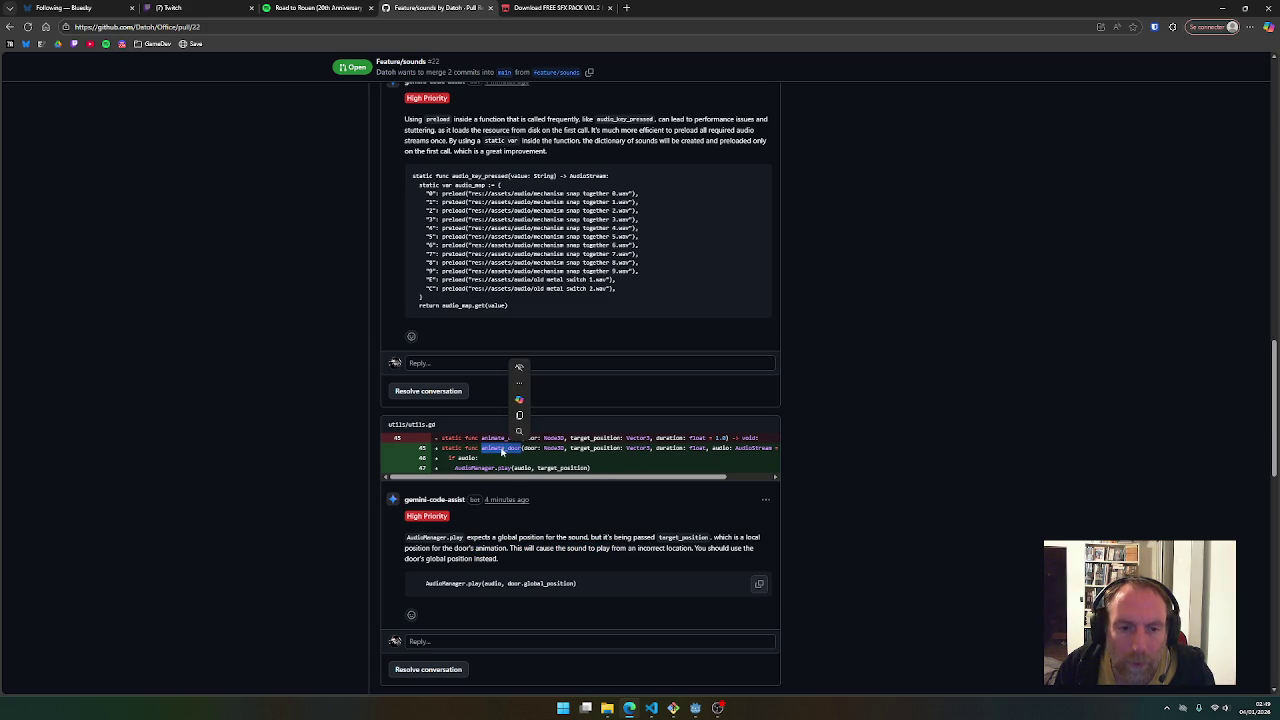
pyautogui.moveTo(694, 709)
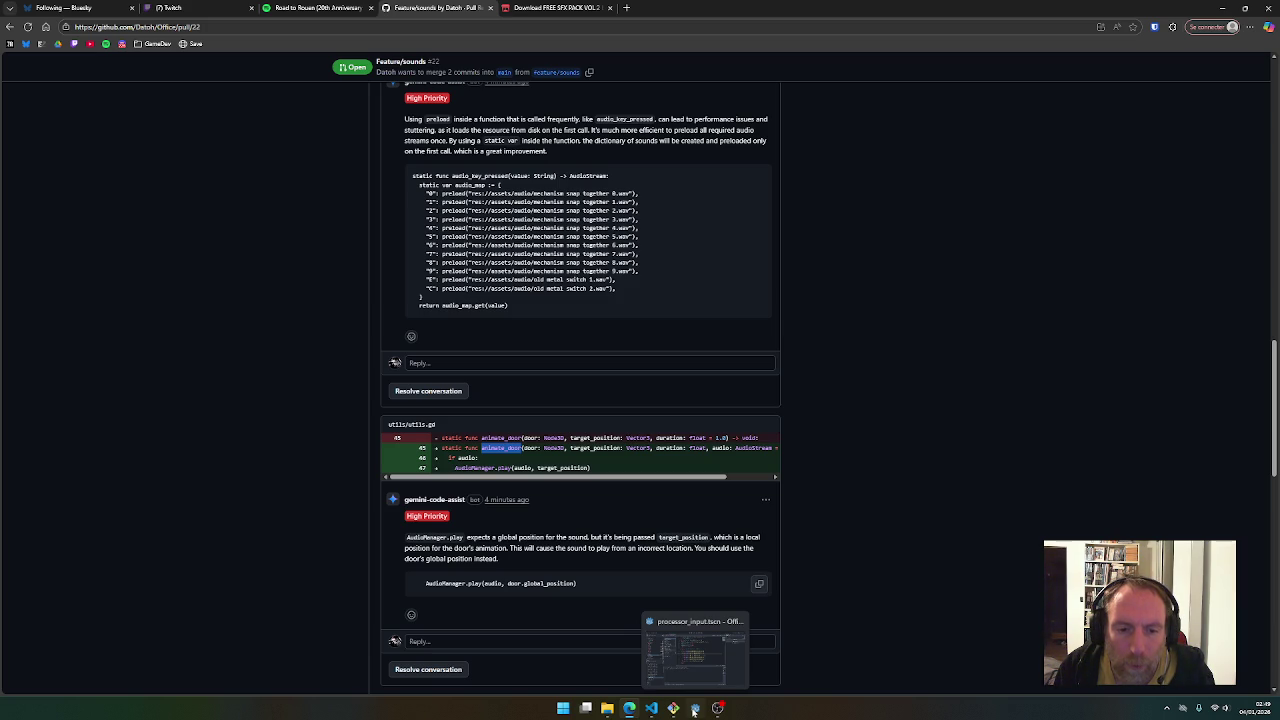
pyautogui.doubleClick(556, 584)
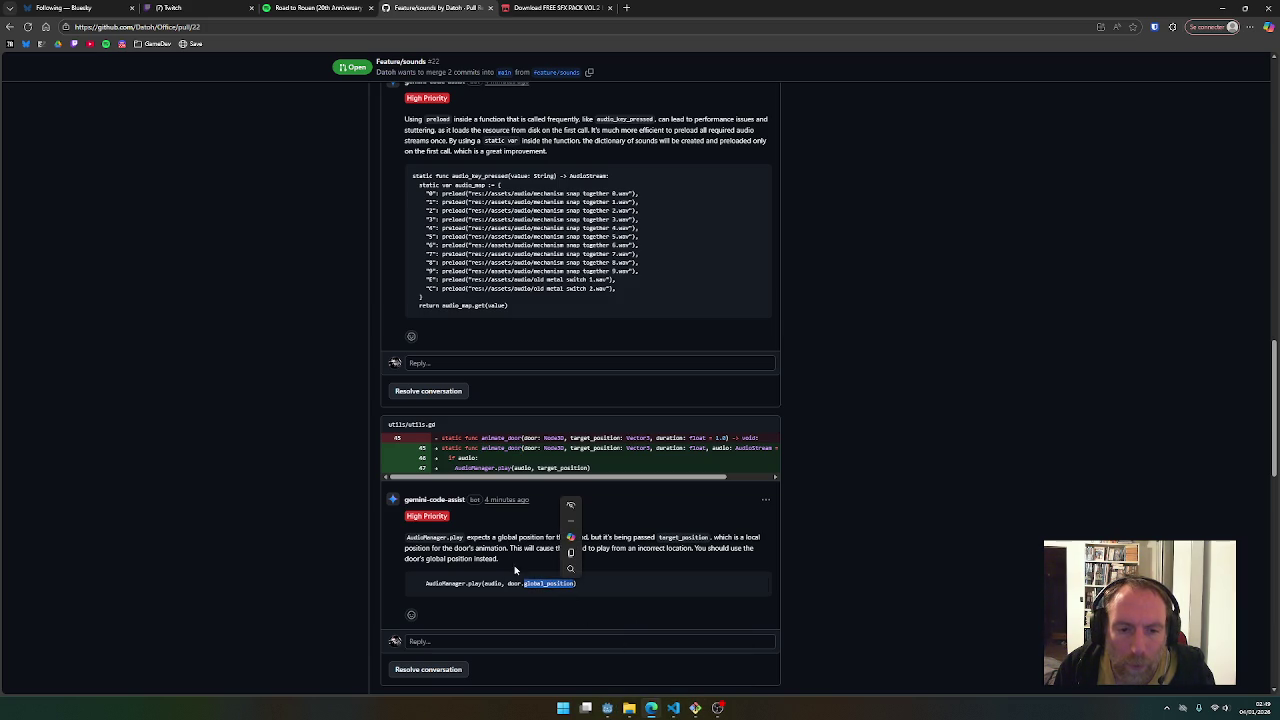
pyautogui.click(508, 540)
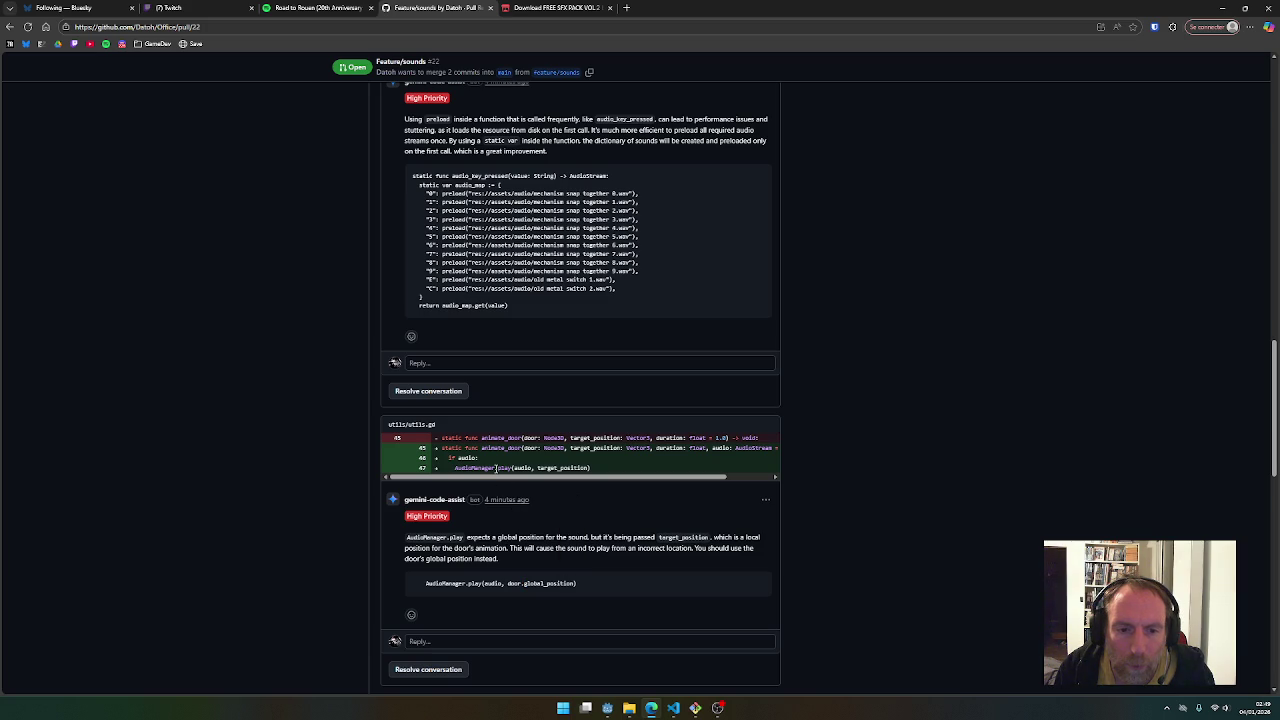
pyautogui.doubleClick(552, 468)
pyautogui.scroll(8, 615, 545)
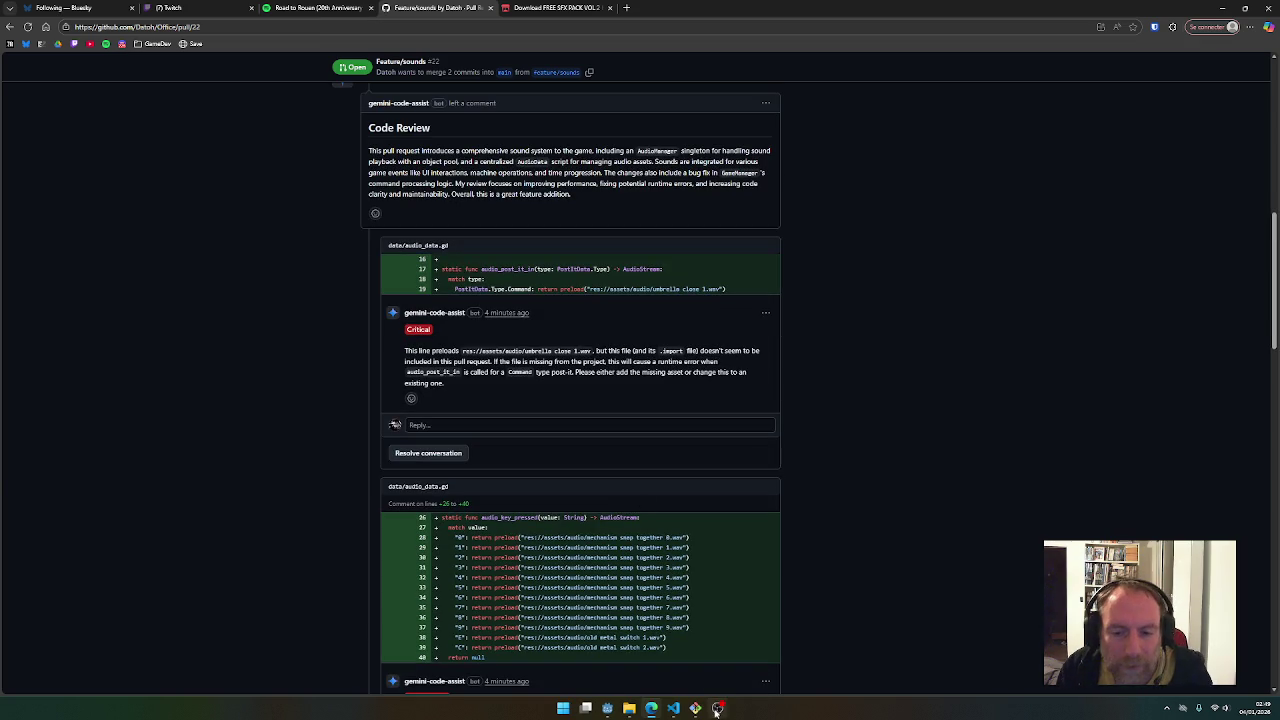
# Launch Git GUI from the Git Bash terminal
pyautogui.click(700, 713)
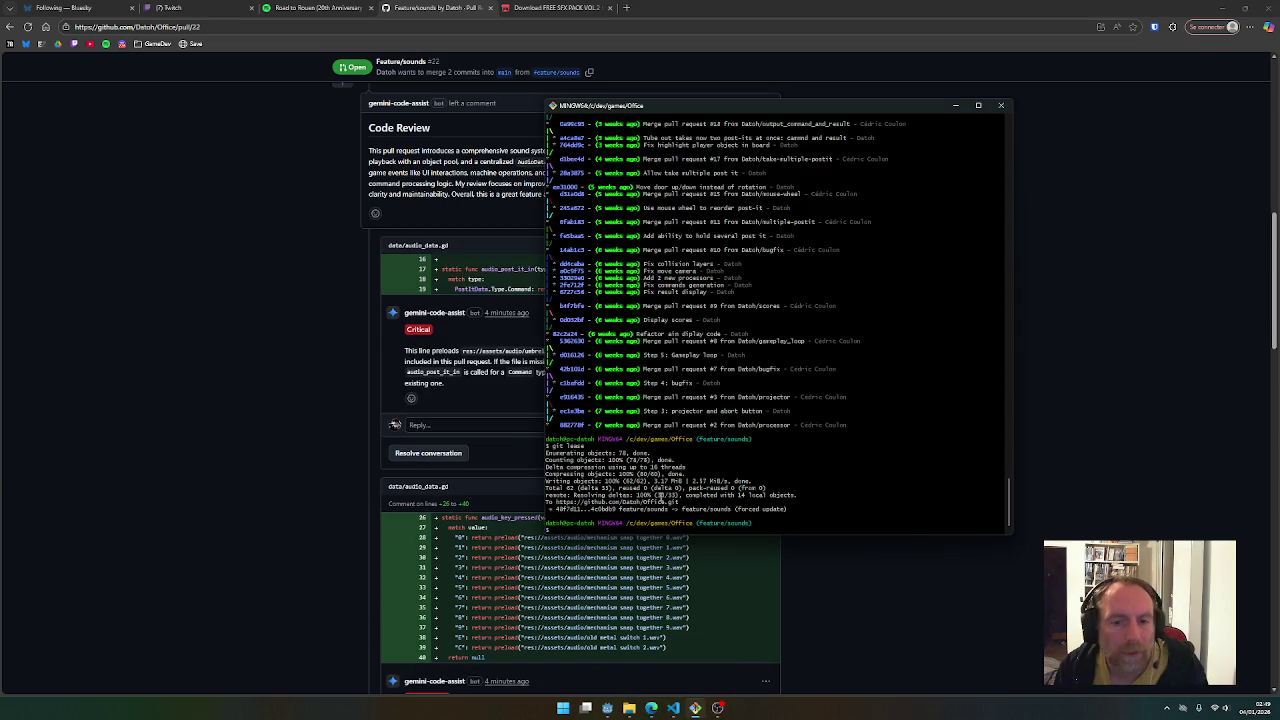
pyautogui.write('git gui')
pyautogui.press('Return')
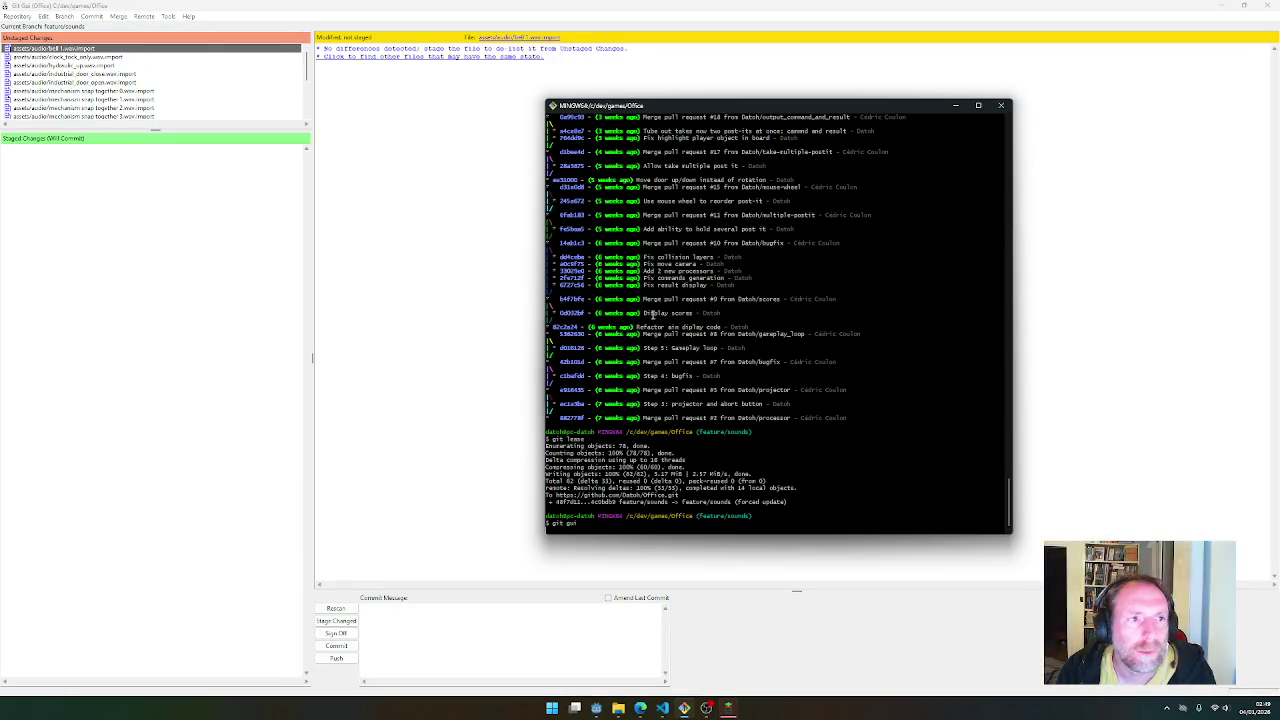
# Accept Git GUI's offer to compress the repository database
pyautogui.click(1065, 243)
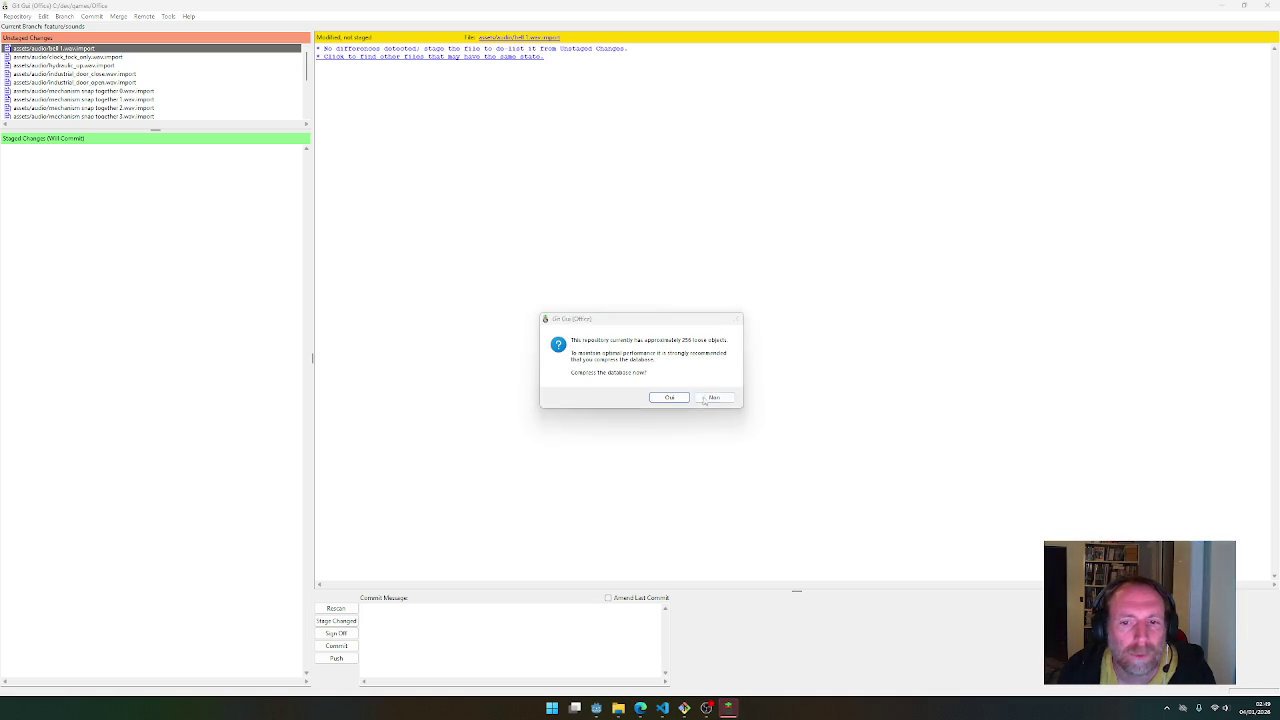
pyautogui.click(672, 398)
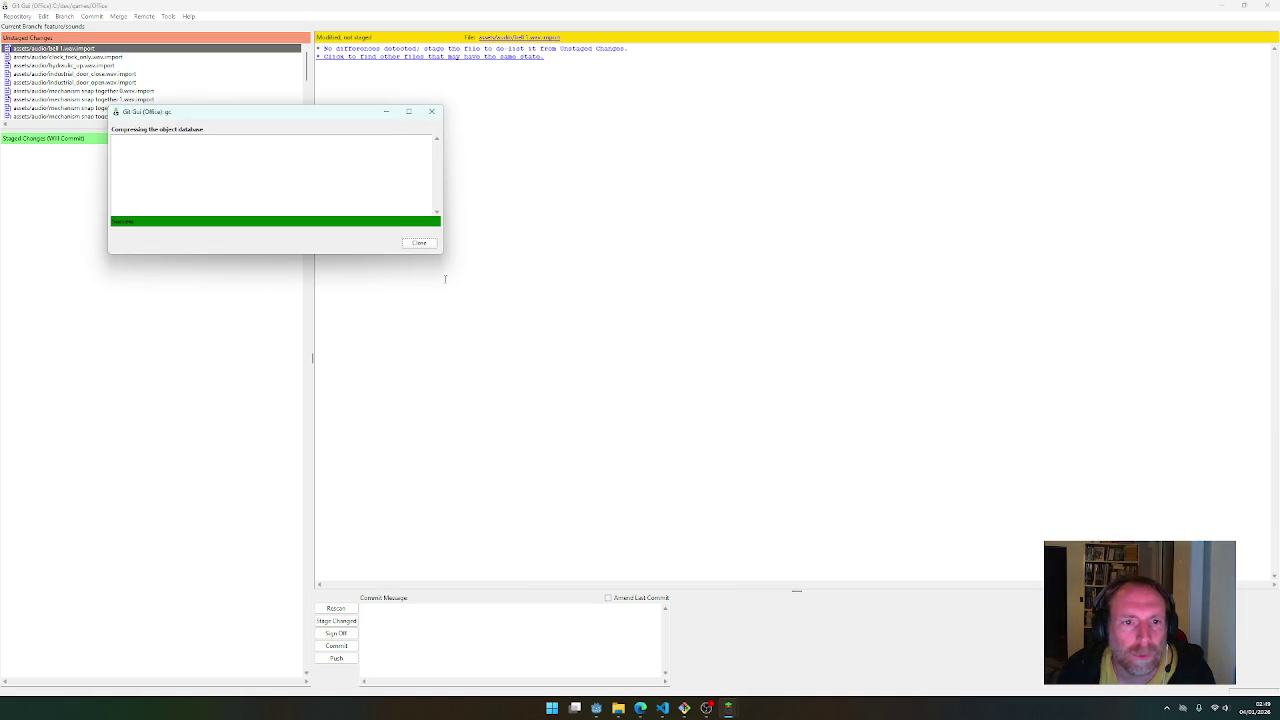
pyautogui.click(419, 243)
# Stage all unstaged .wav.import files and amend them into the 'Add sounds' commit
pyautogui.click(655, 598)
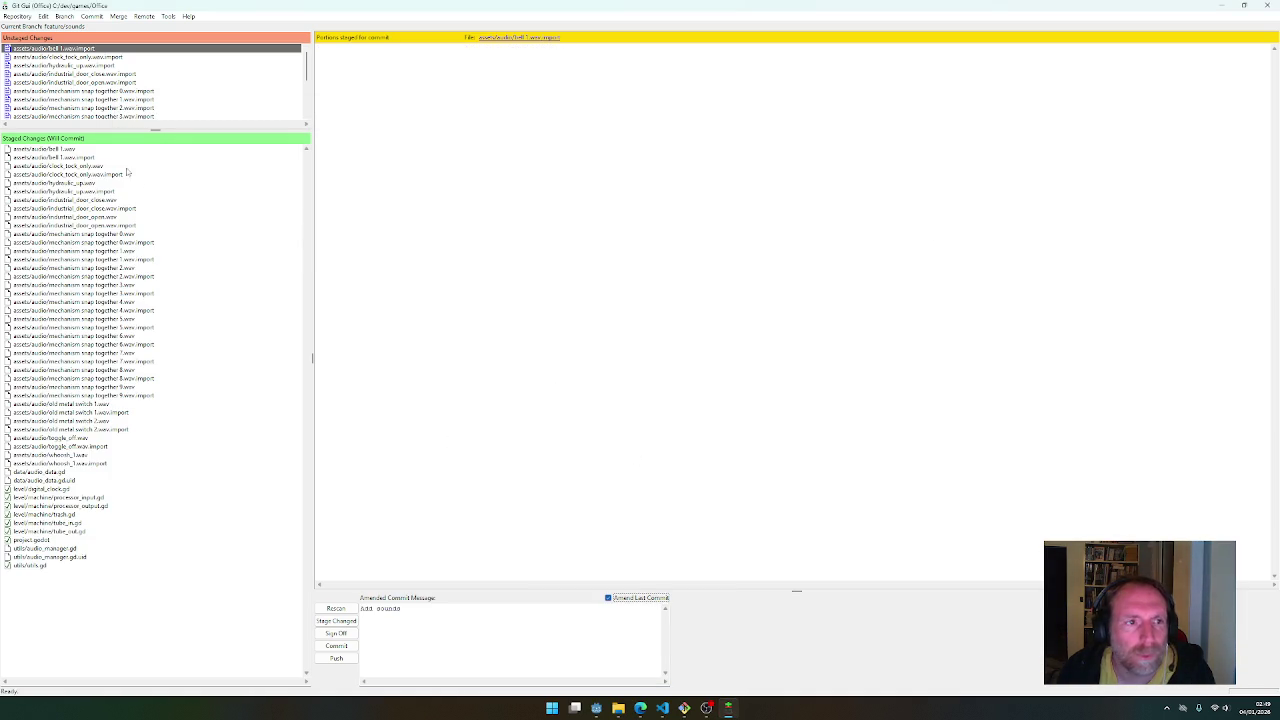
pyautogui.click(67, 50)
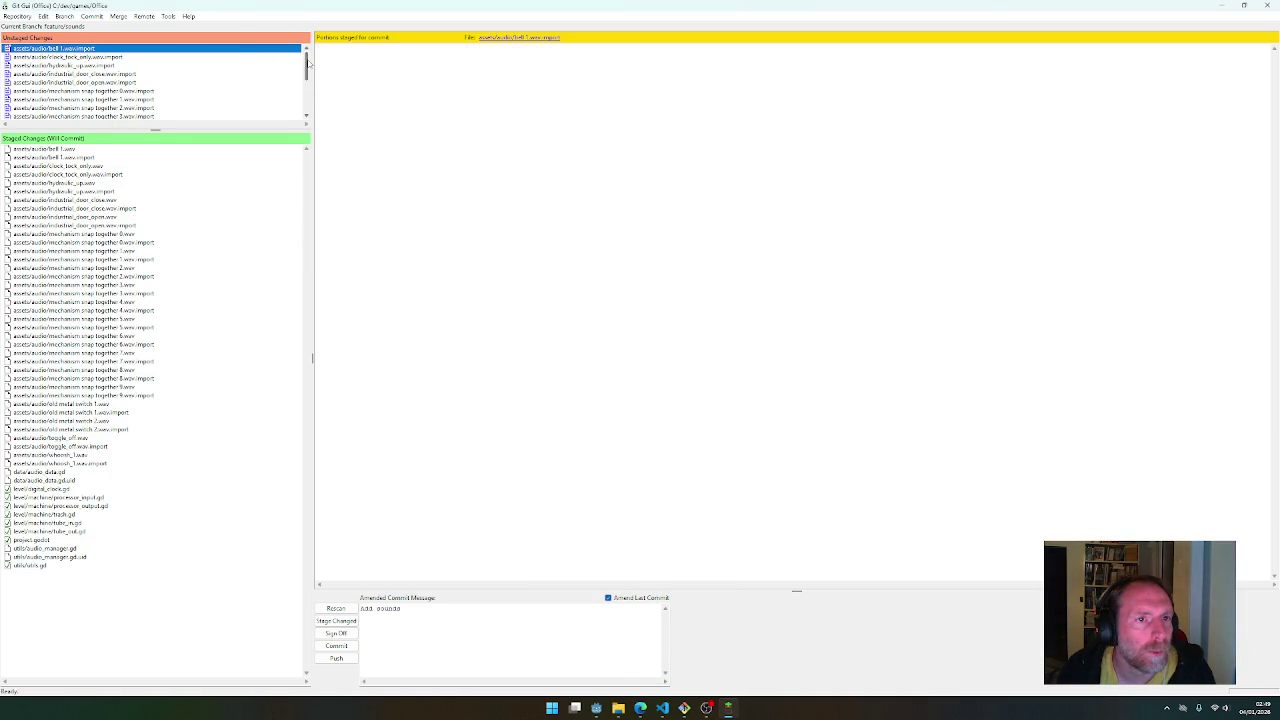
pyautogui.moveTo(308, 62); pyautogui.dragTo(308, 136)
pyautogui.keyDown('shift'); pyautogui.click(85, 110); pyautogui.keyUp('shift')
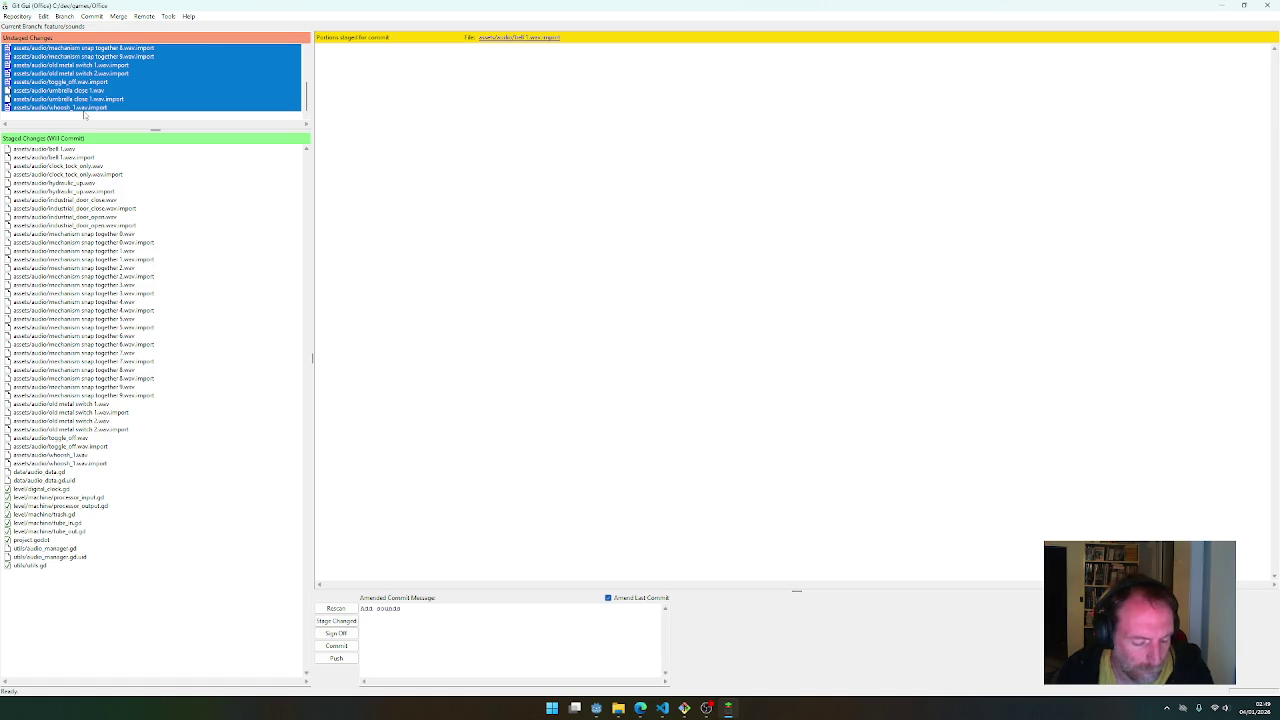
pyautogui.hotkey('ctrl', 't')
pyautogui.click(281, 226)
pyautogui.click(336, 645)
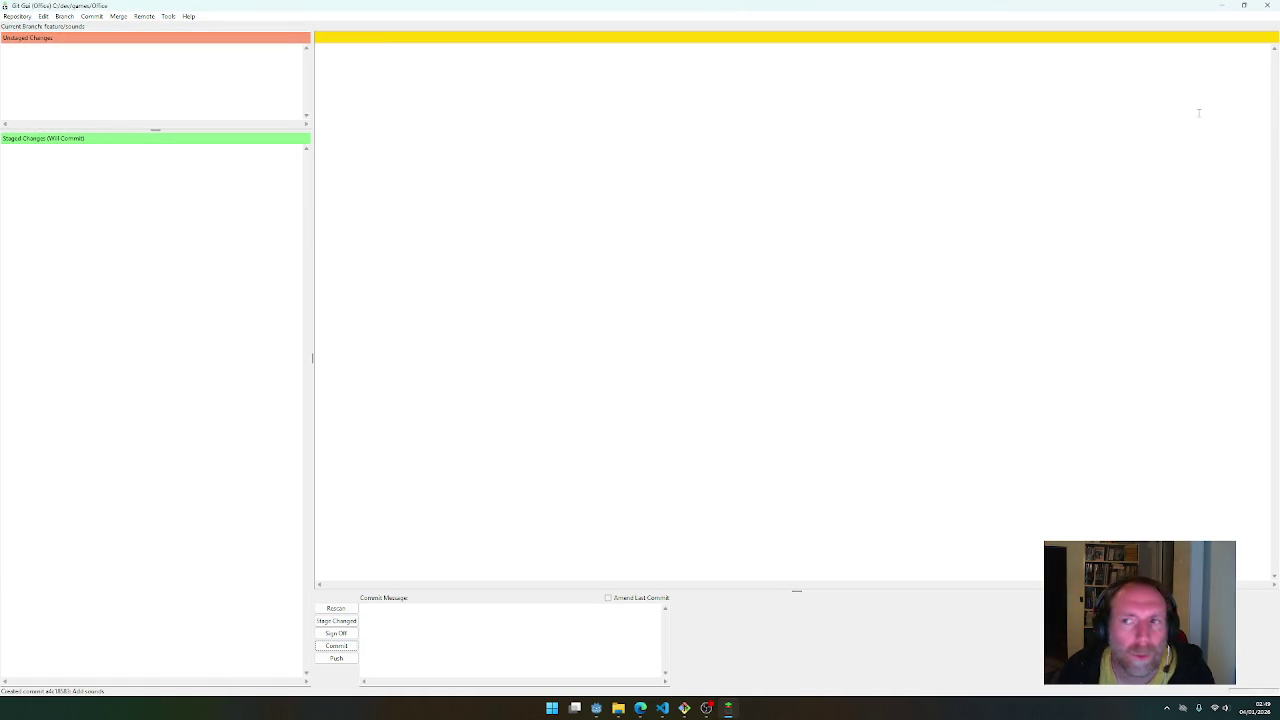
# Close Git GUI and bring the Godot editor back
pyautogui.click(1267, 5)
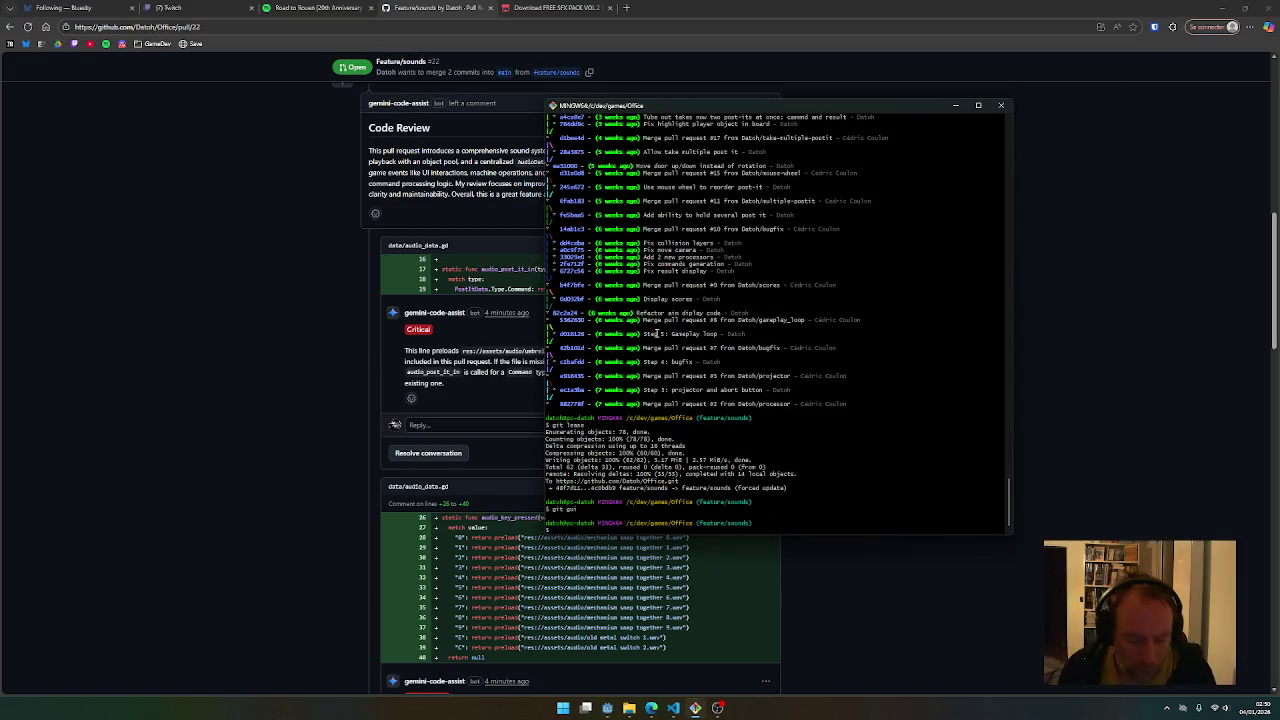
pyautogui.write('git lease')
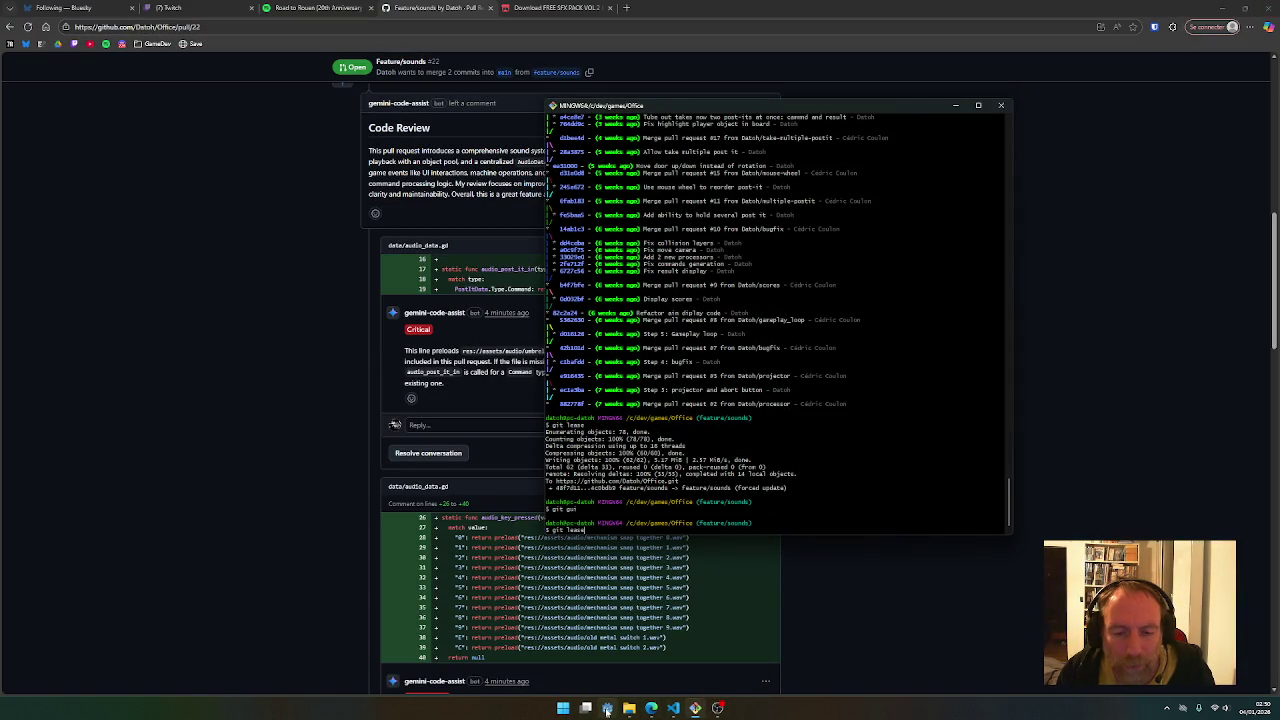
pyautogui.click(607, 711)
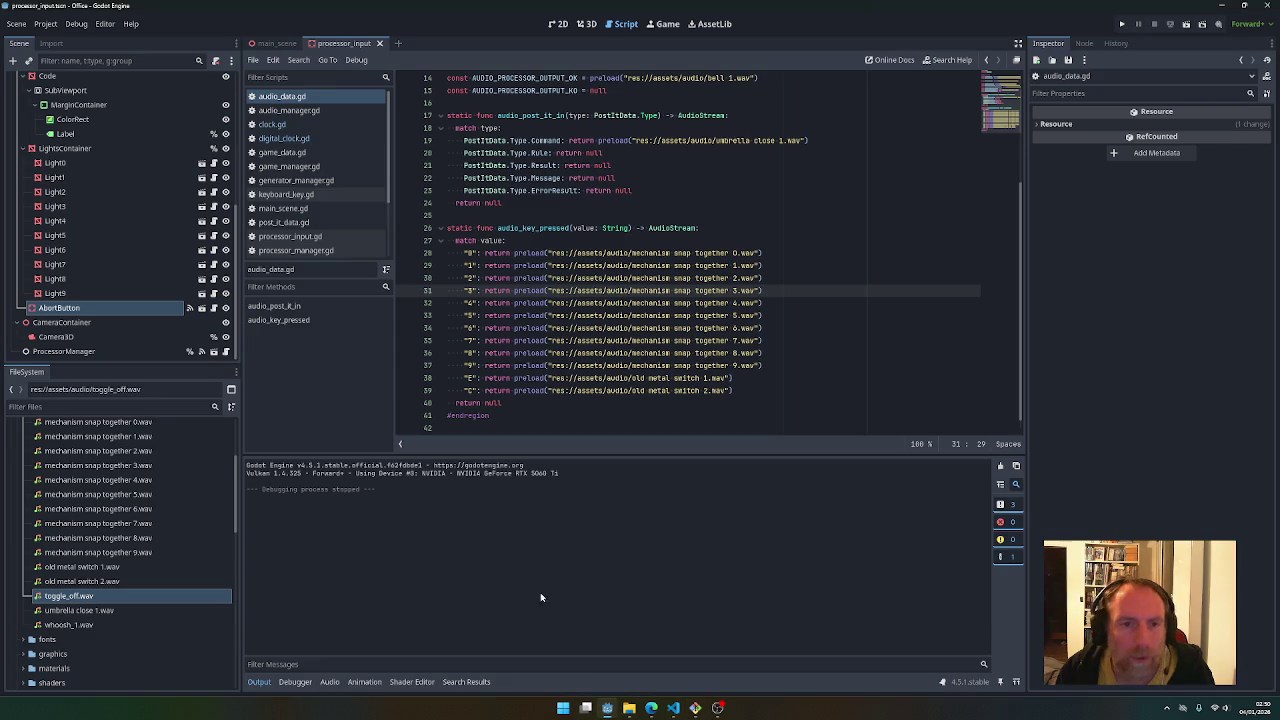
# Quick-open utils.gd from the audio_data.gd script
pyautogui.scroll(-3, 300, 220)
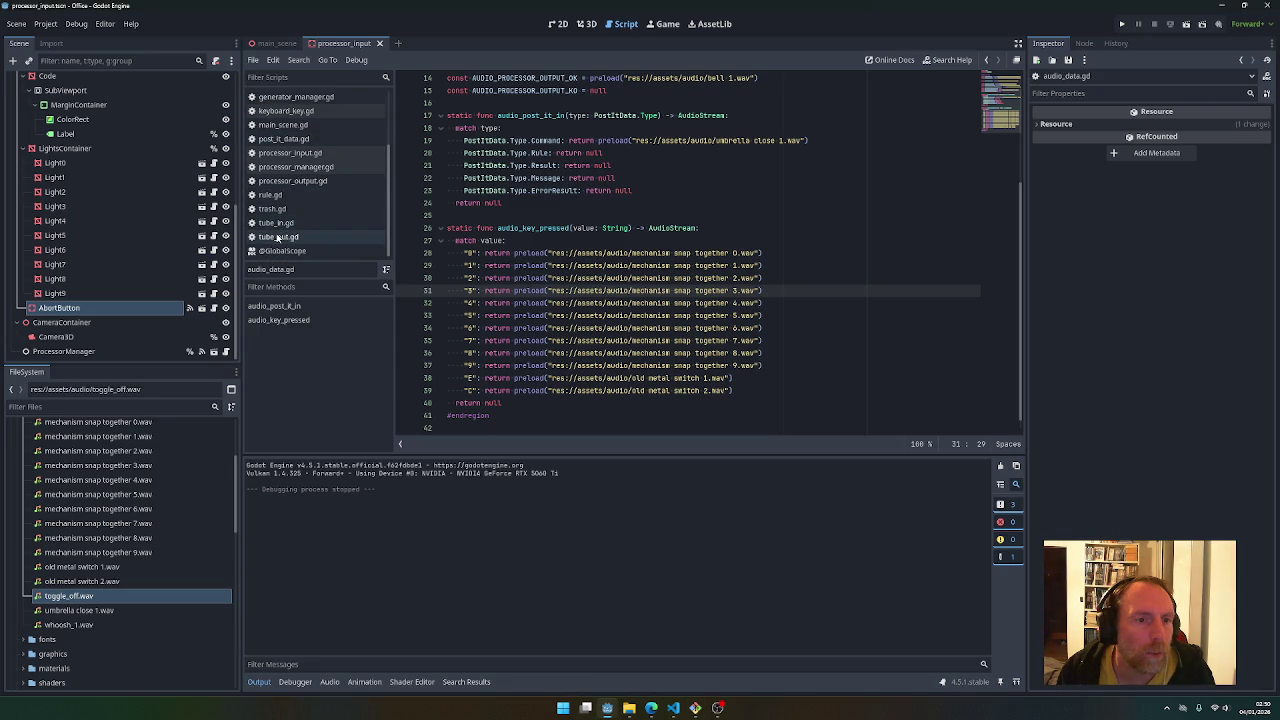
pyautogui.click(526, 266)
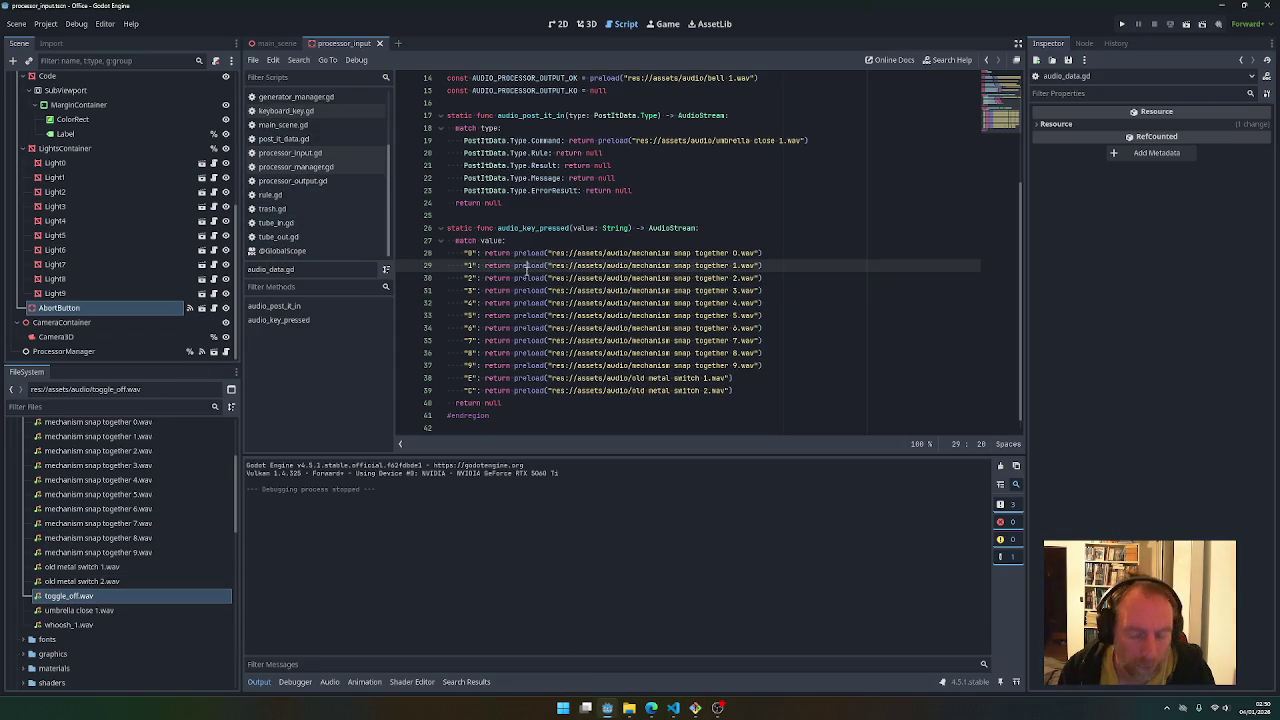
pyautogui.hotkey('alt', 'shift', 'o')
pyautogui.write('utils')
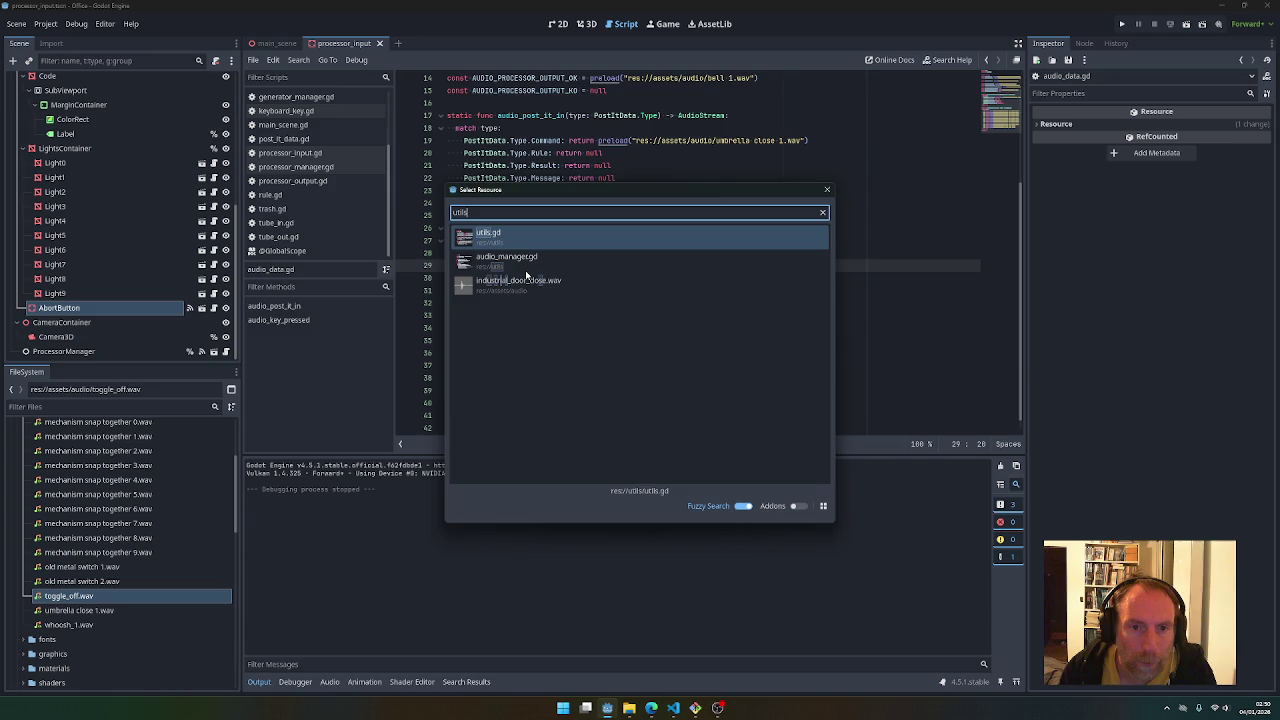
pyautogui.press('Return')
# Rename animate_door's target_position to global_position in the signature, audio call and tween line
pyautogui.scroll(-10, 625, 360)
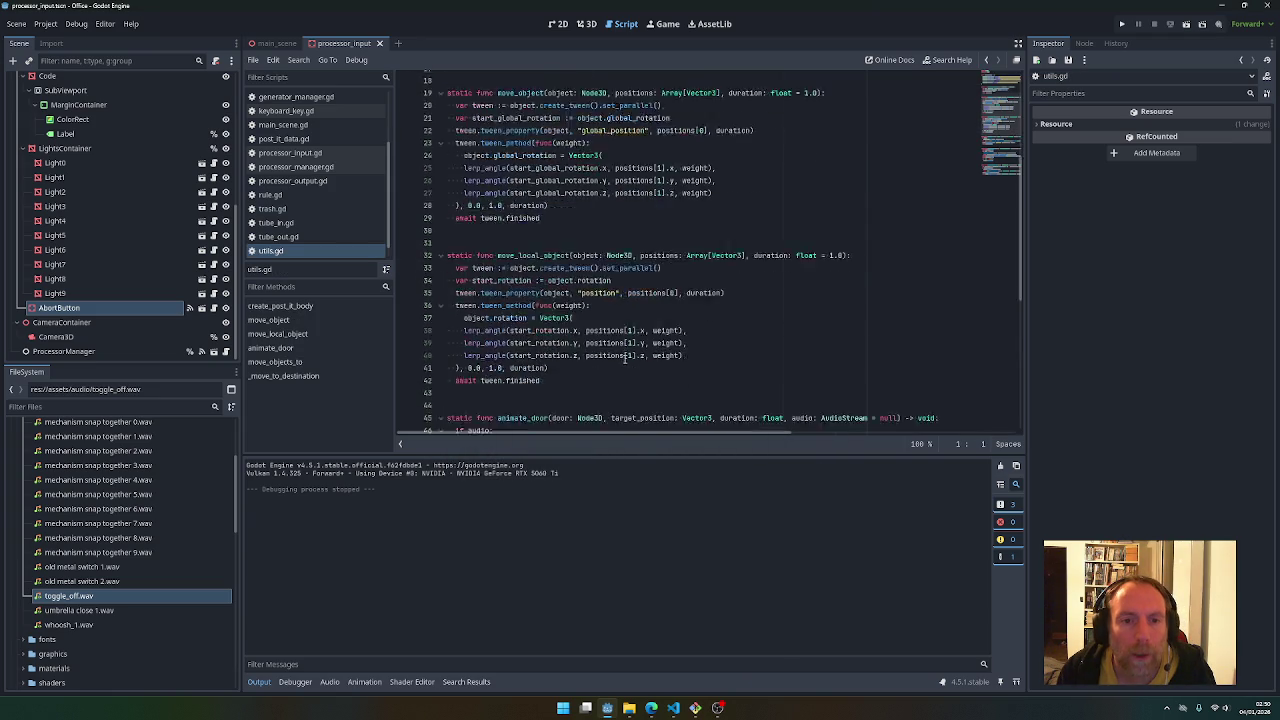
pyautogui.scroll(-2, 625, 361)
pyautogui.moveTo(612, 140); pyautogui.dragTo(634, 140)
pyautogui.write('global')
pyautogui.doubleClick(633, 140)
pyautogui.hotkey('ctrl', 'c')
pyautogui.doubleClick(603, 165)
pyautogui.hotkey('ctrl', 'v')
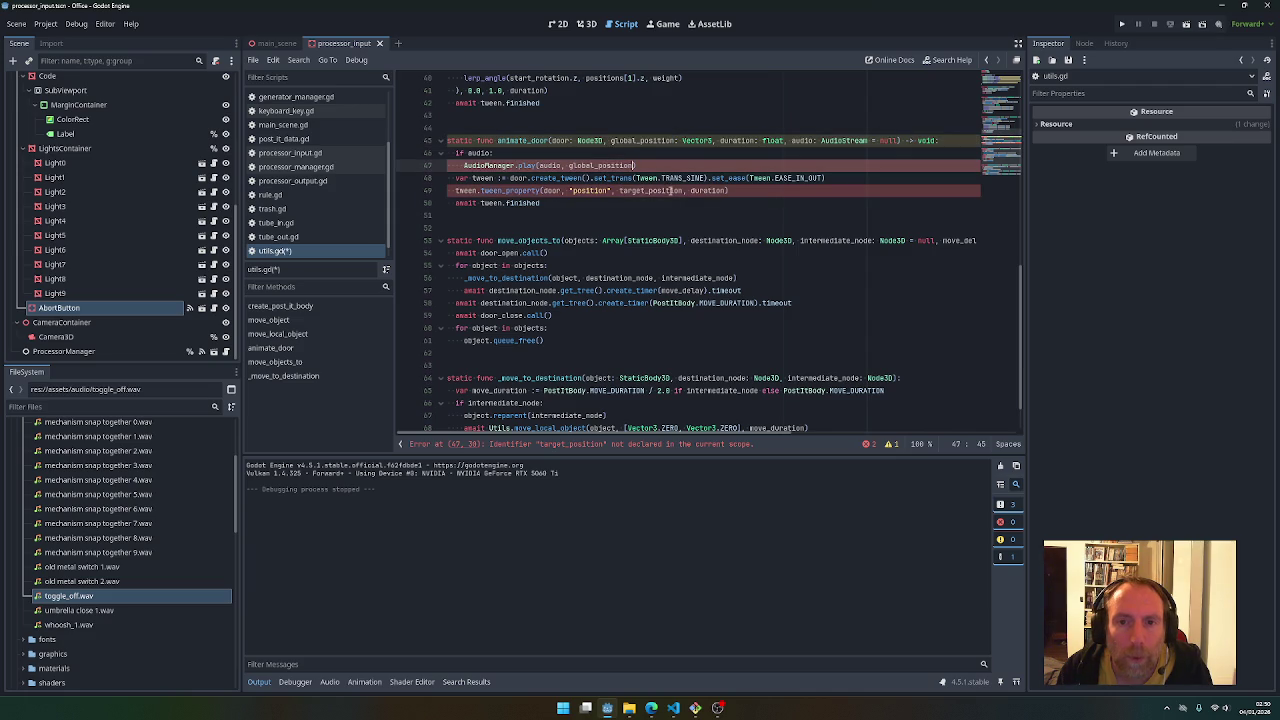
pyautogui.doubleClick(668, 190)
pyautogui.hotkey('ctrl', 'v')
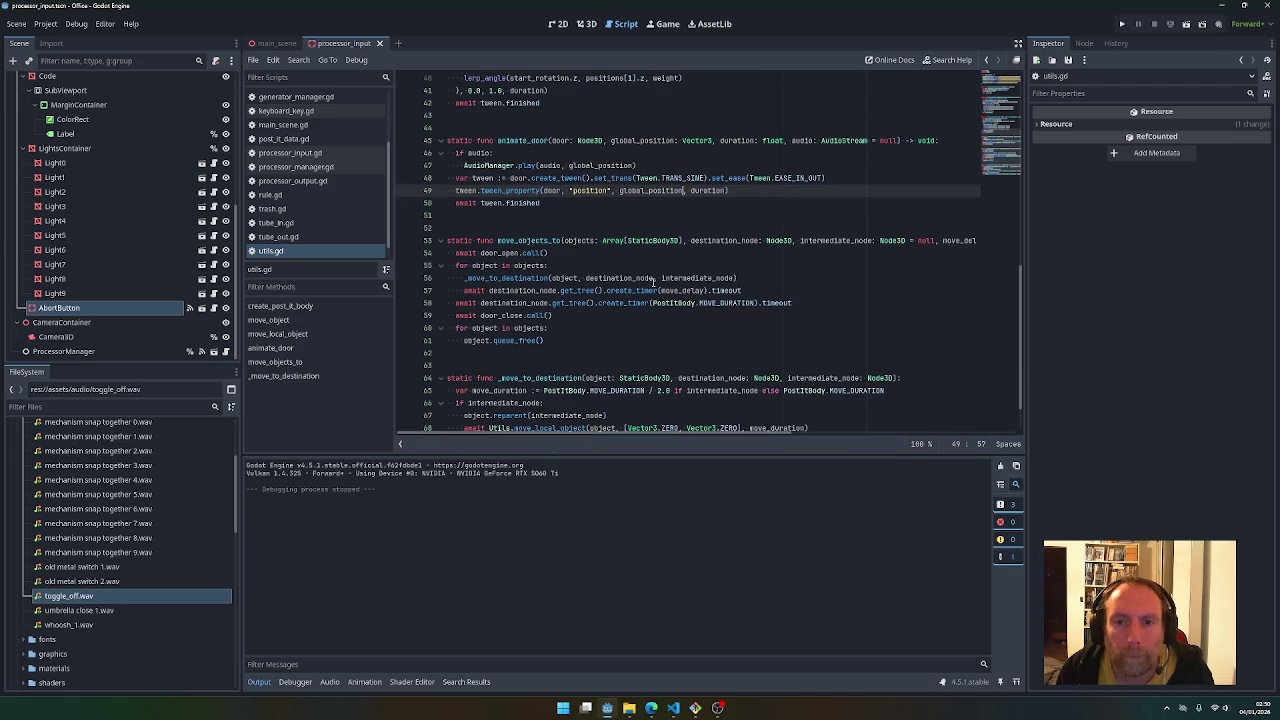
# Search the project for 'animate_door(' and open the first call in tube_out.gd
pyautogui.scroll(2, 654, 283)
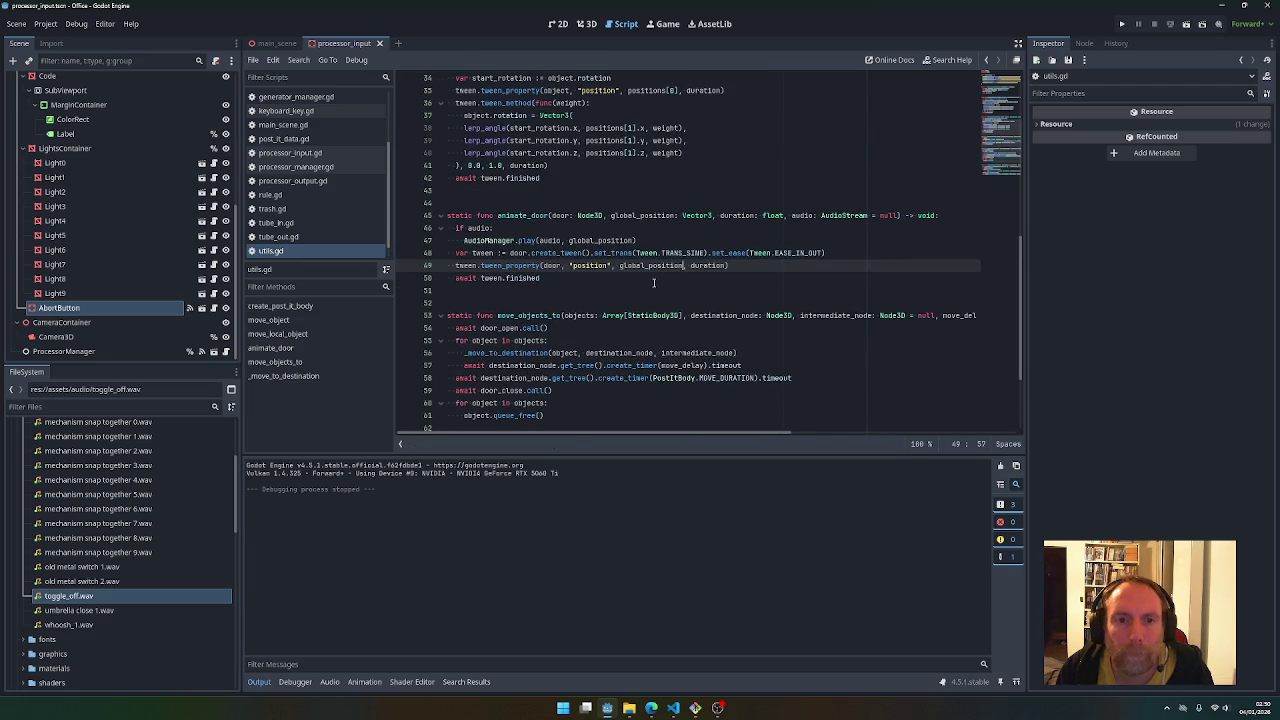
pyautogui.scroll(3, 654, 283)
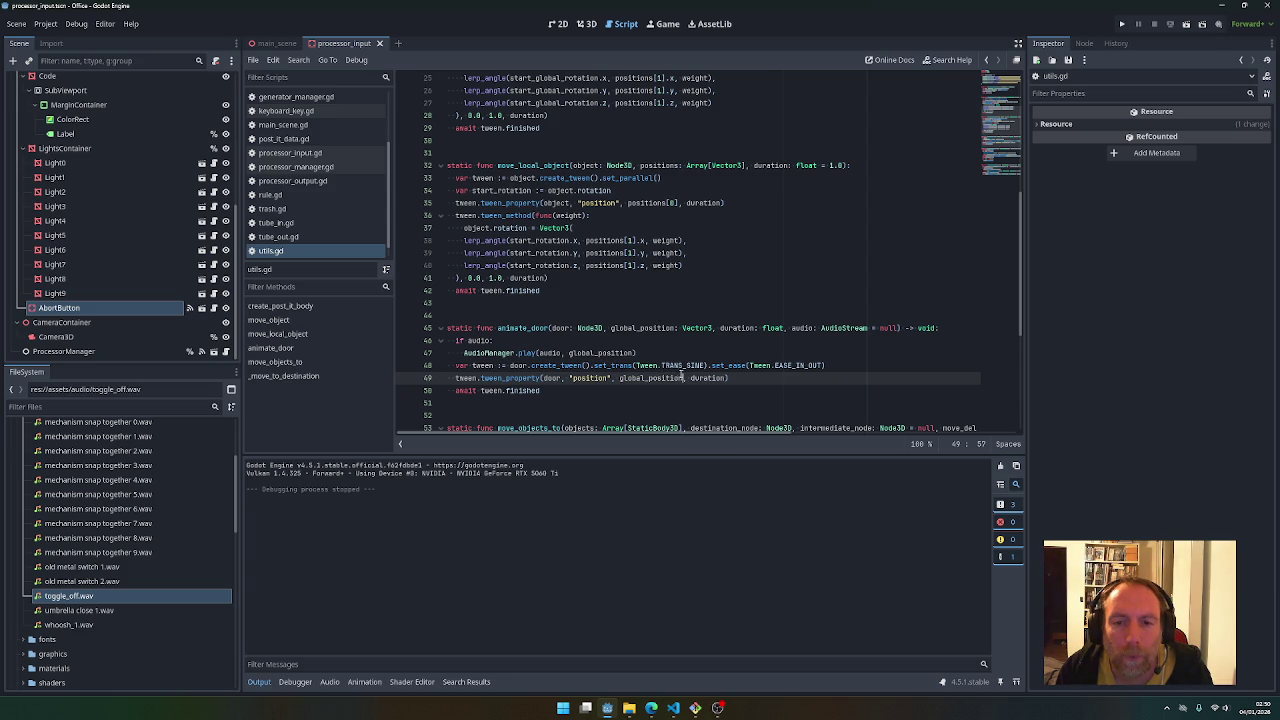
pyautogui.moveTo(652, 380)
pyautogui.doubleClick(539, 330)
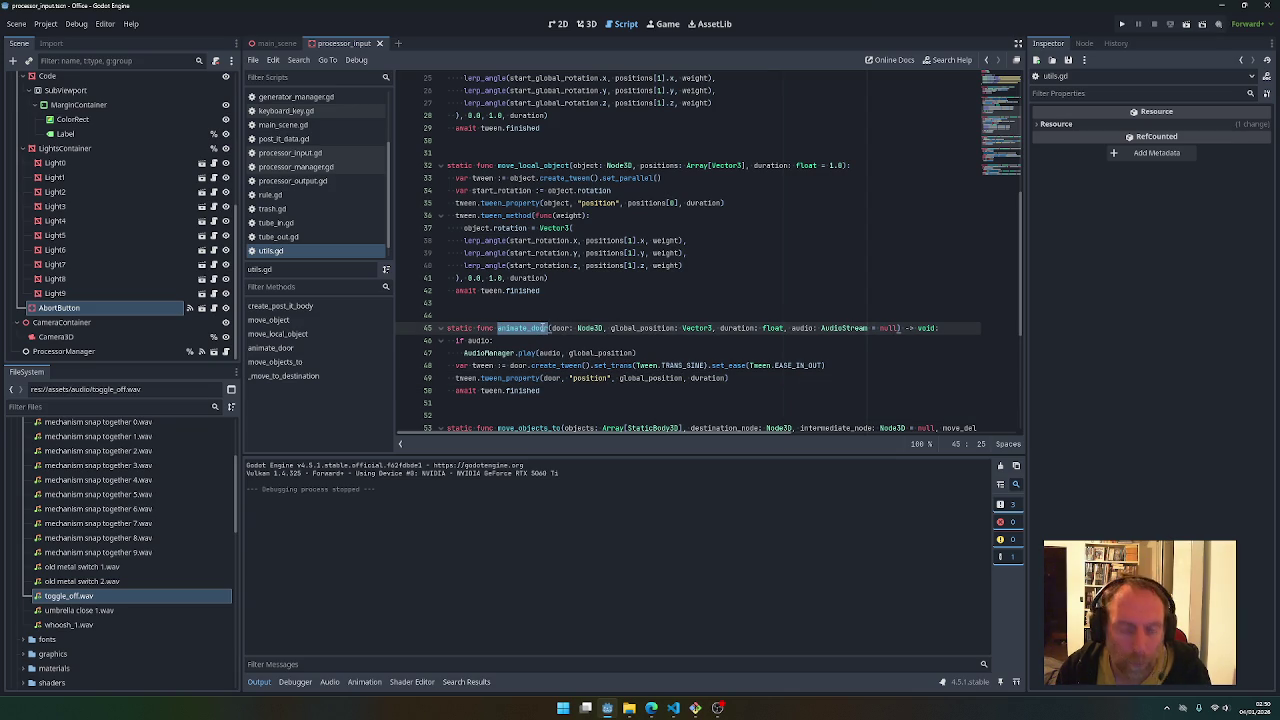
pyautogui.hotkey('ctrl', 'shift', 'f')
pyautogui.write('(')
pyautogui.press('Return')
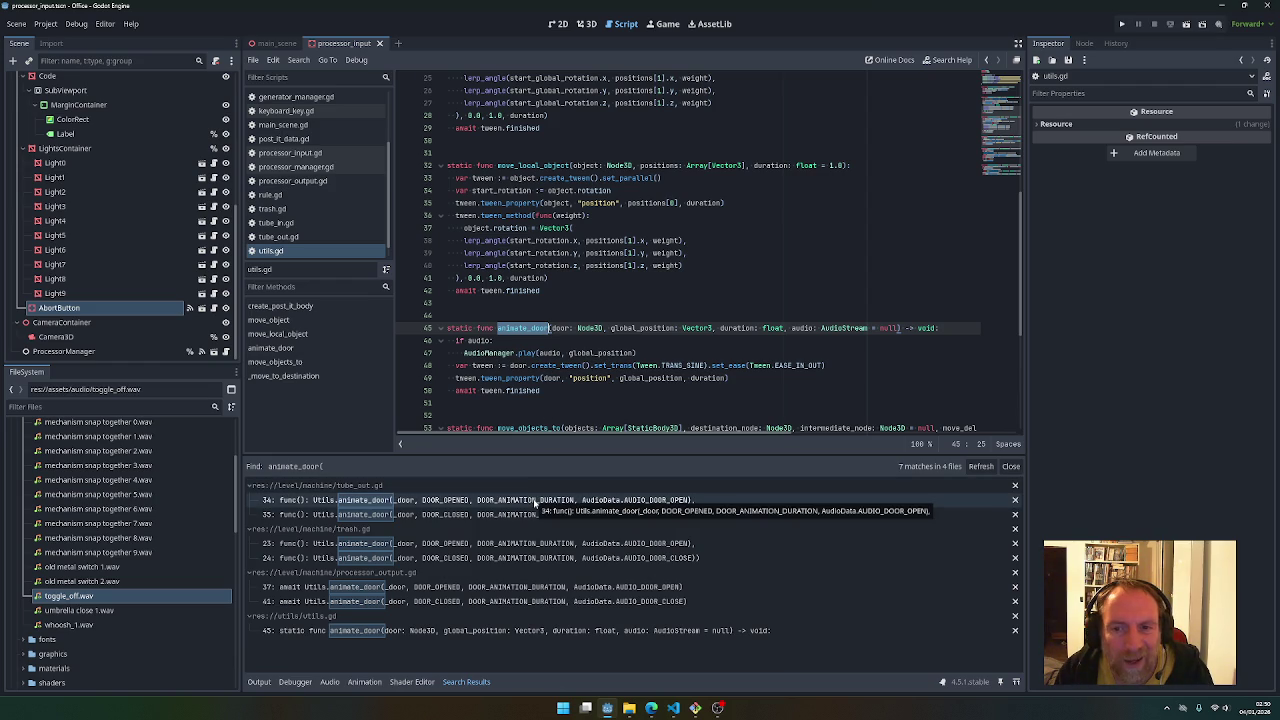
pyautogui.click(537, 505)
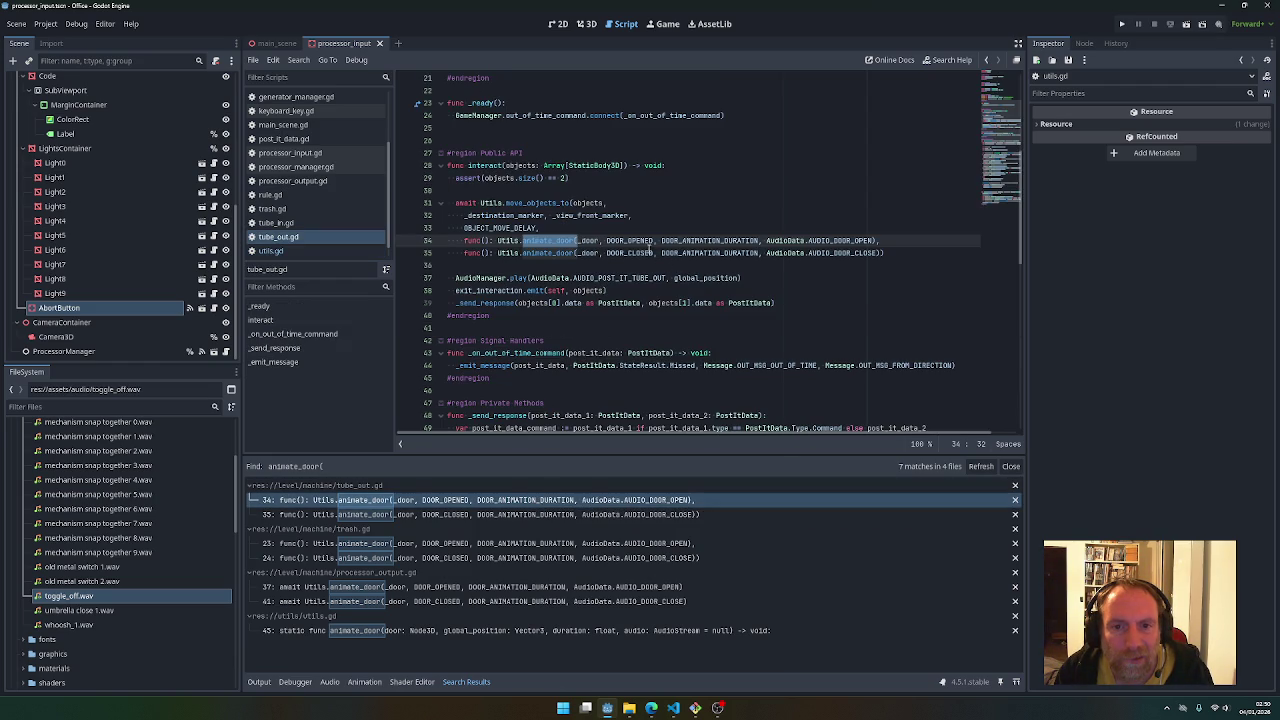
# Check the DOOR_OPENED and DOOR_ANIMATION_DURATION arguments in tube_out.gd and jump to animate_door's definition
pyautogui.doubleClick(682, 241)
pyautogui.doubleClick(630, 241)
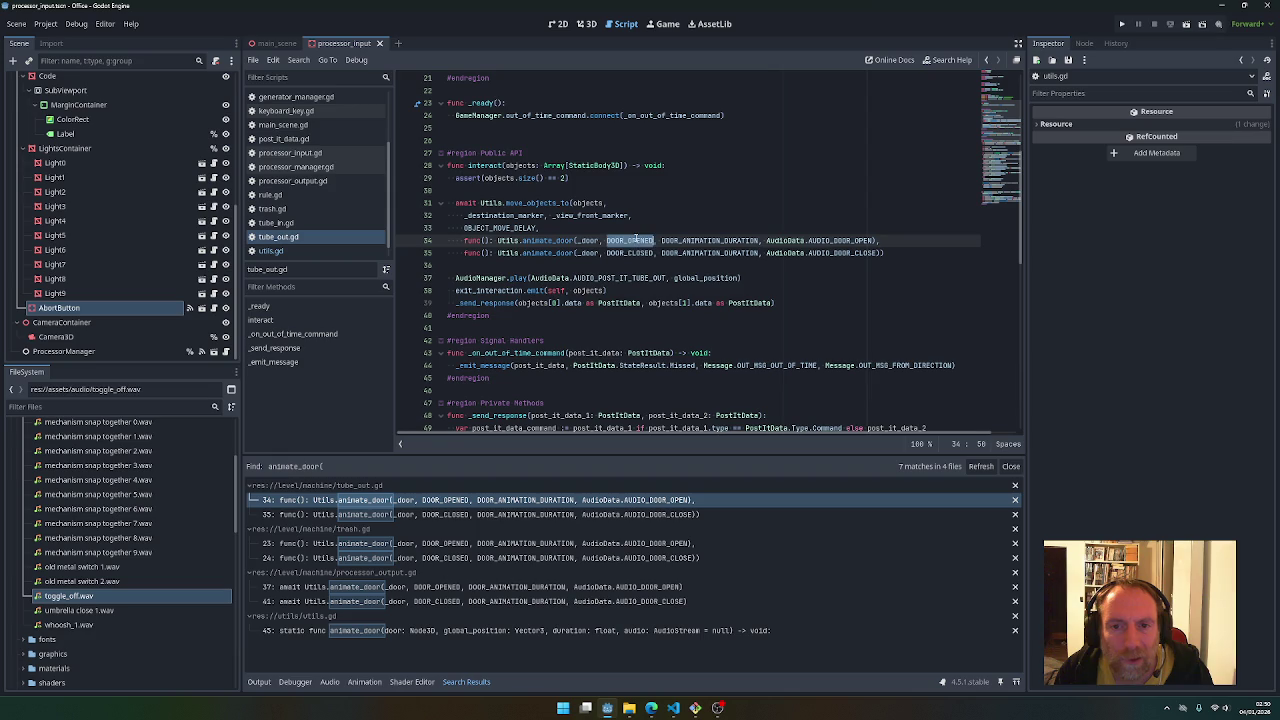
pyautogui.scroll(2, 634, 251)
pyautogui.scroll(2, 634, 251)
pyautogui.scroll(-4, 634, 251)
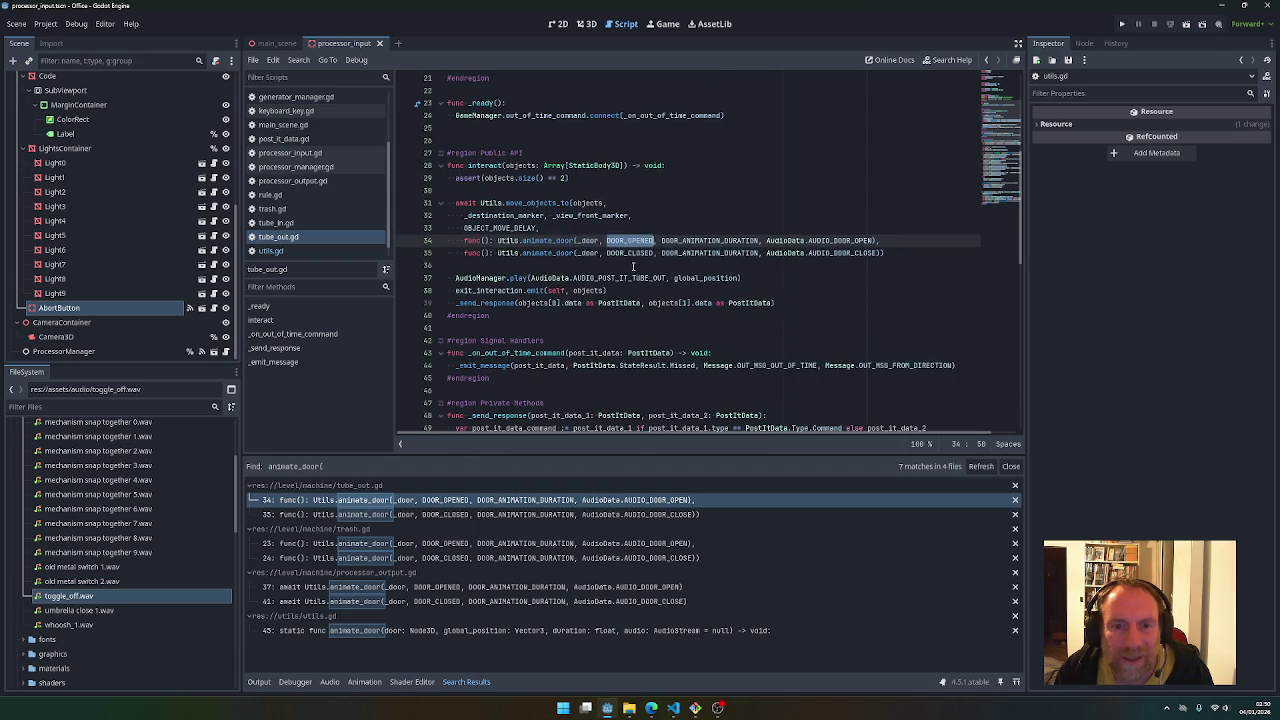
pyautogui.keyDown('ctrl'); pyautogui.click(551, 253); pyautogui.keyUp('ctrl')
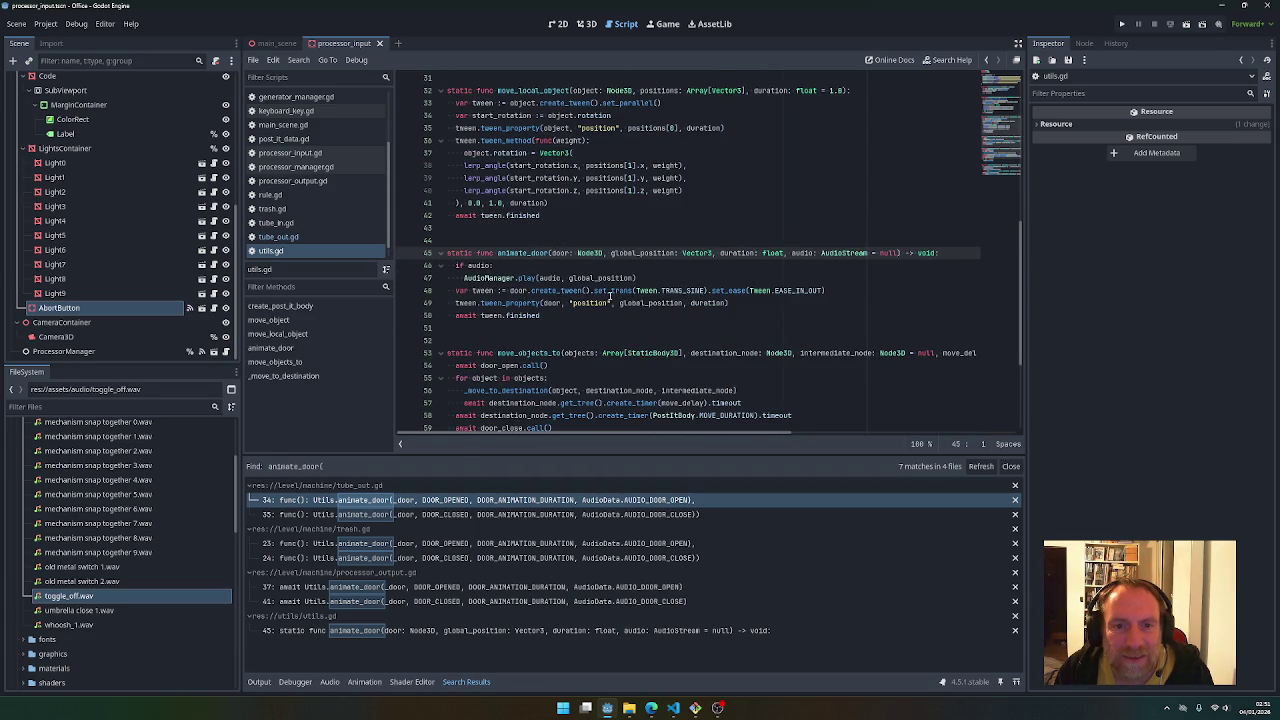
# Undo the rename so animate_door uses target_position again
pyautogui.doubleClick(590, 303)
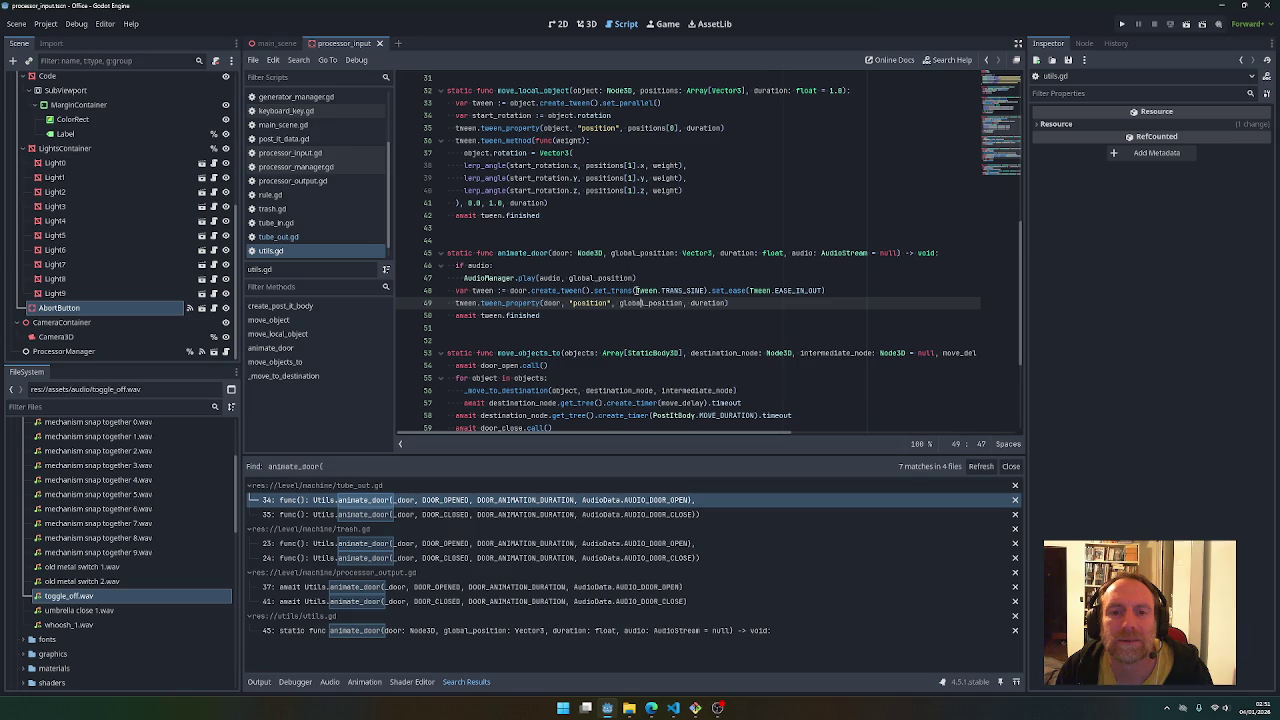
pyautogui.write('target')
pyautogui.hotkey('ctrl', 'z')
pyautogui.hotkey('ctrl', 'z')
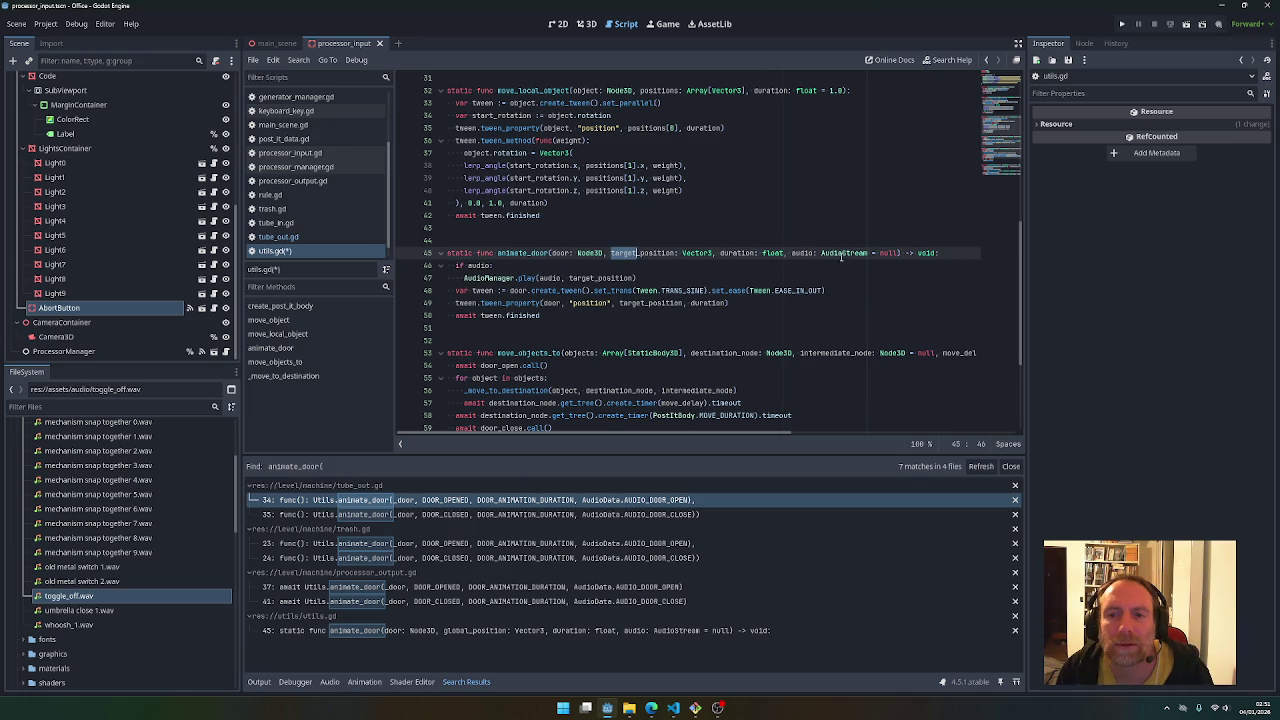
pyautogui.moveTo(821, 253)
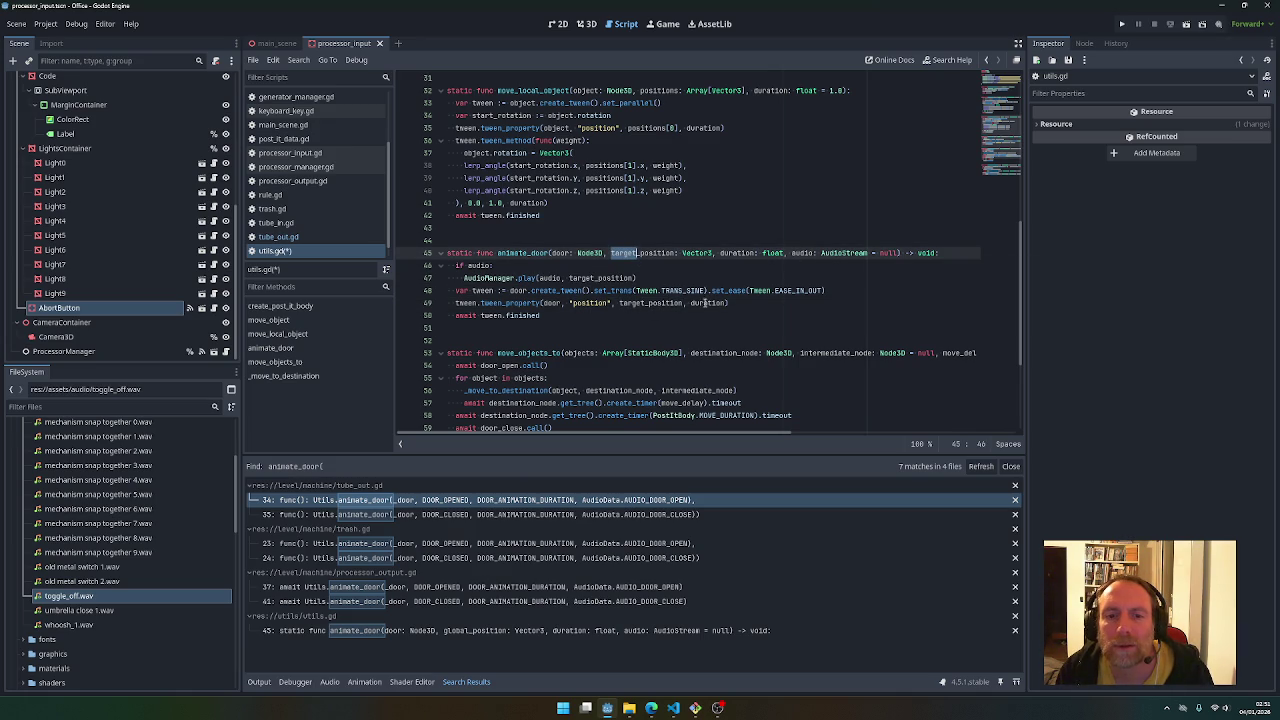
pyautogui.doubleClick(596, 278)
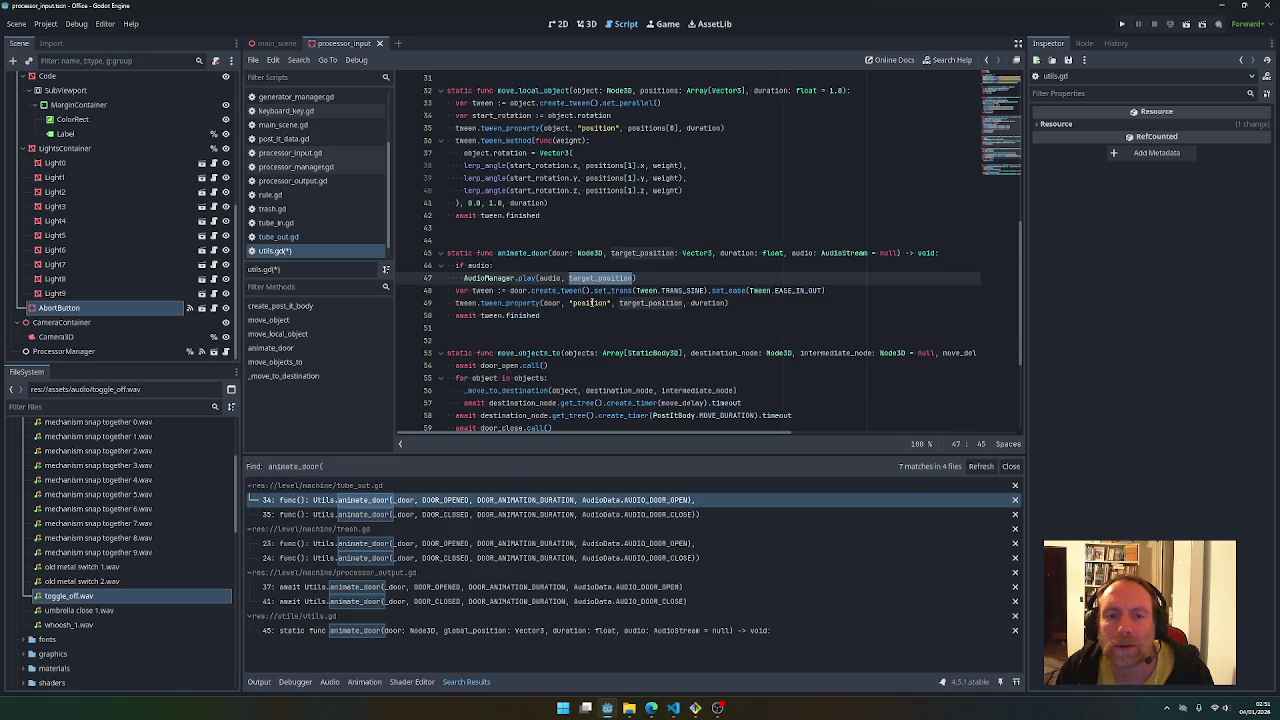
# Remove the duplicated audio parameter so the signature ends with one audio: AudioStream = null
pyautogui.moveTo(786, 253); pyautogui.dragTo(899, 253)
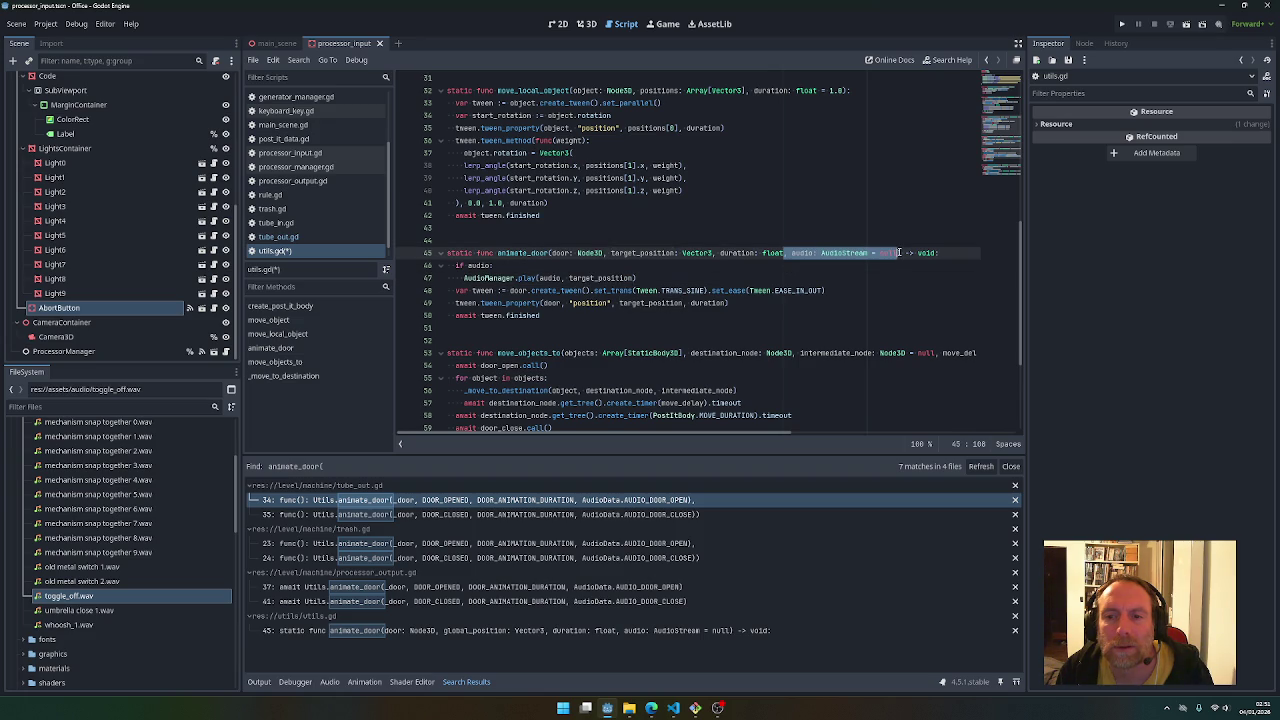
pyautogui.hotkey('ctrl', 'c')
pyautogui.hotkey('ctrl', 'v')
pyautogui.click(881, 253)
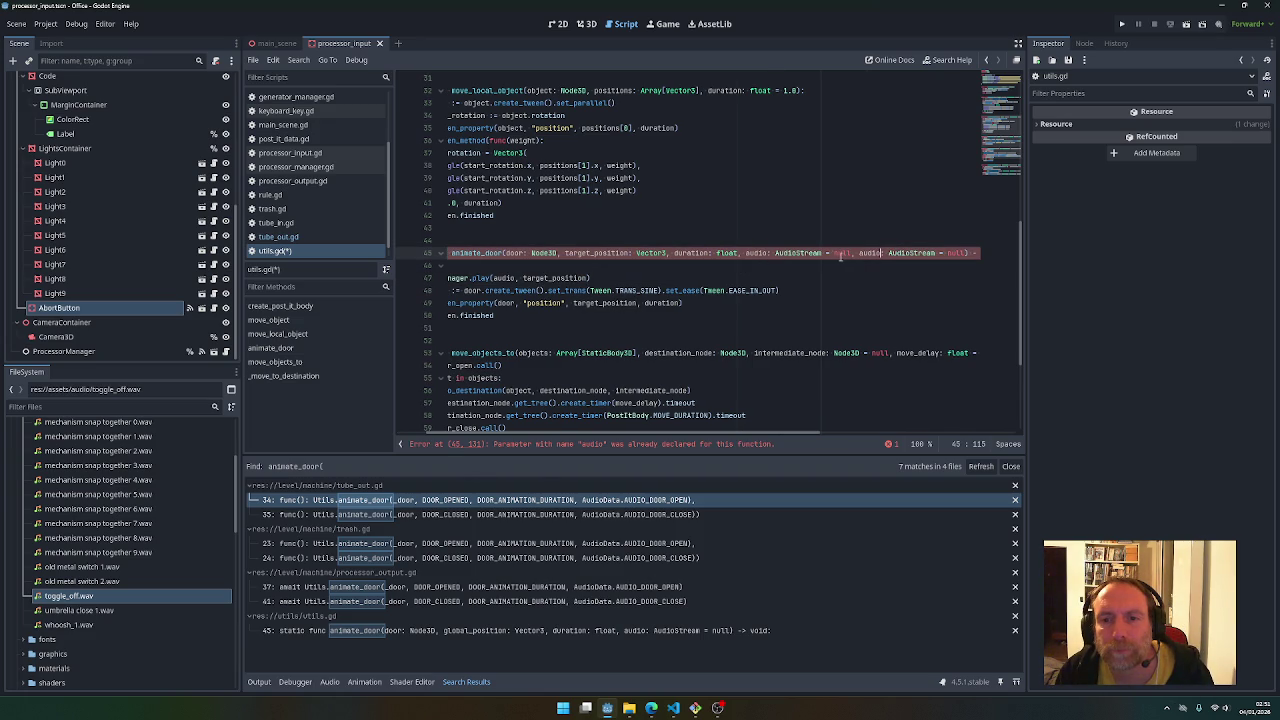
pyautogui.moveTo(852, 253)
pyautogui.mouseDown()
pyautogui.moveTo(962, 254)
pyautogui.moveTo(880, 257)
pyautogui.mouseUp()
pyautogui.click(840, 258)
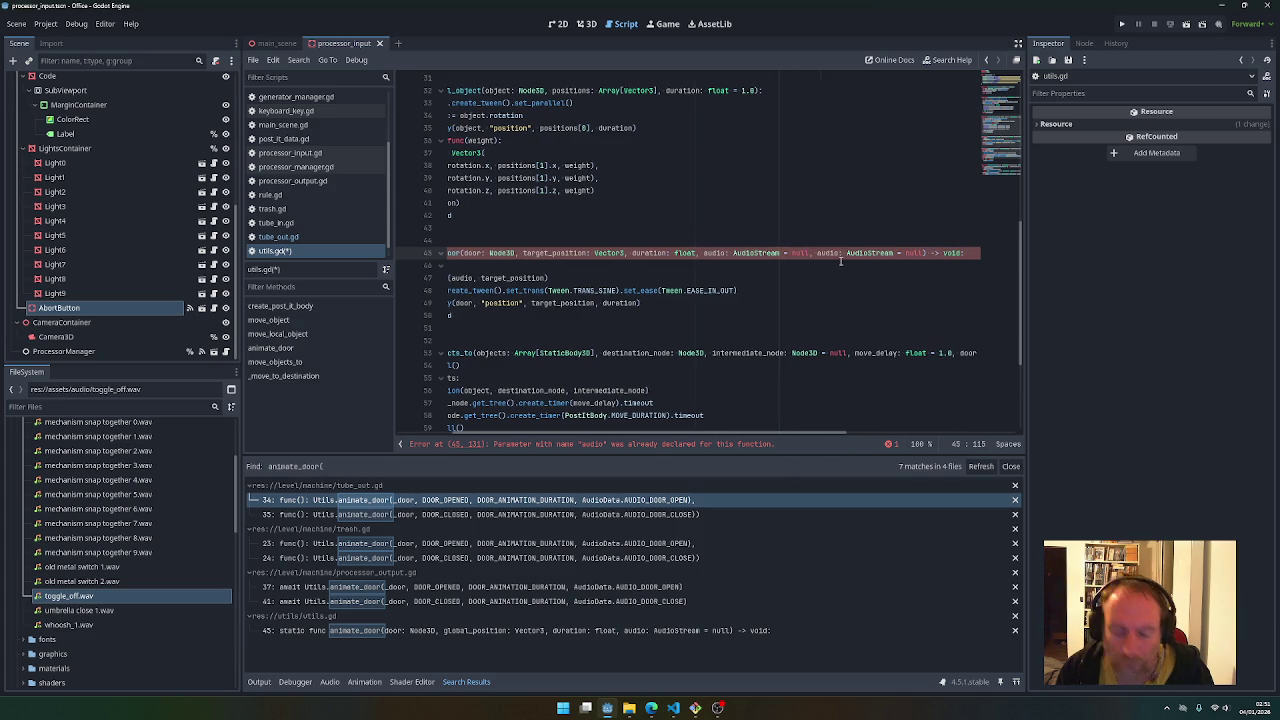
pyautogui.write('_positi')
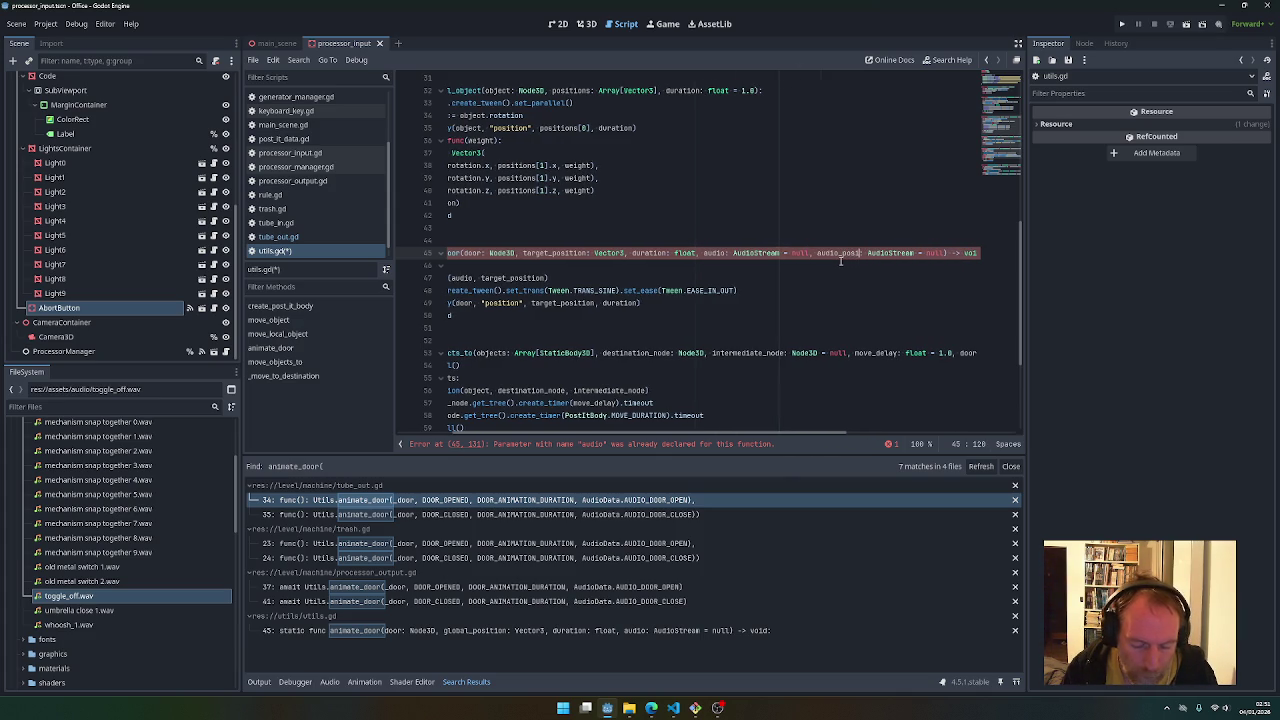
pyautogui.hotkey('ctrl', 'z')
pyautogui.hotkey('ctrl', 'z')
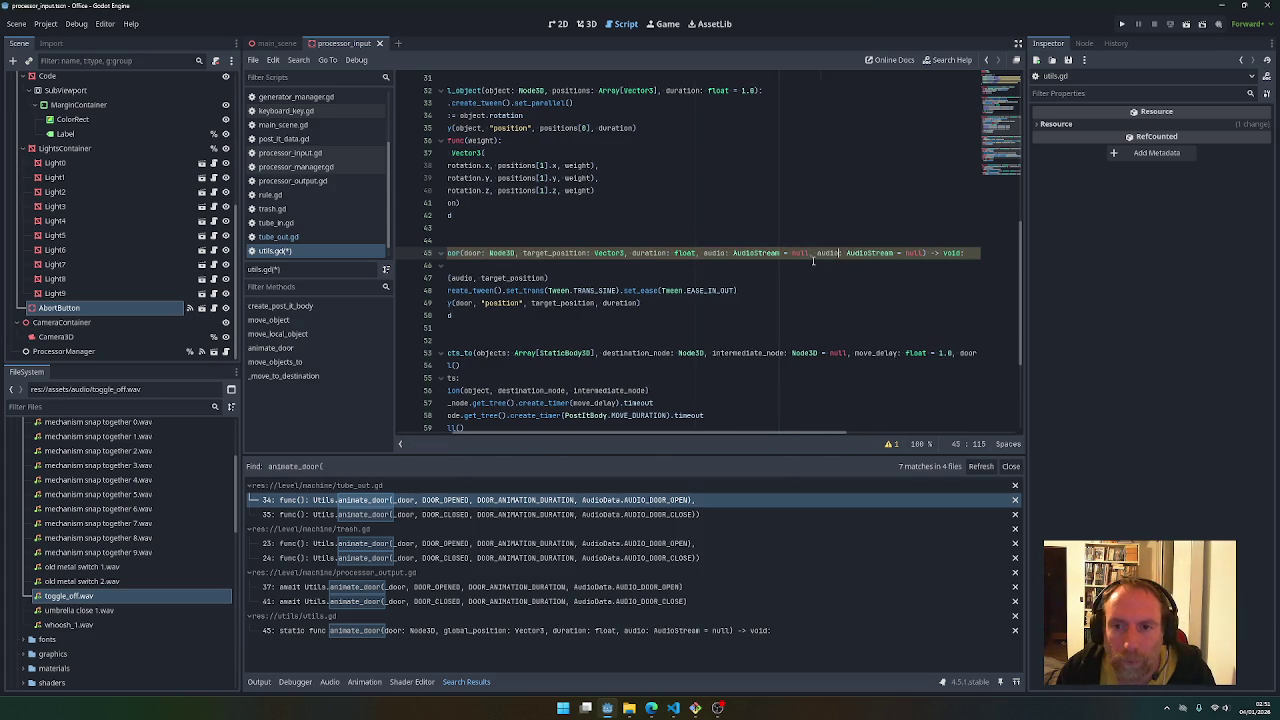
pyautogui.moveTo(540, 432); pyautogui.dragTo(486, 432)
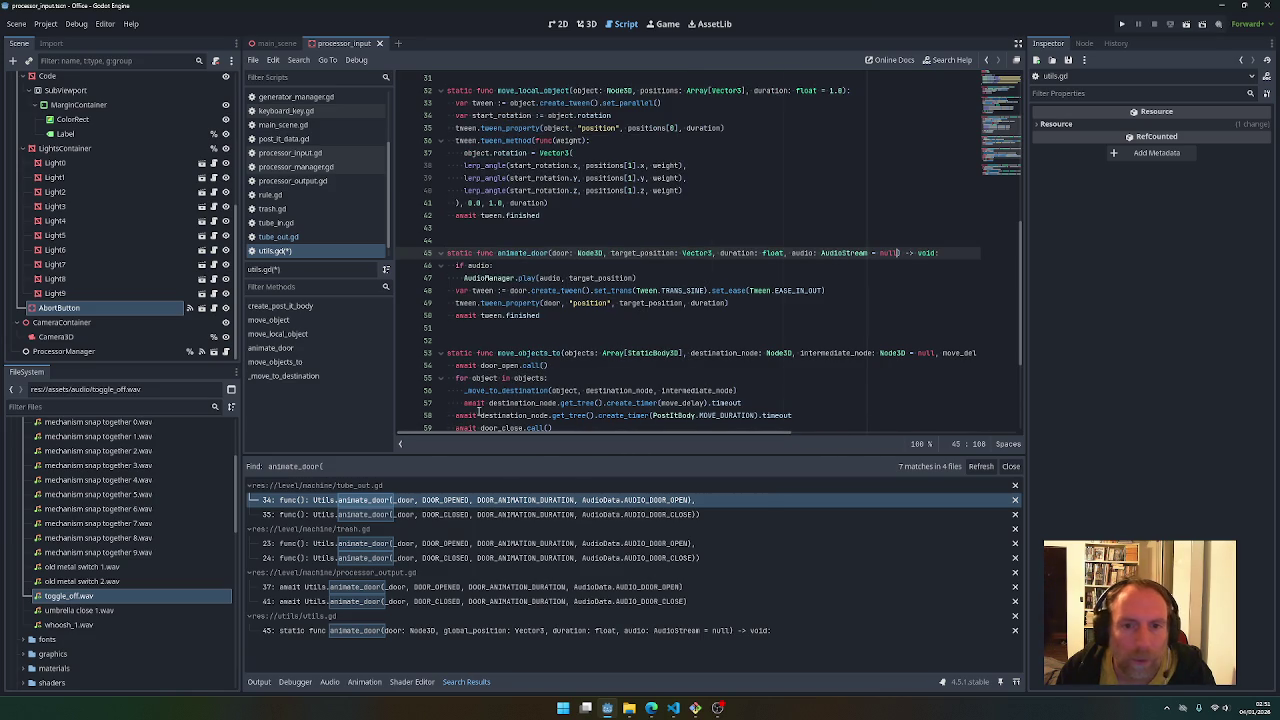
# Replace target_position in animate_door's audio call with door.global_position using autocomplete
pyautogui.doubleClick(582, 278)
pyautogui.write('door.g')
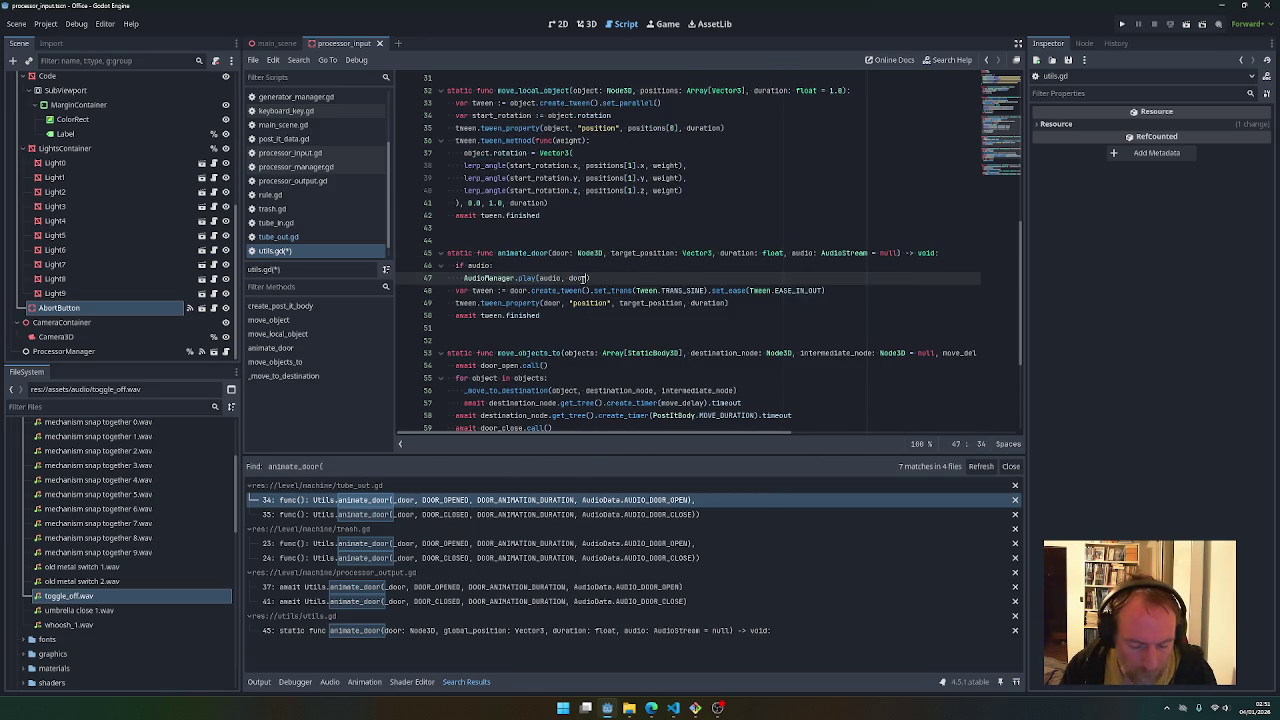
pyautogui.write('lo')
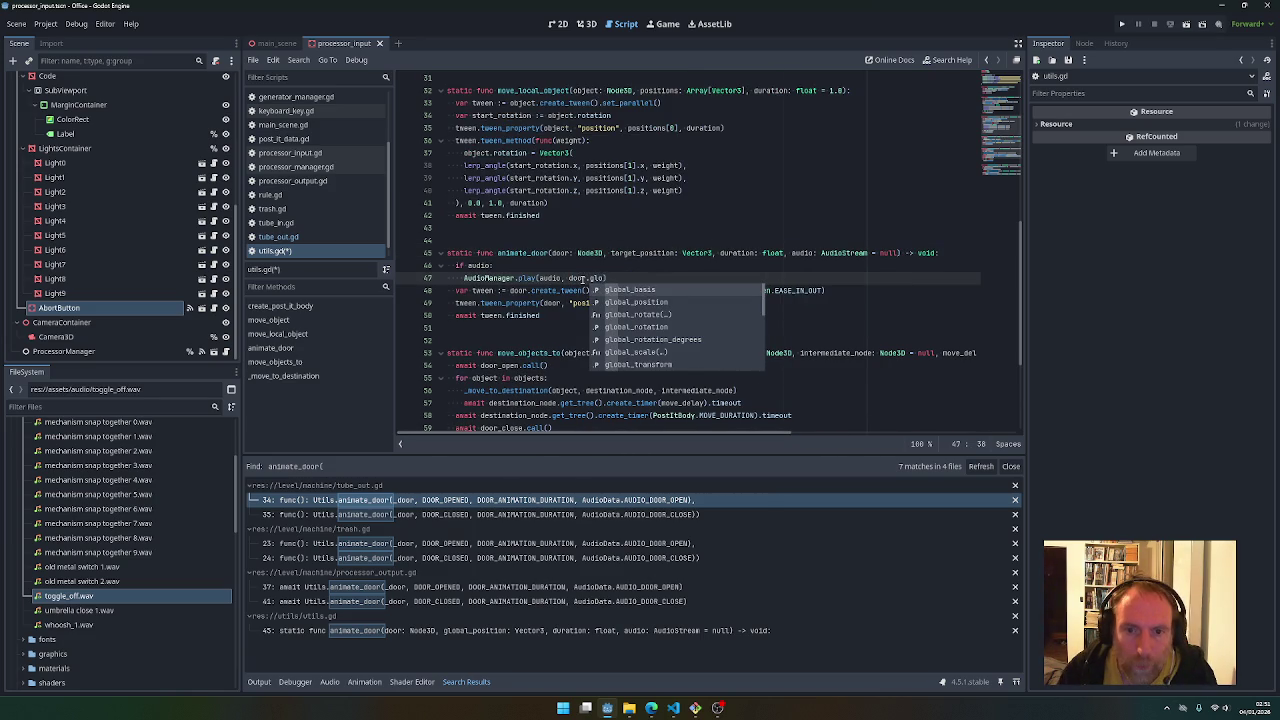
pyautogui.press('Down')
pyautogui.press('Return')
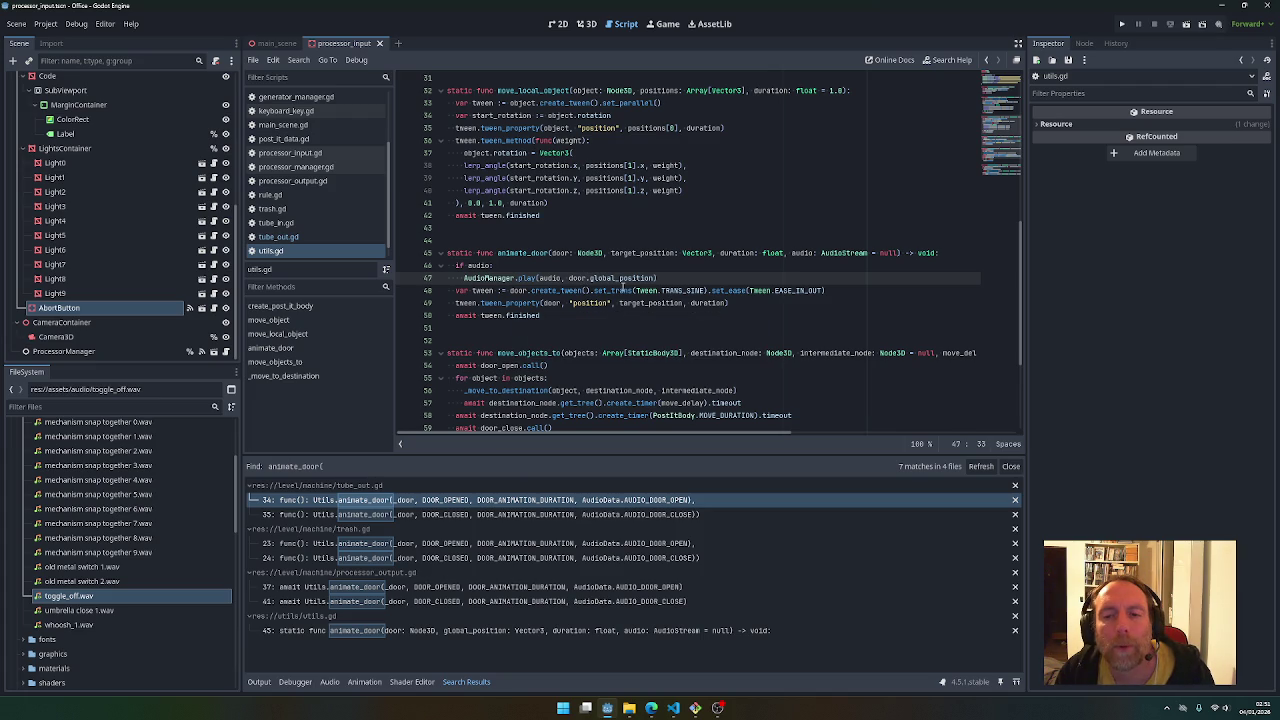
pyautogui.moveTo(622, 289)
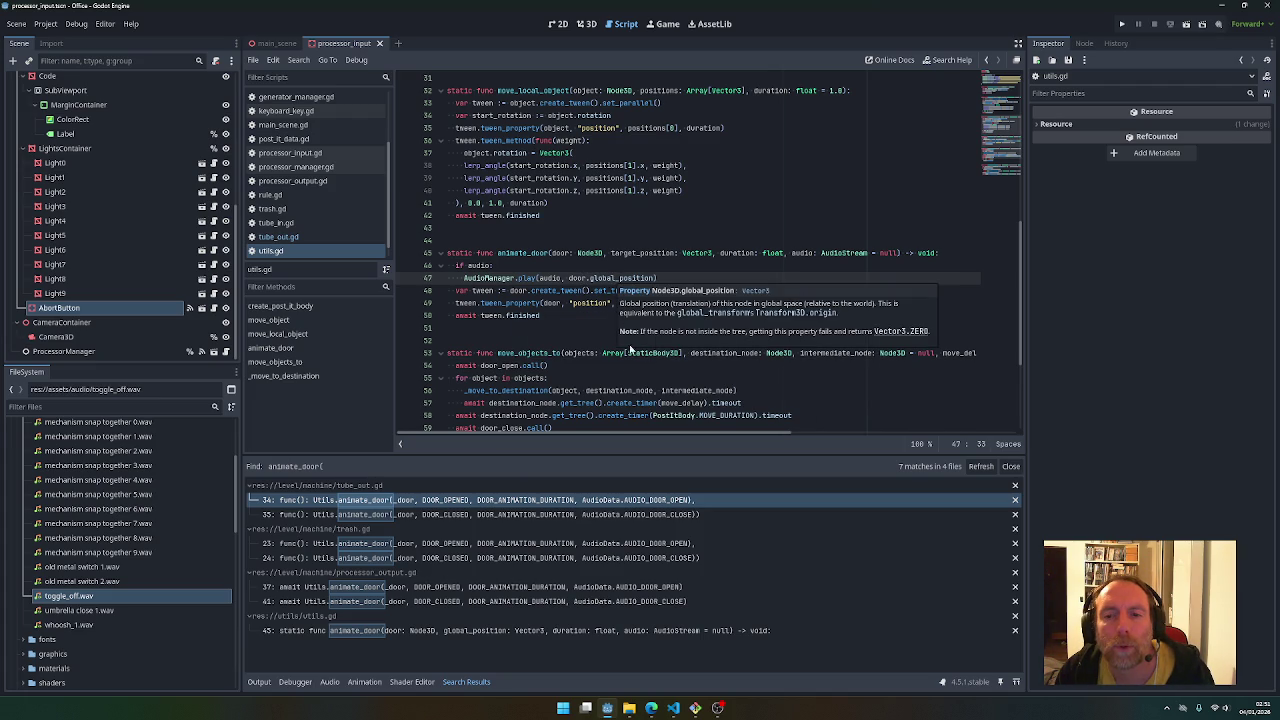
pyautogui.moveTo(618, 403)
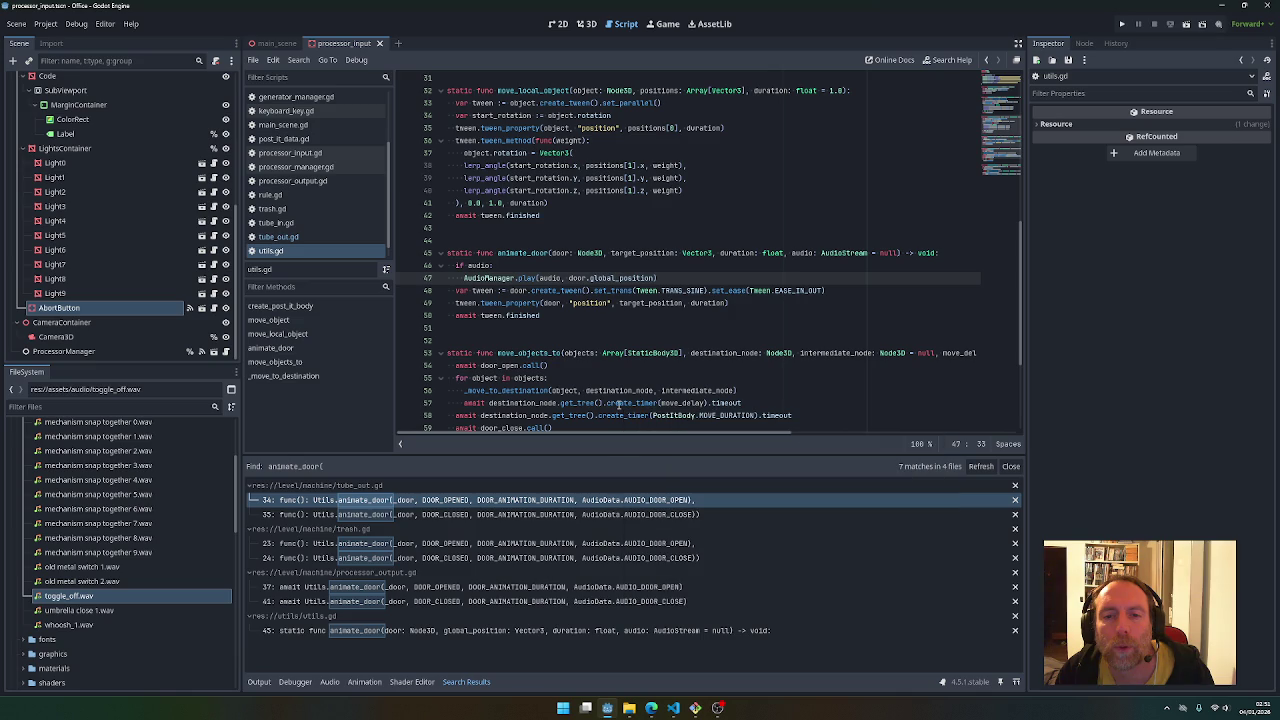
pyautogui.click(580, 352)
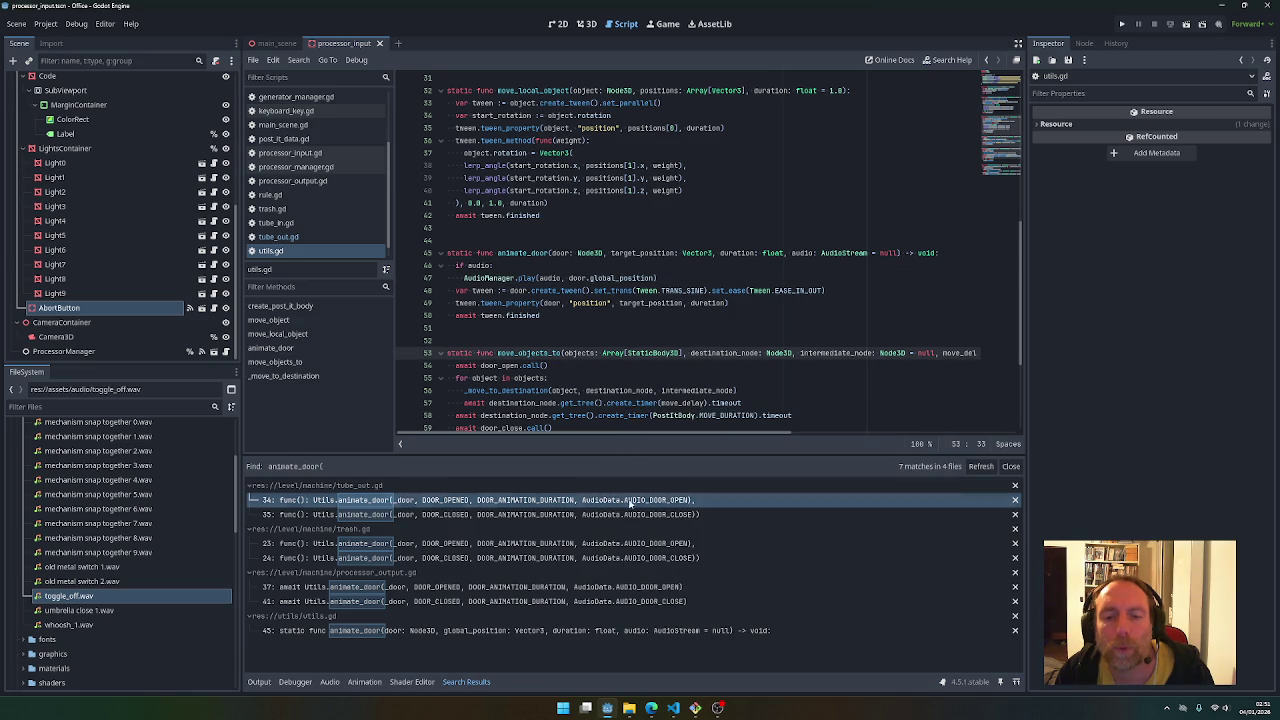
pyautogui.click(695, 707)
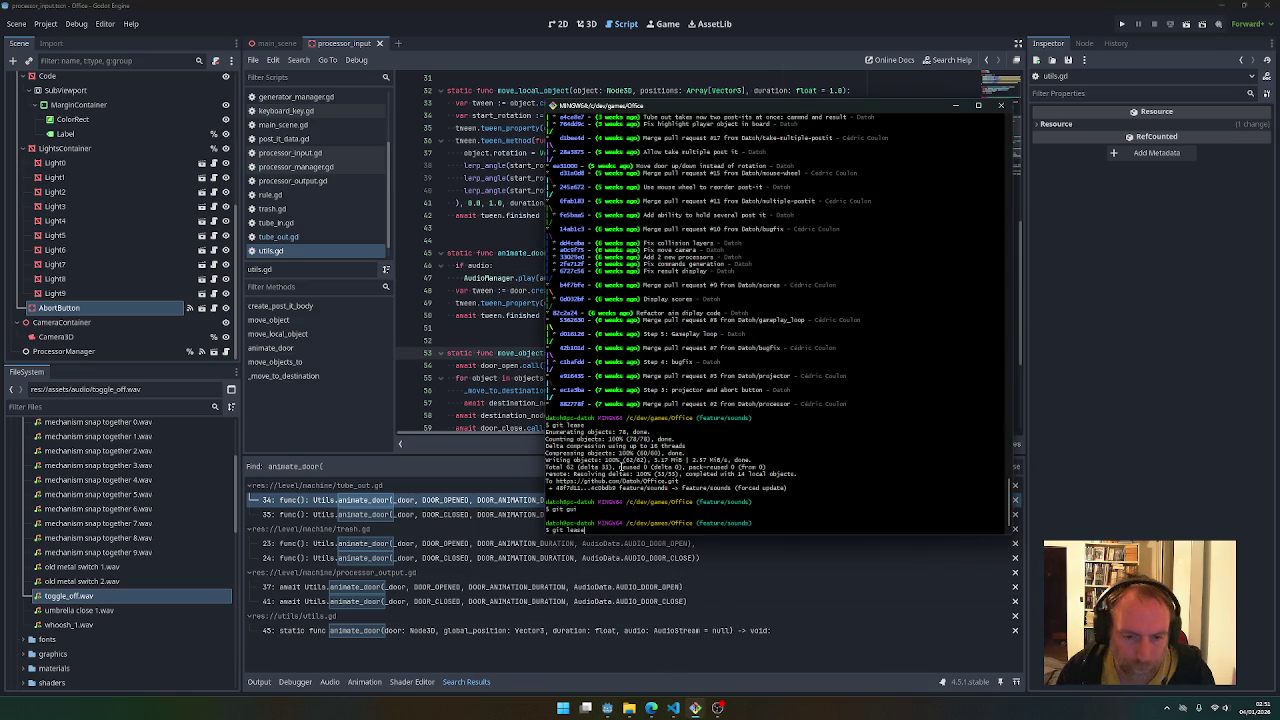
# Force-push feature/sounds with 'git lease' (push --force-with-lease) and quit the .gitconfig viewer
pyautogui.press('Down')
pyautogui.press('Return')
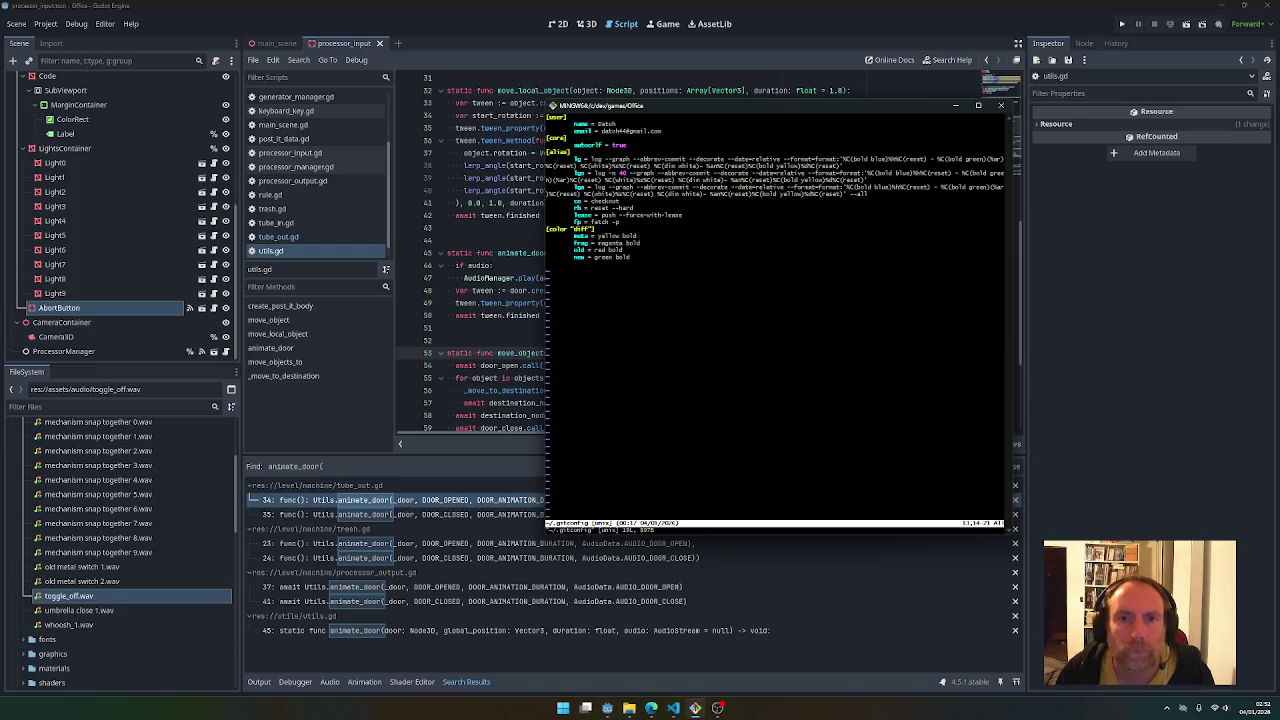
pyautogui.write(':q')
pyautogui.press('Return')
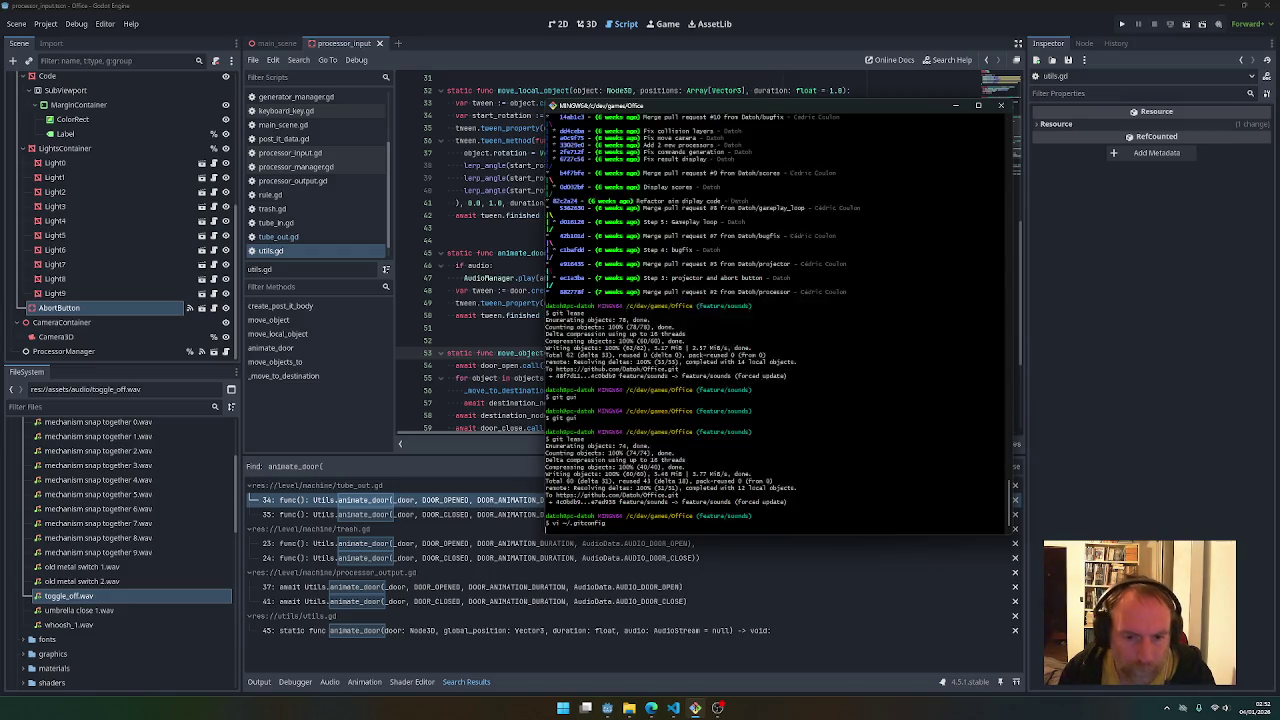
pyautogui.click(1014, 140)
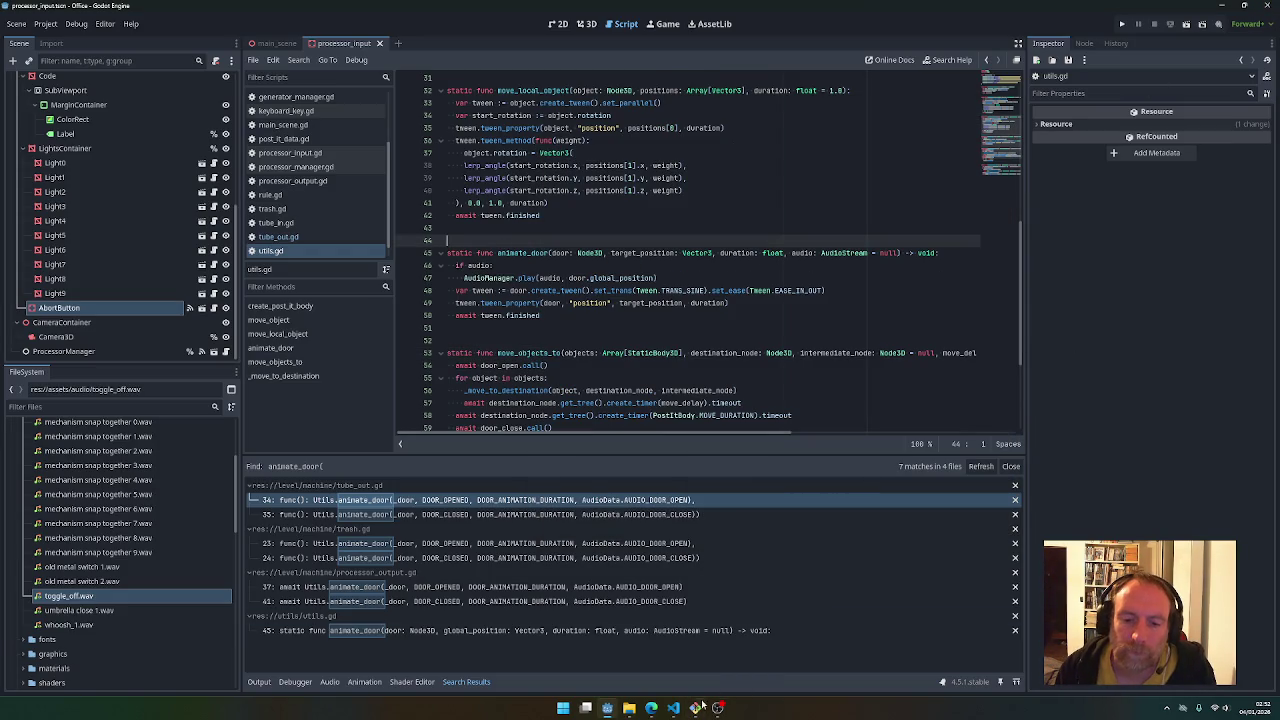
pyautogui.click(673, 708)
# Scroll PR #22's gemini-code-assist comments down to the audio_manager.gd suggestion, then close the tab
pyautogui.click(651, 708)
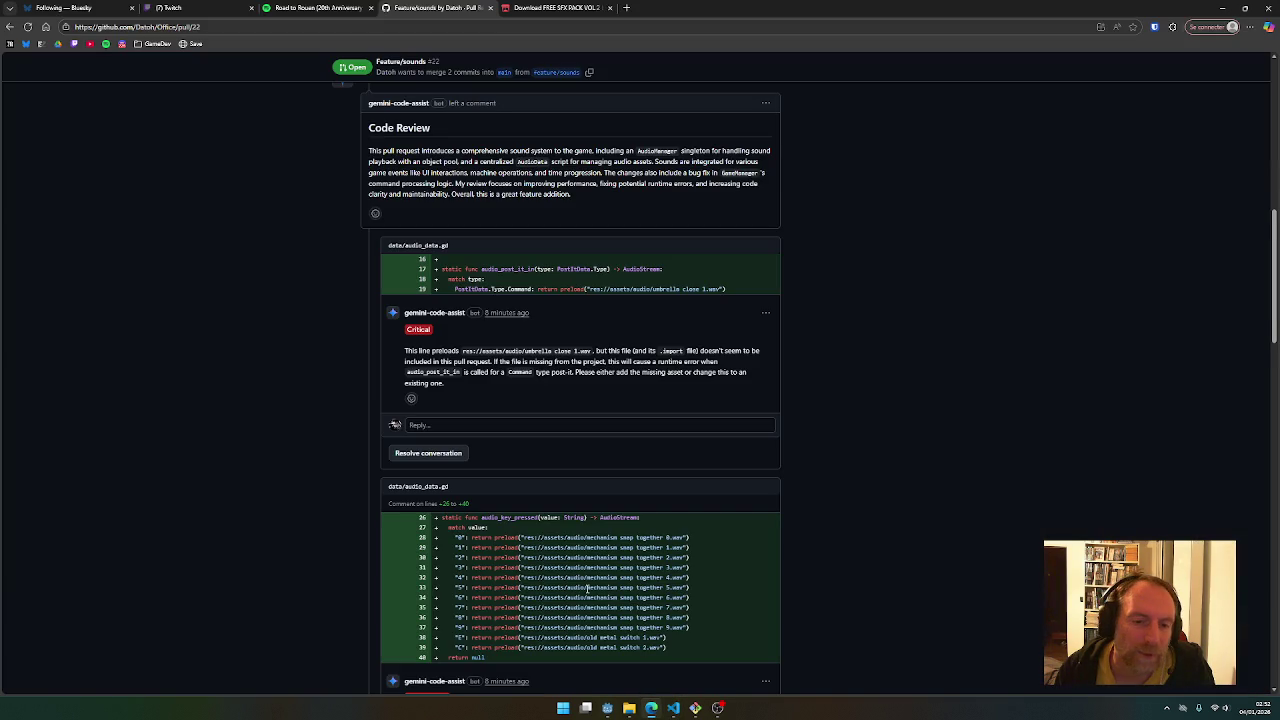
pyautogui.scroll(-1, 587, 587)
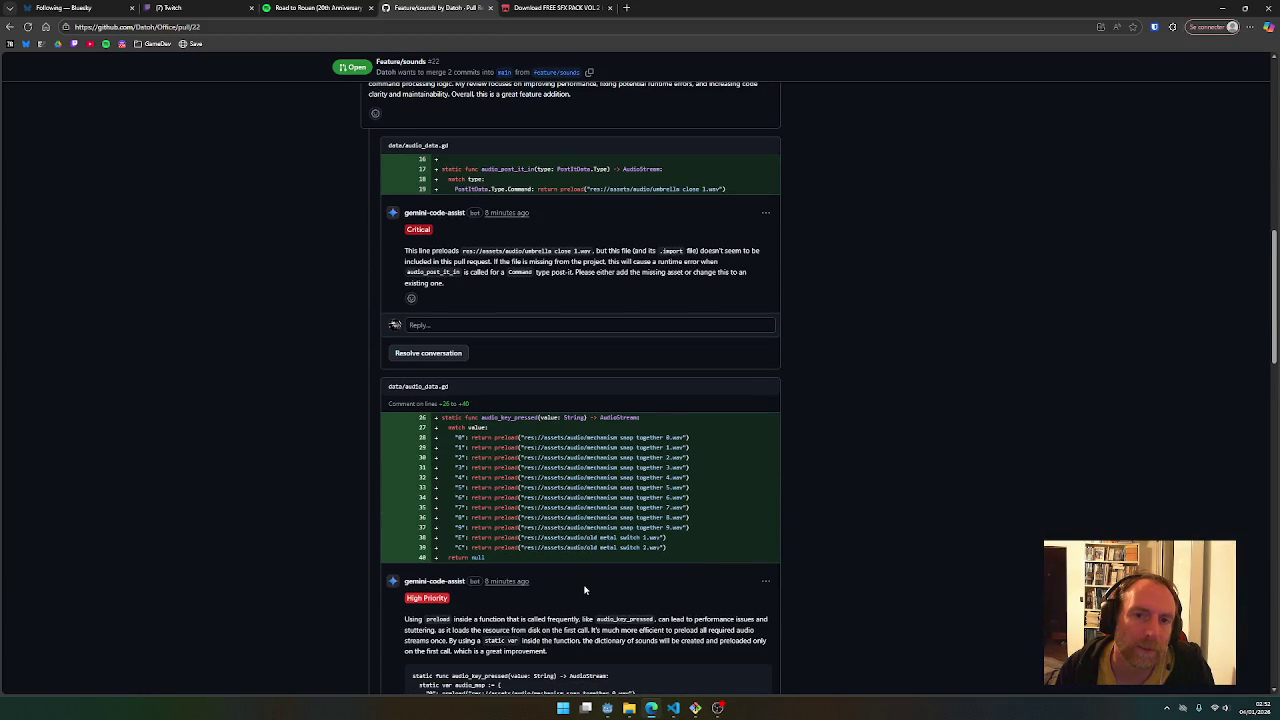
pyautogui.scroll(-5, 585, 590)
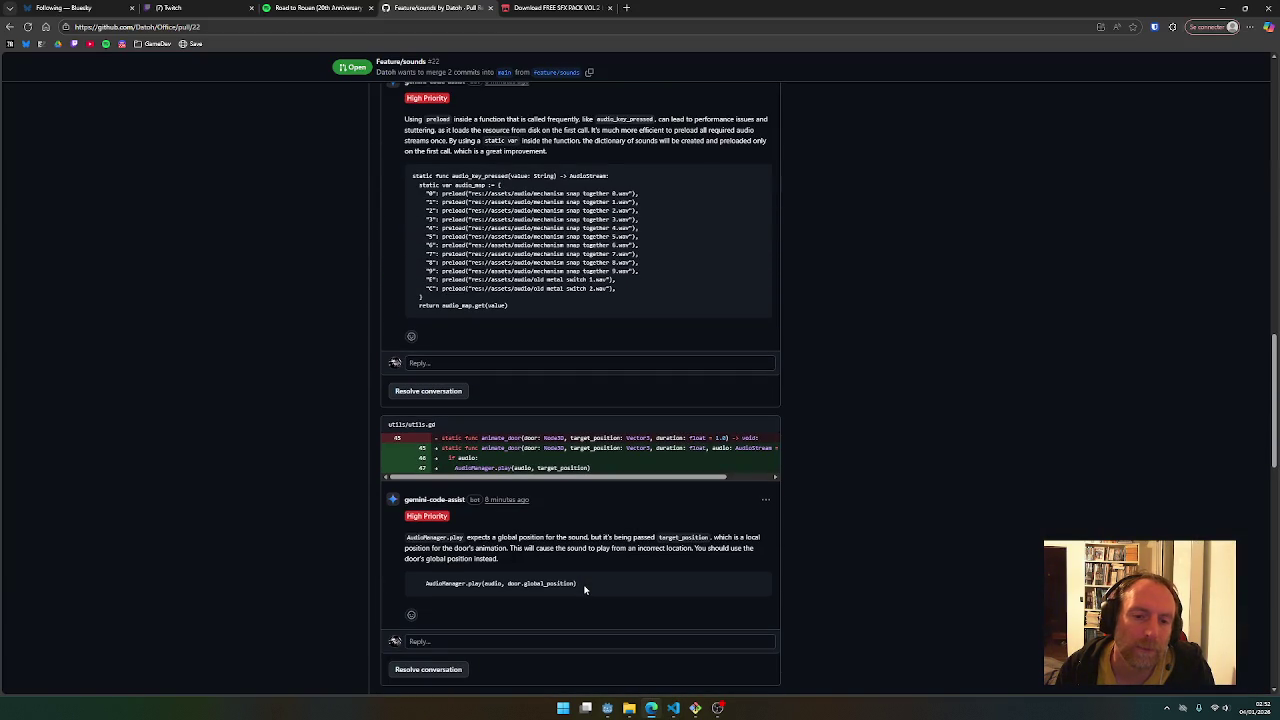
pyautogui.scroll(6, 585, 590)
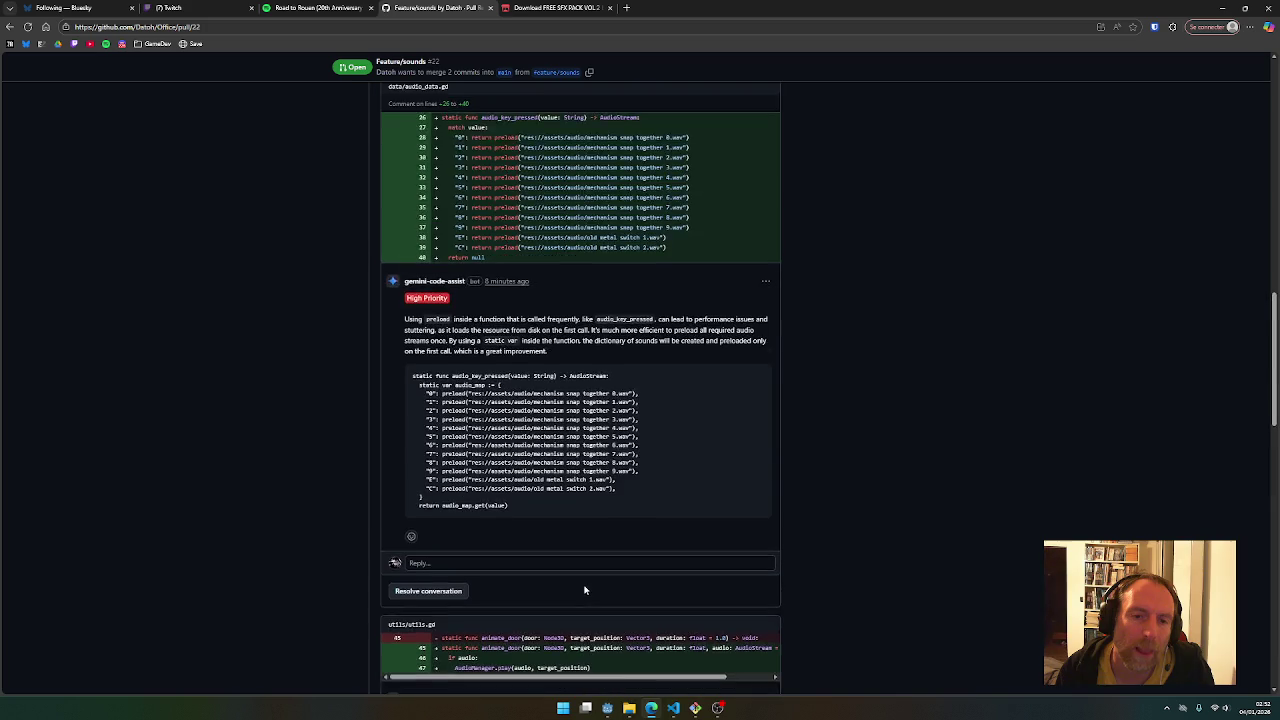
pyautogui.scroll(3, 586, 587)
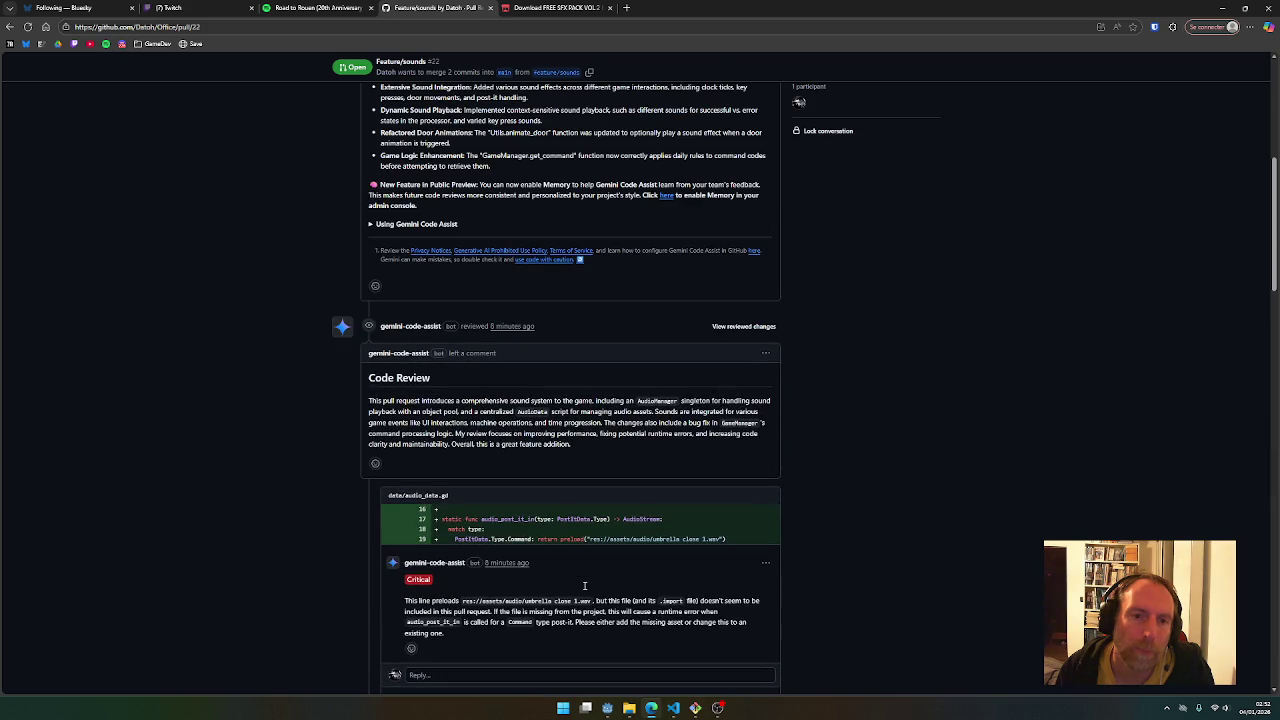
pyautogui.scroll(-7, 585, 590)
pyautogui.scroll(-2, 585, 590)
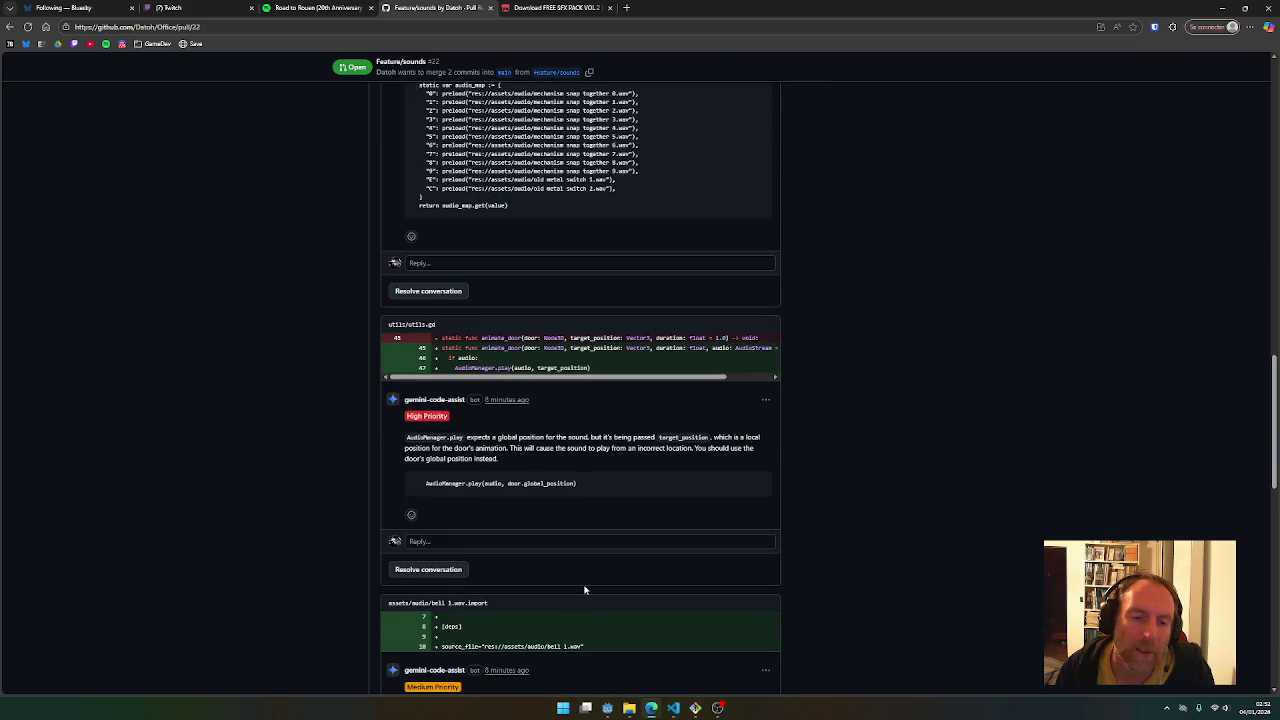
pyautogui.scroll(-2, 585, 590)
pyautogui.scroll(-1, 585, 591)
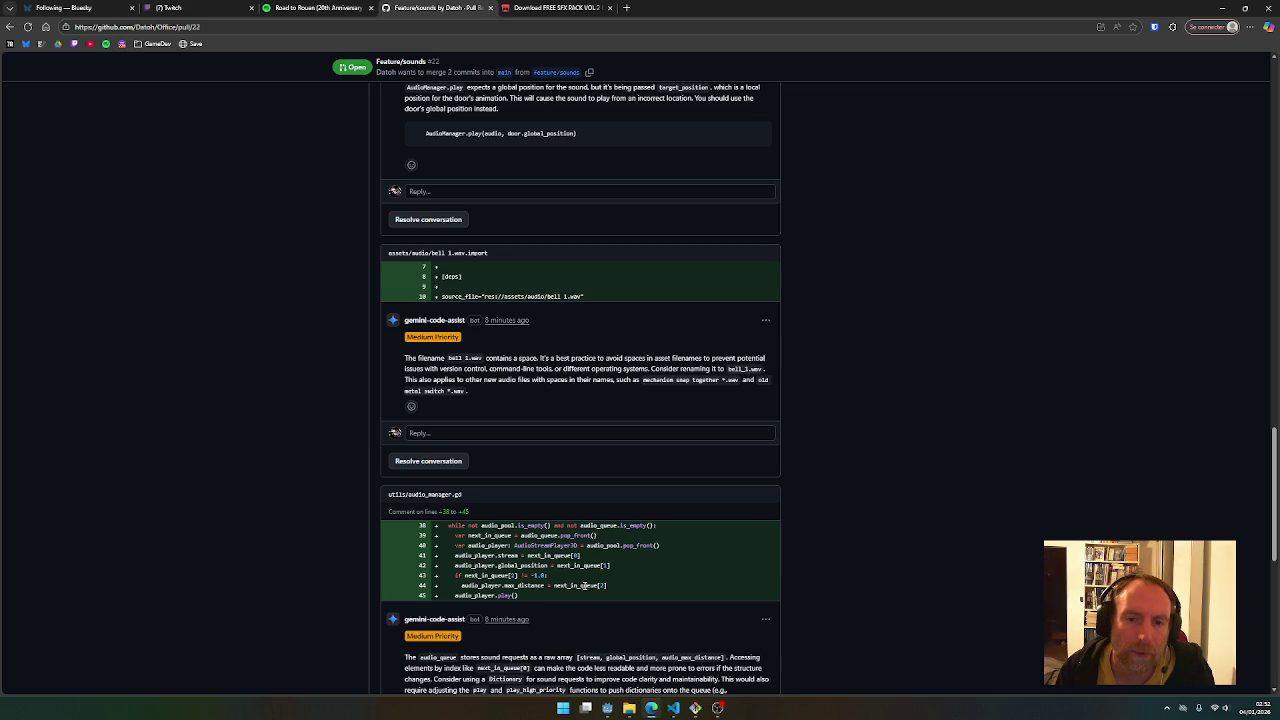
pyautogui.scroll(-2, 585, 588)
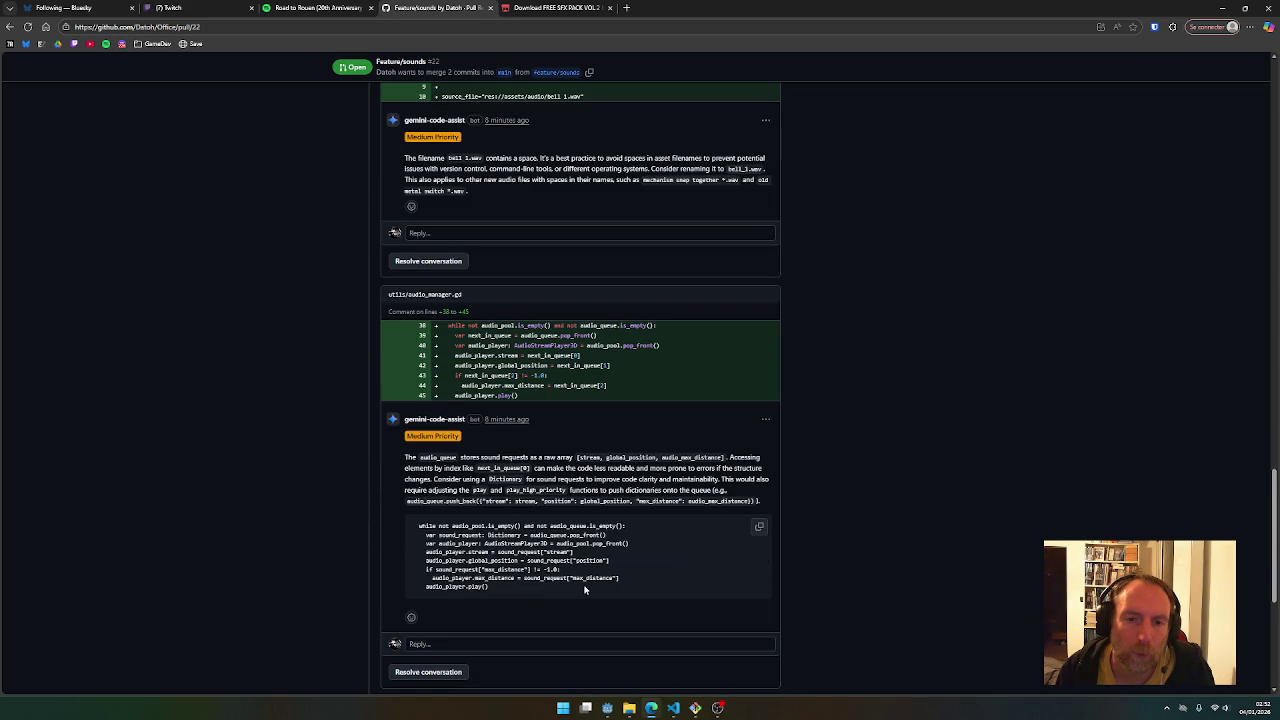
pyautogui.scroll(-1, 585, 590)
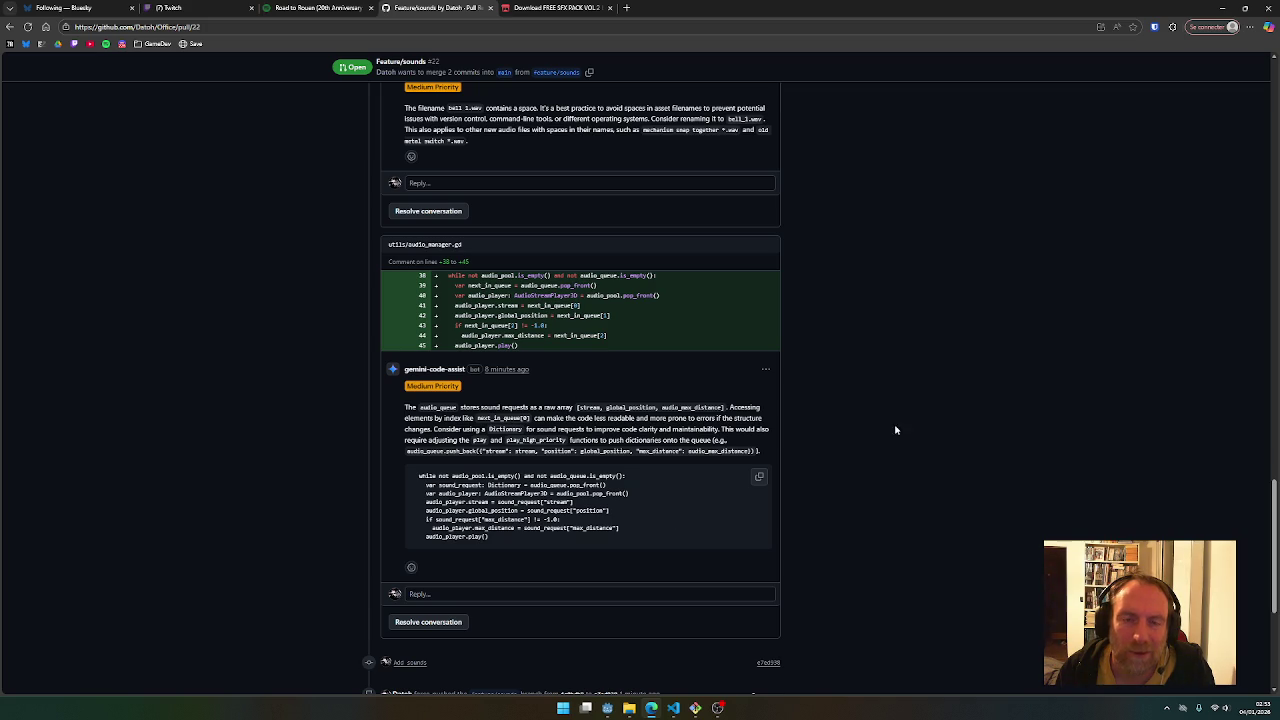
pyautogui.click(491, 8)
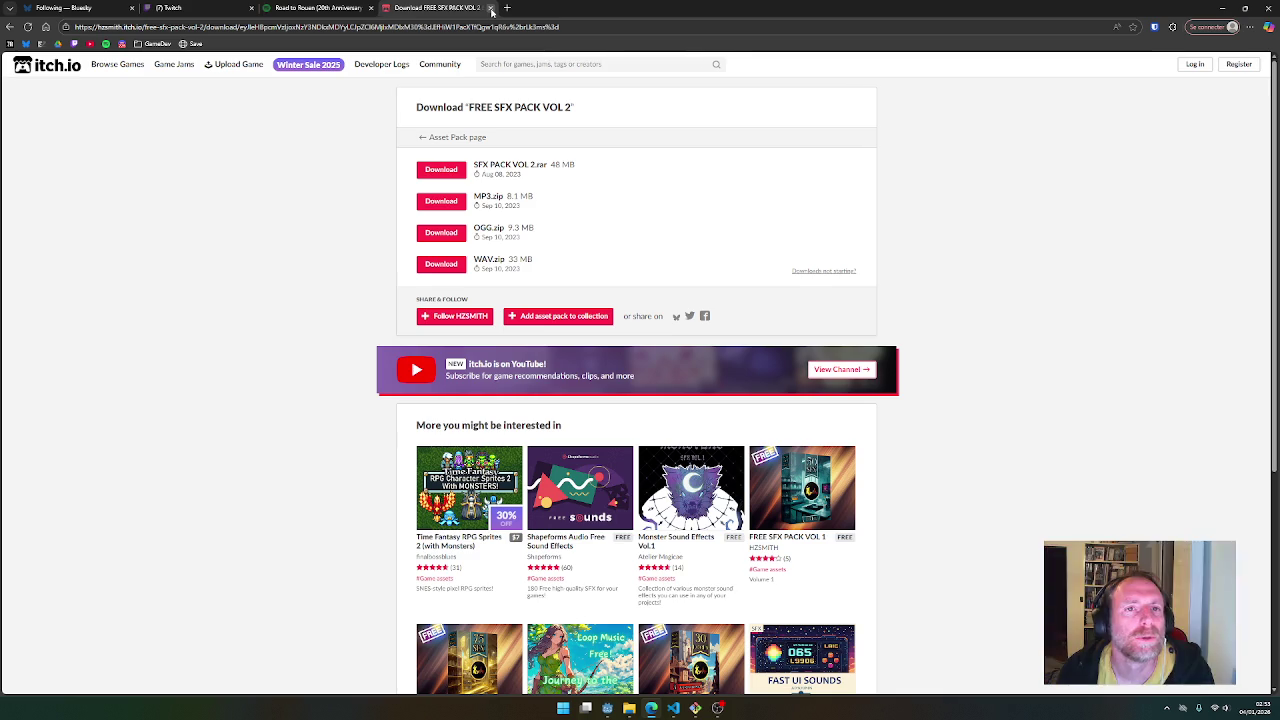
# Close the itch.io download tab and the Spotify album tab
pyautogui.click(491, 8)
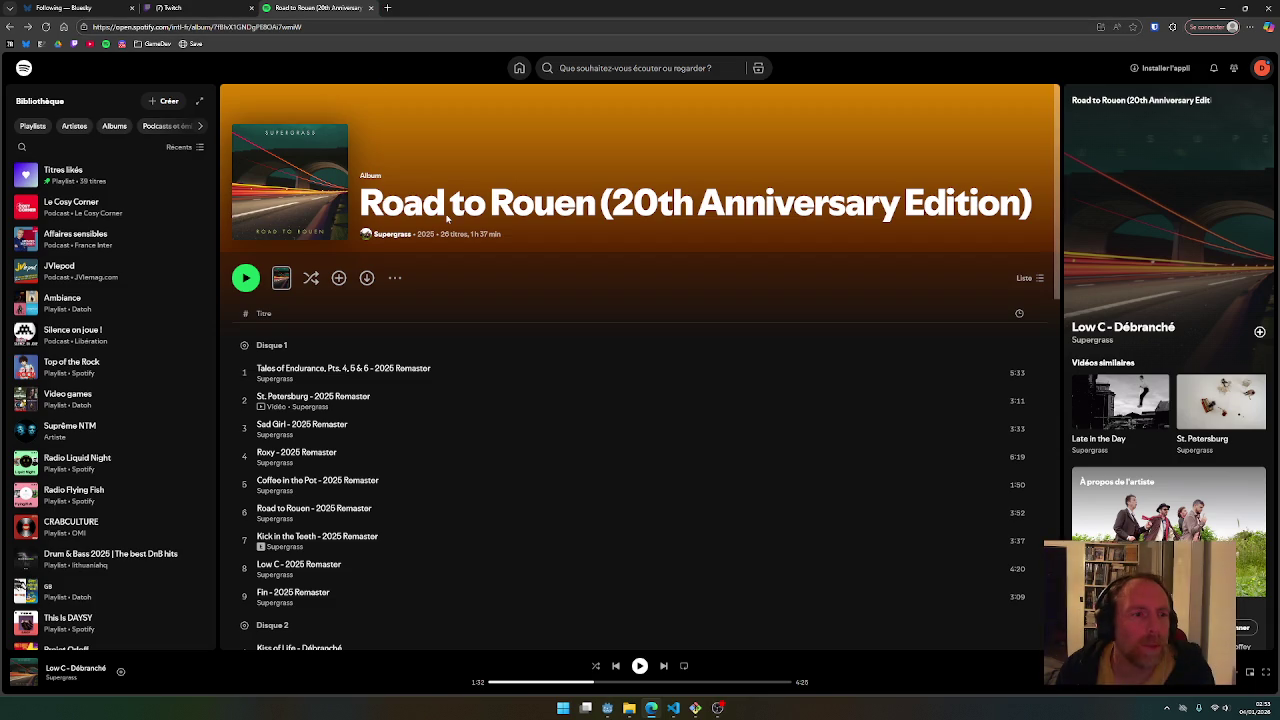
pyautogui.click(371, 7)
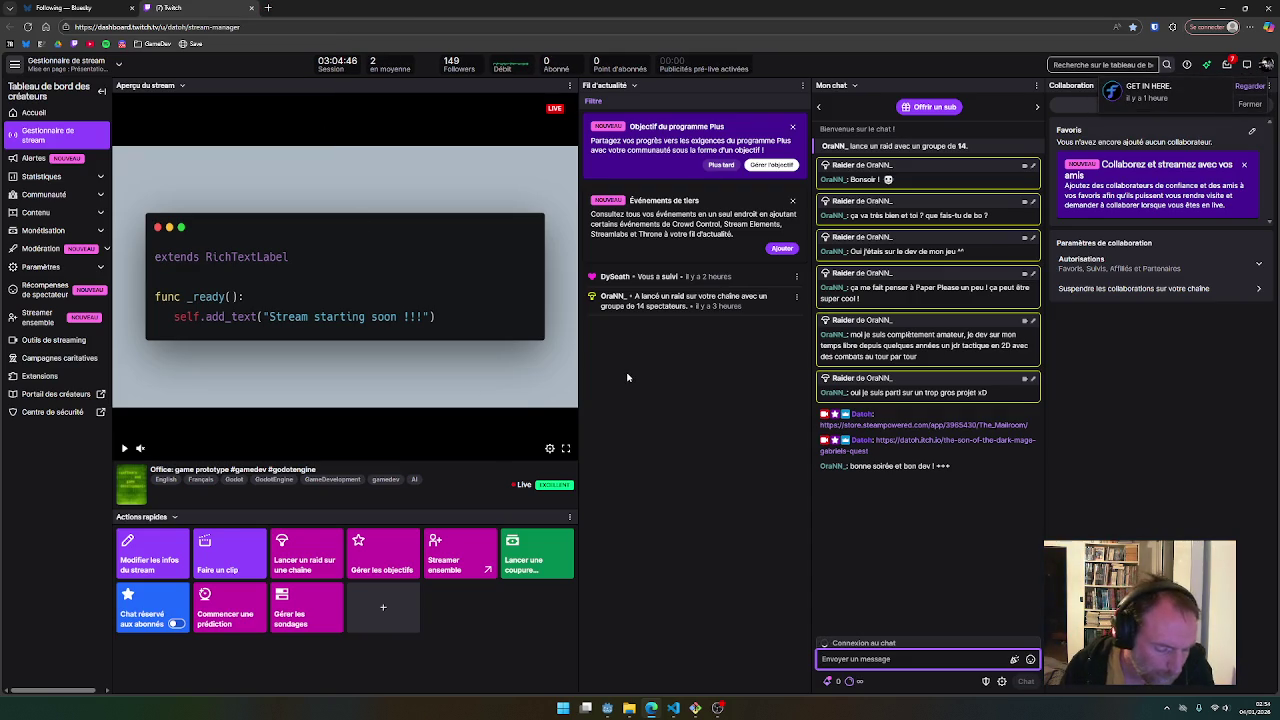